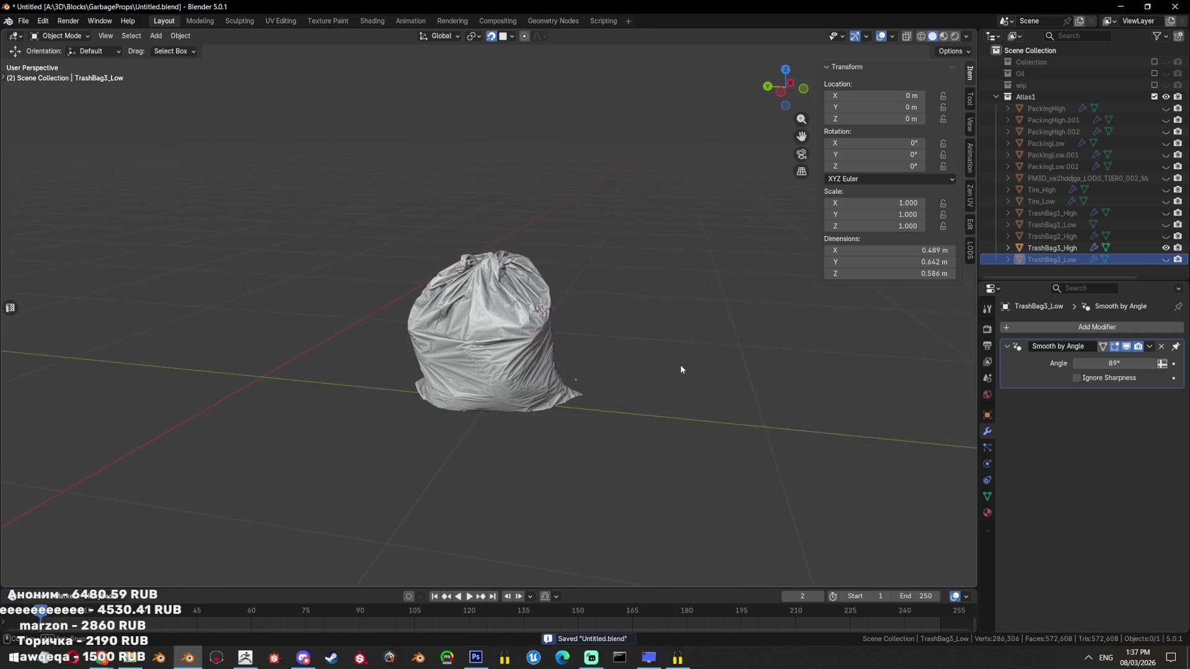
Set the viewport shading's screen-space cavity ridge to 0
{"action": "left_click", "coordinate": [966, 597]}
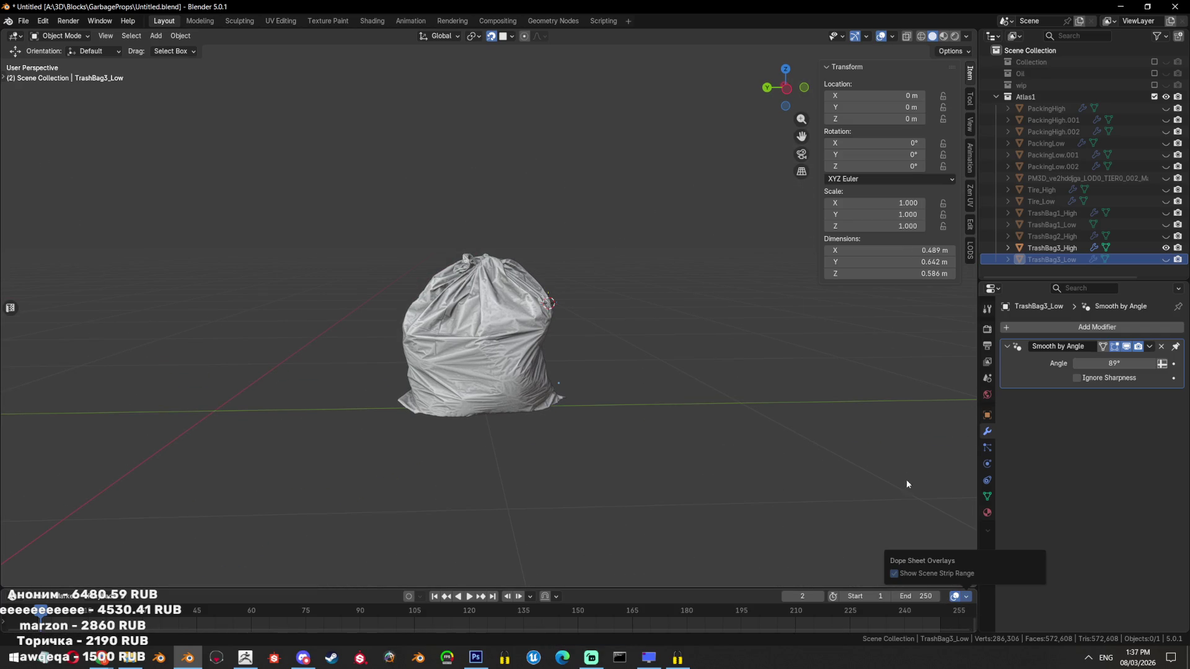
{"action": "left_click_drag", "start_coordinate": [694, 298], "coordinate": [627, 265]}
{"action": "scroll", "scroll_direction": "up", "scroll_amount": 3}
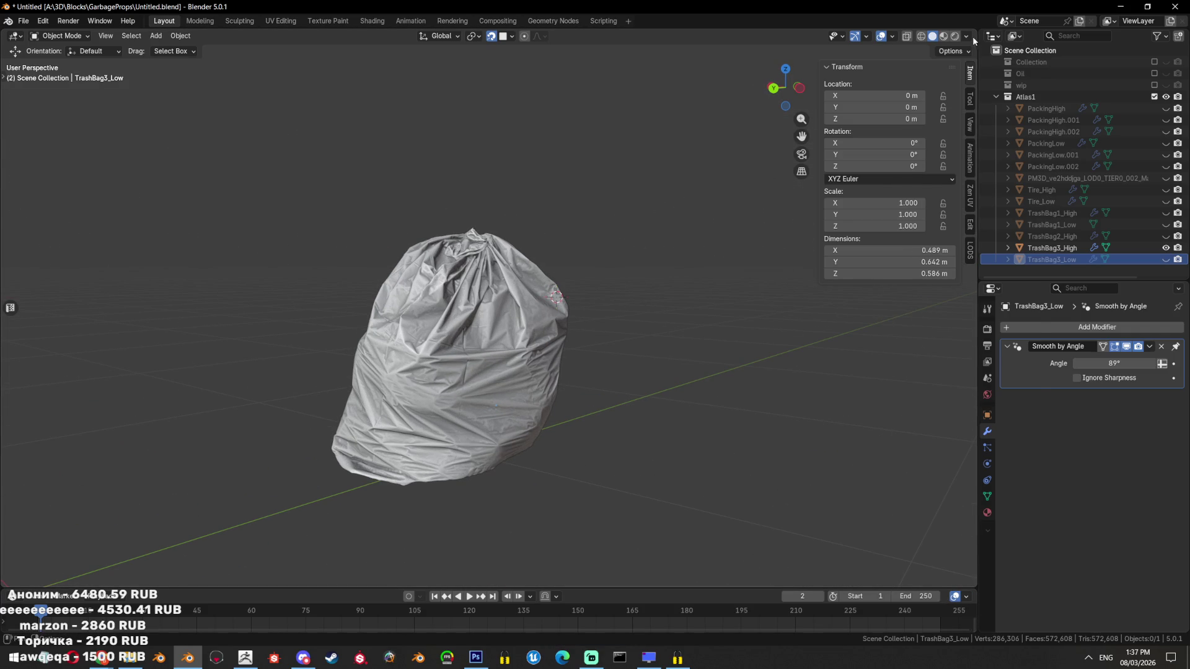
{"action": "left_click", "coordinate": [968, 37]}
{"action": "left_click", "coordinate": [968, 127]}
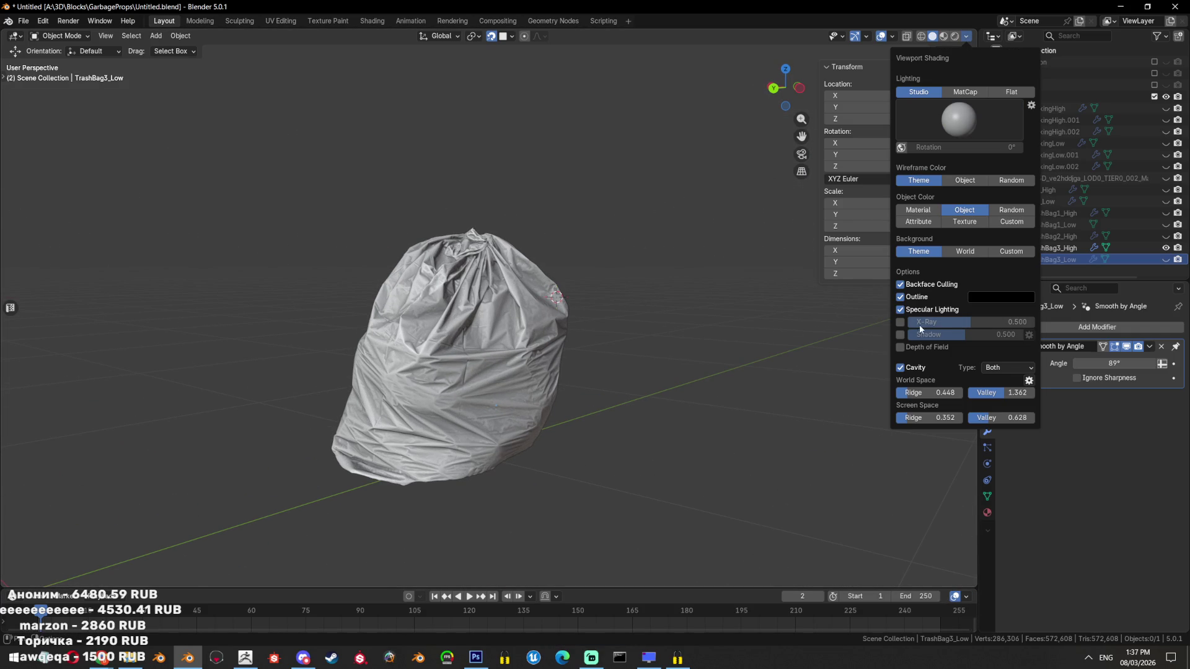
{"action": "left_click_drag", "start_coordinate": [927, 392], "coordinate": [914, 394]}
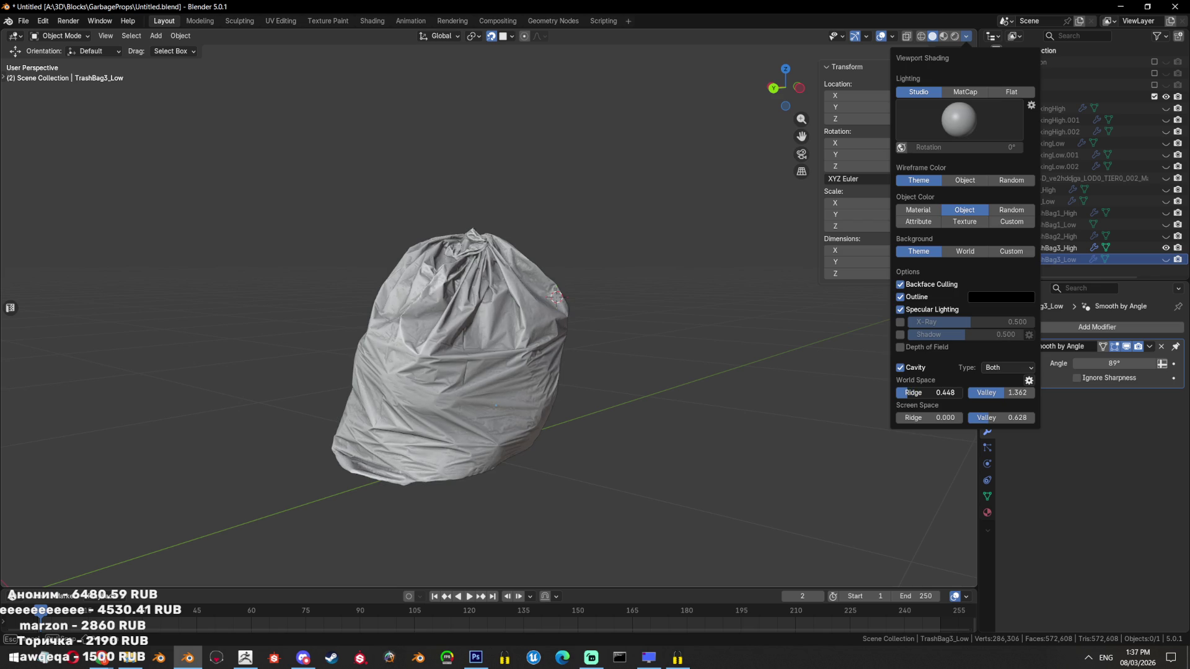
Show TrashBag3_Low instead of TrashBag3_High, save the file, and enter Edit Mode
{"action": "left_click_drag", "start_coordinate": [619, 290], "coordinate": [604, 276]}
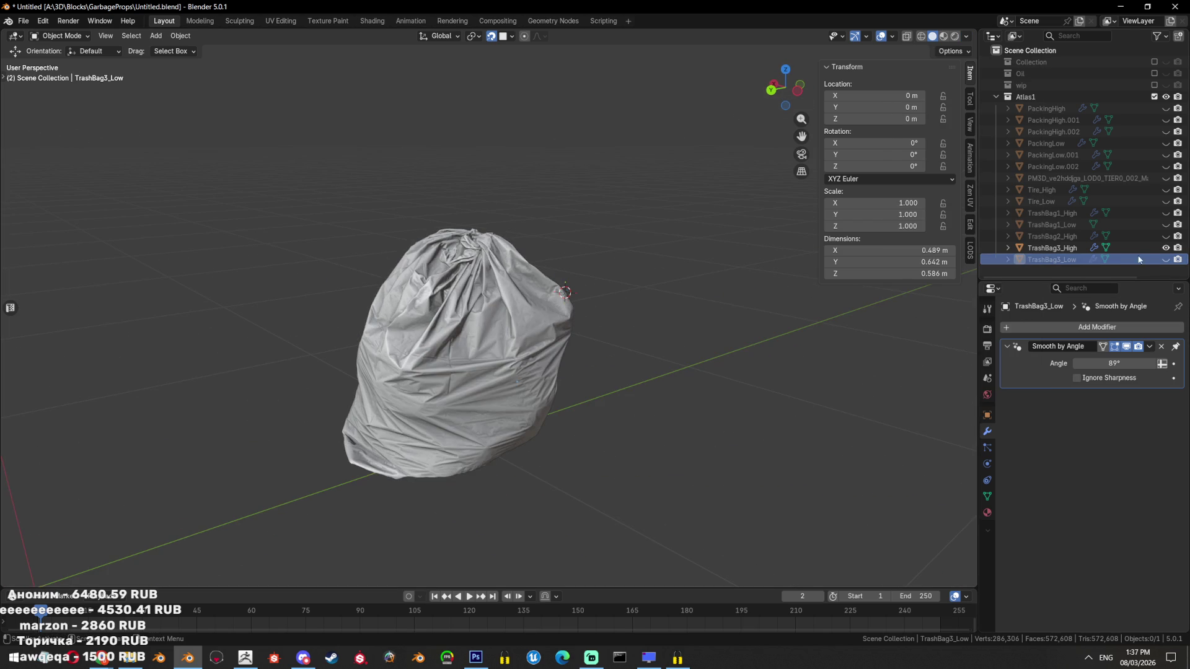
{"action": "left_click", "coordinate": [1166, 259]}
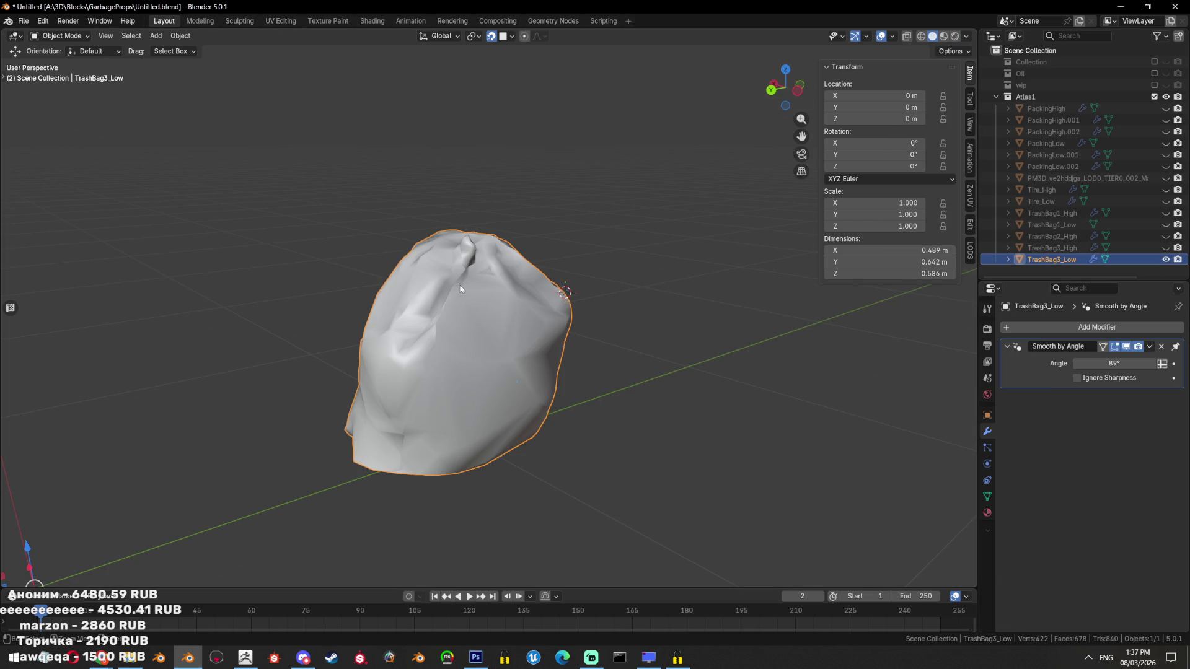
{"action": "key", "text": "ctrl+s"}
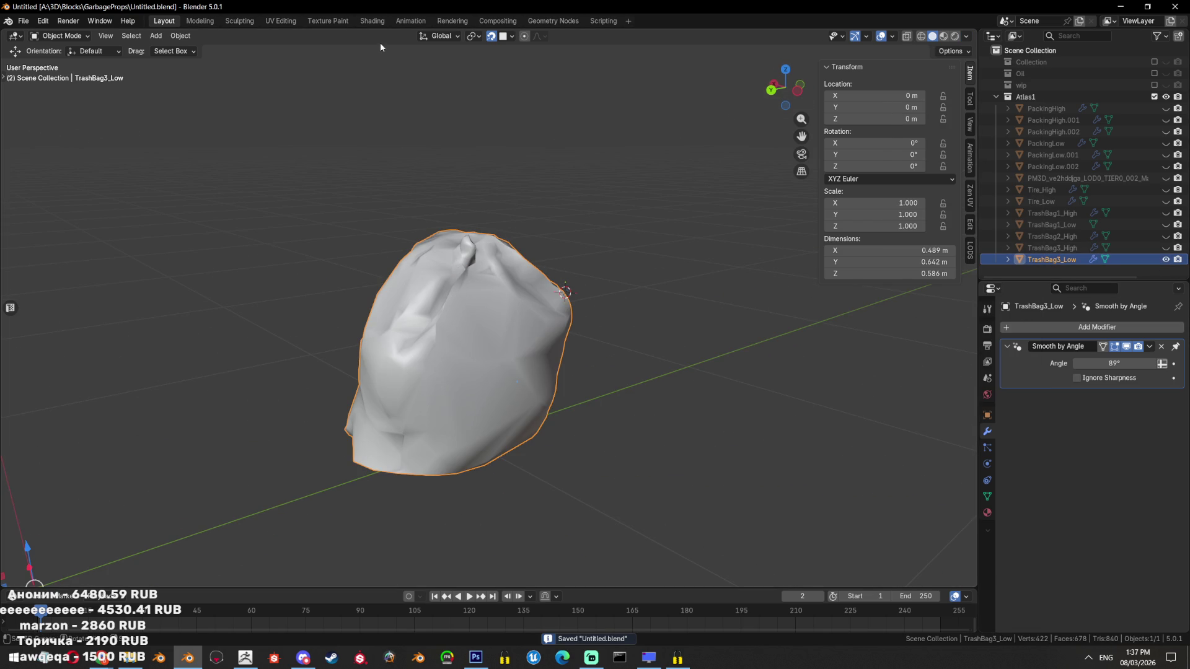
{"action": "scroll", "scroll_direction": "up", "scroll_amount": 3}
{"action": "key", "text": "Tab"}
Triangulate the eight-sided face on the bag
{"action": "left_click_drag", "start_coordinate": [384, 285], "coordinate": [412, 280]}
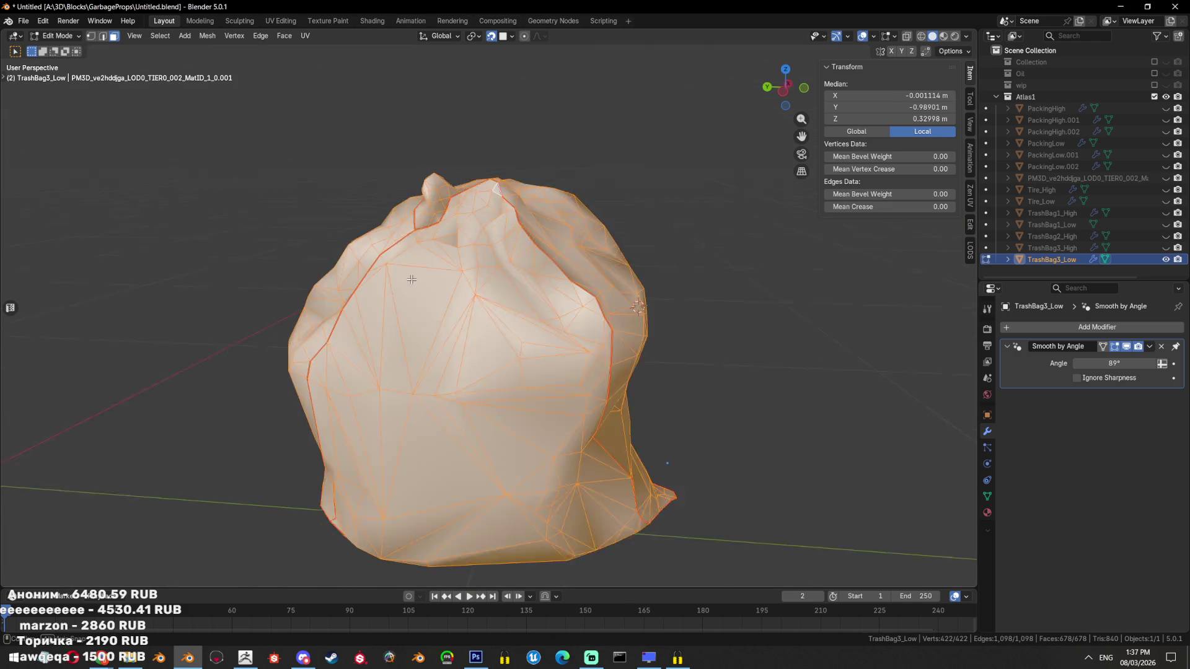
{"action": "scroll", "scroll_direction": "up", "scroll_amount": 3}
{"action": "scroll", "scroll_direction": "up", "scroll_amount": 3}
{"action": "key", "text": "alt+a"}
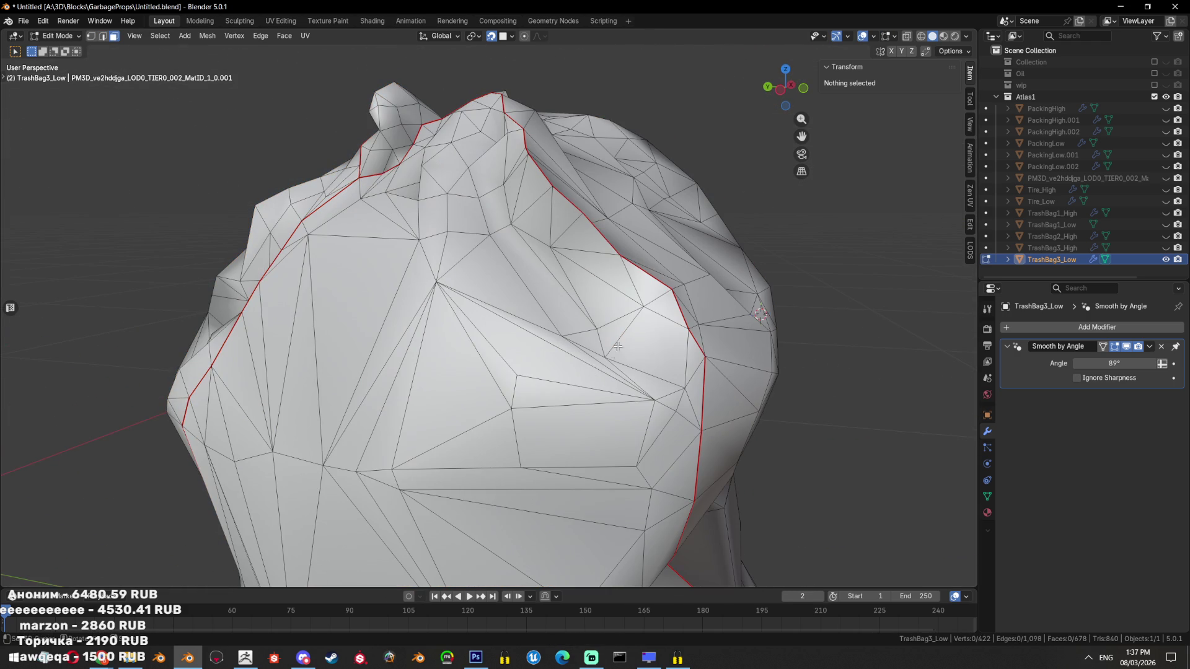
{"action": "left_click", "coordinate": [564, 375]}
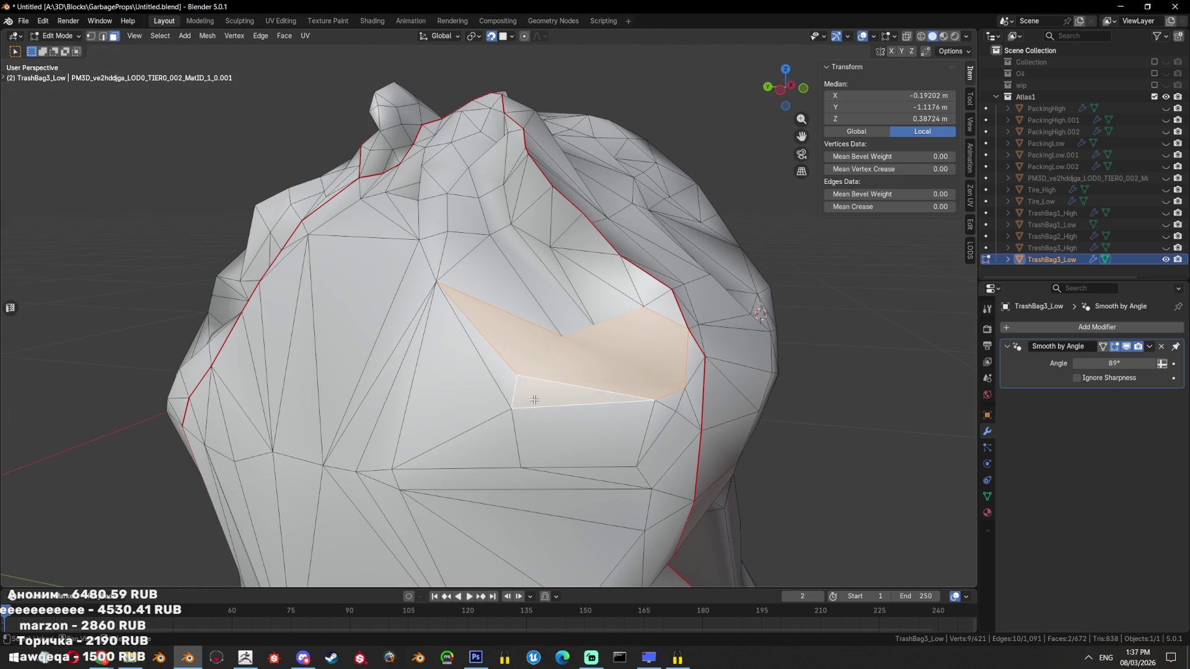
{"action": "key", "text": "ctrl+t"}
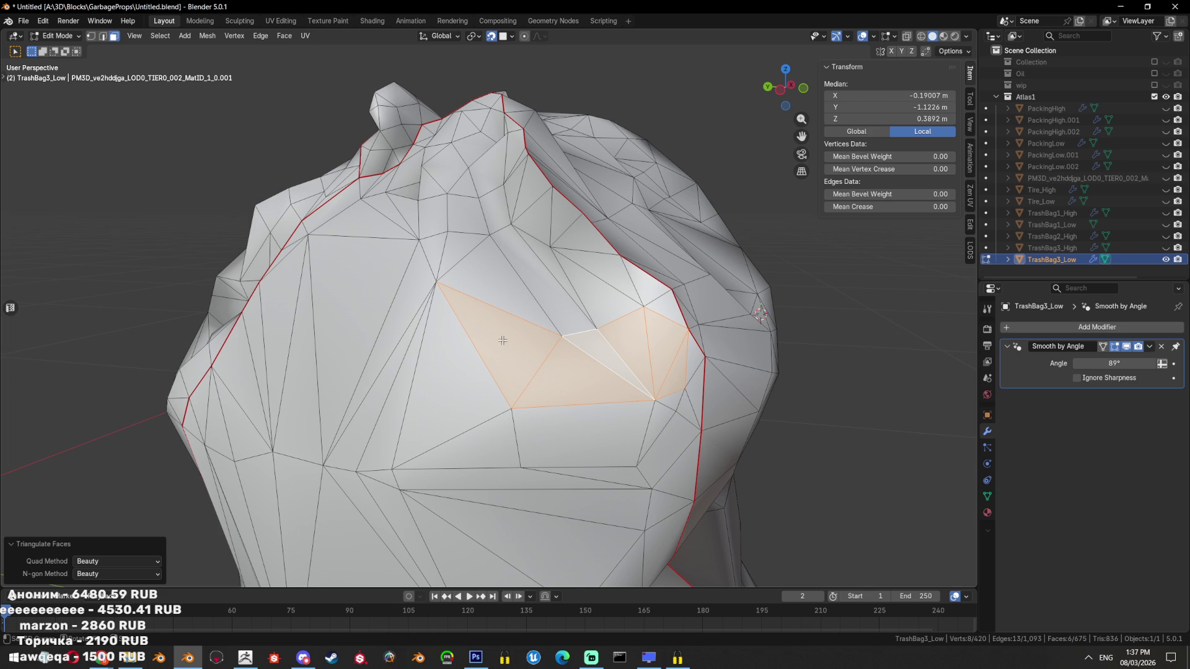
Dissolve the neighbouring faces over the ridge into one face and re-triangulate it
{"action": "left_click_drag", "start_coordinate": [474, 382], "coordinate": [511, 404]}
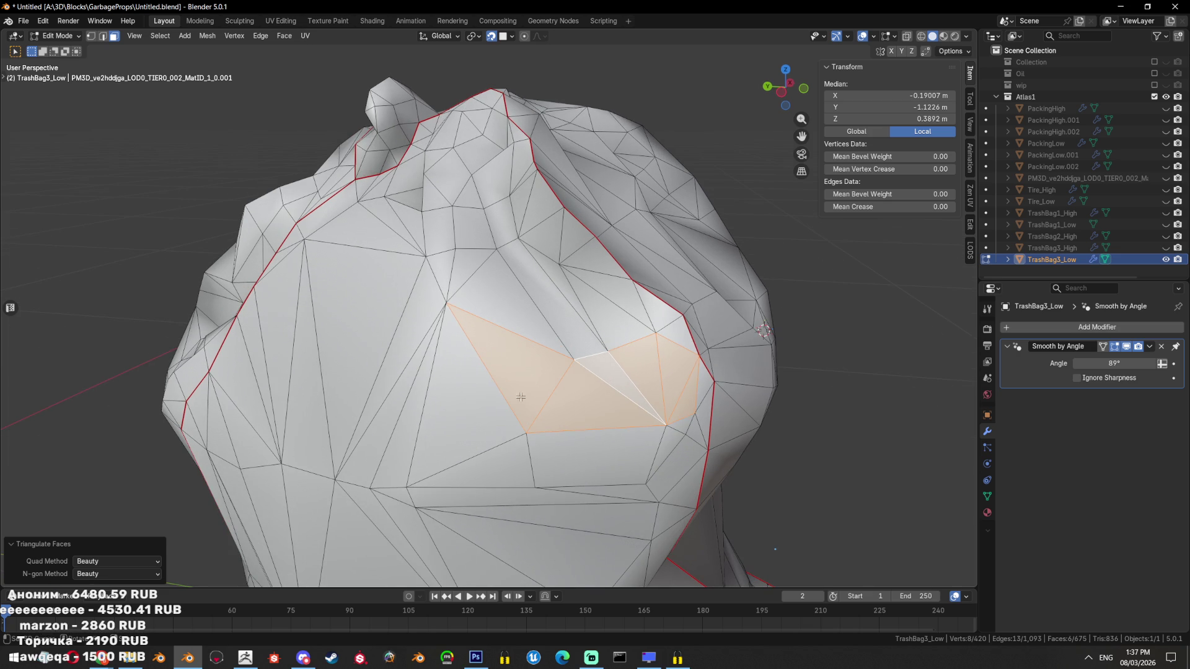
{"action": "left_click", "coordinate": [706, 393]}
{"action": "left_click", "coordinate": [696, 413]}
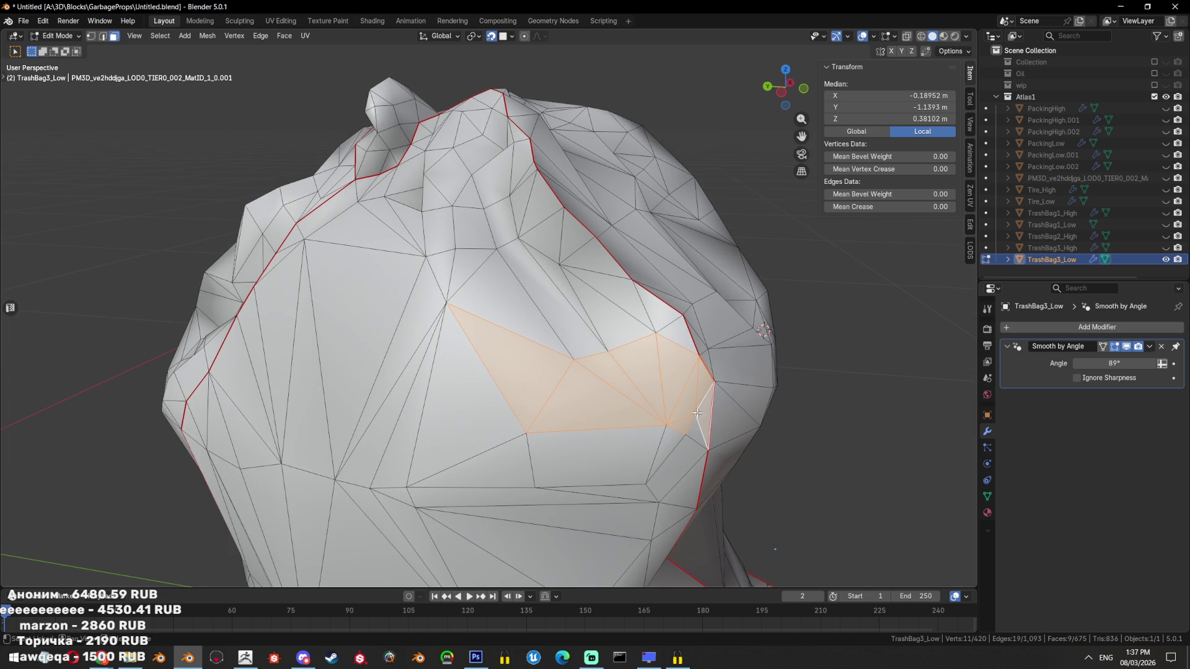
{"action": "left_click", "coordinate": [577, 276]}
{"action": "left_click", "coordinate": [474, 274]}
{"action": "key", "text": "ctrl+x"}
{"action": "key", "text": "ctrl+t"}
{"action": "left_click_drag", "start_coordinate": [474, 273], "coordinate": [652, 290]}
{"action": "key", "text": "alt+a"}
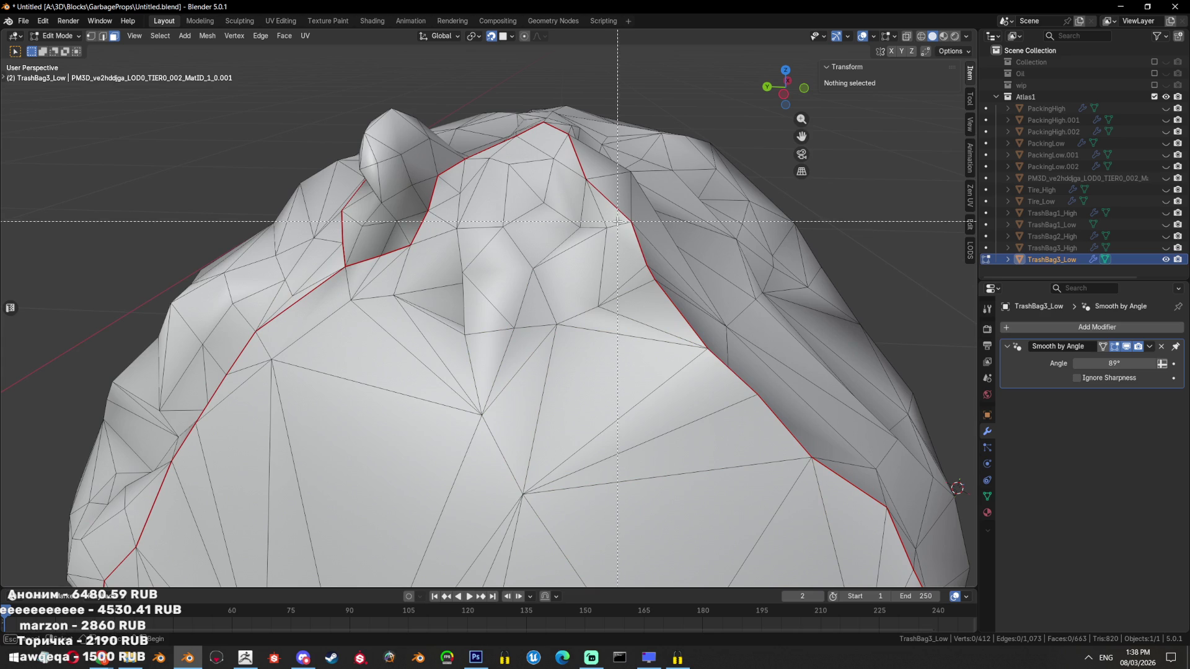
Select the faces around the top crease out to the patch edges
{"action": "left_click_drag", "start_coordinate": [488, 319], "coordinate": [481, 322]}
{"action": "left_click_drag", "start_coordinate": [480, 323], "coordinate": [614, 346]}
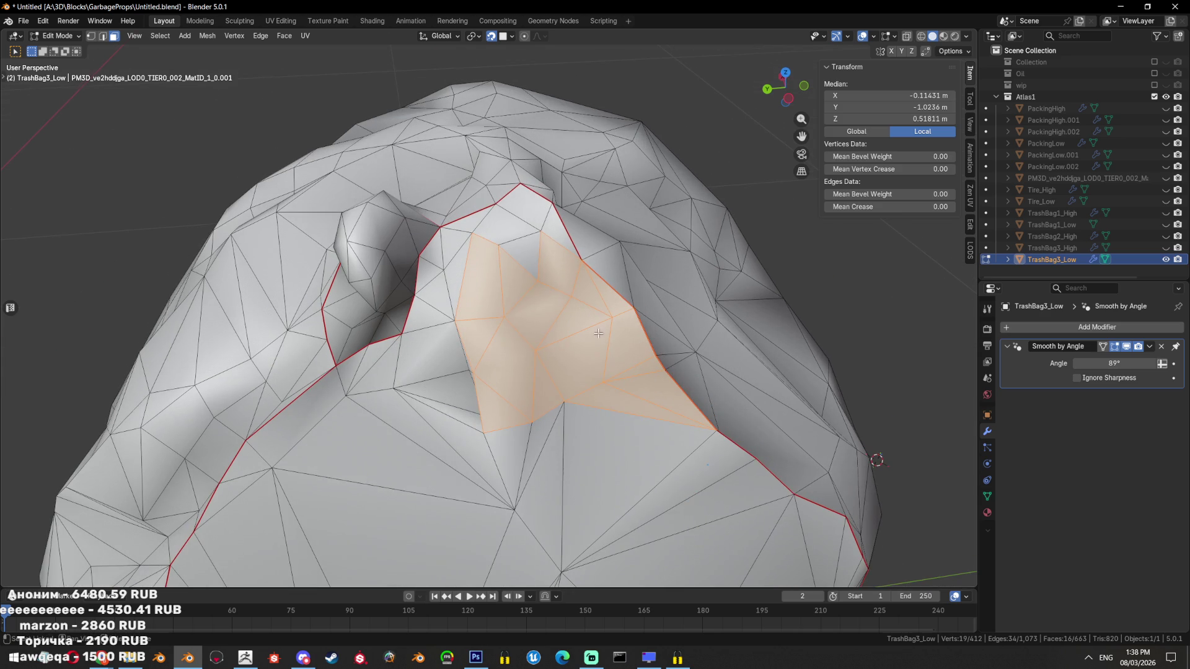
{"action": "key", "text": "v"}
{"action": "left_click", "coordinate": [514, 235]}
{"action": "left_click_drag", "start_coordinate": [496, 285], "coordinate": [471, 298]}
{"action": "left_click", "coordinate": [462, 308]}
{"action": "left_click", "coordinate": [527, 206]}
{"action": "left_click", "coordinate": [481, 384]}
{"action": "left_click", "coordinate": [582, 459]}
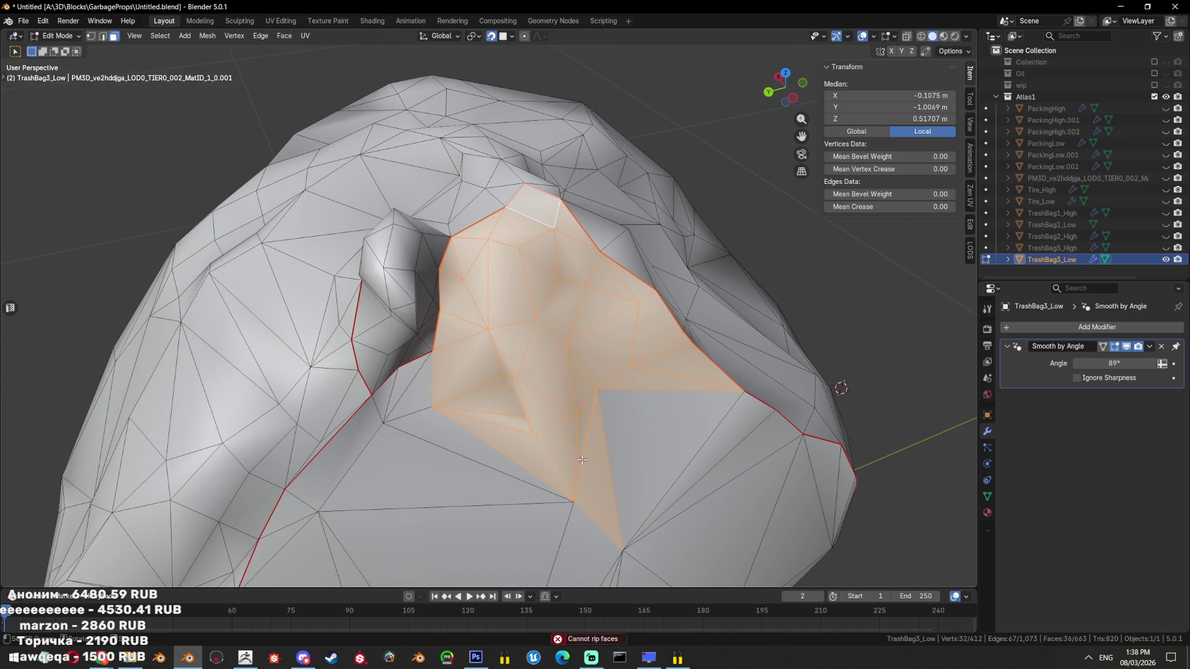
Add the lower faces, then dissolve and re-triangulate the patch, leaving 637 faces
{"action": "left_click", "coordinate": [670, 452]}
{"action": "left_click", "coordinate": [490, 459]}
{"action": "left_click", "coordinate": [406, 390]}
{"action": "key", "text": "ctrl+x"}
{"action": "key", "text": "ctrl+t"}
{"action": "left_click_drag", "start_coordinate": [534, 403], "coordinate": [620, 347]}
{"action": "left_click_drag", "start_coordinate": [558, 310], "coordinate": [480, 357]}
{"action": "key", "text": "alt+a"}
{"action": "key", "text": "Tab"}
{"action": "key", "text": "Tab"}
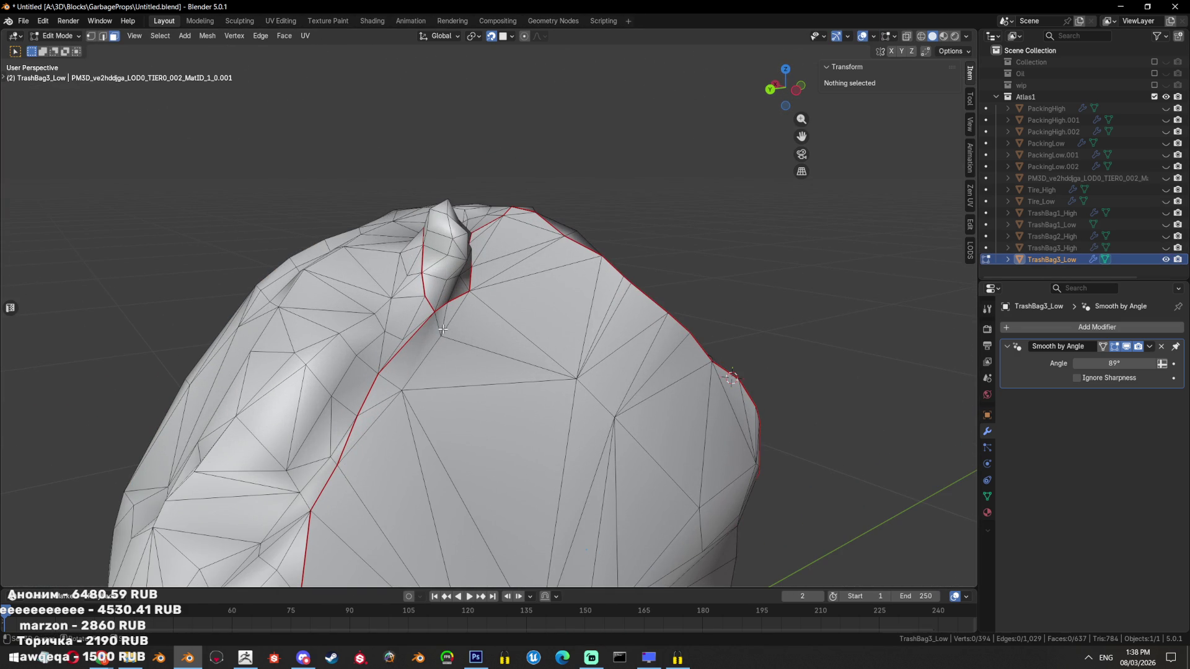
Select a shortest face path near the bag's knot, then clear it and leave Edit Mode
{"action": "left_click", "coordinate": [442, 330]}
{"action": "left_click", "coordinate": [527, 353]}
{"action": "left_click", "coordinate": [422, 372]}
{"action": "left_click", "coordinate": [383, 415]}
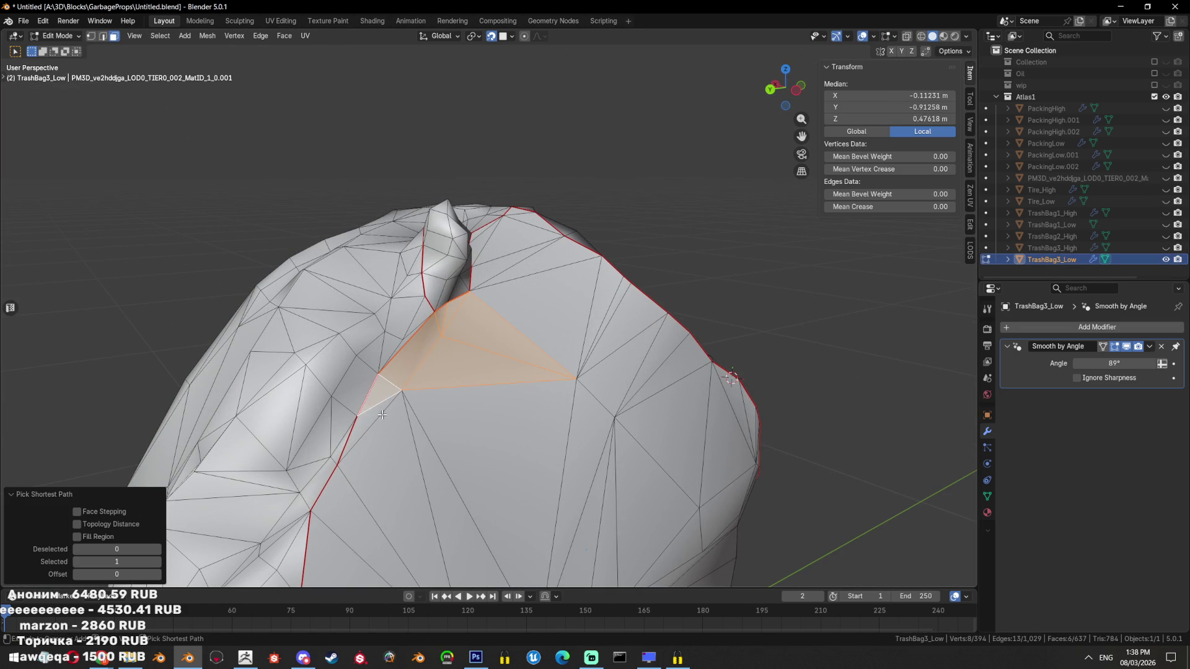
{"action": "left_click_drag", "start_coordinate": [382, 415], "coordinate": [519, 359]}
{"action": "key", "text": "alt+a"}
{"action": "key", "text": "Tab"}
Select the seam-bounded face island, then return to Edit Mode in vertex selection
{"action": "key", "text": "Tab"}
{"action": "key", "text": "1"}
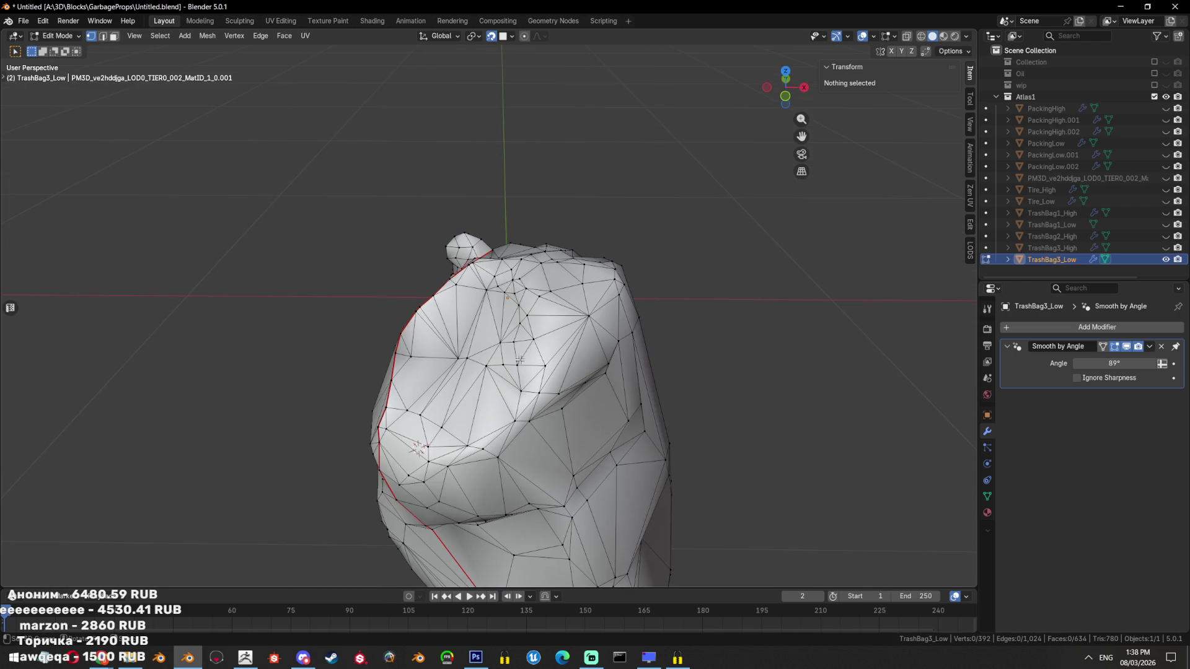
{"action": "key", "text": "3"}
{"action": "left_click", "coordinate": [520, 360]}
{"action": "key", "text": "l"}
{"action": "left_click_drag", "start_coordinate": [520, 360], "coordinate": [438, 389]}
{"action": "key", "text": "Tab"}
{"action": "key", "text": "Tab"}
{"action": "key", "text": "1"}
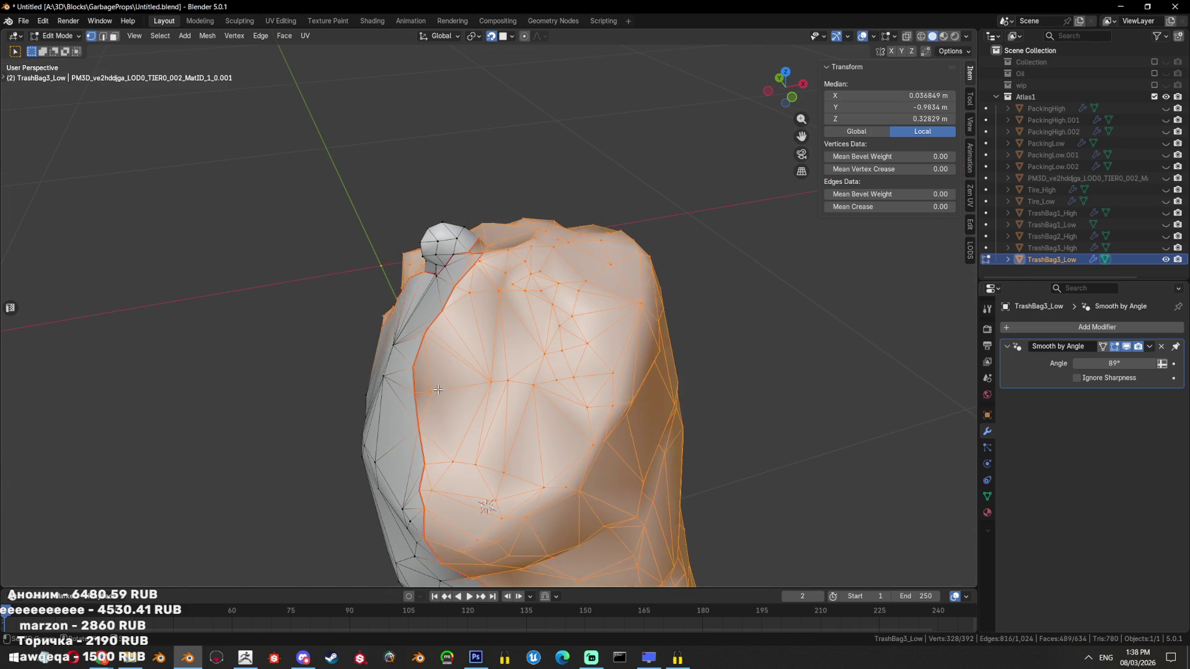
{"action": "scroll", "scroll_direction": "up", "scroll_amount": 3}
{"action": "left_click_drag", "start_coordinate": [438, 389], "coordinate": [380, 378]}
Dissolve the stray vertex on the bag's surface using the see-through view
{"action": "key", "text": "alt+a"}
{"action": "key", "text": "shift+z"}
{"action": "left_click", "coordinate": [490, 384]}
{"action": "key", "text": "ctrl+x"}
{"action": "key", "text": "shift+z"}
Dissolve the left-edge triangles into one face and re-triangulate it, reaching 633 faces
{"action": "key", "text": "3"}
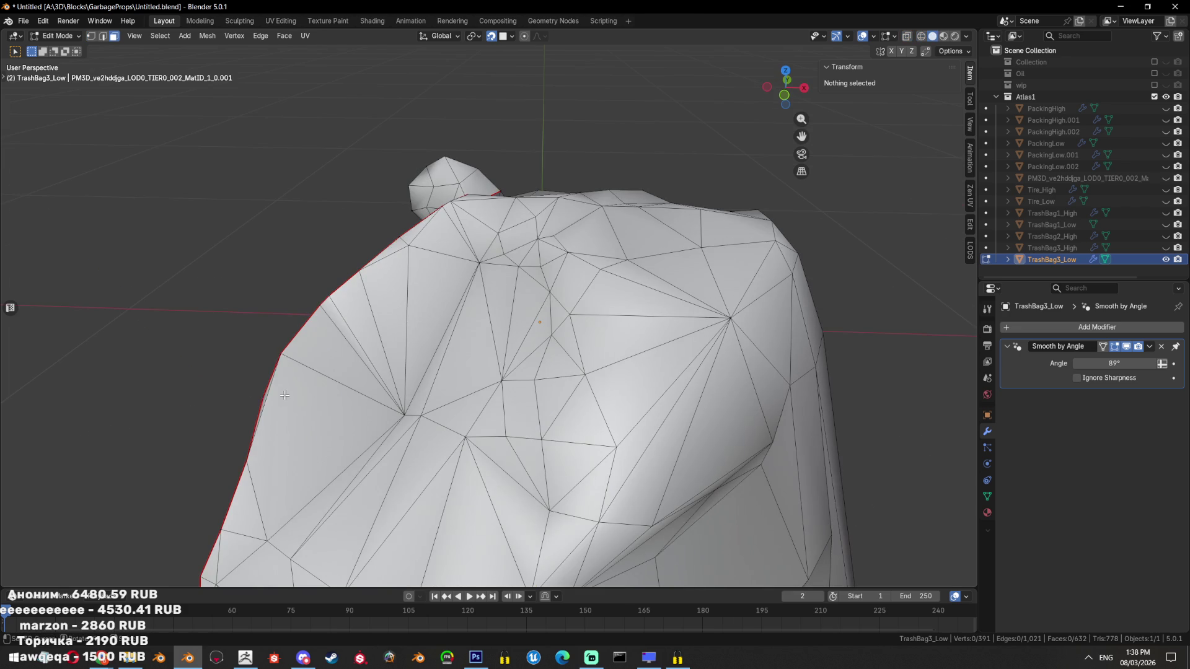
{"action": "left_click", "coordinate": [261, 399]}
{"action": "left_click_drag", "start_coordinate": [266, 403], "coordinate": [556, 343]}
{"action": "key", "text": "ctrl+x"}
{"action": "key", "text": "ctrl+t"}
{"action": "key", "text": "alt+a"}
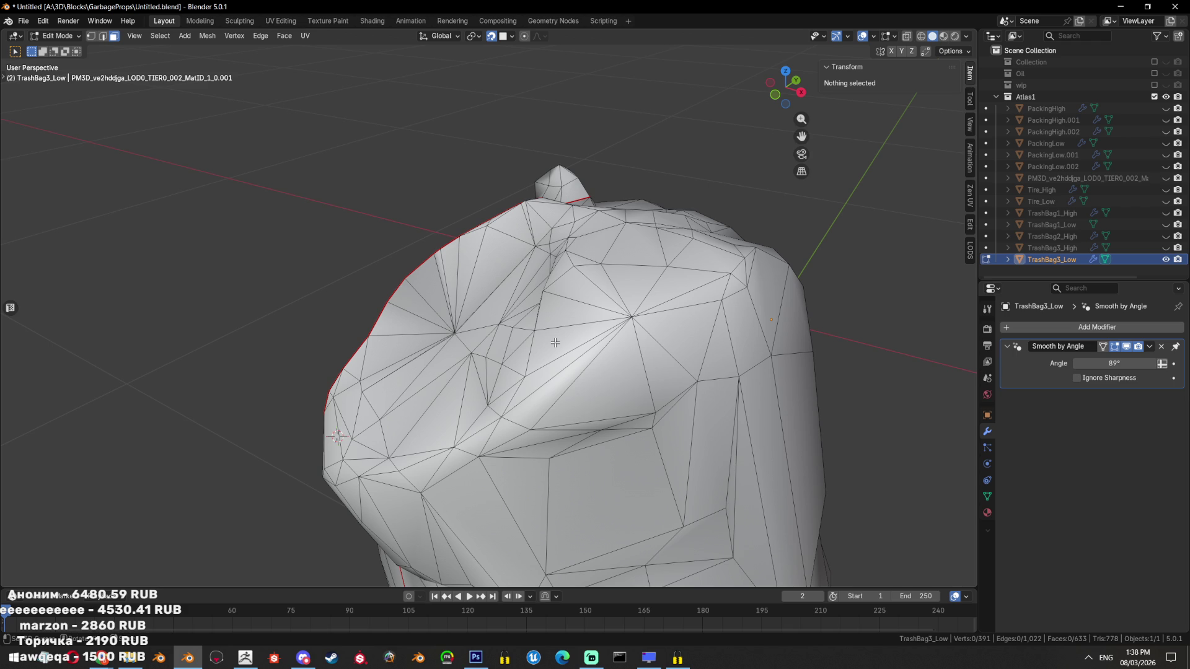
{"action": "left_click_drag", "start_coordinate": [560, 315], "coordinate": [583, 285]}
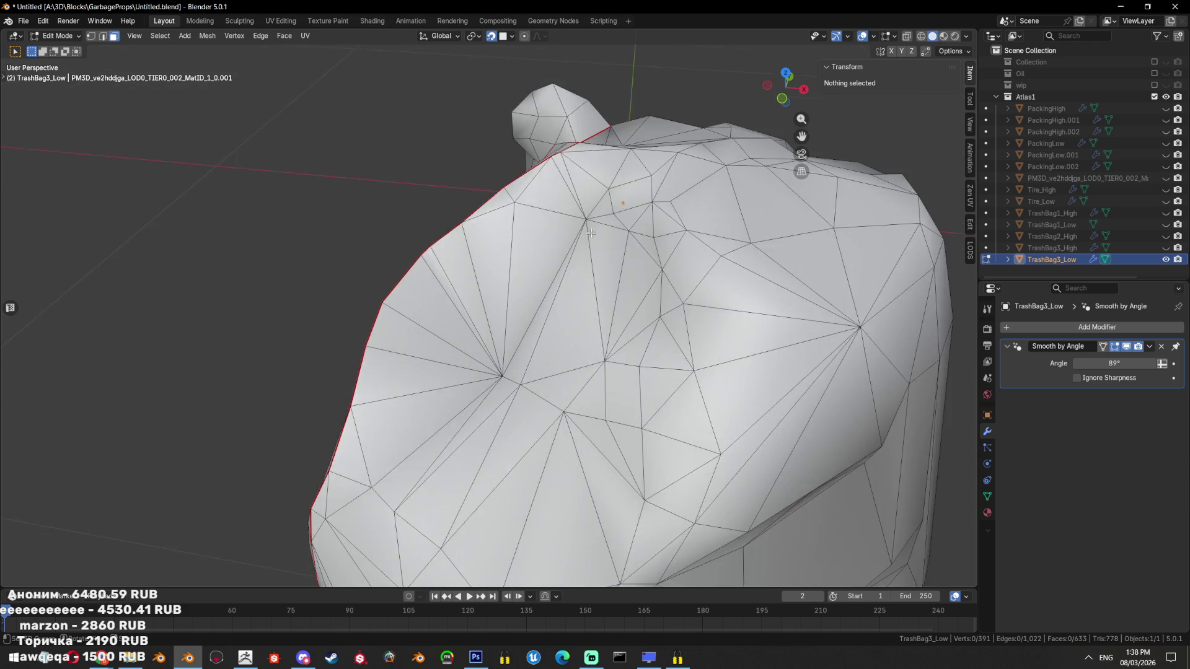
Slide a vertex near the top crease along its edge
{"action": "scroll", "scroll_direction": "up", "scroll_amount": 3}
{"action": "key", "text": "1"}
{"action": "left_click", "coordinate": [572, 272]}
{"action": "key", "text": "shift+v"}
{"action": "left_click", "coordinate": [572, 271]}
{"action": "key", "text": "shift+z"}
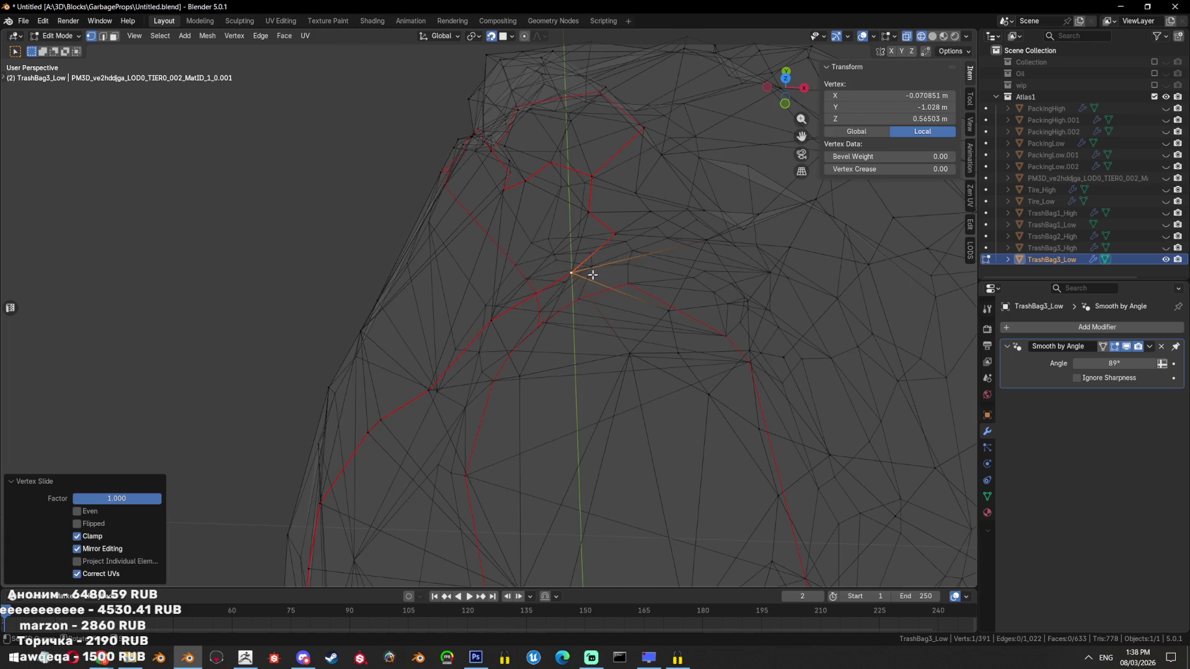
{"action": "key", "text": "alt+a"}
{"action": "key", "text": "ctrl+z"}
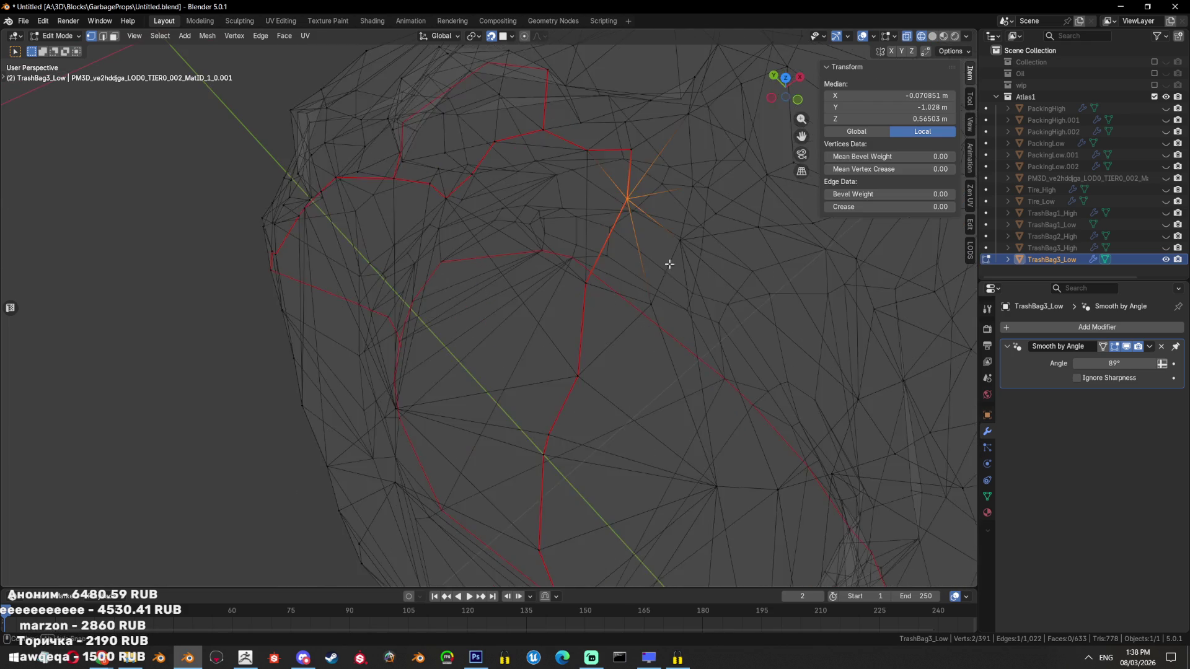
{"action": "key", "text": "shift+z"}
{"action": "scroll", "scroll_direction": "down", "scroll_amount": 3}
Merge the stray vertex pairs near the top at their center
{"action": "key", "text": "Tab"}
{"action": "scroll", "scroll_direction": "down", "scroll_amount": 3}
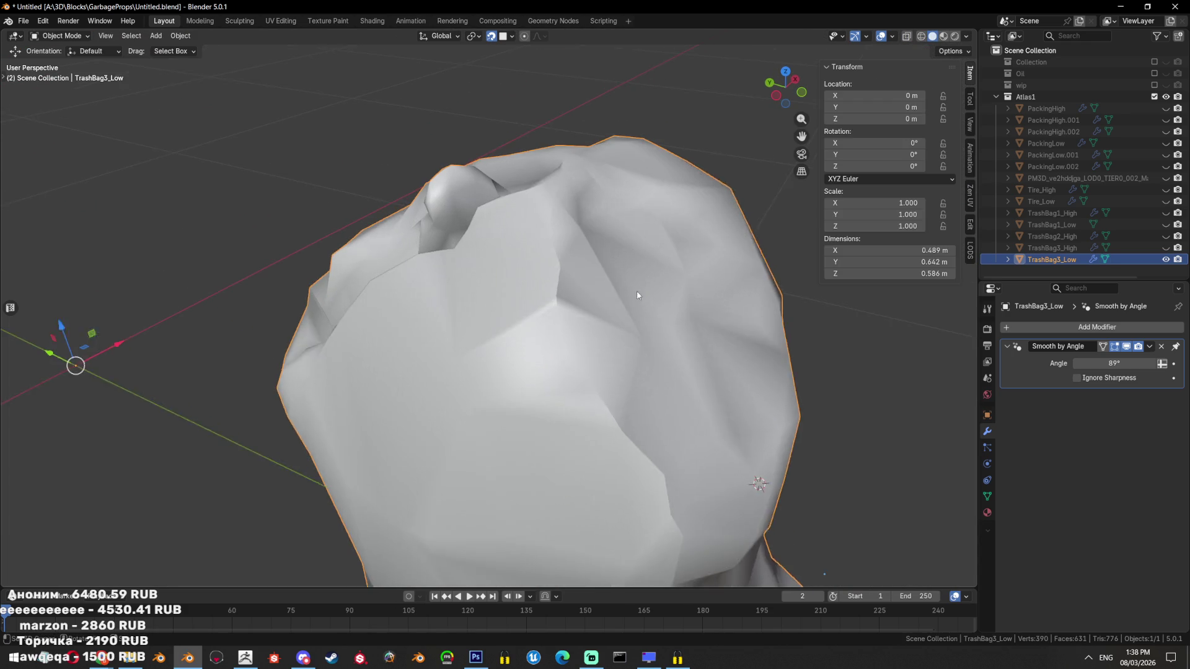
{"action": "key", "text": "Tab"}
{"action": "key", "text": "m"}
{"action": "left_click", "coordinate": [652, 334]}
{"action": "scroll", "scroll_direction": "down", "scroll_amount": 3}
{"action": "key", "text": "alt+a"}
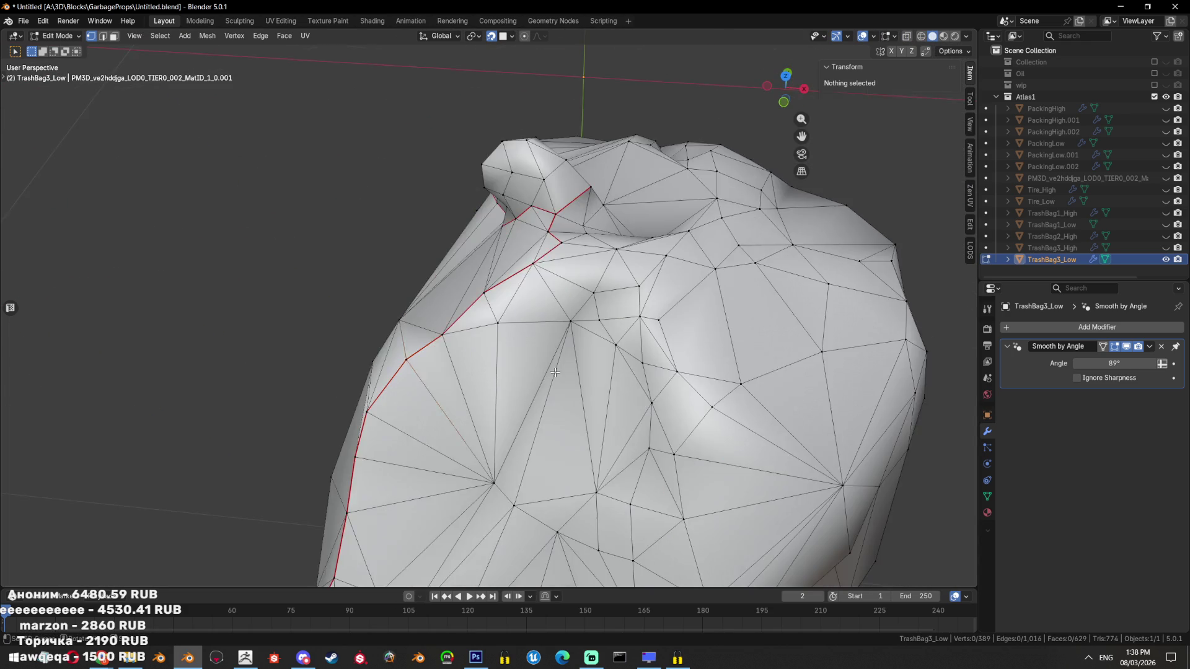
{"action": "left_click_drag", "start_coordinate": [653, 334], "coordinate": [571, 331]}
{"action": "left_click", "coordinate": [570, 331]}
{"action": "left_click", "coordinate": [590, 327]}
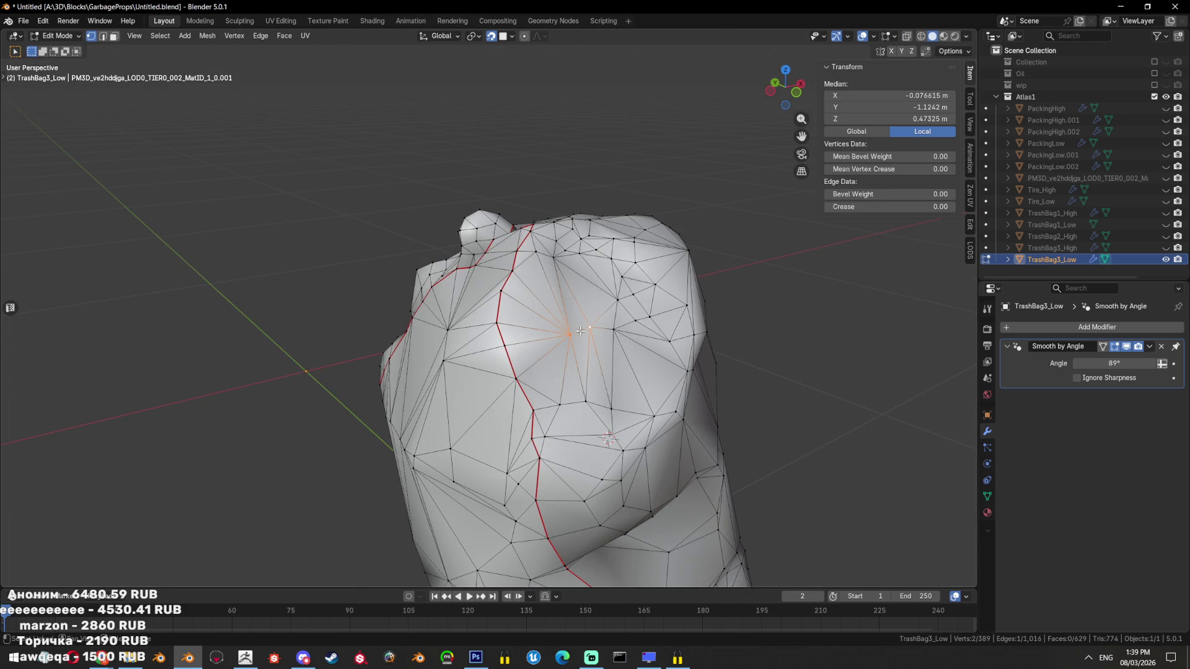
{"action": "key", "text": "m"}
{"action": "left_click", "coordinate": [571, 332]}
{"action": "left_click_drag", "start_coordinate": [570, 332], "coordinate": [520, 345]}
Select the connected faces of the top patch
{"action": "key", "text": "3"}
{"action": "left_click", "coordinate": [595, 347]}
{"action": "key", "text": "ctrl+l"}
{"action": "key", "text": "Tab"}
{"action": "key", "text": "Tab"}
{"action": "scroll", "scroll_direction": "up", "scroll_amount": 3}
{"action": "left_click", "coordinate": [520, 345]}
{"action": "key", "text": "l"}
Dissolve and re-triangulate the triangle fan, reaching 384 vertices and 621 faces, then exit Edit Mode
{"action": "left_click_drag", "start_coordinate": [516, 317], "coordinate": [702, 293]}
{"action": "left_click", "coordinate": [563, 341]}
{"action": "key", "text": "ctrl+t"}
{"action": "key", "text": "ctrl+x"}
{"action": "key", "text": "ctrl+t"}
{"action": "key", "text": "alt+a"}
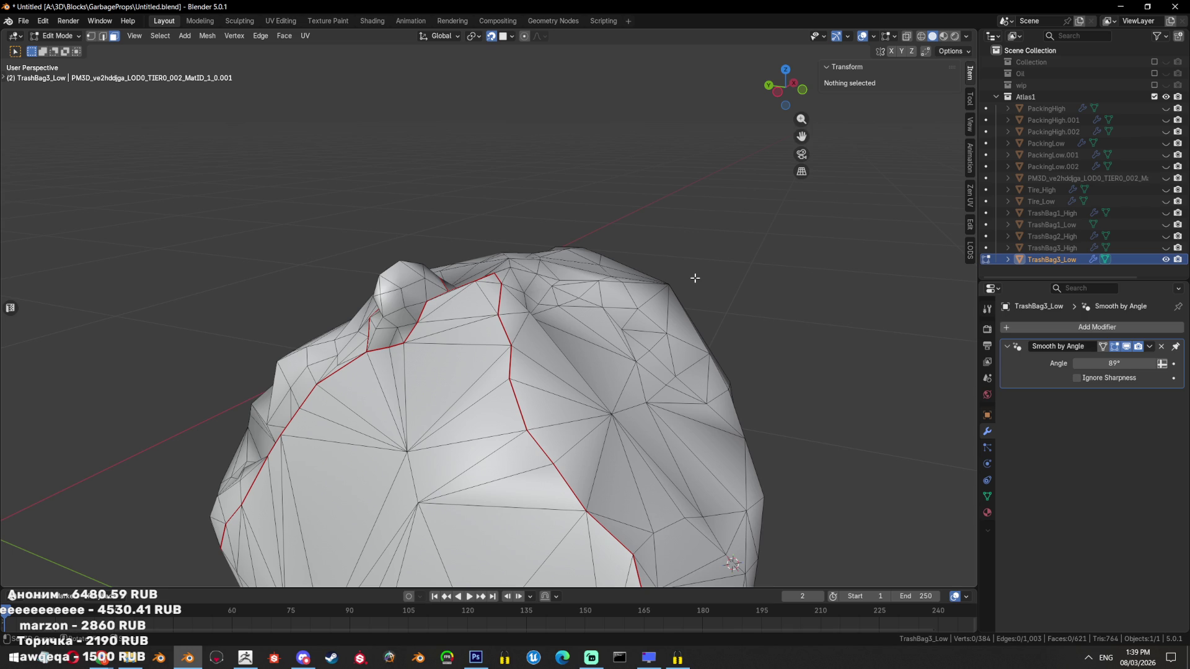
{"action": "left_click_drag", "start_coordinate": [709, 224], "coordinate": [581, 392]}
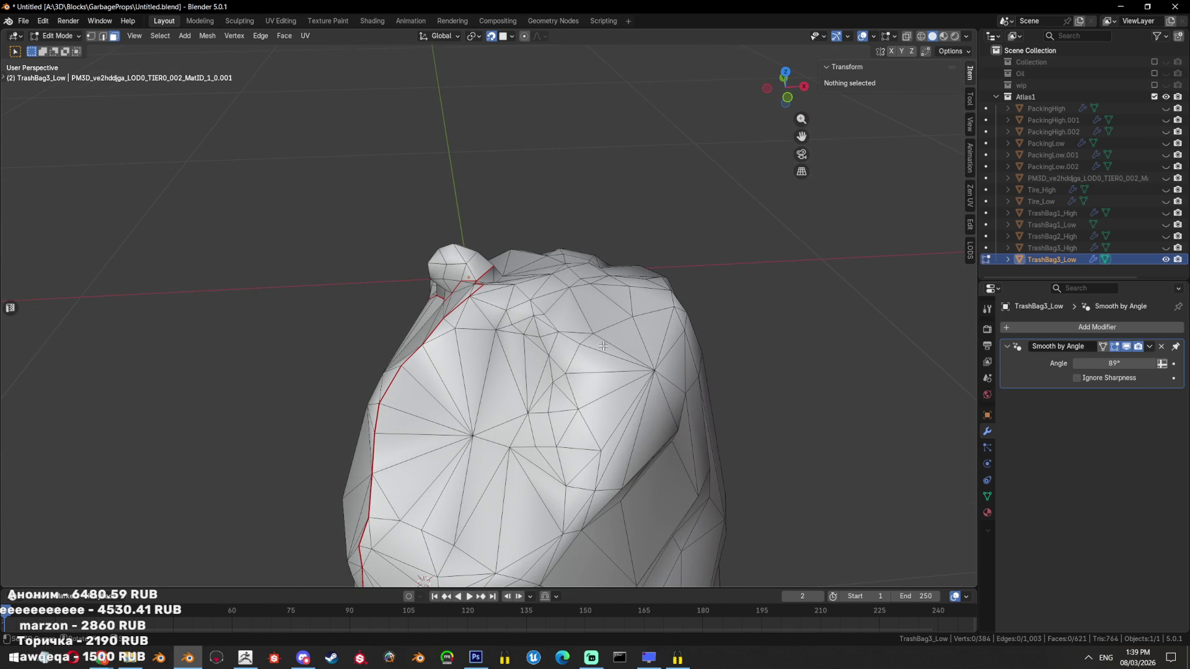
{"action": "key", "text": "Tab"}
{"action": "key", "text": "Tab"}
{"action": "key", "text": "Tab"}
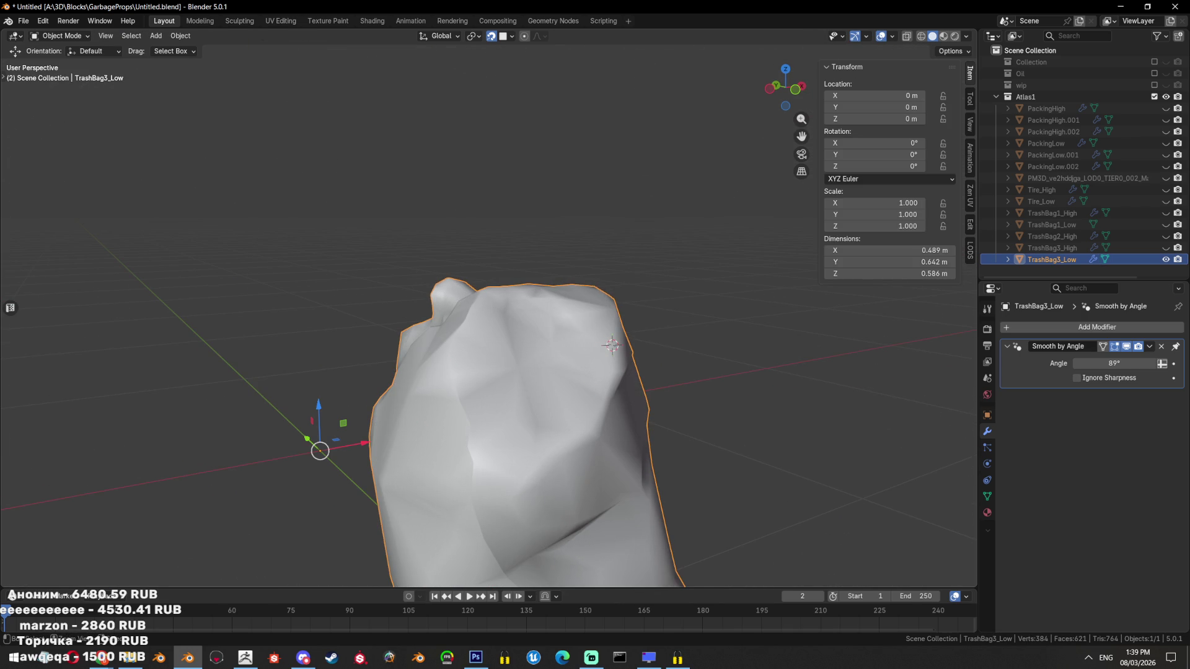
Save, then hide TrashBag3_Low and inspect TrashBag3_High from several angles
{"action": "key", "text": "ctrl+s"}
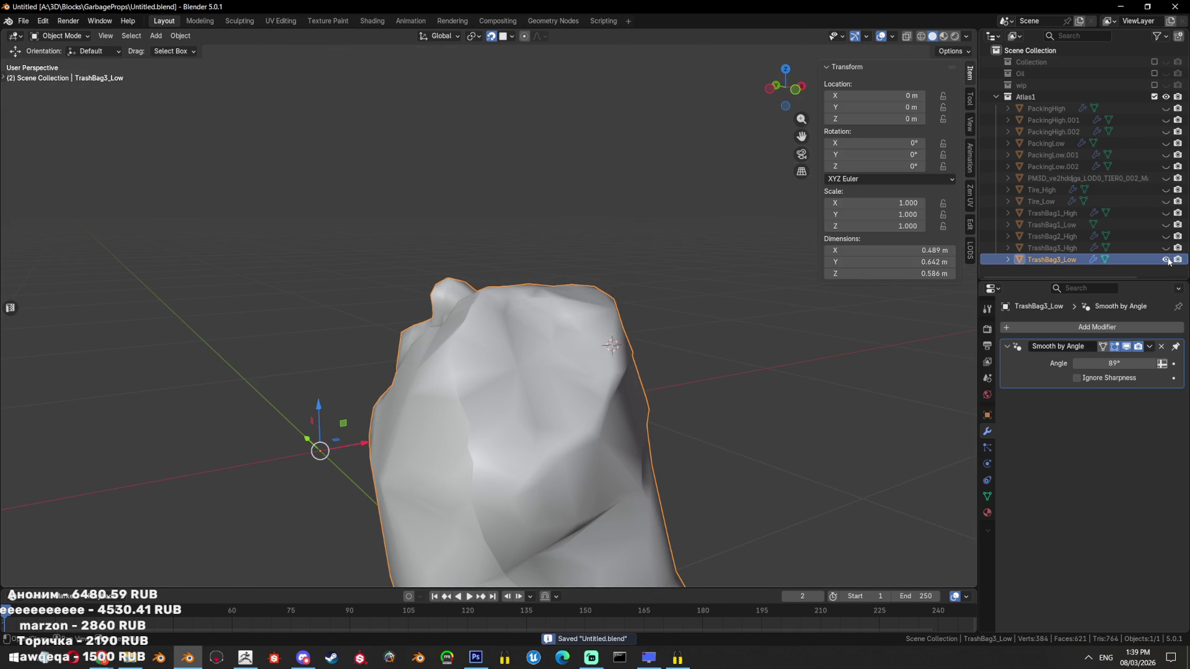
{"action": "left_click", "coordinate": [1166, 259]}
{"action": "left_click", "coordinate": [1166, 248]}
{"action": "scroll", "scroll_direction": "up", "scroll_amount": 3}
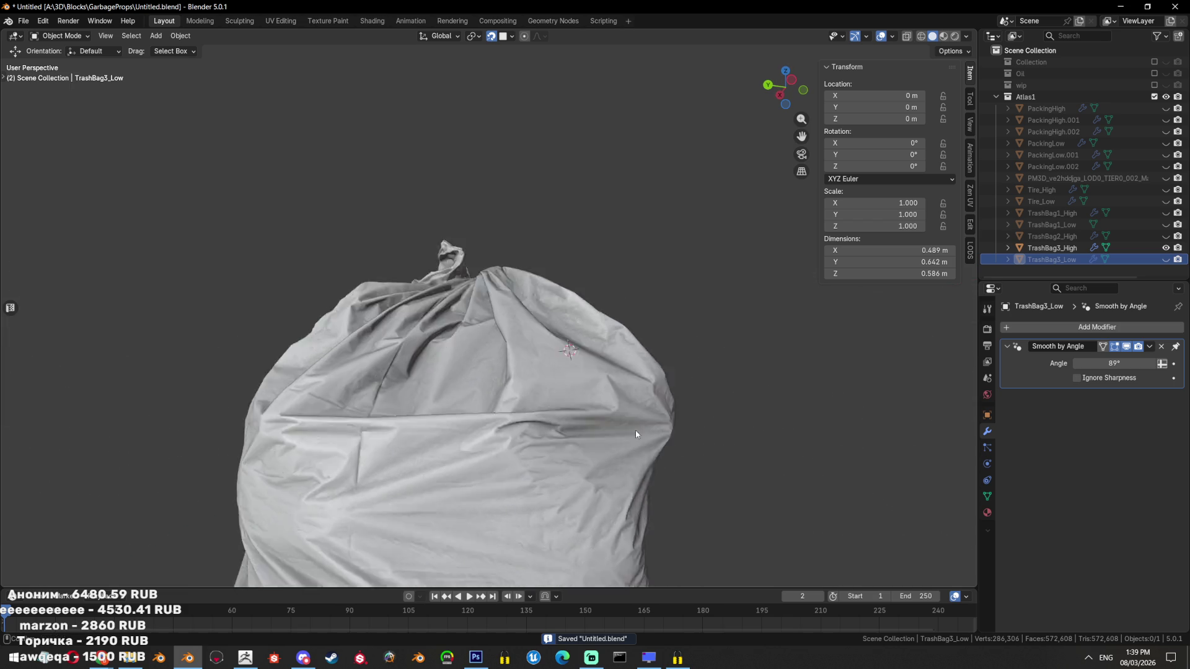
{"action": "left_click_drag", "start_coordinate": [635, 430], "coordinate": [583, 293]}
{"action": "left_click_drag", "start_coordinate": [633, 138], "coordinate": [463, 239]}
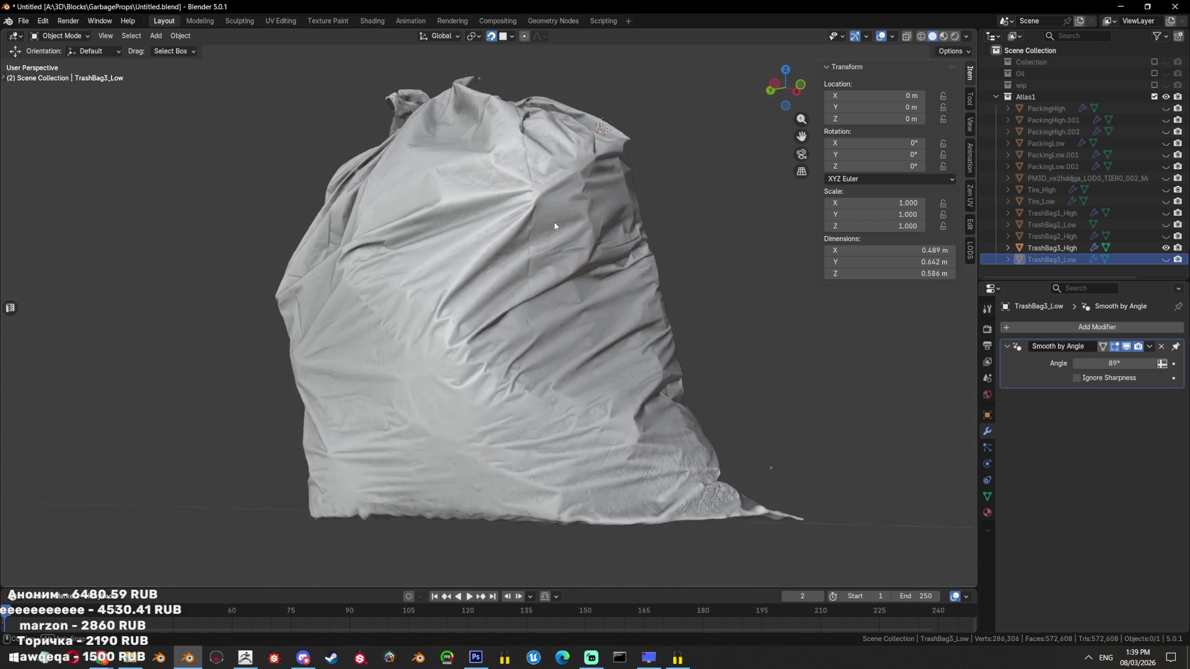
{"action": "left_click_drag", "start_coordinate": [500, 200], "coordinate": [306, 181]}
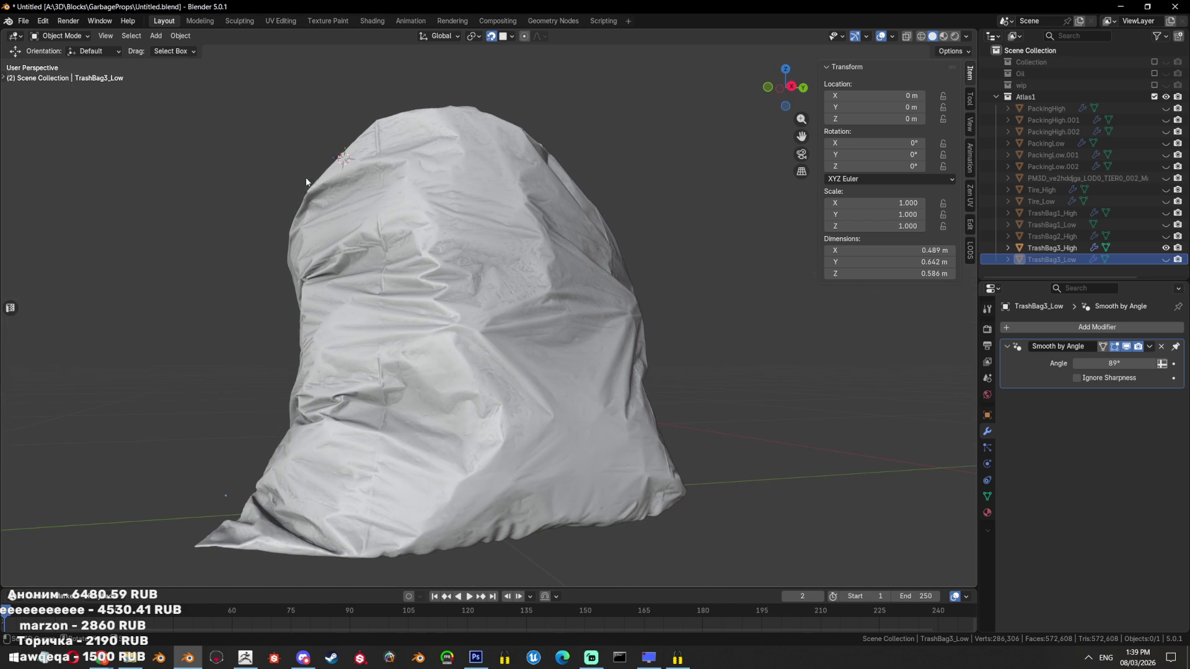
{"action": "scroll", "scroll_direction": "down", "scroll_amount": 3}
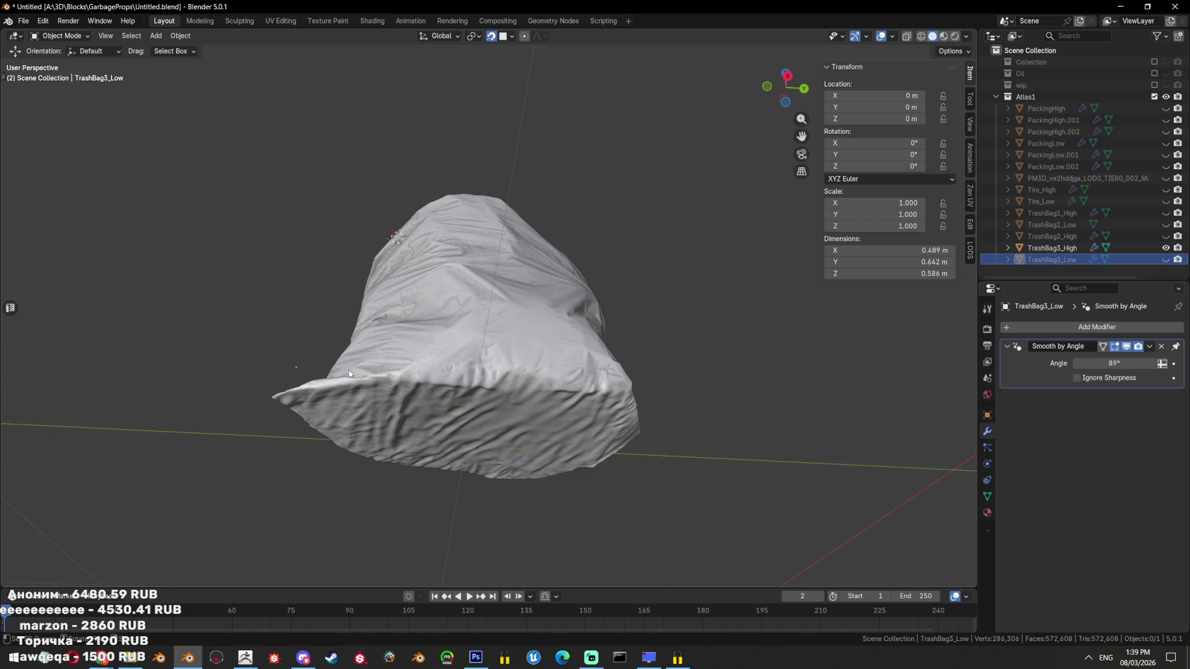
{"action": "left_click_drag", "start_coordinate": [515, 388], "coordinate": [373, 445]}
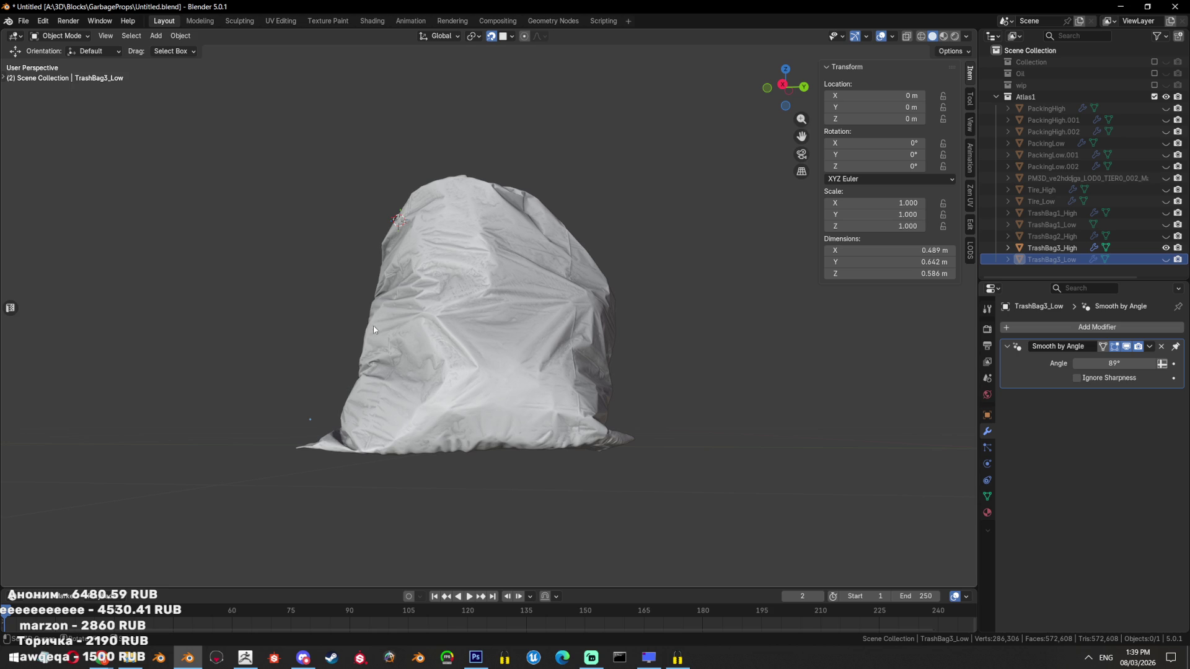
{"action": "left_click_drag", "start_coordinate": [765, 374], "coordinate": [701, 409]}
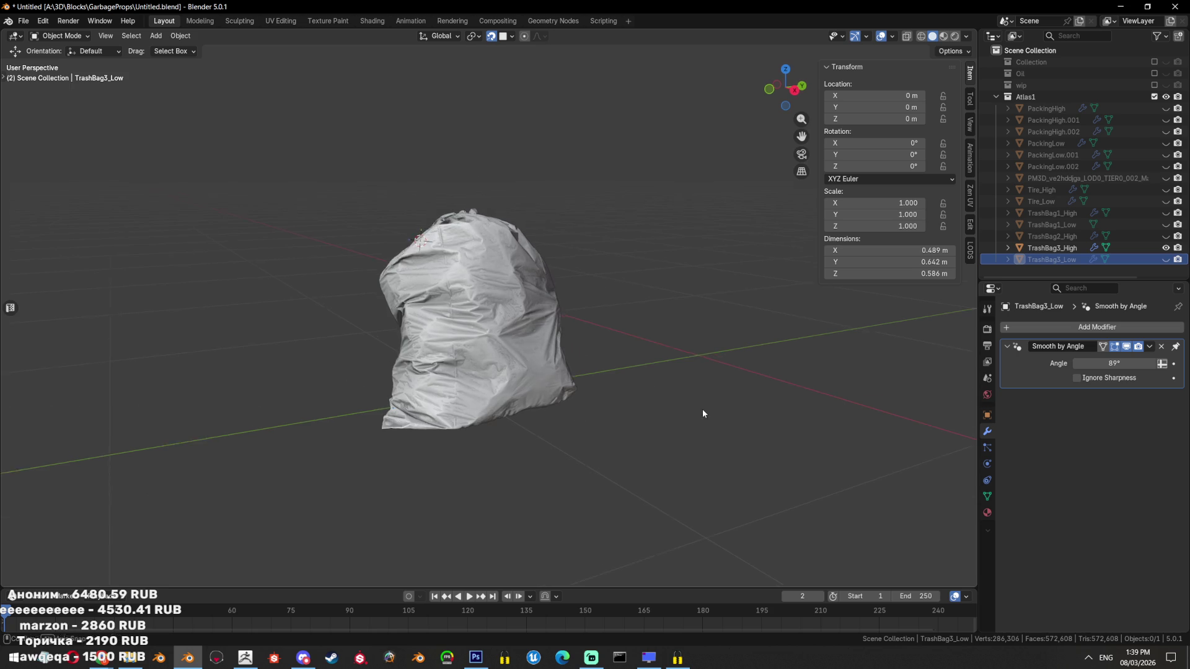
Switch visibility back to only TrashBag3_Low and reopen its mesh in Edit Mode
{"action": "left_click", "coordinate": [1166, 248]}
{"action": "left_click", "coordinate": [1166, 260]}
{"action": "left_click", "coordinate": [1166, 248]}
{"action": "left_click", "coordinate": [1166, 248]}
{"action": "left_click", "coordinate": [1165, 260]}
{"action": "left_click", "coordinate": [1166, 248]}
{"action": "left_click", "coordinate": [1166, 248]}
{"action": "left_click", "coordinate": [1166, 260]}
{"action": "left_click_drag", "start_coordinate": [566, 368], "coordinate": [619, 340]}
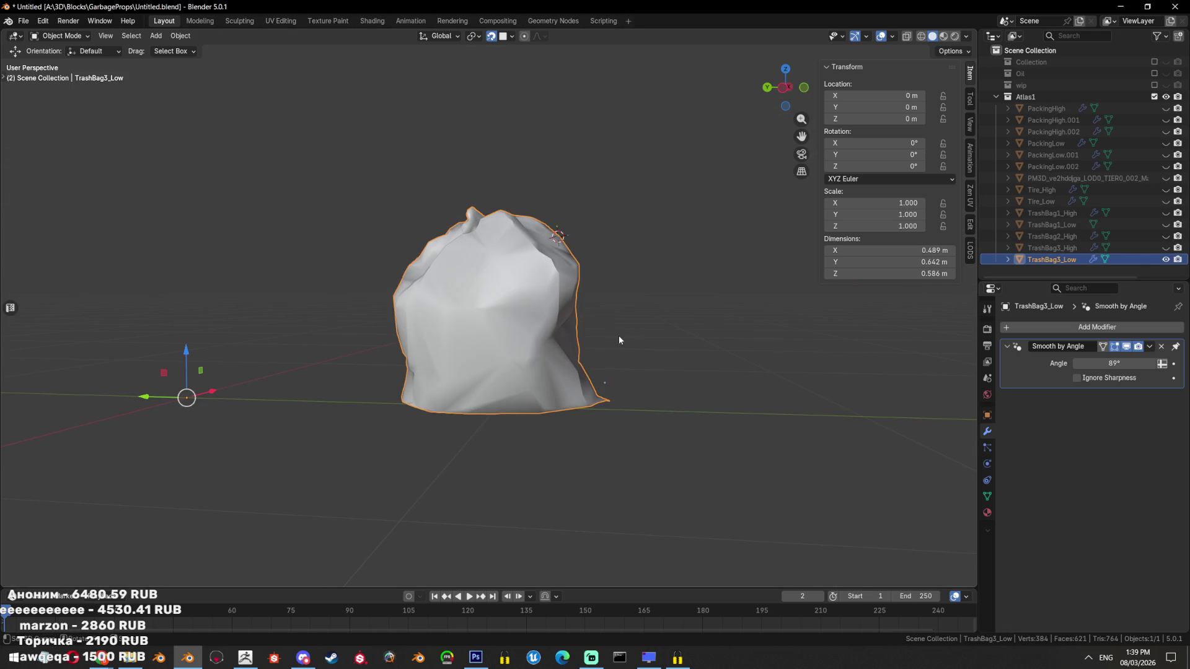
{"action": "left_click_drag", "start_coordinate": [363, 331], "coordinate": [477, 338]}
{"action": "key", "text": "Tab"}
{"action": "scroll", "scroll_direction": "up", "scroll_amount": 3}
Inspect the seam-bounded face island, then orbit onto the bag's lower front
{"action": "left_click", "coordinate": [584, 340]}
{"action": "key", "text": "l"}
{"action": "key", "text": "alt+a"}
{"action": "scroll", "scroll_direction": "up", "scroll_amount": 3}
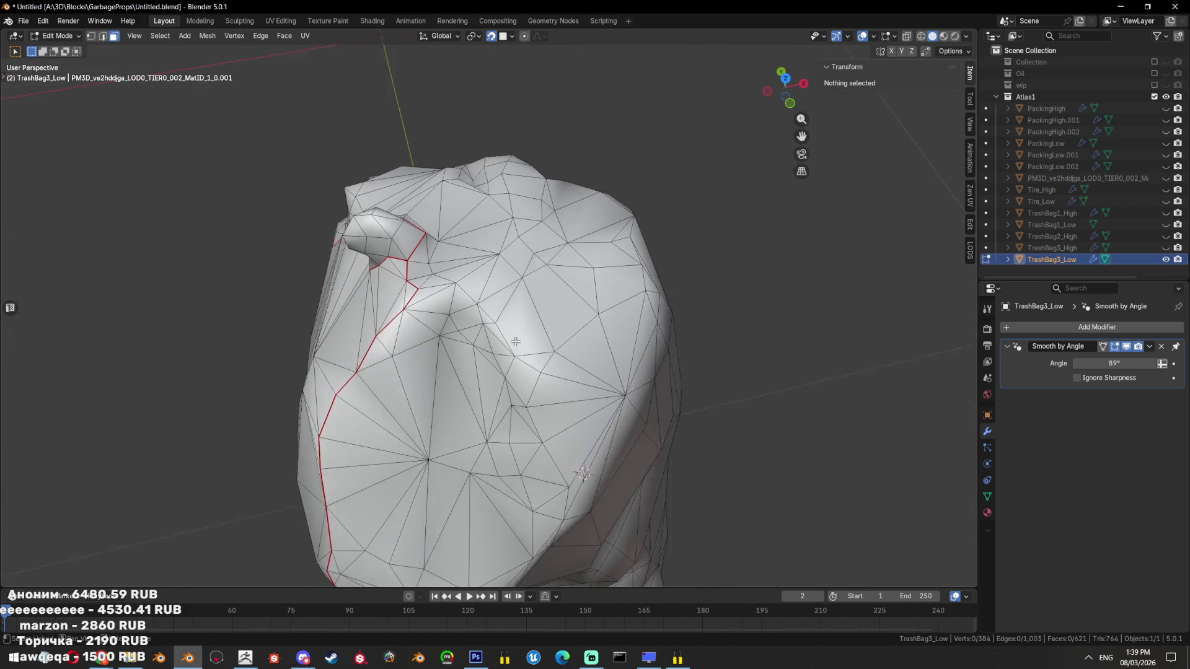
{"action": "scroll", "scroll_direction": "up", "scroll_amount": 3}
{"action": "left_click_drag", "start_coordinate": [502, 326], "coordinate": [457, 357]}
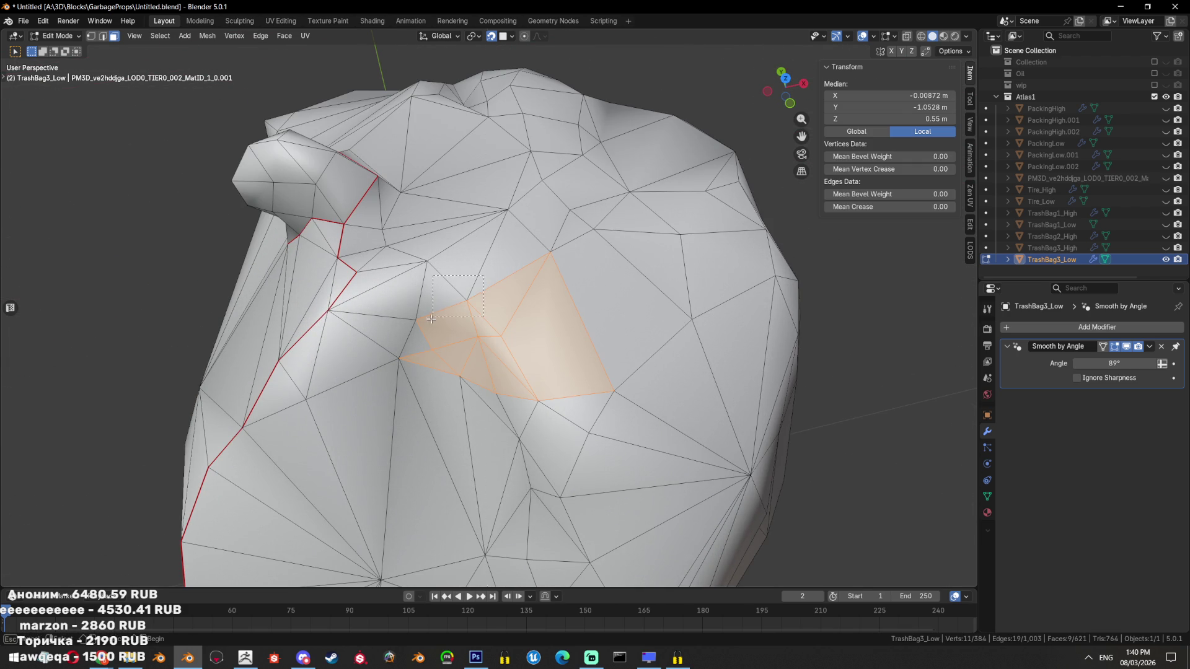
{"action": "key", "text": "alt+a"}
{"action": "scroll", "scroll_direction": "down", "scroll_amount": 3}
{"action": "left_click_drag", "start_coordinate": [477, 304], "coordinate": [475, 206]}
{"action": "scroll", "scroll_direction": "up", "scroll_amount": 3}
{"action": "scroll", "scroll_direction": "up", "scroll_amount": 3}
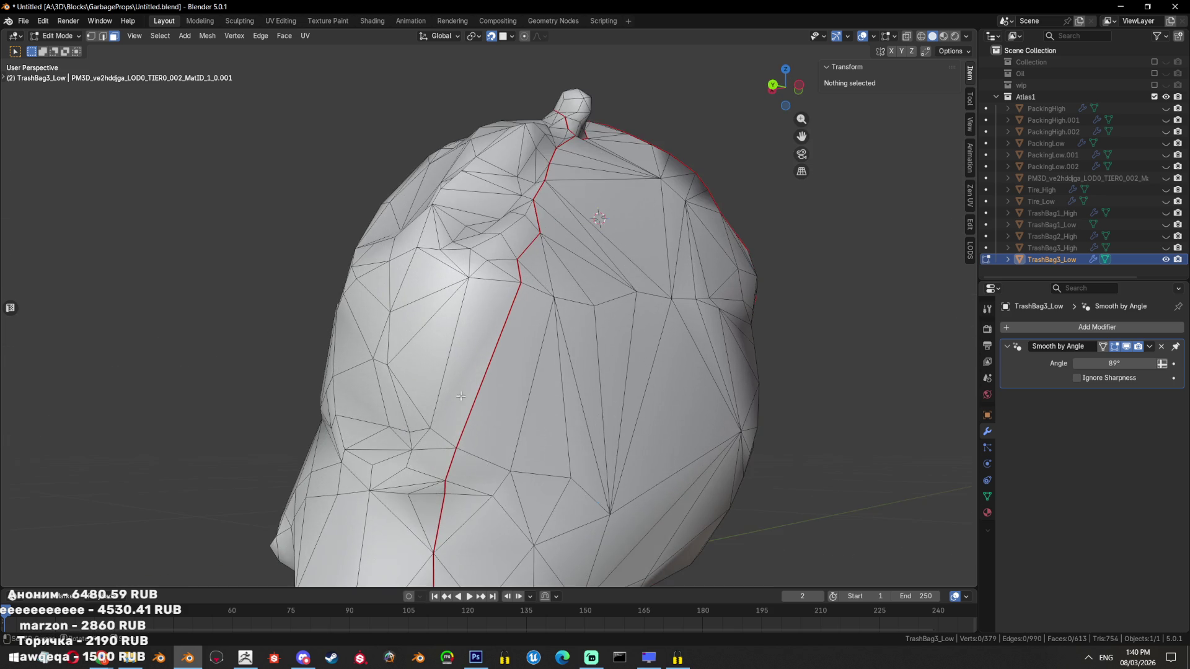
{"action": "left_click_drag", "start_coordinate": [558, 302], "coordinate": [451, 359]}
Merge the faces beside the seam into one and triangulate the lower merged face
{"action": "key", "text": "2"}
{"action": "scroll", "scroll_direction": "up", "scroll_amount": 3}
{"action": "scroll", "scroll_direction": "down", "scroll_amount": 3}
{"action": "key", "text": "3"}
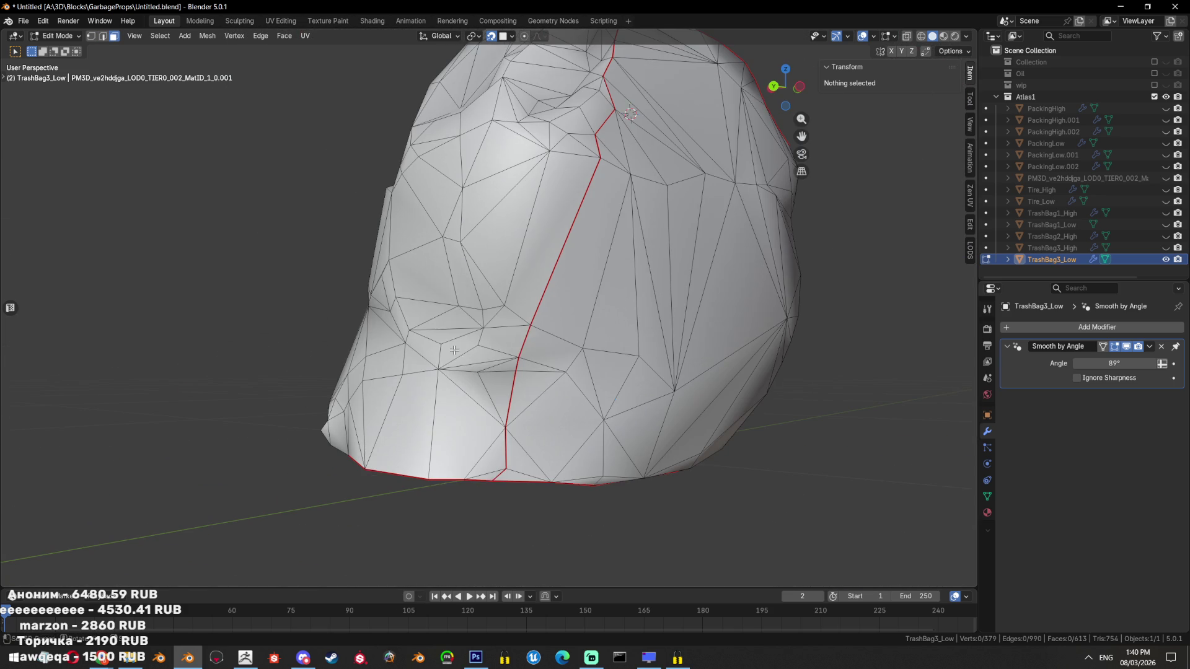
{"action": "left_click", "coordinate": [451, 358]}
{"action": "left_click", "coordinate": [481, 374]}
{"action": "left_click", "coordinate": [476, 372]}
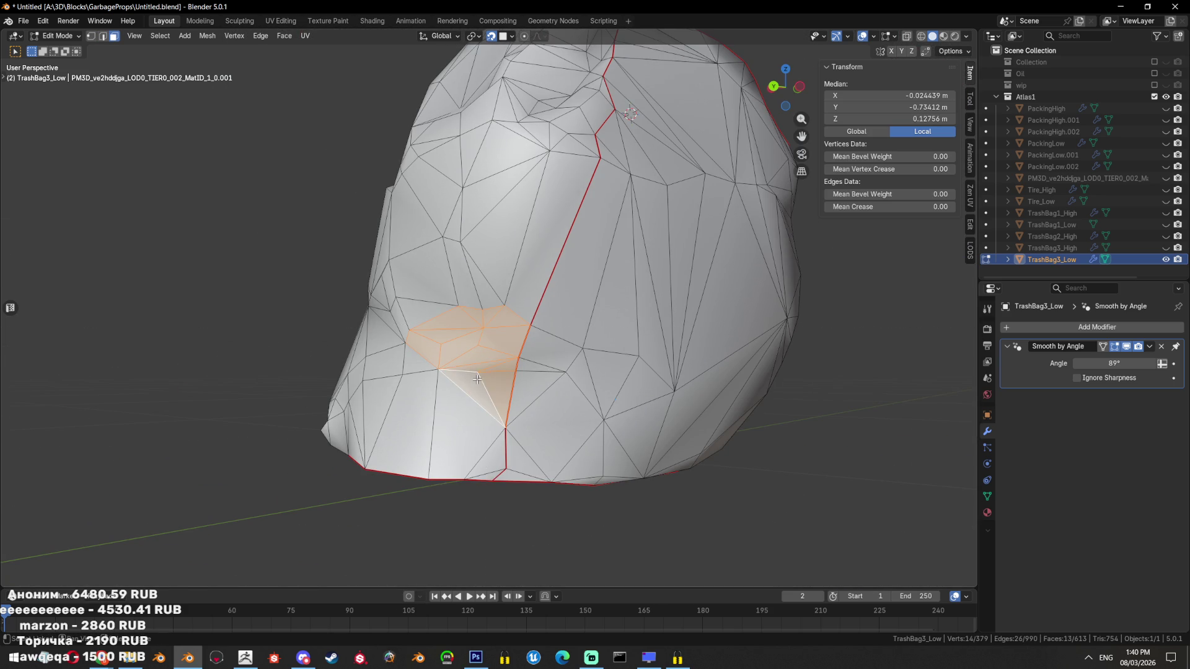
{"action": "key", "text": "ctrl+x"}
{"action": "left_click", "coordinate": [564, 374]}
{"action": "key", "text": "ctrl+t"}
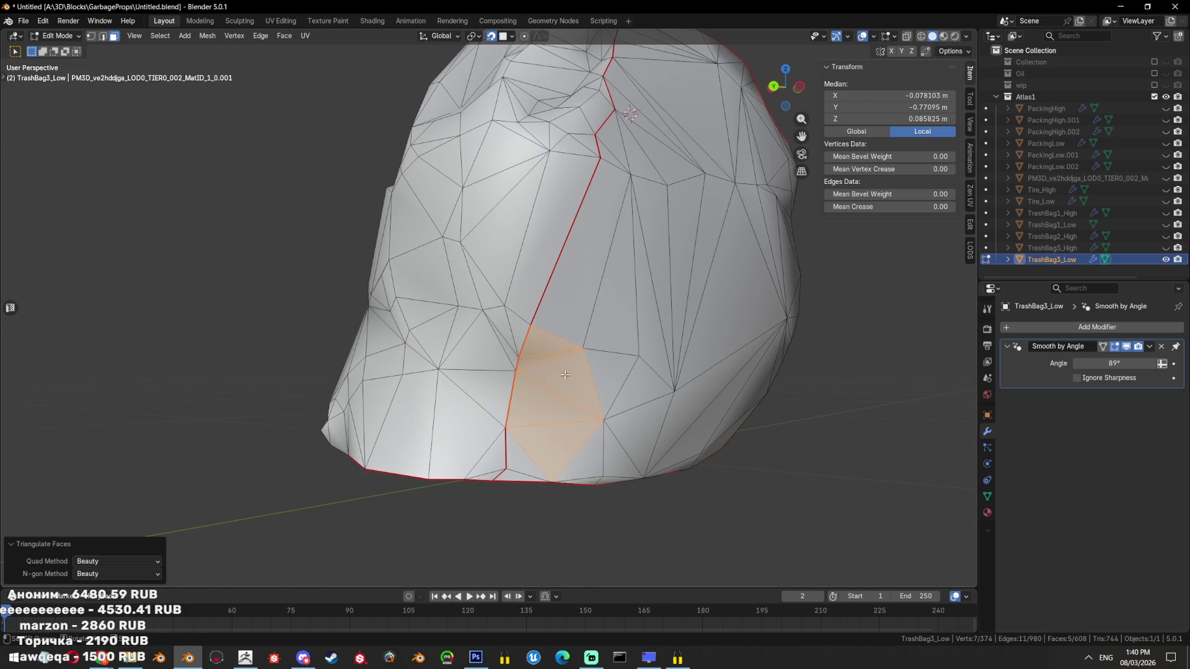
Merge three more faces near the seam and dissolve the stray vertices
{"action": "key", "text": "2"}
{"action": "left_click", "coordinate": [545, 351]}
{"action": "key", "text": "3"}
{"action": "left_click", "coordinate": [539, 354]}
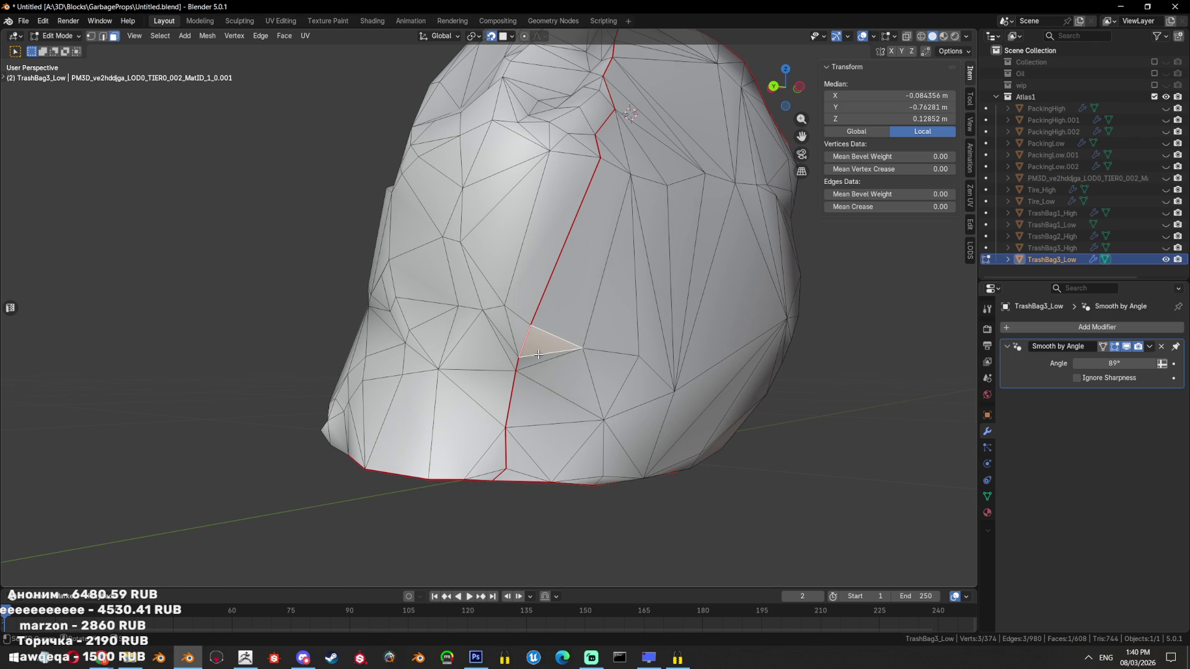
{"action": "left_click", "coordinate": [477, 372]}
{"action": "left_click", "coordinate": [461, 390]}
{"action": "scroll", "scroll_direction": "up", "scroll_amount": 3}
{"action": "key", "text": "ctrl+x"}
{"action": "key", "text": "2"}
{"action": "left_click", "coordinate": [522, 397]}
{"action": "key", "text": "x"}
{"action": "left_click", "coordinate": [623, 332]}
Re-triangulate the two faces left around the edited area
{"action": "left_click_drag", "start_coordinate": [623, 333], "coordinate": [558, 347]}
{"action": "key", "text": "3"}
{"action": "left_click", "coordinate": [484, 366]}
{"action": "left_click", "coordinate": [549, 382]}
{"action": "key", "text": "ctrl+t"}
{"action": "key", "text": "alt+a"}
Leave Edit Mode and save the file with the mesh at 604 faces
{"action": "scroll", "scroll_direction": "down", "scroll_amount": 3}
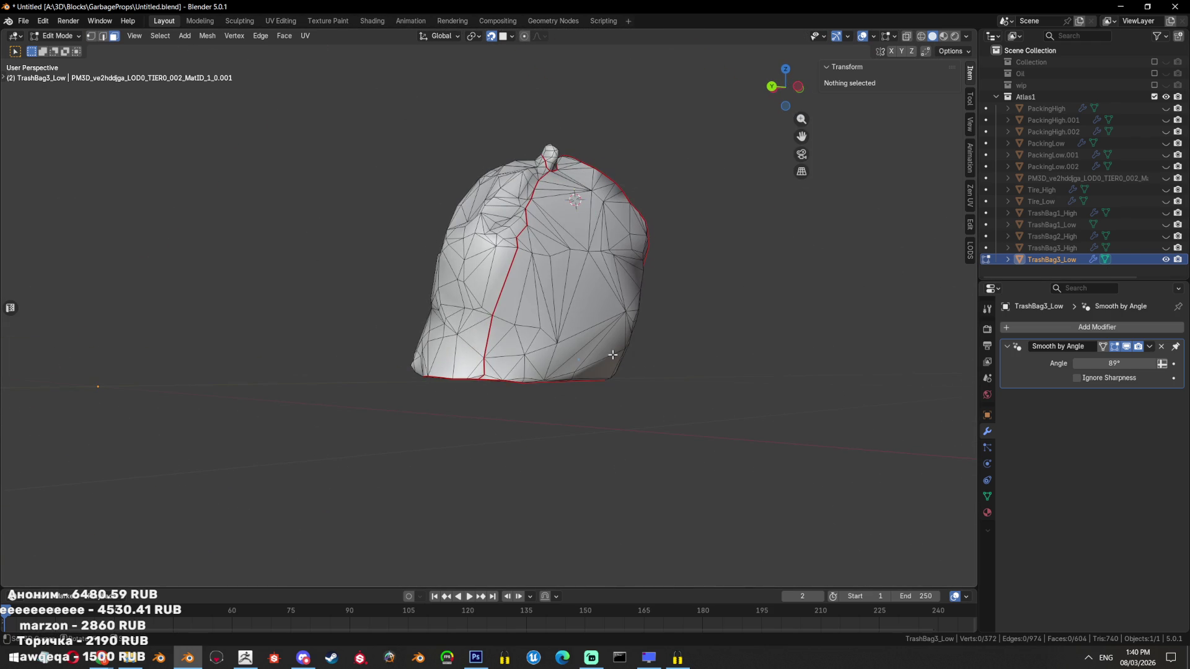
{"action": "key", "text": "Tab"}
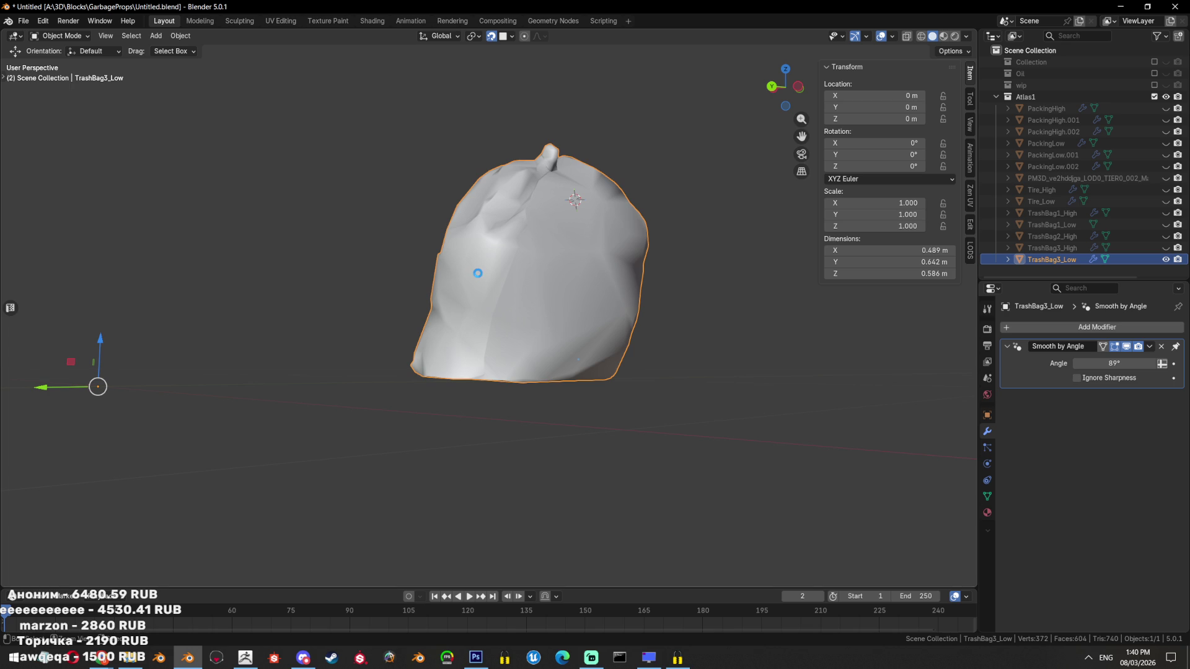
{"action": "key", "text": "ctrl+s"}
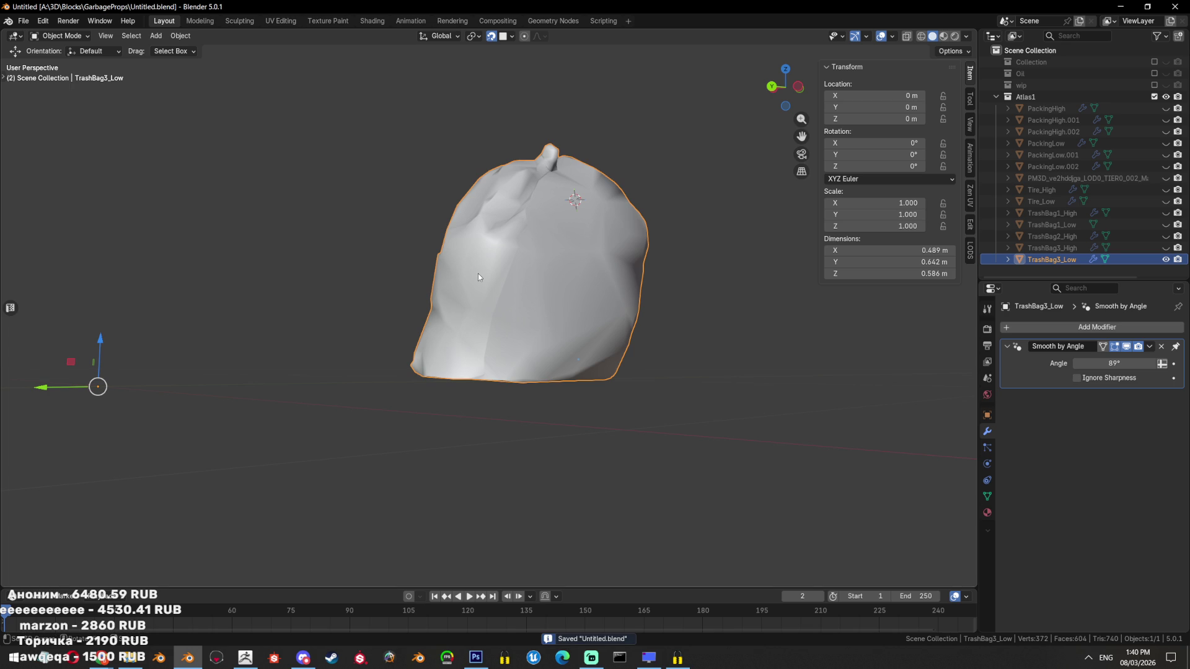
{"action": "left_click_drag", "start_coordinate": [478, 277], "coordinate": [434, 321]}
{"action": "key", "text": "Tab"}
Select the seam-bounded island linked to a face on the bag's front
{"action": "key", "text": "l"}
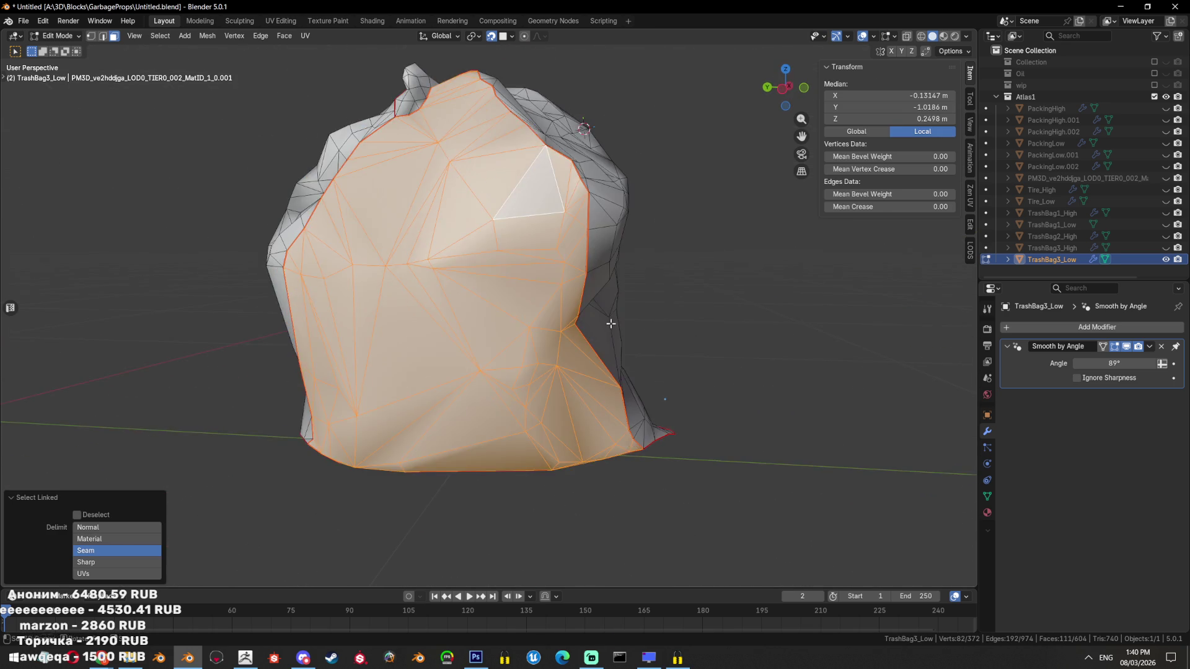
{"action": "left_click", "coordinate": [434, 320]}
{"action": "key", "text": "l"}
{"action": "left_click_drag", "start_coordinate": [434, 320], "coordinate": [466, 247]}
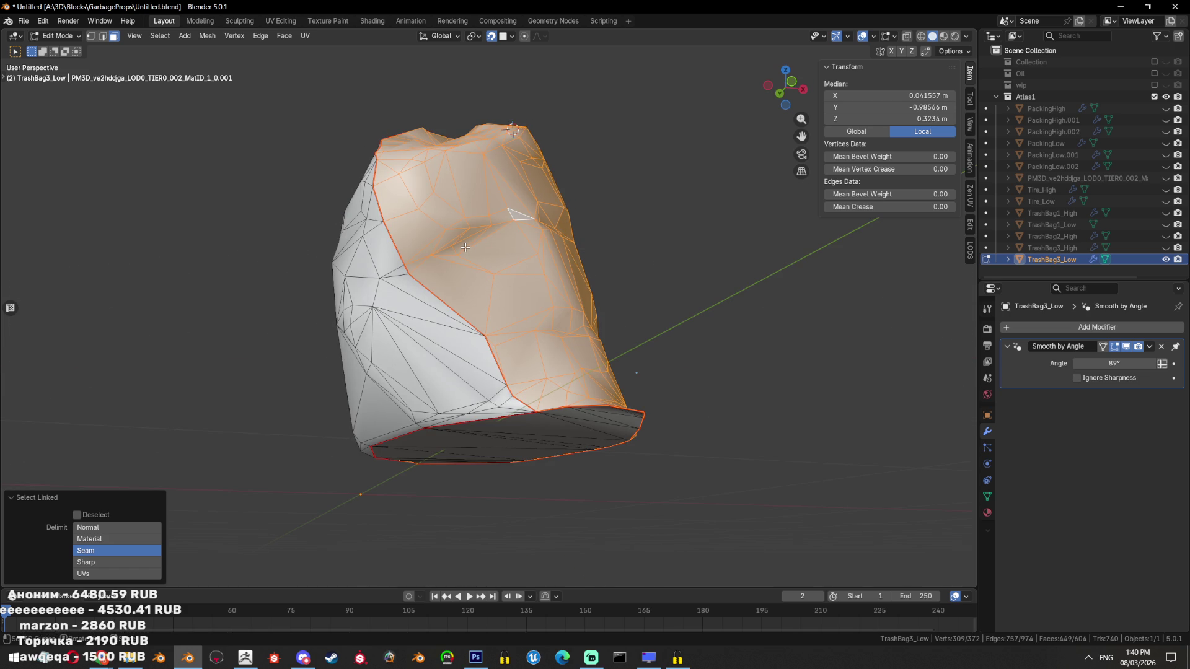
{"action": "scroll", "scroll_direction": "up", "scroll_amount": 3}
{"action": "scroll", "scroll_direction": "up", "scroll_amount": 3}
Dissolve two stray vertices in the front fold
{"action": "key", "text": "1"}
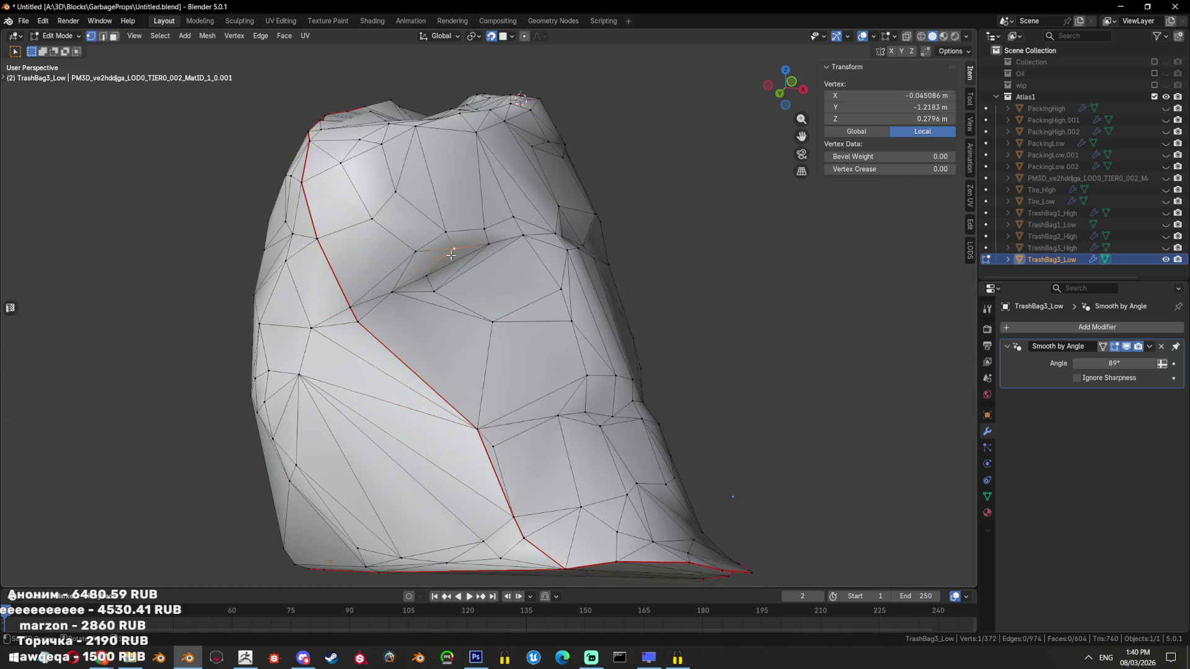
{"action": "left_click", "coordinate": [468, 266]}
{"action": "key", "text": "KP_Decimal"}
{"action": "scroll", "scroll_direction": "down", "scroll_amount": 3}
{"action": "scroll", "scroll_direction": "down", "scroll_amount": 3}
{"action": "left_click_drag", "start_coordinate": [468, 266], "coordinate": [485, 332]}
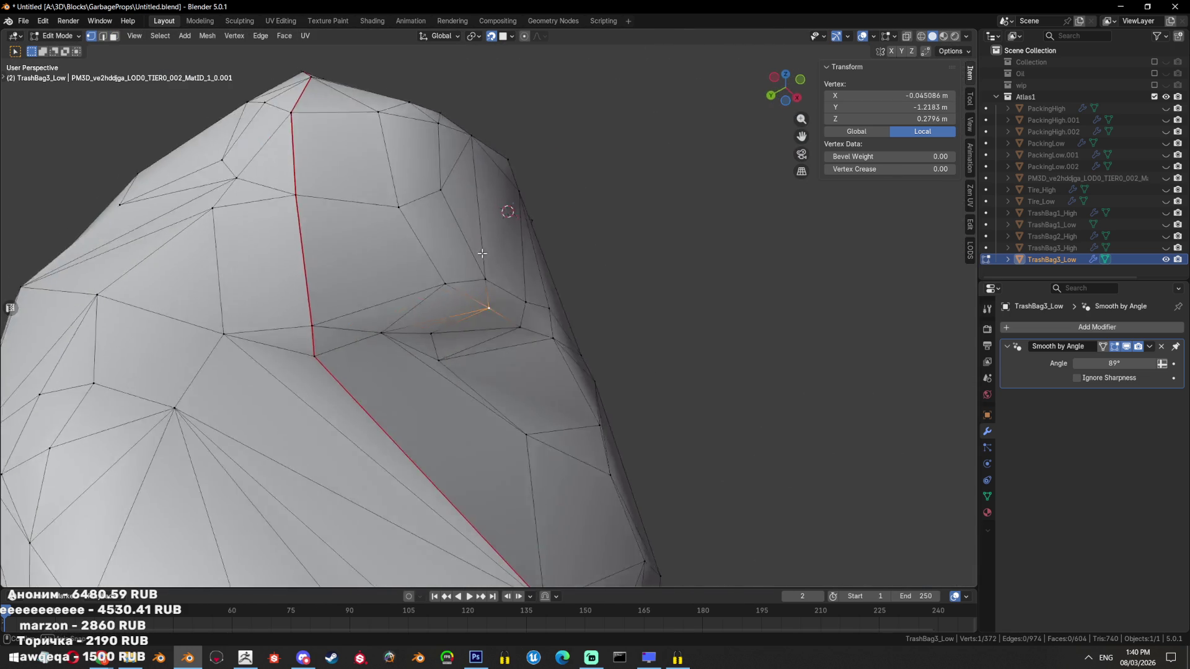
{"action": "scroll", "scroll_direction": "down", "scroll_amount": 3}
{"action": "left_click", "coordinate": [458, 350]}
{"action": "key", "text": "x"}
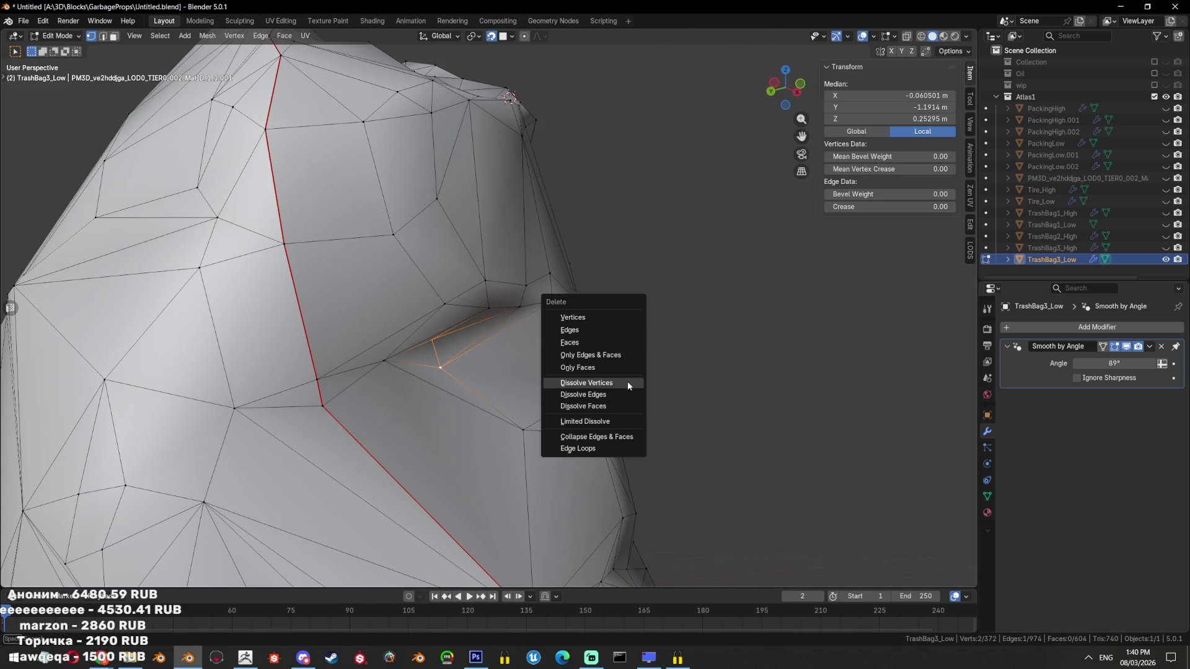
{"action": "left_click", "coordinate": [628, 397]}
Triangulate the face left by the dissolve, leaving 370 vertices
{"action": "key", "text": "3"}
{"action": "left_click", "coordinate": [568, 377]}
{"action": "key", "text": "ctrl+t"}
{"action": "scroll", "scroll_direction": "down", "scroll_amount": 3}
{"action": "key", "text": "alt+a"}
{"action": "left_click_drag", "start_coordinate": [568, 377], "coordinate": [614, 346]}
{"action": "scroll", "scroll_direction": "down", "scroll_amount": 3}
{"action": "scroll", "scroll_direction": "down", "scroll_amount": 3}
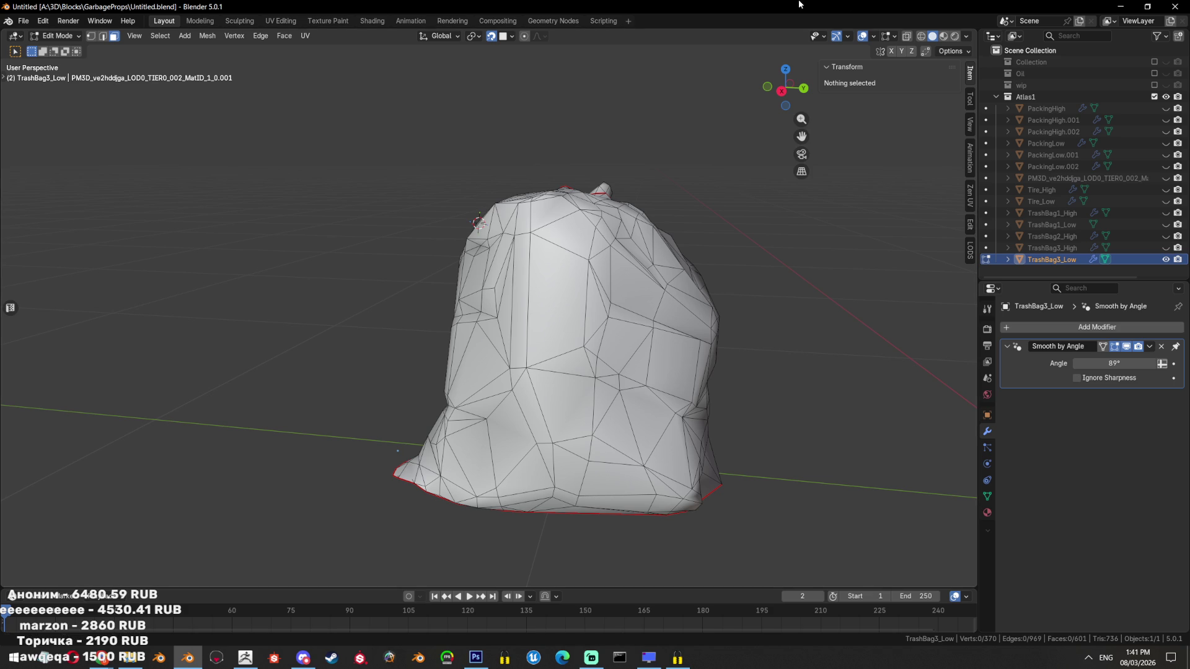
Triangulate three faces on the bag's upper front
{"action": "scroll", "scroll_direction": "up", "scroll_amount": 3}
{"action": "scroll", "scroll_direction": "up", "scroll_amount": 3}
{"action": "scroll", "scroll_direction": "up", "scroll_amount": 3}
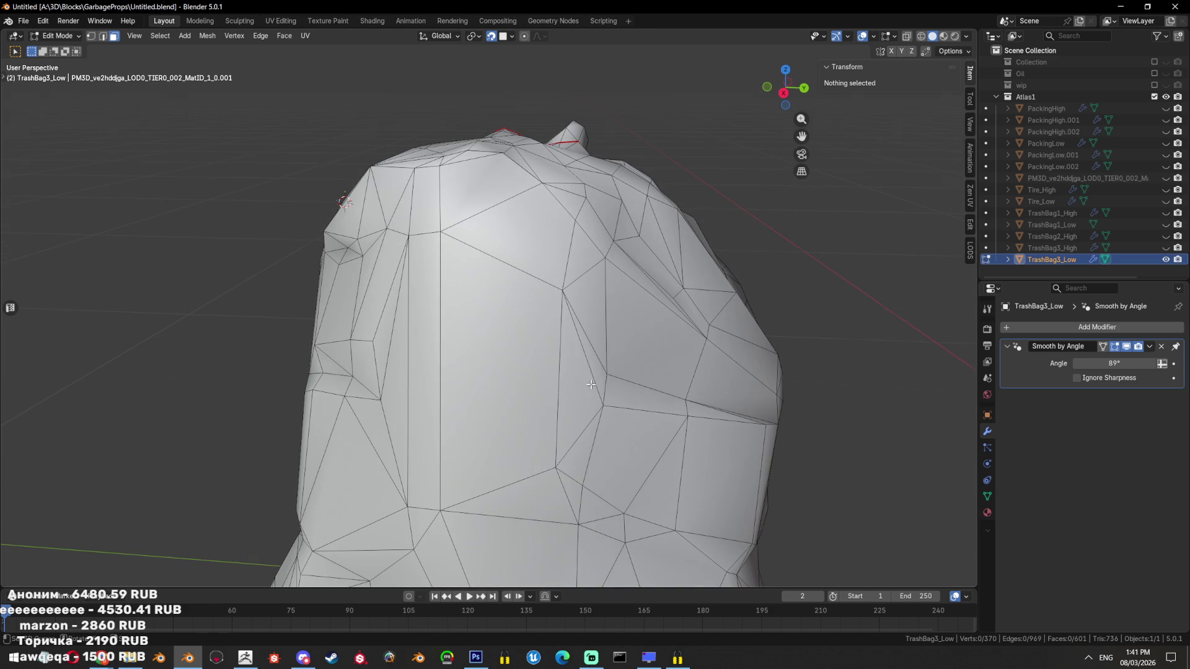
{"action": "left_click", "coordinate": [634, 394]}
{"action": "left_click", "coordinate": [626, 434]}
{"action": "left_click", "coordinate": [656, 470]}
{"action": "key", "text": "ctrl+t"}
{"action": "left_click_drag", "start_coordinate": [661, 452], "coordinate": [645, 434]}
{"action": "scroll", "scroll_direction": "down", "scroll_amount": 3}
{"action": "key", "text": "alt+a"}
Check the seam island with L and Ctrl+I, box-select faces beside the seam, and save
{"action": "key", "text": "l"}
{"action": "scroll", "scroll_direction": "down", "scroll_amount": 3}
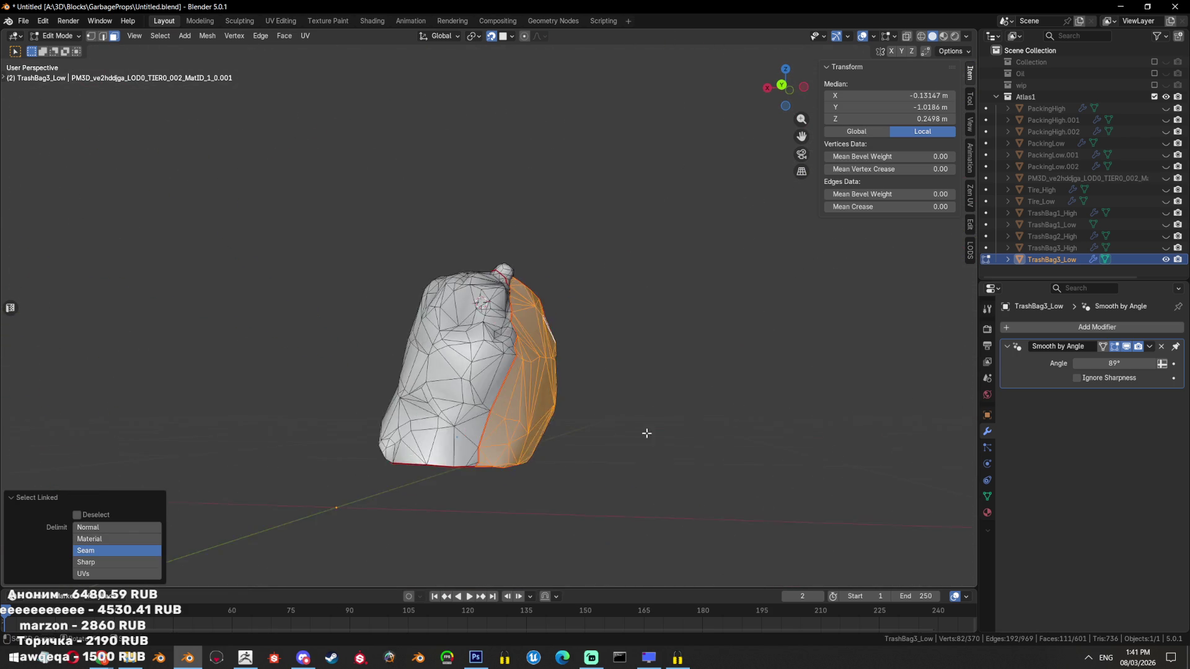
{"action": "scroll", "scroll_direction": "up", "scroll_amount": 3}
{"action": "key", "text": "ctrl+i"}
{"action": "left_click_drag", "start_coordinate": [374, 347], "coordinate": [507, 386]}
{"action": "scroll", "scroll_direction": "up", "scroll_amount": 3}
{"action": "key", "text": "1"}
{"action": "key", "text": "alt+a"}
{"action": "key", "text": "3"}
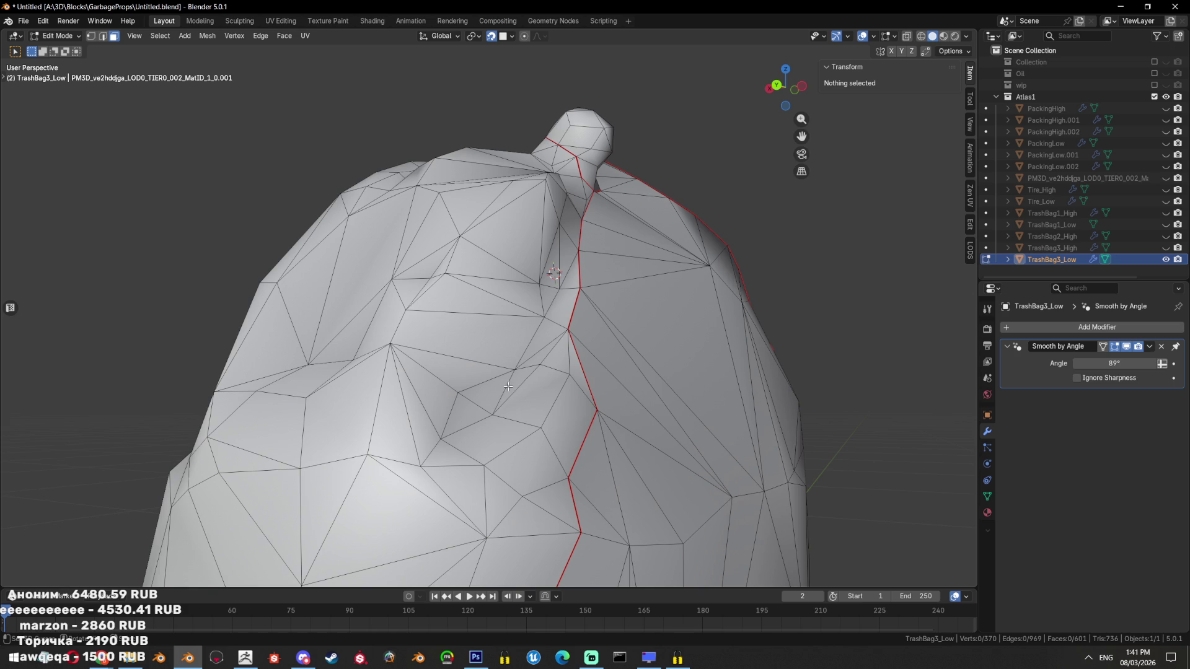
{"action": "left_click_drag", "start_coordinate": [523, 356], "coordinate": [440, 426]}
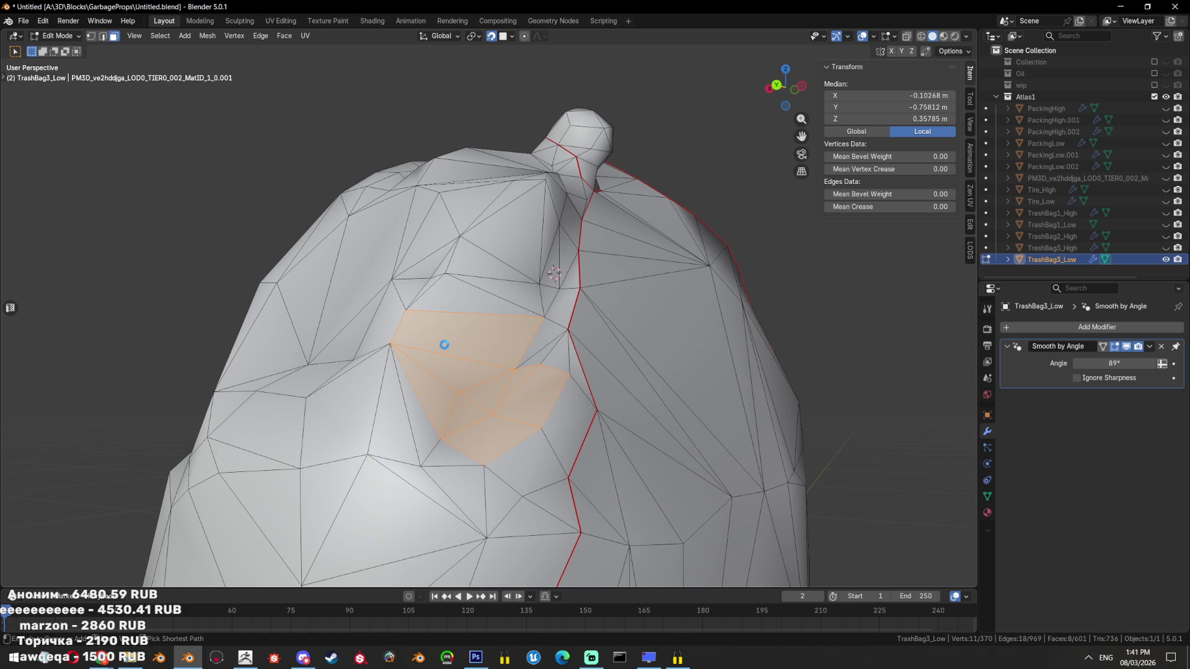
{"action": "key", "text": "ctrl+s"}
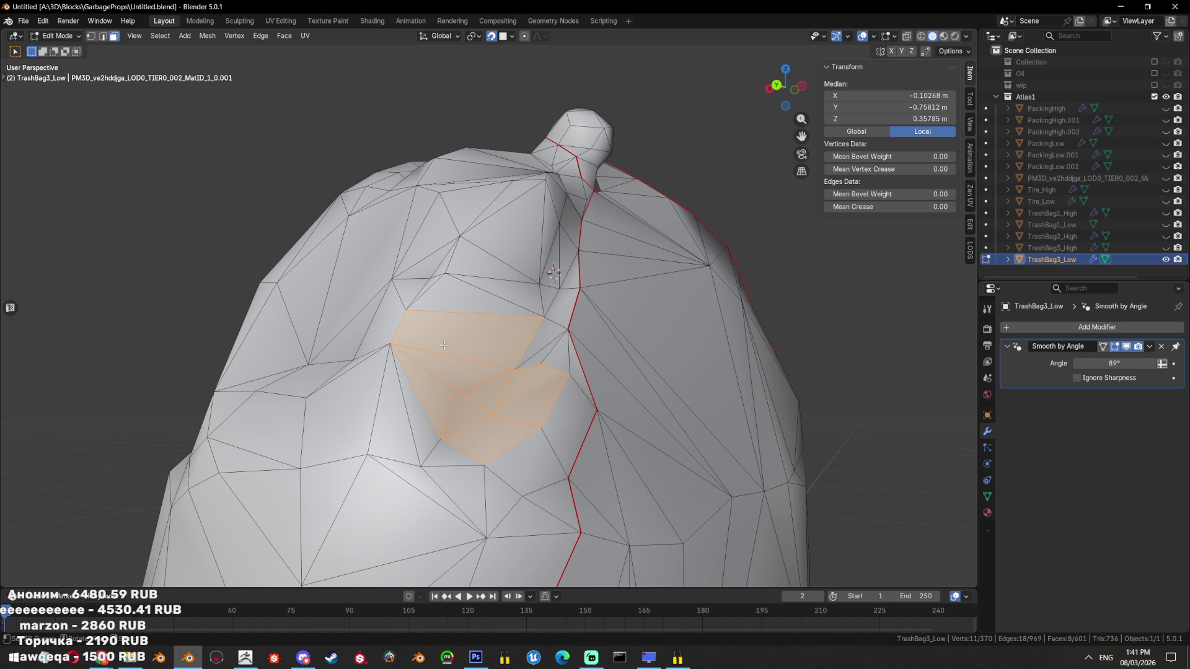
{"action": "left_click_drag", "start_coordinate": [445, 344], "coordinate": [579, 416]}
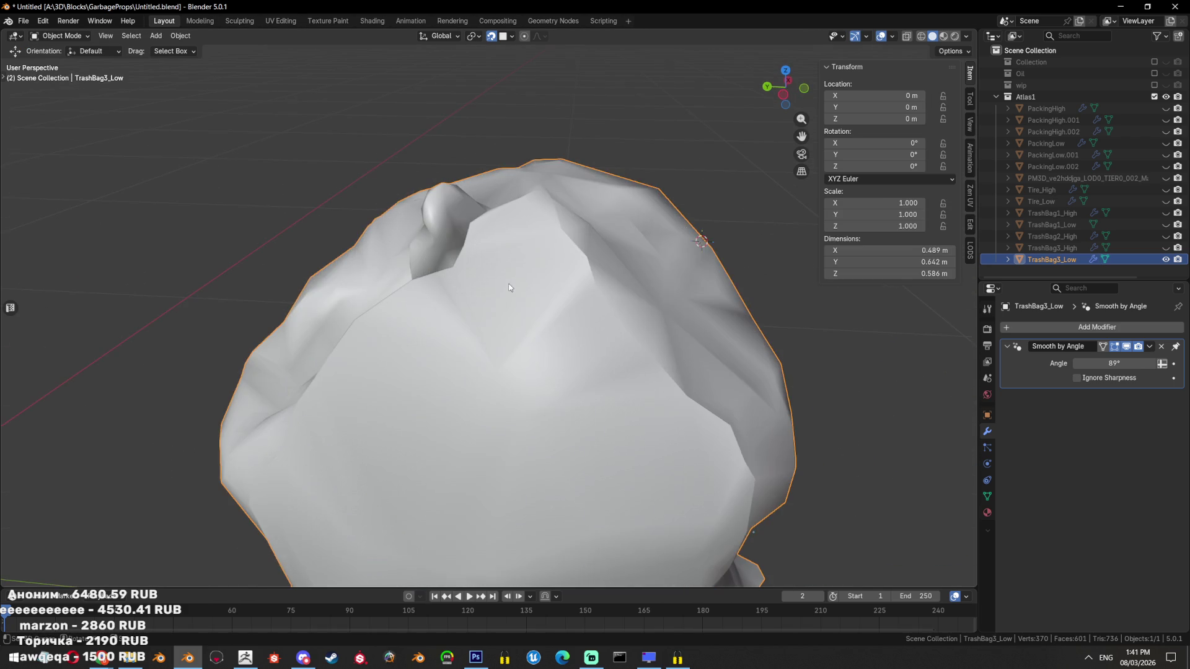
Select the whole mesh and push its surface outward slightly with Shrink/Fatten
{"action": "key", "text": "2"}
{"action": "left_click", "coordinate": [544, 377]}
{"action": "key", "text": "Tab"}
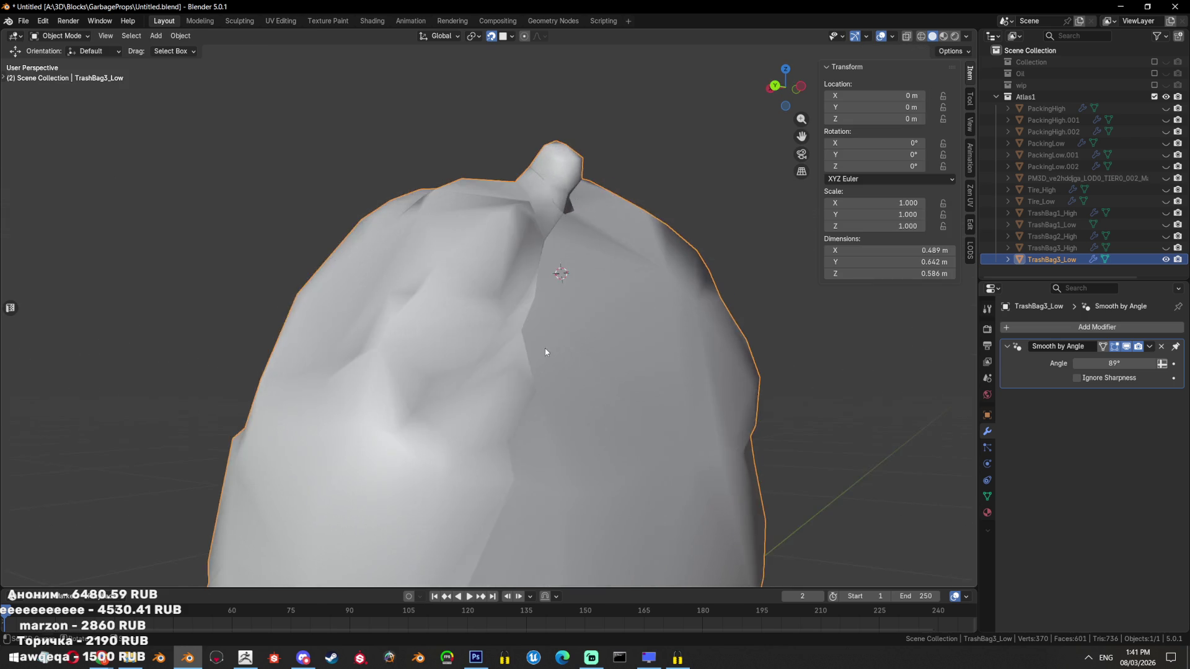
{"action": "scroll", "scroll_direction": "down", "scroll_amount": 3}
{"action": "left_click_drag", "start_coordinate": [422, 389], "coordinate": [619, 425]}
{"action": "key", "text": "Tab"}
{"action": "key", "text": "Tab"}
{"action": "scroll", "scroll_direction": "down", "scroll_amount": 3}
{"action": "key", "text": "Tab"}
{"action": "key", "text": "a"}
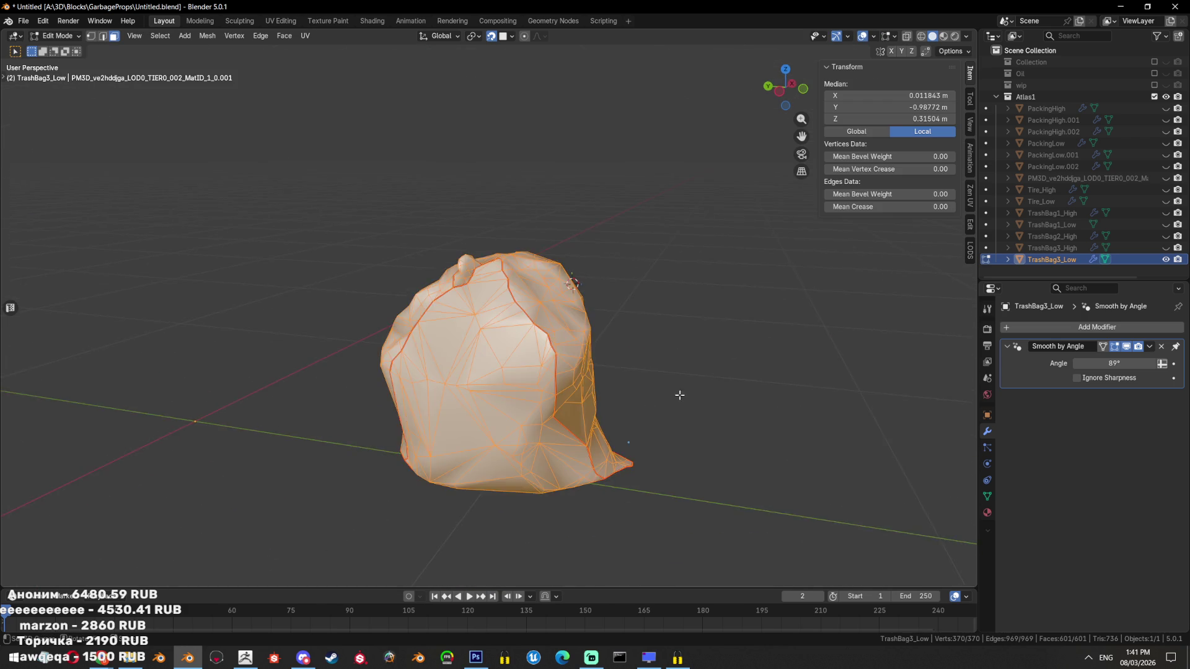
{"action": "scroll", "scroll_direction": "up", "scroll_amount": 3}
{"action": "key", "text": "alt+s"}
{"action": "left_click", "coordinate": [668, 384]}
{"action": "scroll", "scroll_direction": "down", "scroll_amount": 3}
{"action": "left_click_drag", "start_coordinate": [703, 369], "coordinate": [703, 404]}
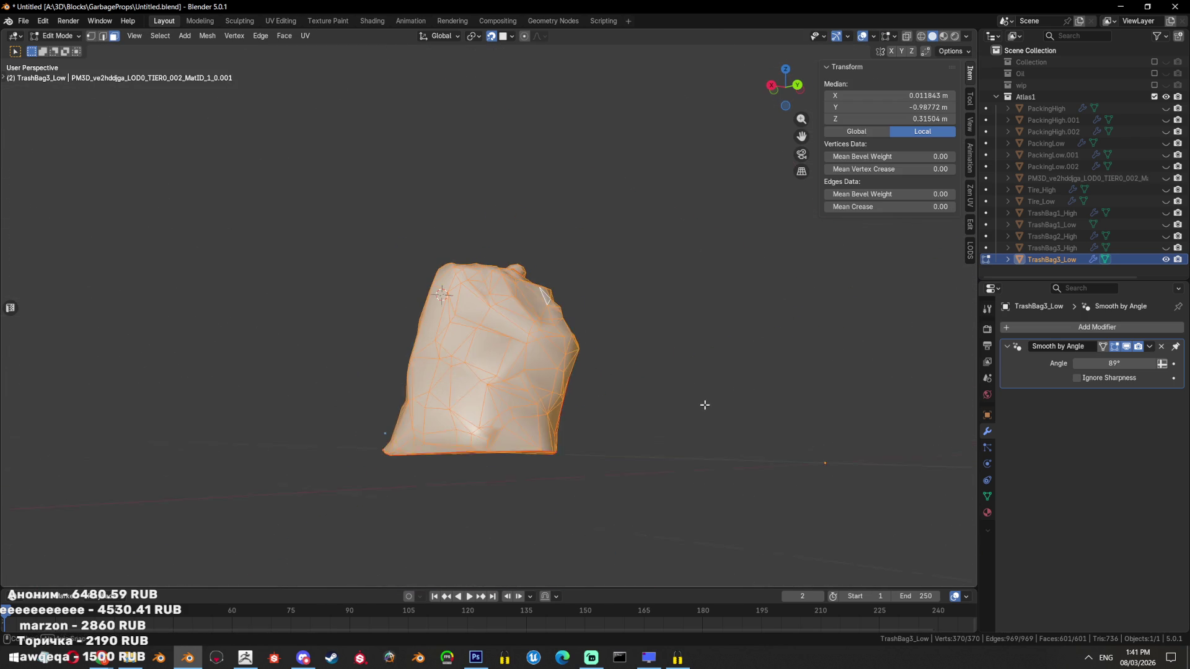
Triangulate six box-selected faces on the bag
{"action": "key", "text": "alt+a"}
{"action": "scroll", "scroll_direction": "up", "scroll_amount": 3}
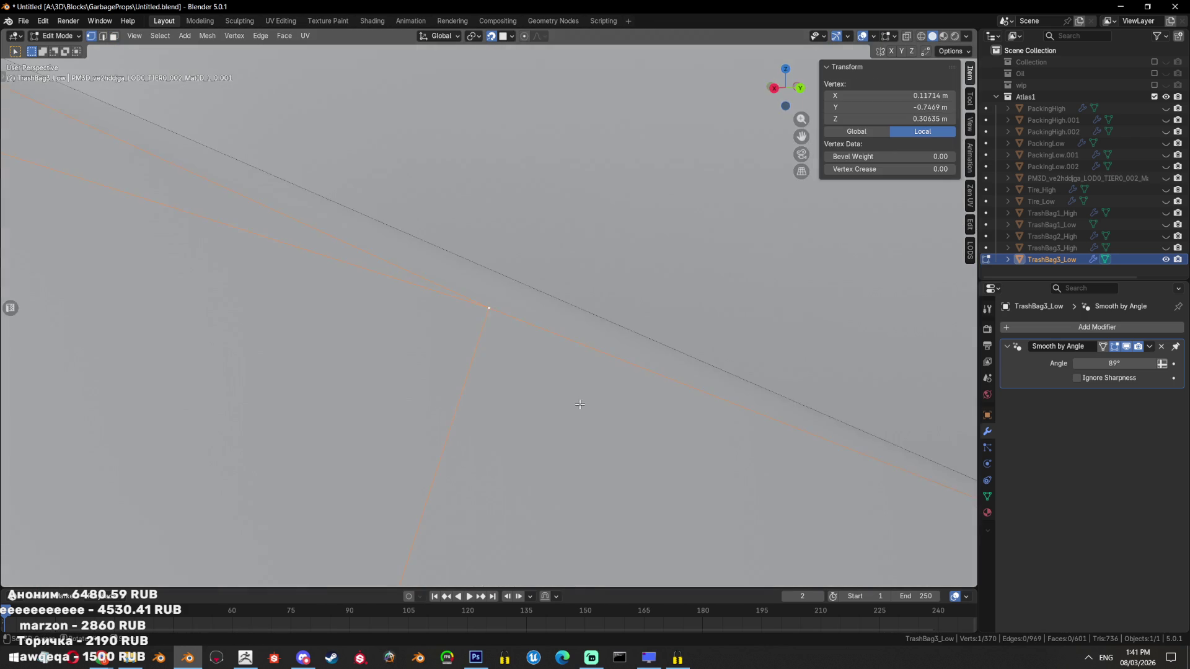
{"action": "left_click_drag", "start_coordinate": [544, 350], "coordinate": [478, 365]}
{"action": "scroll", "scroll_direction": "down", "scroll_amount": 3}
{"action": "left_click_drag", "start_coordinate": [433, 316], "coordinate": [473, 269]}
{"action": "left_click_drag", "start_coordinate": [385, 180], "coordinate": [499, 348]}
{"action": "key", "text": "ctrl+t"}
{"action": "scroll", "scroll_direction": "down", "scroll_amount": 3}
Return to Object Mode at 602 faces and save the file
{"action": "key", "text": "a"}
{"action": "left_click_drag", "start_coordinate": [683, 393], "coordinate": [635, 305]}
{"action": "key", "text": "Tab"}
{"action": "scroll", "scroll_direction": "down", "scroll_amount": 3}
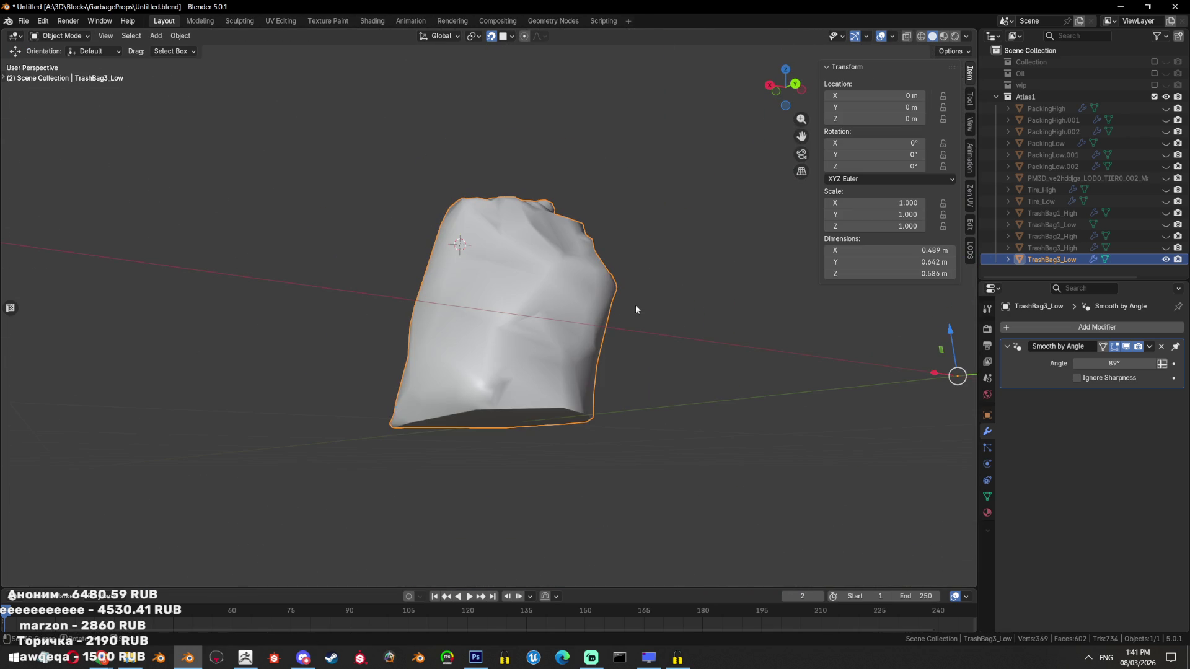
{"action": "left_click_drag", "start_coordinate": [794, 324], "coordinate": [854, 258]}
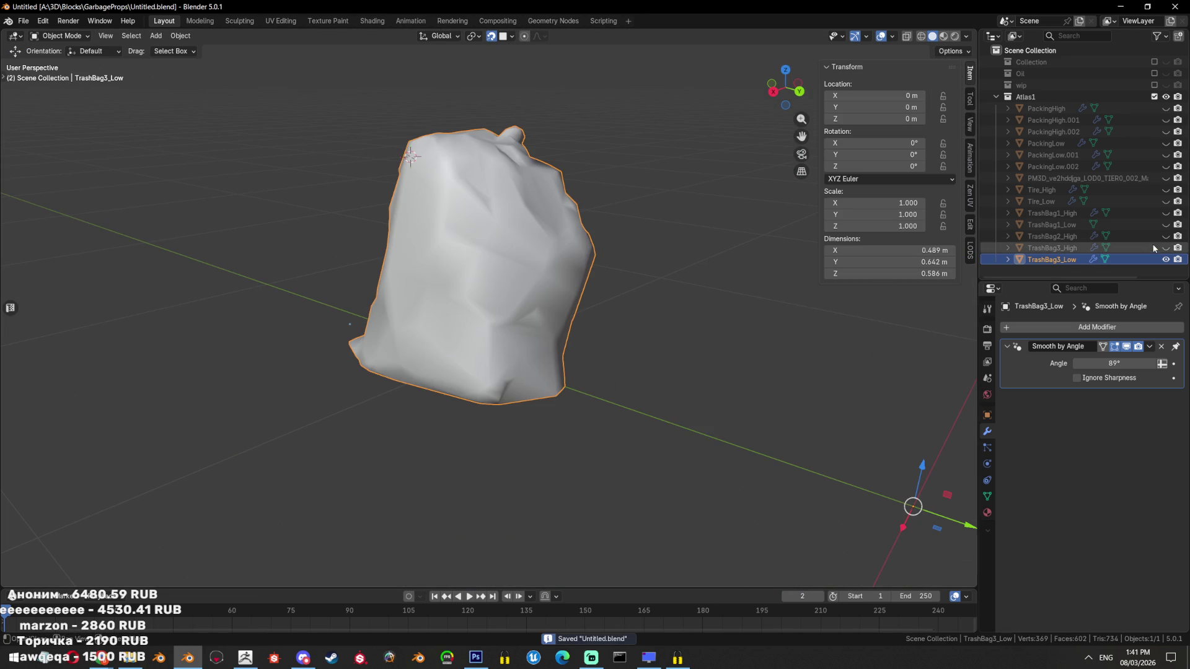
{"action": "key", "text": "ctrl+s"}
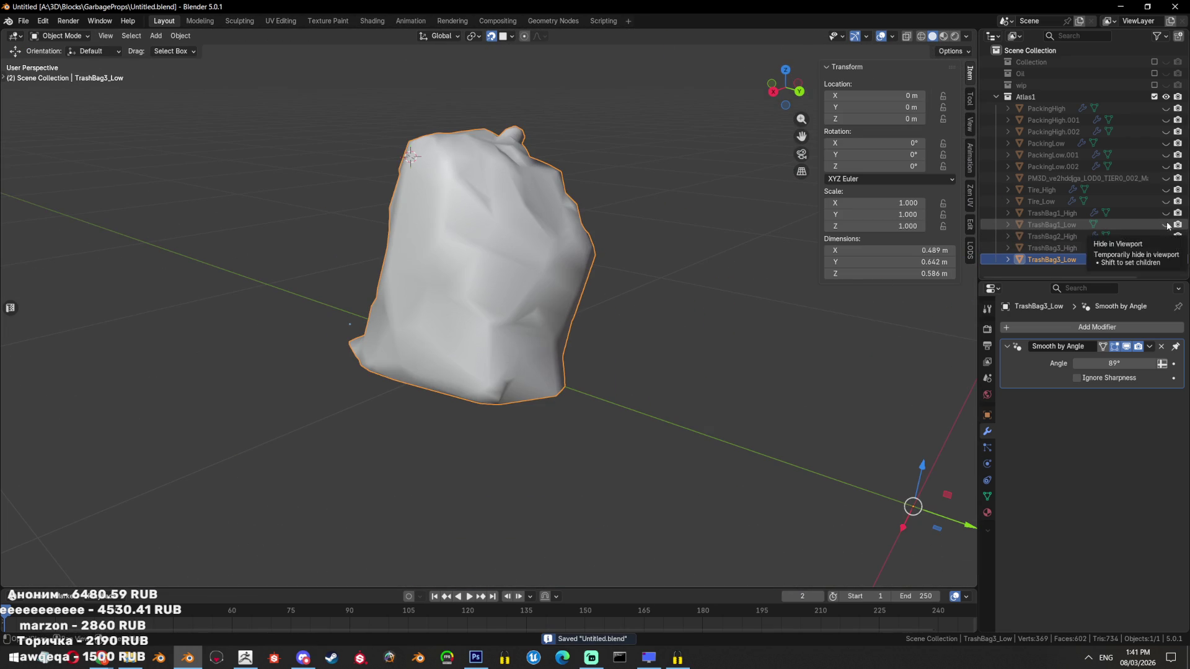
Unhide and frame TrashBag1_Low, check its mesh, and save the file
{"action": "left_click", "coordinate": [1166, 225]}
{"action": "left_click", "coordinate": [764, 278]}
{"action": "key", "text": "KP_Decimal"}
{"action": "key", "text": "Tab"}
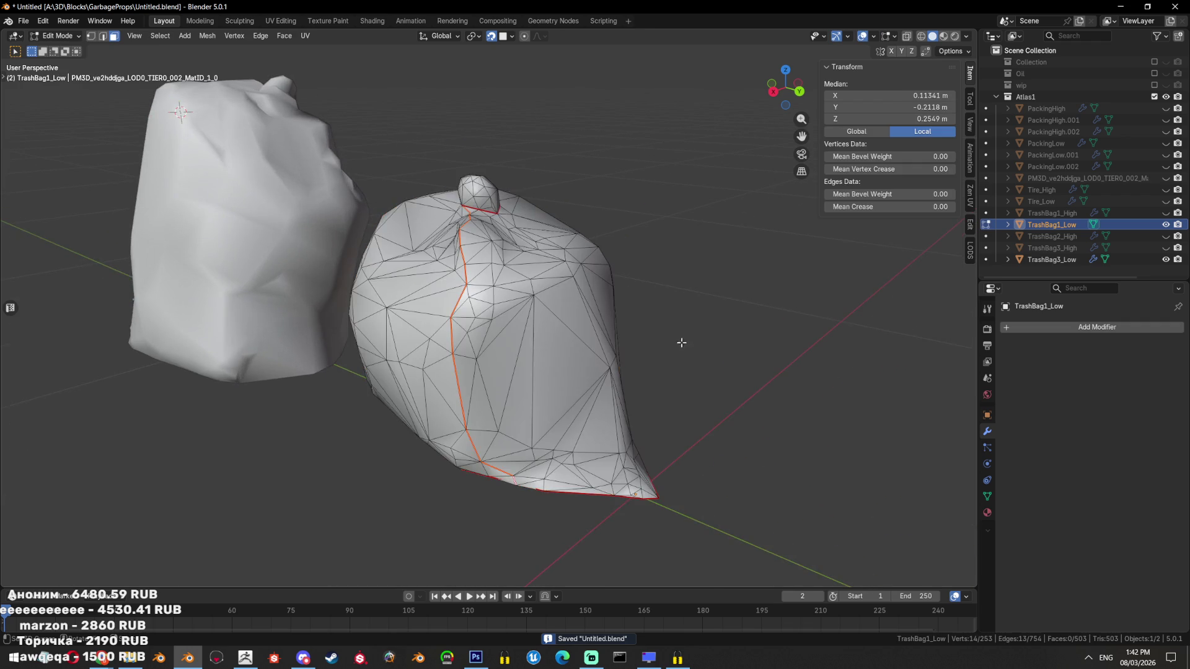
{"action": "left_click_drag", "start_coordinate": [683, 340], "coordinate": [719, 327]}
{"action": "key", "text": "Tab"}
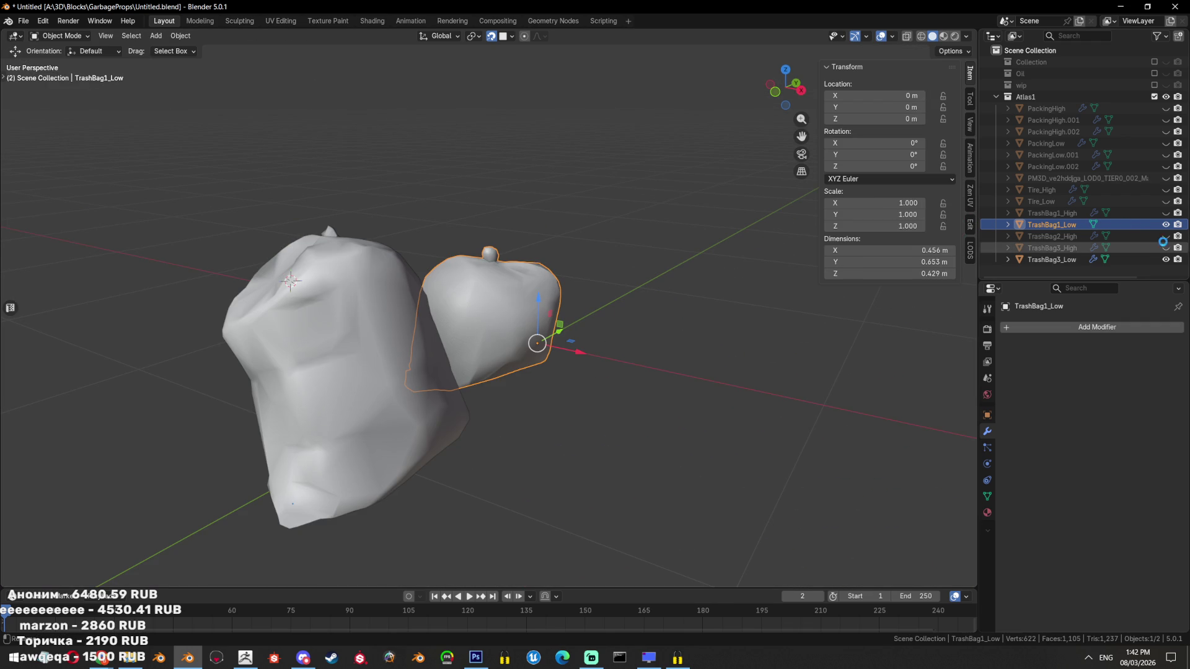
{"action": "key", "text": "ctrl+s"}
Rename the PM3D bag object to TrashBag2_Low, based on TrashBag2_High's name
{"action": "left_click", "coordinate": [1166, 178]}
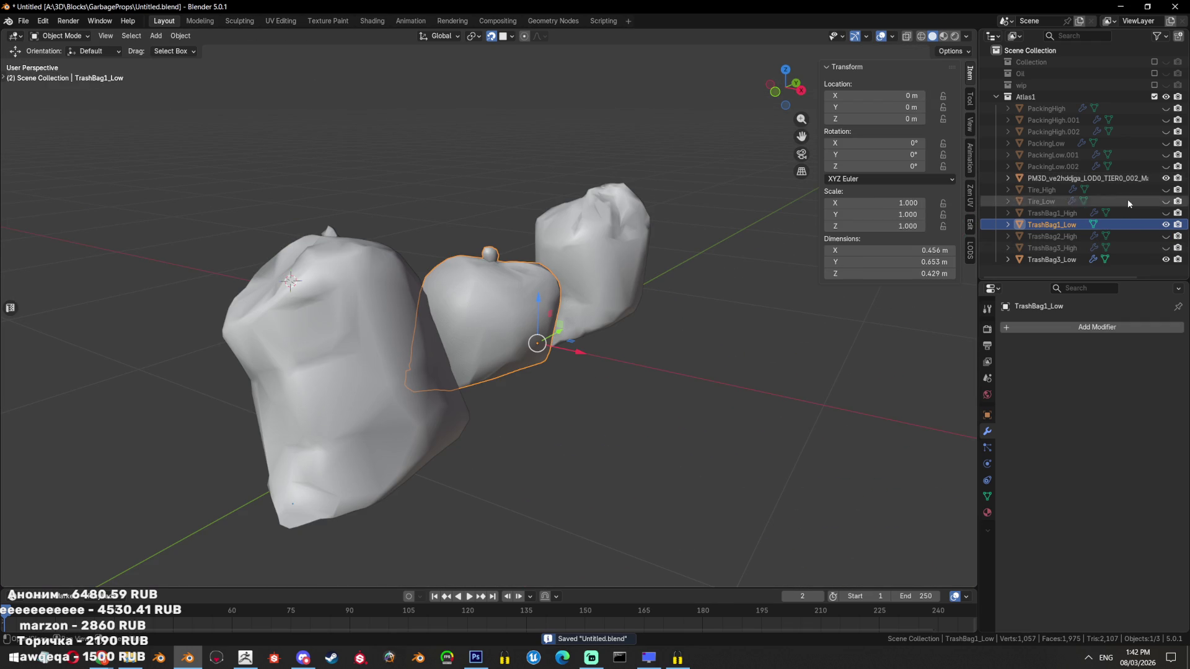
{"action": "double_click", "coordinate": [1064, 235]}
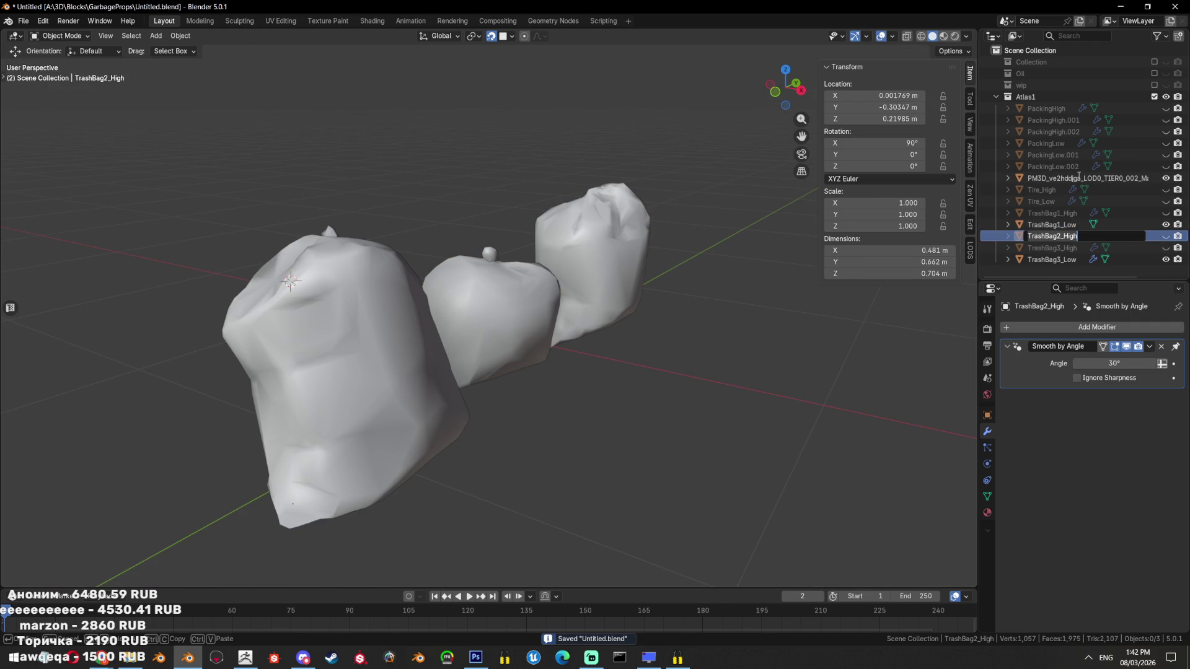
{"action": "double_click", "coordinate": [1078, 178]}
{"action": "type", "text": "TrashBag2_High"}
{"action": "type", "text": "Low"}
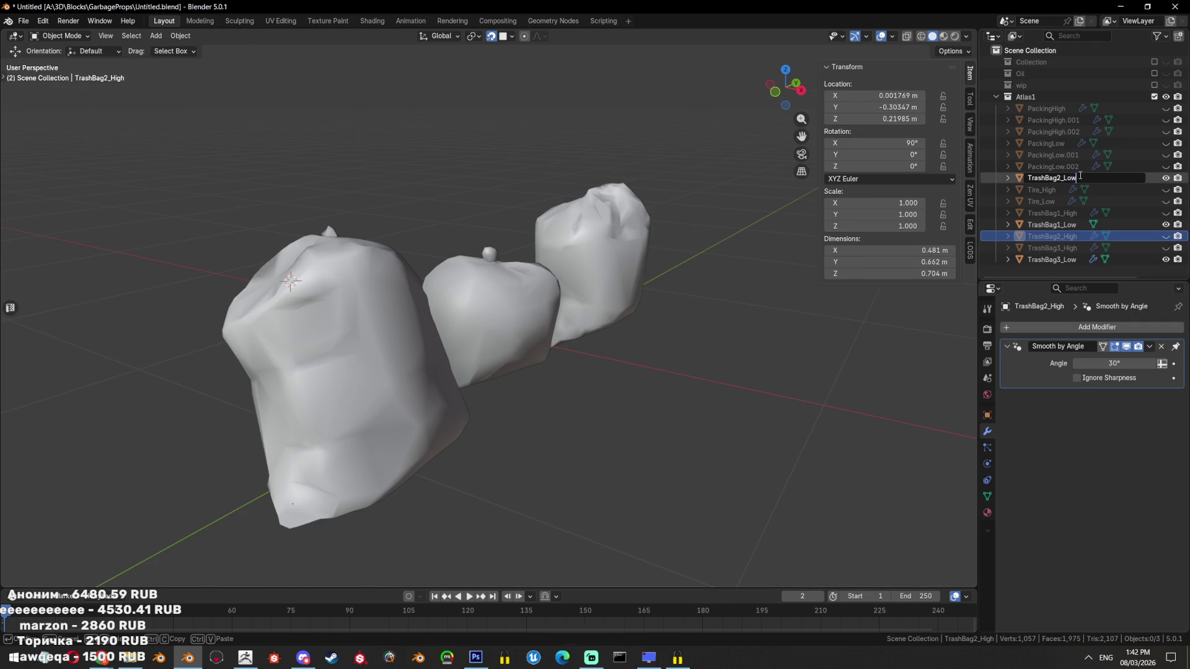
{"action": "key", "text": "Return"}
Leave only TrashBag2_Low visible and save the file
{"action": "left_click", "coordinate": [1052, 236]}
{"action": "key", "text": "shift+h"}
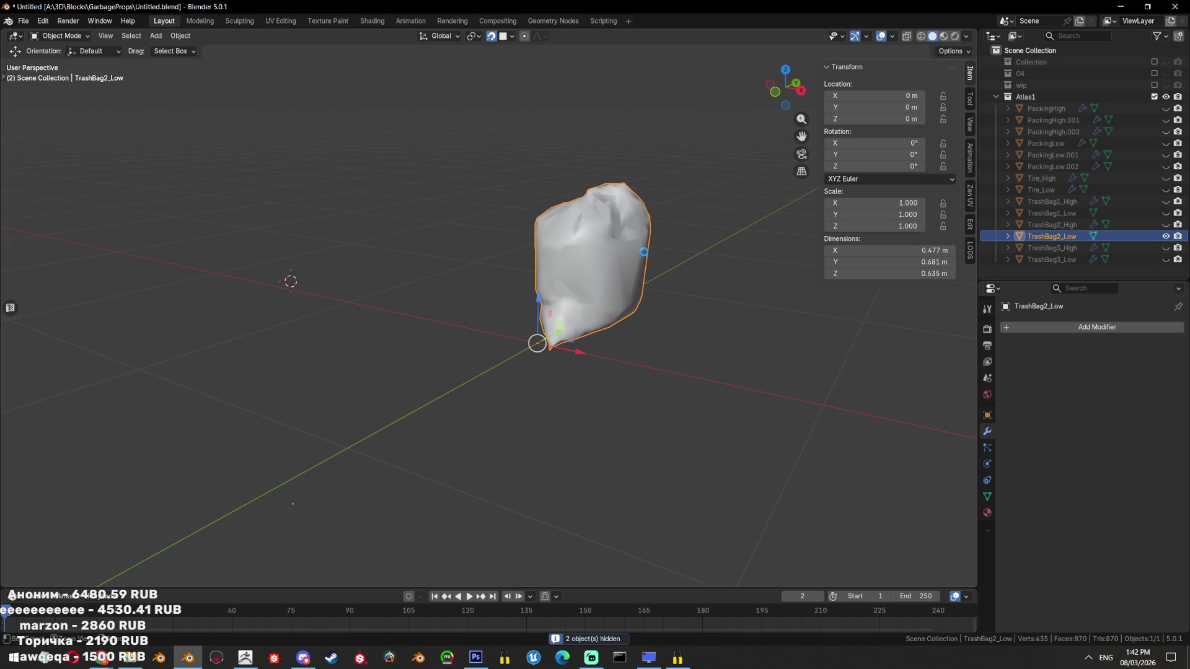
{"action": "key", "text": "ctrl+s"}
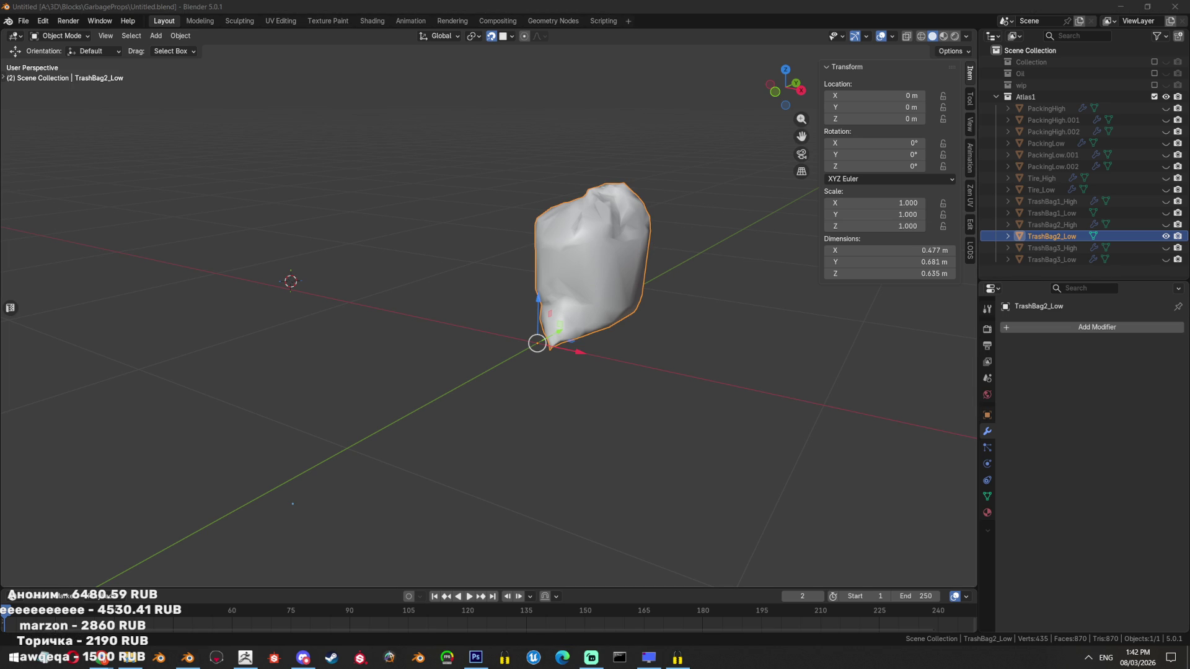
{"action": "key", "text": "alt+Tab"}
{"action": "scroll", "scroll_direction": "down", "scroll_amount": 3}
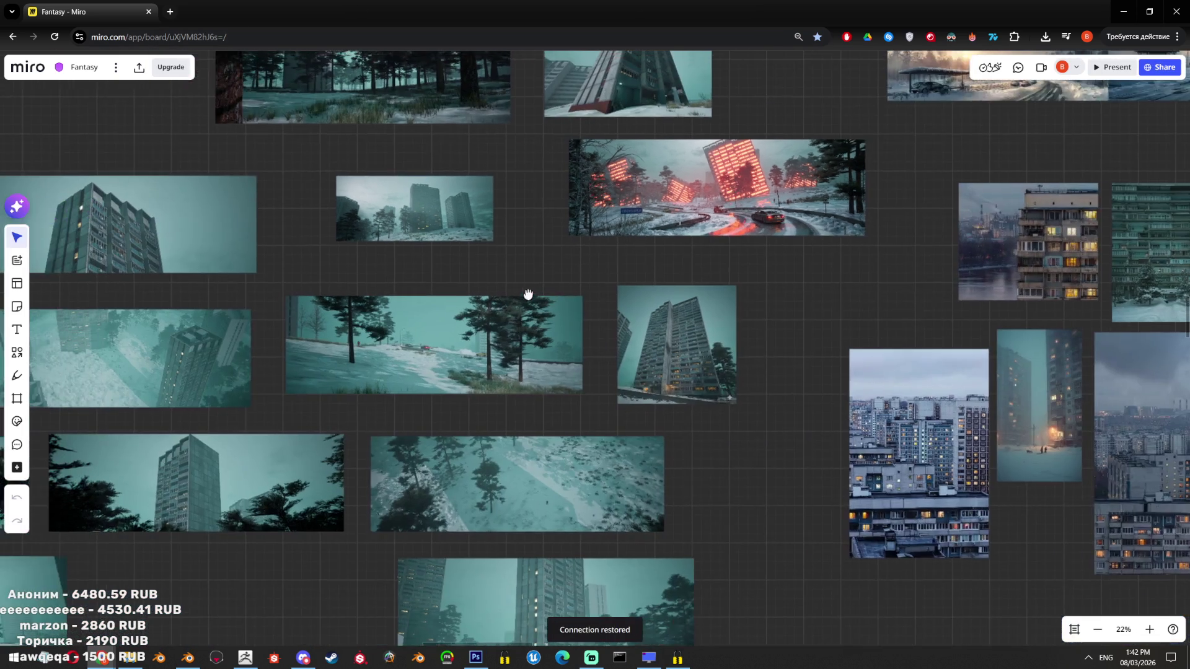
{"action": "scroll", "scroll_direction": "up", "scroll_amount": 3}
{"action": "left_click", "coordinate": [169, 12]}
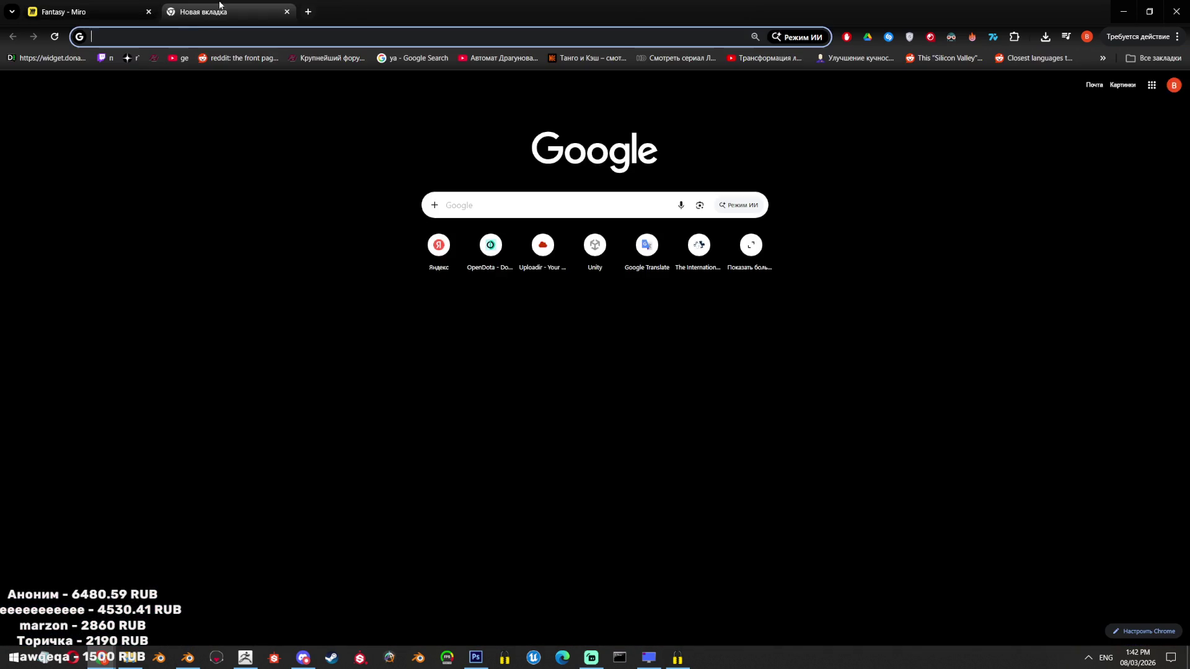
{"action": "middle_click", "coordinate": [220, 5]}
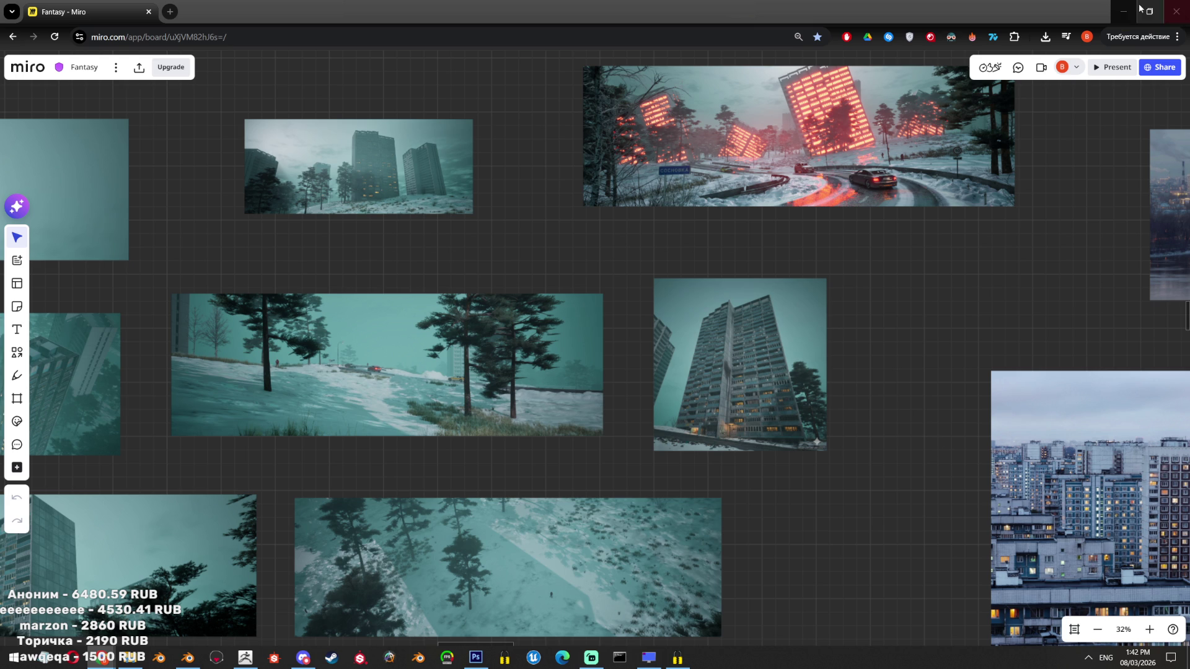
{"action": "left_click", "coordinate": [1124, 11]}
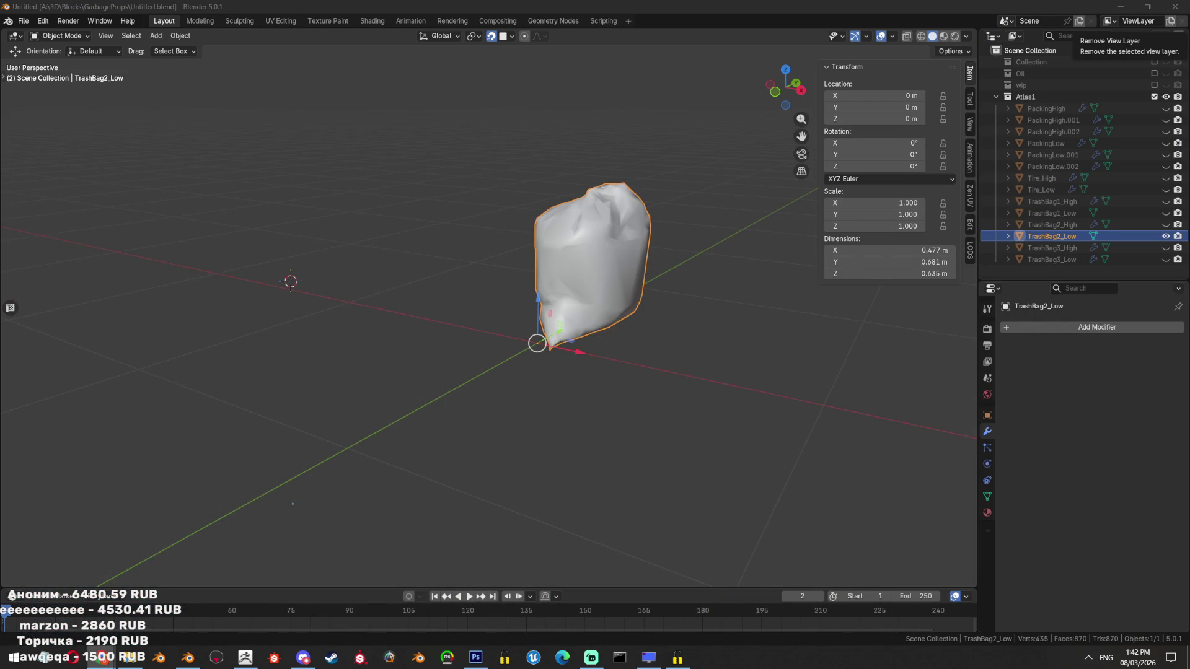
Enter Edit Mode on TrashBag2_Low in edge select and view it straight from the side
{"action": "left_click_drag", "start_coordinate": [490, 112], "coordinate": [546, 311]}
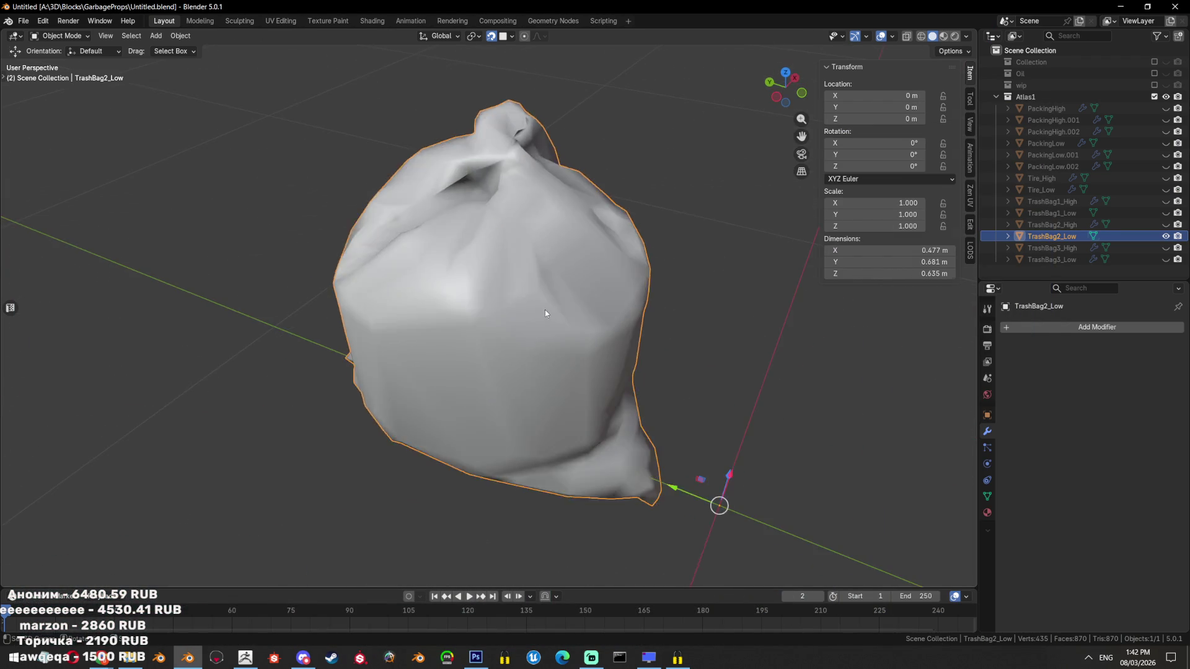
{"action": "key", "text": "Tab"}
{"action": "key", "text": "2"}
{"action": "key", "text": "ctrl+KP_3"}
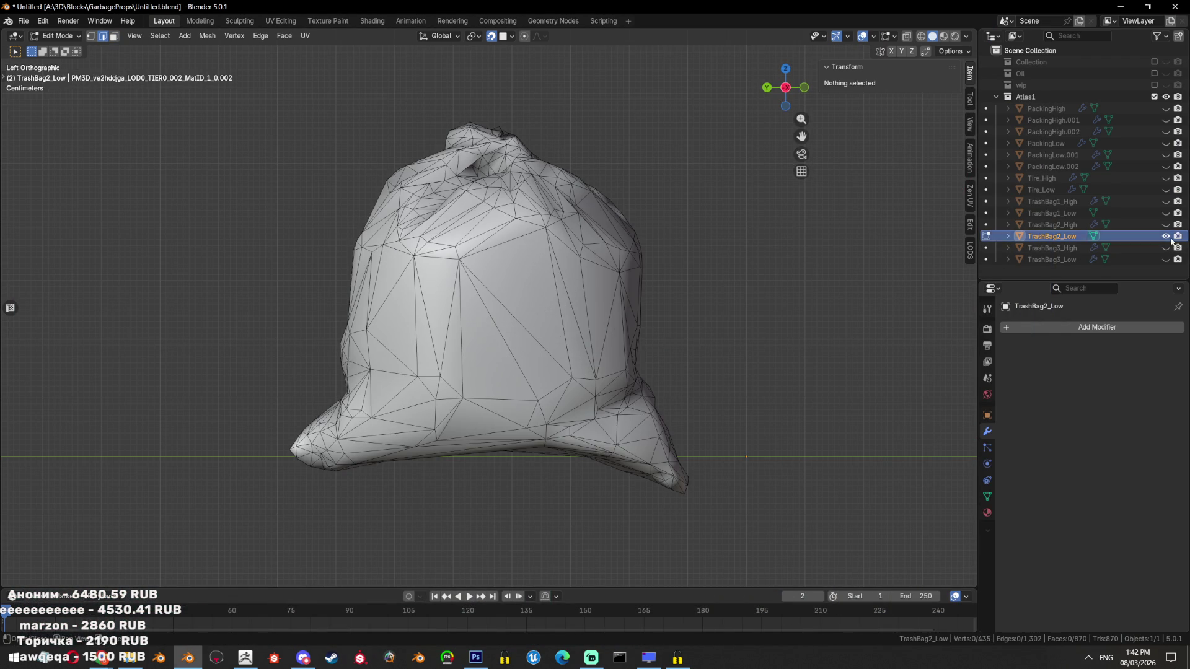
Orbit into perspective, save the file, and bring up the Twitch stream window
{"action": "left_click_drag", "start_coordinate": [608, 392], "coordinate": [507, 323]}
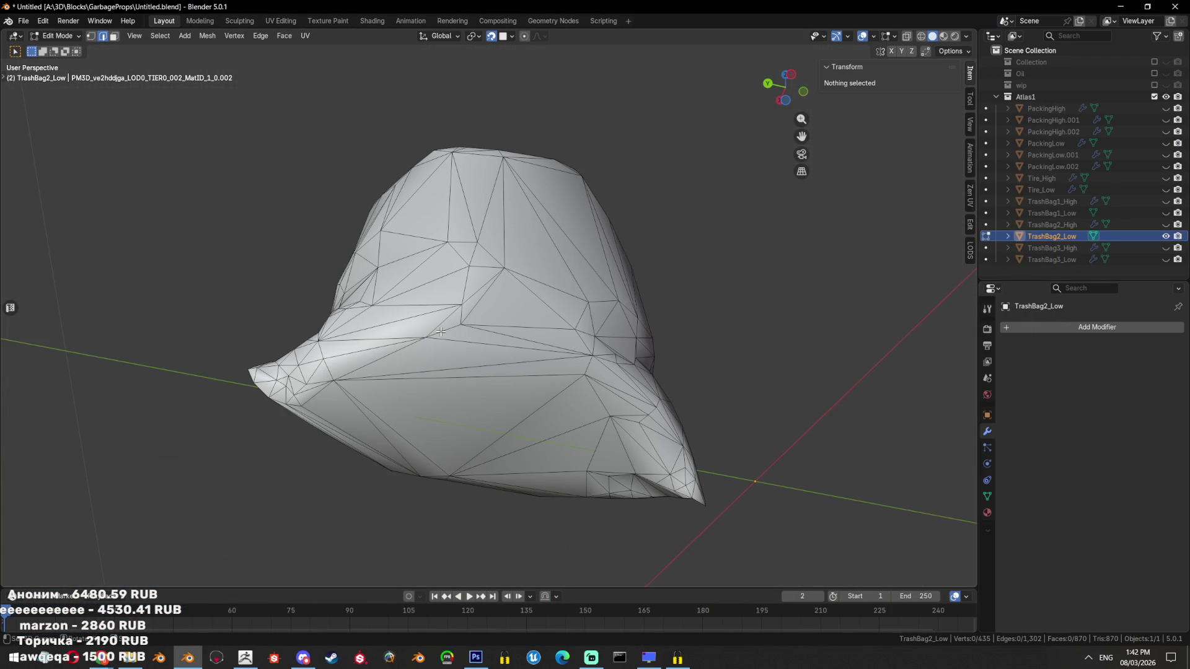
{"action": "key", "text": "ctrl+s"}
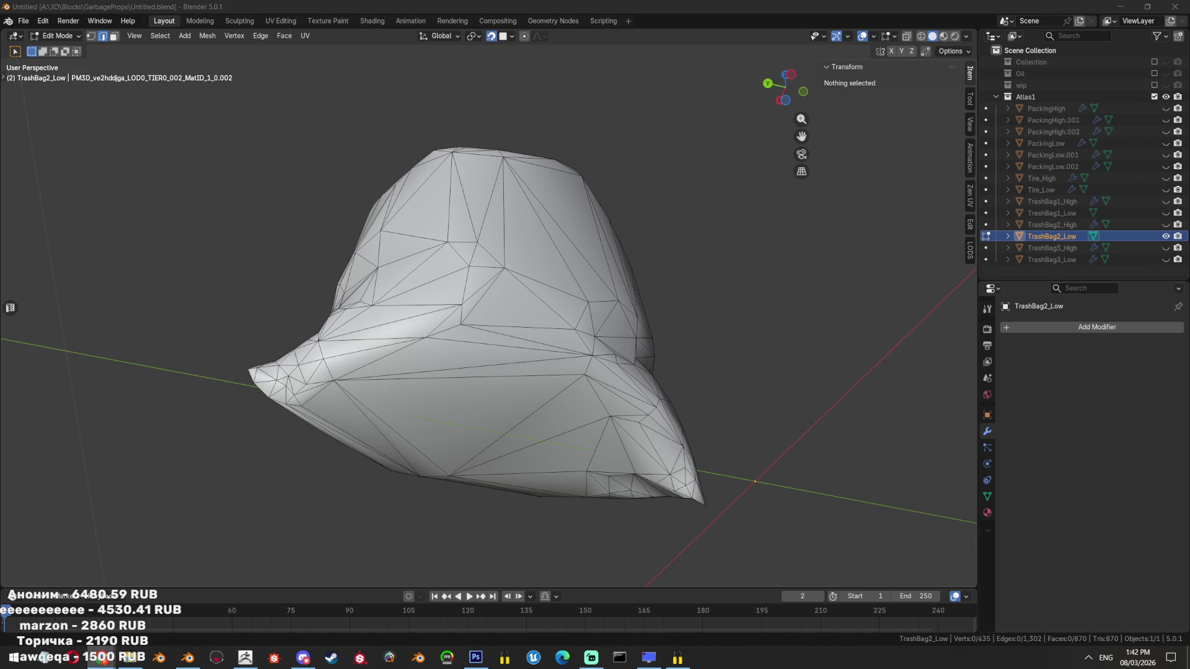
{"action": "left_click", "coordinate": [102, 657]}
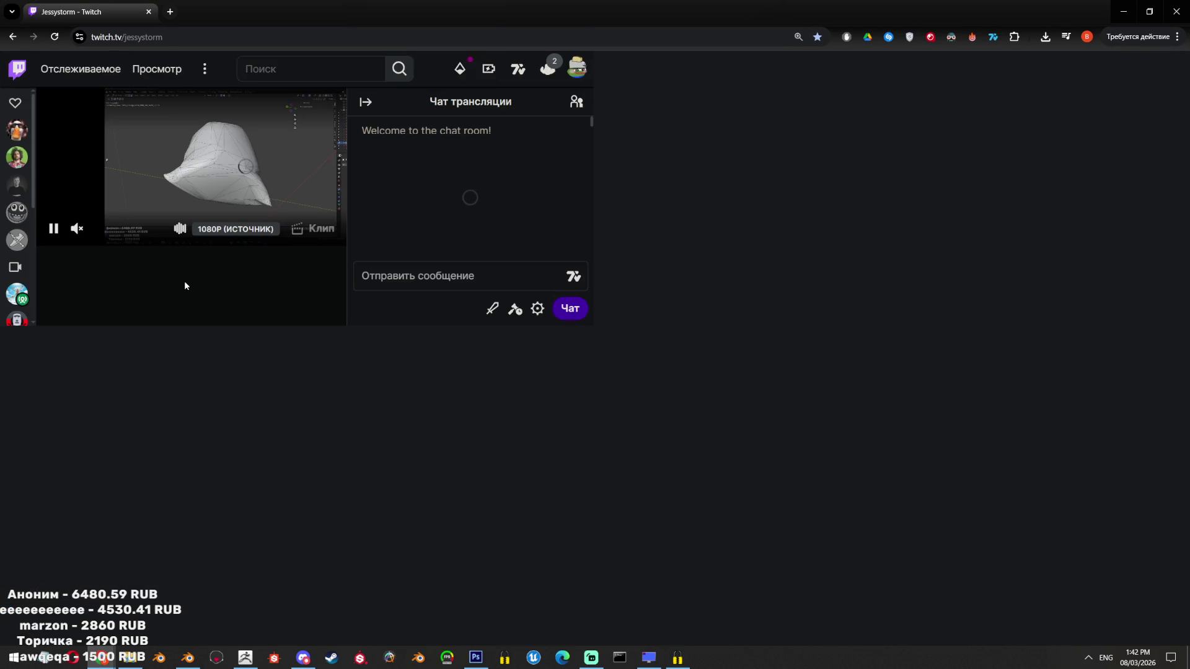
{"action": "scroll", "scroll_direction": "down", "scroll_amount": 3}
{"action": "scroll", "scroll_direction": "down", "scroll_amount": 3}
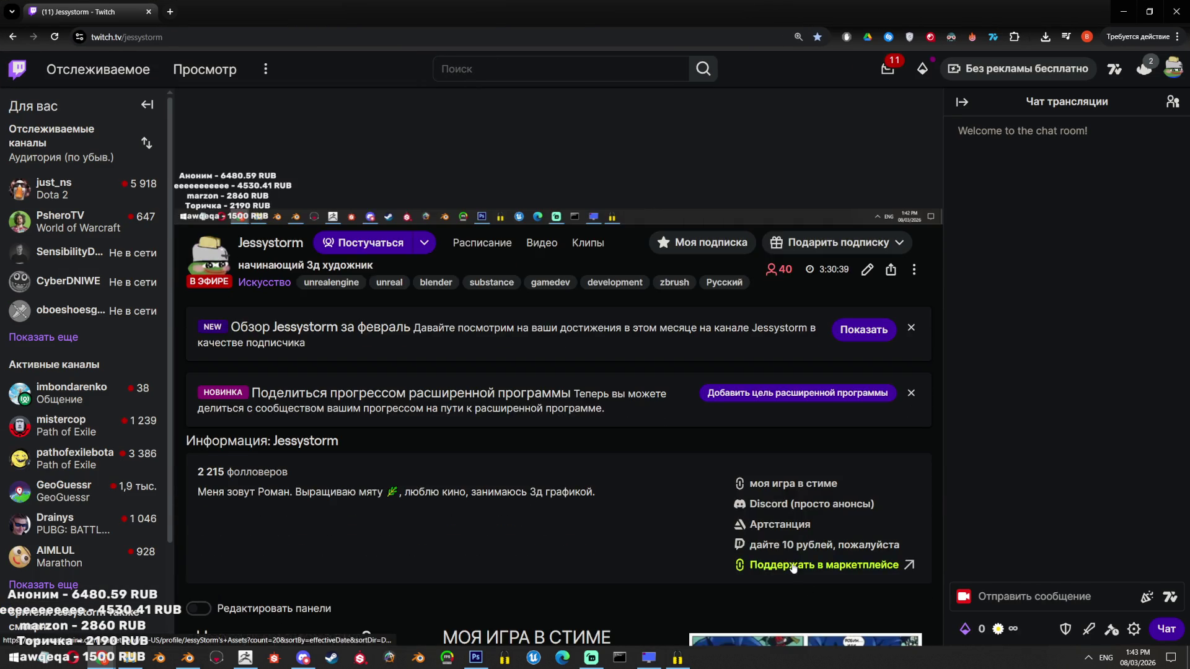
{"action": "left_click", "coordinate": [859, 566]}
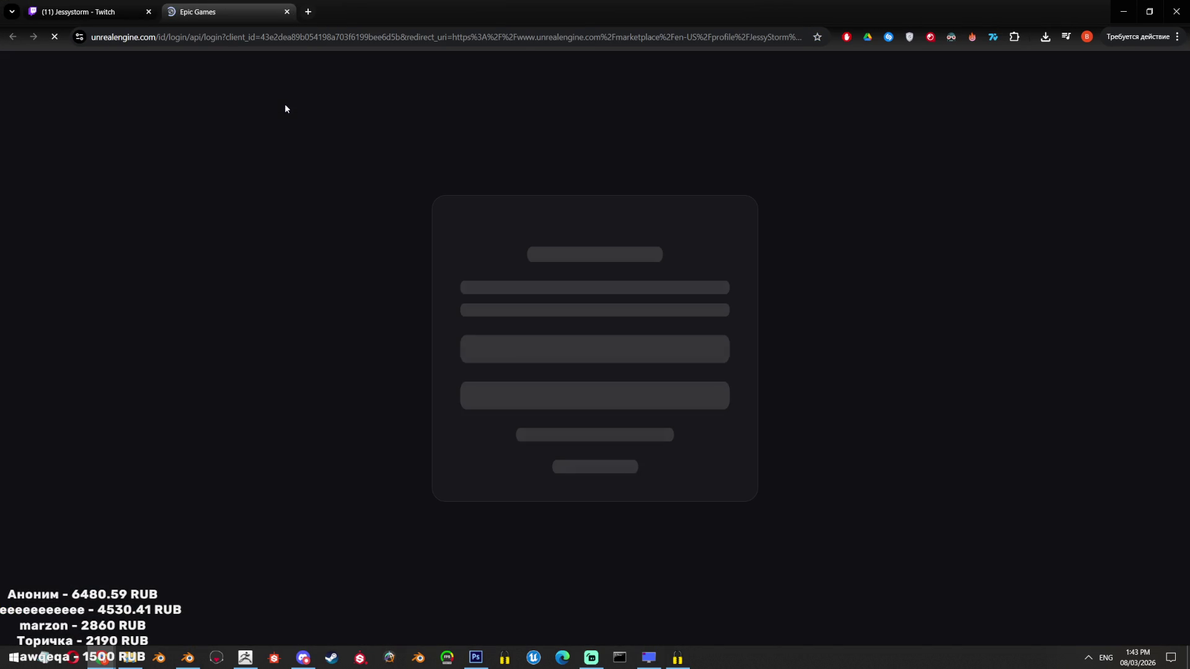
{"action": "key", "text": "alt+Tab"}
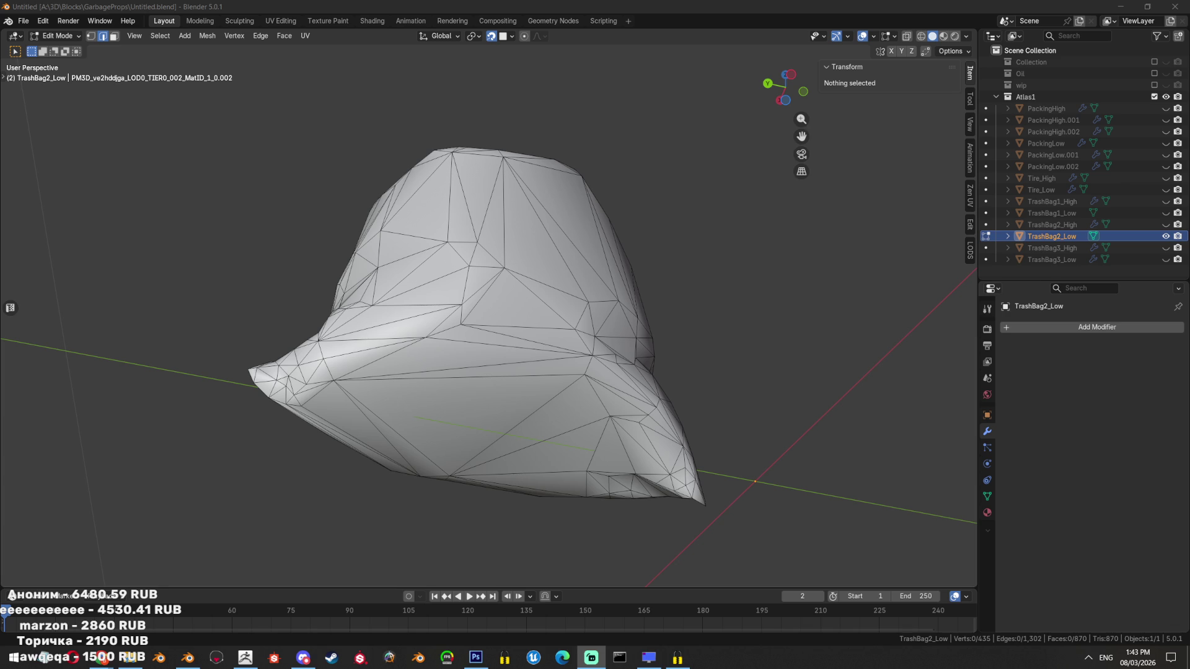
Start a shortest-path edge selection along the bag's bottom rim, briefly checking TrashBag2_High
{"action": "left_click_drag", "start_coordinate": [434, 434], "coordinate": [483, 397]}
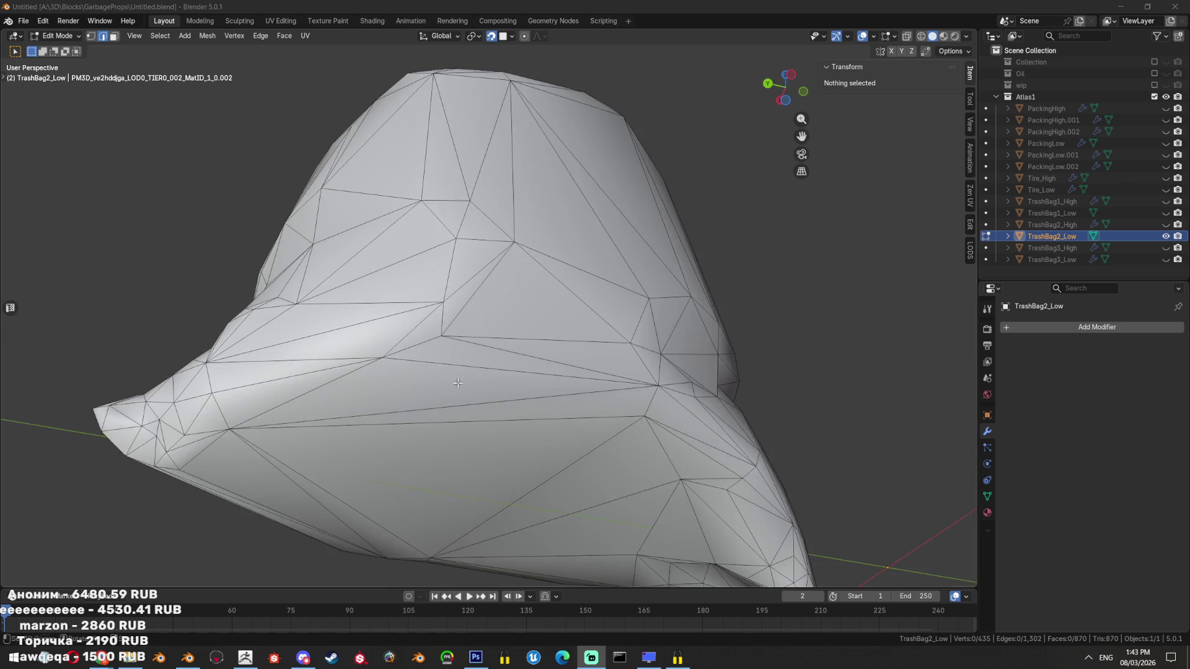
{"action": "left_click", "coordinate": [483, 397]}
{"action": "left_click_drag", "start_coordinate": [482, 397], "coordinate": [434, 279]}
{"action": "scroll", "scroll_direction": "up", "scroll_amount": 3}
{"action": "scroll", "scroll_direction": "up", "scroll_amount": 3}
{"action": "left_click", "coordinate": [434, 242]}
{"action": "left_click", "coordinate": [1166, 225]}
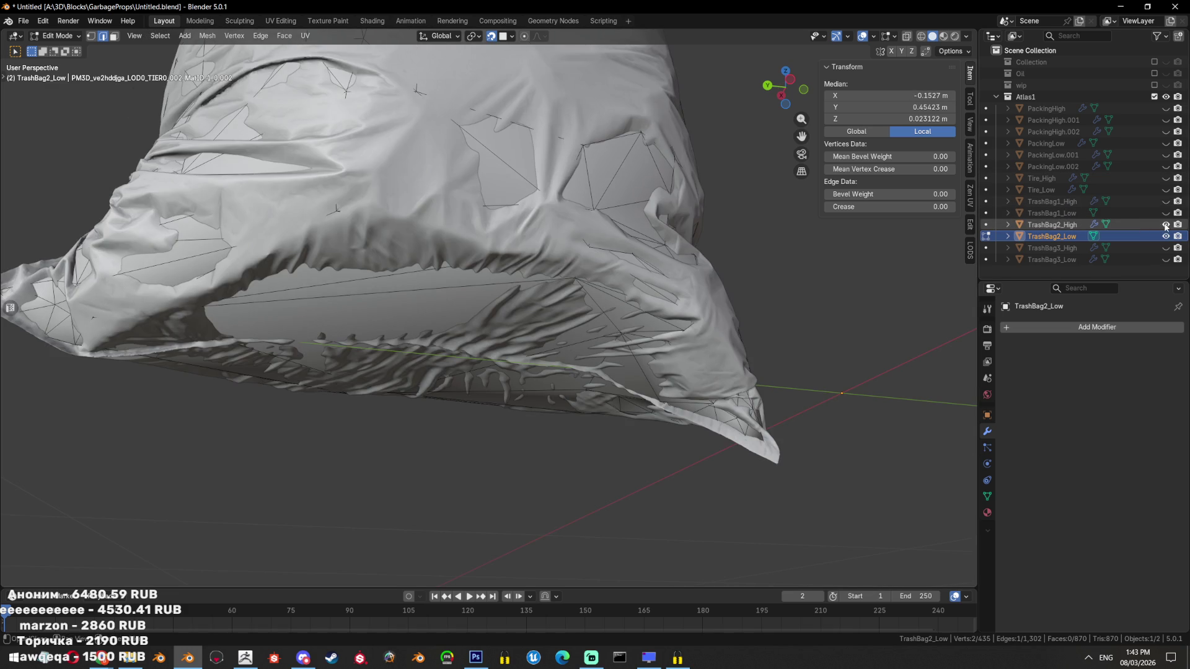
{"action": "left_click", "coordinate": [1166, 224]}
{"action": "left_click_drag", "start_coordinate": [558, 261], "coordinate": [432, 215]}
{"action": "left_click", "coordinate": [585, 249]}
{"action": "left_click", "coordinate": [695, 376]}
{"action": "left_click", "coordinate": [733, 395]}
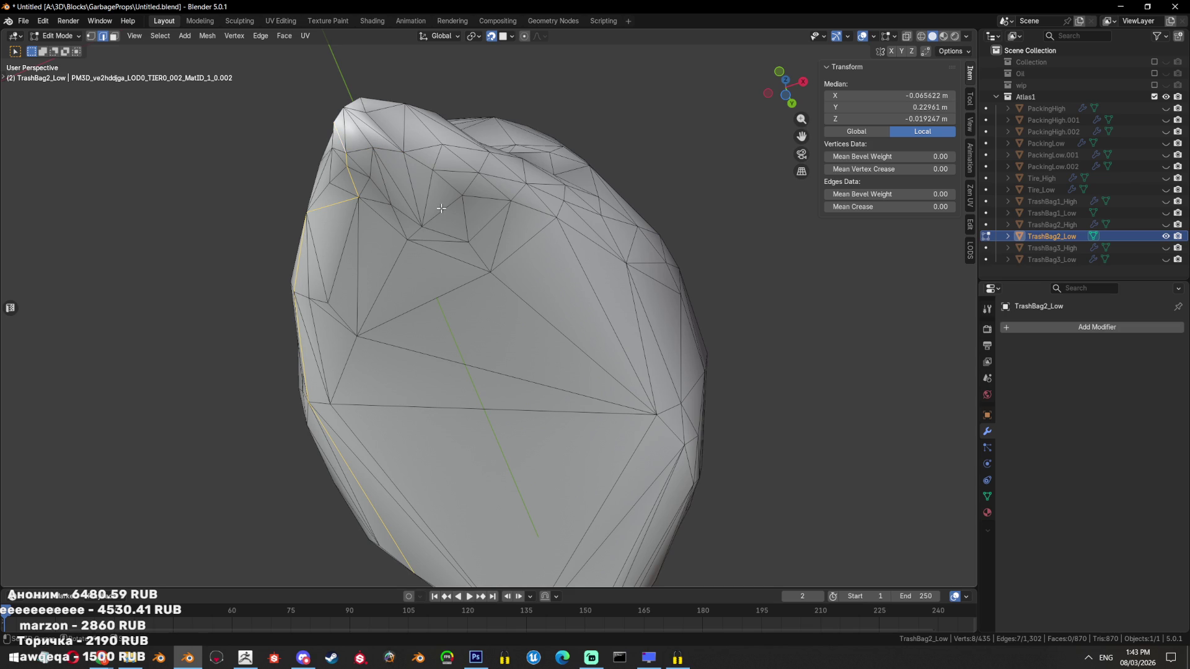
Extend the edge path the rest of the way around the bottom rim
{"action": "left_click_drag", "start_coordinate": [441, 208], "coordinate": [414, 292]}
{"action": "key", "text": "b"}
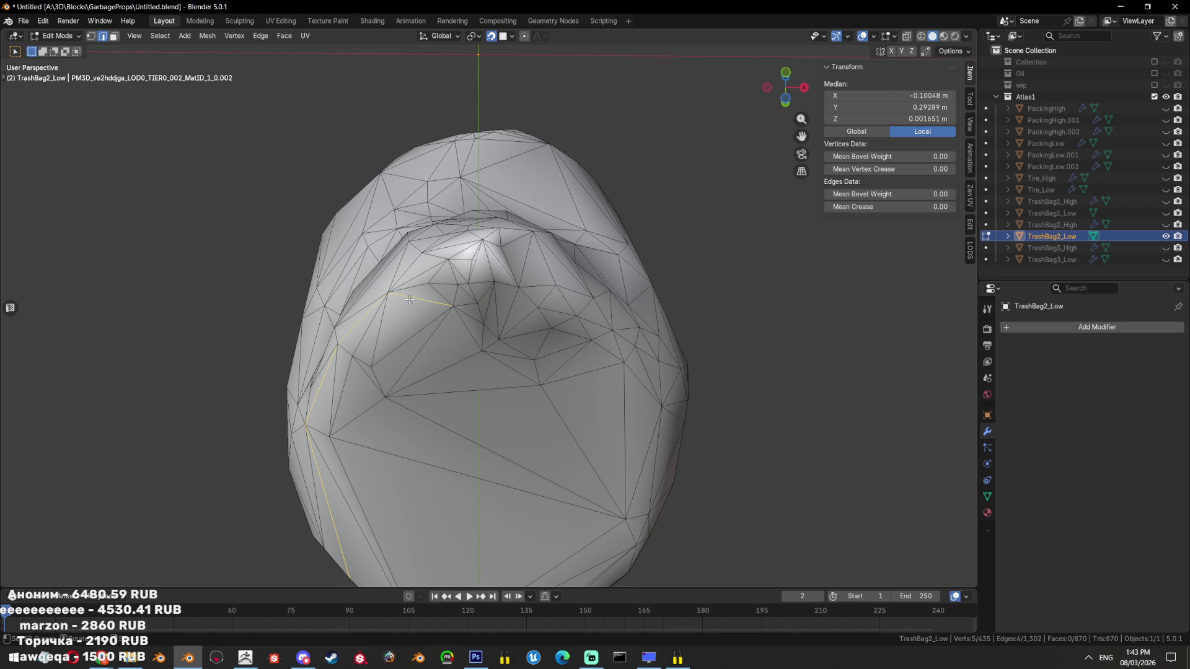
{"action": "left_click", "coordinate": [414, 292]}
{"action": "left_click_drag", "start_coordinate": [414, 291], "coordinate": [501, 413]}
{"action": "left_click", "coordinate": [528, 255]}
{"action": "left_click", "coordinate": [456, 392]}
{"action": "left_click", "coordinate": [649, 415]}
{"action": "scroll", "scroll_direction": "up", "scroll_amount": 3}
{"action": "left_click_drag", "start_coordinate": [643, 417], "coordinate": [558, 444]}
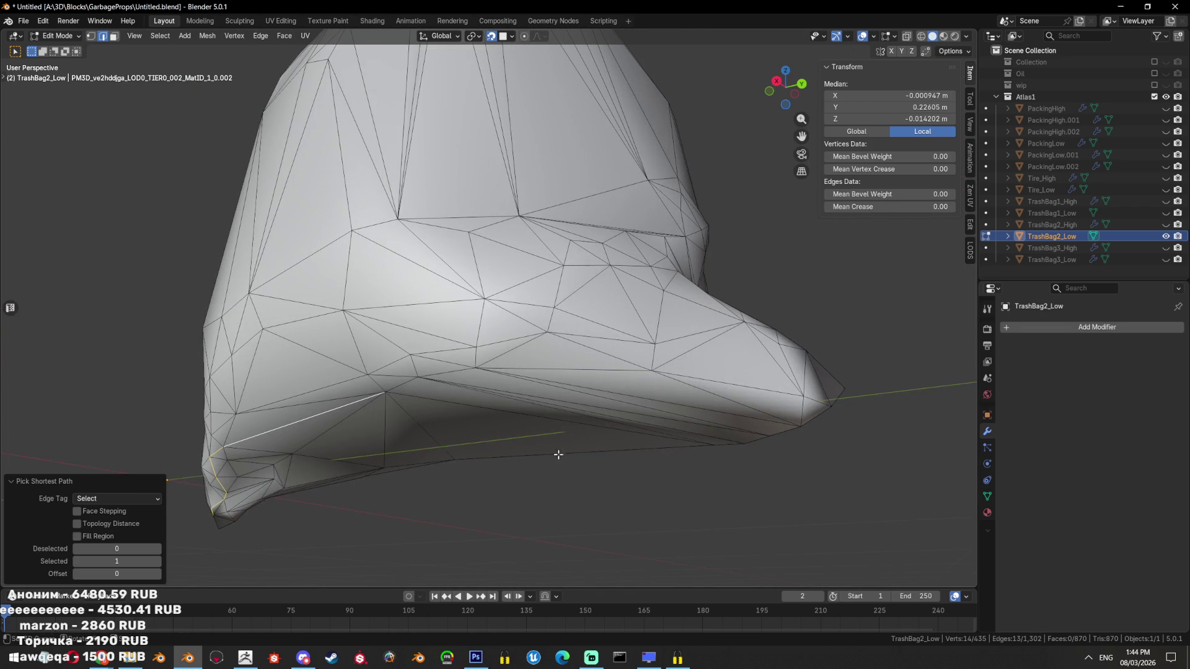
{"action": "left_click", "coordinate": [569, 382]}
{"action": "scroll", "scroll_direction": "down", "scroll_amount": 3}
{"action": "left_click_drag", "start_coordinate": [569, 381], "coordinate": [519, 403]}
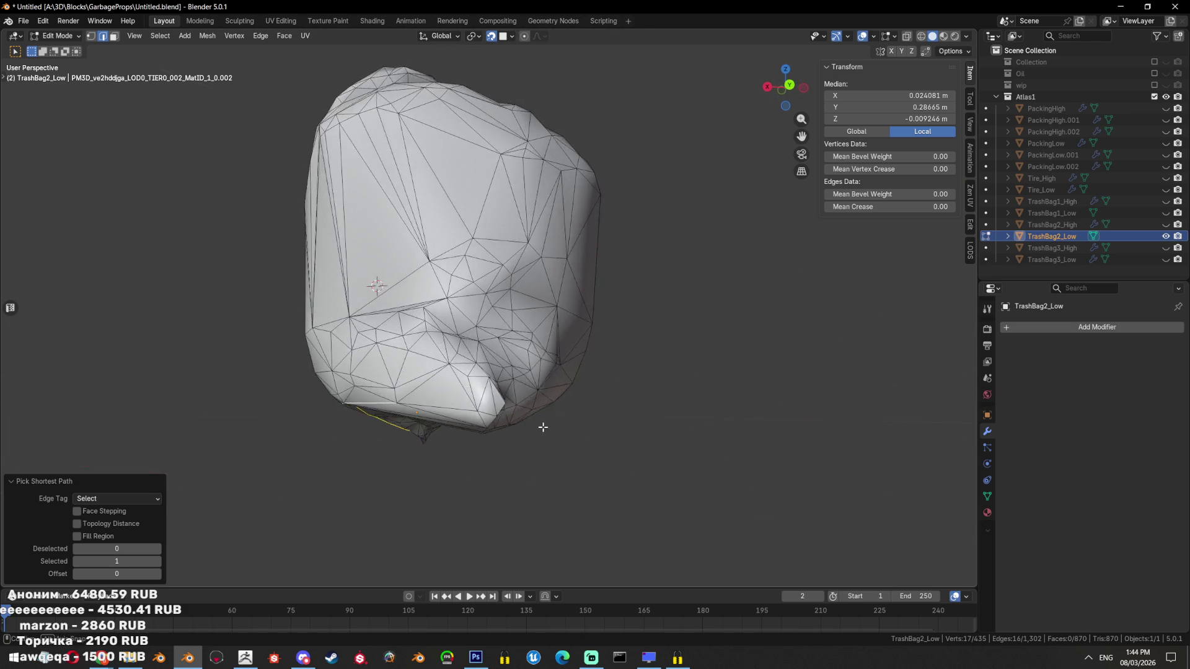
{"action": "left_click", "coordinate": [402, 326]}
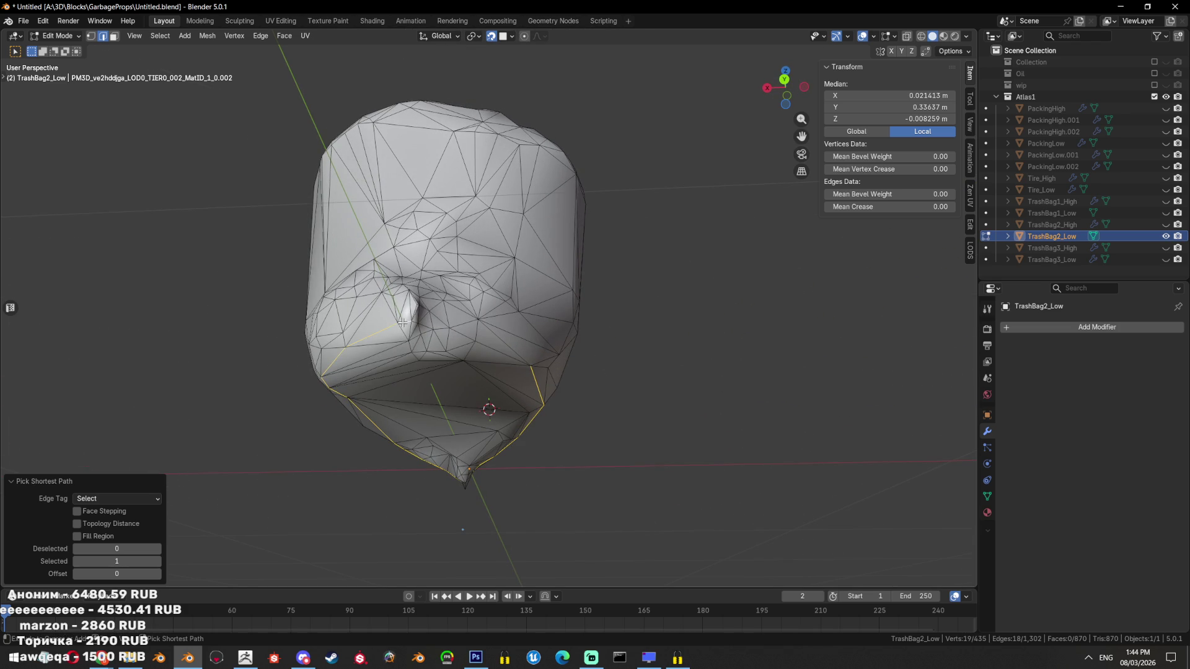
{"action": "left_click_drag", "start_coordinate": [444, 345], "coordinate": [472, 361]}
{"action": "left_click", "coordinate": [472, 362]}
Mark the selected rim loop as sharp and as a seam, save, then select an edge inside the bottom
{"action": "key", "text": "ctrl+e"}
{"action": "left_click", "coordinate": [656, 407]}
{"action": "key", "text": "ctrl+e"}
{"action": "left_click", "coordinate": [656, 392]}
{"action": "left_click_drag", "start_coordinate": [656, 392], "coordinate": [632, 338]}
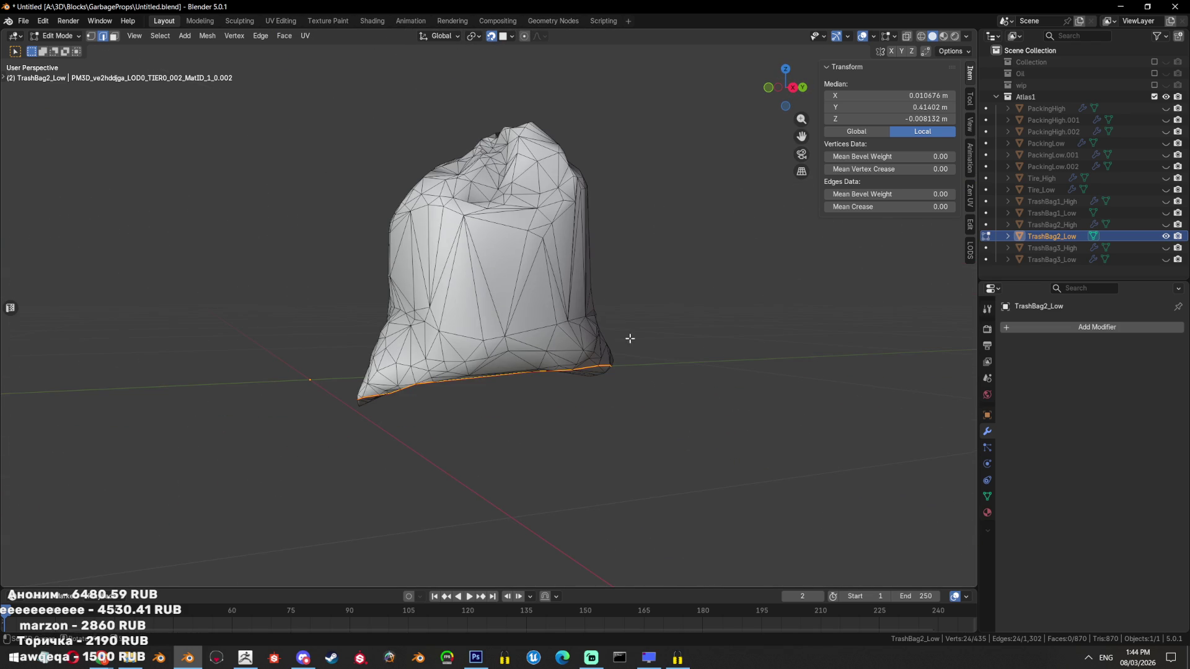
{"action": "key", "text": "ctrl+s"}
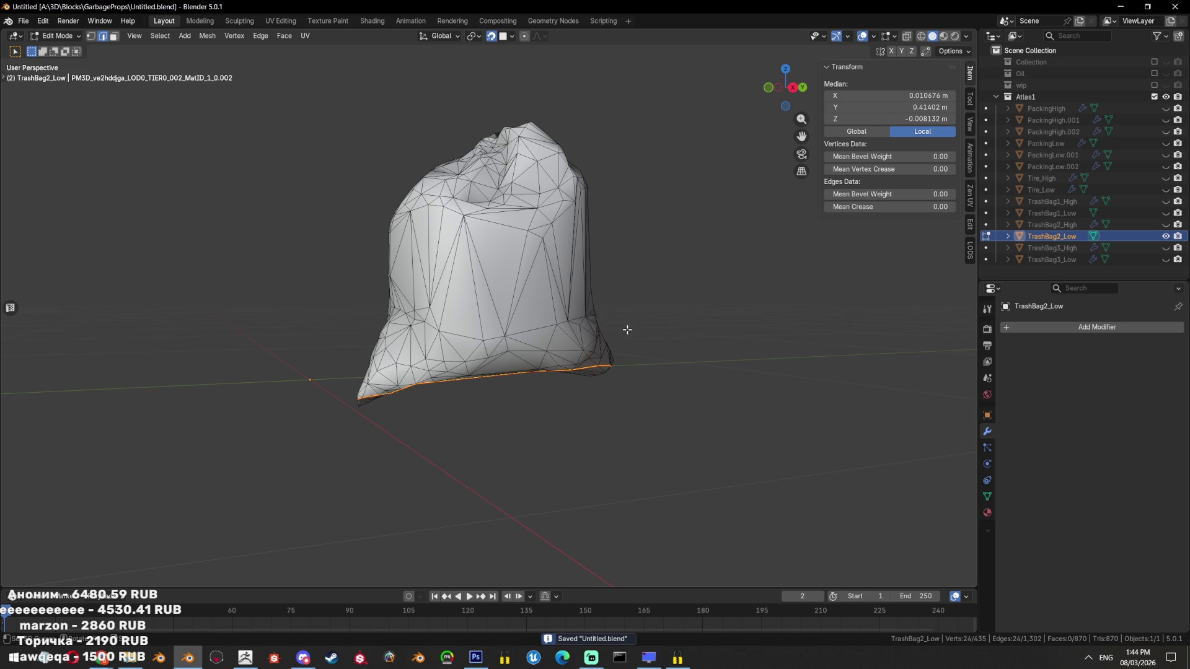
{"action": "left_click_drag", "start_coordinate": [680, 245], "coordinate": [558, 365]}
{"action": "scroll", "scroll_direction": "up", "scroll_amount": 3}
{"action": "left_click", "coordinate": [518, 392]}
Select the seam-bounded region, then delete two adjacent faces near the bag's top
{"action": "scroll", "scroll_direction": "up", "scroll_amount": 3}
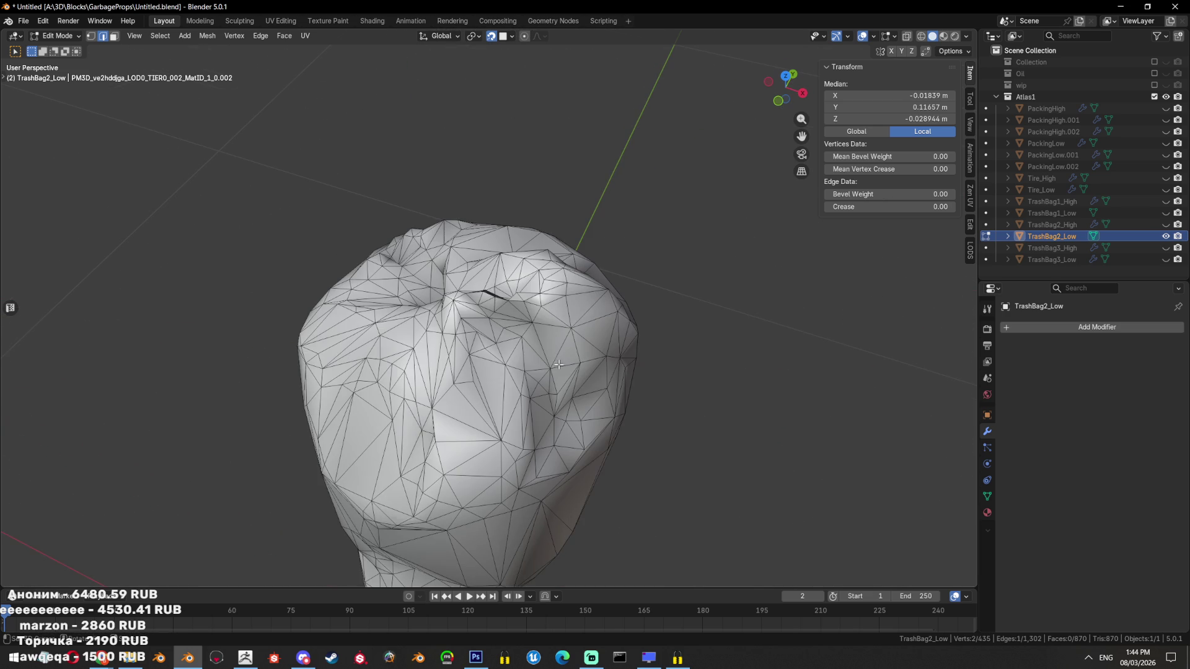
{"action": "key", "text": "ctrl+l"}
{"action": "scroll", "scroll_direction": "up", "scroll_amount": 3}
{"action": "scroll", "scroll_direction": "down", "scroll_amount": 3}
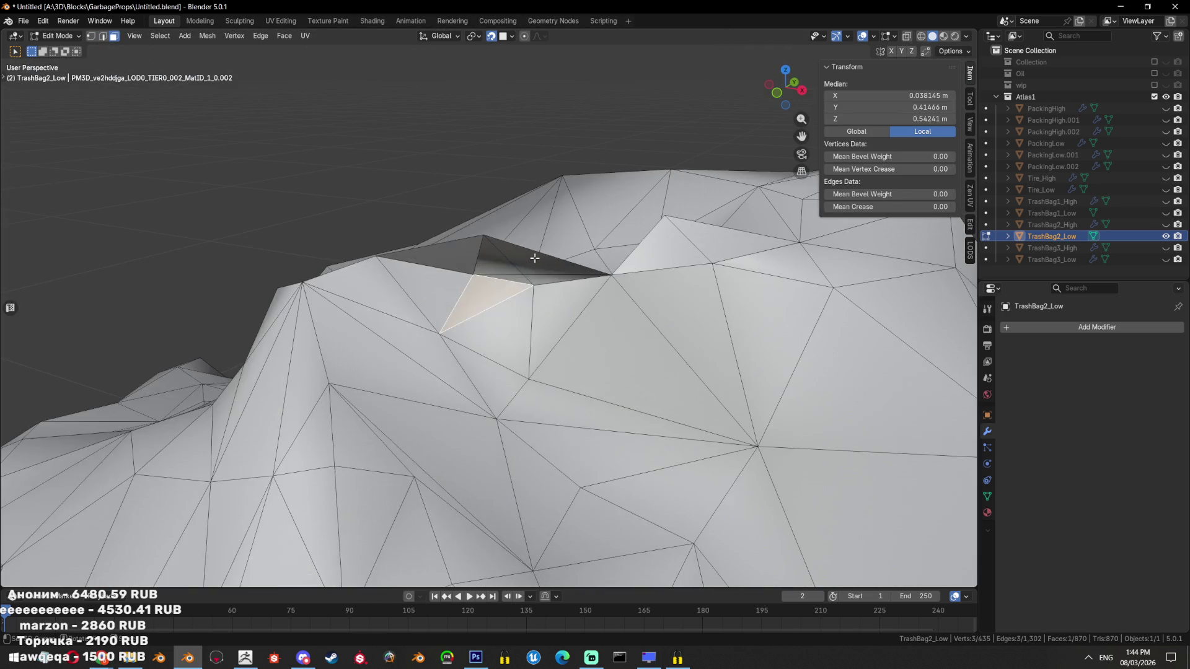
{"action": "key", "text": "3"}
{"action": "left_click", "coordinate": [571, 324]}
{"action": "left_click_drag", "start_coordinate": [571, 324], "coordinate": [496, 332]}
{"action": "left_click", "coordinate": [496, 332]}
{"action": "key", "text": "x"}
{"action": "left_click", "coordinate": [558, 288]}
Fill the hole with a new face and merge the two neighbouring triangles
{"action": "left_click_drag", "start_coordinate": [558, 289], "coordinate": [607, 368]}
{"action": "key", "text": "f"}
{"action": "key", "text": "ctrl+z"}
{"action": "left_click", "coordinate": [610, 365]}
{"action": "left_click", "coordinate": [663, 350]}
{"action": "key", "text": "m"}
{"action": "left_click", "coordinate": [657, 360]}
Dissolve a stray vertex beside the patch, then bring the Fantasy Miro board forward
{"action": "key", "text": "1"}
{"action": "left_click", "coordinate": [606, 369]}
{"action": "key", "text": "x"}
{"action": "left_click", "coordinate": [388, 340]}
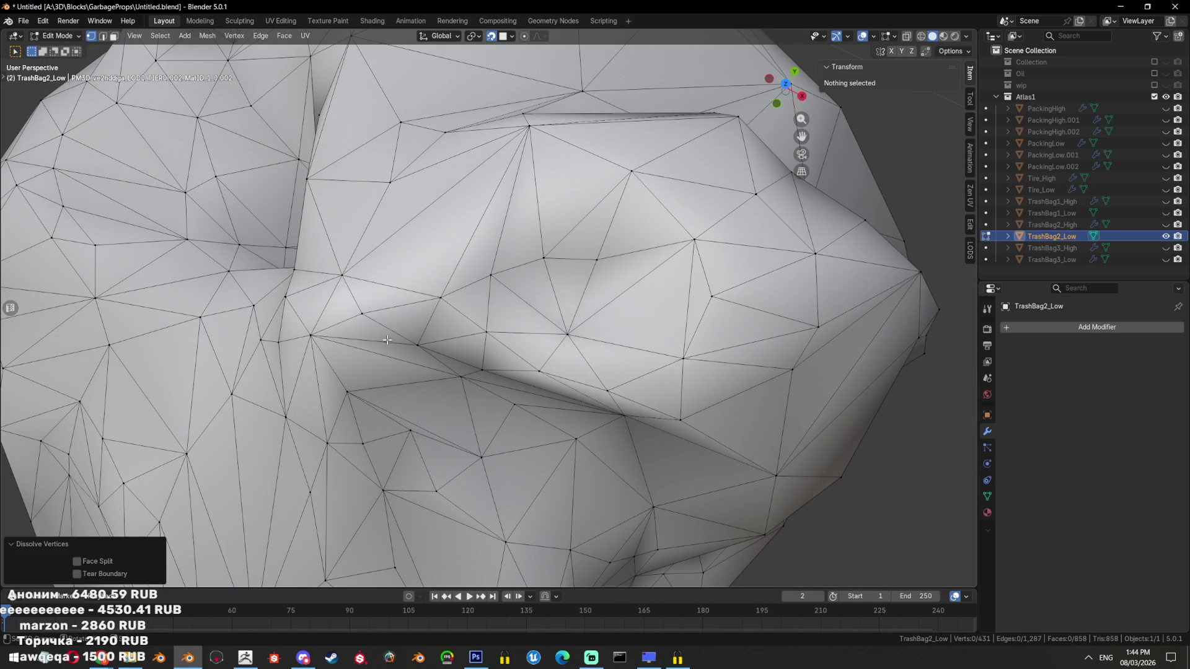
{"action": "left_click_drag", "start_coordinate": [388, 340], "coordinate": [611, 290]}
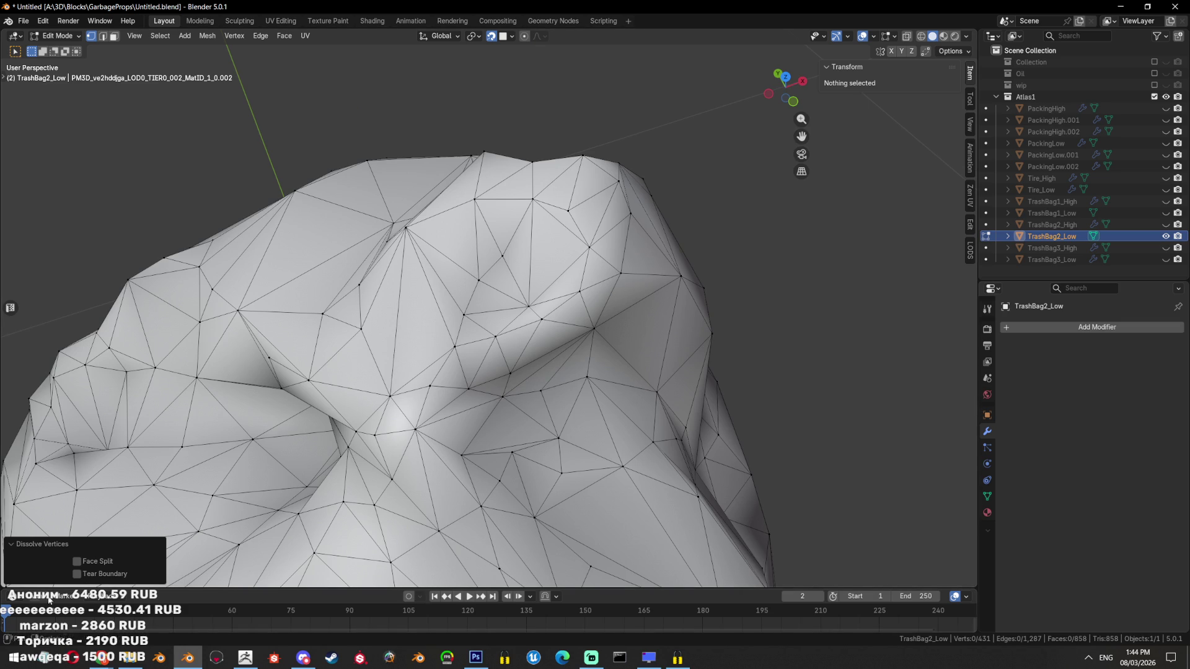
{"action": "mouse_move", "coordinate": [114, 657]}
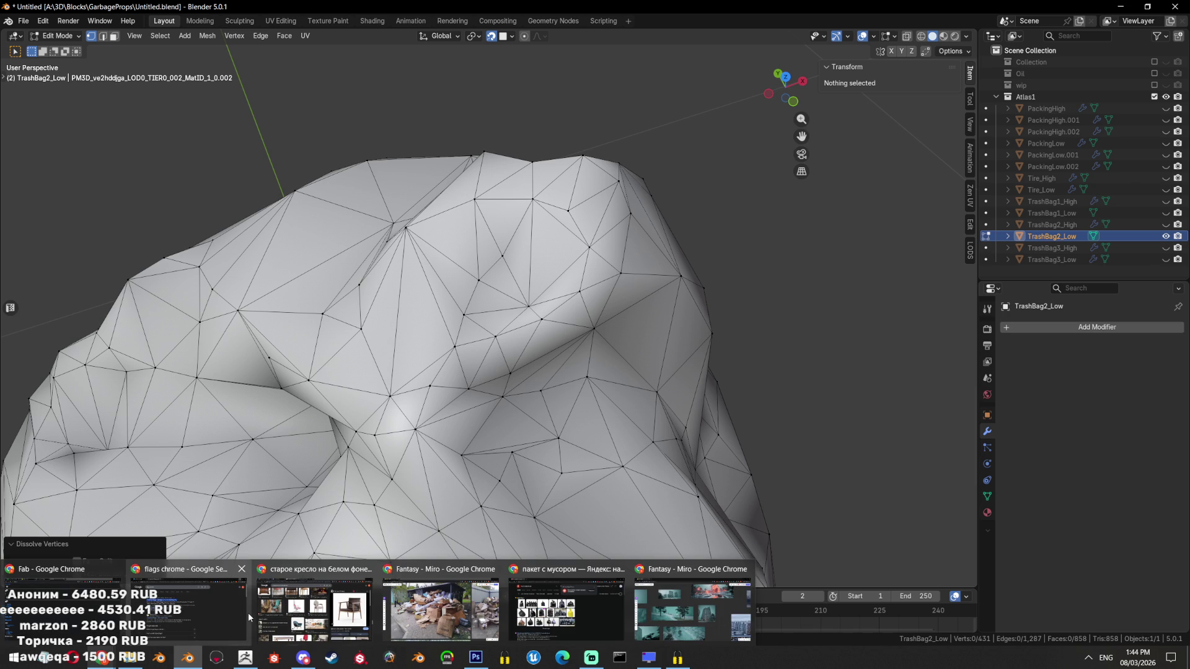
{"action": "left_click", "coordinate": [440, 610]}
Zoom out and back in on the Fantasy Miro board
{"action": "scroll", "scroll_direction": "down", "scroll_amount": 3}
{"action": "scroll", "scroll_direction": "down", "scroll_amount": 3}
{"action": "scroll", "scroll_direction": "down", "scroll_amount": 3}
{"action": "scroll", "scroll_direction": "down", "scroll_amount": 3}
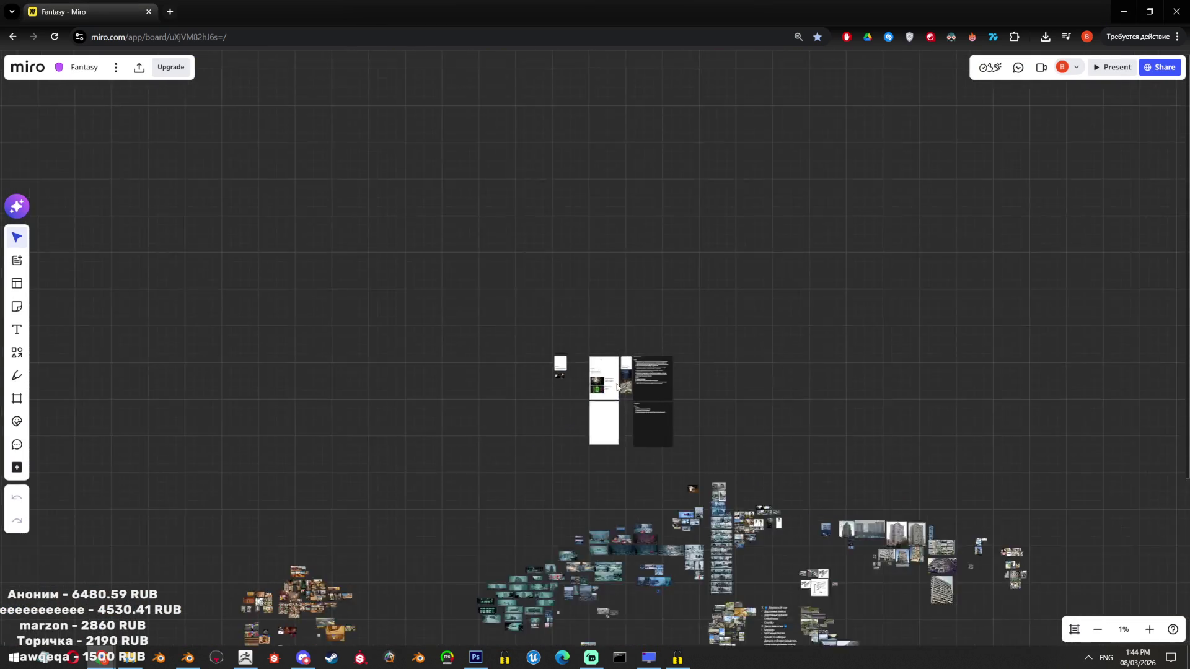
{"action": "scroll", "scroll_direction": "up", "scroll_amount": 3}
{"action": "scroll", "scroll_direction": "up", "scroll_amount": 3}
{"action": "scroll", "scroll_direction": "up", "scroll_amount": 3}
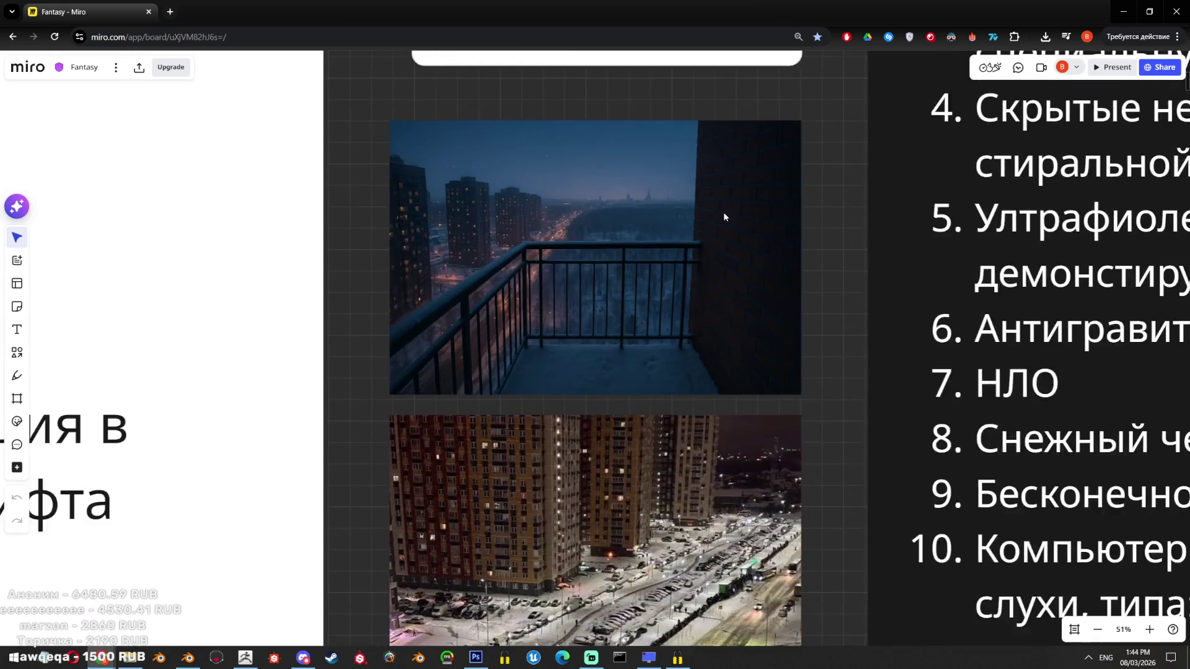
{"action": "scroll", "scroll_direction": "up", "scroll_amount": 3}
{"action": "scroll", "scroll_direction": "up", "scroll_amount": 3}
Pan to frame the snowy night balcony photo, then minimise the browser
{"action": "left_click_drag", "start_coordinate": [608, 393], "coordinate": [699, 470]}
{"action": "scroll", "scroll_direction": "up", "scroll_amount": 3}
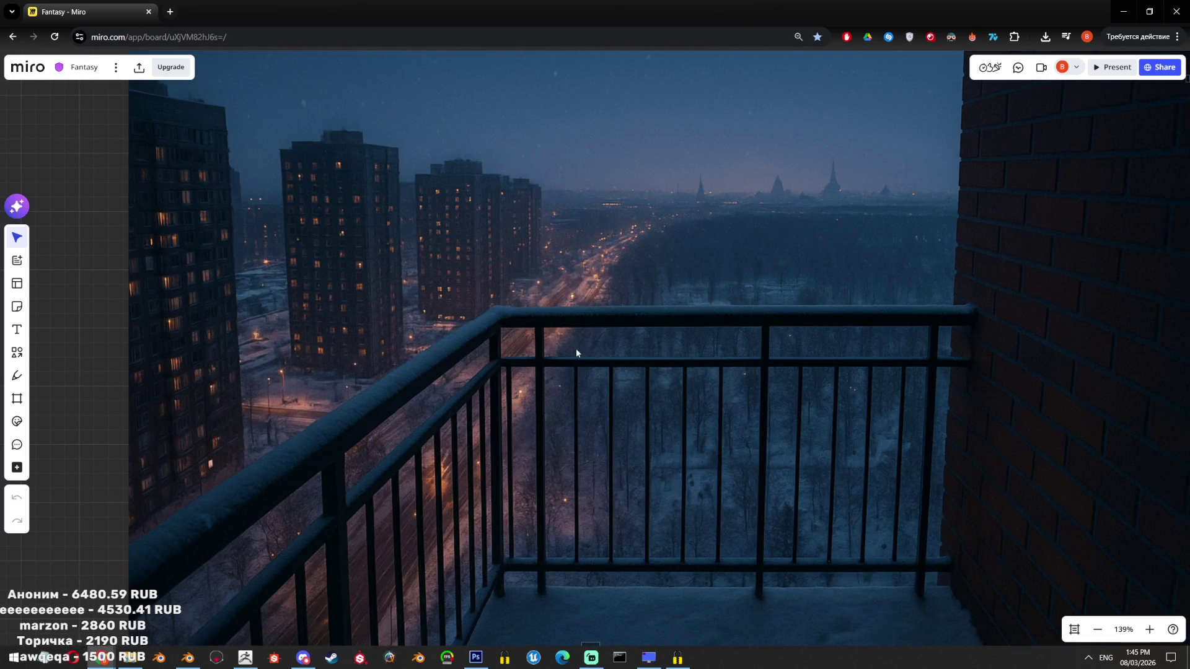
{"action": "left_click_drag", "start_coordinate": [577, 352], "coordinate": [574, 374]}
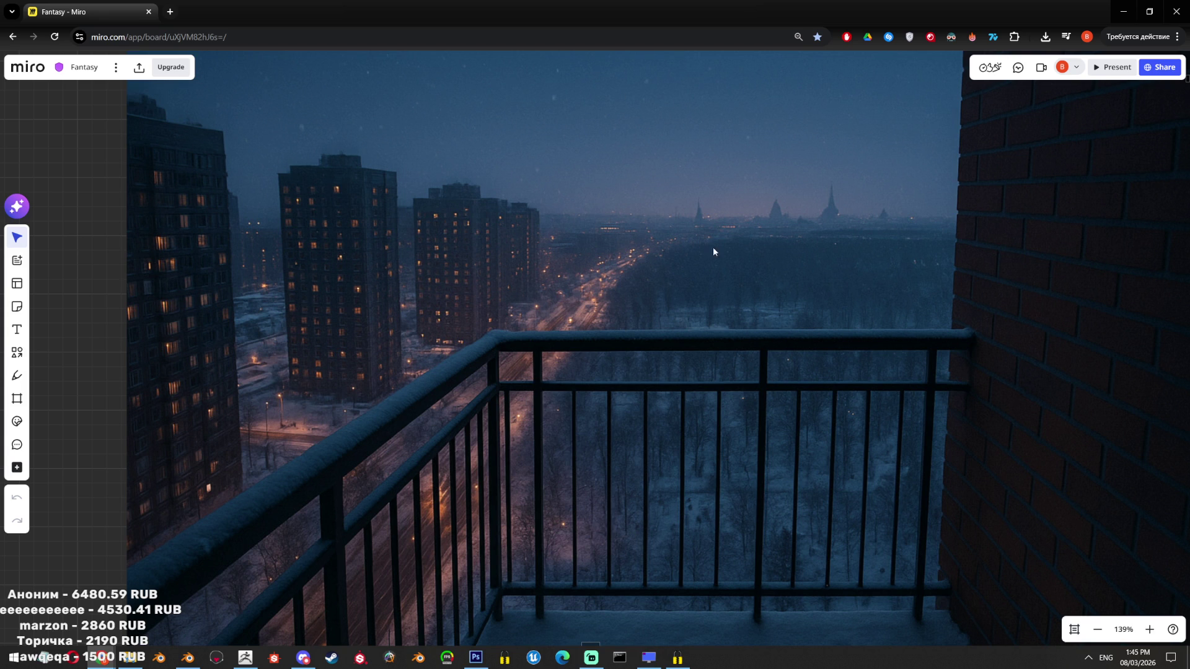
{"action": "left_click_drag", "start_coordinate": [812, 229], "coordinate": [804, 295]}
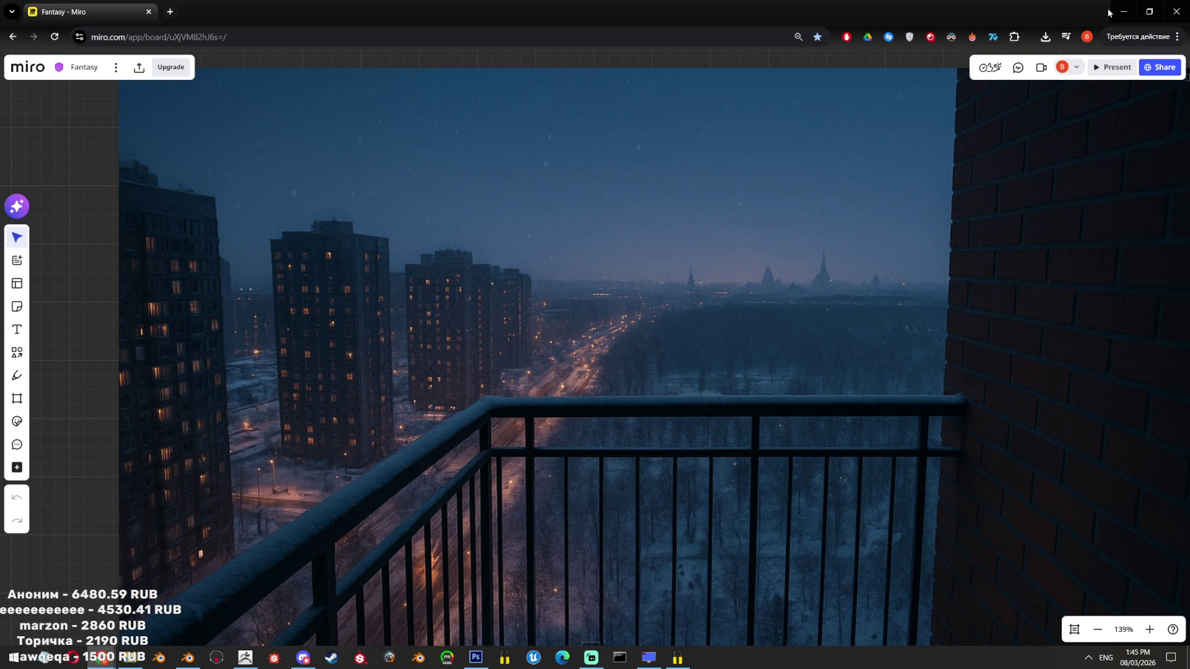
{"action": "left_click", "coordinate": [1123, 11]}
Frame a vertex on the bag's top fold and dissolve it and a neighbouring fold vertex
{"action": "left_click_drag", "start_coordinate": [434, 347], "coordinate": [470, 377]}
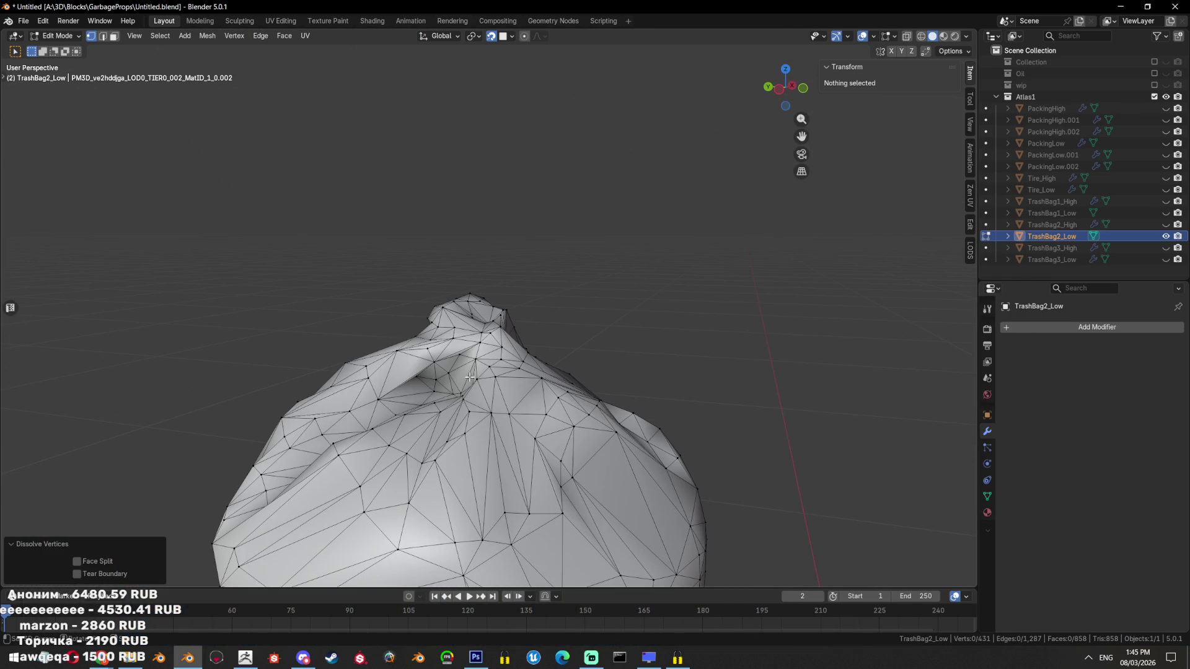
{"action": "left_click", "coordinate": [460, 375]}
{"action": "key", "text": "KP_Decimal"}
{"action": "scroll", "scroll_direction": "down", "scroll_amount": 3}
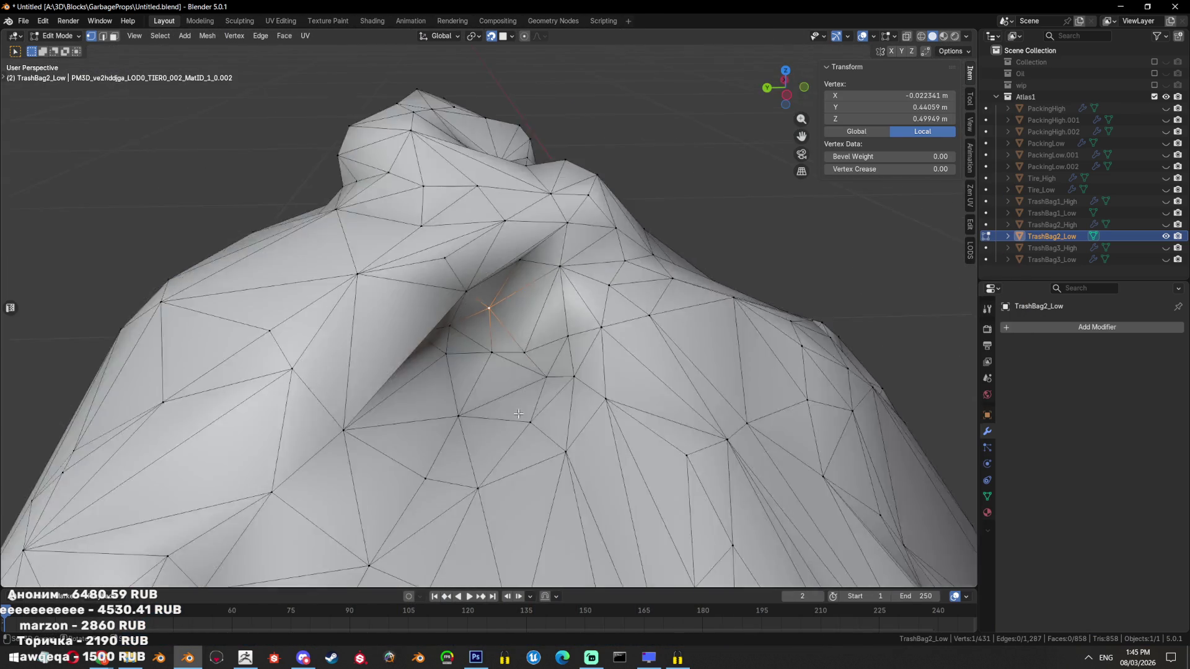
{"action": "left_click_drag", "start_coordinate": [429, 411], "coordinate": [514, 343]}
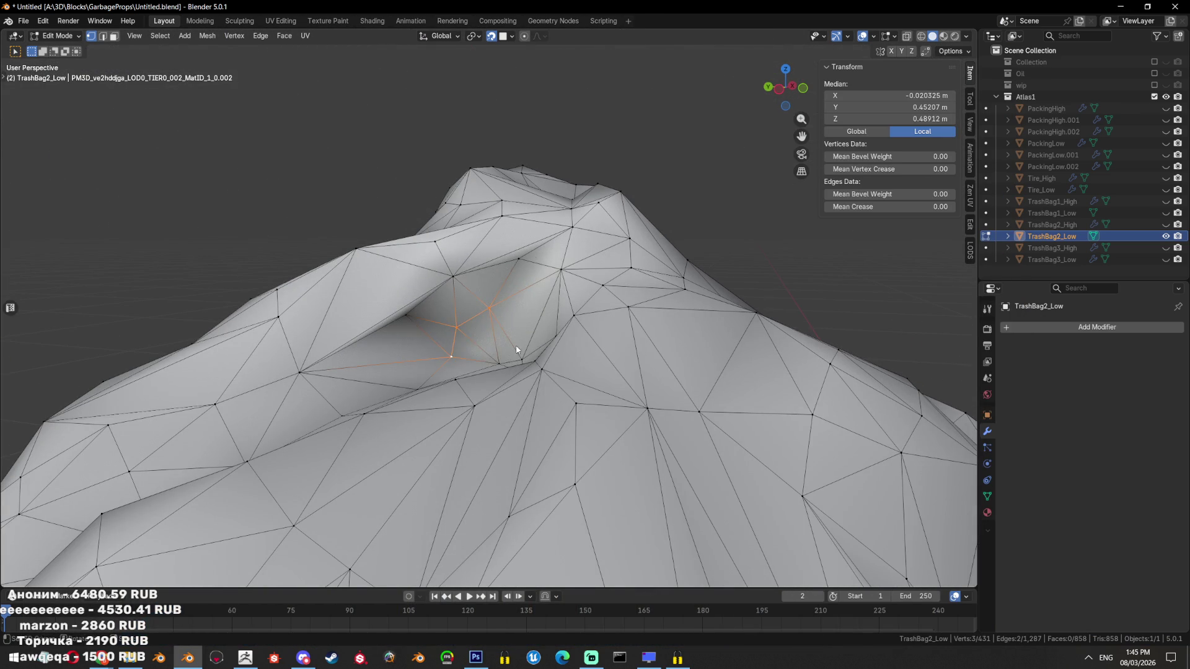
{"action": "key", "text": "ctrl+x"}
{"action": "key", "text": "x"}
{"action": "left_click", "coordinate": [432, 320]}
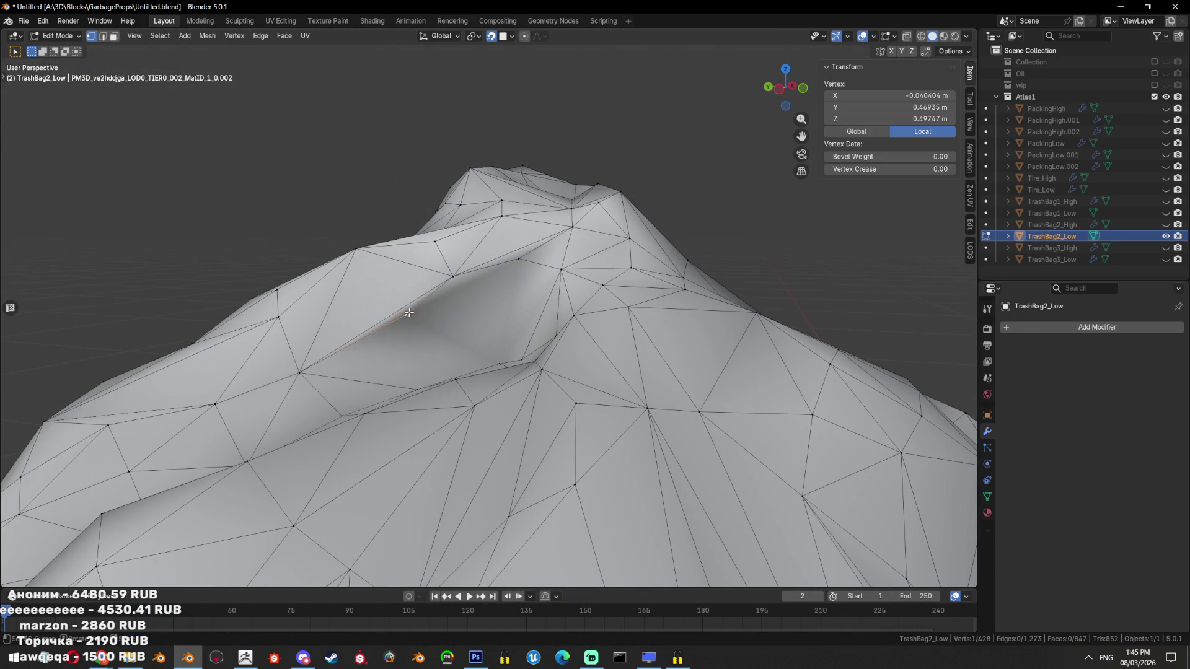
{"action": "key", "text": "ctrl+x"}
Connect two fold vertices with a new edge and triangulate the surrounding faces
{"action": "left_click_drag", "start_coordinate": [432, 321], "coordinate": [492, 346]}
{"action": "left_click", "coordinate": [492, 345]}
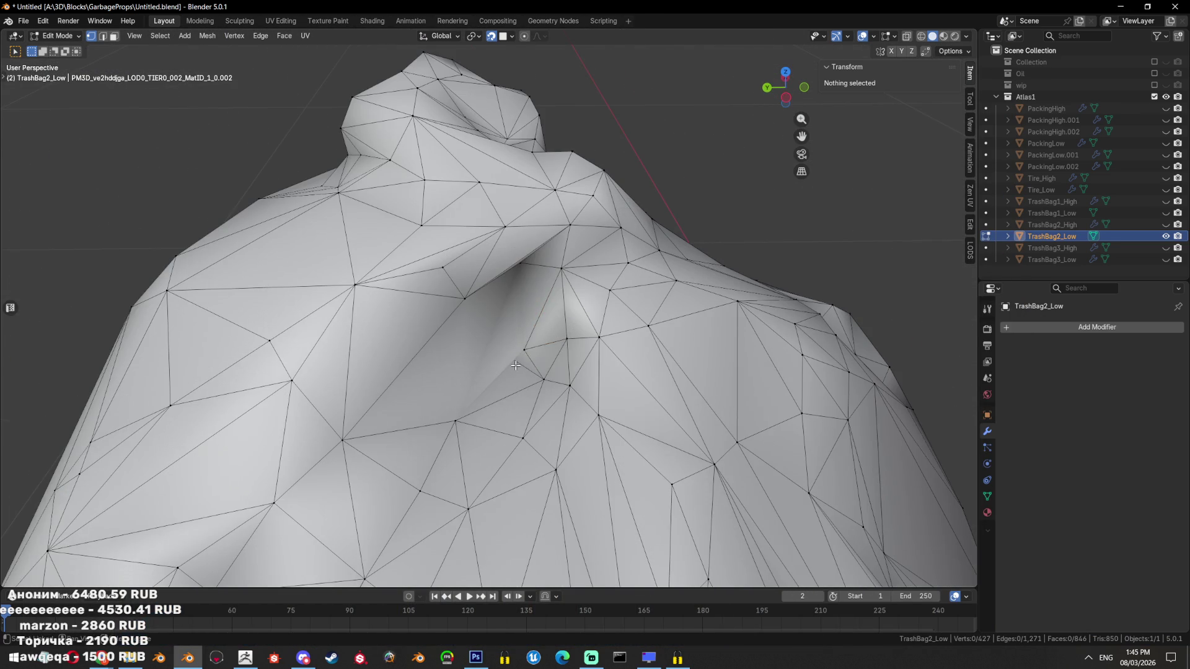
{"action": "key", "text": "alt+z"}
{"action": "left_click", "coordinate": [526, 359]}
{"action": "key", "text": "alt+z"}
{"action": "right_click", "coordinate": [526, 359]}
{"action": "left_click", "coordinate": [566, 343]}
{"action": "key", "text": "3"}
{"action": "left_click", "coordinate": [532, 299]}
{"action": "key", "text": "ctrl+t"}
Dissolve two more stray fold vertices, leaving 423 vertices, and save the file
{"action": "key", "text": "1"}
{"action": "key", "text": "x"}
{"action": "left_click", "coordinate": [617, 304]}
{"action": "left_click_drag", "start_coordinate": [617, 304], "coordinate": [526, 298]}
{"action": "left_click", "coordinate": [552, 278]}
{"action": "key", "text": "x"}
{"action": "left_click", "coordinate": [552, 277]}
{"action": "key", "text": "3"}
{"action": "left_click", "coordinate": [540, 291]}
{"action": "key", "text": "alt+a"}
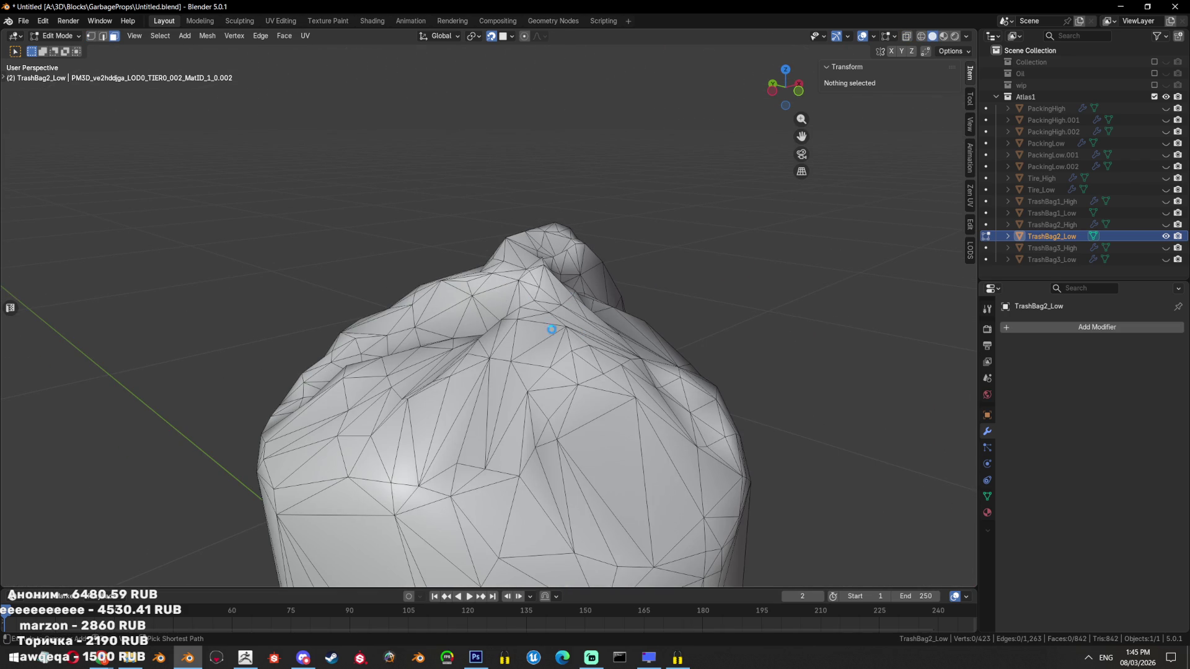
{"action": "key", "text": "ctrl+s"}
{"action": "scroll", "scroll_direction": "down", "scroll_amount": 3}
Begin a shortest edge path from the bottom rim up the bag's side
{"action": "left_click_drag", "start_coordinate": [818, 410], "coordinate": [555, 371]}
{"action": "scroll", "scroll_direction": "up", "scroll_amount": 3}
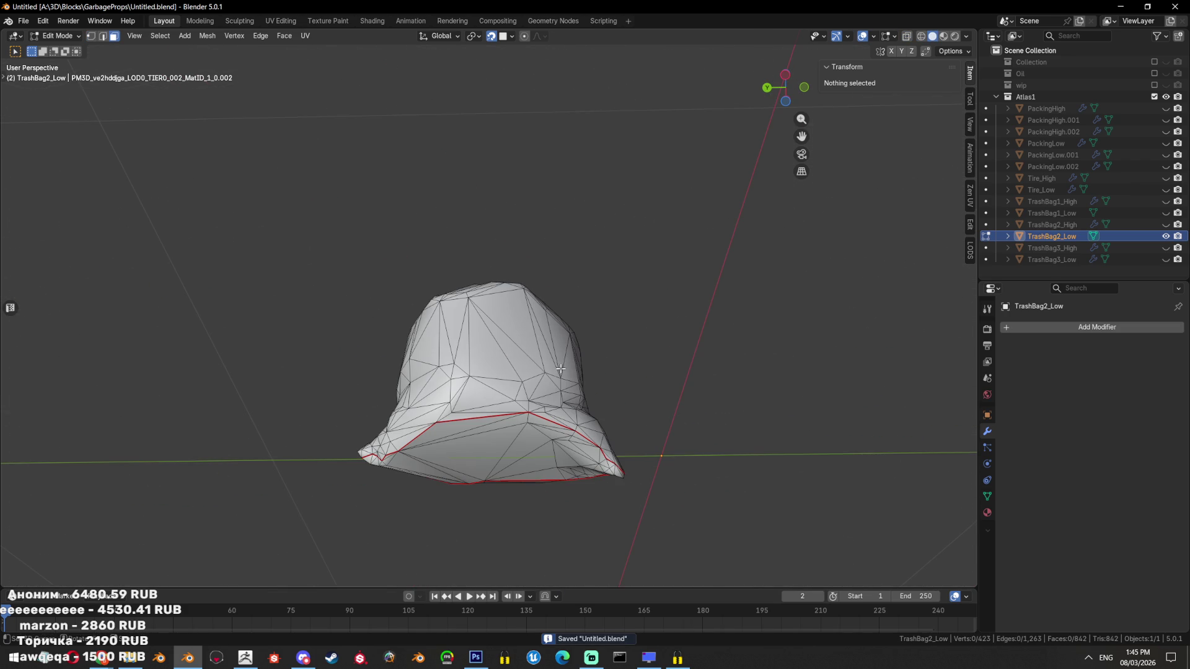
{"action": "left_click_drag", "start_coordinate": [558, 403], "coordinate": [501, 361]}
{"action": "key", "text": "2"}
{"action": "left_click", "coordinate": [458, 453]}
{"action": "left_click", "coordinate": [458, 453]}
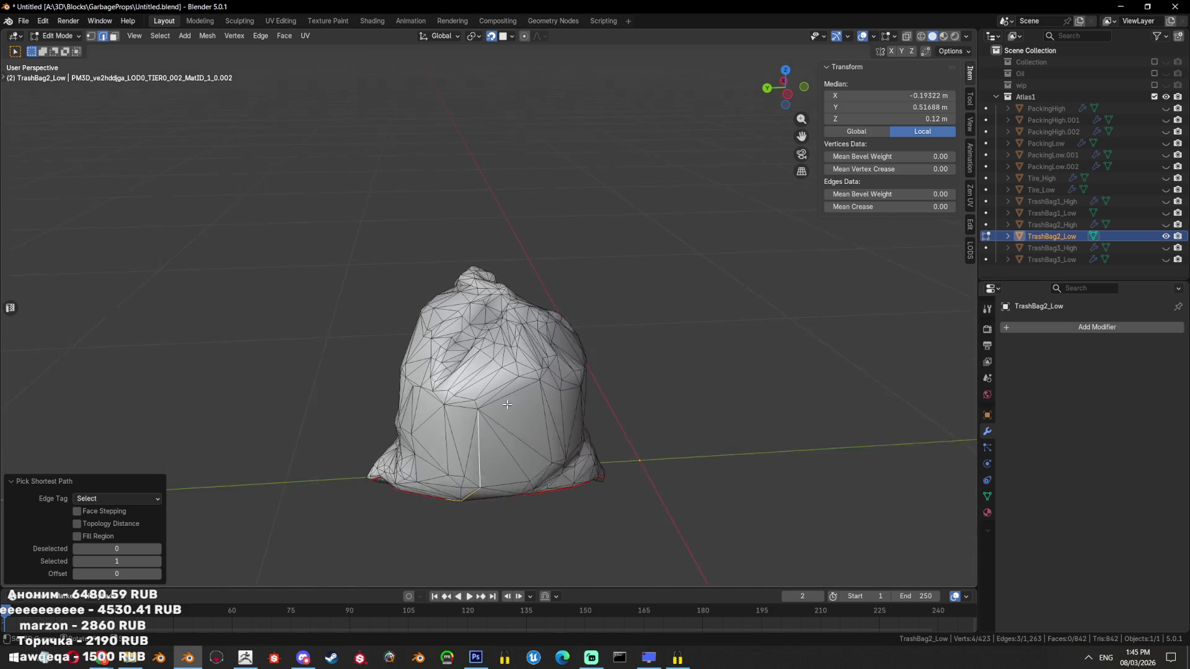
{"action": "left_click_drag", "start_coordinate": [499, 299], "coordinate": [564, 343]}
{"action": "left_click", "coordinate": [485, 268]}
{"action": "scroll", "scroll_direction": "up", "scroll_amount": 3}
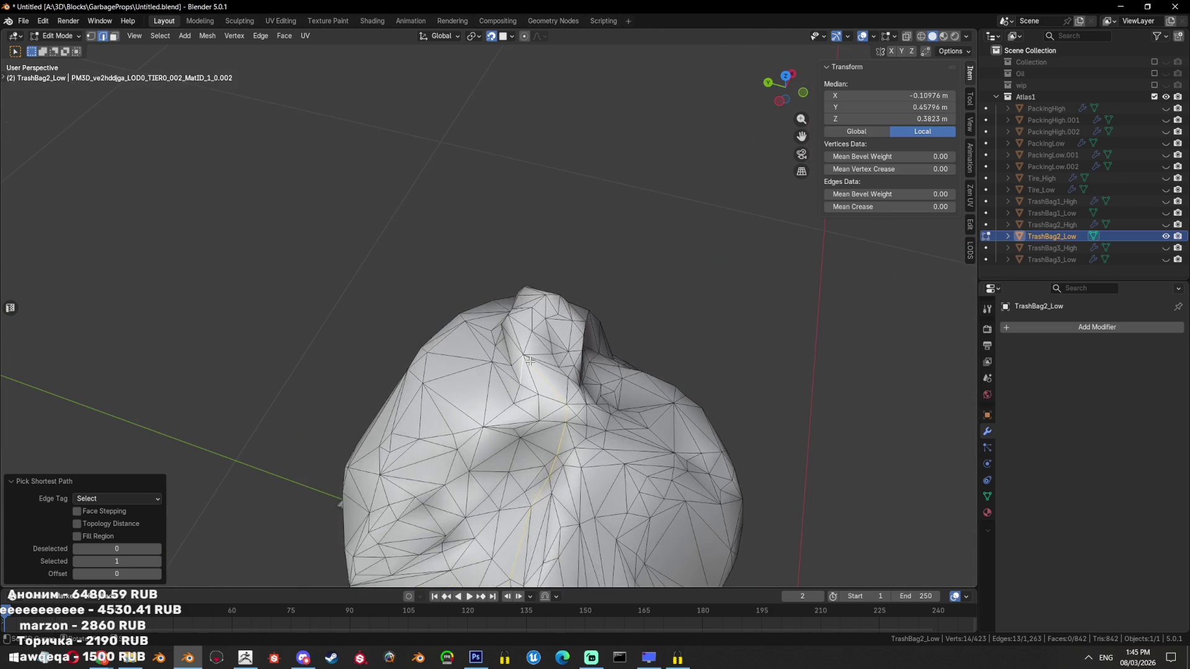
{"action": "left_click", "coordinate": [526, 359]}
Complete the vertical edge path from the bag's top down to the bottom rim
{"action": "left_click_drag", "start_coordinate": [526, 359], "coordinate": [467, 415]}
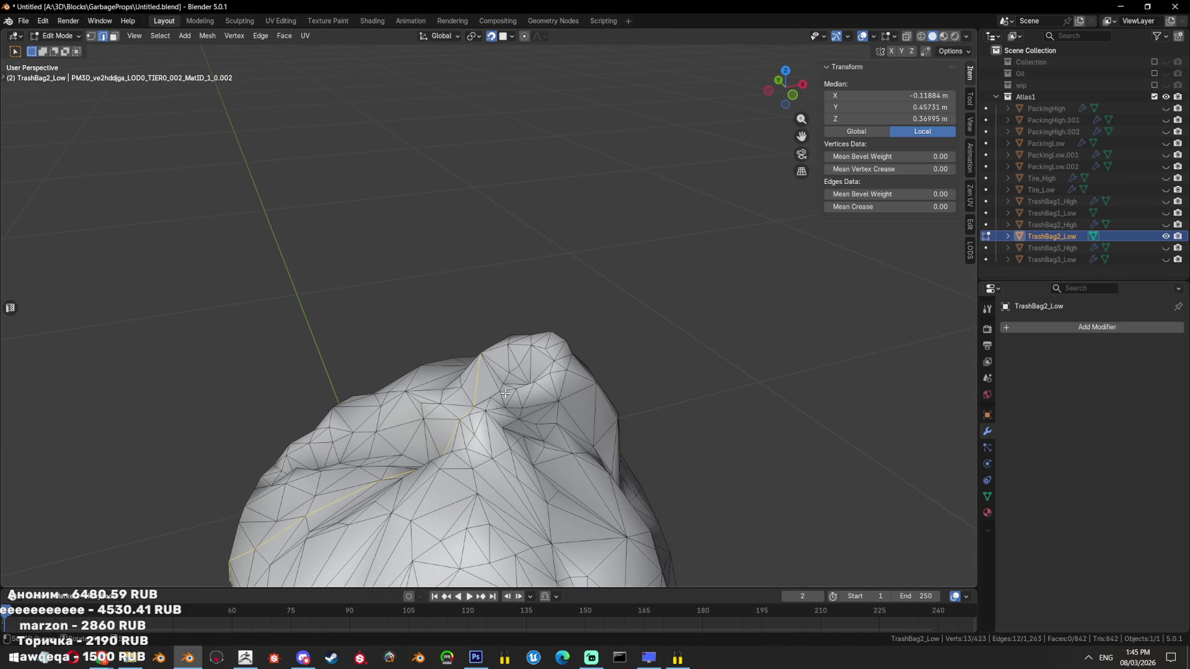
{"action": "left_click_drag", "start_coordinate": [469, 428], "coordinate": [472, 359]}
{"action": "left_click", "coordinate": [472, 359]}
{"action": "left_click_drag", "start_coordinate": [471, 359], "coordinate": [525, 530]}
{"action": "left_click", "coordinate": [483, 440]}
{"action": "left_click", "coordinate": [526, 531]}
Mark the vertical path as a seam, return to Object Mode and save
{"action": "right_click", "coordinate": [641, 480]}
{"action": "left_click", "coordinate": [642, 480]}
{"action": "right_click", "coordinate": [642, 480]}
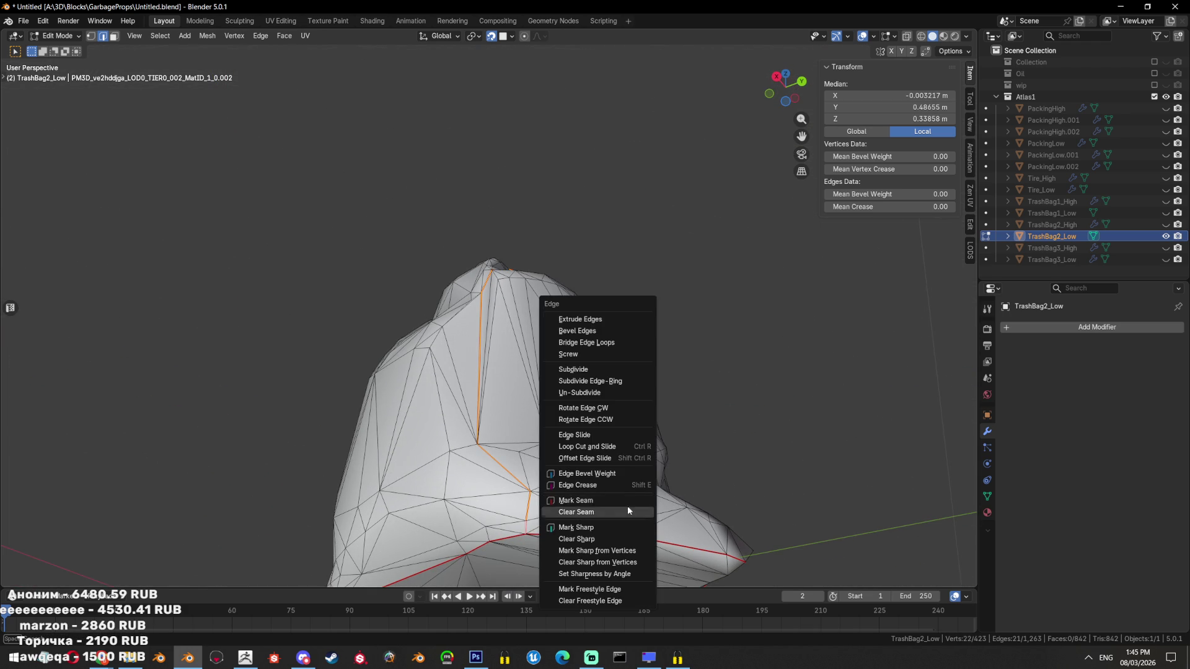
{"action": "left_click", "coordinate": [583, 528]}
{"action": "scroll", "scroll_direction": "down", "scroll_amount": 3}
{"action": "key", "text": "Tab"}
{"action": "left_click_drag", "start_coordinate": [620, 471], "coordinate": [589, 392]}
{"action": "key", "text": "ctrl+s"}
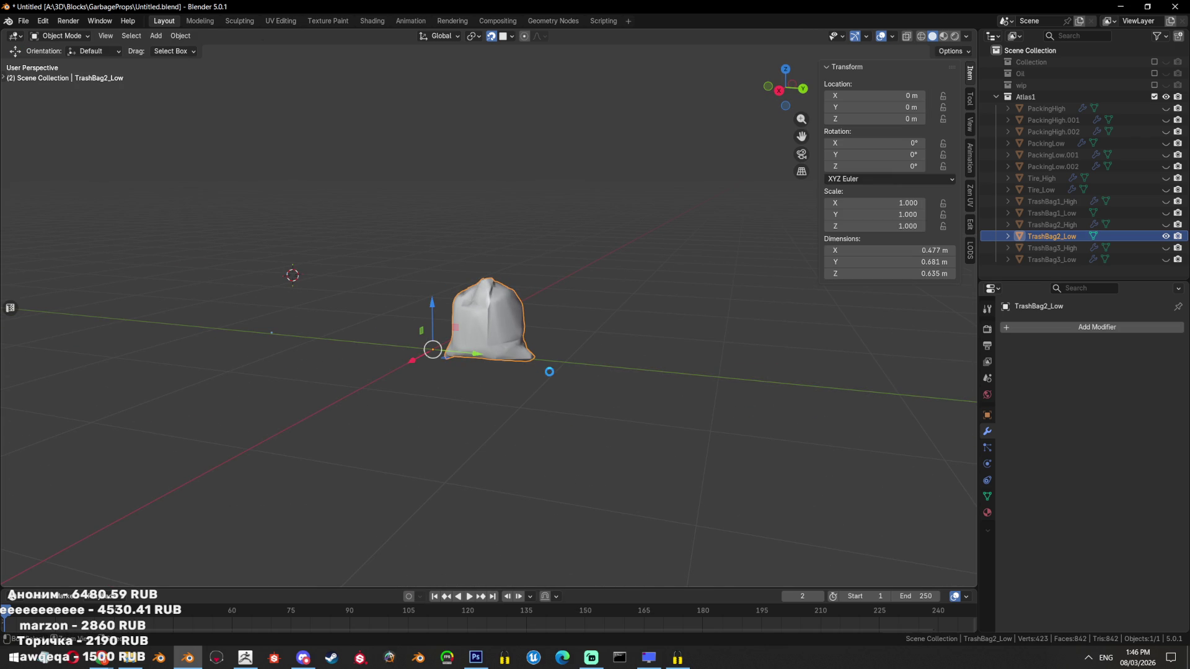
Re-triangulate the strip of faces beside the new side seam with Ctrl+T
{"action": "key", "text": "Tab"}
{"action": "scroll", "scroll_direction": "up", "scroll_amount": 3}
{"action": "scroll", "scroll_direction": "up", "scroll_amount": 3}
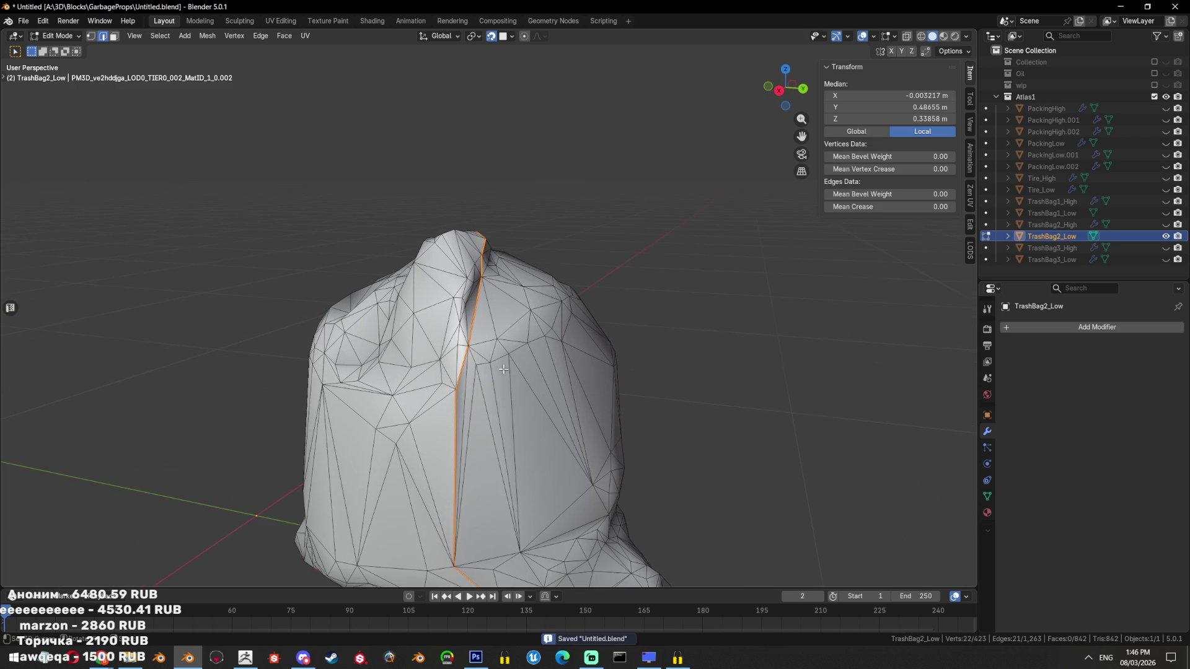
{"action": "key", "text": "3"}
{"action": "key", "text": "alt+a"}
{"action": "left_click_drag", "start_coordinate": [483, 377], "coordinate": [461, 398]}
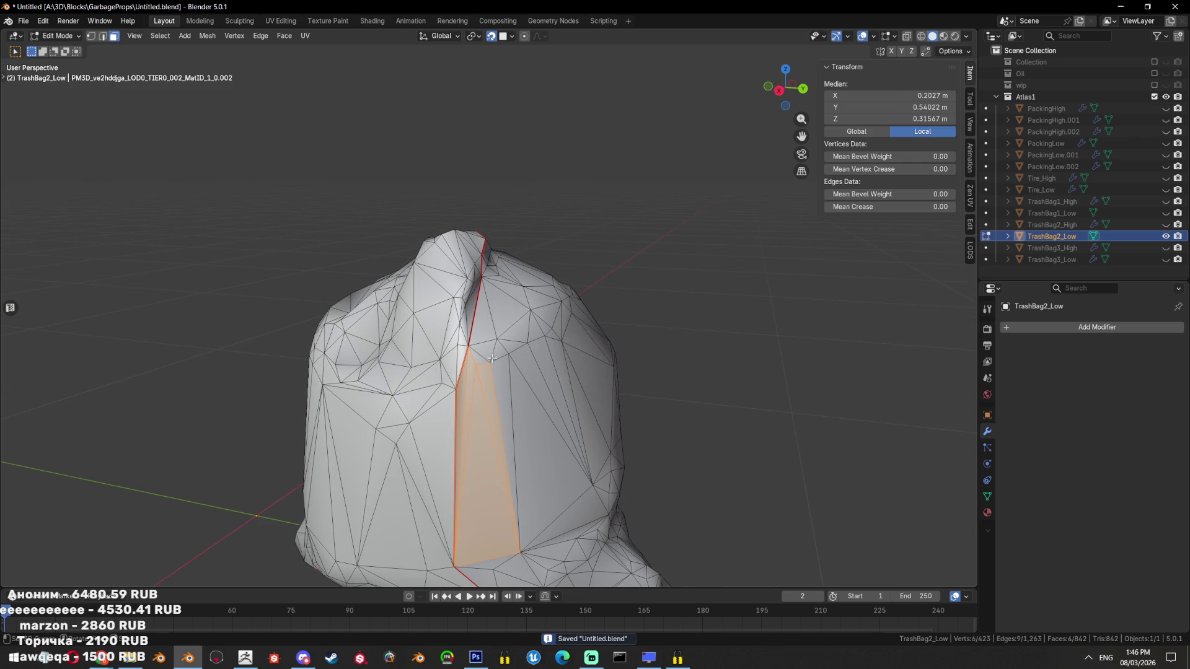
{"action": "key", "text": "ctrl+t"}
{"action": "left_click_drag", "start_coordinate": [492, 358], "coordinate": [543, 382]}
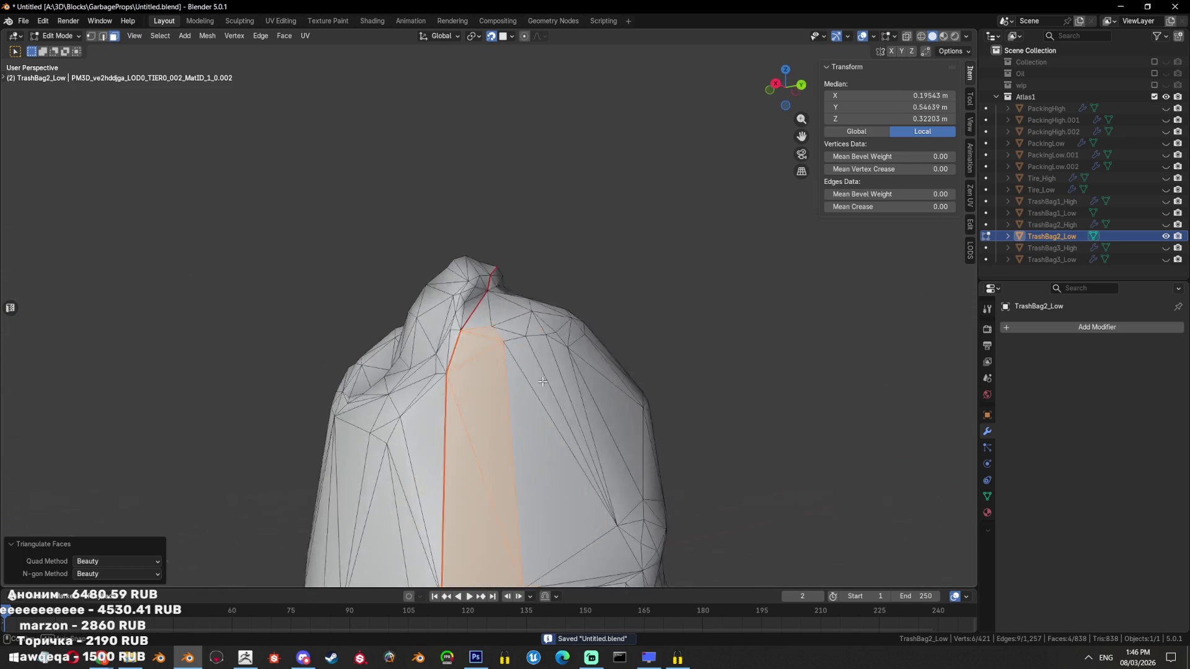
{"action": "scroll", "scroll_direction": "down", "scroll_amount": 3}
Return to Object Mode and save the file, then re-enter Edit Mode on the bag
{"action": "key", "text": "Tab"}
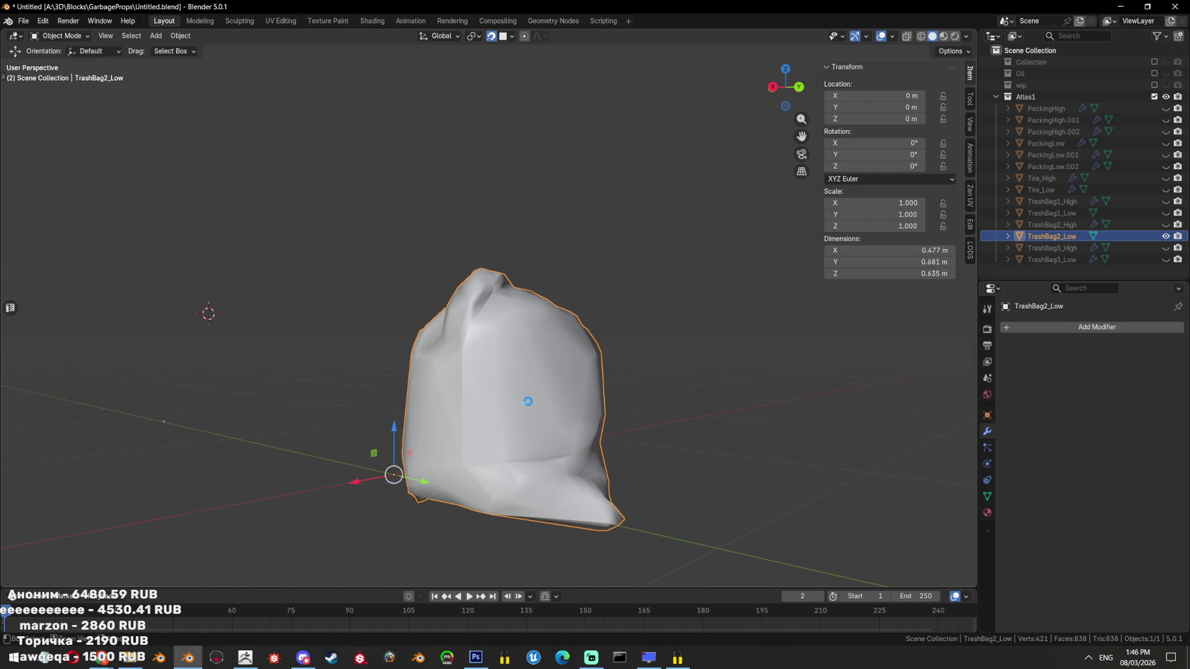
{"action": "key", "text": "ctrl+s"}
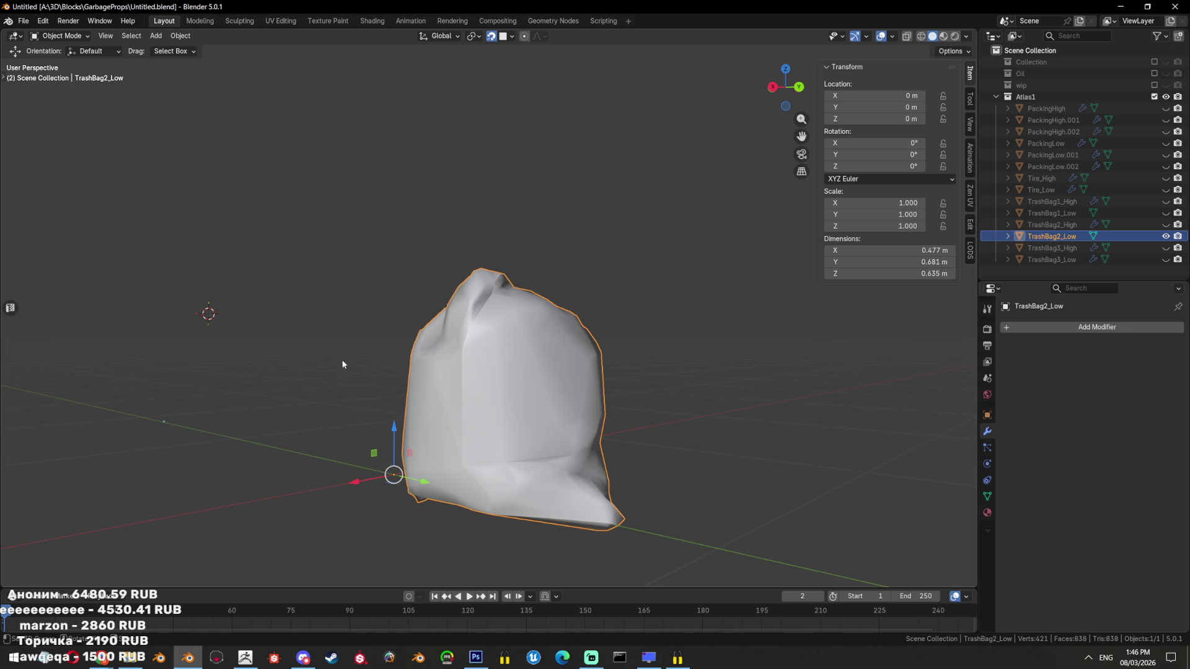
{"action": "key", "text": "Tab"}
{"action": "left_click_drag", "start_coordinate": [528, 405], "coordinate": [565, 368]}
Select two linked face strips on the bag's side
{"action": "scroll", "scroll_direction": "up", "scroll_amount": 3}
{"action": "scroll", "scroll_direction": "down", "scroll_amount": 3}
{"action": "scroll", "scroll_direction": "up", "scroll_amount": 3}
{"action": "key", "text": "l"}
{"action": "key", "text": "Tab"}
{"action": "key", "text": "Tab"}
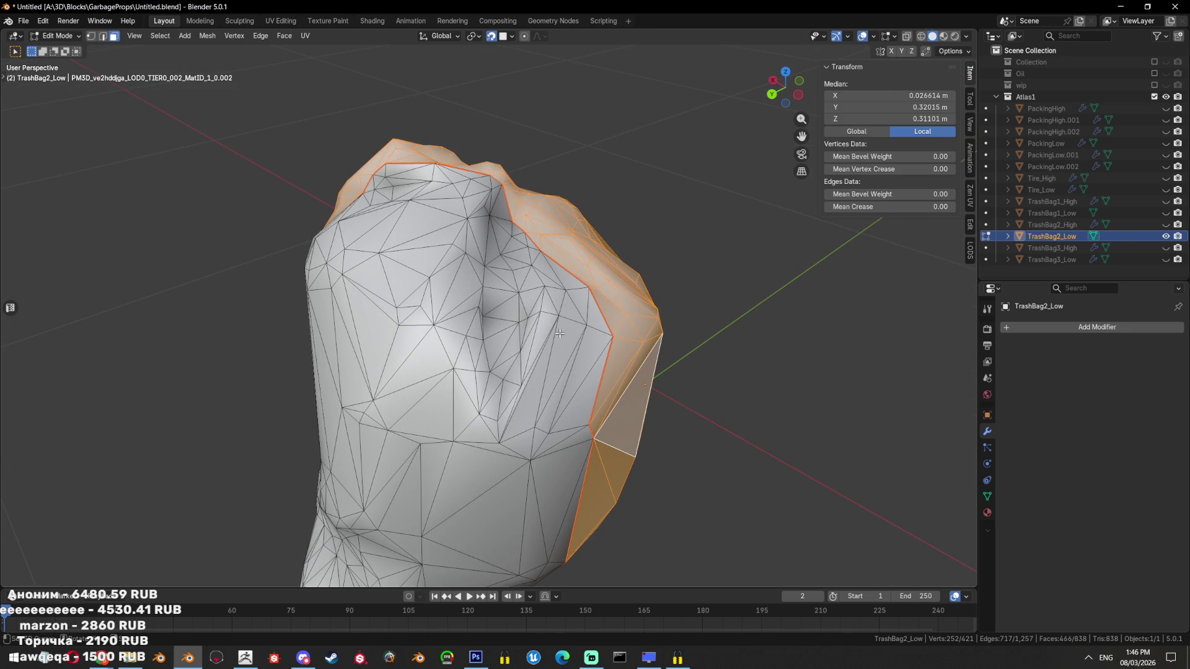
{"action": "key", "text": "alt+a"}
{"action": "key", "text": "l"}
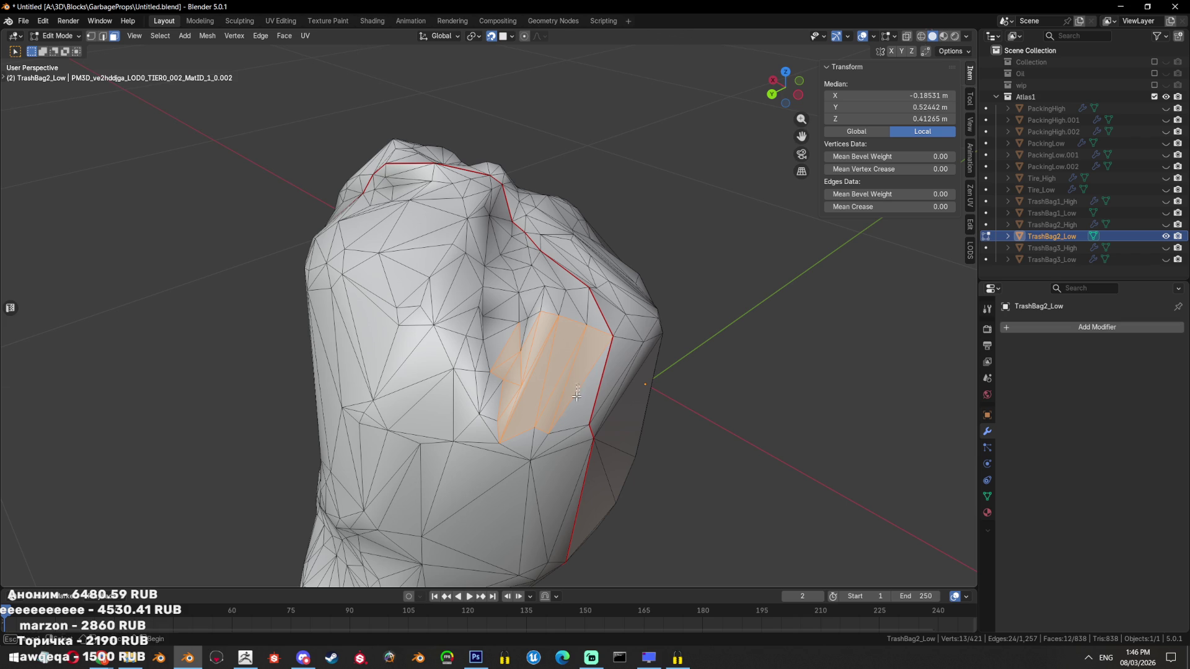
{"action": "key", "text": "l"}
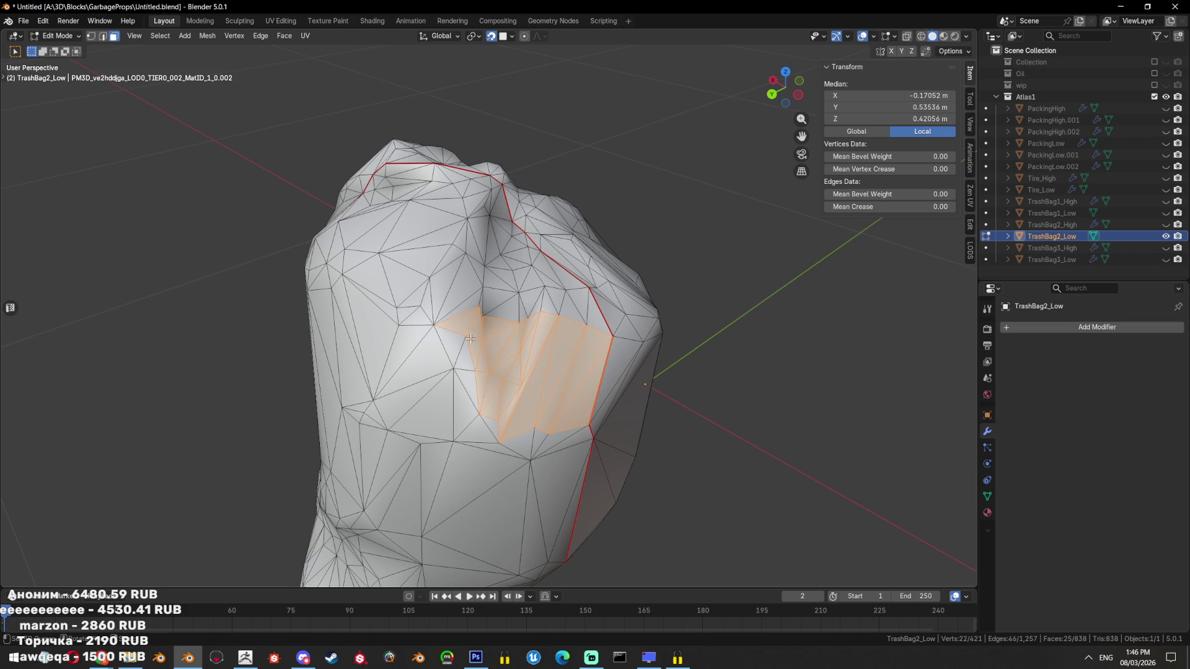
{"action": "left_click_drag", "start_coordinate": [471, 339], "coordinate": [584, 316]}
Box-select the cluttered face group, dissolve it, and re-triangulate the area
{"action": "key", "text": "alt+a"}
{"action": "key", "text": "b"}
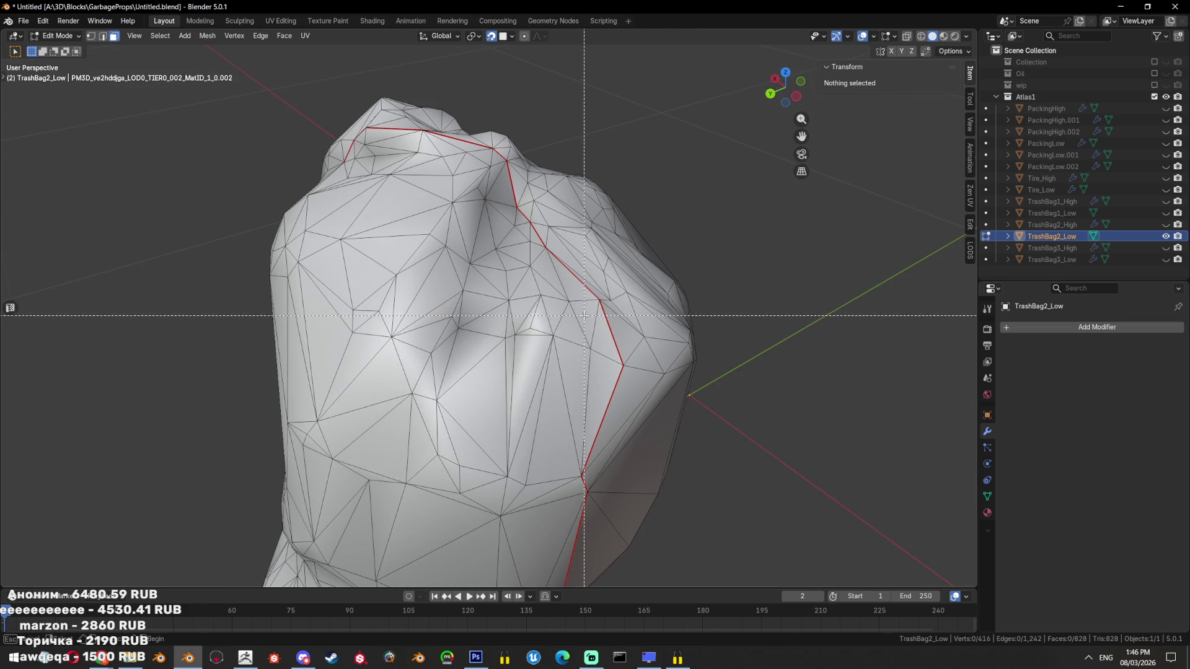
{"action": "left_click_drag", "start_coordinate": [584, 315], "coordinate": [504, 358]}
{"action": "key", "text": "ctrl+x"}
{"action": "key", "text": "ctrl+t"}
{"action": "key", "text": "alt+a"}
{"action": "left_click_drag", "start_coordinate": [621, 380], "coordinate": [445, 322]}
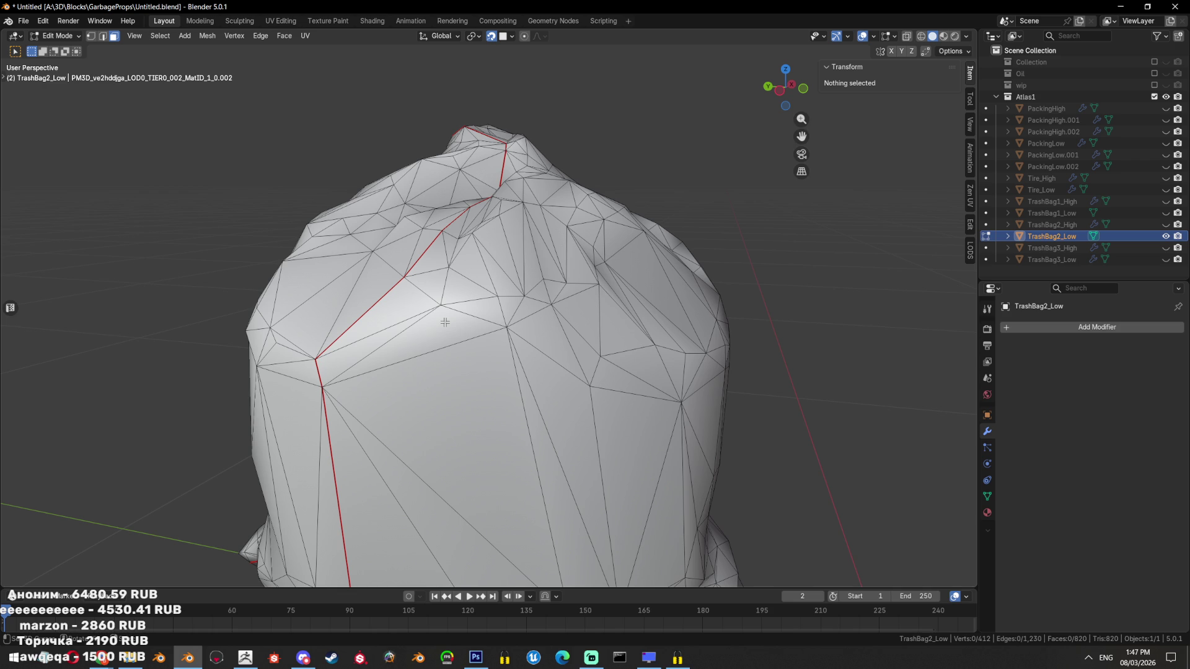
Check each seam-bounded half of the bag by selecting its linked region with Ctrl+L
{"action": "scroll", "scroll_direction": "down", "scroll_amount": 3}
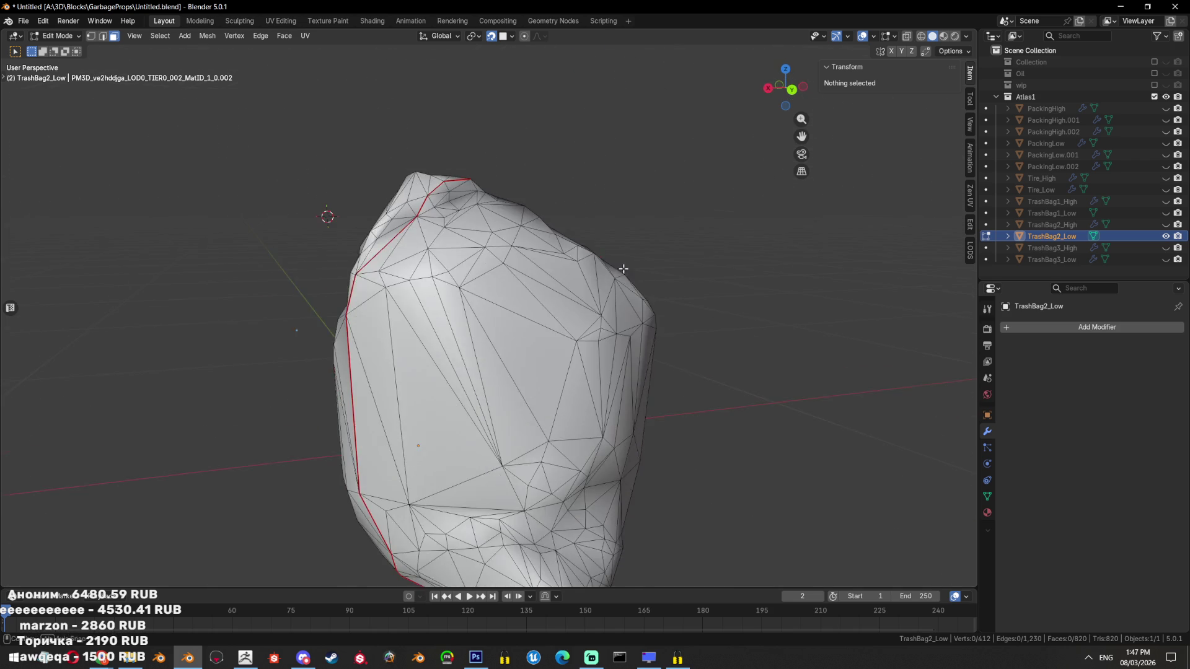
{"action": "left_click_drag", "start_coordinate": [616, 314], "coordinate": [532, 297]}
{"action": "left_click", "coordinate": [595, 204]}
{"action": "key", "text": "ctrl+l"}
{"action": "key", "text": "alt+a"}
{"action": "left_click", "coordinate": [610, 246]}
{"action": "key", "text": "ctrl+l"}
{"action": "key", "text": "alt+a"}
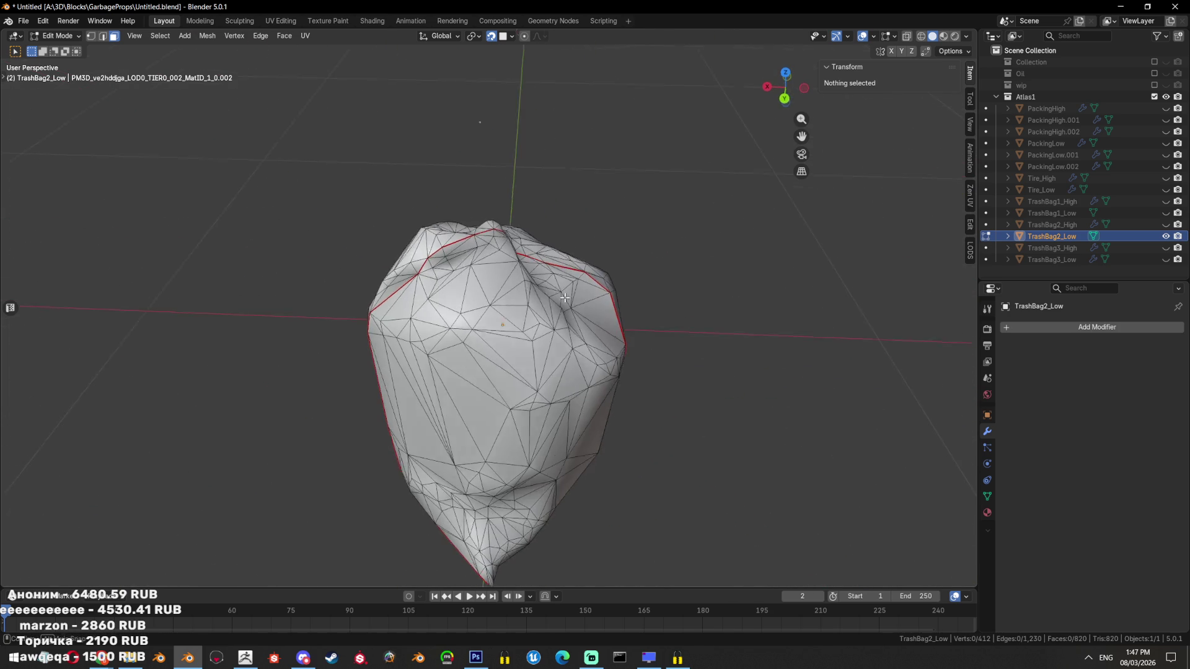
{"action": "left_click", "coordinate": [482, 265]}
{"action": "key", "text": "ctrl+l"}
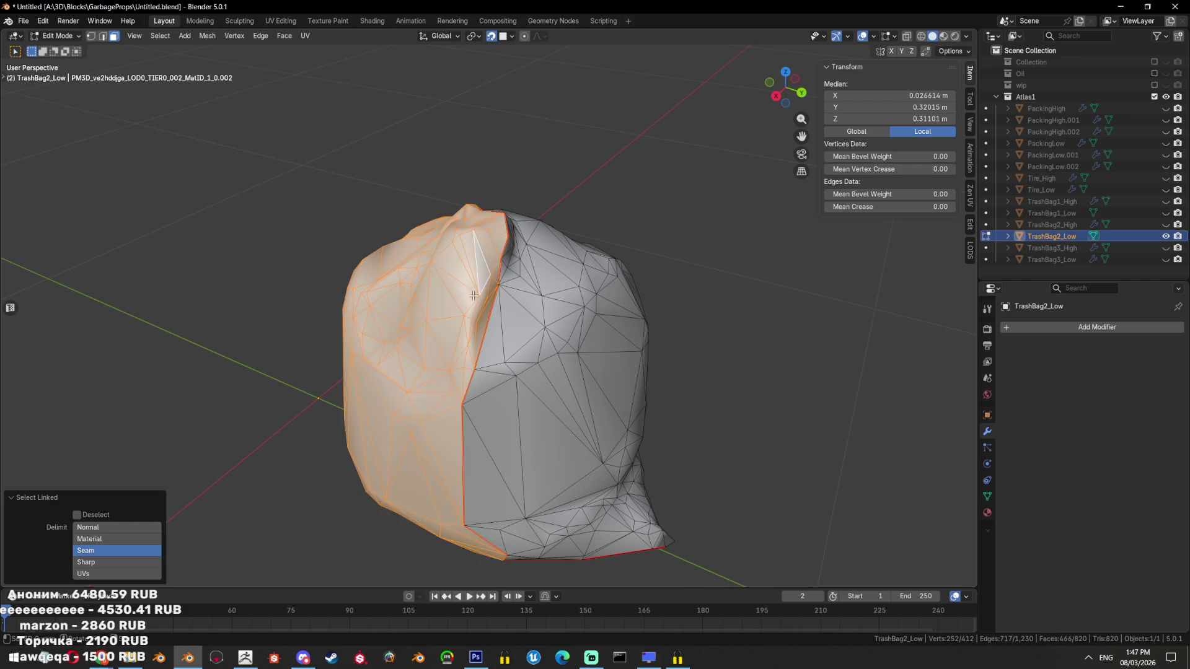
{"action": "scroll", "scroll_direction": "up", "scroll_amount": 3}
{"action": "left_click_drag", "start_coordinate": [497, 282], "coordinate": [483, 280]}
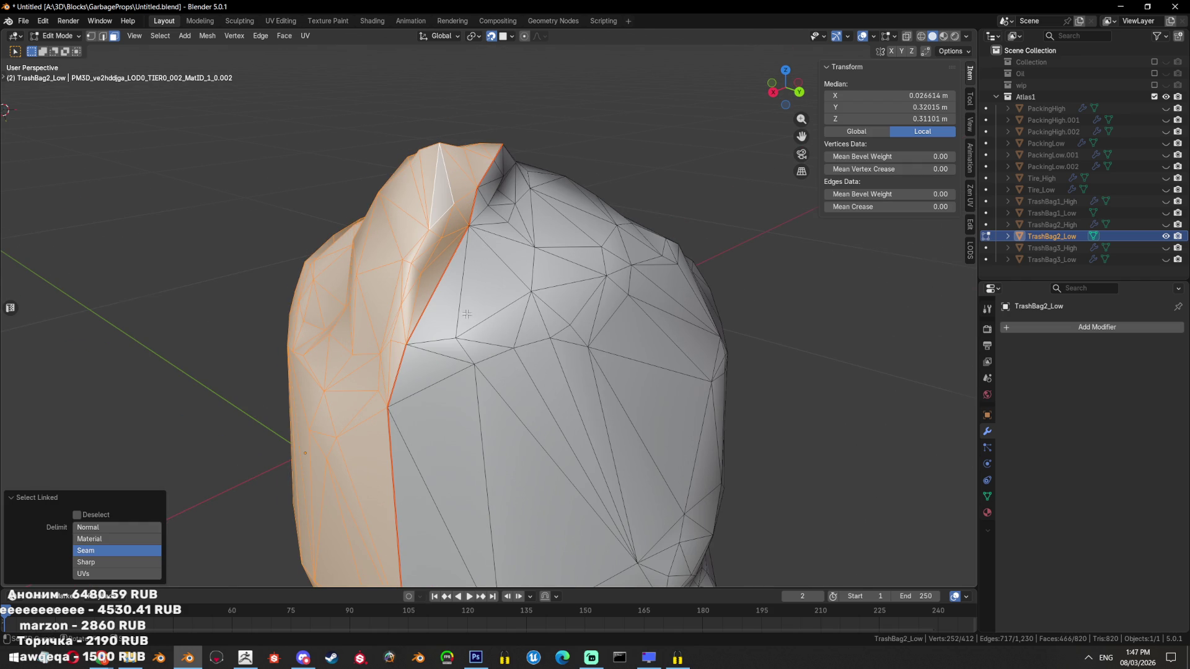
{"action": "left_click_drag", "start_coordinate": [467, 314], "coordinate": [525, 276]}
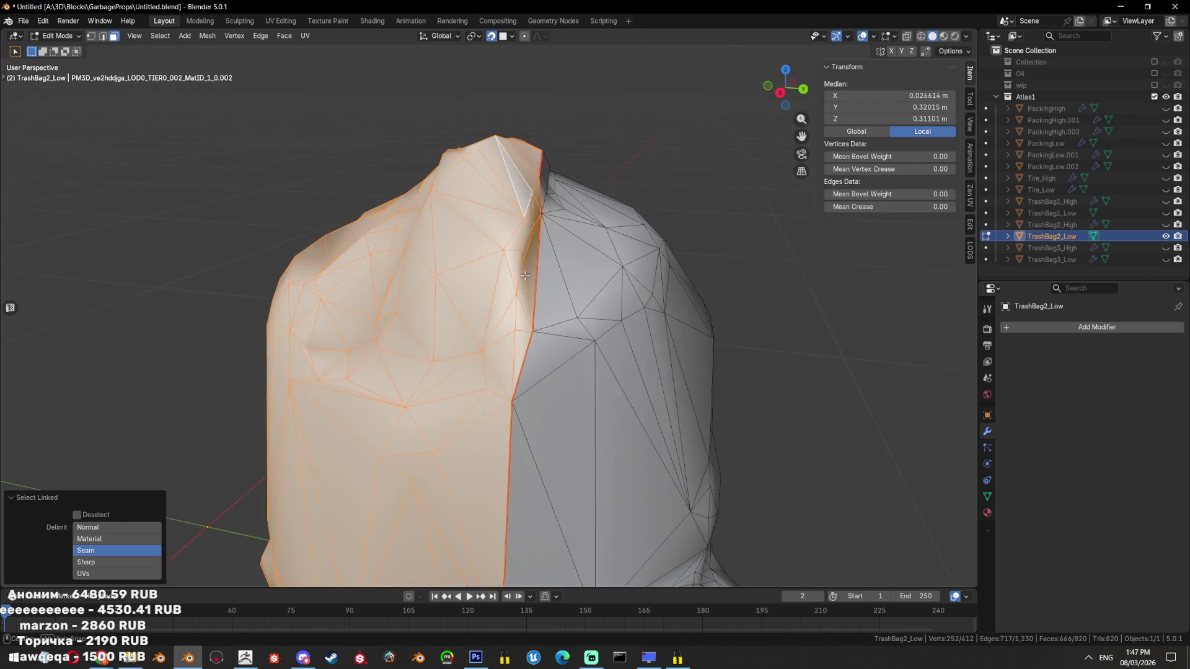
Inspect the seam-bounded selection from the other side, then clear it in vertex mode
{"action": "key", "text": "Tab"}
{"action": "key", "text": "Tab"}
{"action": "left_click_drag", "start_coordinate": [525, 276], "coordinate": [418, 260]}
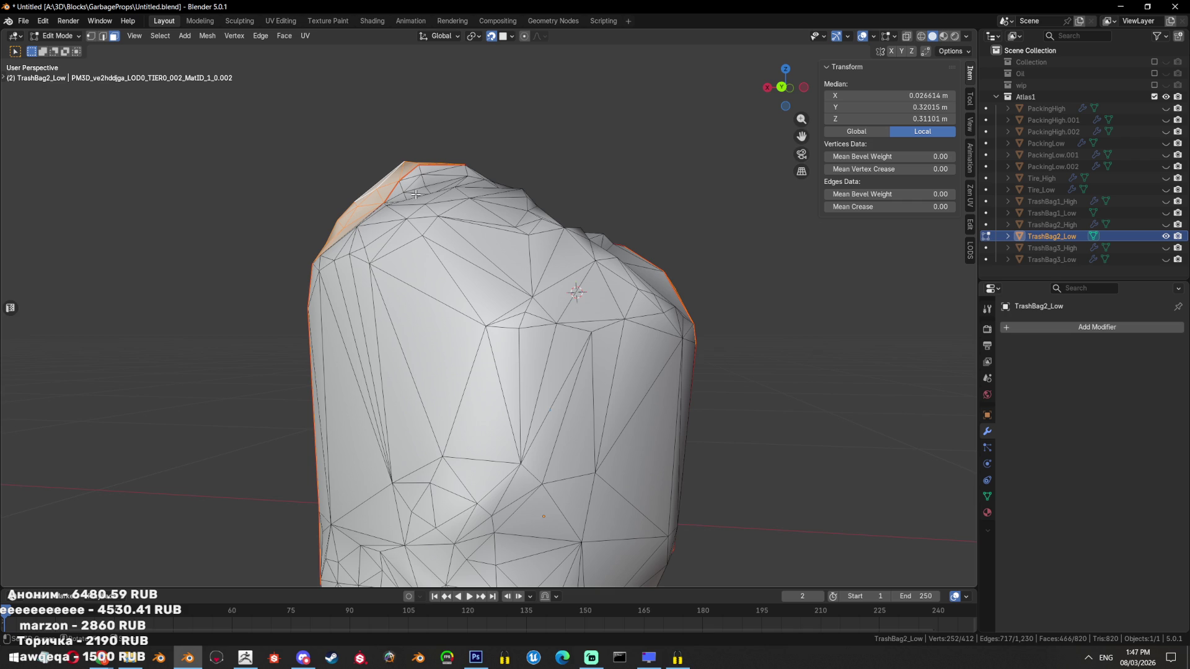
{"action": "left_click_drag", "start_coordinate": [542, 253], "coordinate": [521, 351]}
{"action": "key", "text": "shift+l"}
{"action": "key", "text": "l"}
{"action": "key", "text": "2"}
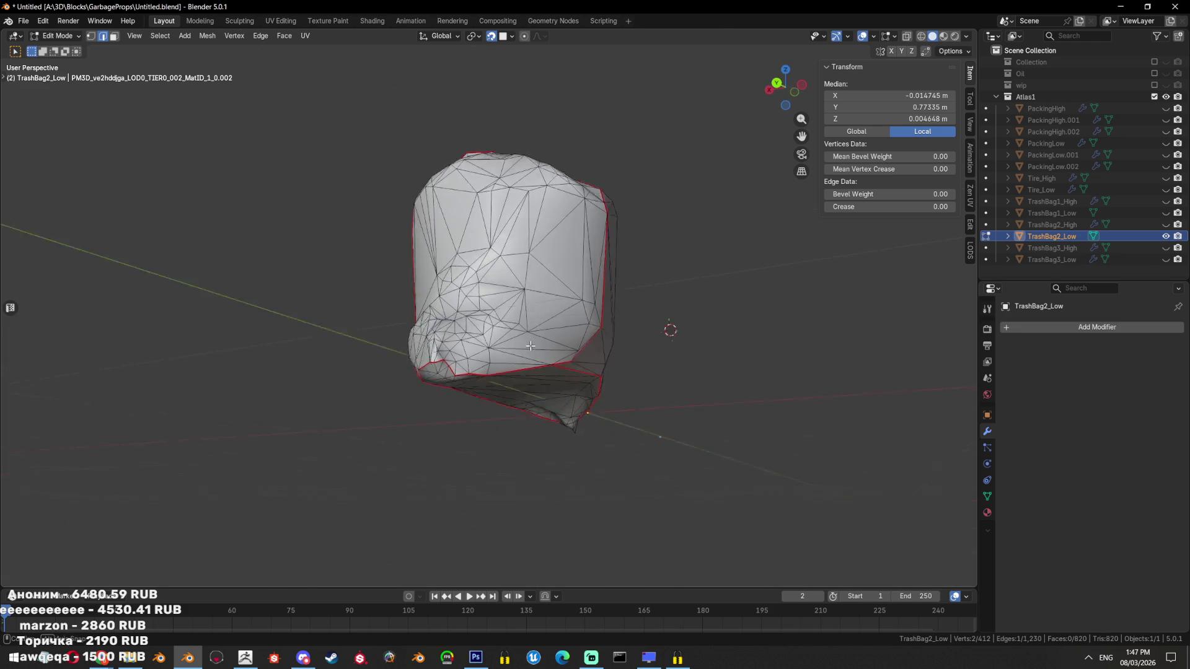
{"action": "left_click_drag", "start_coordinate": [556, 347], "coordinate": [700, 383]}
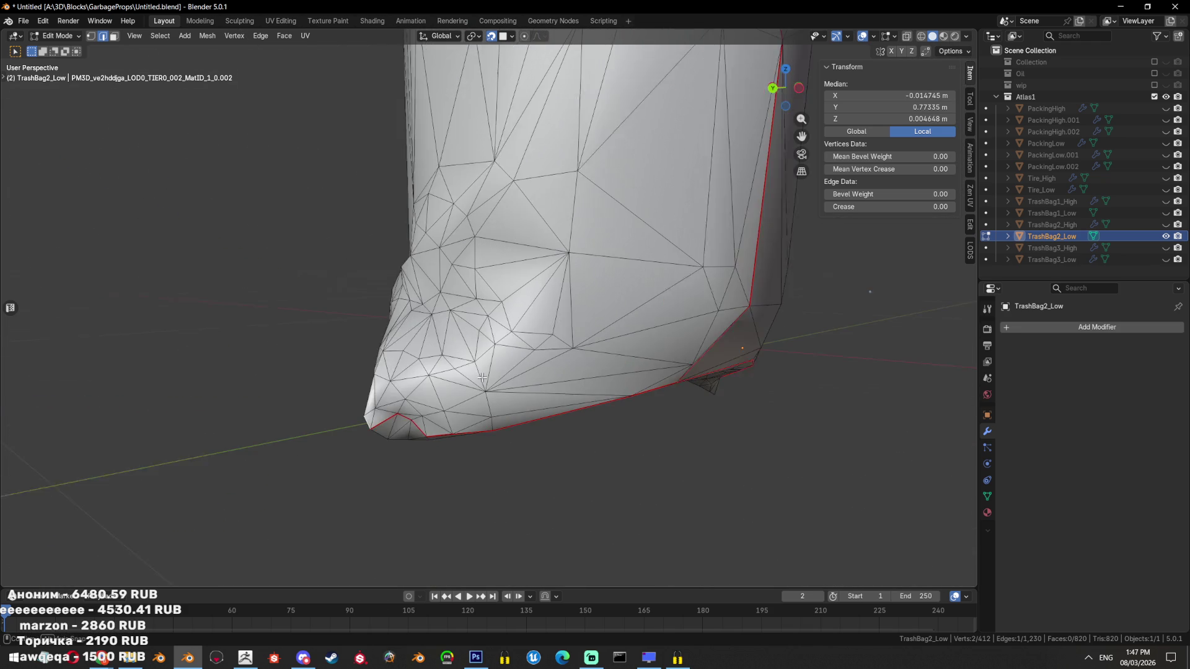
{"action": "key", "text": "alt+a"}
{"action": "key", "text": "1"}
Merge the face path at the bag's bottom corner into a single face
{"action": "left_click_drag", "start_coordinate": [699, 383], "coordinate": [540, 383]}
{"action": "left_click", "coordinate": [540, 383]}
{"action": "key", "text": "3"}
{"action": "left_click", "coordinate": [565, 389]}
{"action": "left_click", "coordinate": [535, 378]}
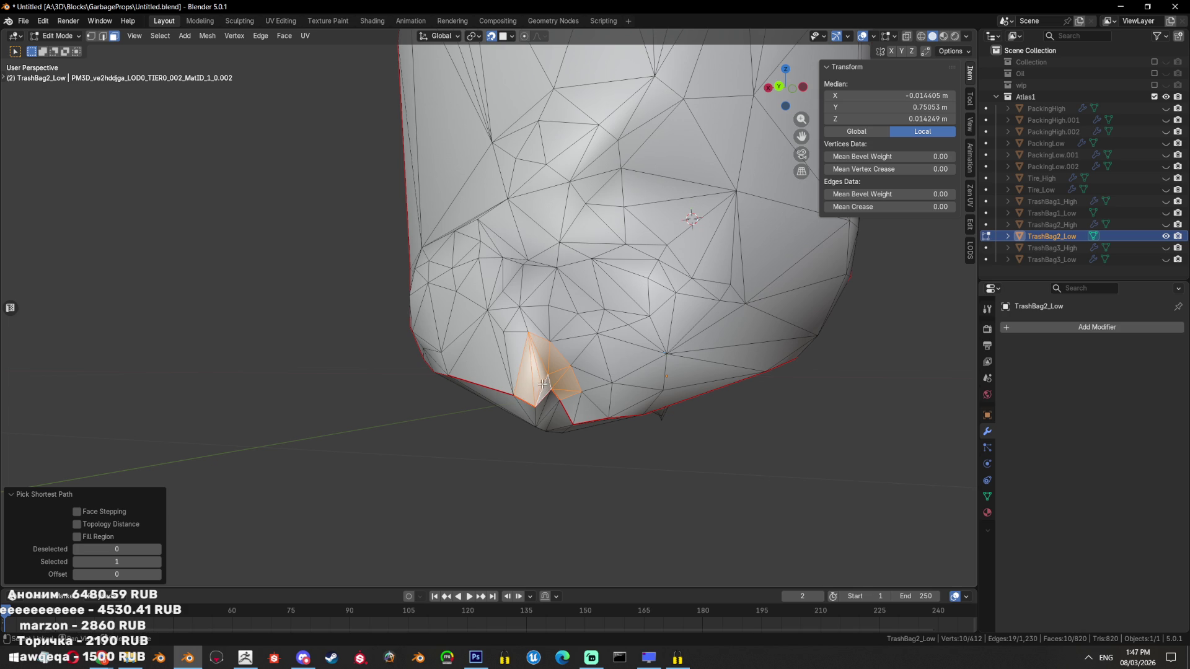
{"action": "key", "text": "f"}
{"action": "left_click_drag", "start_coordinate": [543, 385], "coordinate": [545, 289]}
Triangulate the faces at the notch and compare against TrashBag2_High, then hide it
{"action": "scroll", "scroll_direction": "up", "scroll_amount": 3}
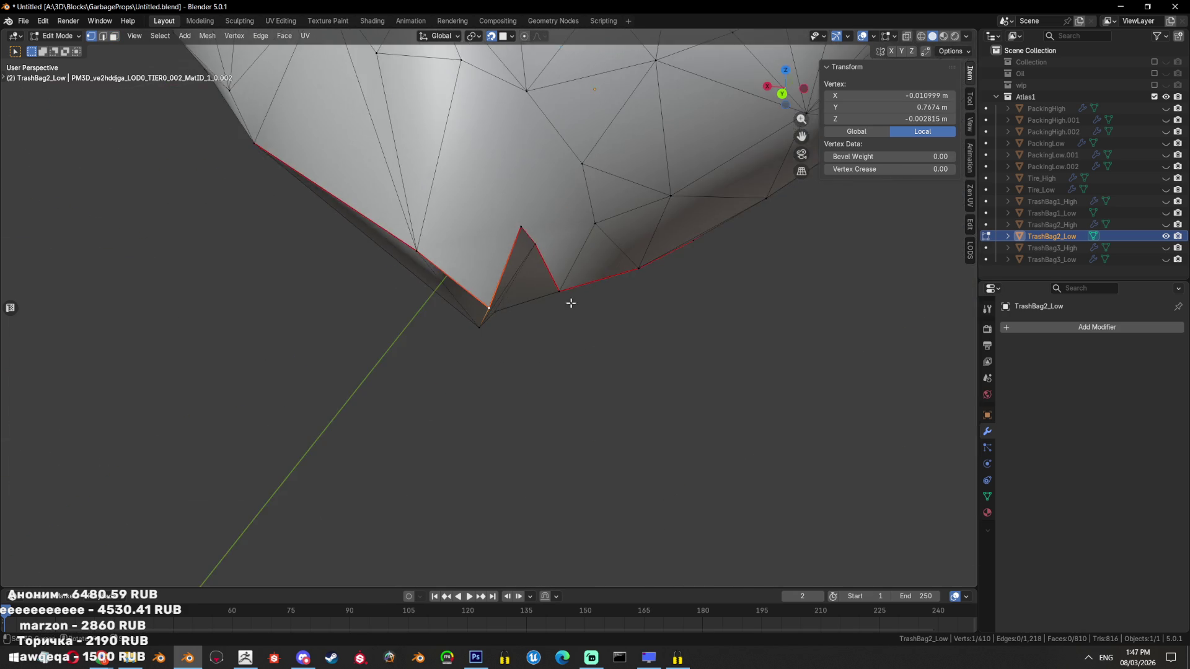
{"action": "key", "text": "3"}
{"action": "left_click_drag", "start_coordinate": [538, 336], "coordinate": [538, 337]}
{"action": "left_click_drag", "start_coordinate": [538, 337], "coordinate": [584, 328]}
{"action": "key", "text": "ctrl+t"}
{"action": "key", "text": "1"}
{"action": "left_click", "coordinate": [555, 253]}
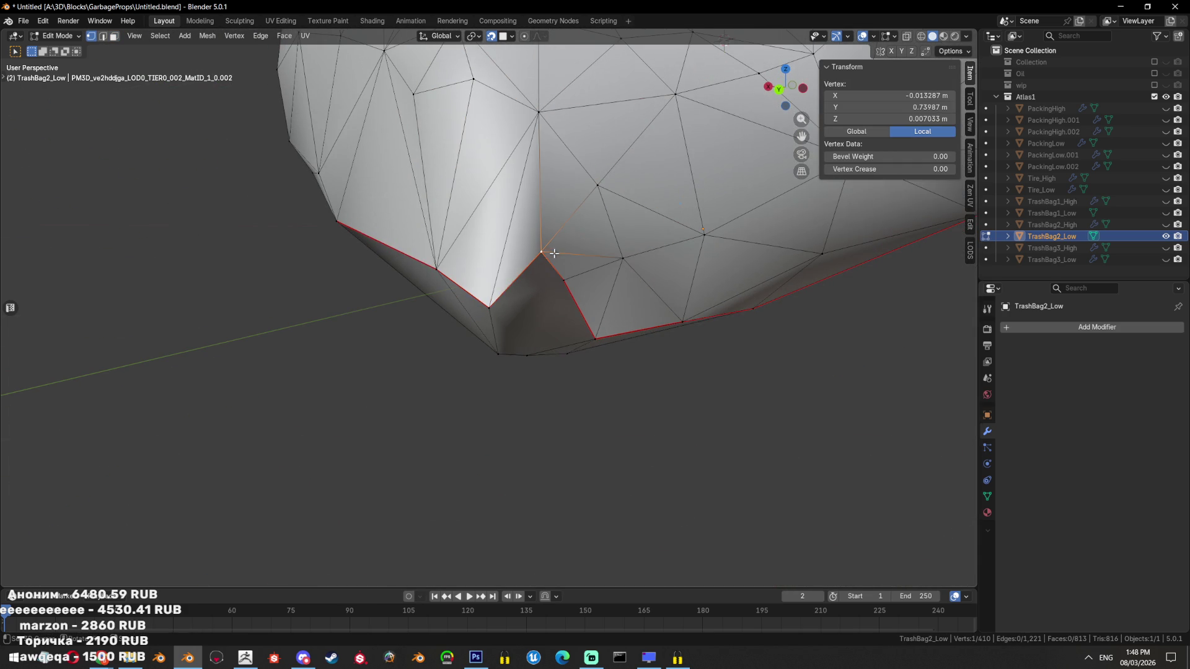
{"action": "left_click", "coordinate": [1166, 225]}
{"action": "left_click_drag", "start_coordinate": [651, 297], "coordinate": [556, 386]}
{"action": "key", "text": "Tab"}
{"action": "key", "text": "shift+h"}
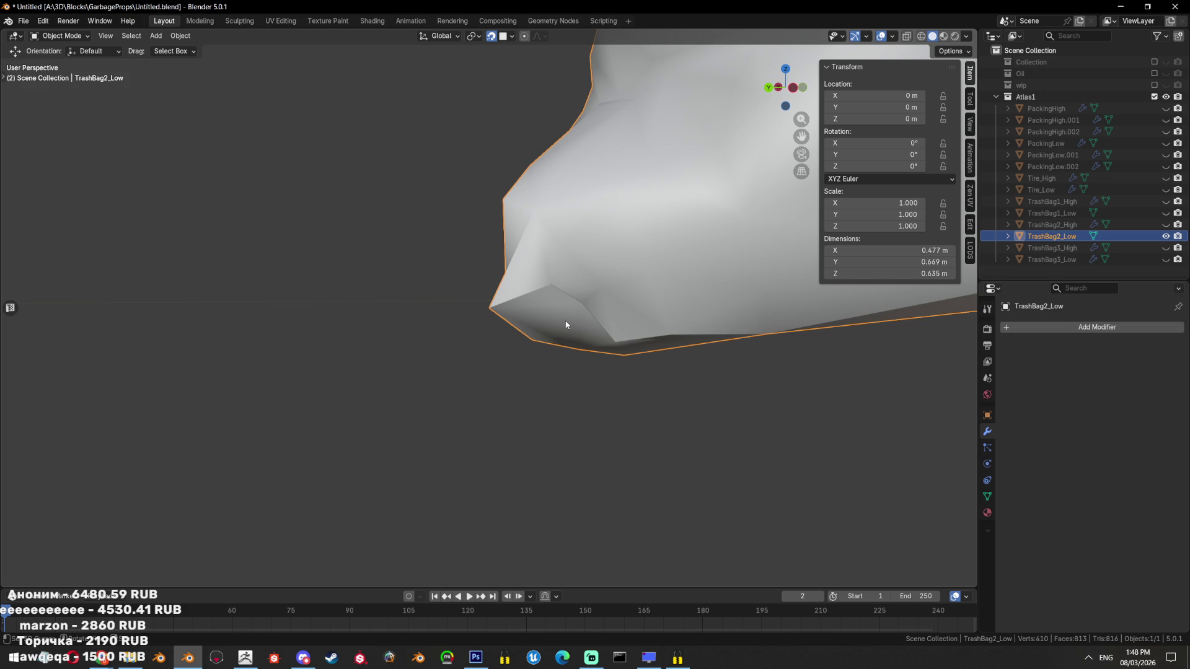
Return to Edit Mode at the bag's corner and clear the selection in face mode
{"action": "left_click_drag", "start_coordinate": [582, 338], "coordinate": [531, 425]}
{"action": "key", "text": "Tab"}
{"action": "left_click", "coordinate": [514, 372]}
{"action": "scroll", "scroll_direction": "down", "scroll_amount": 3}
{"action": "scroll", "scroll_direction": "up", "scroll_amount": 3}
{"action": "key", "text": "3"}
{"action": "key", "text": "a"}
{"action": "key", "text": "alt+a"}
Dissolve the six corner faces into one, triangulate it, compare with TrashBag2_High, and save
{"action": "left_click", "coordinate": [429, 447]}
{"action": "key", "text": "ctrl+x"}
{"action": "left_click_drag", "start_coordinate": [374, 419], "coordinate": [496, 404]}
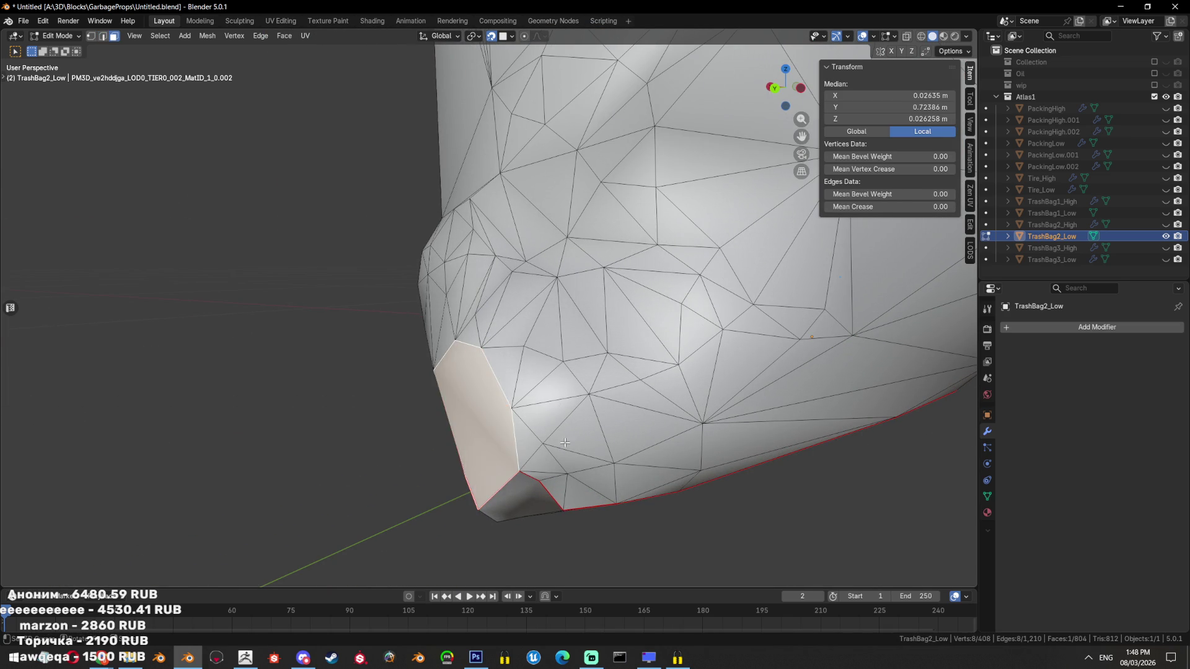
{"action": "key", "text": "ctrl+t"}
{"action": "key", "text": "alt+a"}
{"action": "left_click_drag", "start_coordinate": [552, 444], "coordinate": [557, 327]}
{"action": "left_click", "coordinate": [1166, 224]}
{"action": "left_click", "coordinate": [1166, 224]}
{"action": "key", "text": "ctrl+s"}
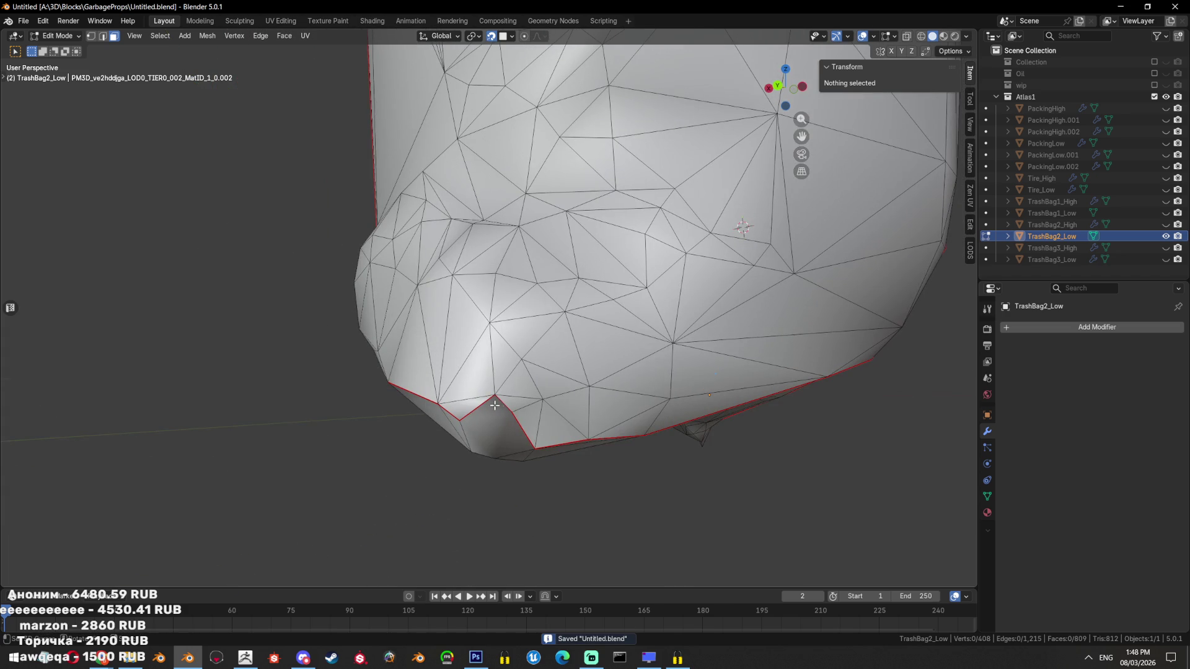
Reposition the bottom corner vertex in orthographic view
{"action": "key", "text": "1"}
{"action": "left_click", "coordinate": [496, 397]}
{"action": "left_click_drag", "start_coordinate": [496, 397], "coordinate": [537, 274]}
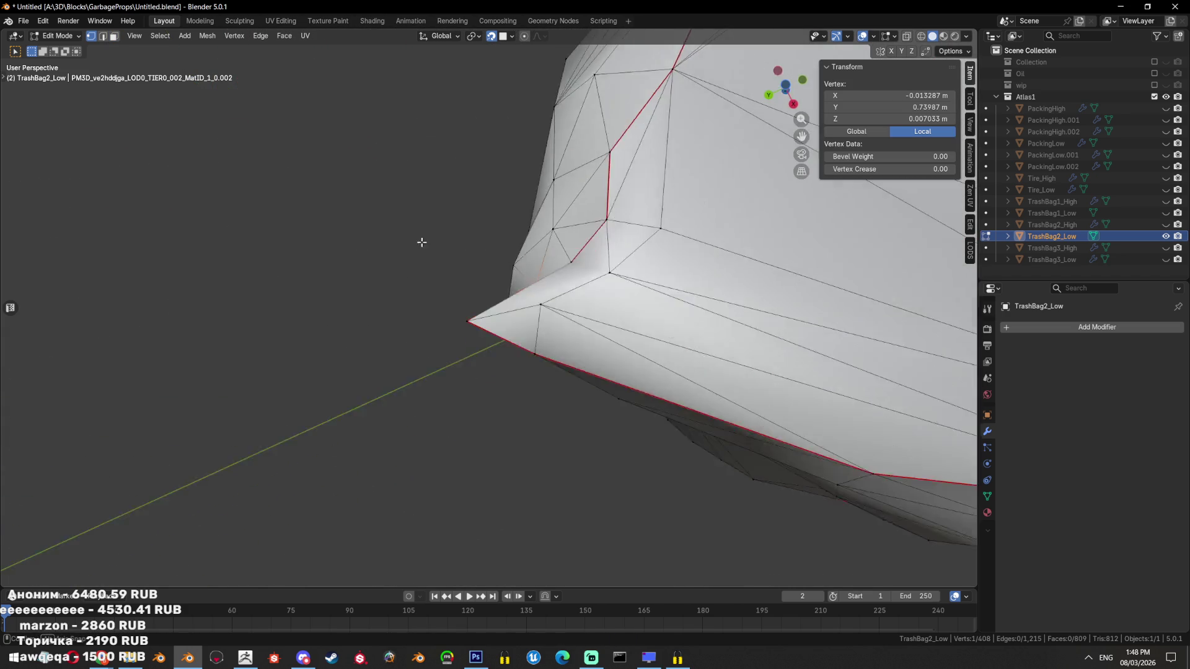
{"action": "left_click_drag", "start_coordinate": [537, 273], "coordinate": [651, 372]}
{"action": "key", "text": "KP_5"}
{"action": "key", "text": "g"}
{"action": "left_click", "coordinate": [582, 399]}
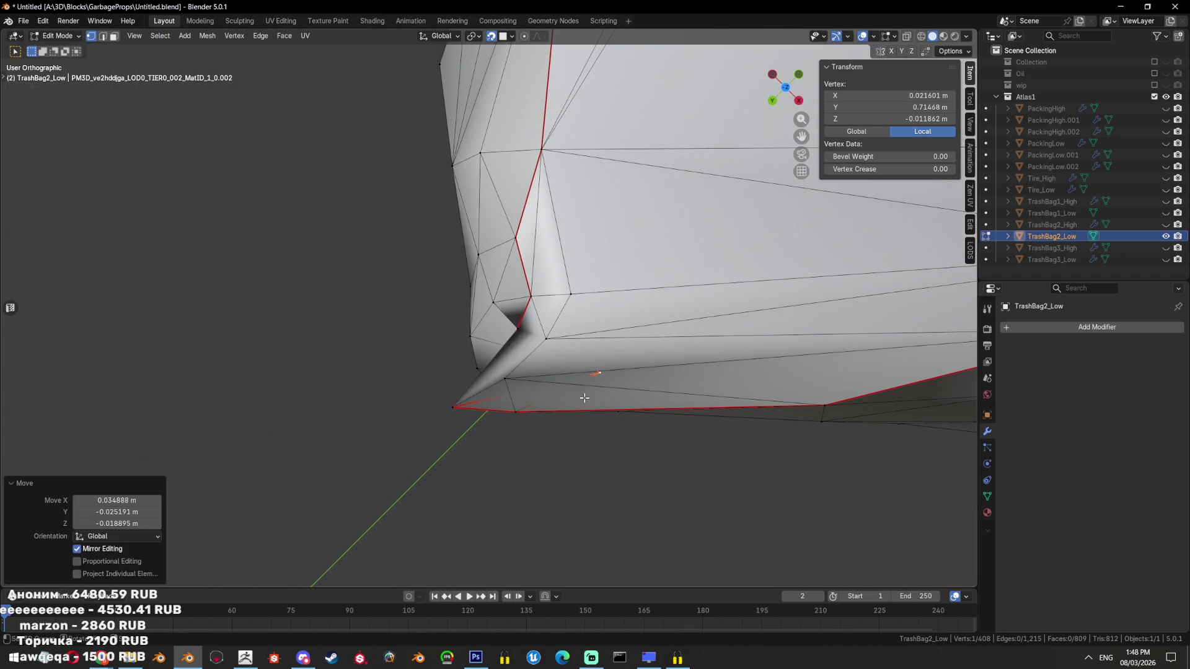
{"action": "key", "text": "g"}
{"action": "left_click", "coordinate": [618, 511]}
Move a second corner vertex up and left, then return to Object Mode to view the shading
{"action": "left_click", "coordinate": [524, 324]}
{"action": "key", "text": "g"}
{"action": "left_click", "coordinate": [692, 481]}
{"action": "key", "text": "g"}
{"action": "left_click", "coordinate": [722, 430]}
{"action": "left_click_drag", "start_coordinate": [723, 430], "coordinate": [672, 390]}
{"action": "scroll", "scroll_direction": "up", "scroll_amount": 3}
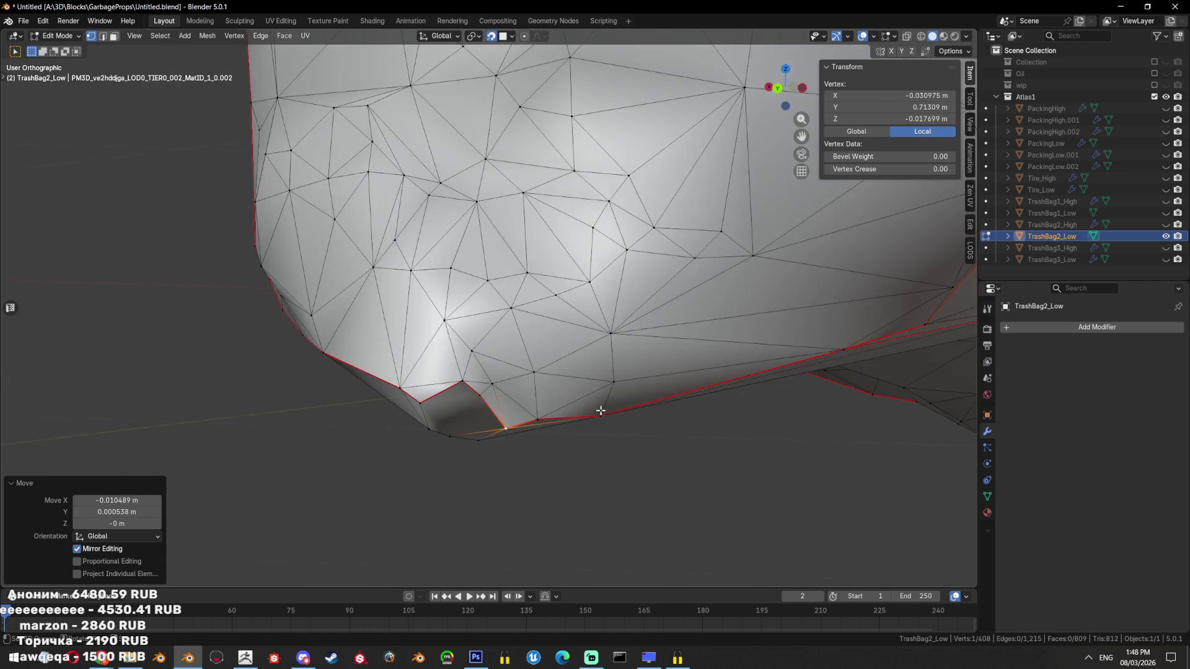
{"action": "key", "text": "Tab"}
{"action": "scroll", "scroll_direction": "up", "scroll_amount": 3}
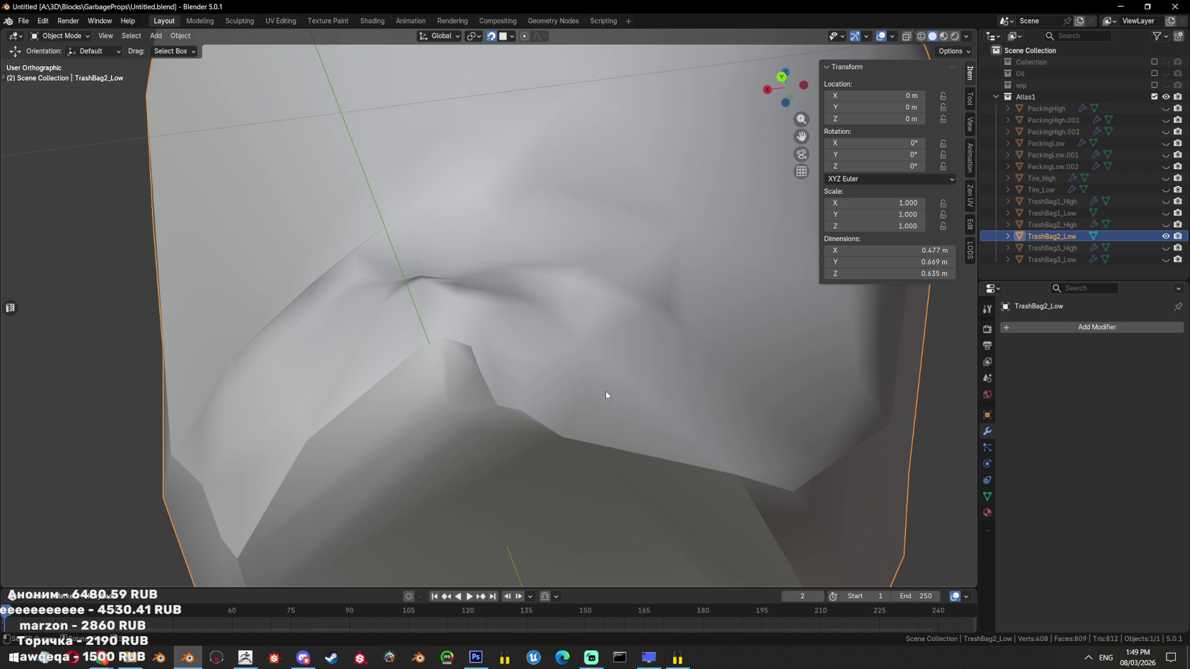
{"action": "scroll", "scroll_direction": "down", "scroll_amount": 3}
Dissolve the stray vertex at the bottom notch and check the result from below
{"action": "key", "text": "Tab"}
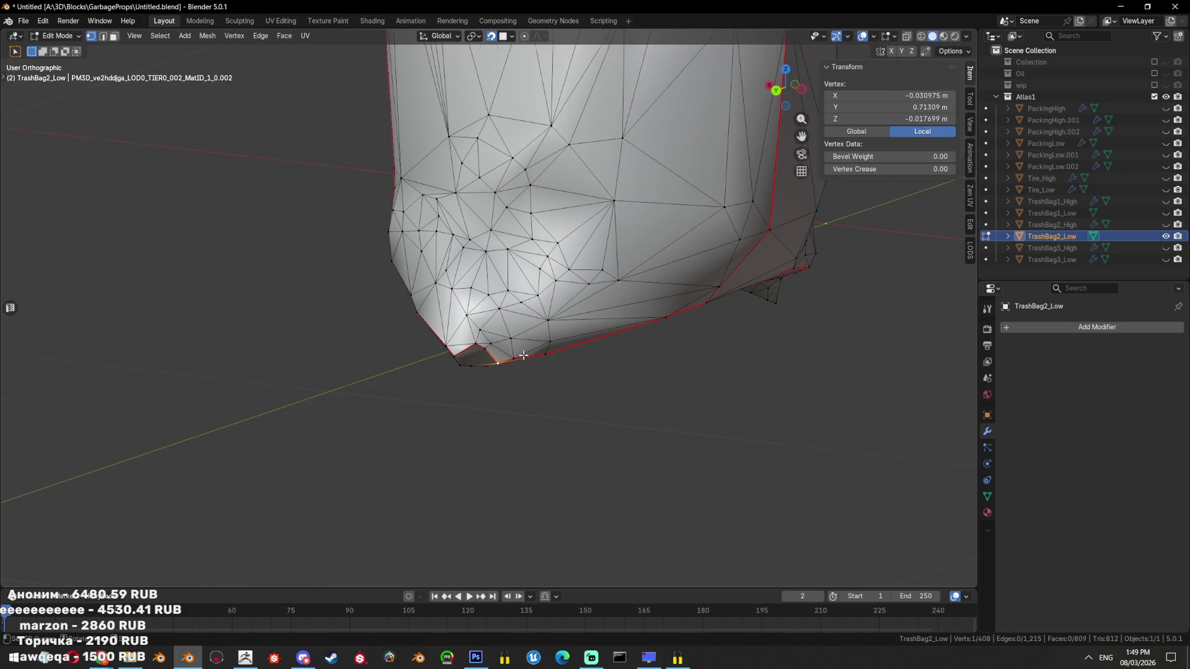
{"action": "left_click", "coordinate": [493, 360]}
{"action": "key", "text": "x"}
{"action": "left_click", "coordinate": [533, 373]}
{"action": "scroll", "scroll_direction": "up", "scroll_amount": 3}
{"action": "left_click_drag", "start_coordinate": [524, 371], "coordinate": [513, 389]}
{"action": "left_click", "coordinate": [481, 313]}
{"action": "left_click", "coordinate": [589, 289]}
Inspect a corner face, then select the seam-bounded region near the top seam
{"action": "key", "text": "alt+a"}
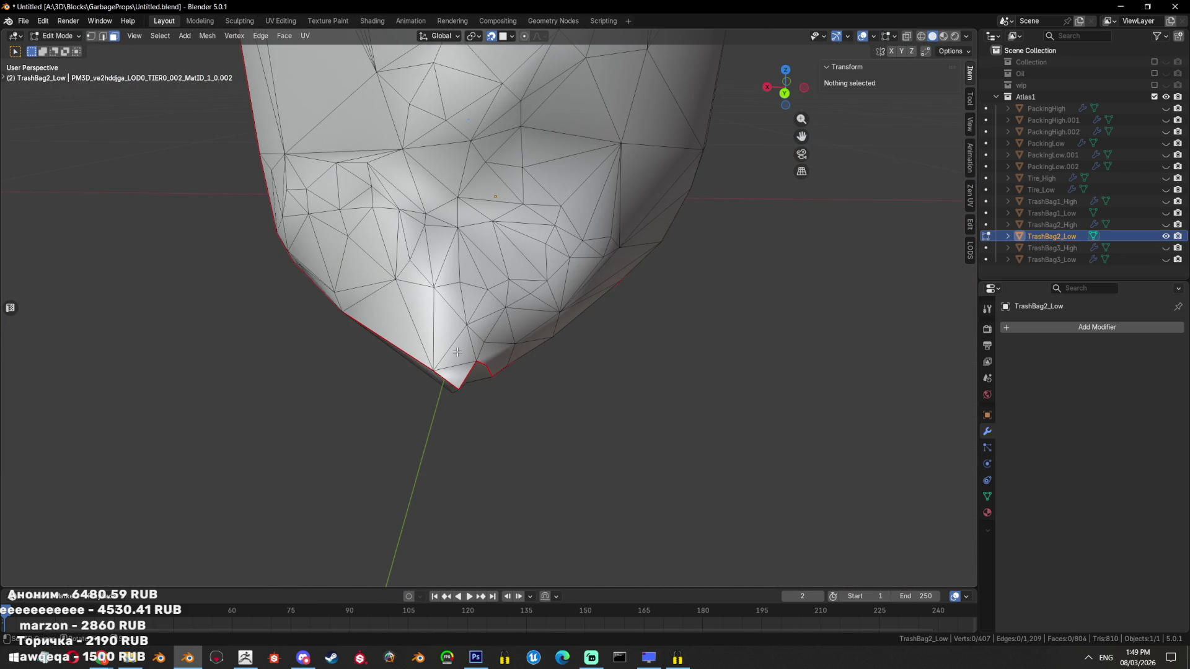
{"action": "left_click", "coordinate": [457, 353]}
{"action": "left_click_drag", "start_coordinate": [457, 352], "coordinate": [474, 354]}
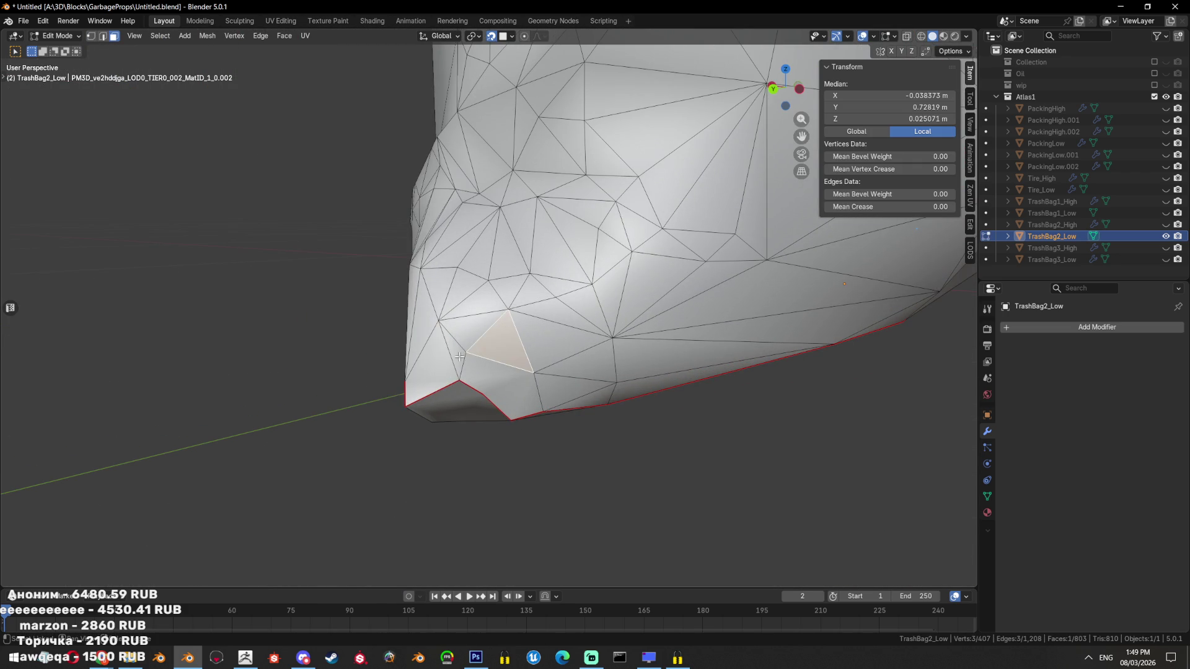
{"action": "left_click_drag", "start_coordinate": [513, 388], "coordinate": [504, 380]}
{"action": "key", "text": "alt+a"}
{"action": "key", "text": "Tab"}
{"action": "key", "text": "Tab"}
{"action": "left_click", "coordinate": [514, 361]}
{"action": "key", "text": "ctrl+l"}
Dissolve three vertices on the top seam and triangulate the resulting n-gon
{"action": "key", "text": "1"}
{"action": "left_click", "coordinate": [494, 385]}
{"action": "scroll", "scroll_direction": "up", "scroll_amount": 3}
{"action": "scroll", "scroll_direction": "down", "scroll_amount": 3}
{"action": "scroll", "scroll_direction": "down", "scroll_amount": 3}
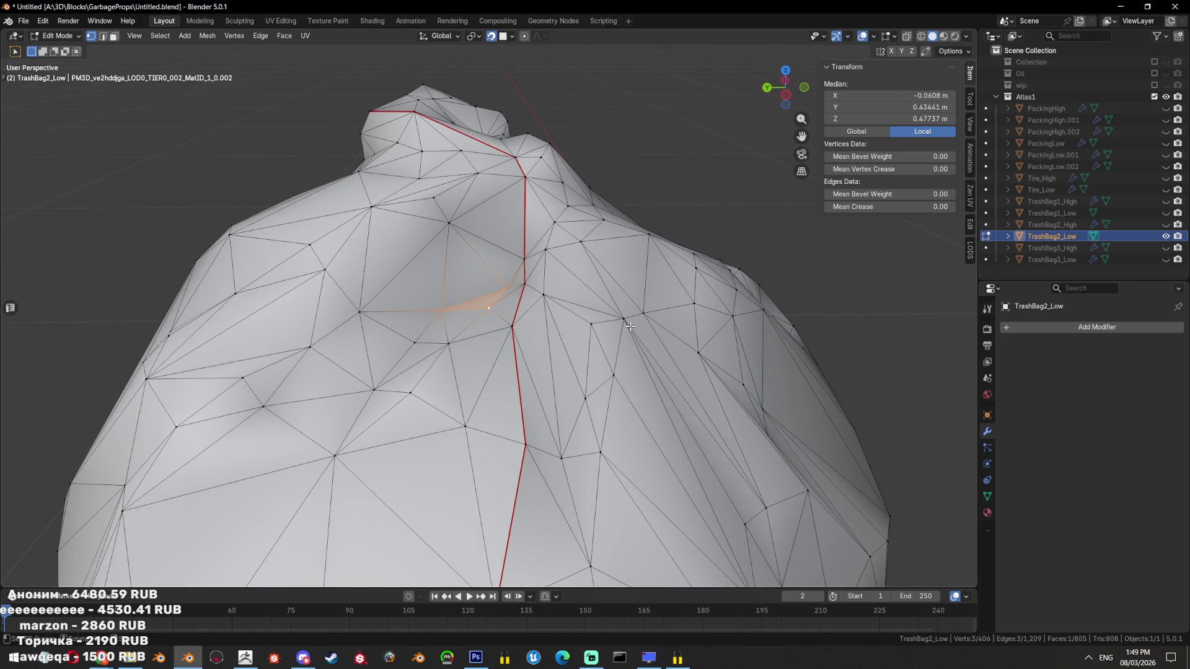
{"action": "key", "text": "x"}
{"action": "left_click", "coordinate": [629, 326]}
{"action": "left_click_drag", "start_coordinate": [630, 327], "coordinate": [510, 262]}
{"action": "left_click", "coordinate": [481, 290]}
{"action": "key", "text": "ctrl+t"}
{"action": "key", "text": "alt+a"}
Dissolve the five-face path down the seam into a single face
{"action": "left_click", "coordinate": [511, 263]}
{"action": "left_click", "coordinate": [480, 360]}
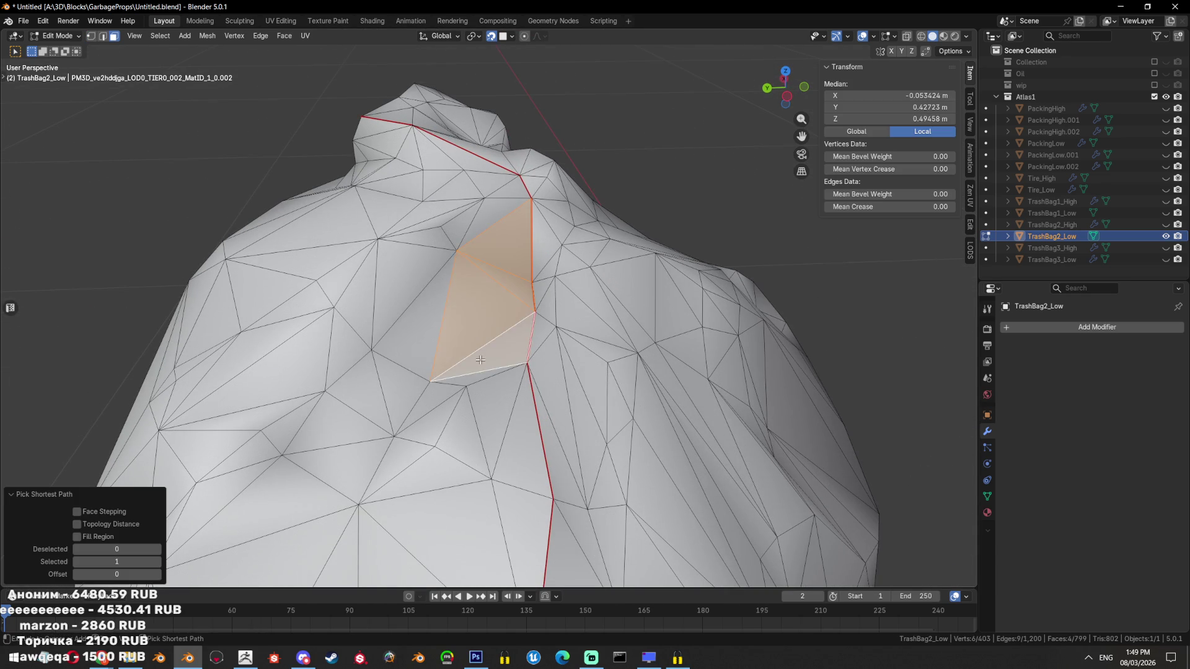
{"action": "key", "text": "ctrl+z"}
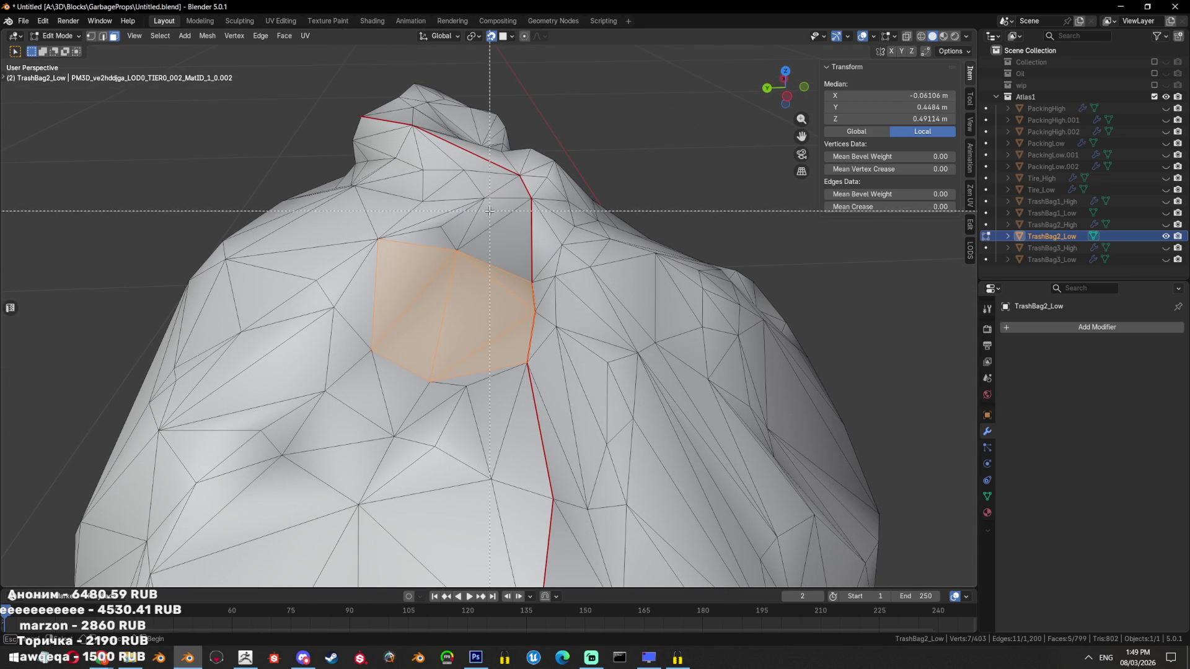
{"action": "key", "text": "ctrl+x"}
{"action": "key", "text": "alt+a"}
{"action": "left_click_drag", "start_coordinate": [490, 212], "coordinate": [566, 283]}
Box-select and dissolve the faces on the right, then the left, of the seam
{"action": "key", "text": "1"}
{"action": "left_click", "coordinate": [527, 347]}
{"action": "key", "text": "3"}
{"action": "key", "text": "a"}
{"action": "key", "text": "alt+a"}
{"action": "key", "text": "b"}
{"action": "left_click_drag", "start_coordinate": [518, 411], "coordinate": [516, 414]}
{"action": "key", "text": "ctrl+x"}
{"action": "key", "text": "alt+a"}
{"action": "key", "text": "b"}
{"action": "left_click_drag", "start_coordinate": [372, 279], "coordinate": [501, 385]}
{"action": "key", "text": "ctrl+x"}
Dissolve a leftover seam vertex and triangulate the merged face
{"action": "key", "text": "1"}
{"action": "right_click", "coordinate": [499, 334]}
{"action": "left_click", "coordinate": [594, 304]}
{"action": "key", "text": "3"}
{"action": "left_click", "coordinate": [549, 384]}
{"action": "left_click_drag", "start_coordinate": [594, 303], "coordinate": [570, 397]}
{"action": "key", "text": "ctrl+t"}
{"action": "key", "text": "alt+a"}
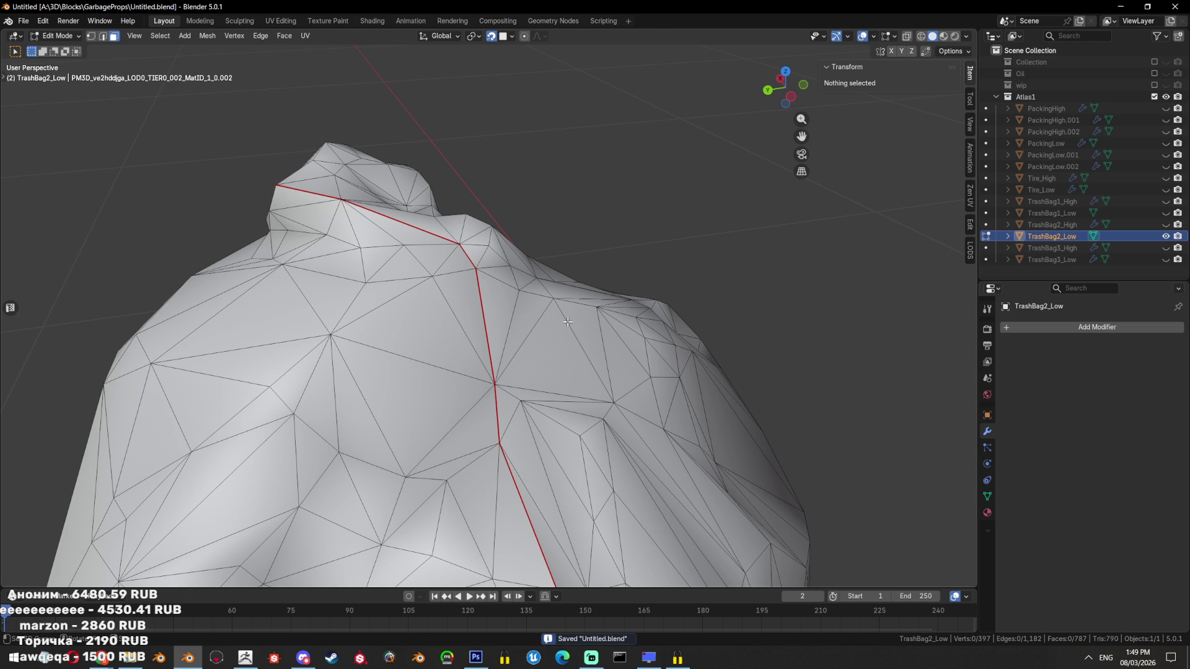
Select the vertex where edges meet on the top seam
{"action": "left_click_drag", "start_coordinate": [570, 326], "coordinate": [494, 374]}
{"action": "key", "text": "1"}
{"action": "left_click", "coordinate": [493, 373]}
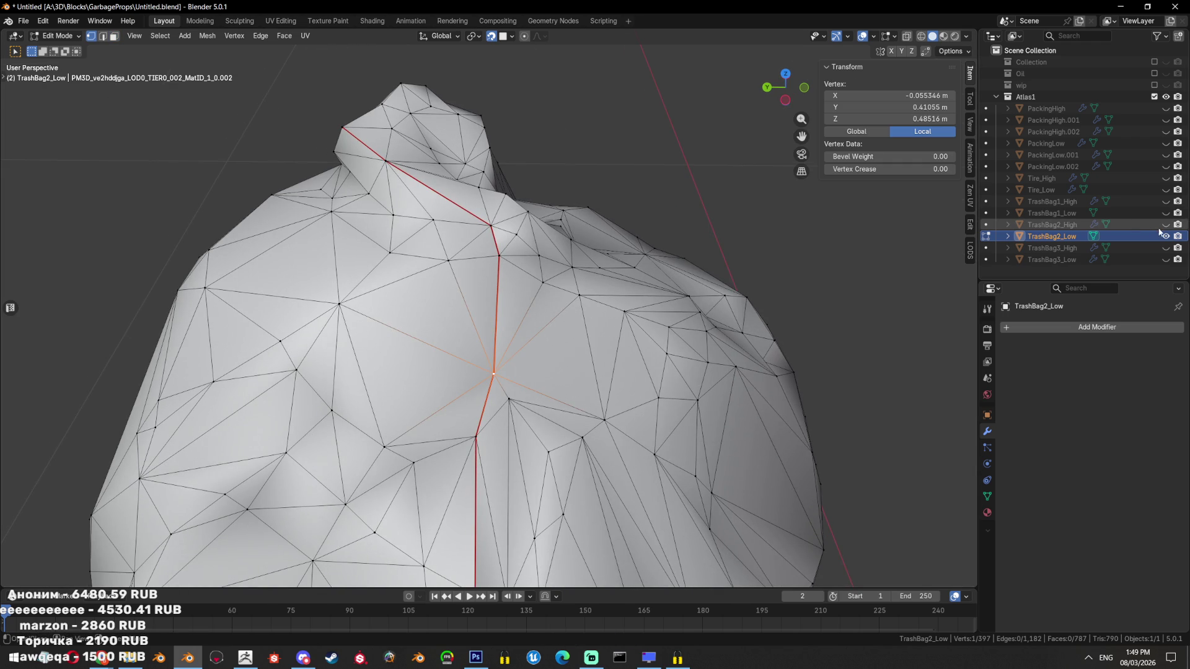
Show TrashBag2_High and compare it with the low-poly bag from a low angle
{"action": "left_click", "coordinate": [1165, 224]}
{"action": "left_click_drag", "start_coordinate": [620, 310], "coordinate": [660, 363]}
{"action": "key", "text": "alt+a"}
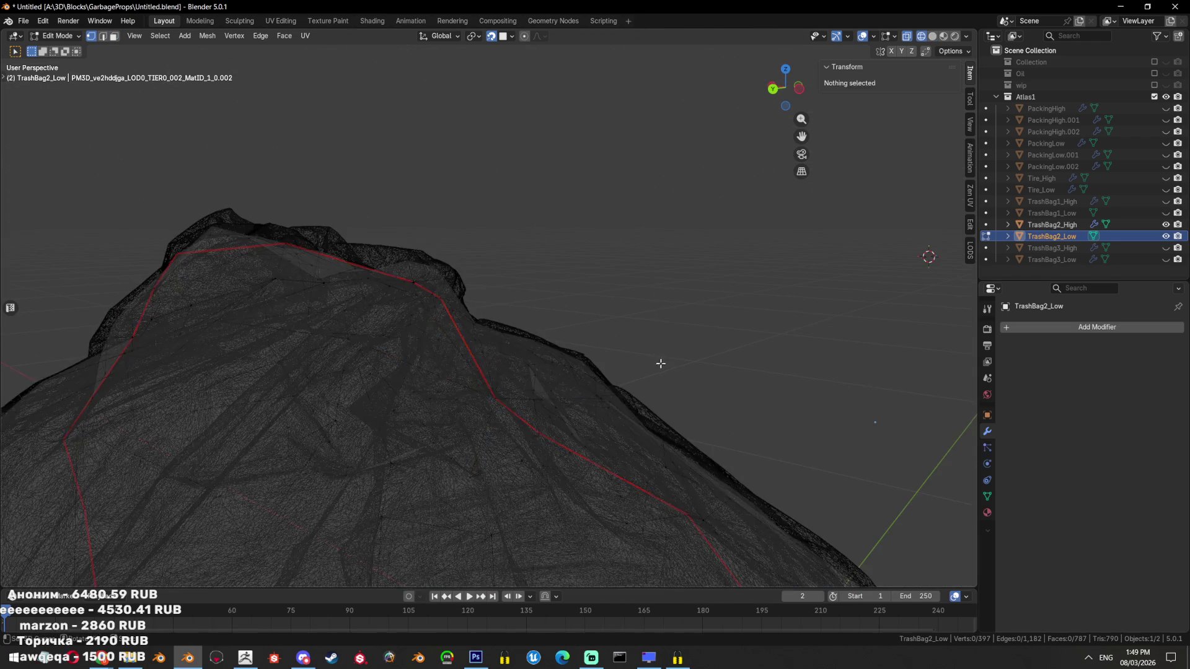
{"action": "key", "text": "ctrl+z"}
{"action": "key", "text": "shift+z"}
{"action": "left_click_drag", "start_coordinate": [660, 363], "coordinate": [497, 411]}
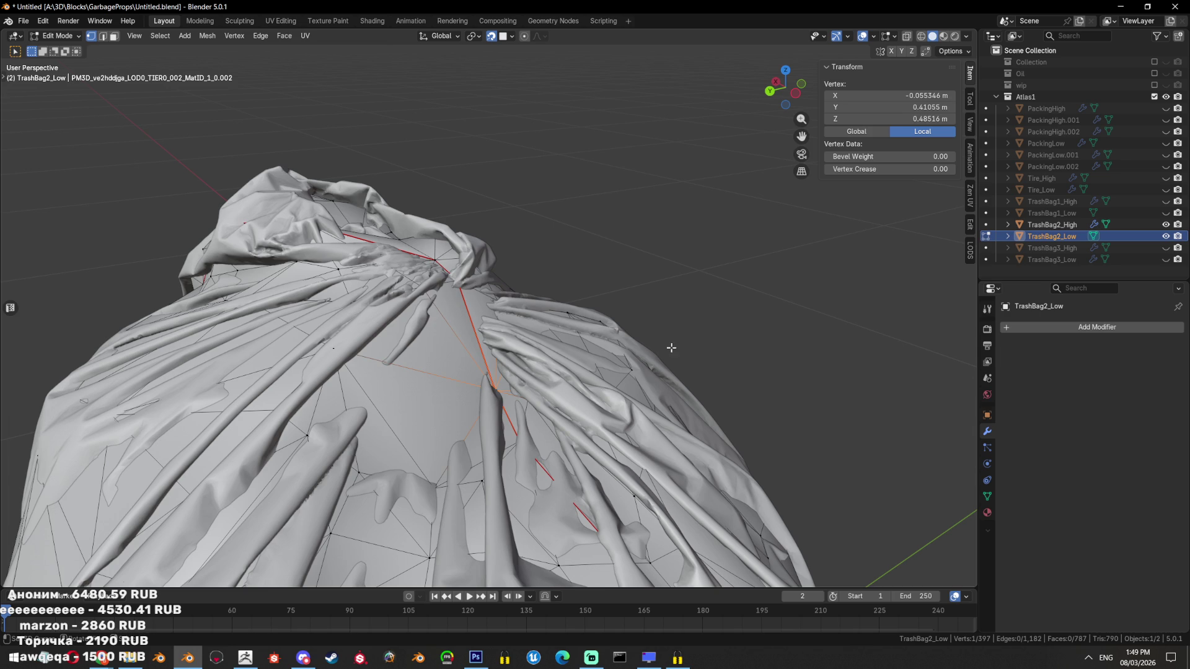
Push a top vertex along its normal and review the whole bag side-on
{"action": "left_click", "coordinate": [628, 320]}
{"action": "left_click", "coordinate": [522, 445]}
{"action": "left_click_drag", "start_coordinate": [522, 445], "coordinate": [625, 372]}
{"action": "key", "text": "a"}
{"action": "key", "text": "shift+z"}
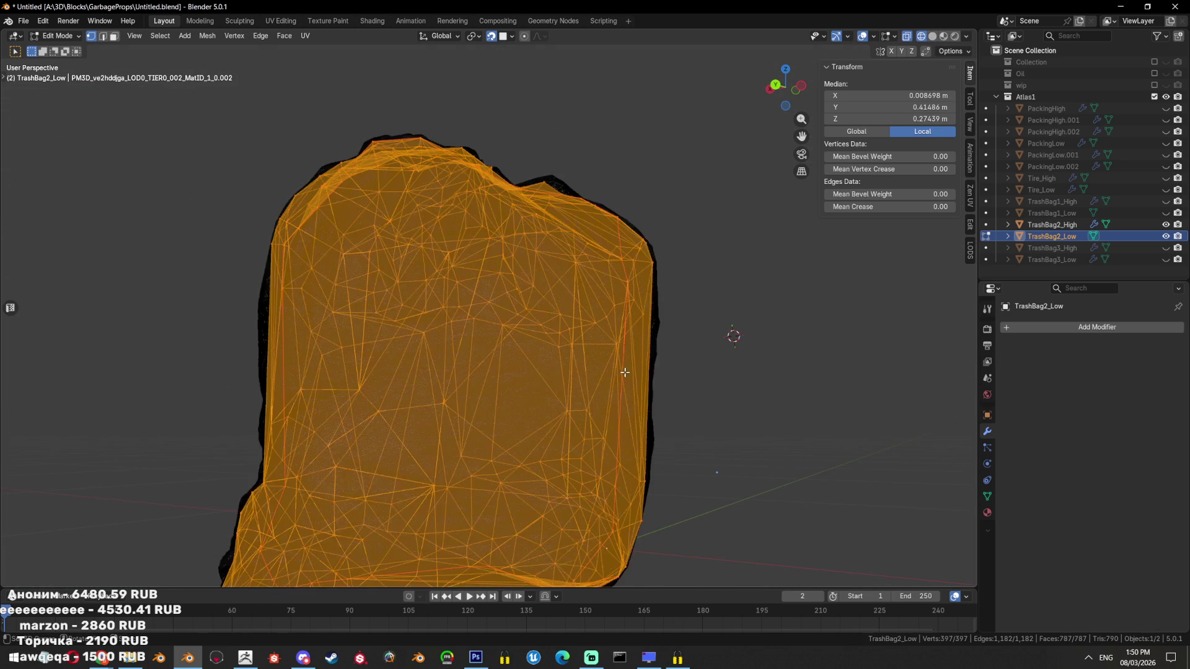
{"action": "key", "text": "shift+z"}
{"action": "key", "text": "shift+z"}
{"action": "left_click_drag", "start_coordinate": [694, 437], "coordinate": [694, 400]}
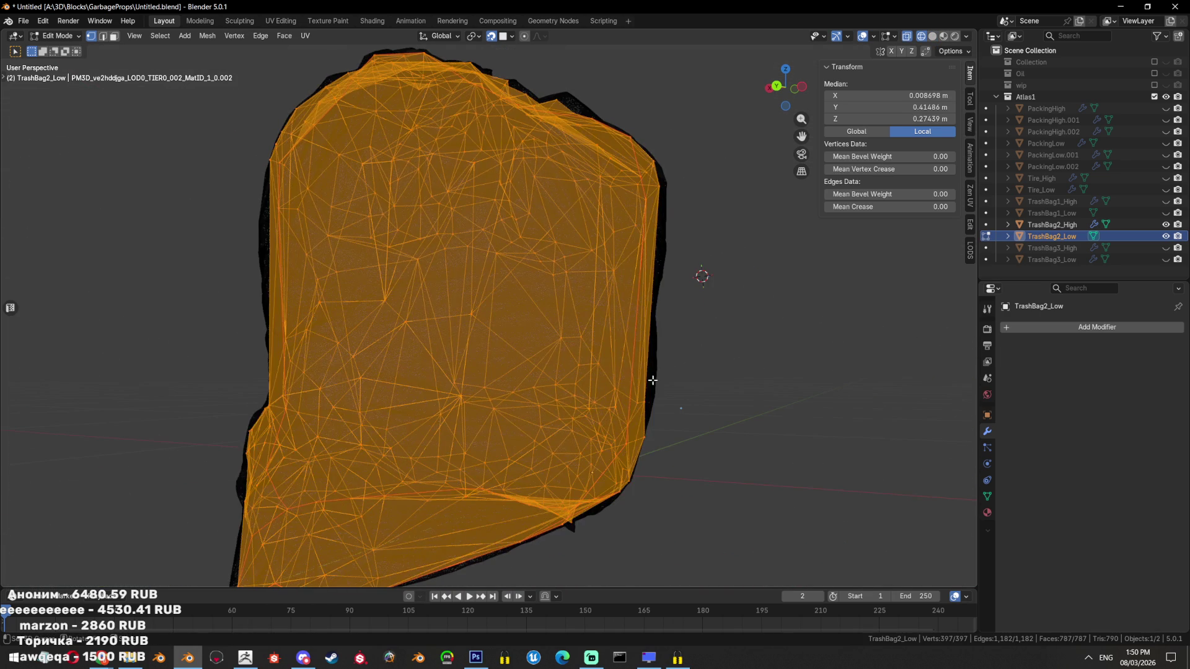
Push edge vertices along their normals, including a 0.00776 m offset, and review the shaded bag
{"action": "left_click", "coordinate": [652, 400]}
{"action": "key", "text": "alt+s"}
{"action": "left_click", "coordinate": [750, 400]}
{"action": "left_click", "coordinate": [669, 229]}
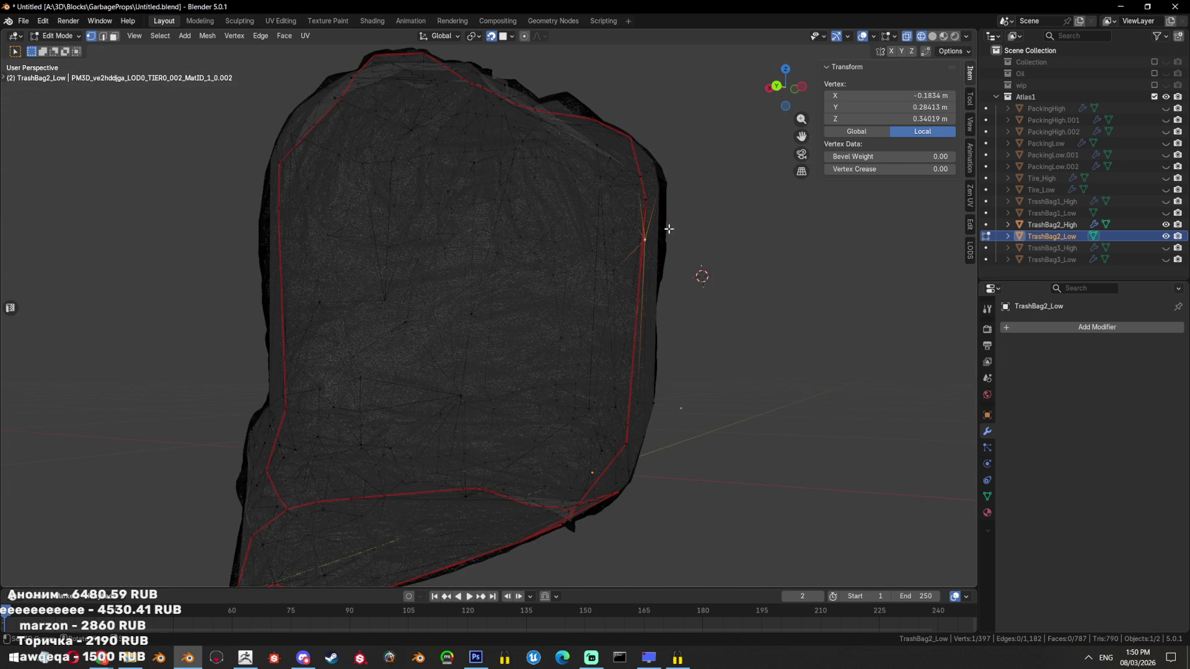
{"action": "left_click", "coordinate": [713, 196]}
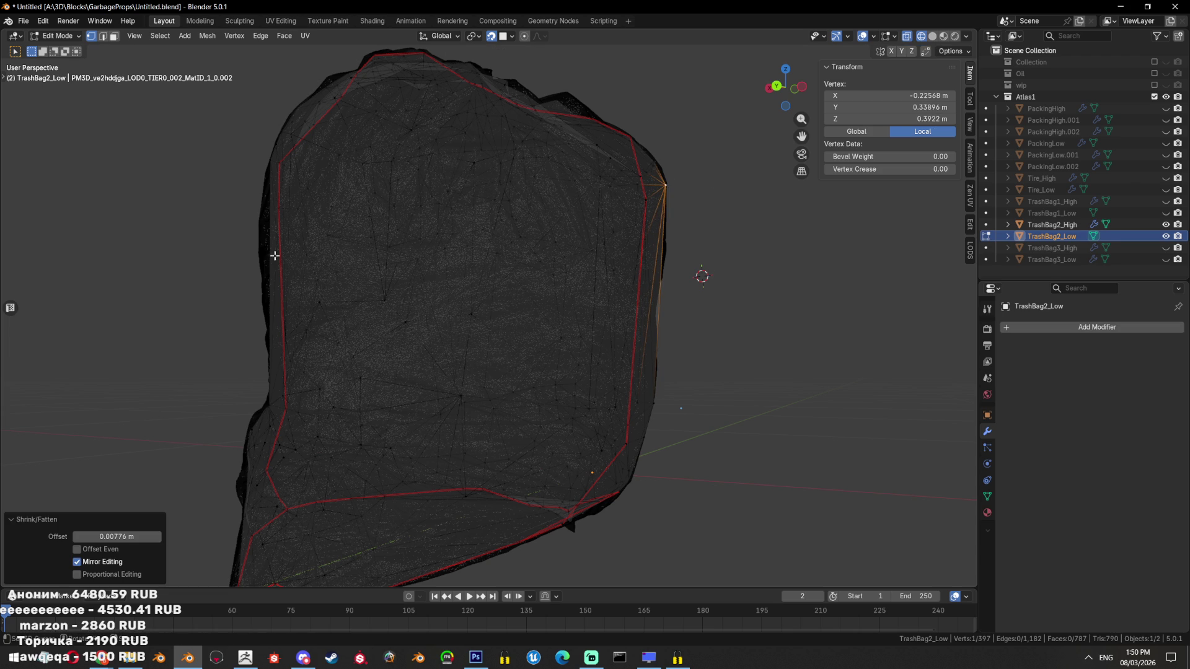
{"action": "key", "text": "a"}
{"action": "key", "text": "alt+z"}
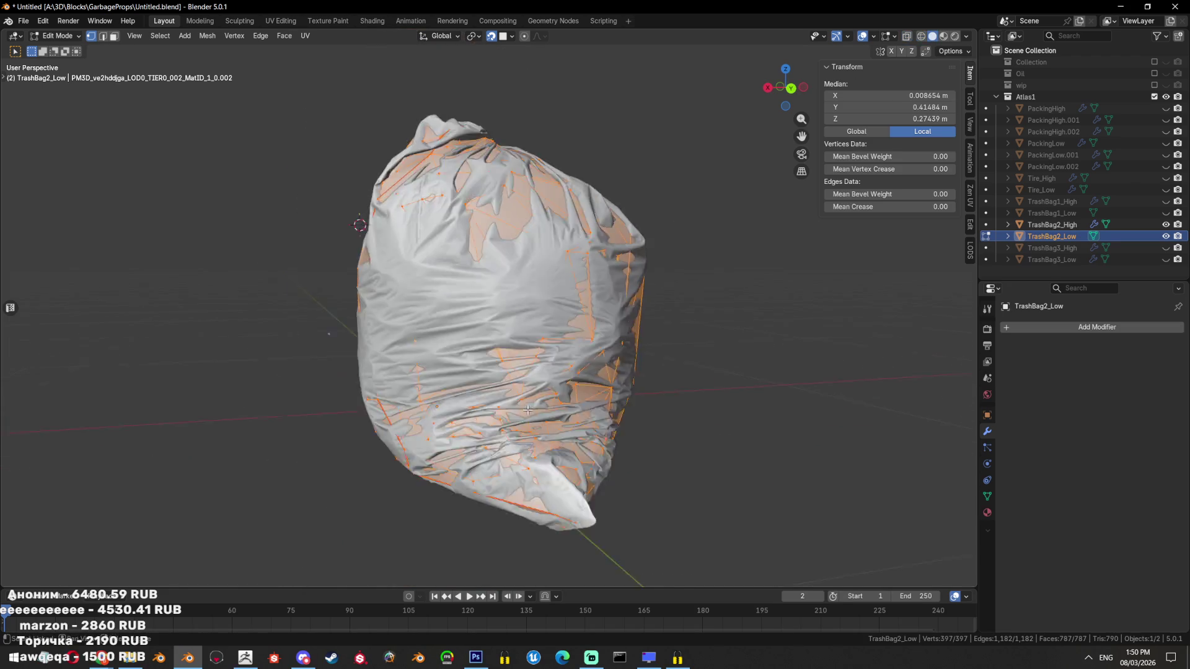
{"action": "key", "text": "Tab"}
{"action": "left_click_drag", "start_coordinate": [433, 372], "coordinate": [457, 330]}
From the left view in see-through mode, move the bottom-corner vertices to fit the high-poly outline
{"action": "key", "text": "Tab"}
{"action": "key", "text": "alt+z"}
{"action": "scroll", "scroll_direction": "up", "scroll_amount": 3}
{"action": "key", "text": "alt+z"}
{"action": "key", "text": "ctrl+KP_3"}
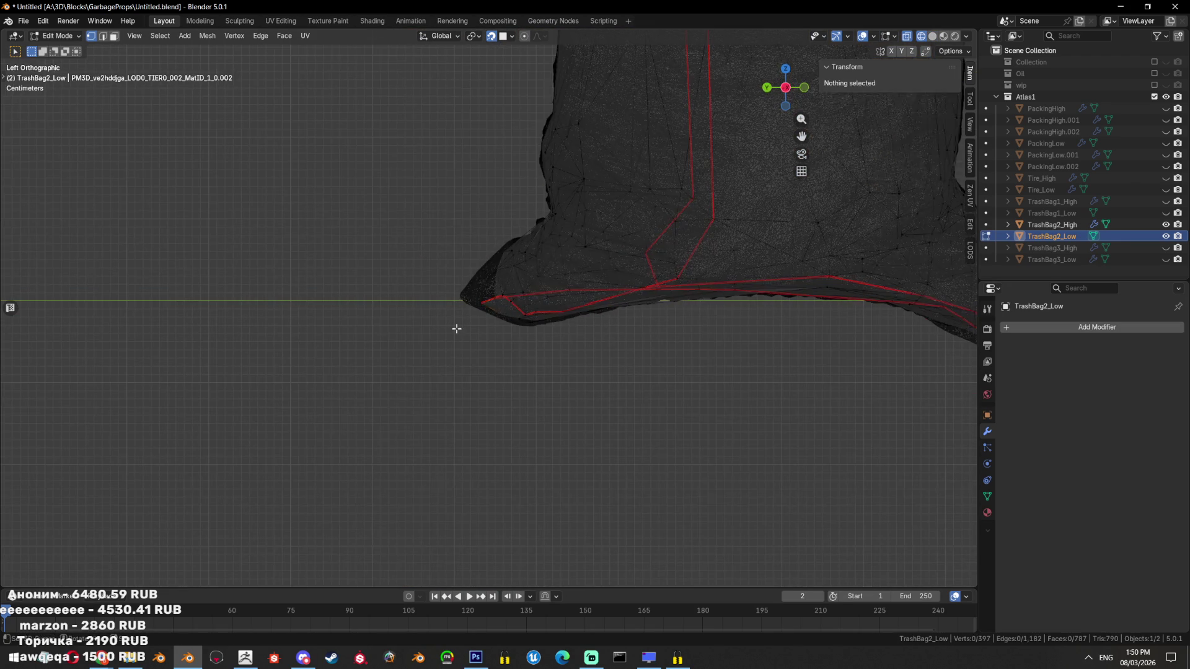
{"action": "key", "text": "alt+z"}
{"action": "left_click_drag", "start_coordinate": [494, 364], "coordinate": [451, 327]}
{"action": "left_click", "coordinate": [469, 309]}
{"action": "left_click", "coordinate": [466, 293]}
{"action": "left_click", "coordinate": [499, 277]}
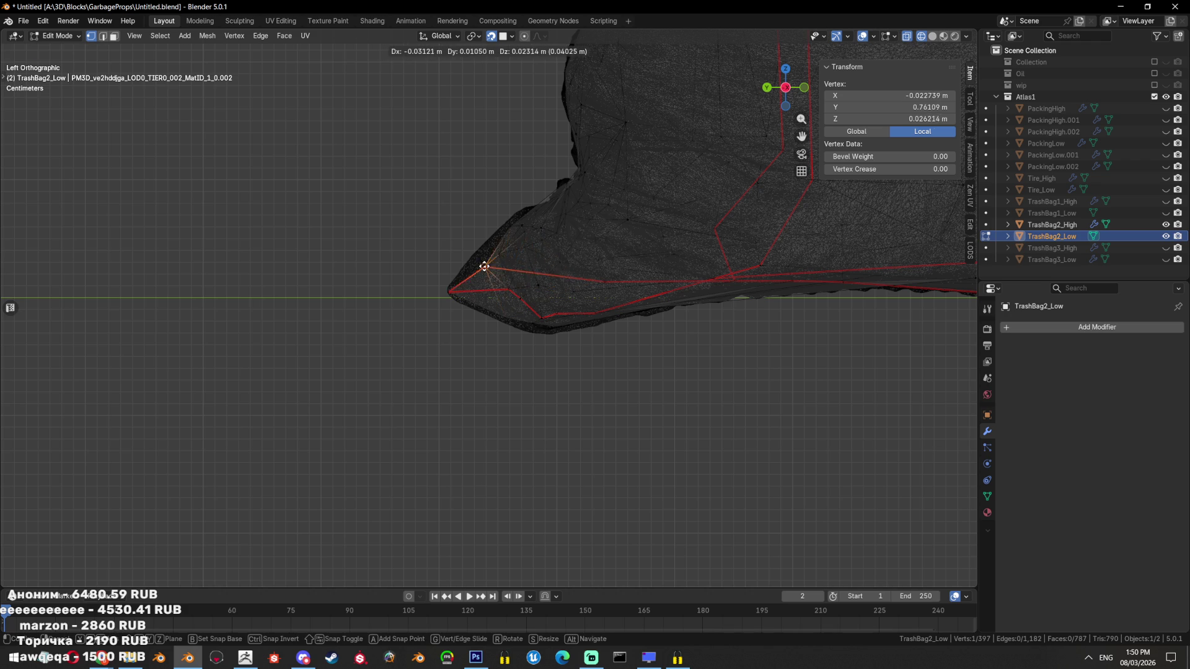
{"action": "left_click", "coordinate": [473, 258]}
Hide the high-poly bag, compare again briefly, and frame the corner pocket
{"action": "key", "text": "alt+z"}
{"action": "key", "text": "Tab"}
{"action": "key", "text": "shift+h"}
{"action": "key", "text": "Tab"}
{"action": "left_click_drag", "start_coordinate": [561, 362], "coordinate": [627, 433]}
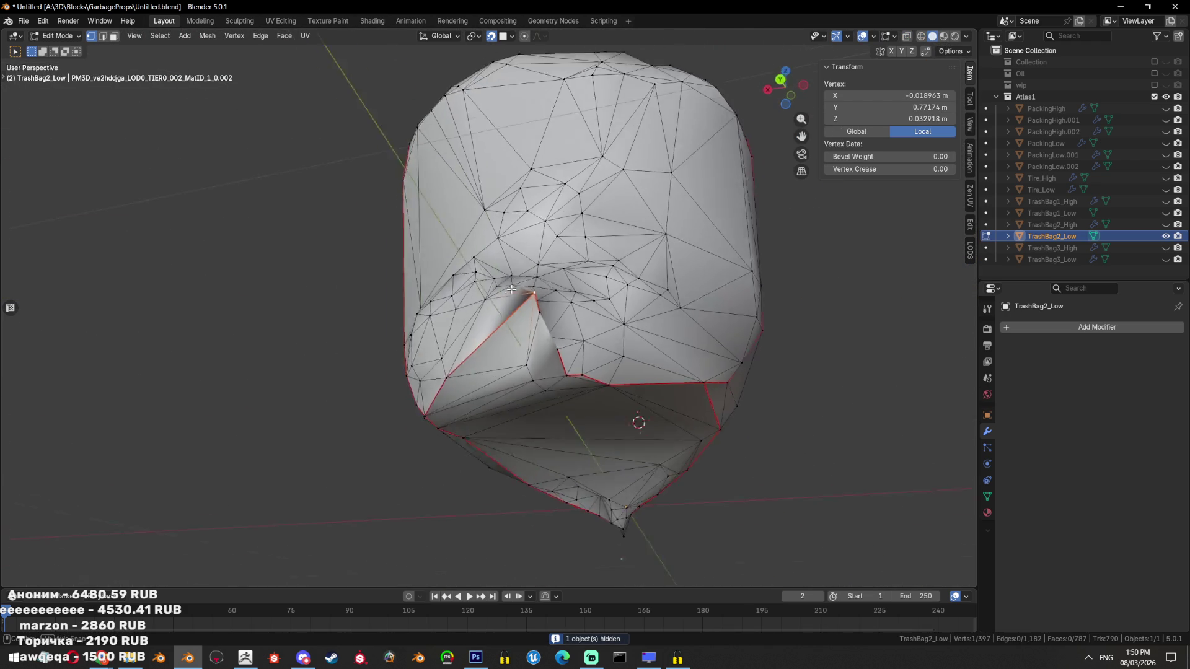
{"action": "left_click", "coordinate": [1166, 225]}
{"action": "left_click_drag", "start_coordinate": [806, 348], "coordinate": [725, 362]}
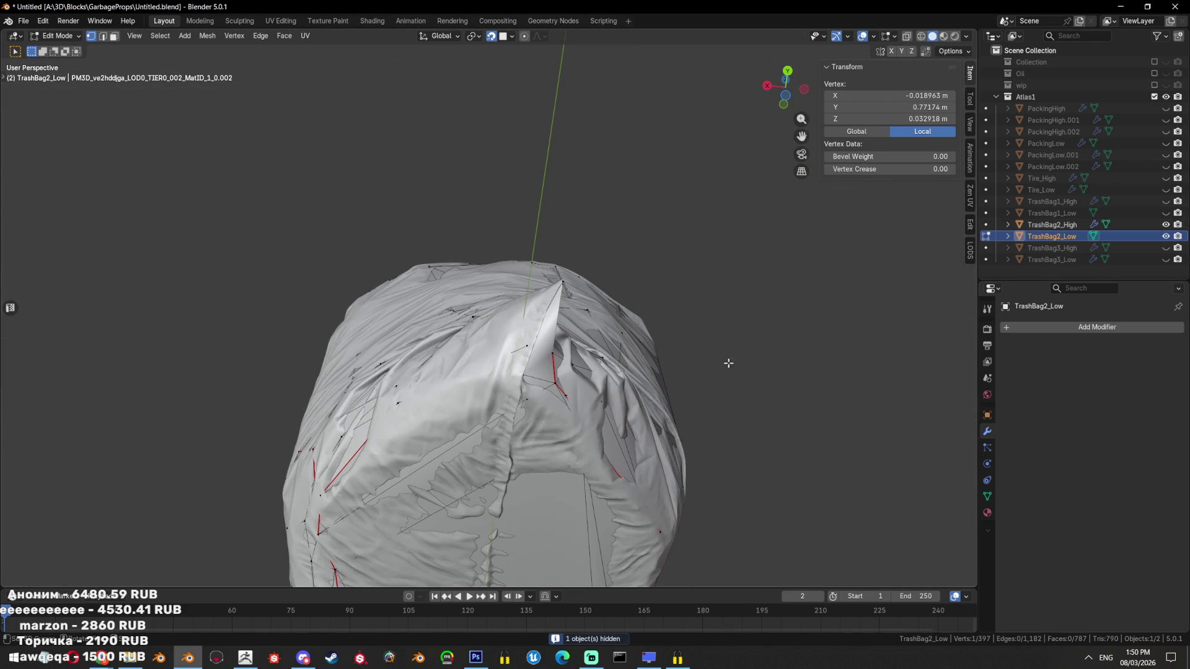
{"action": "left_click", "coordinate": [1166, 223]}
{"action": "left_click_drag", "start_coordinate": [616, 414], "coordinate": [659, 346]}
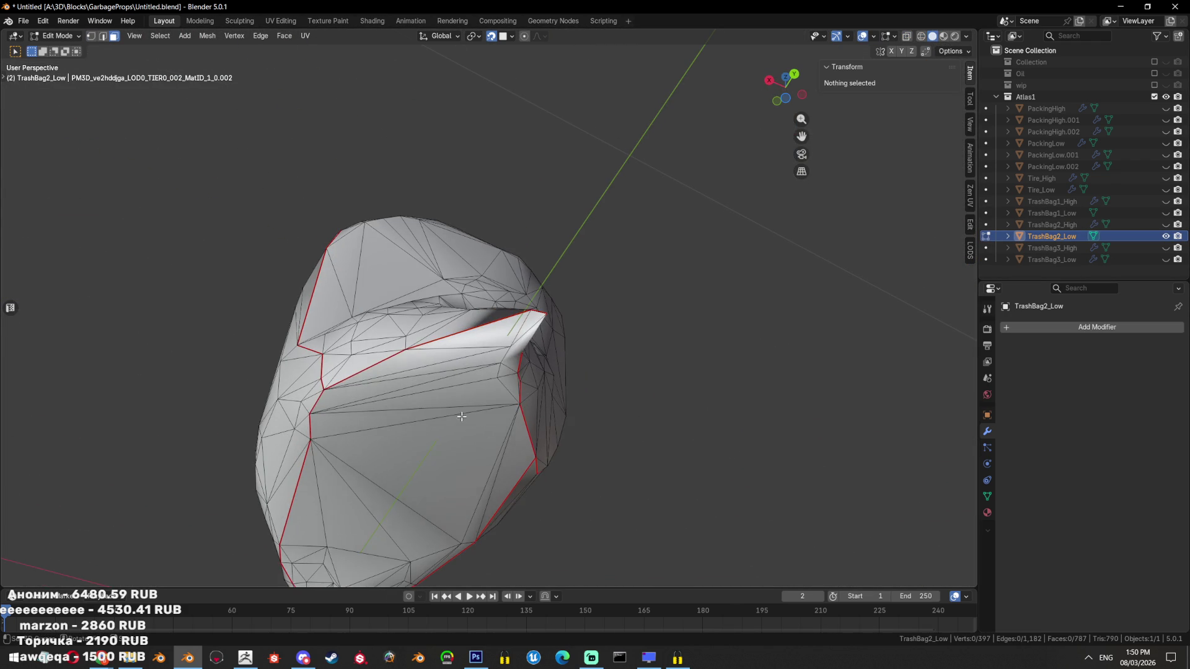
Delete the faces inside the corner seam outline and save the file
{"action": "key", "text": "ctrl+l"}
{"action": "key", "text": "3"}
{"action": "key", "text": "x"}
{"action": "left_click", "coordinate": [620, 323]}
{"action": "left_click_drag", "start_coordinate": [633, 413], "coordinate": [664, 445]}
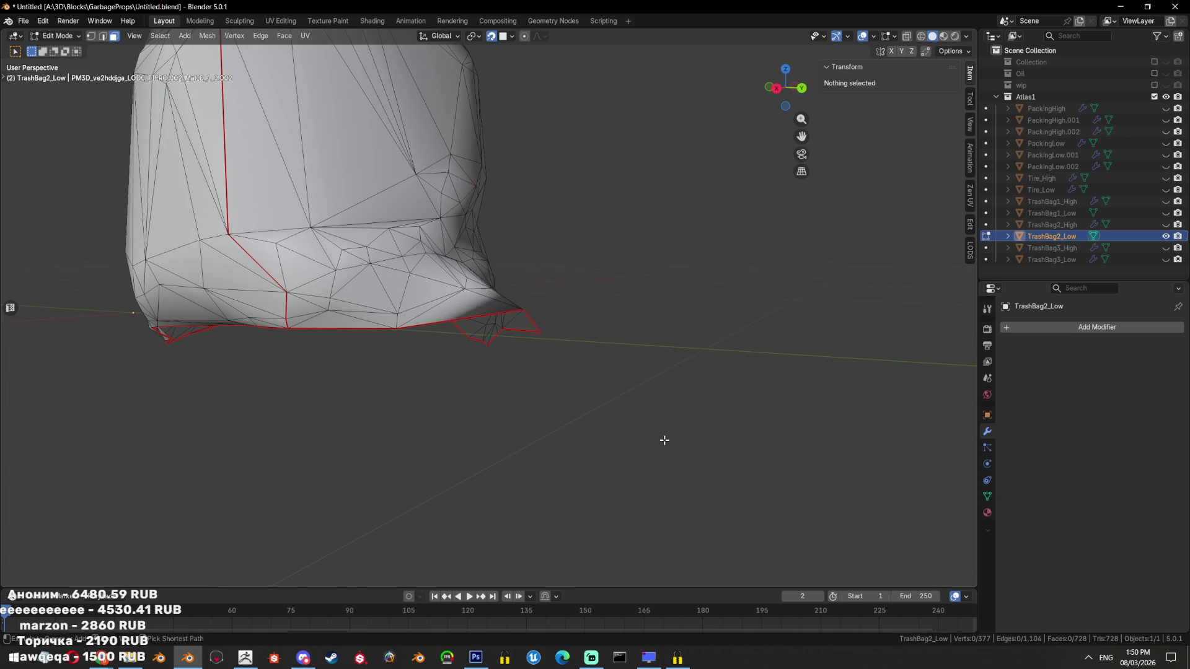
{"action": "scroll", "scroll_direction": "down", "scroll_amount": 3}
{"action": "key", "text": "ctrl+s"}
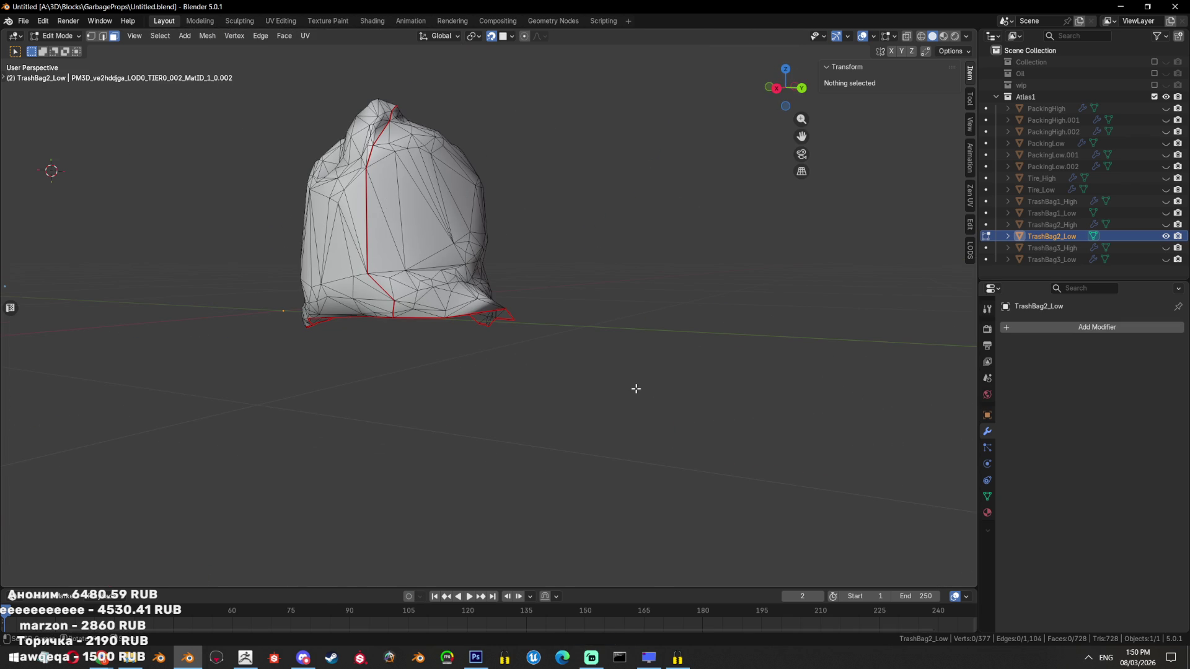
Isolate TrashBag2_Low with TrashBag2_High shown alongside it
{"action": "key", "text": "Tab"}
{"action": "key", "text": "alt+h"}
{"action": "left_click_drag", "start_coordinate": [609, 347], "coordinate": [596, 287]}
{"action": "left_click", "coordinate": [494, 290]}
{"action": "key", "text": "shift+h"}
{"action": "left_click", "coordinate": [1165, 225]}
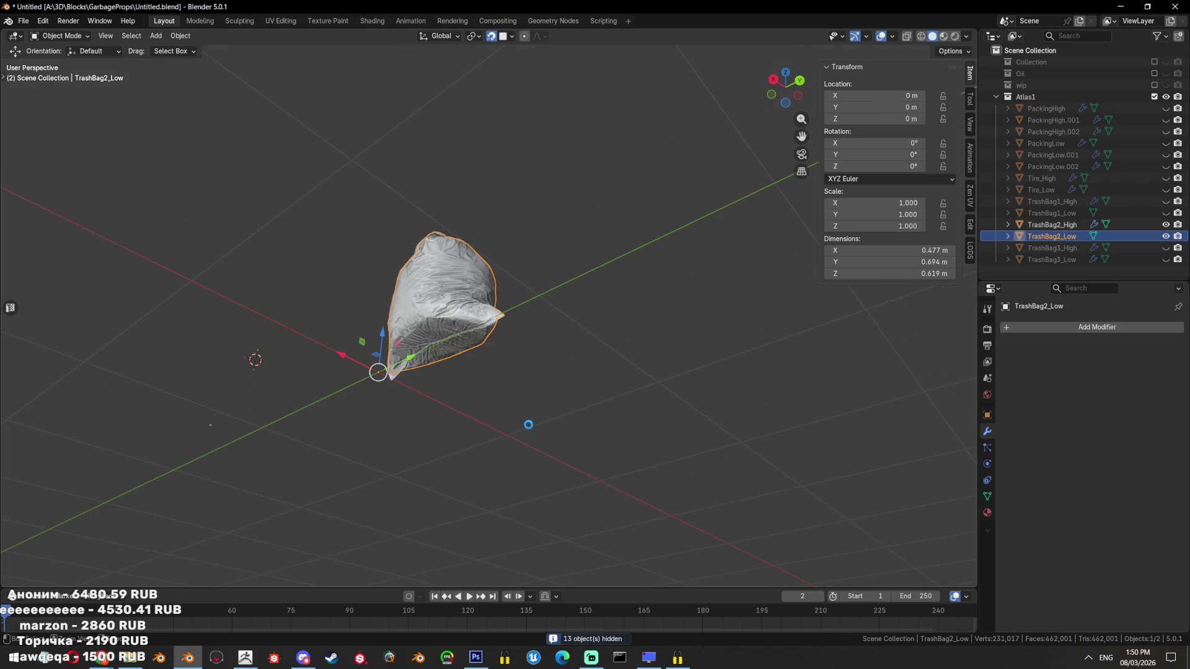
{"action": "scroll", "scroll_direction": "up", "scroll_amount": 3}
In side view, move the corner-tip vertex of TrashBag2_Low to a new position
{"action": "key", "text": "Tab"}
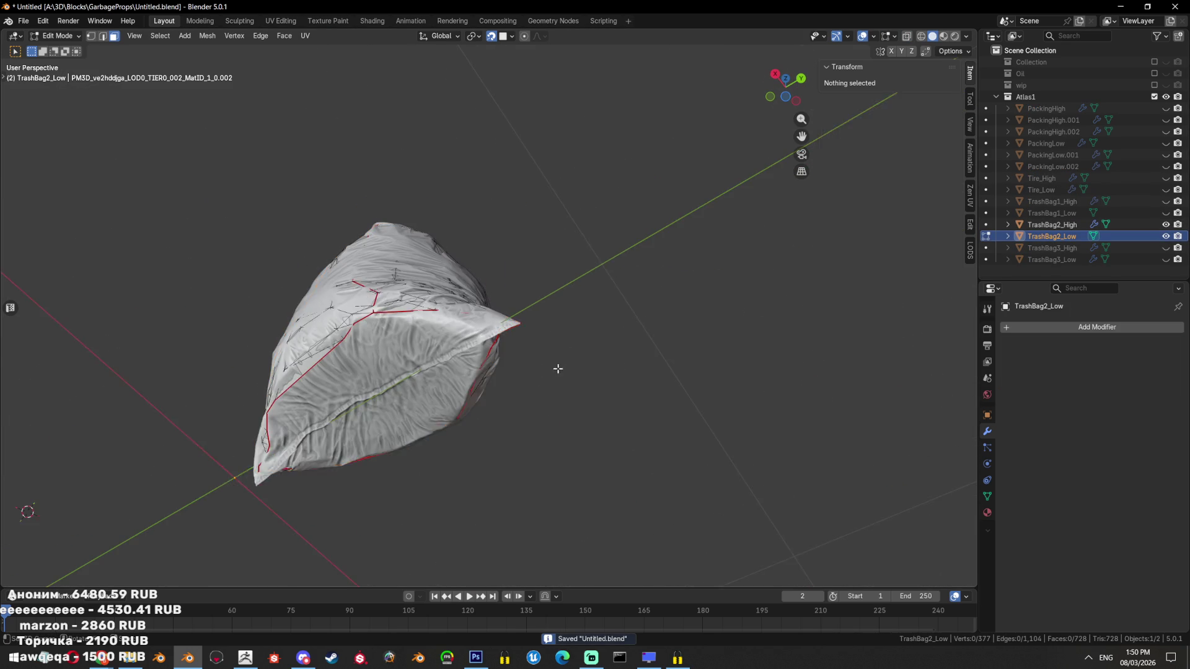
{"action": "key", "text": "alt+z"}
{"action": "key", "text": "ctrl+s"}
{"action": "scroll", "scroll_direction": "up", "scroll_amount": 3}
{"action": "key", "text": "alt+z"}
{"action": "left_click", "coordinate": [403, 317]}
{"action": "key", "text": "KP_3"}
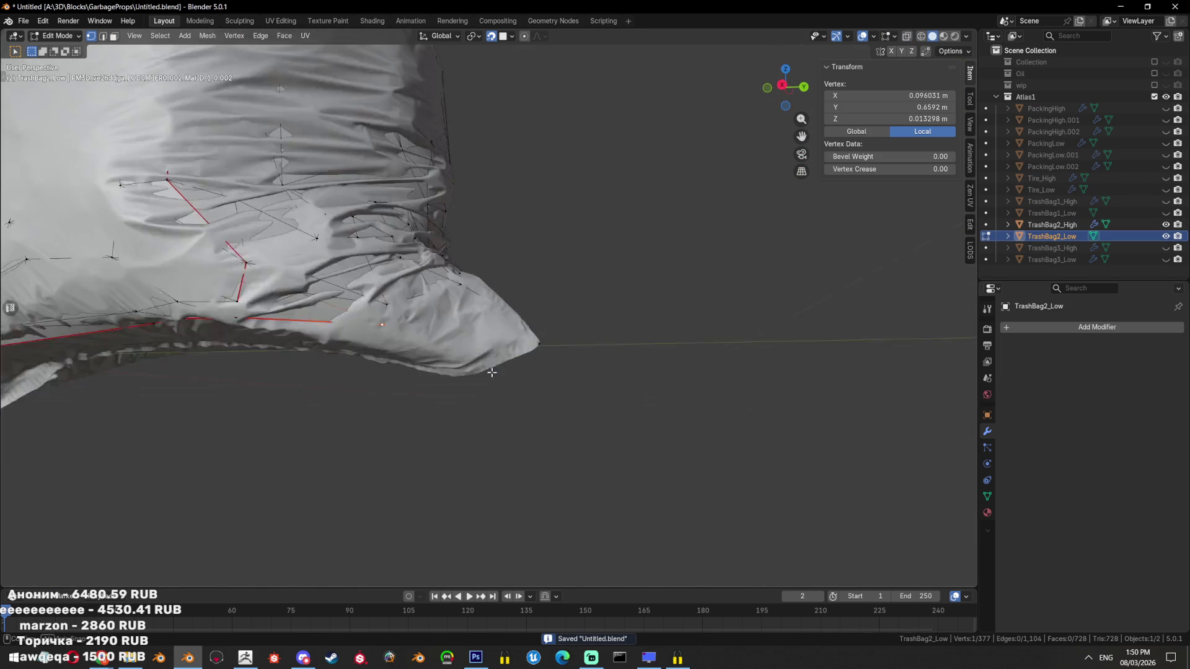
{"action": "key", "text": "g"}
{"action": "left_click", "coordinate": [574, 357]}
Select an edge along the bag's bottom and bring up the edge operations
{"action": "left_click", "coordinate": [571, 366]}
{"action": "left_click_drag", "start_coordinate": [572, 366], "coordinate": [589, 330]}
{"action": "key", "text": "alt+z"}
{"action": "key", "text": "alt+z"}
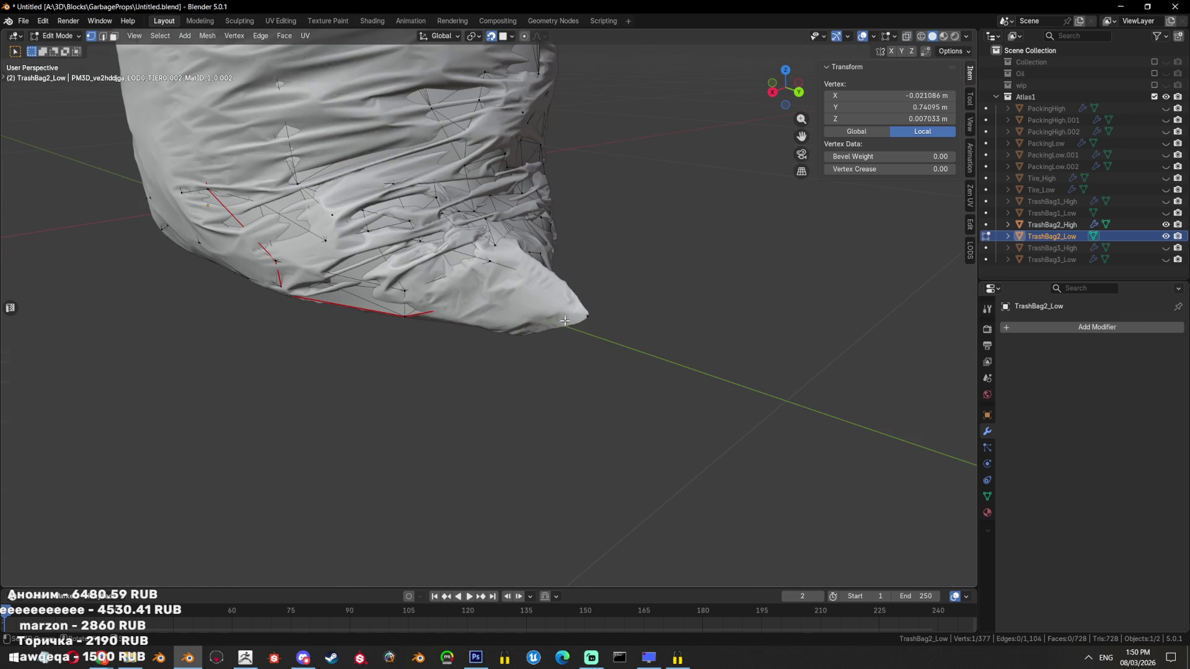
{"action": "key", "text": "2"}
{"action": "left_click", "coordinate": [589, 330]}
{"action": "key", "text": "alt+z"}
{"action": "key", "text": "ctrl+e"}
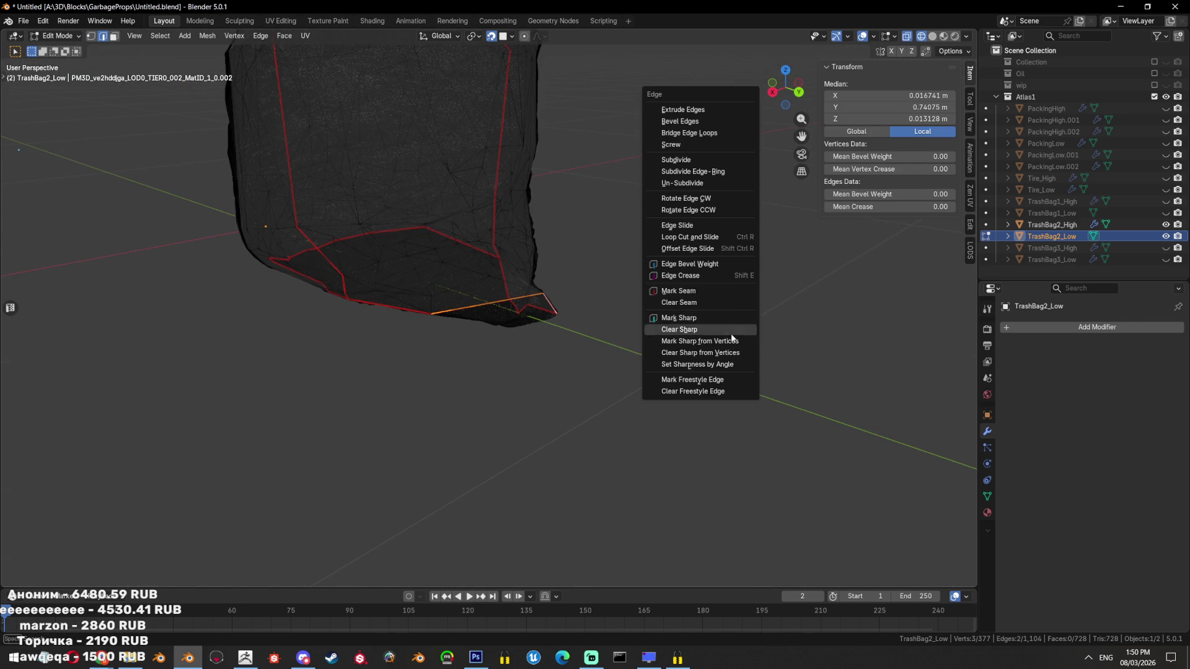
Mark the selected corner edge as sharp and as a seam
{"action": "left_click", "coordinate": [725, 320]}
{"action": "key", "text": "ctrl+e"}
{"action": "left_click", "coordinate": [672, 245]}
{"action": "left_click_drag", "start_coordinate": [672, 245], "coordinate": [552, 308]}
{"action": "left_click", "coordinate": [649, 316]}
{"action": "left_click_drag", "start_coordinate": [622, 371], "coordinate": [692, 407]}
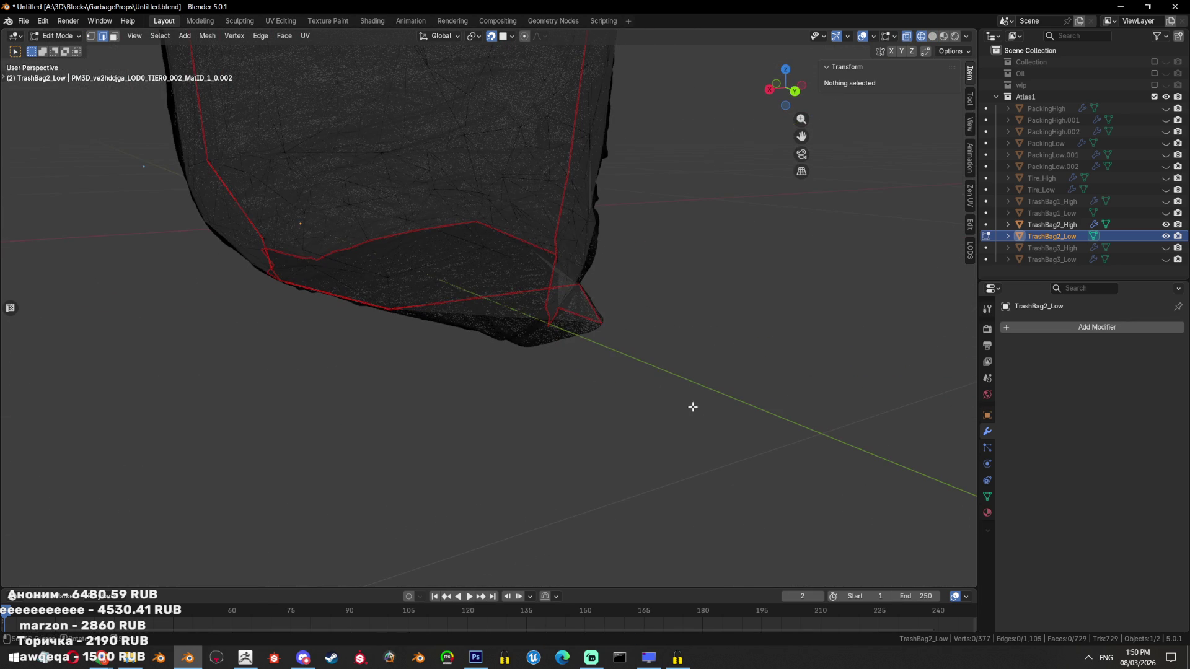
Clear the seam from a corner edge and mark a bottom edge of the bag as a seam
{"action": "left_click", "coordinate": [521, 287]}
{"action": "key", "text": "ctrl+e"}
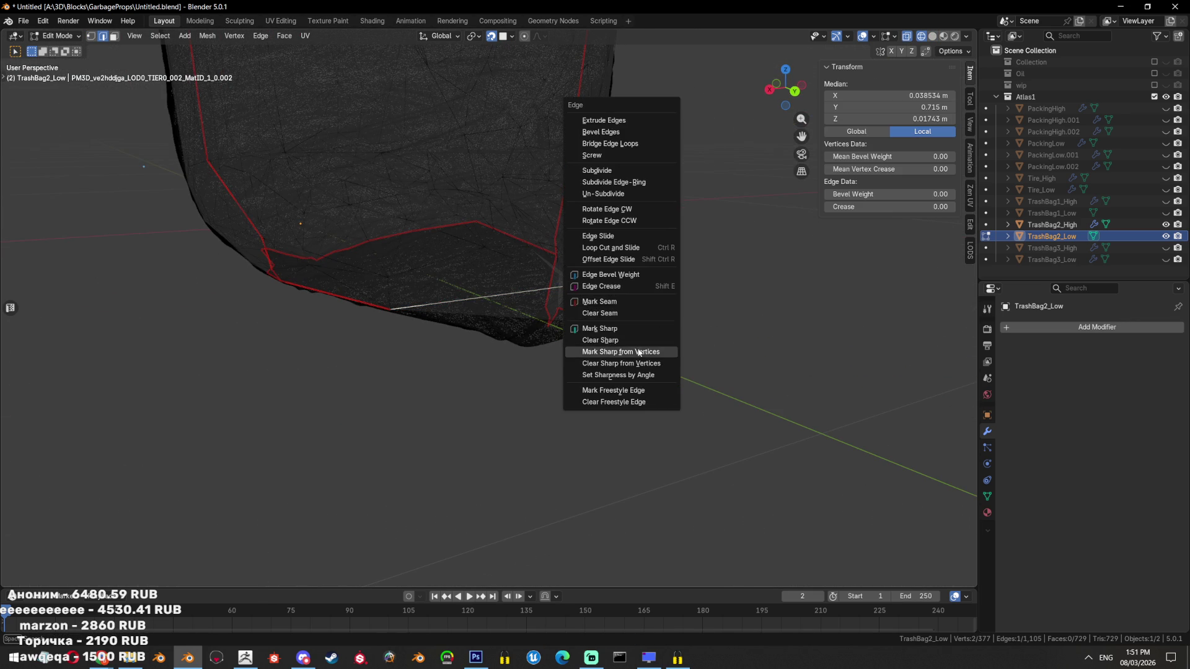
{"action": "left_click", "coordinate": [634, 347]}
{"action": "left_click_drag", "start_coordinate": [633, 347], "coordinate": [587, 345]}
{"action": "left_click", "coordinate": [557, 306]}
{"action": "key", "text": "ctrl+e"}
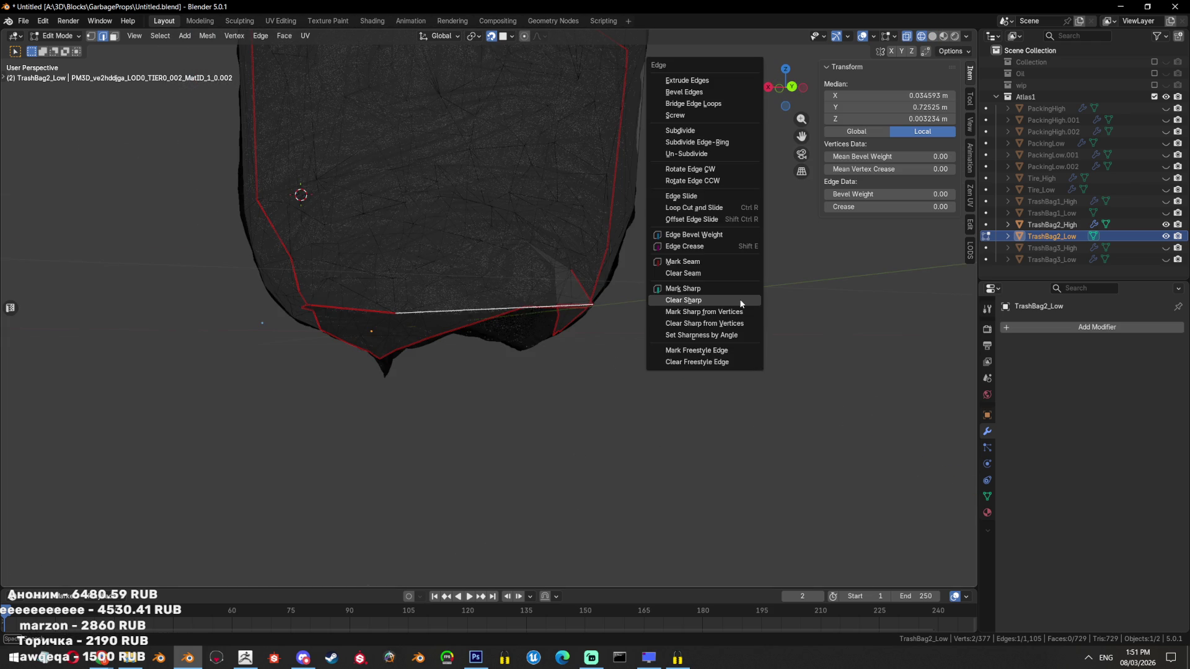
{"action": "left_click", "coordinate": [737, 290]}
{"action": "key", "text": "ctrl+e"}
{"action": "left_click", "coordinate": [695, 224]}
{"action": "left_click_drag", "start_coordinate": [694, 221], "coordinate": [489, 306]}
{"action": "left_click", "coordinate": [633, 277]}
In solid shading, extrude a new vertex from the corner and place it
{"action": "key", "text": "shift+z"}
{"action": "key", "text": "e"}
{"action": "left_click", "coordinate": [438, 269]}
{"action": "key", "text": "e"}
{"action": "key", "text": "Escape"}
{"action": "key", "text": "a"}
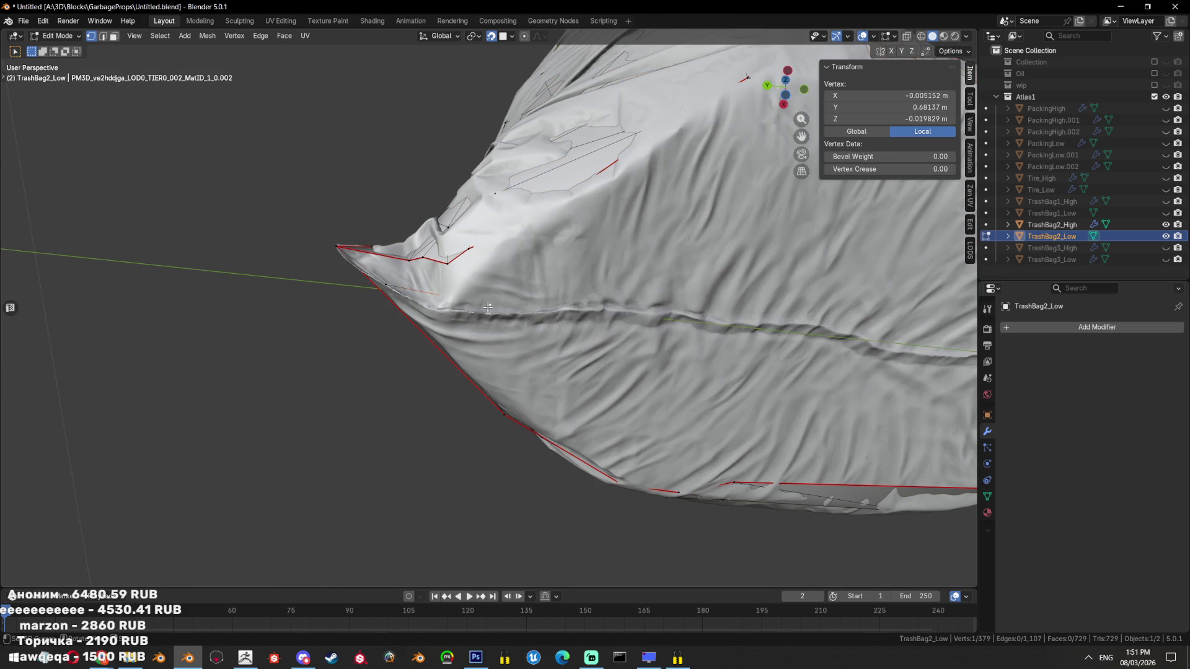
Triangulate the small face patch at the corner with Ctrl+T
{"action": "key", "text": "alt+z"}
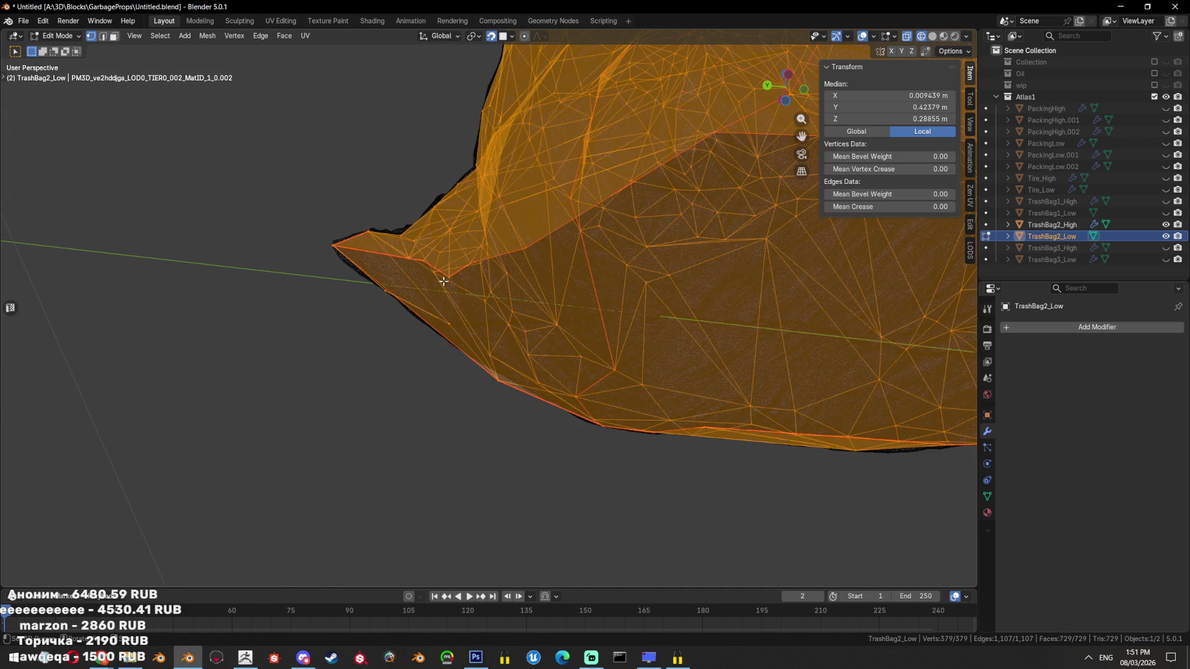
{"action": "key", "text": "alt+a"}
{"action": "left_click", "coordinate": [446, 310]}
{"action": "key", "text": "ctrl+t"}
{"action": "left_click_drag", "start_coordinate": [468, 322], "coordinate": [553, 258]}
{"action": "key", "text": "alt+z"}
{"action": "scroll", "scroll_direction": "up", "scroll_amount": 3}
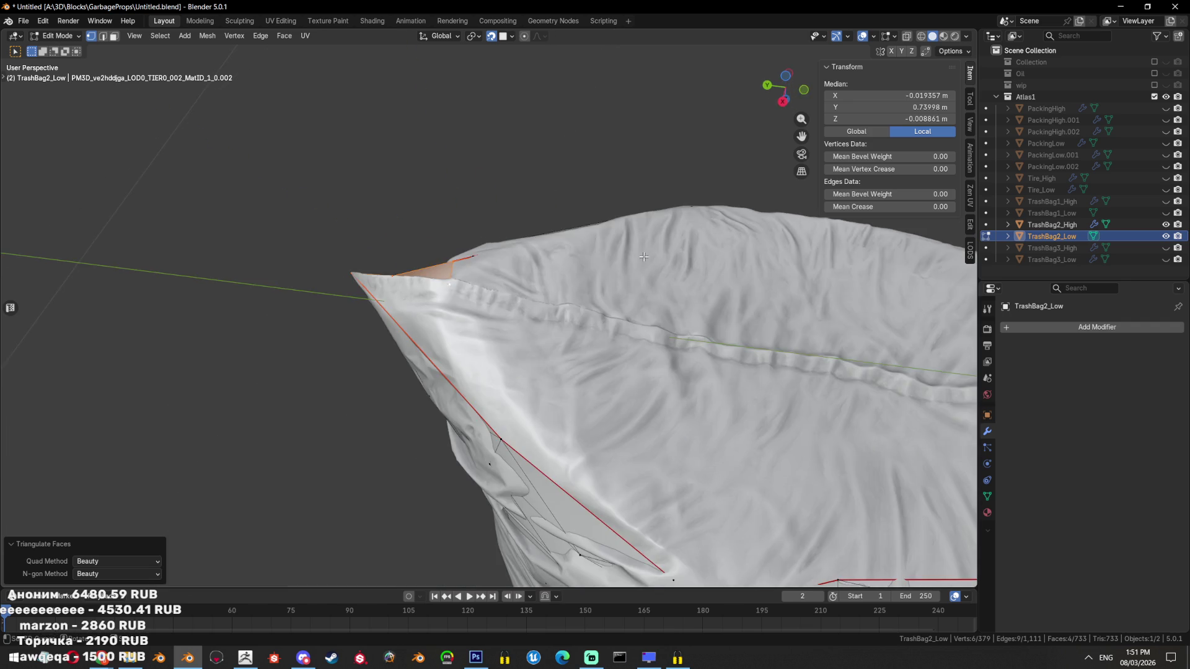
{"action": "scroll", "scroll_direction": "down", "scroll_amount": 3}
{"action": "left_click_drag", "start_coordinate": [644, 256], "coordinate": [638, 360]}
Move a vertex near the top corner, then join it to a second vertex with J
{"action": "key", "text": "a"}
{"action": "key", "text": "alt+z"}
{"action": "key", "text": "alt+z"}
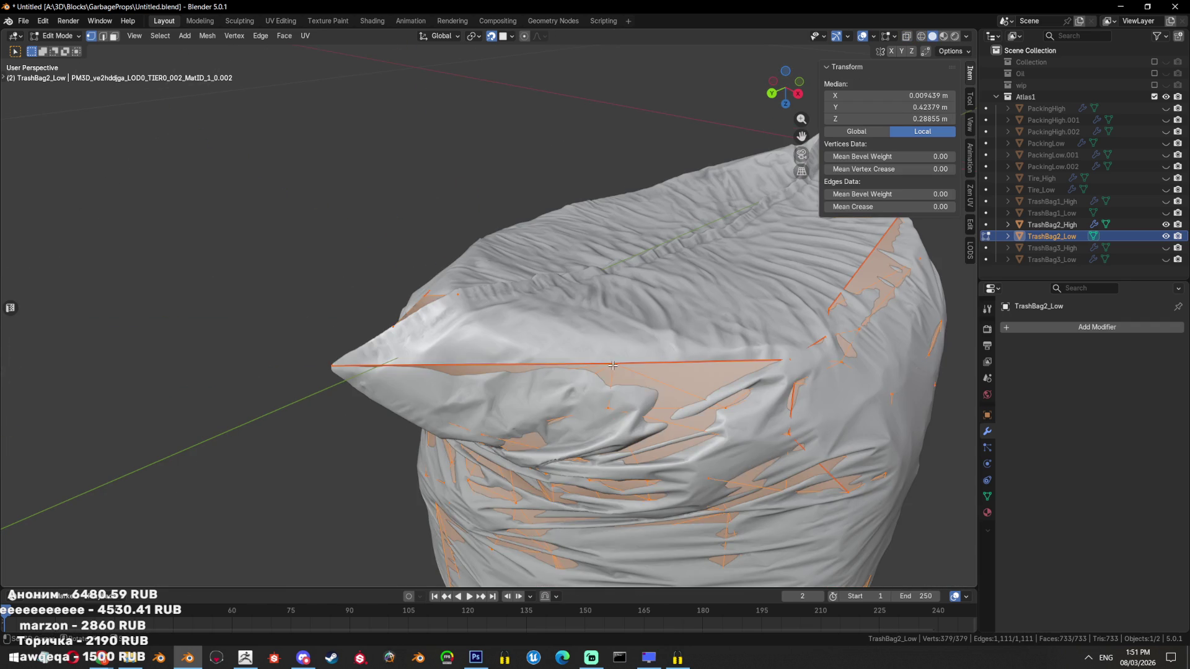
{"action": "left_click", "coordinate": [612, 366]}
{"action": "key", "text": "g"}
{"action": "left_click", "coordinate": [518, 367]}
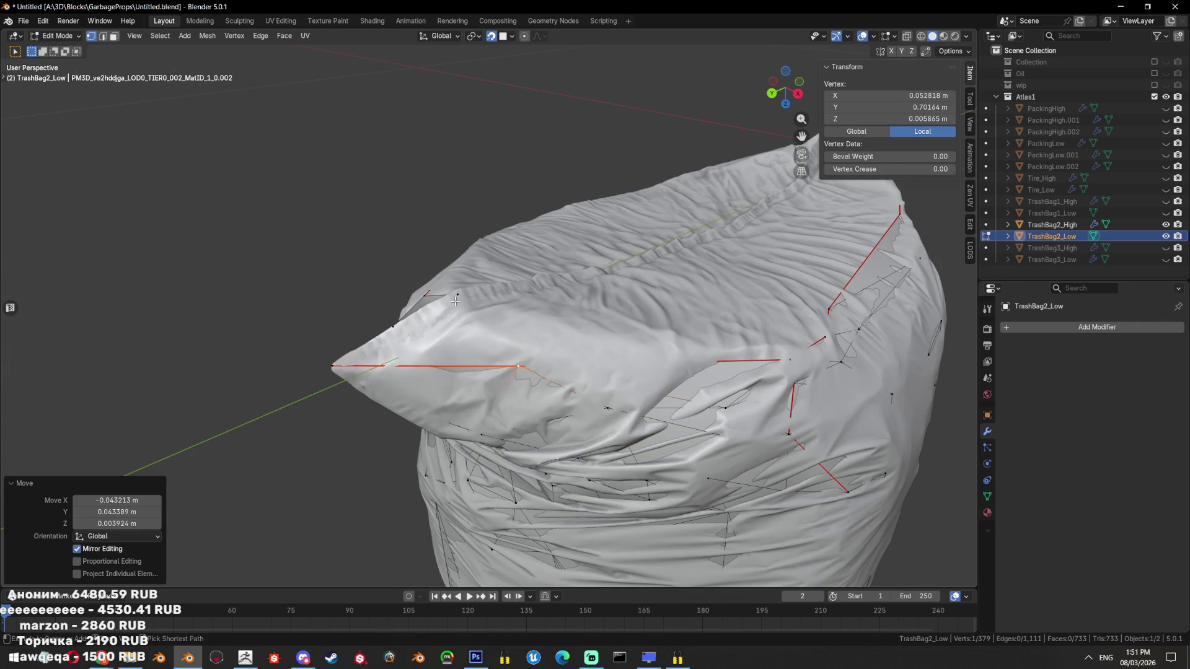
{"action": "left_click", "coordinate": [608, 359]}
{"action": "key", "text": "j"}
Hide the high-poly bag and fill the open top loop with triangles using Alt+F
{"action": "key", "text": "h"}
{"action": "key", "text": "2"}
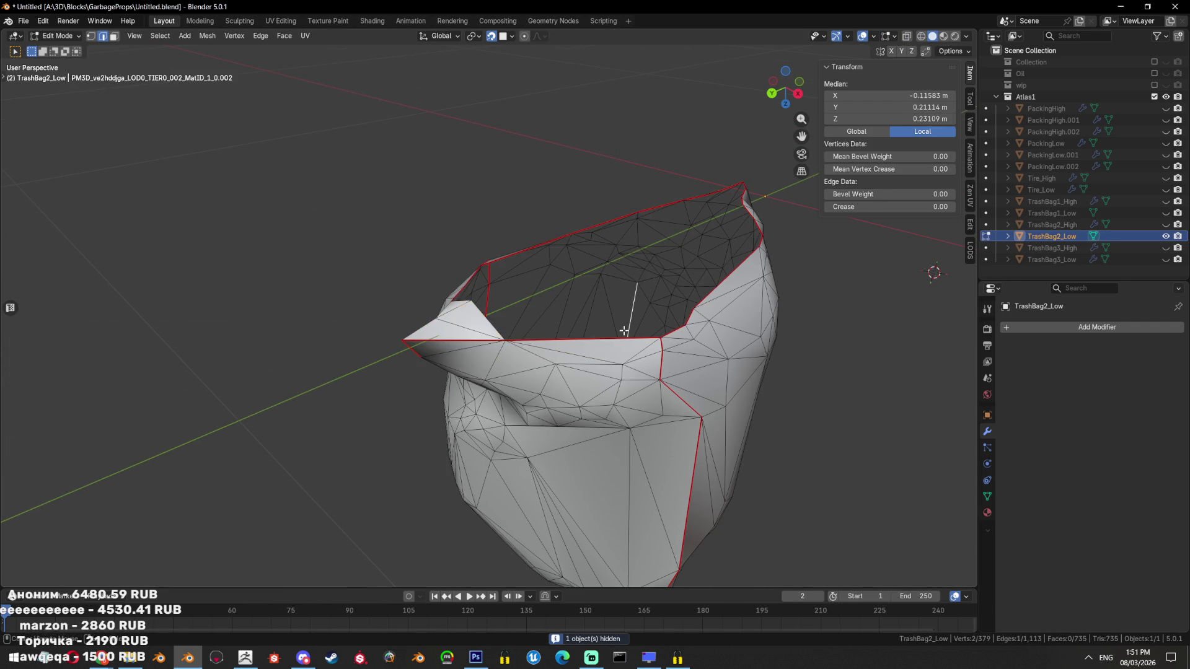
{"action": "key", "text": "alt+f"}
{"action": "left_click_drag", "start_coordinate": [623, 338], "coordinate": [772, 273]}
{"action": "key", "text": "alt+a"}
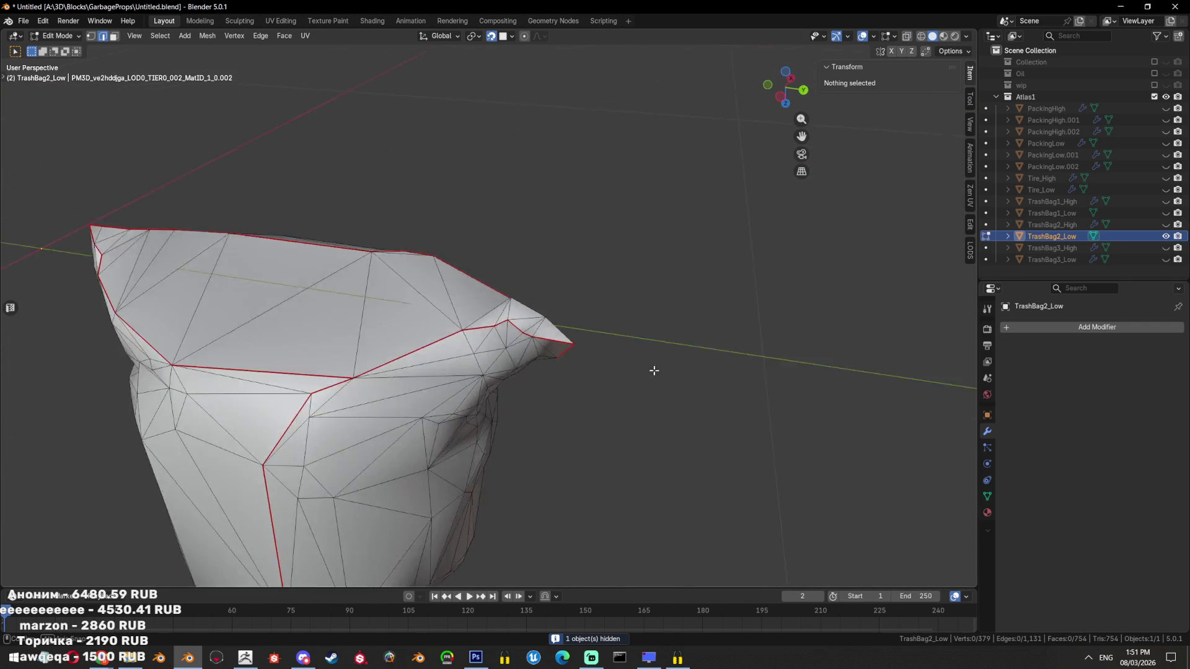
{"action": "scroll", "scroll_direction": "up", "scroll_amount": 3}
{"action": "left_click_drag", "start_coordinate": [633, 441], "coordinate": [549, 363]}
{"action": "key", "text": "ctrl+z"}
Delete the filled top faces and return to vertex selection
{"action": "key", "text": "x"}
{"action": "left_click", "coordinate": [637, 303]}
{"action": "key", "text": "1"}
{"action": "key", "text": "shift+z"}
{"action": "key", "text": "shift+z"}
Extrude four new vertices from the top rim across the bag's opening
{"action": "left_click", "coordinate": [543, 400]}
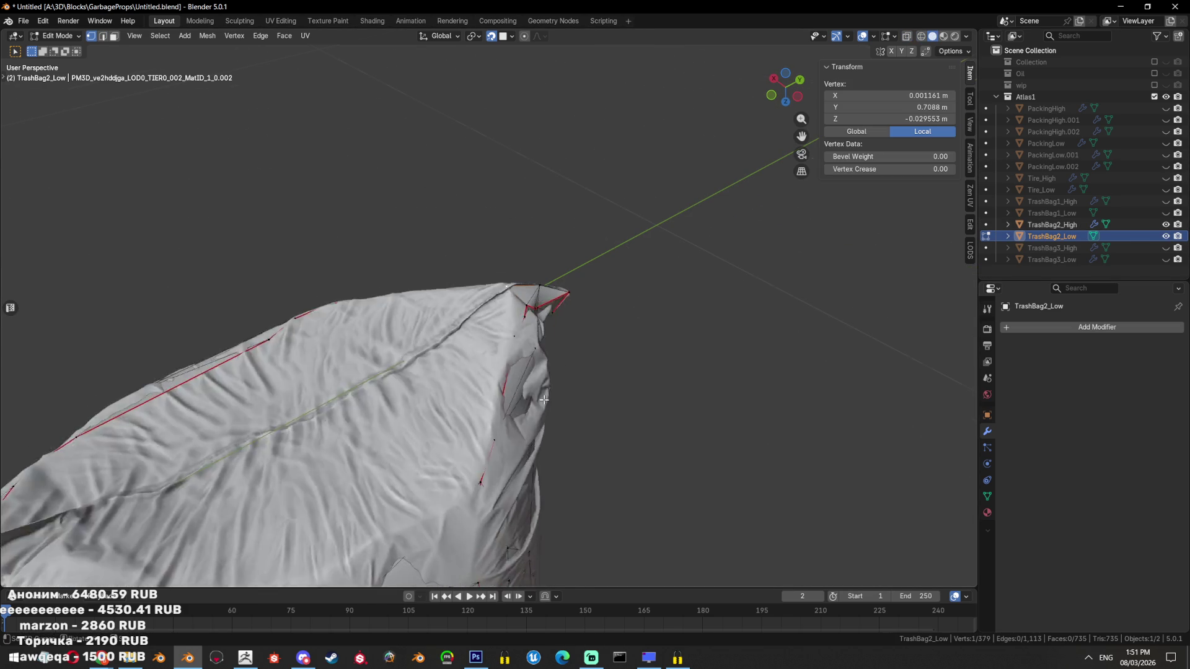
{"action": "left_click_drag", "start_coordinate": [543, 400], "coordinate": [361, 394]}
{"action": "key", "text": "e"}
{"action": "left_click", "coordinate": [384, 356]}
{"action": "key", "text": "e"}
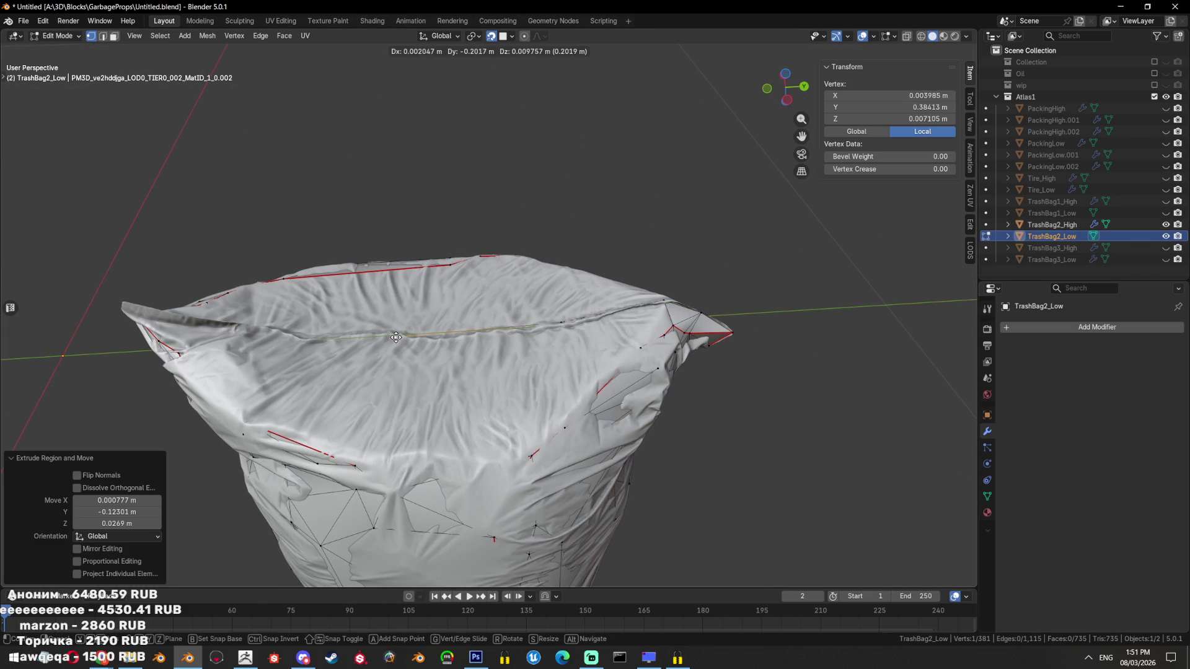
{"action": "left_click", "coordinate": [426, 339]}
{"action": "key", "text": "e"}
{"action": "left_click", "coordinate": [282, 333]}
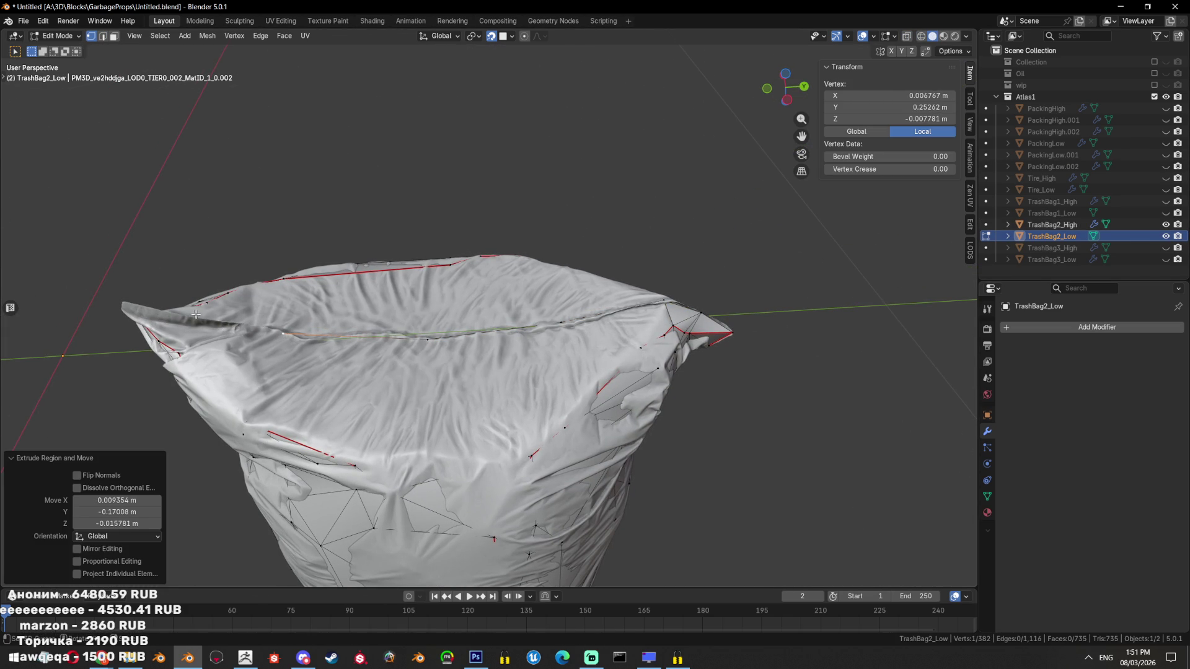
{"action": "key", "text": "e"}
{"action": "left_click", "coordinate": [176, 314]}
Hide the high-poly trash bag and fill part of the opening with F
{"action": "key", "text": "Tab"}
{"action": "key", "text": "shift+h"}
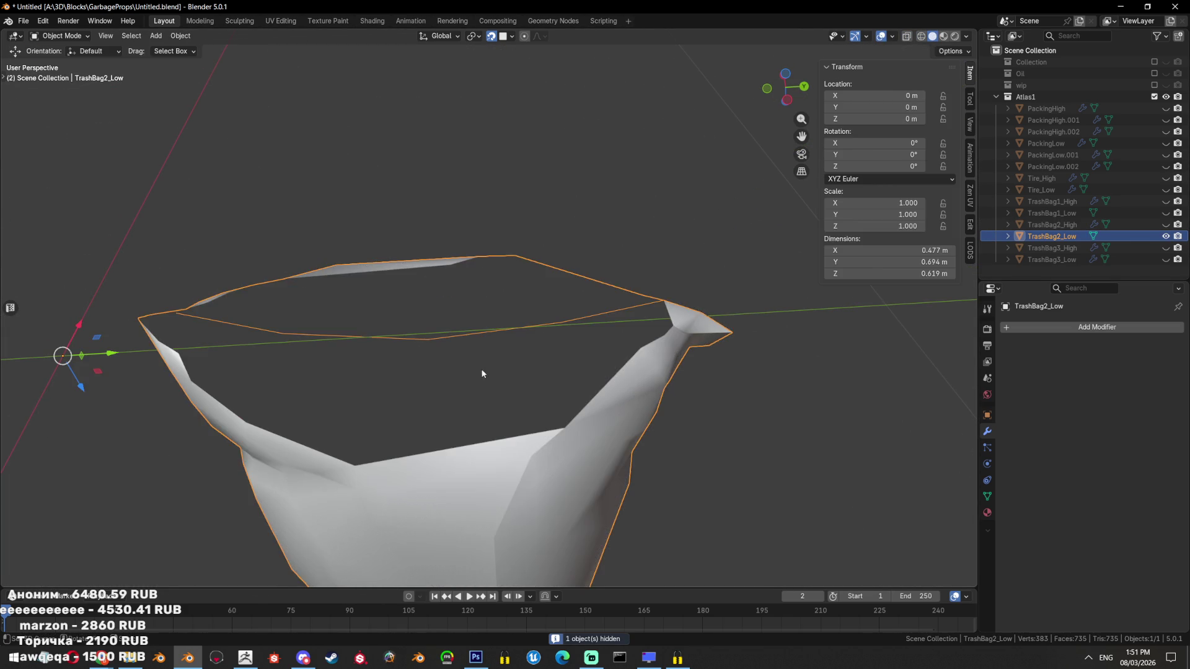
{"action": "key", "text": "Tab"}
{"action": "left_click_drag", "start_coordinate": [475, 370], "coordinate": [508, 420]}
{"action": "key", "text": "f"}
{"action": "key", "text": "f"}
{"action": "key", "text": "f"}
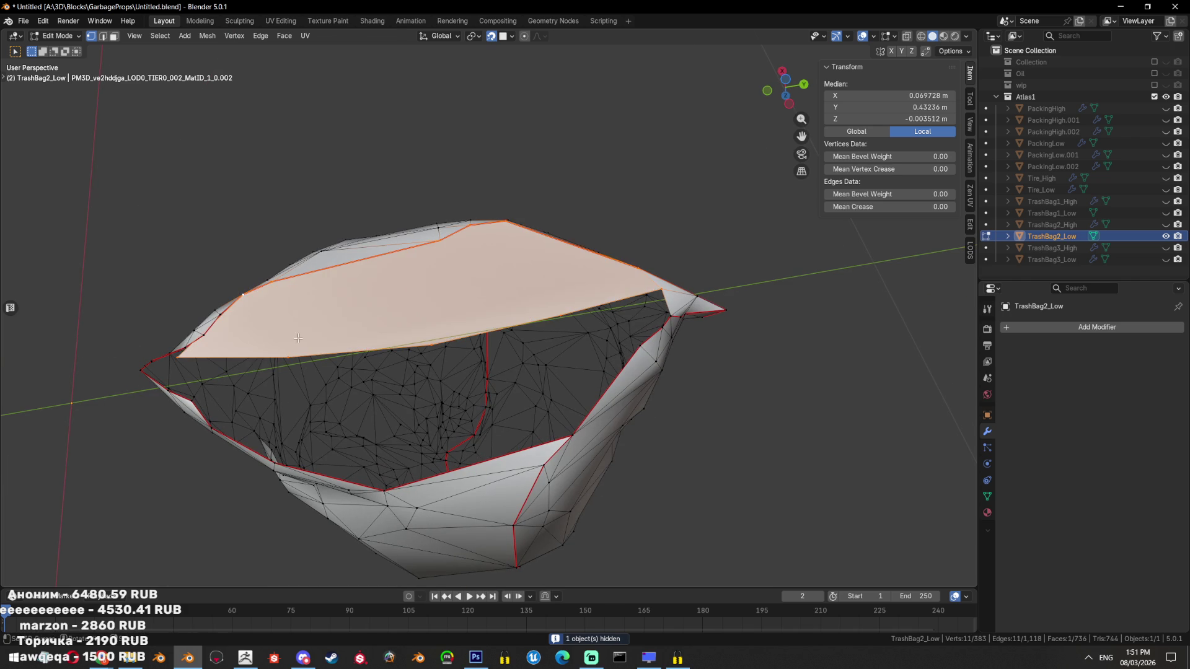
Select a shortest path around the whole open rim, fill it, and triangulate the cap
{"action": "left_click_drag", "start_coordinate": [241, 290], "coordinate": [293, 472]}
{"action": "left_click", "coordinate": [273, 497]}
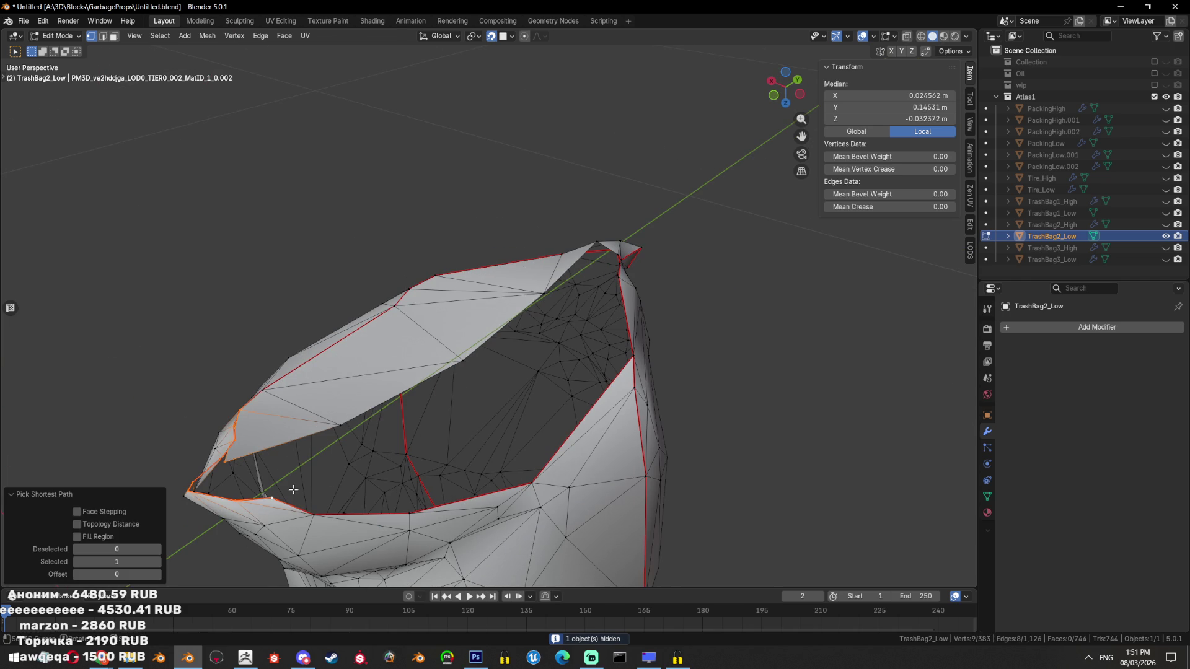
{"action": "left_click_drag", "start_coordinate": [260, 473], "coordinate": [568, 422]}
{"action": "key", "text": "shift+z"}
{"action": "key", "text": "shift+z"}
{"action": "left_click", "coordinate": [590, 420]}
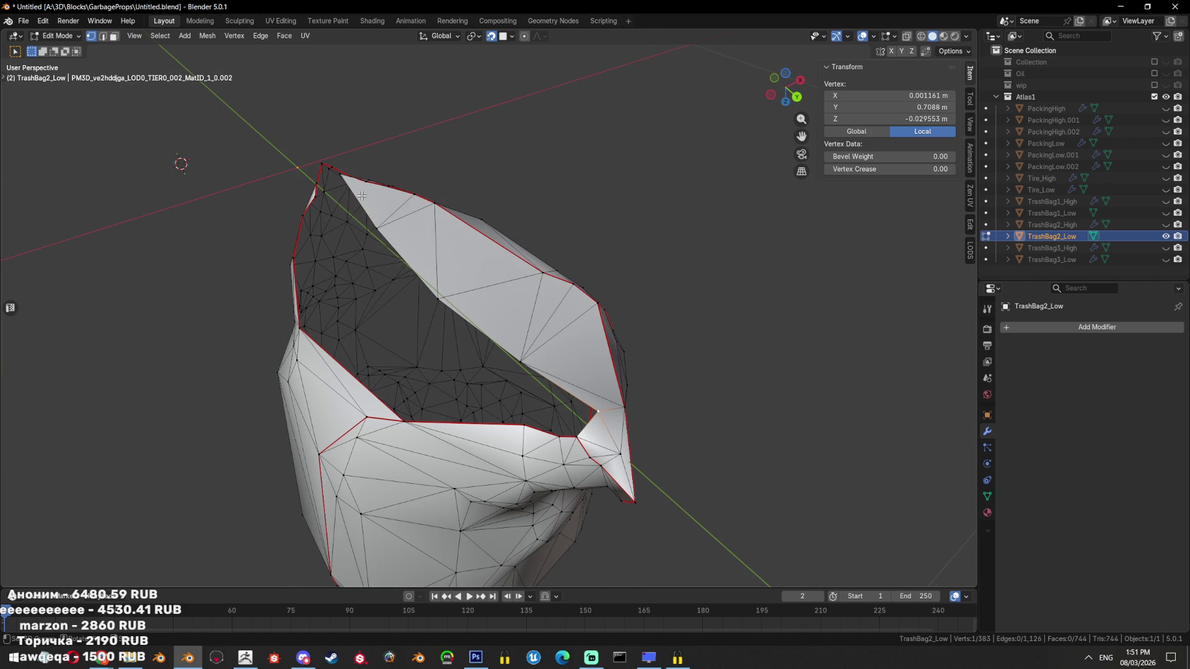
{"action": "left_click", "coordinate": [573, 438]}
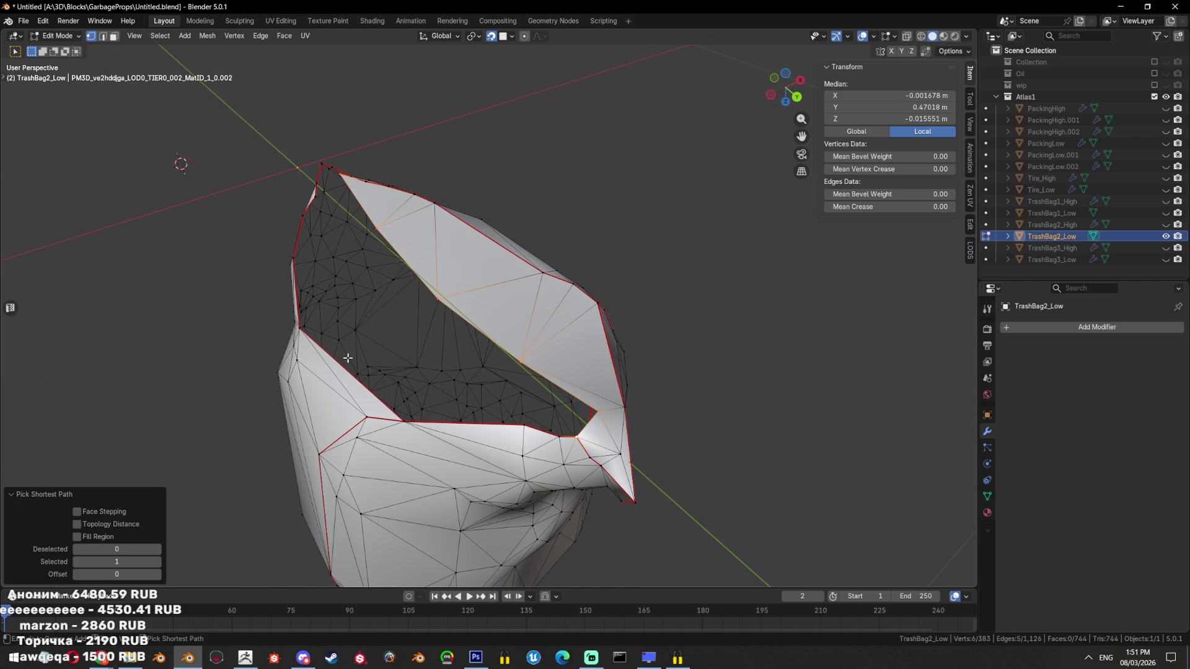
{"action": "left_click", "coordinate": [304, 332]}
{"action": "left_click_drag", "start_coordinate": [304, 333], "coordinate": [520, 391]}
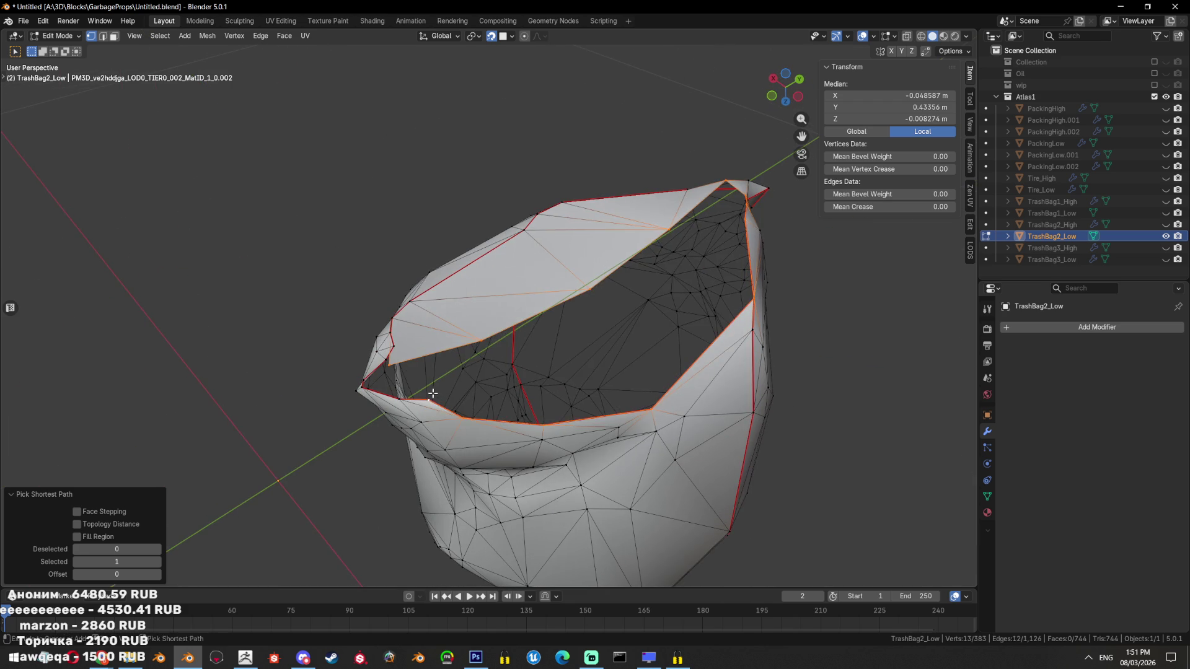
{"action": "key", "text": "f"}
{"action": "key", "text": "ctrl+t"}
{"action": "key", "text": "alt+a"}
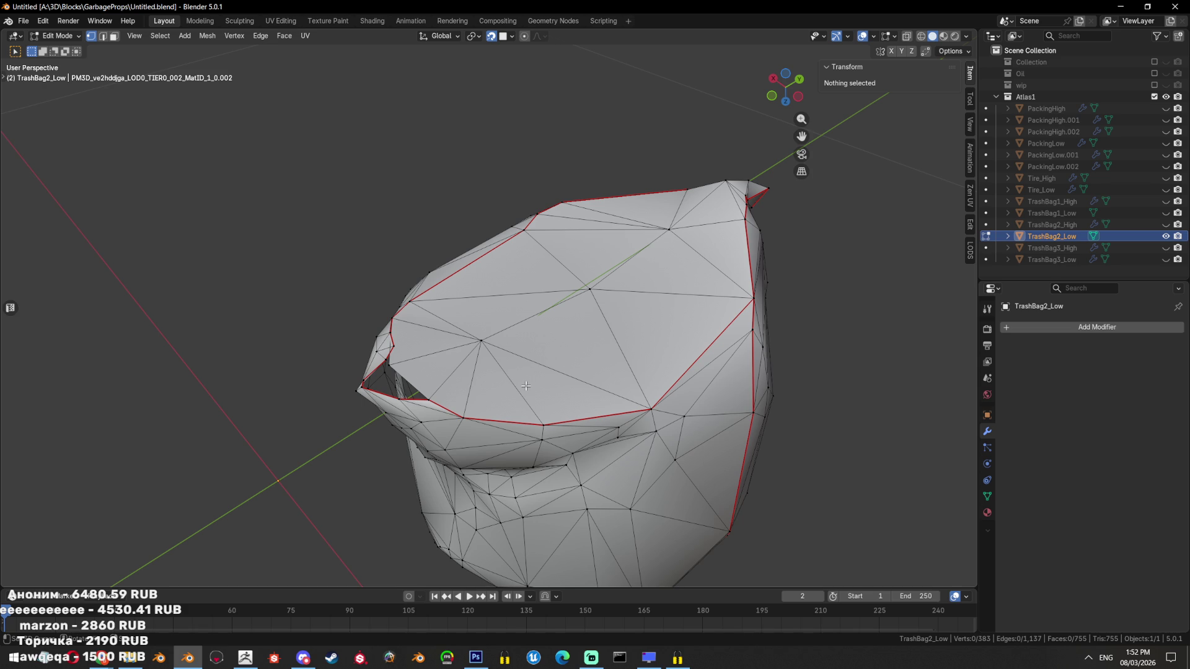
{"action": "left_click_drag", "start_coordinate": [411, 223], "coordinate": [628, 349]}
Leave Edit Mode and reveal all hidden objects with Alt+H
{"action": "key", "text": "a"}
{"action": "scroll", "scroll_direction": "up", "scroll_amount": 3}
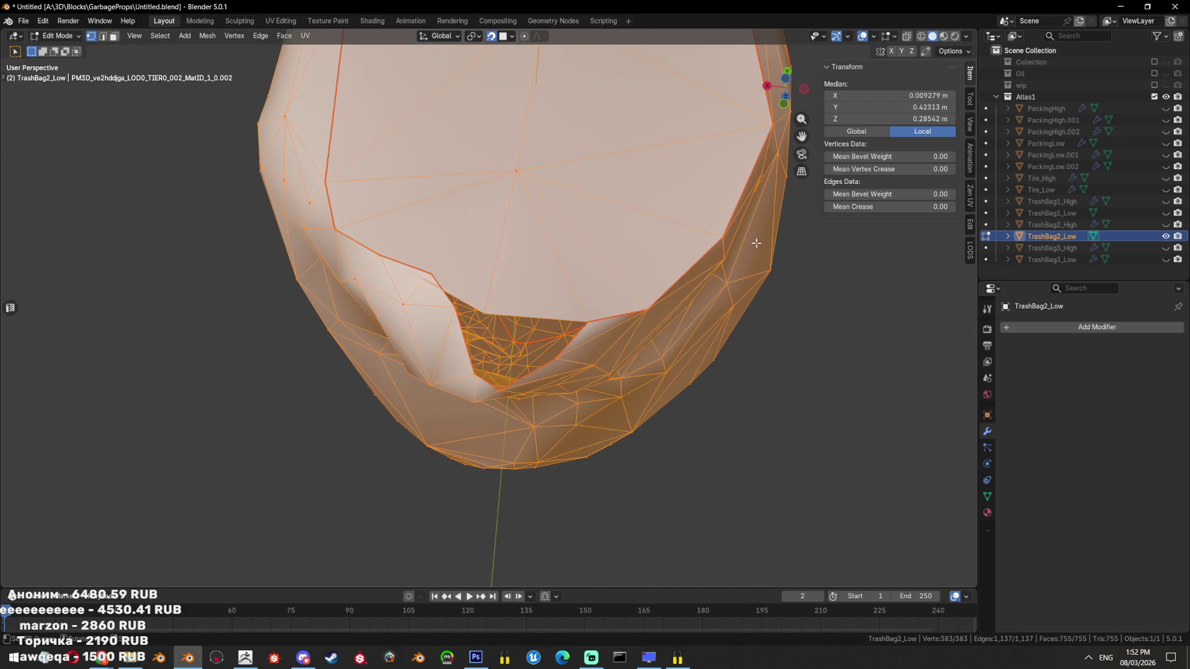
{"action": "key", "text": "Tab"}
{"action": "scroll", "scroll_direction": "down", "scroll_amount": 3}
{"action": "key", "text": "alt+h"}
{"action": "left_click_drag", "start_coordinate": [704, 315], "coordinate": [614, 399]}
{"action": "left_click", "coordinate": [615, 399]}
{"action": "scroll", "scroll_direction": "down", "scroll_amount": 3}
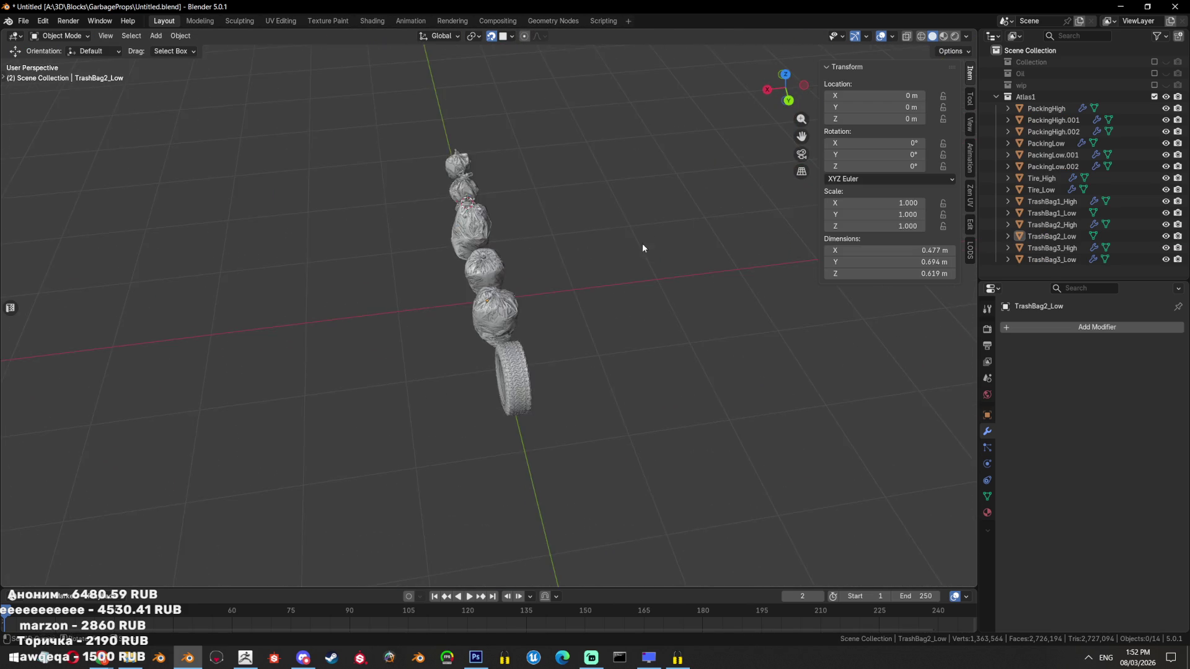
Isolate and frame the oil jug, then reveal all objects again
{"action": "left_click_drag", "start_coordinate": [642, 243], "coordinate": [713, 186]}
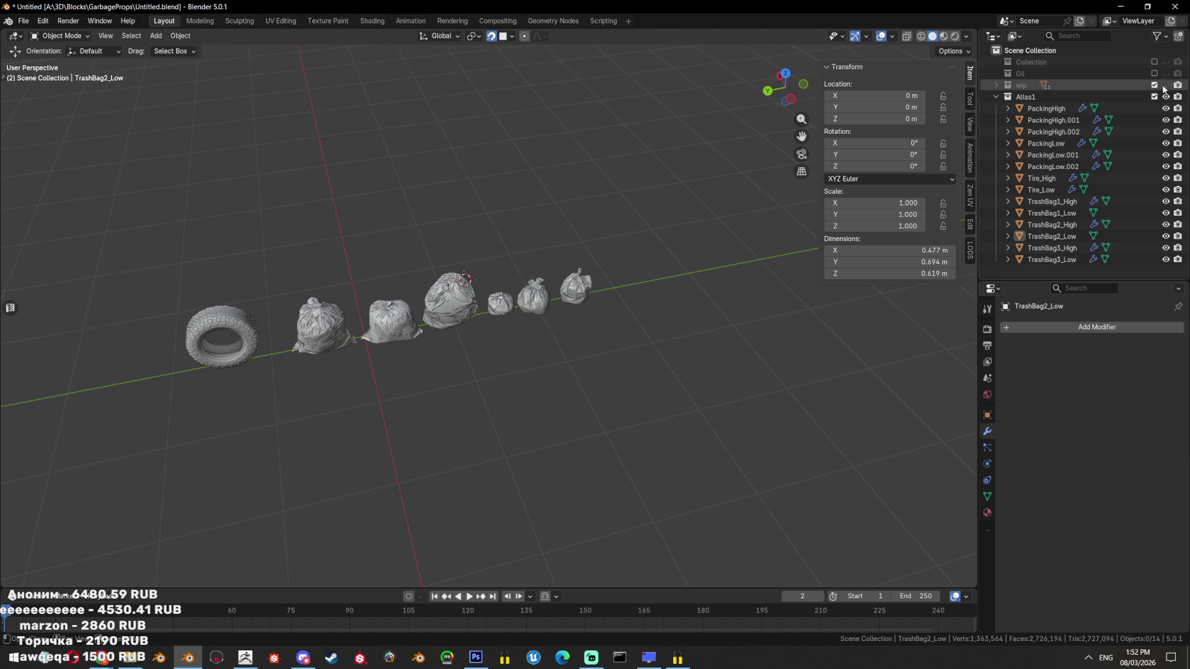
{"action": "left_click_drag", "start_coordinate": [715, 256], "coordinate": [620, 251]}
{"action": "left_click", "coordinate": [620, 251]}
{"action": "key", "text": "KP_Decimal"}
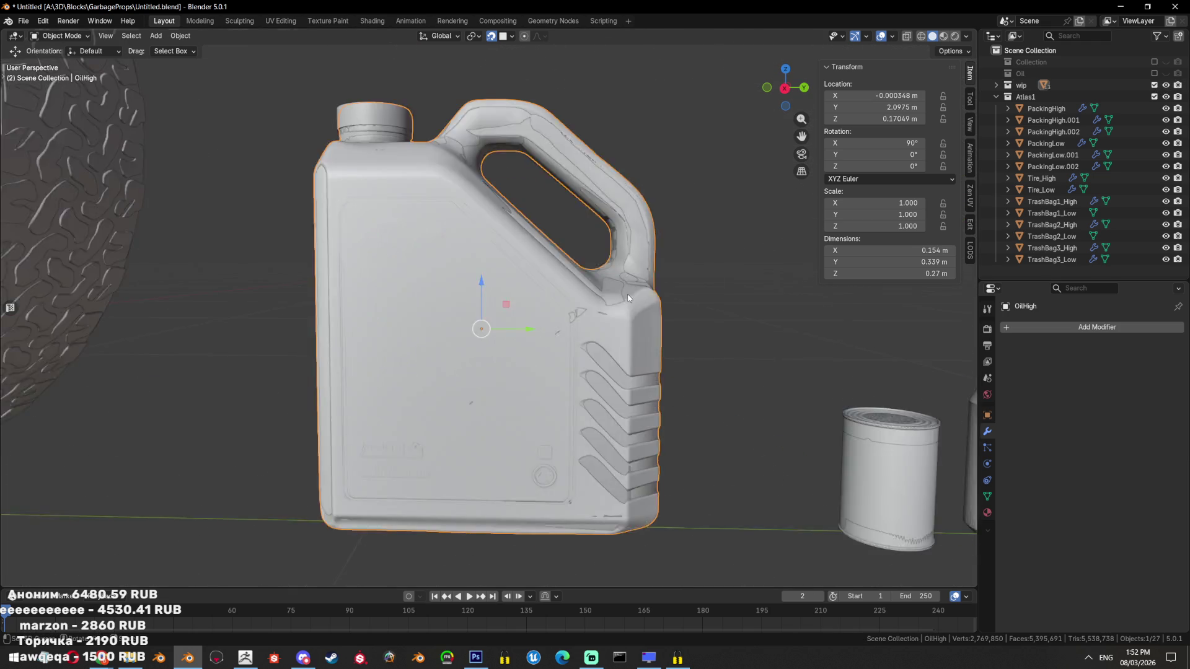
{"action": "key", "text": "shift+h"}
{"action": "scroll", "scroll_direction": "down", "scroll_amount": 3}
{"action": "left_click_drag", "start_coordinate": [625, 324], "coordinate": [510, 287]}
{"action": "key", "text": "alt+h"}
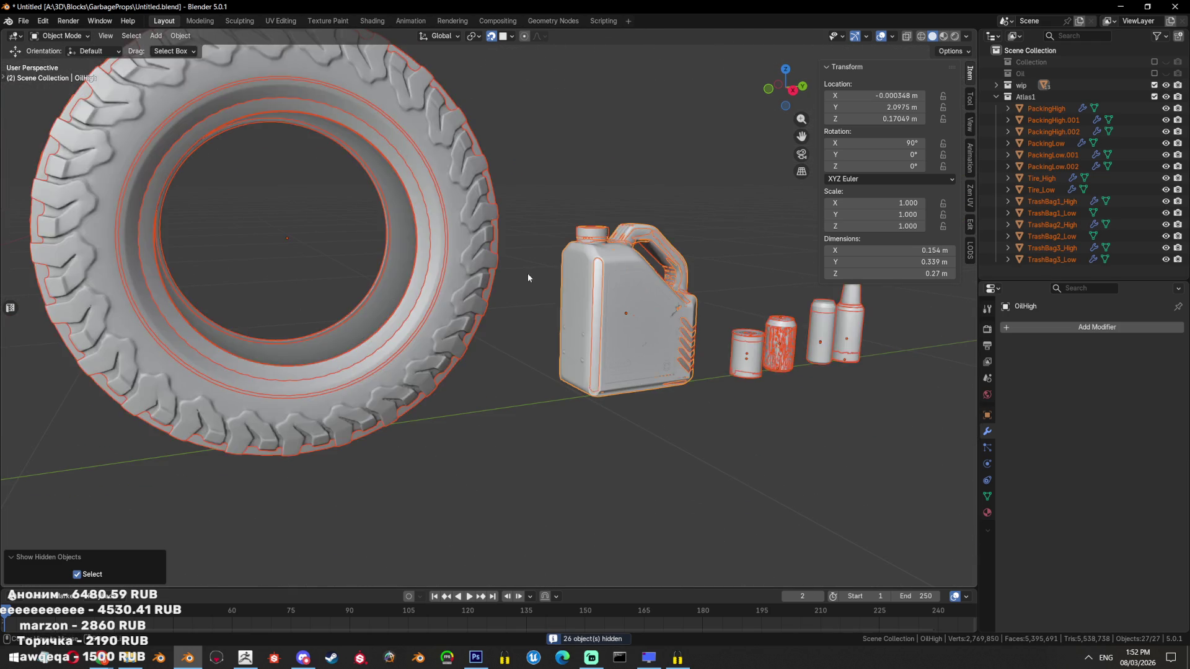
{"action": "scroll", "scroll_direction": "down", "scroll_amount": 3}
{"action": "left_click_drag", "start_coordinate": [676, 287], "coordinate": [438, 276]}
{"action": "scroll", "scroll_direction": "down", "scroll_amount": 3}
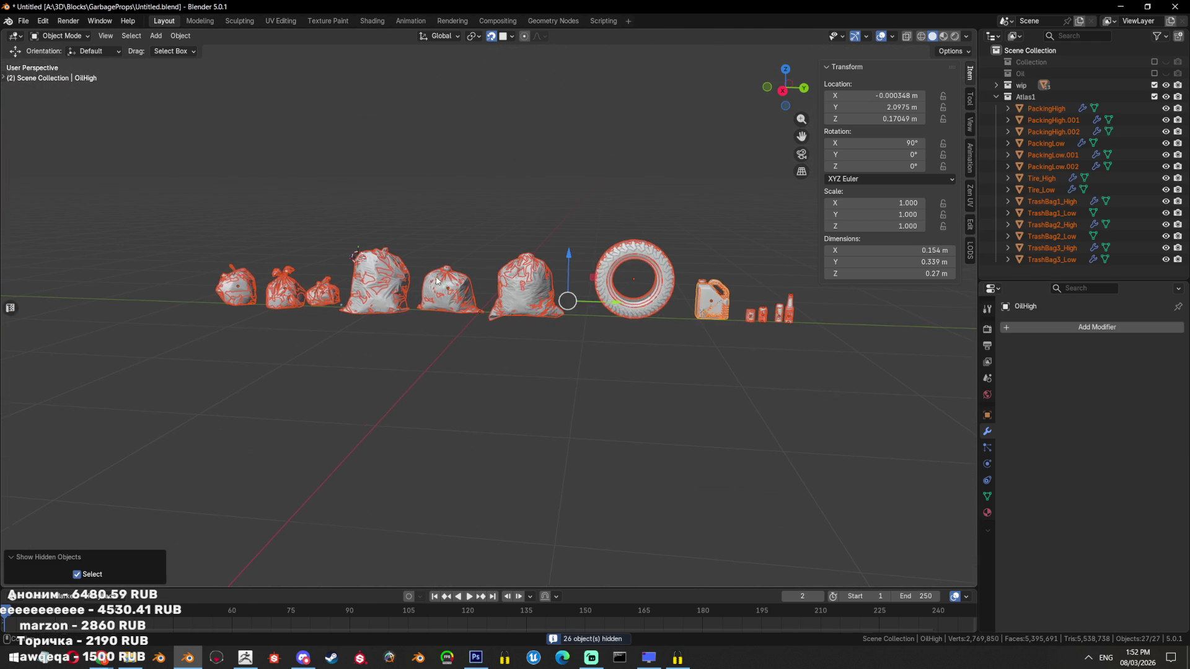
Include the Oil and Collection groups in the scene via the Outliner checkboxes
{"action": "left_click", "coordinate": [1154, 73]}
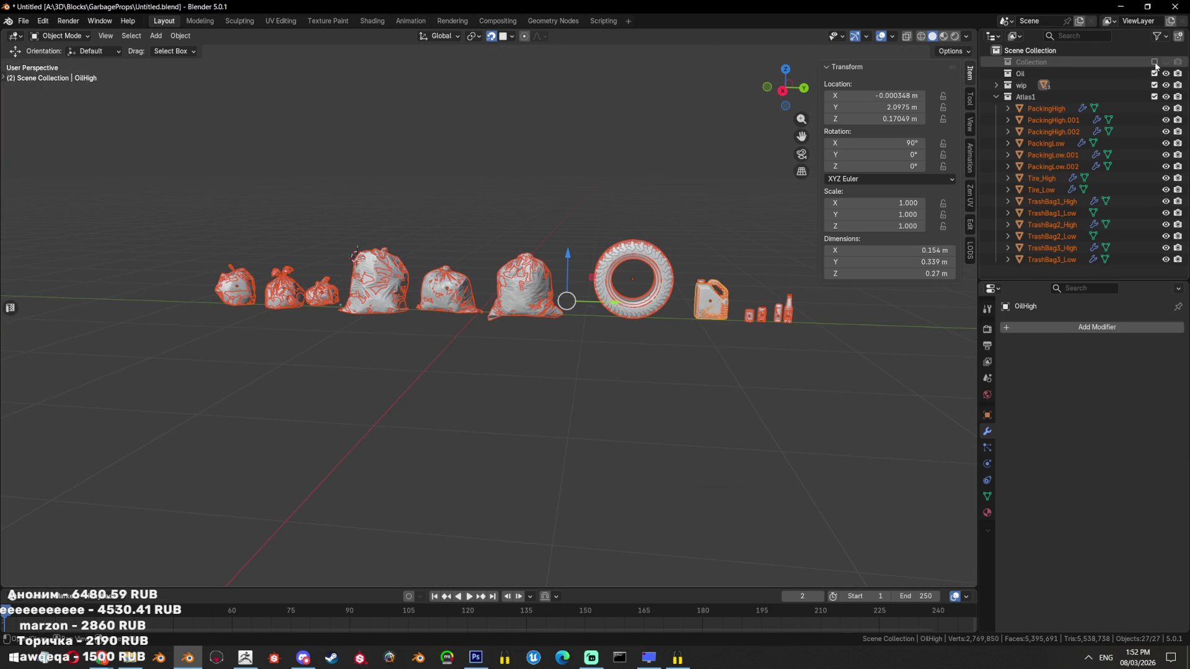
{"action": "left_click", "coordinate": [1166, 62]}
{"action": "left_click_drag", "start_coordinate": [775, 322], "coordinate": [566, 340]}
{"action": "scroll", "scroll_direction": "up", "scroll_amount": 3}
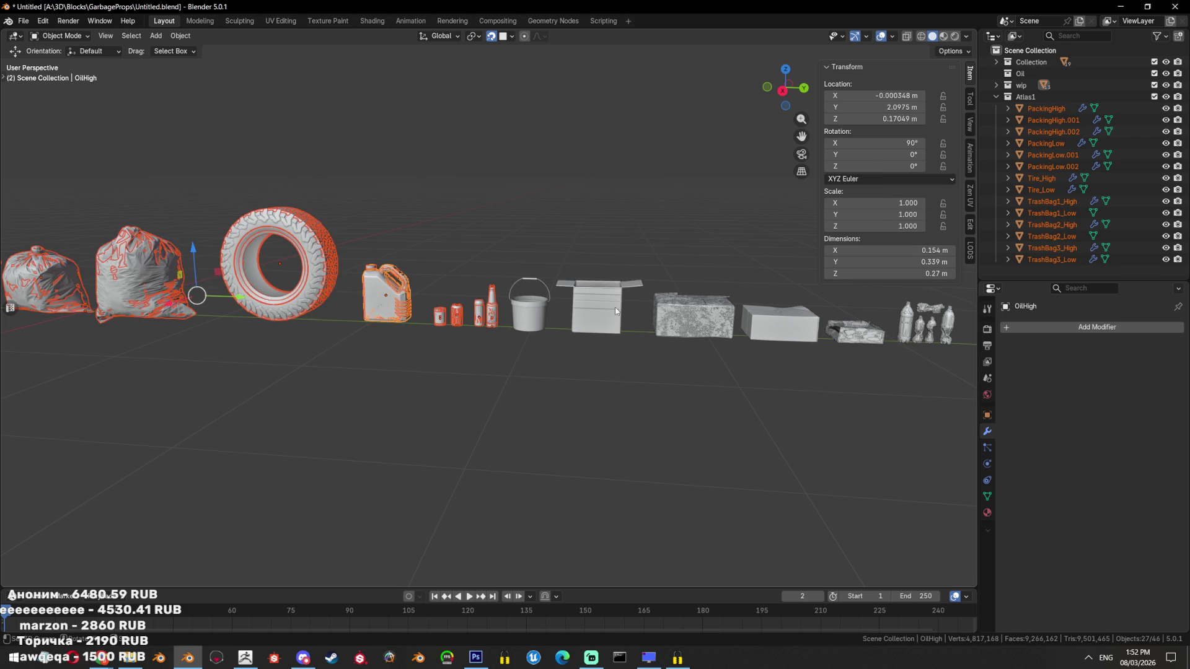
Inspect the cardboard box and frame the standing bottle Bottles_Low.001
{"action": "left_click", "coordinate": [617, 329]}
{"action": "left_click", "coordinate": [906, 330]}
{"action": "key", "text": "KP_Decimal"}
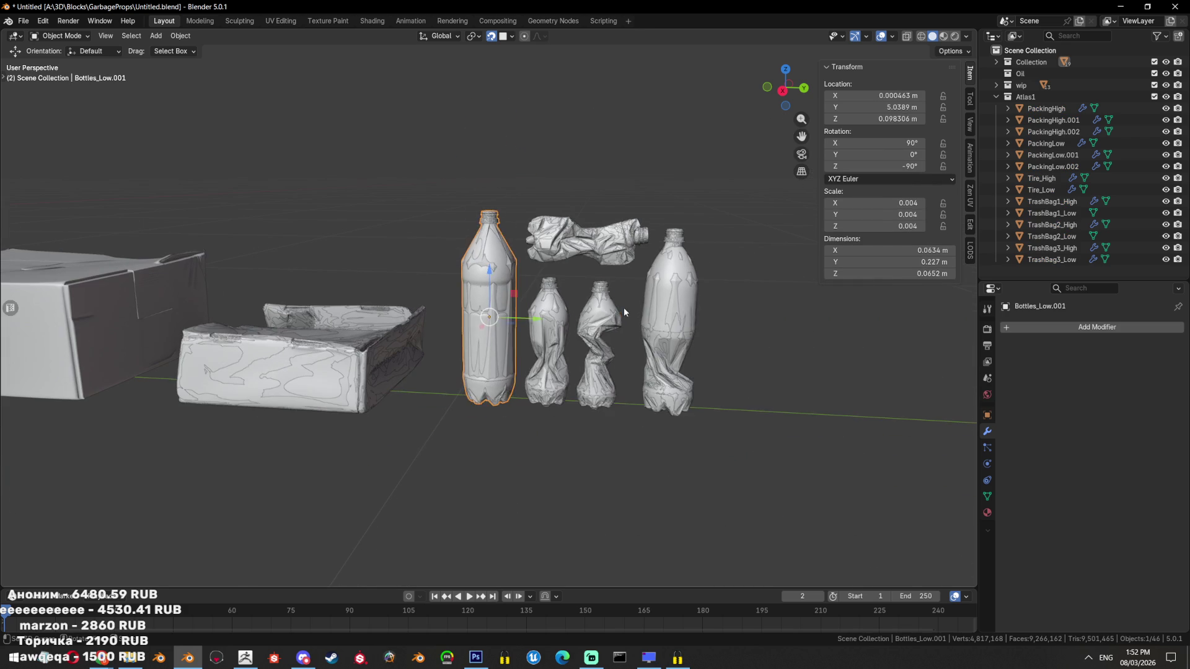
{"action": "key", "text": "h"}
{"action": "left_click", "coordinate": [611, 323]}
{"action": "key", "text": "ctrl+z"}
{"action": "key", "text": "ctrl+z"}
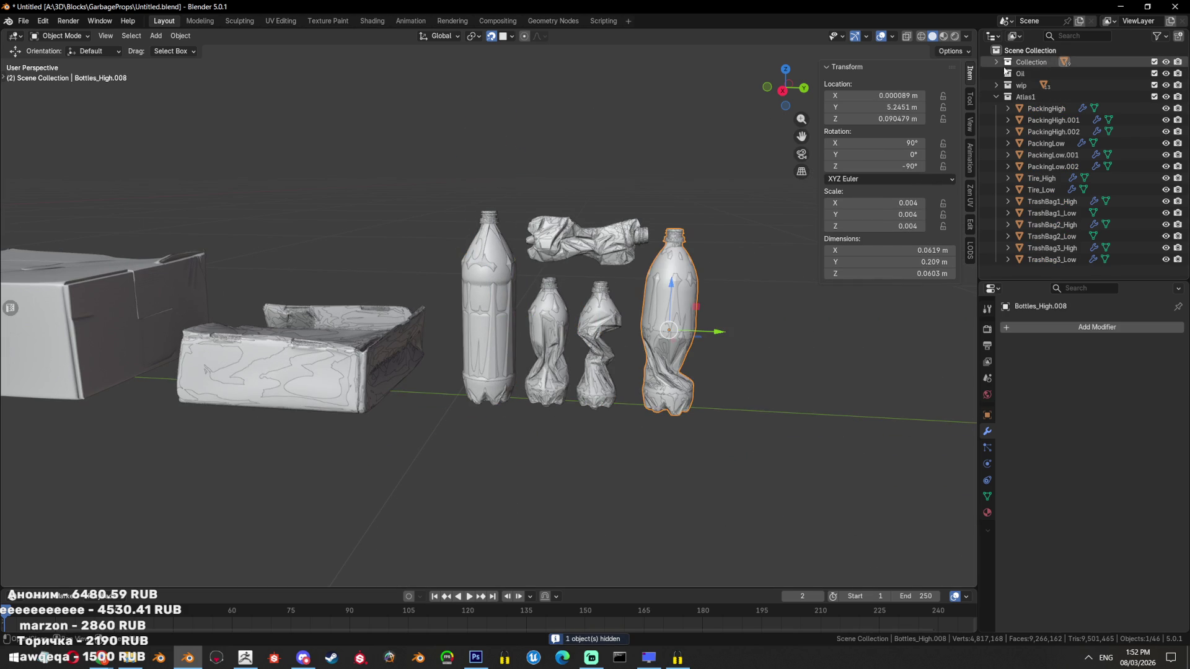
Expand the Collection group and isolate the Bottles_High objects, then reveal everything
{"action": "left_click", "coordinate": [995, 63]}
{"action": "left_click", "coordinate": [1048, 131]}
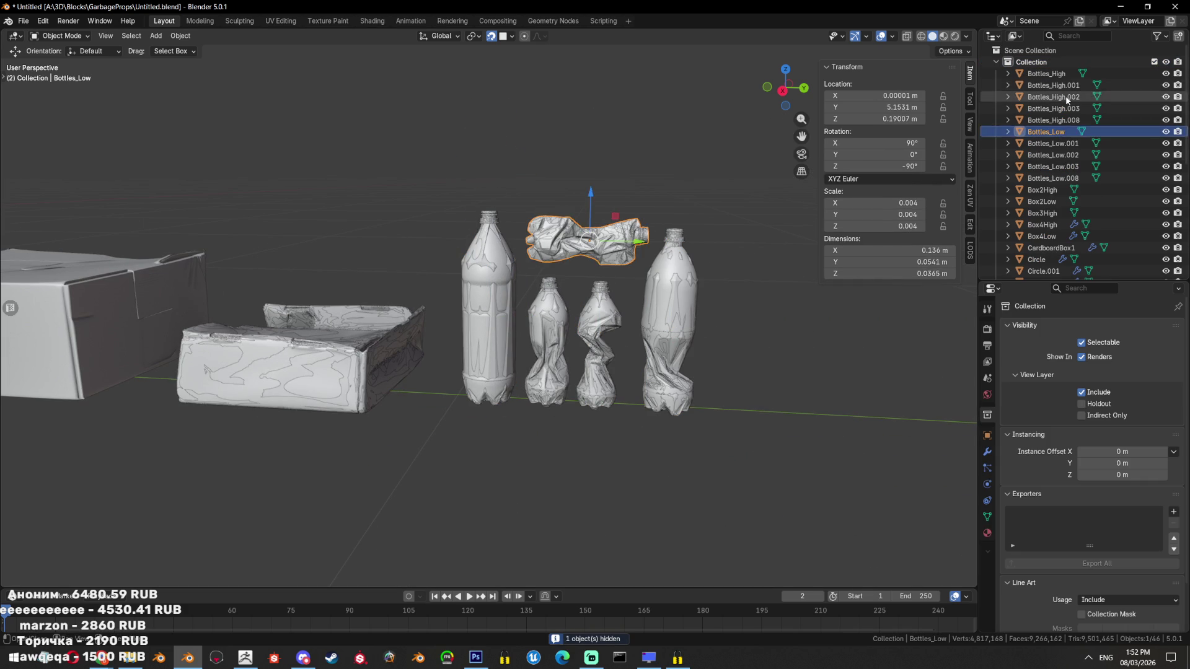
{"action": "key", "text": "h"}
{"action": "key", "text": "ctrl+z"}
{"action": "left_click", "coordinate": [1046, 73]}
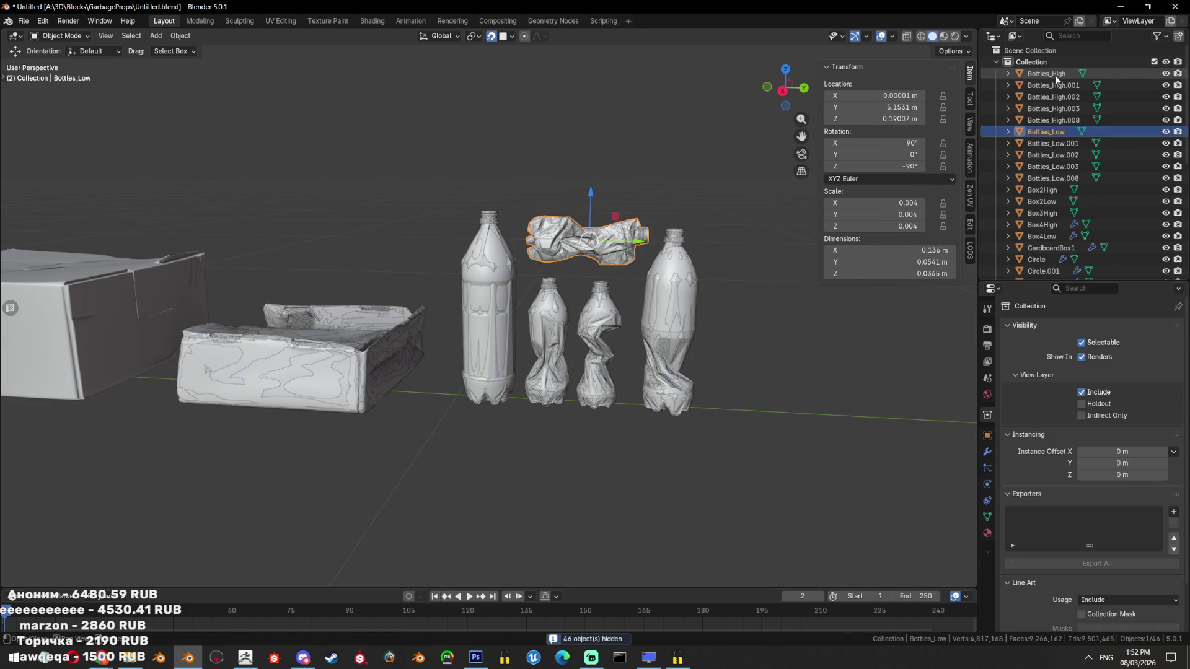
{"action": "left_click", "coordinate": [1054, 119]}
{"action": "key", "text": "shift+h"}
{"action": "key", "text": "alt+a"}
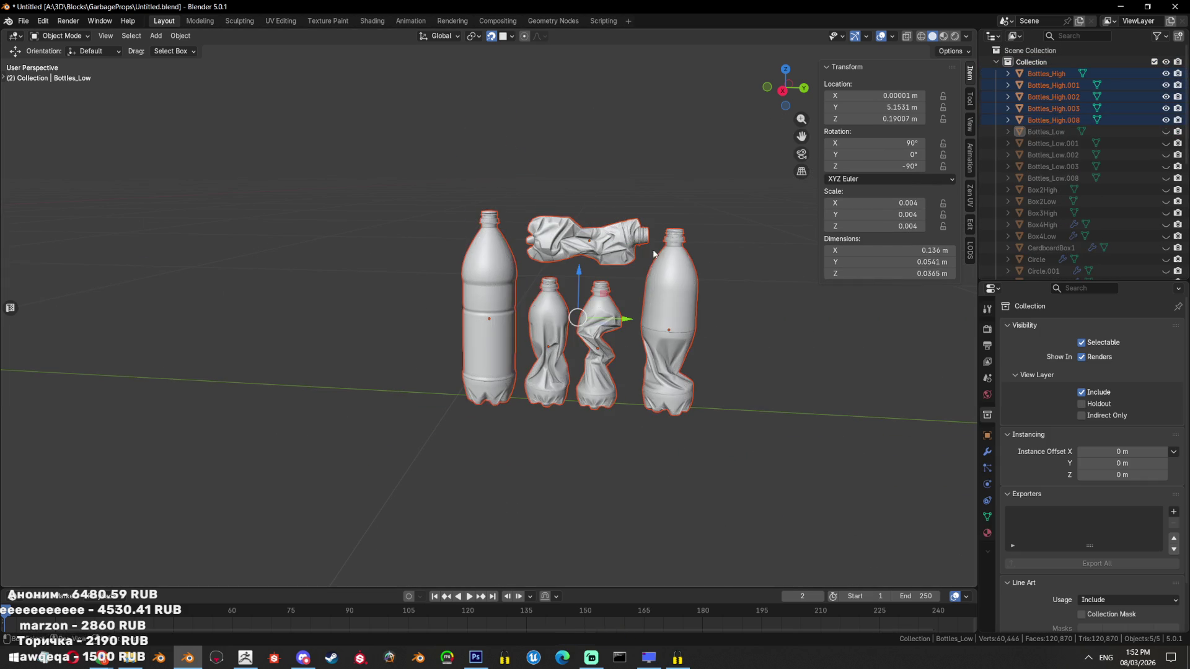
{"action": "scroll", "scroll_direction": "up", "scroll_amount": 3}
{"action": "scroll", "scroll_direction": "up", "scroll_amount": 3}
{"action": "key", "text": "alt+h"}
{"action": "scroll", "scroll_direction": "down", "scroll_amount": 3}
Isolate and frame the PackingHigh bag, then restore the full prop lineup
{"action": "key", "text": "alt+a"}
{"action": "scroll", "scroll_direction": "down", "scroll_amount": 3}
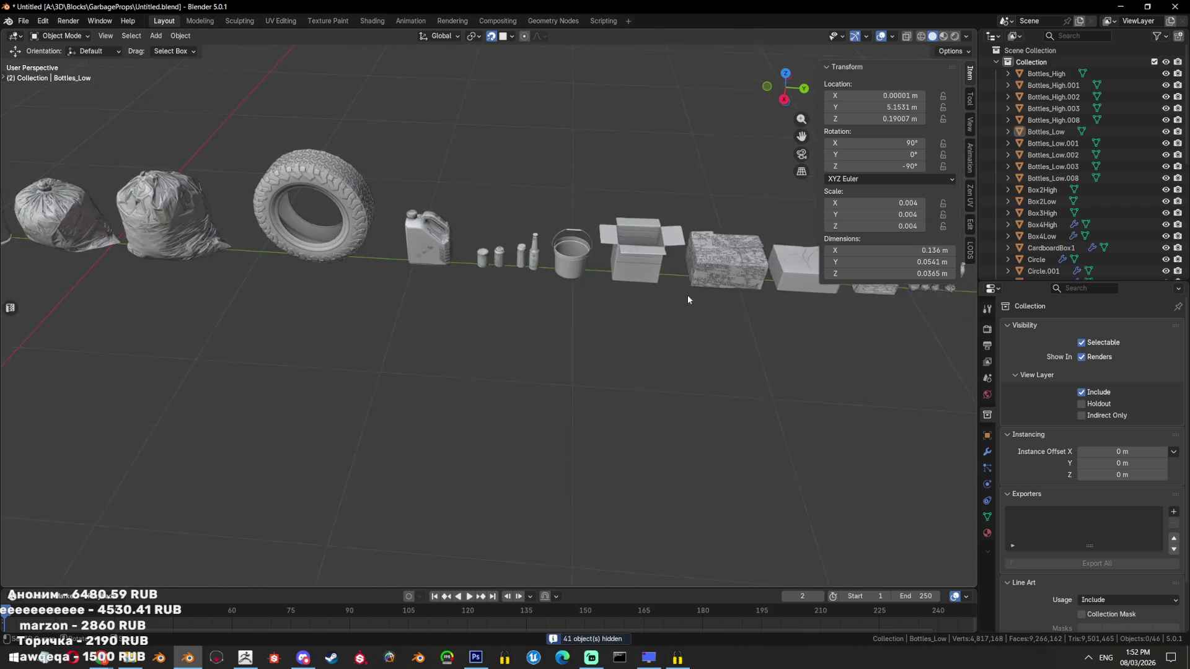
{"action": "scroll", "scroll_direction": "up", "scroll_amount": 3}
{"action": "scroll", "scroll_direction": "up", "scroll_amount": 3}
{"action": "left_click", "coordinate": [256, 308]}
{"action": "key", "text": "shift+h"}
{"action": "key", "text": "KP_Decimal"}
{"action": "left_click_drag", "start_coordinate": [352, 300], "coordinate": [345, 292]}
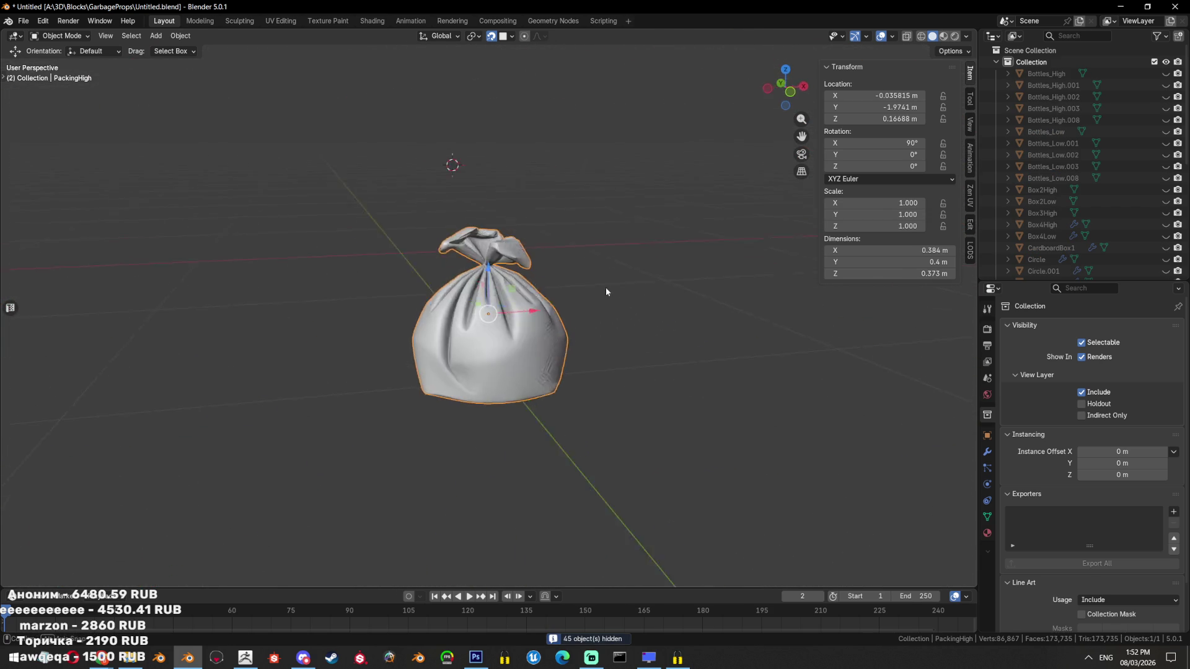
{"action": "key", "text": "alt+h"}
{"action": "key", "text": "alt+a"}
{"action": "scroll", "scroll_direction": "down", "scroll_amount": 3}
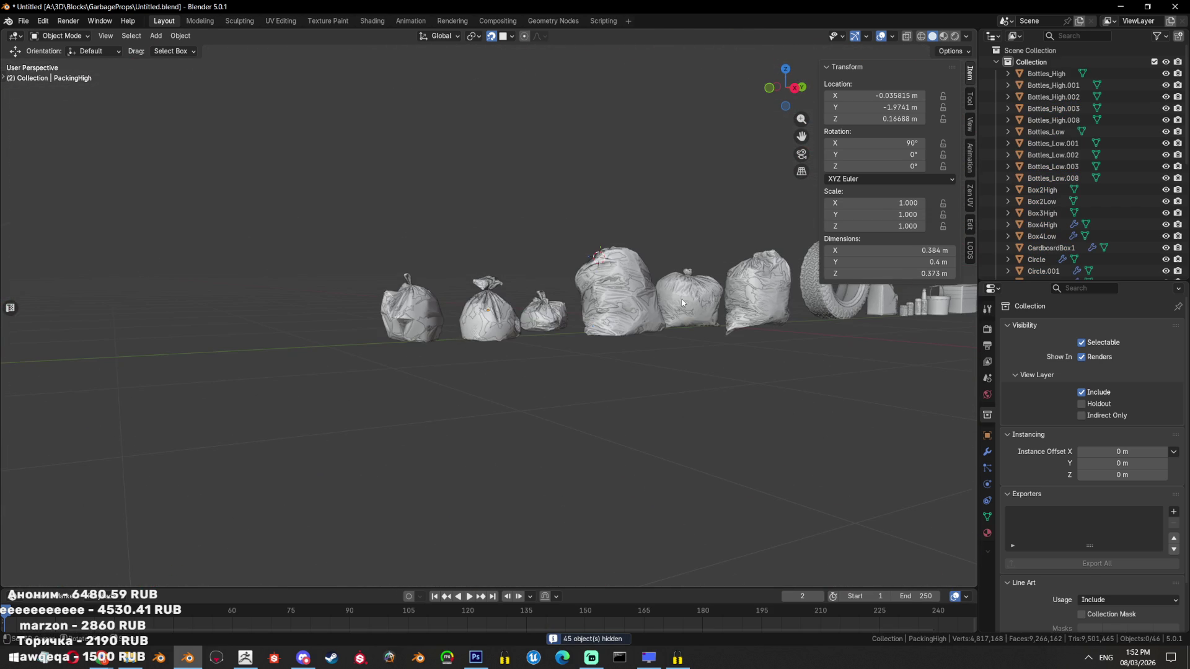
{"action": "left_click_drag", "start_coordinate": [686, 306], "coordinate": [503, 334]}
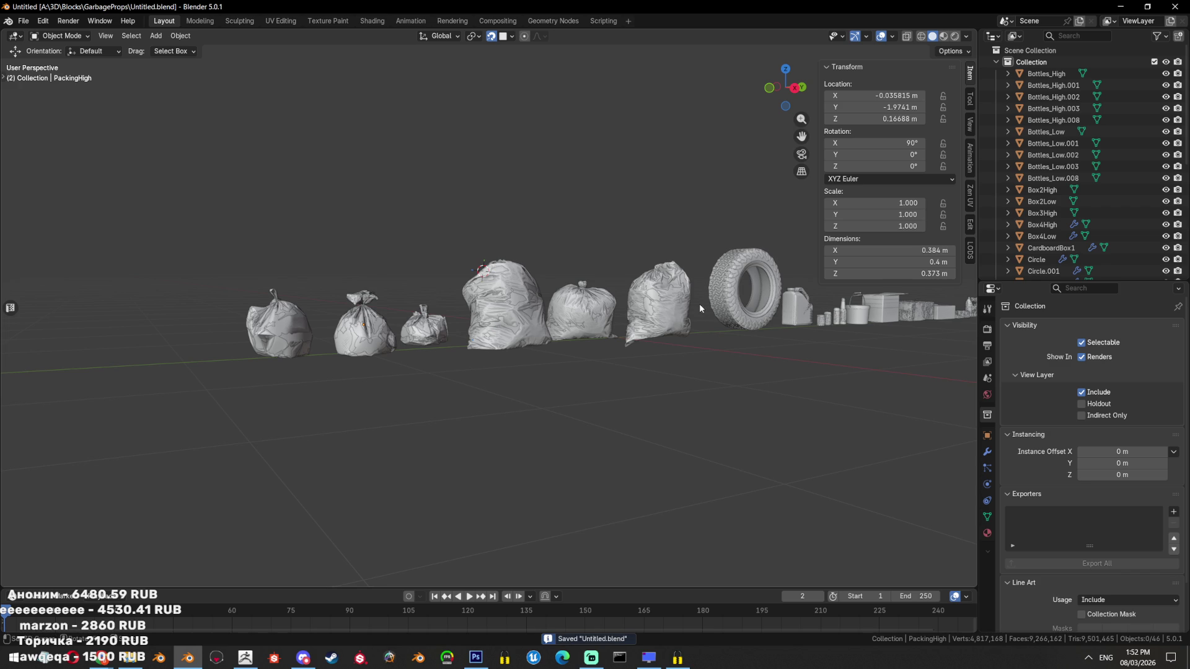
Frame and isolate the bag, preview it see-through, then reveal all objects and select TrashBag1_High
{"action": "key", "text": "KP_Decimal"}
{"action": "key", "text": "shift+g"}
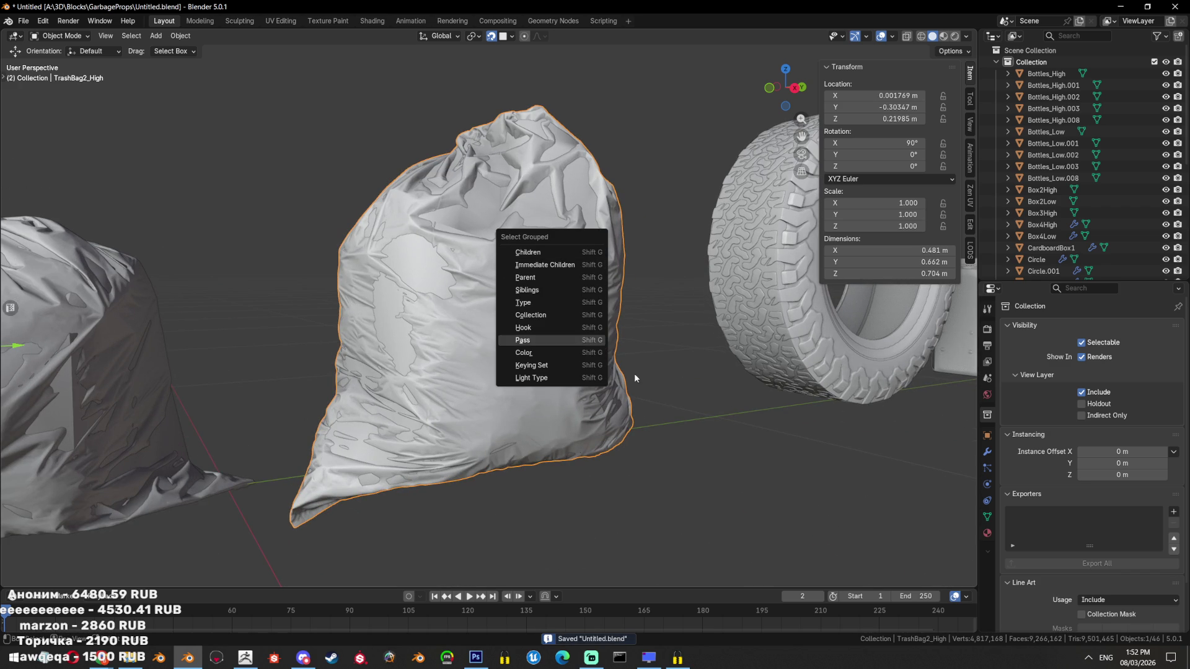
{"action": "key", "text": "shift+h"}
{"action": "scroll", "scroll_direction": "down", "scroll_amount": 3}
{"action": "key", "text": "shift+z"}
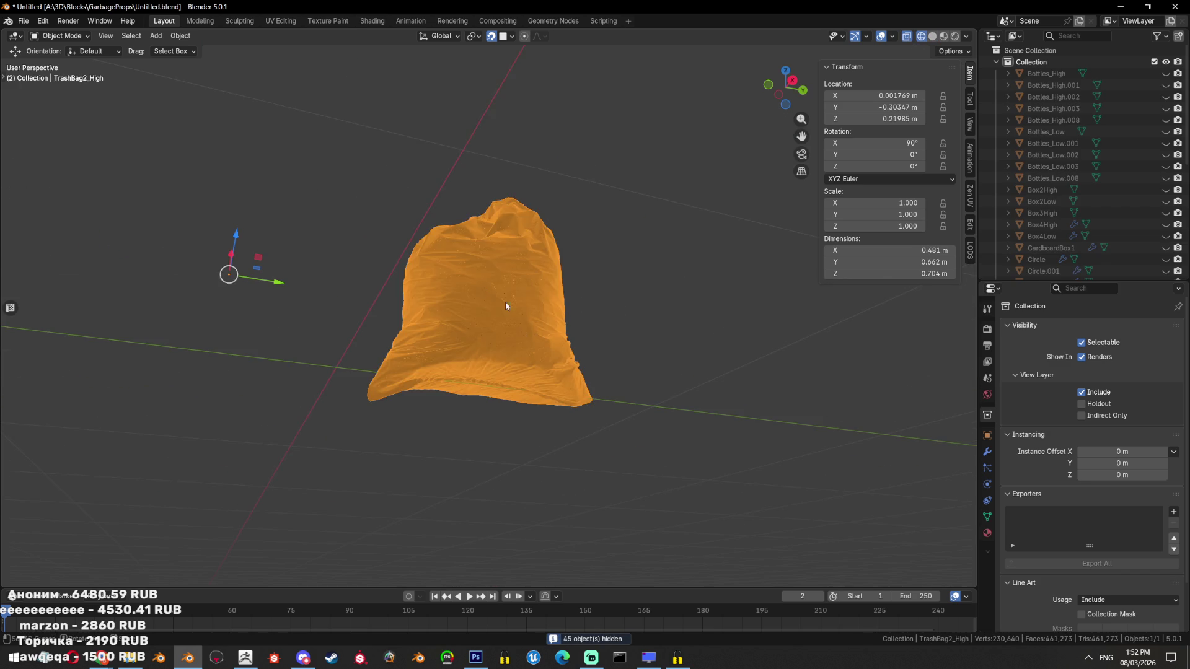
{"action": "key", "text": "alt+h"}
{"action": "scroll", "scroll_direction": "down", "scroll_amount": 3}
{"action": "key", "text": "shift+z"}
{"action": "left_click", "coordinate": [447, 338]}
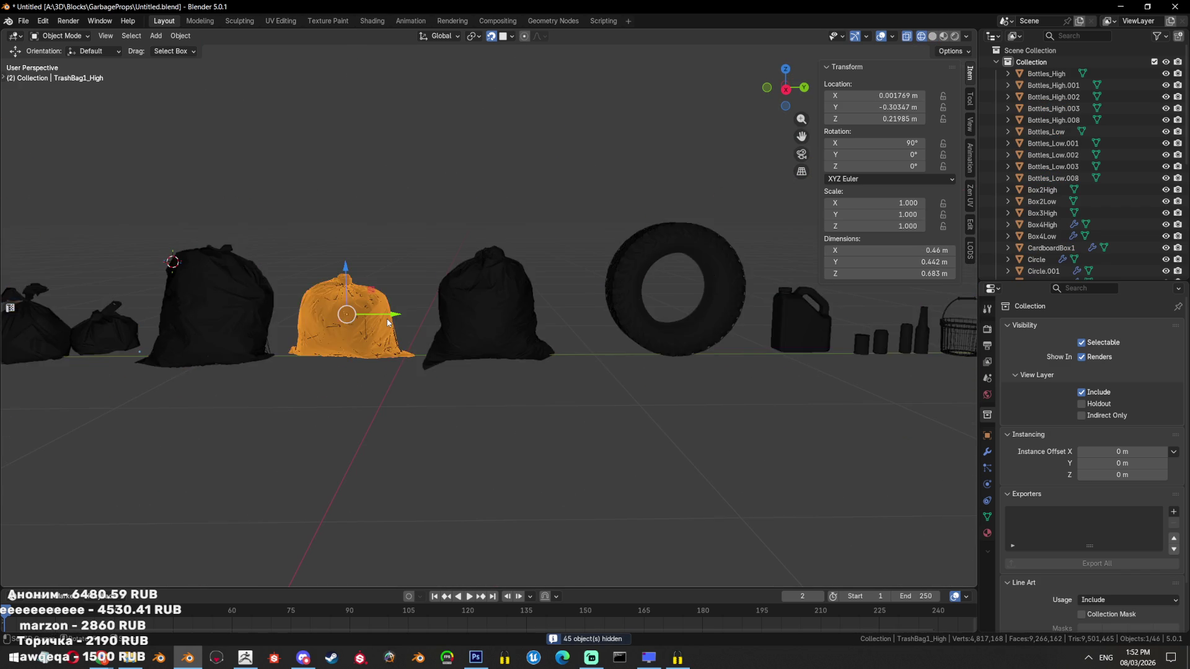
{"action": "scroll", "scroll_direction": "up", "scroll_amount": 3}
{"action": "scroll", "scroll_direction": "down", "scroll_amount": 3}
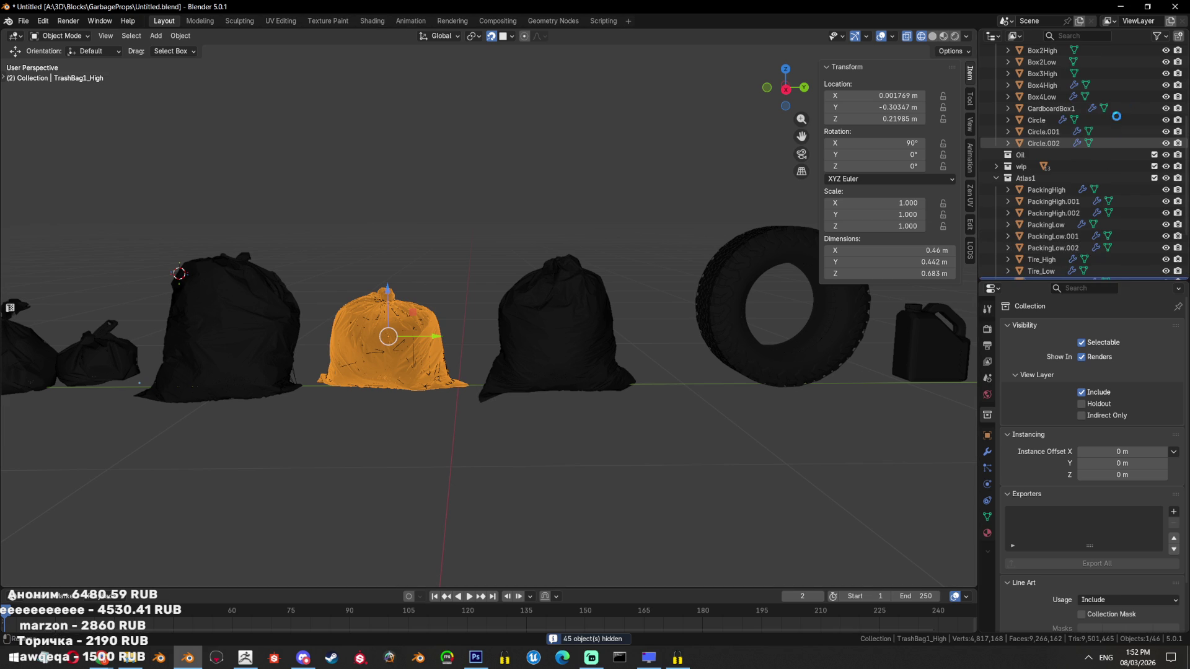
{"action": "scroll", "scroll_direction": "up", "scroll_amount": 3}
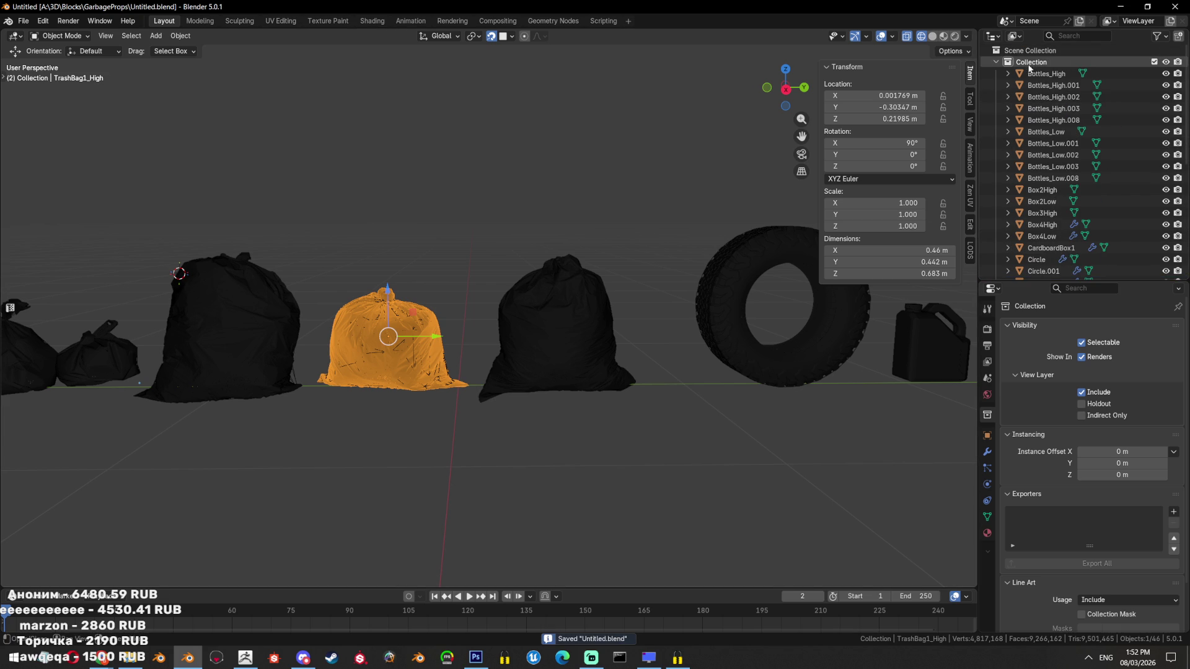
Collapse the Collection group and exclude its props from the scene
{"action": "left_click", "coordinate": [996, 62]}
{"action": "left_click", "coordinate": [1154, 62]}
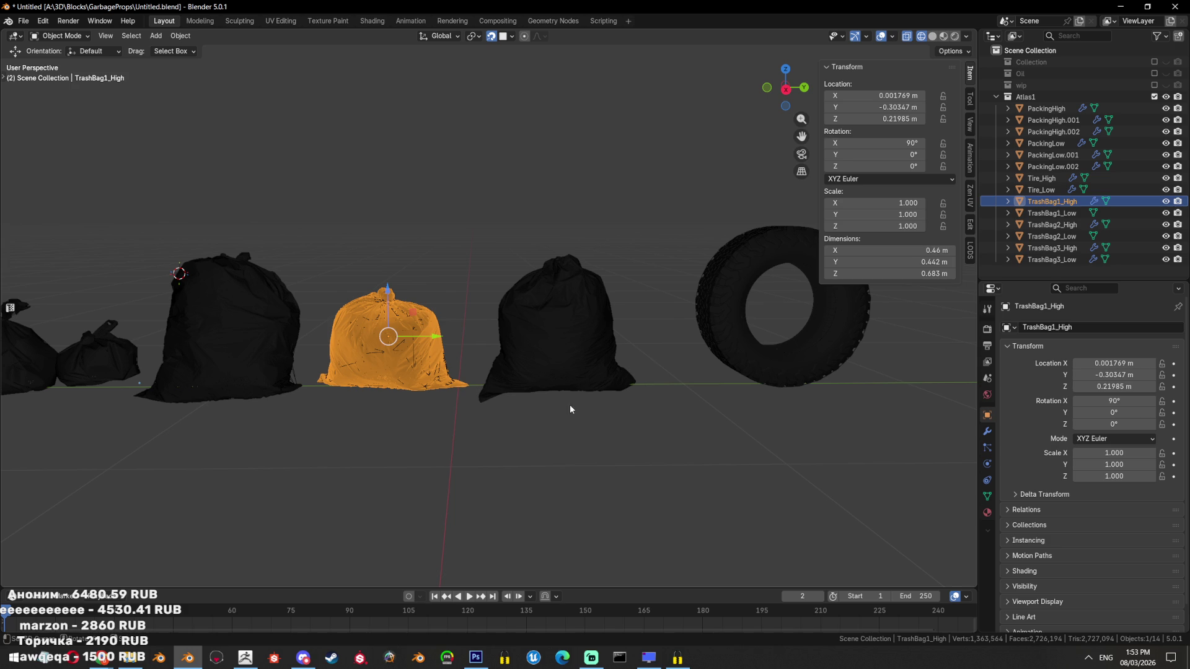
{"action": "scroll", "scroll_direction": "down", "scroll_amount": 3}
{"action": "key", "text": "shift+z"}
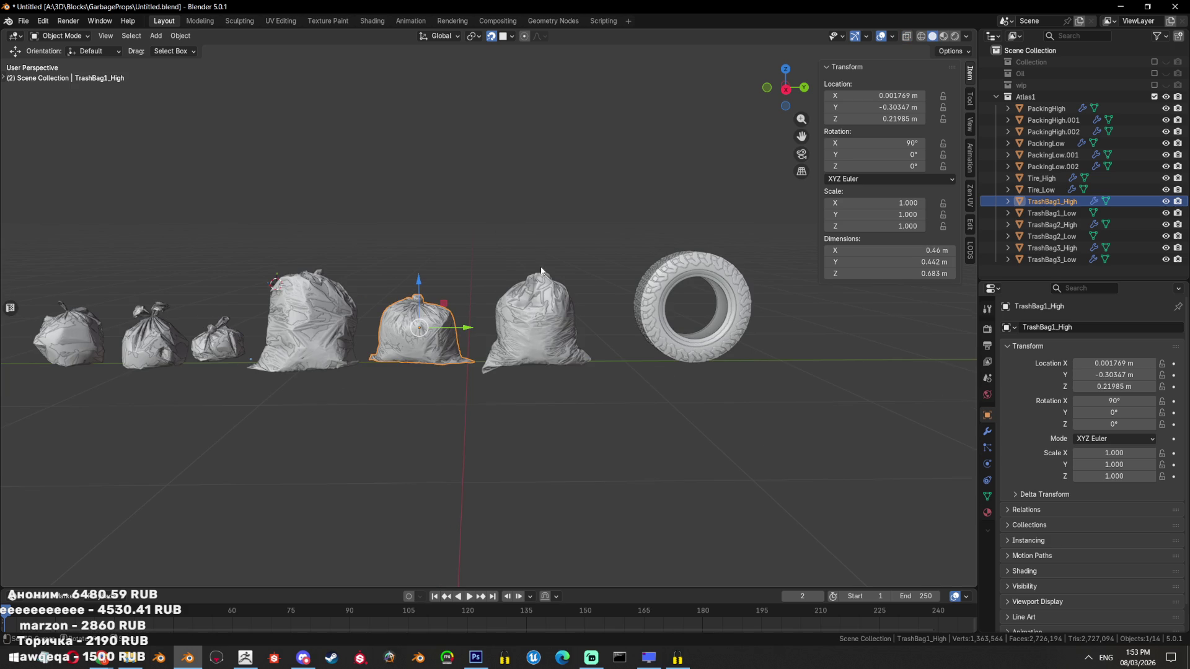
Isolate TrashBag3_Low, frame it and inspect its mesh in Edit Mode
{"action": "left_click", "coordinate": [1076, 260]}
{"action": "key", "text": "shift+h"}
{"action": "left_click_drag", "start_coordinate": [470, 295], "coordinate": [593, 258]}
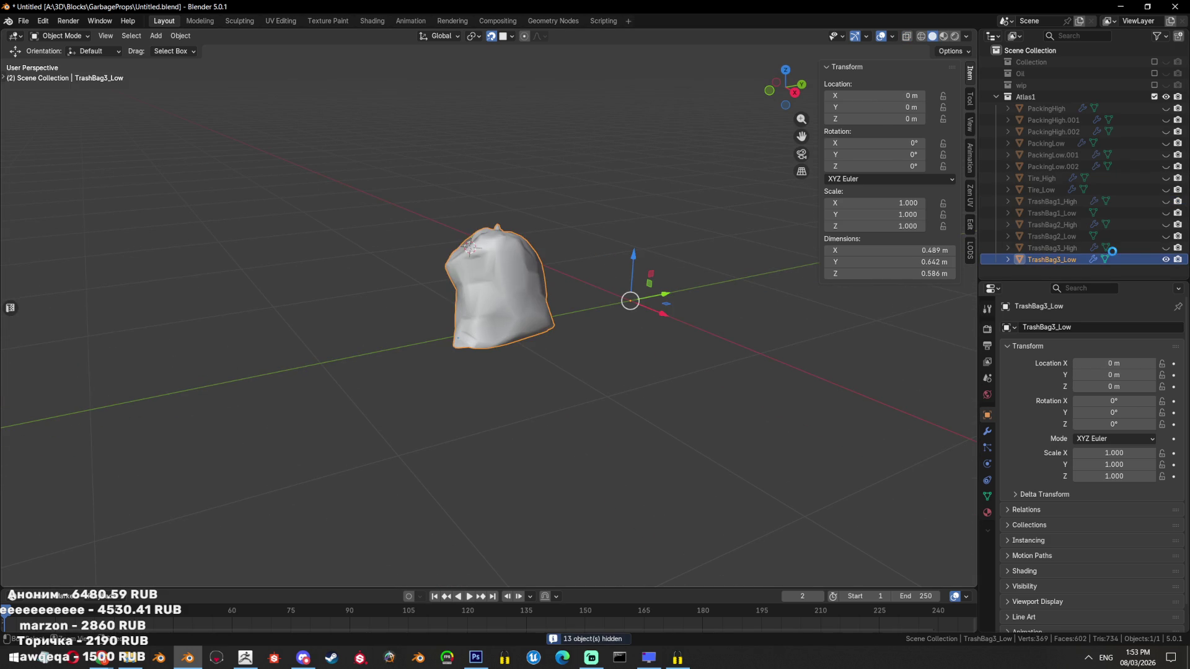
{"action": "key", "text": "KP_Decimal"}
{"action": "key", "text": "Tab"}
{"action": "scroll", "scroll_direction": "up", "scroll_amount": 3}
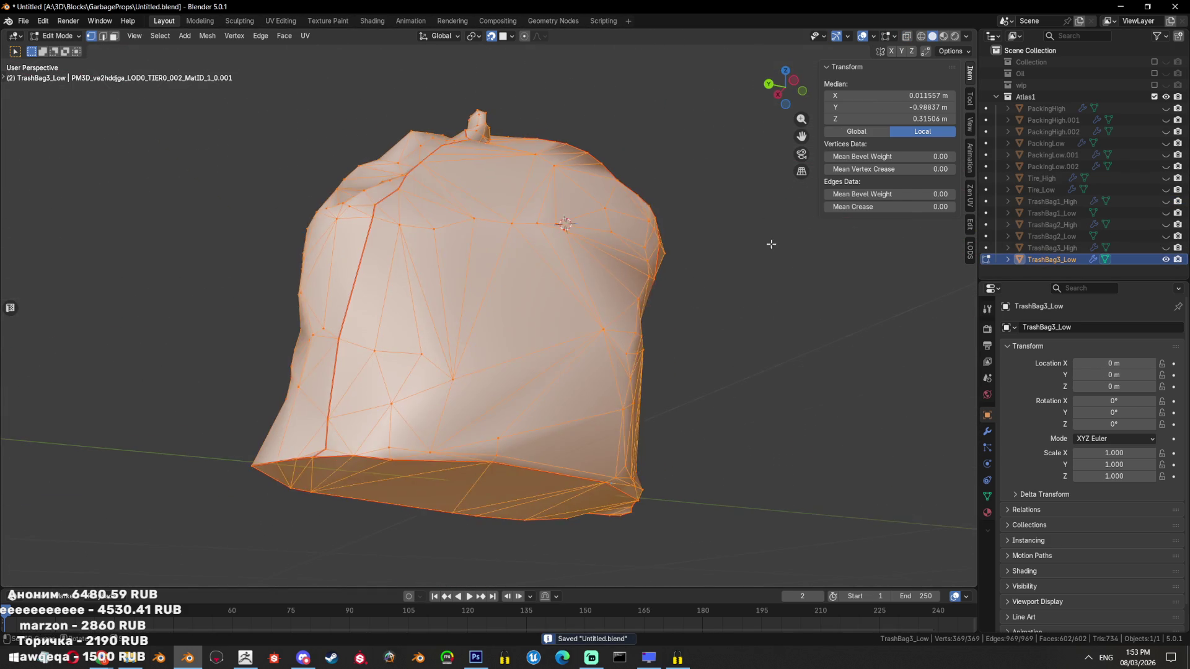
{"action": "key", "text": "alt+a"}
Hide TrashBag3_Low, briefly check TrashBag1_Low, then hide TrashBag1_Low too
{"action": "left_click", "coordinate": [1166, 260]}
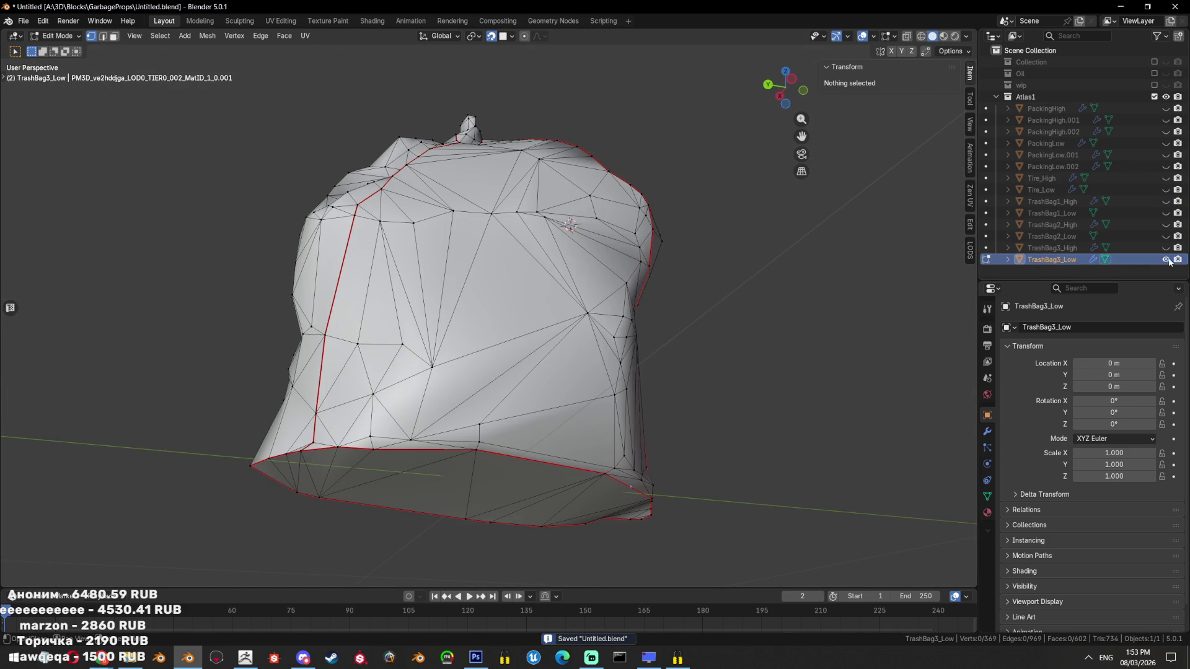
{"action": "left_click", "coordinate": [1166, 212]}
{"action": "left_click_drag", "start_coordinate": [475, 293], "coordinate": [558, 248]}
{"action": "key", "text": "Tab"}
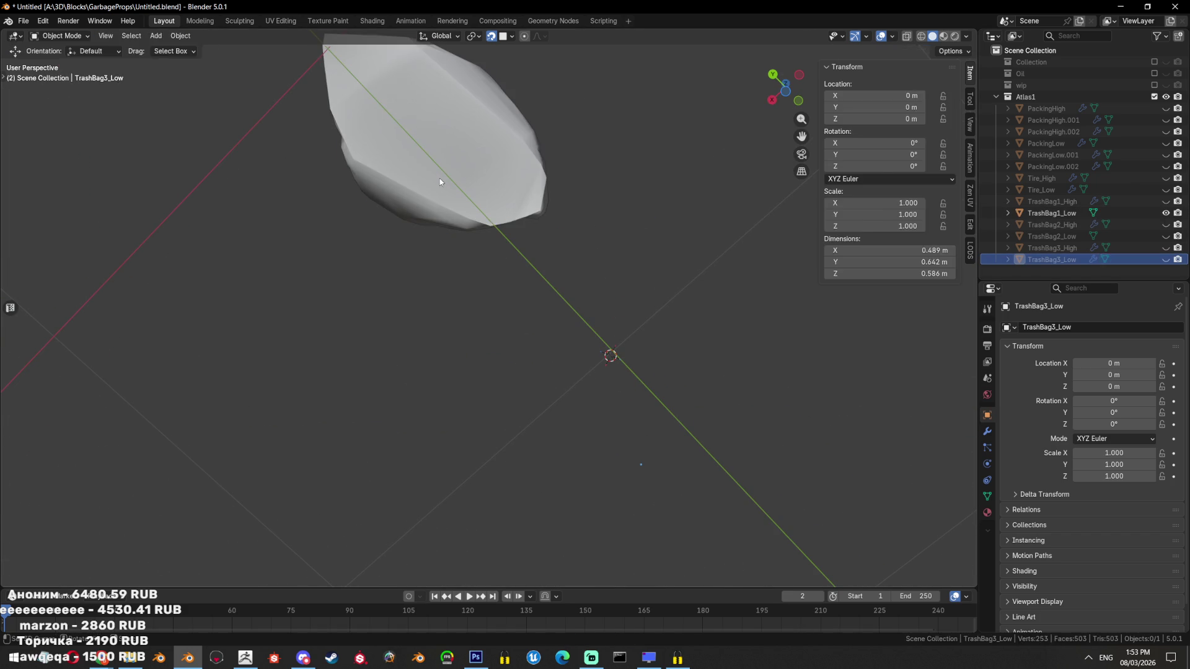
{"action": "left_click", "coordinate": [1165, 214]}
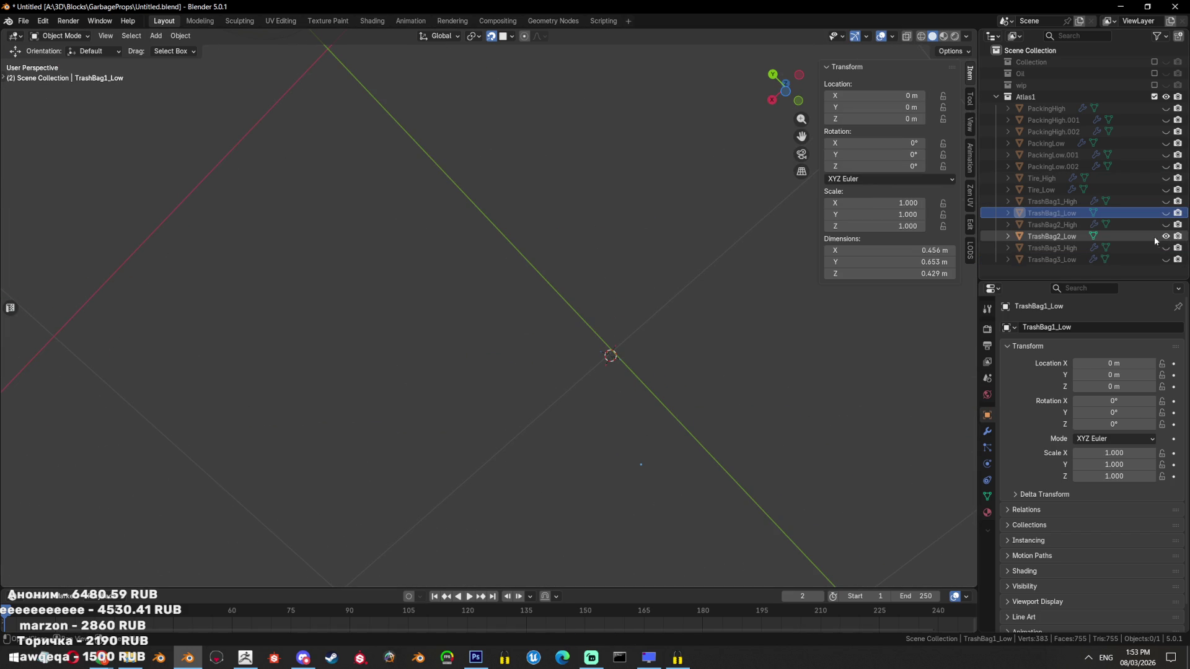
Select TrashBag2_Low, frame it and enter Edit Mode
{"action": "left_click", "coordinate": [1073, 235]}
{"action": "key", "text": "KP_Decimal"}
{"action": "key", "text": "Tab"}
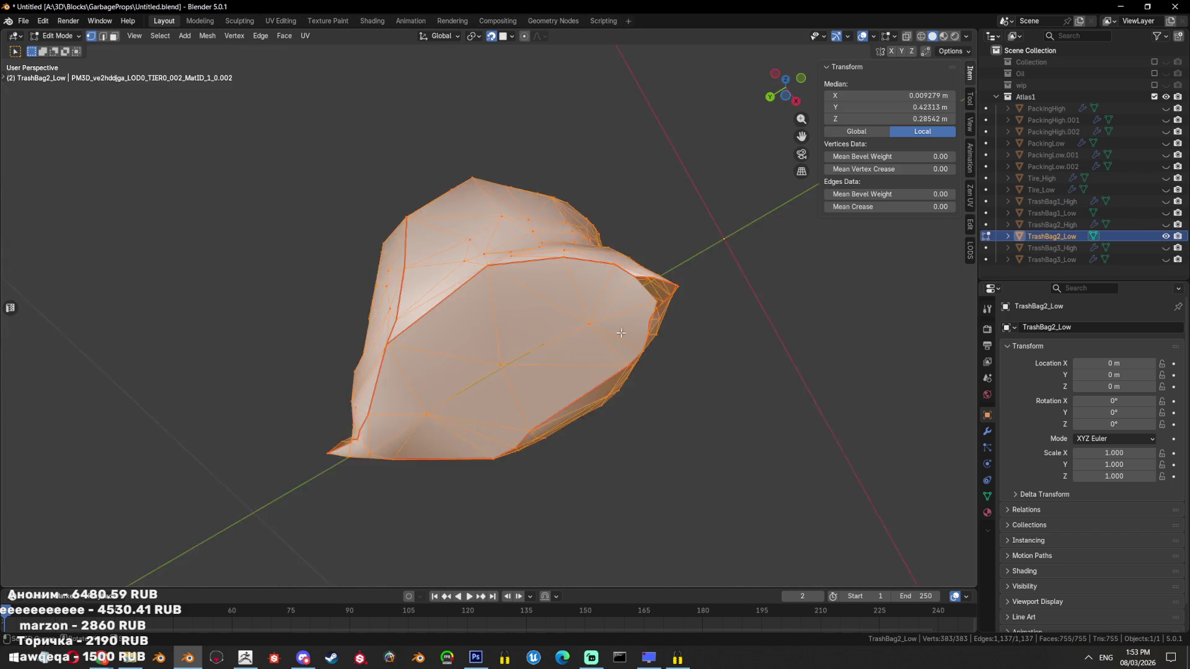
Show TrashBag2_High as a reference over the see-through low-poly bag
{"action": "scroll", "scroll_direction": "up", "scroll_amount": 3}
{"action": "left_click_drag", "start_coordinate": [603, 364], "coordinate": [541, 361]}
{"action": "left_click", "coordinate": [1165, 224]}
{"action": "left_click_drag", "start_coordinate": [620, 279], "coordinate": [624, 254]}
{"action": "key", "text": "alt+z"}
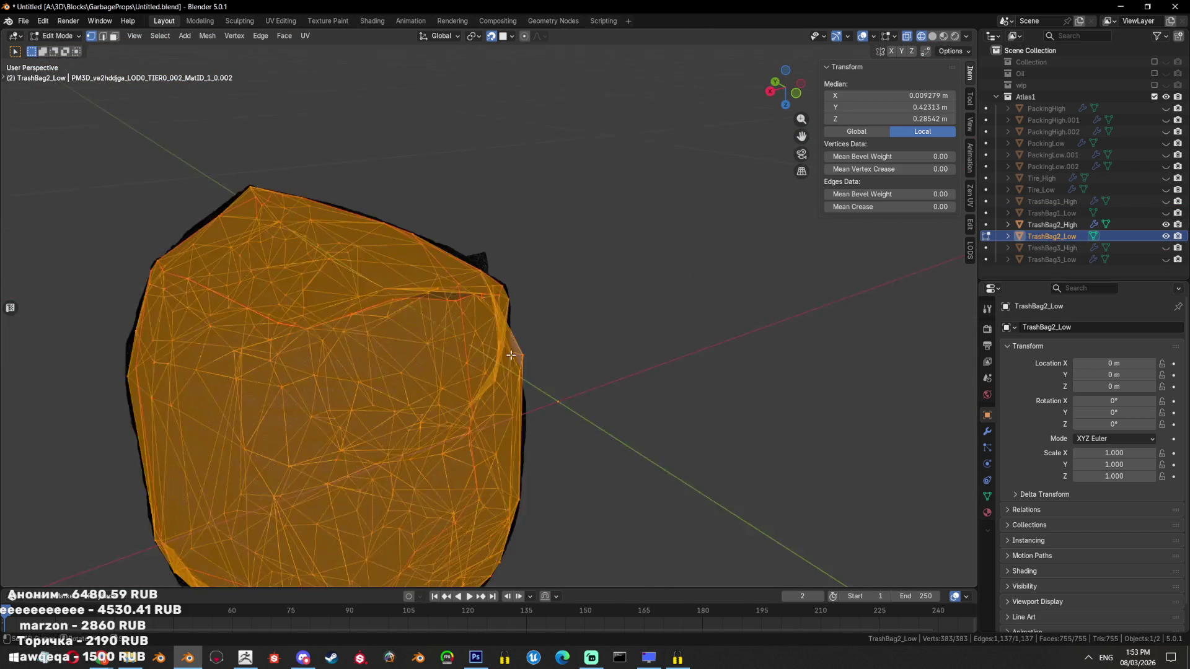
Move the top corner vertex to match the high-poly bag's outline
{"action": "left_click", "coordinate": [591, 243]}
{"action": "key", "text": "KP_3"}
{"action": "key", "text": "a"}
{"action": "left_click", "coordinate": [515, 323]}
{"action": "key", "text": "g"}
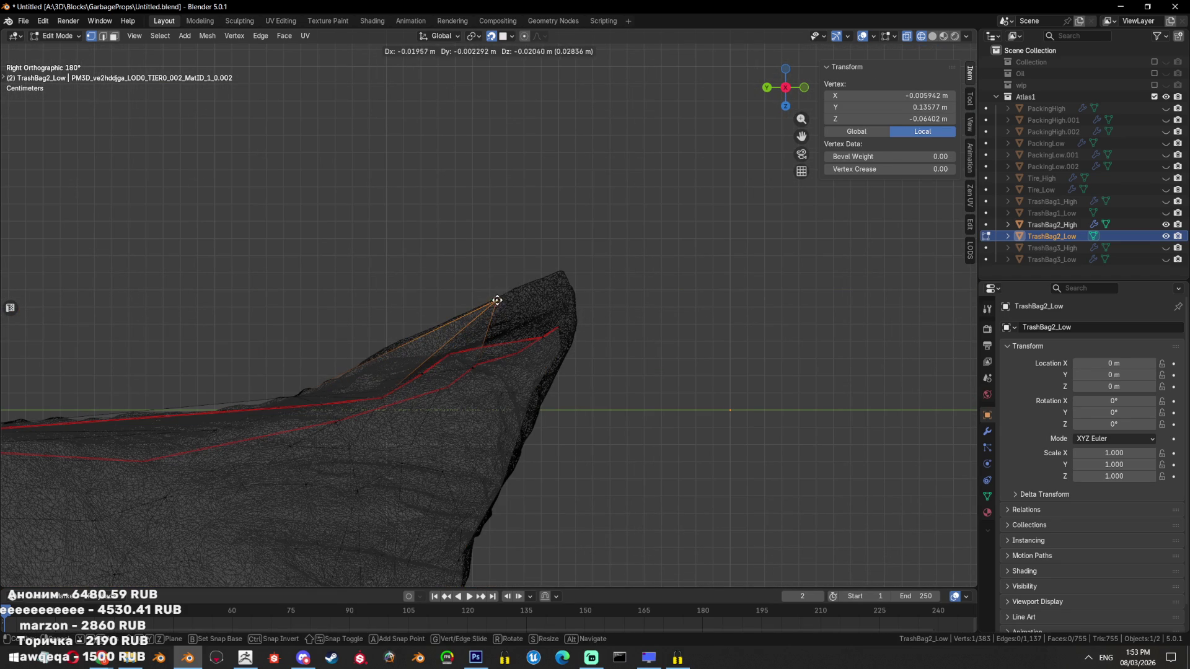
{"action": "left_click", "coordinate": [497, 300]}
{"action": "key", "text": "g"}
{"action": "right_click", "coordinate": [662, 250]}
{"action": "left_click_drag", "start_coordinate": [662, 250], "coordinate": [471, 335]}
{"action": "key", "text": "shift+z"}
{"action": "key", "text": "g"}
{"action": "left_click", "coordinate": [468, 336]}
Dissolve the stray vertices around the open top corner
{"action": "key", "text": "KP_Divide"}
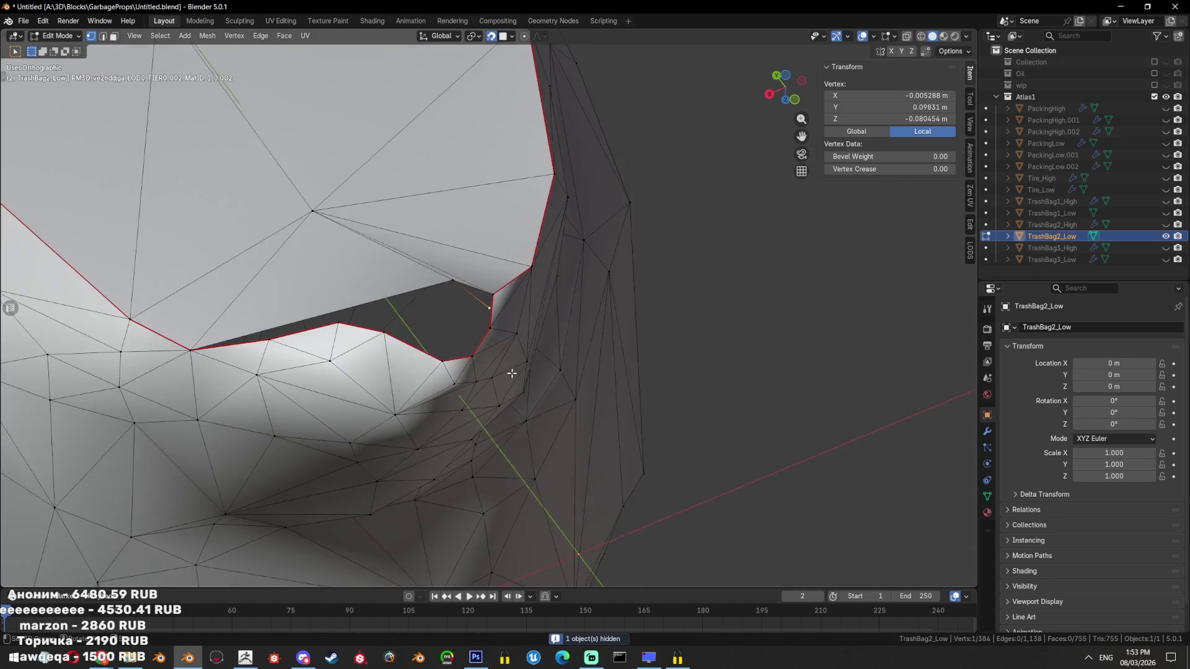
{"action": "left_click", "coordinate": [1165, 224]}
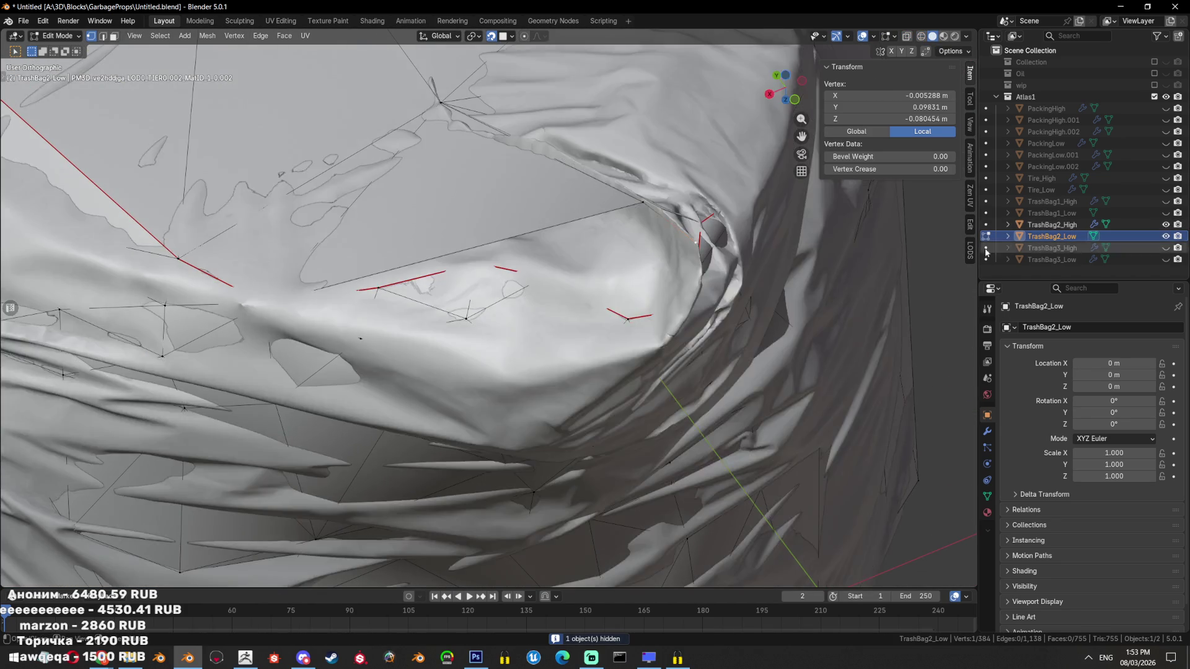
{"action": "left_click_drag", "start_coordinate": [496, 291], "coordinate": [522, 302]}
{"action": "left_click_drag", "start_coordinate": [428, 305], "coordinate": [482, 297]}
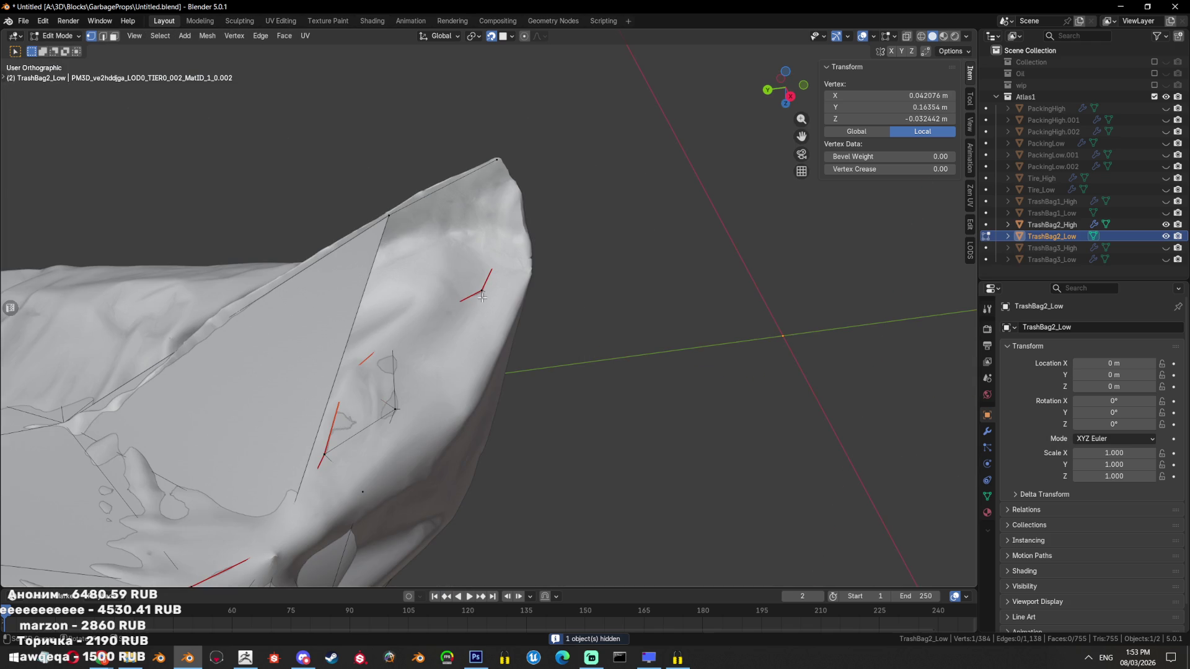
{"action": "left_click", "coordinate": [390, 340]}
{"action": "key", "text": "alt+z"}
Fill the open edge loop around the hole and triangulate the new face
{"action": "key", "text": "alt+z"}
{"action": "key", "text": "x"}
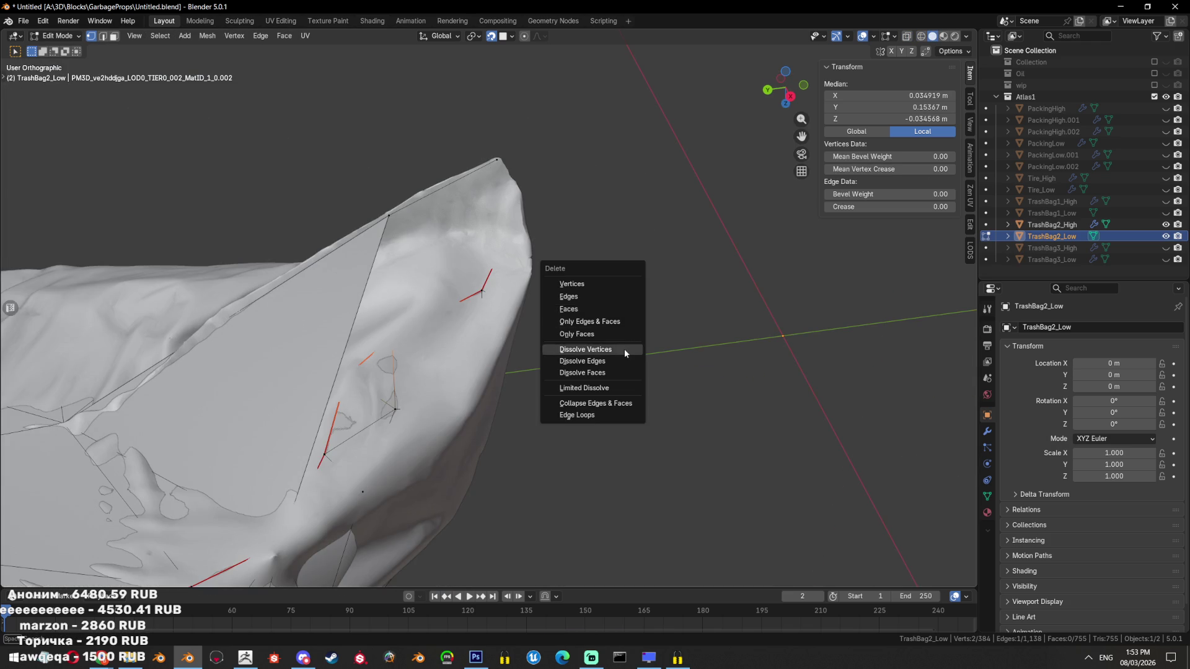
{"action": "left_click", "coordinate": [624, 350]}
{"action": "left_click_drag", "start_coordinate": [625, 350], "coordinate": [565, 319]}
{"action": "left_click", "coordinate": [407, 413]}
{"action": "key", "text": "x"}
{"action": "left_click", "coordinate": [412, 415]}
{"action": "left_click_drag", "start_coordinate": [412, 415], "coordinate": [418, 375]}
{"action": "key", "text": "2"}
{"action": "key", "text": "alt+z"}
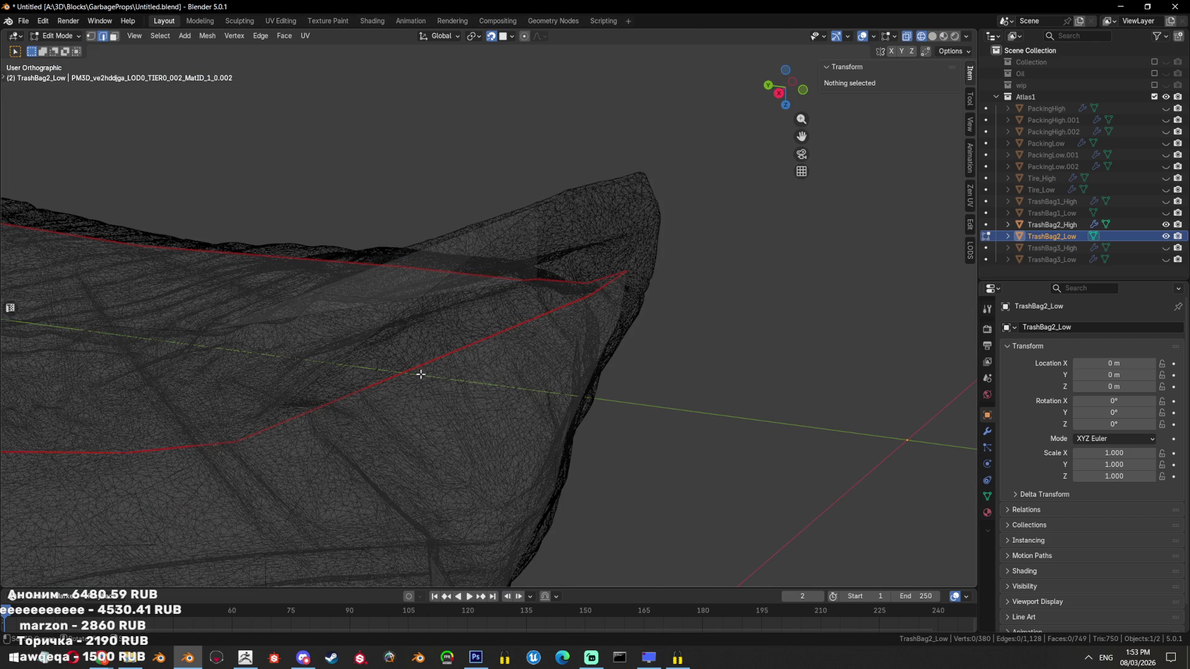
{"action": "left_click", "coordinate": [418, 372]}
{"action": "key", "text": "alt+z"}
{"action": "key", "text": "f"}
{"action": "left_click_drag", "start_coordinate": [566, 351], "coordinate": [606, 368]}
{"action": "key", "text": "ctrl+t"}
{"action": "key", "text": "alt+z"}
{"action": "left_click_drag", "start_coordinate": [709, 326], "coordinate": [682, 346]}
Fill a triangle from the remaining open edge at the corner
{"action": "left_click", "coordinate": [397, 305]}
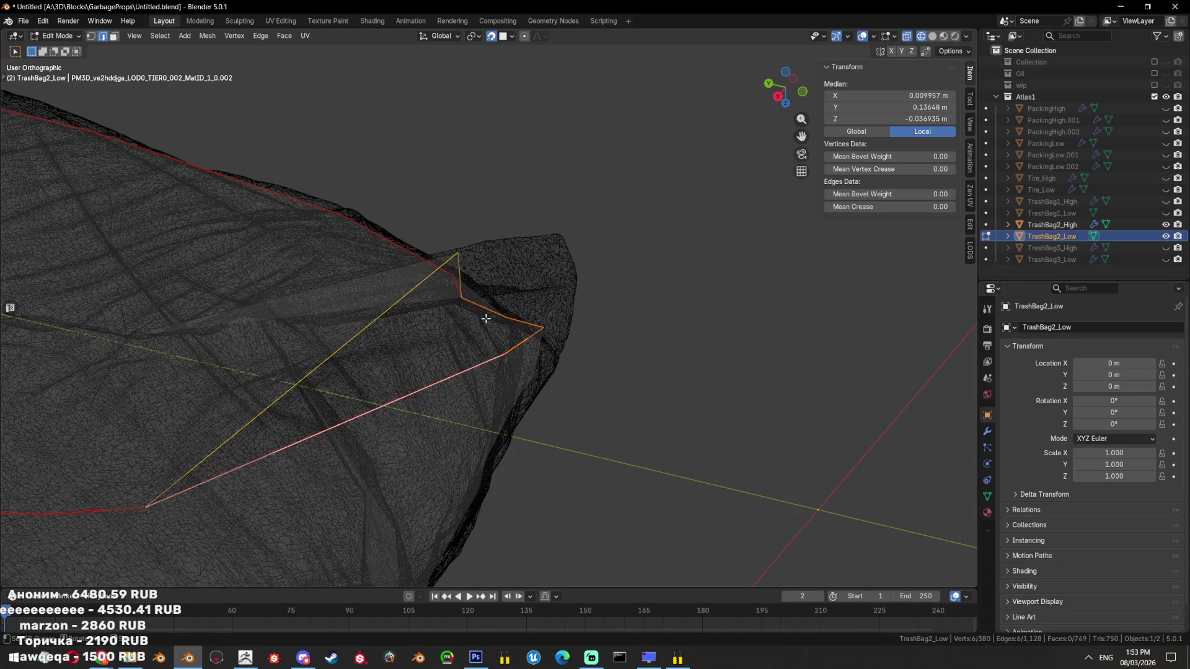
{"action": "key", "text": "f"}
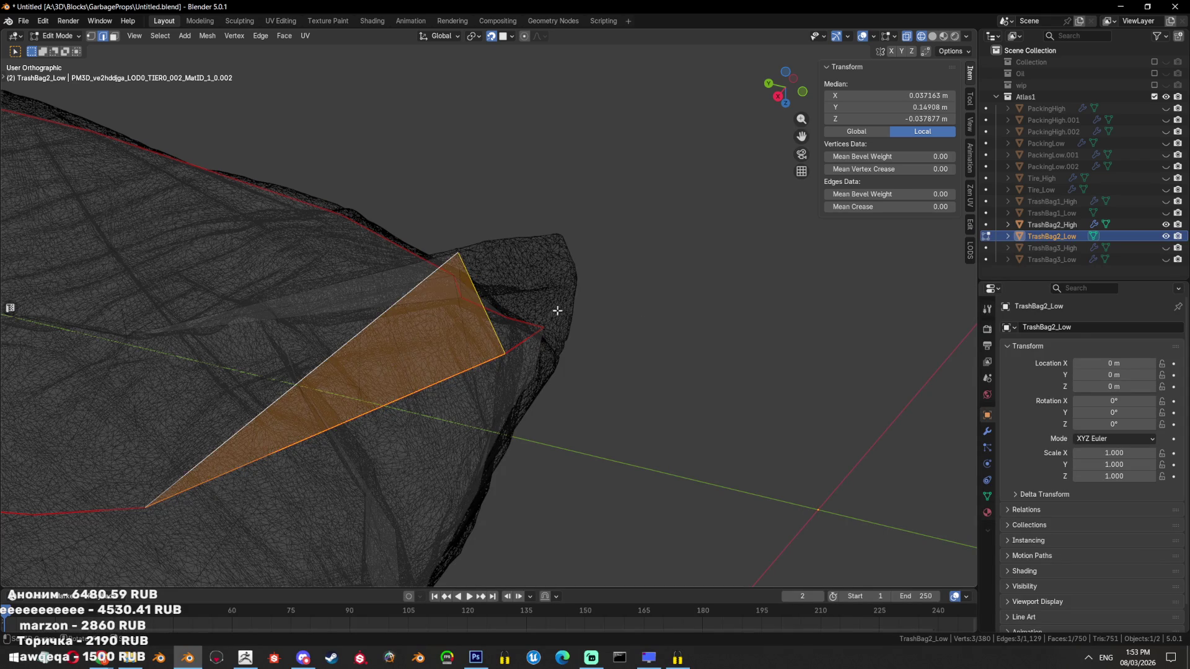
{"action": "key", "text": "z"}
{"action": "key", "text": "alt+a"}
{"action": "key", "text": "1"}
{"action": "key", "text": "shift+z"}
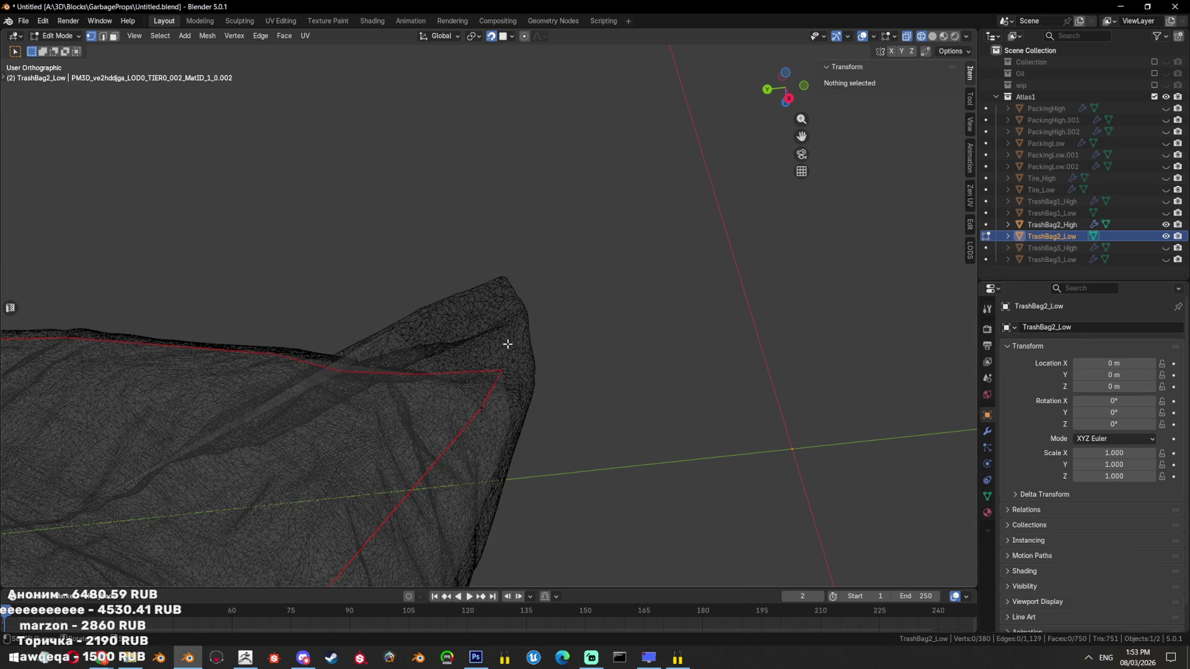
{"action": "key", "text": "a"}
Reposition a corner vertex and extrude a new vertex along the top fold
{"action": "left_click", "coordinate": [467, 362]}
{"action": "left_click_drag", "start_coordinate": [467, 362], "coordinate": [630, 348]}
{"action": "key", "text": "g"}
{"action": "left_click", "coordinate": [669, 334]}
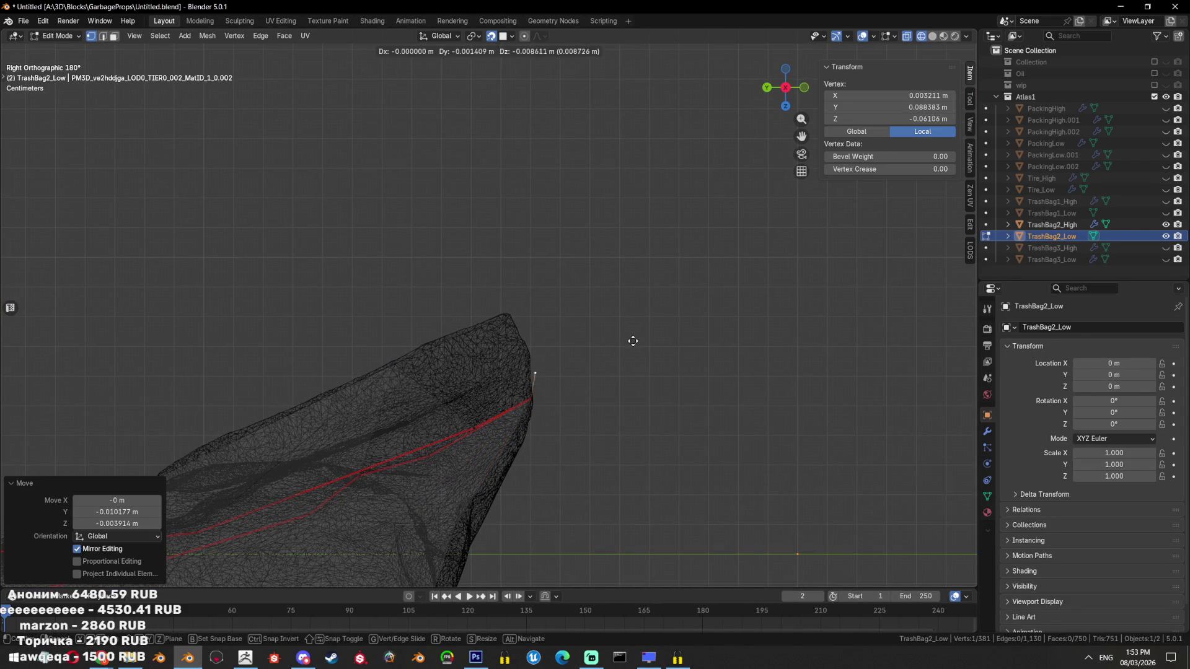
{"action": "key", "text": "e"}
{"action": "left_click", "coordinate": [622, 324]}
{"action": "key", "text": "g"}
{"action": "left_click", "coordinate": [526, 348]}
{"action": "left_click_drag", "start_coordinate": [527, 349], "coordinate": [713, 444]}
{"action": "key", "text": "shift+z"}
{"action": "key", "text": "g"}
{"action": "left_click", "coordinate": [589, 371]}
Select a vertex on the other top corner in see-through view
{"action": "key", "text": "a"}
{"action": "key", "text": "alt+z"}
{"action": "key", "text": "alt+z"}
{"action": "left_click", "coordinate": [589, 417]}
Delete the misshapen face on the other top corner and extrude a new vertex into the gap
{"action": "left_click_drag", "start_coordinate": [589, 416], "coordinate": [622, 318]}
{"action": "key", "text": "3"}
{"action": "left_click", "coordinate": [621, 319]}
{"action": "key", "text": "x"}
{"action": "left_click", "coordinate": [608, 275]}
{"action": "key", "text": "1"}
{"action": "left_click", "coordinate": [657, 256]}
{"action": "key", "text": "e"}
{"action": "left_click", "coordinate": [594, 315]}
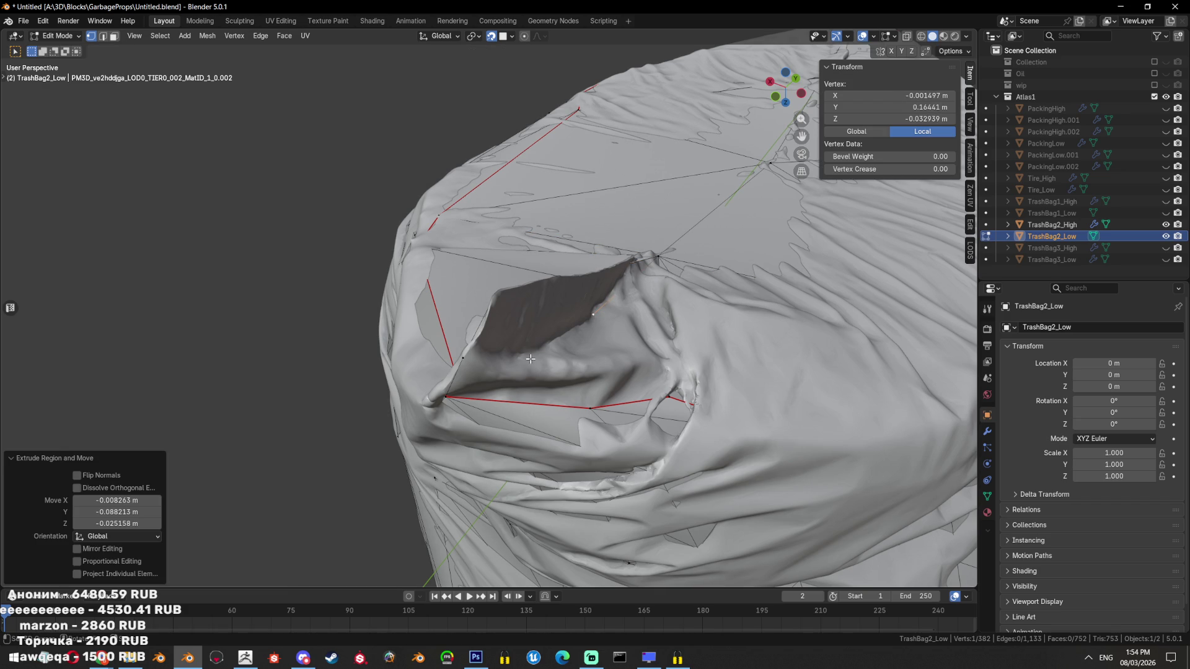
Fill the hole path with triangles, then remove the three faces that came out wrong
{"action": "left_click_drag", "start_coordinate": [593, 315], "coordinate": [597, 340]}
{"action": "left_click", "coordinate": [463, 360]}
{"action": "key", "text": "f"}
{"action": "key", "text": "ctrl+t"}
{"action": "key", "text": "shift+z"}
{"action": "left_click_drag", "start_coordinate": [611, 417], "coordinate": [537, 372]}
{"action": "key", "text": "x"}
{"action": "left_click", "coordinate": [601, 367]}
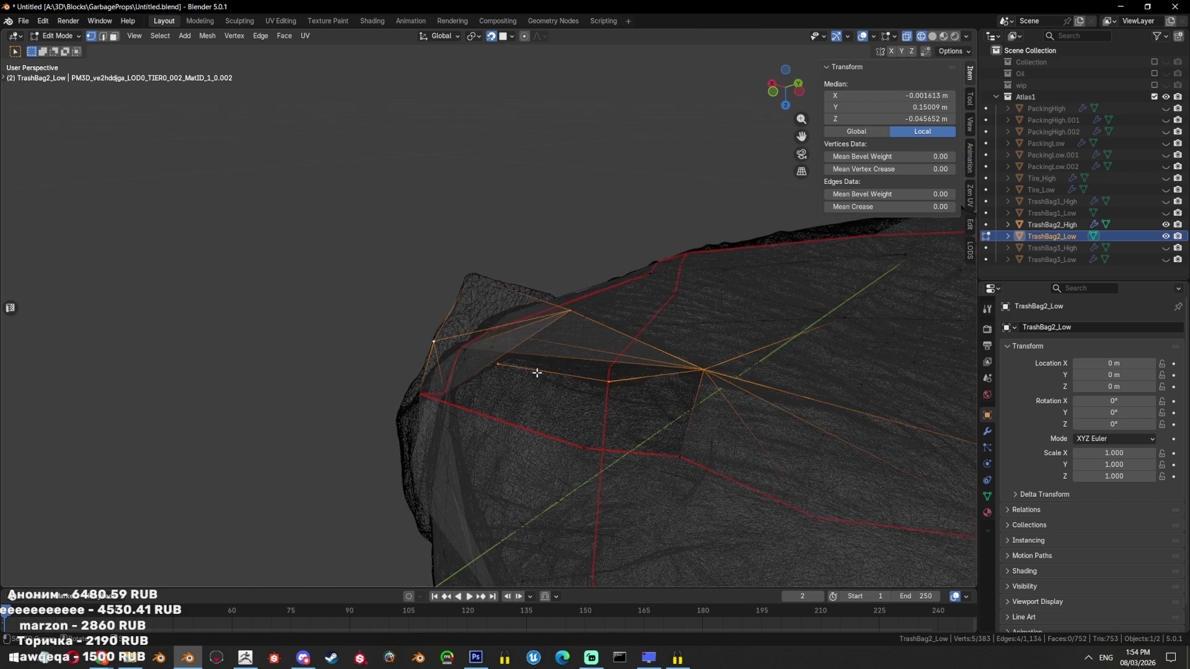
{"action": "key", "text": "shift+z"}
{"action": "key", "text": "shift+z"}
{"action": "key", "text": "alt+a"}
Select the shortest vertex path around the hole, fill it and triangulate
{"action": "left_click_drag", "start_coordinate": [591, 376], "coordinate": [549, 365]}
{"action": "key", "text": "a"}
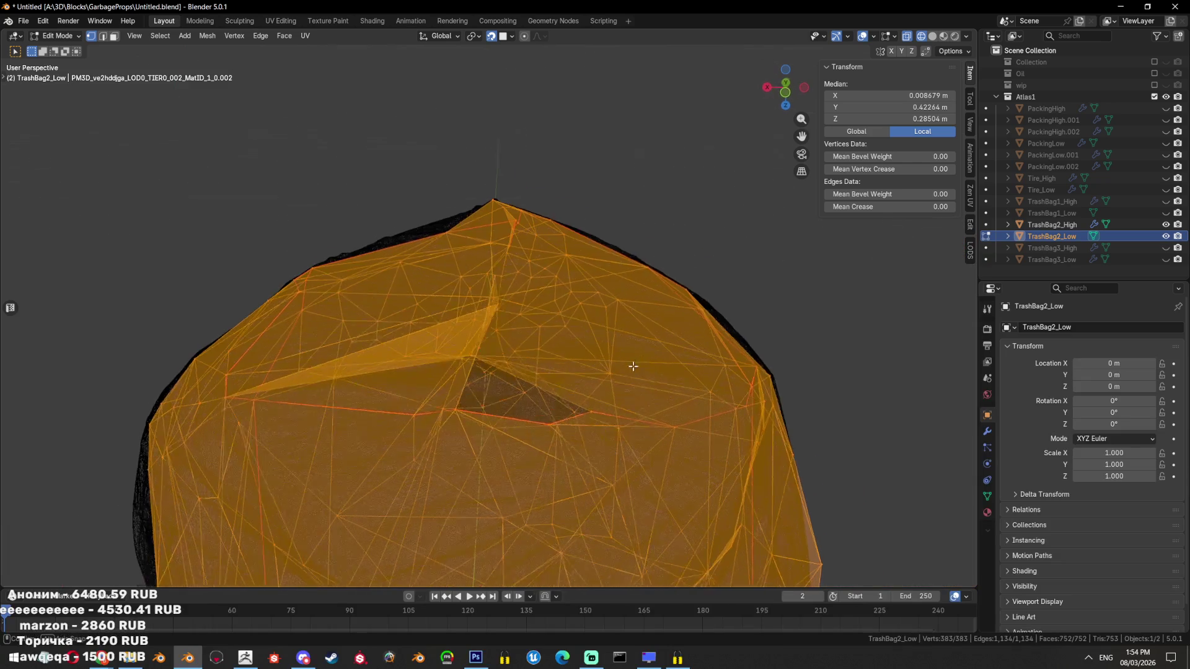
{"action": "key", "text": "shift+z"}
{"action": "left_click", "coordinate": [485, 297]}
{"action": "left_click_drag", "start_coordinate": [485, 298], "coordinate": [501, 362]}
{"action": "left_click", "coordinate": [501, 362]}
{"action": "key", "text": "shift+z"}
{"action": "key", "text": "f"}
{"action": "left_click_drag", "start_coordinate": [626, 361], "coordinate": [670, 337]}
{"action": "key", "text": "ctrl+t"}
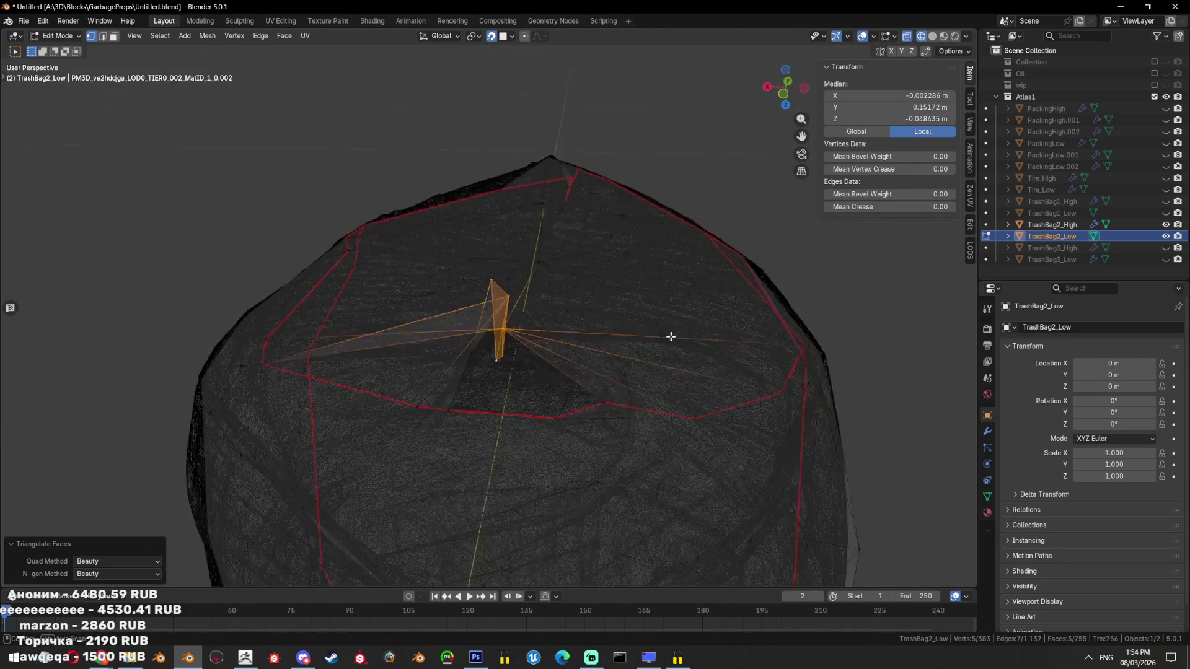
{"action": "key", "text": "shift+z"}
Fill and triangulate the remaining gap, then undo that extra fill
{"action": "scroll", "scroll_direction": "up", "scroll_amount": 3}
{"action": "key", "text": "ctrl+z"}
{"action": "key", "text": "f"}
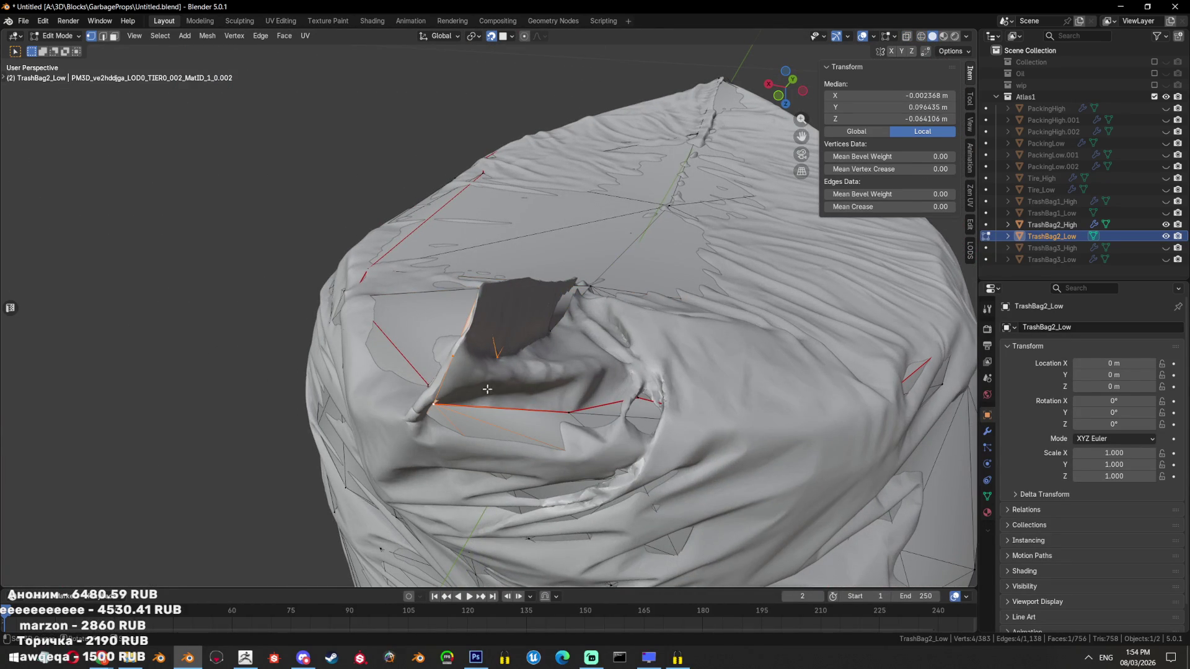
{"action": "key", "text": "ctrl+t"}
{"action": "key", "text": "shift+z"}
{"action": "left_click_drag", "start_coordinate": [589, 371], "coordinate": [557, 382]}
{"action": "key", "text": "shift+z"}
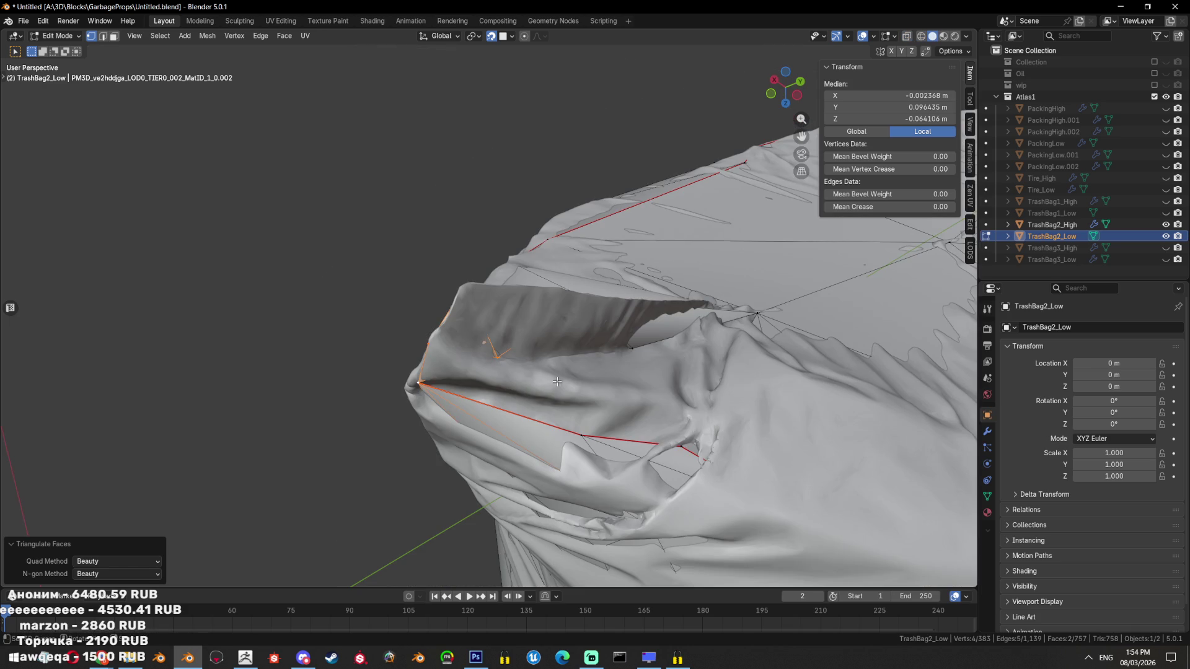
{"action": "key", "text": "ctrl+z"}
{"action": "key", "text": "shift+z"}
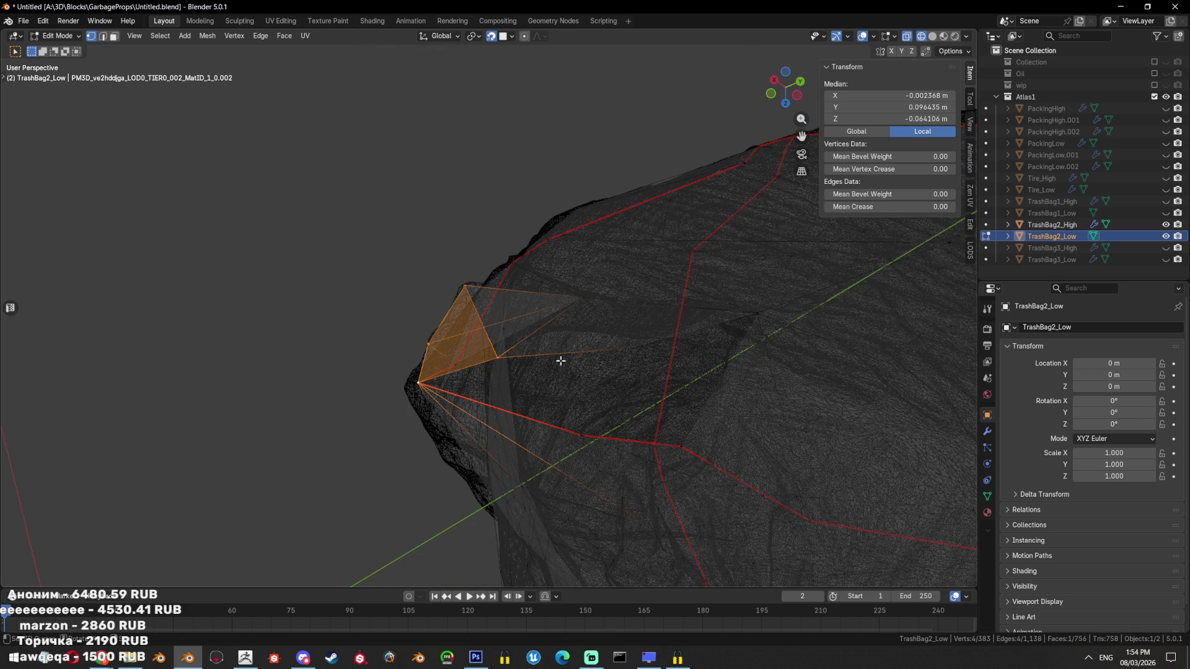
{"action": "key", "text": "shift+z"}
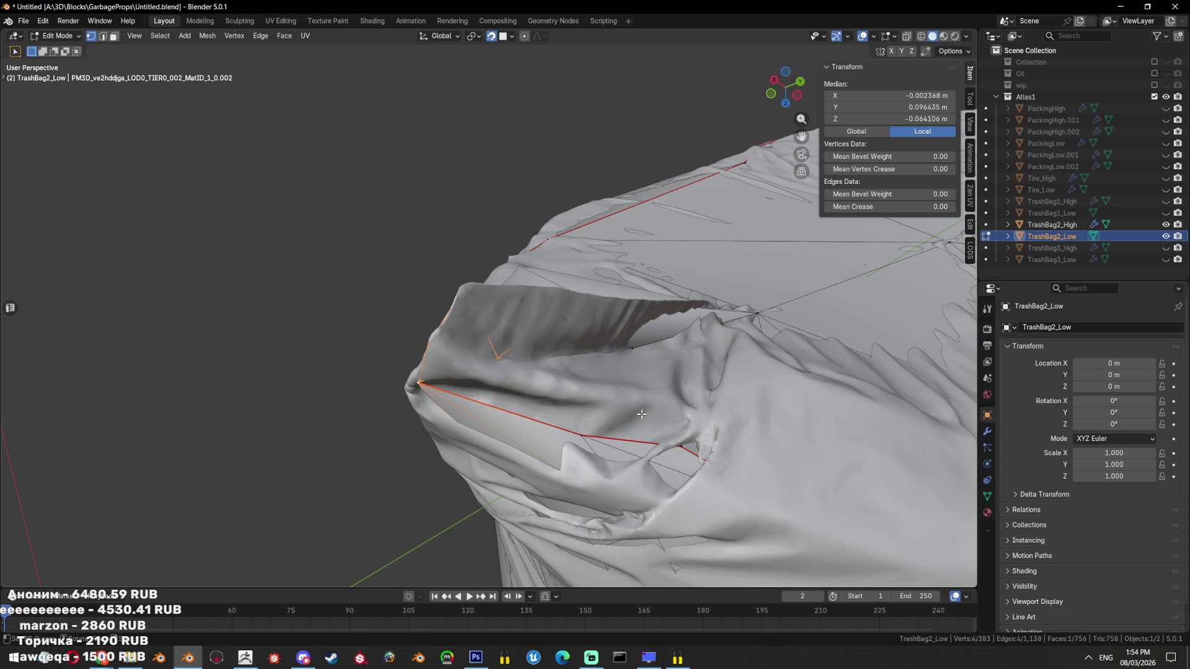
Triangulate the remaining corner faces near the top of TrashBag2_Low
{"action": "key", "text": "shift+z"}
{"action": "key", "text": "a"}
{"action": "key", "text": "2"}
{"action": "left_click", "coordinate": [680, 345]}
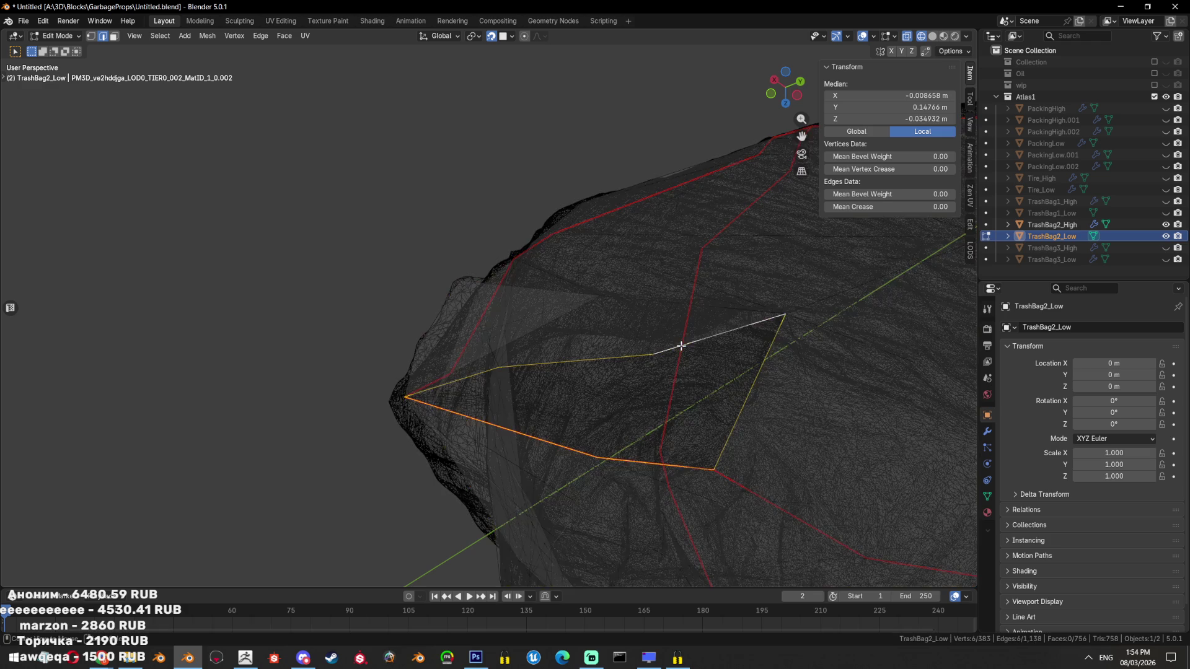
{"action": "key", "text": "shift+z"}
{"action": "key", "text": "ctrl+t"}
{"action": "key", "text": "shift+z"}
{"action": "left_click_drag", "start_coordinate": [680, 346], "coordinate": [534, 399]}
{"action": "key", "text": "shift+z"}
Check the finished corner, leave Edit Mode and hide TrashBag2_High
{"action": "key", "text": "alt+a"}
{"action": "key", "text": "shift+z"}
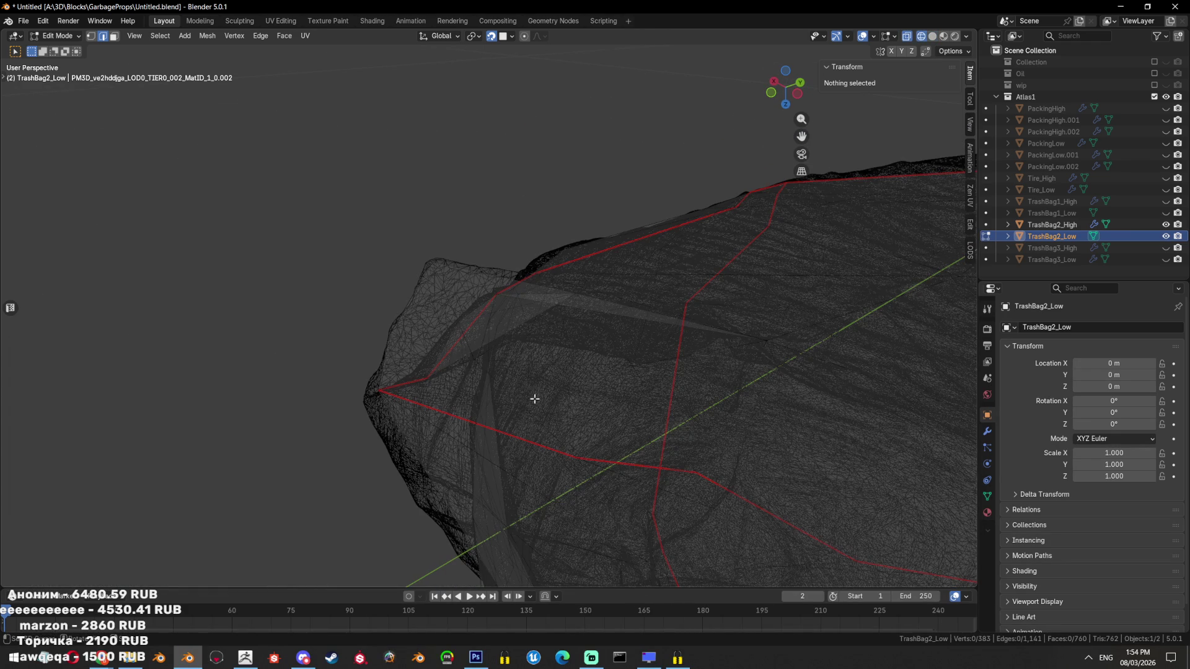
{"action": "key", "text": "shift+z"}
{"action": "key", "text": "a"}
{"action": "key", "text": "shift+z"}
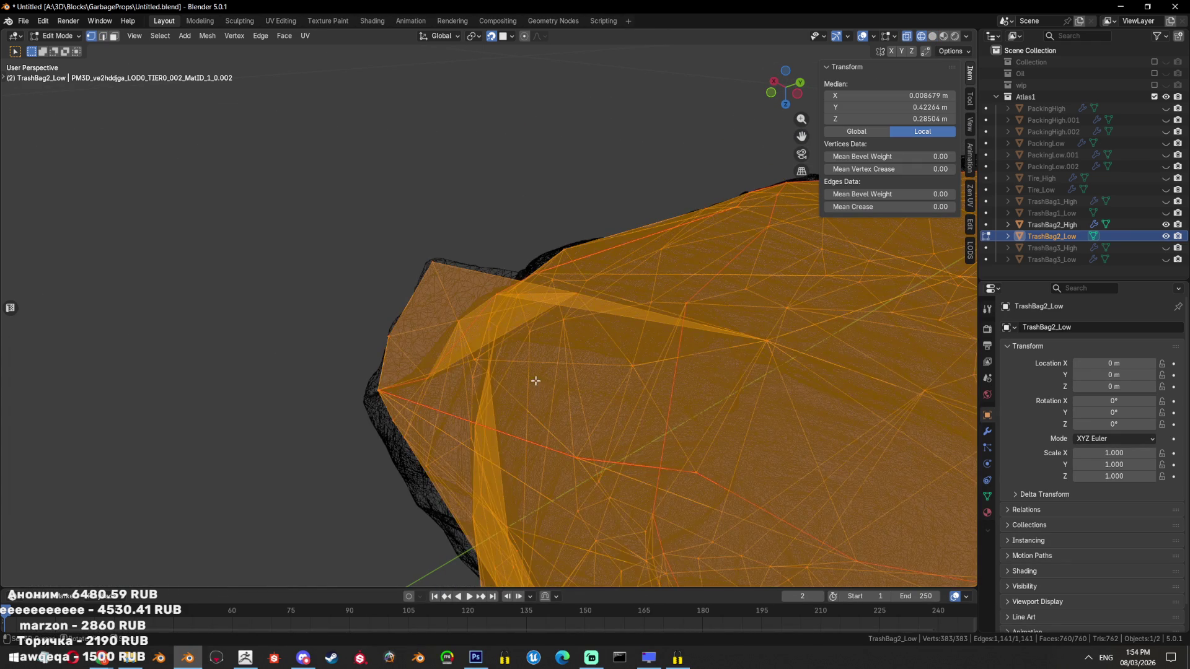
{"action": "key", "text": "1"}
{"action": "left_click_drag", "start_coordinate": [598, 392], "coordinate": [506, 404]}
{"action": "key", "text": "shift+z"}
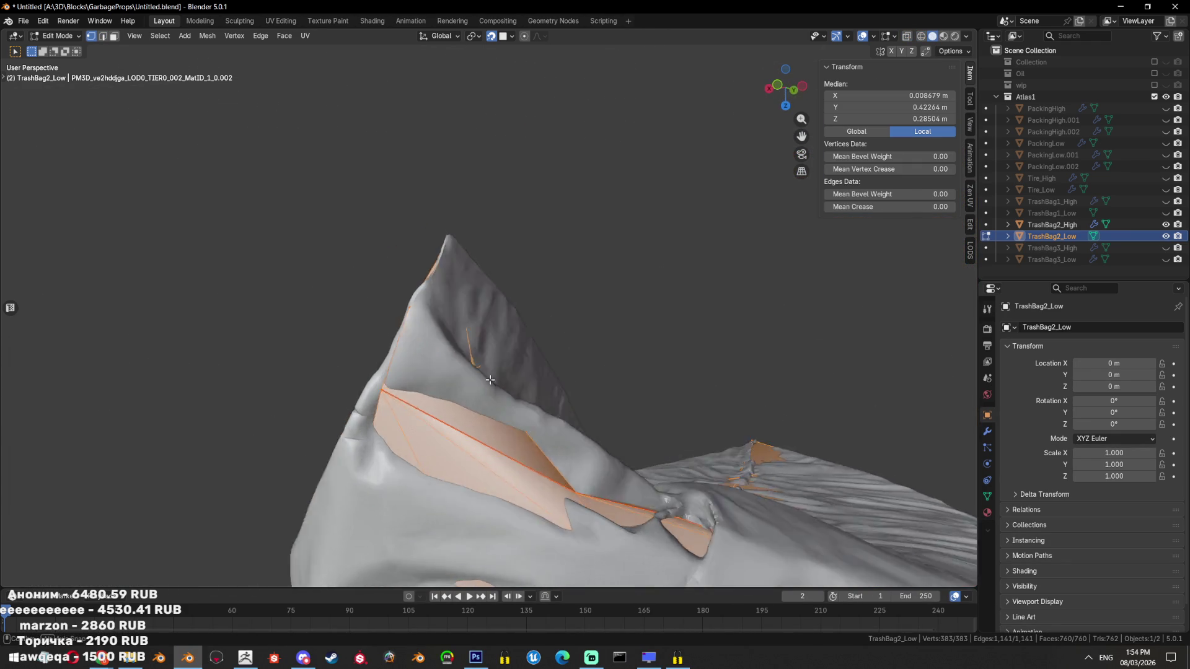
{"action": "key", "text": "Tab"}
{"action": "key", "text": "shift+h"}
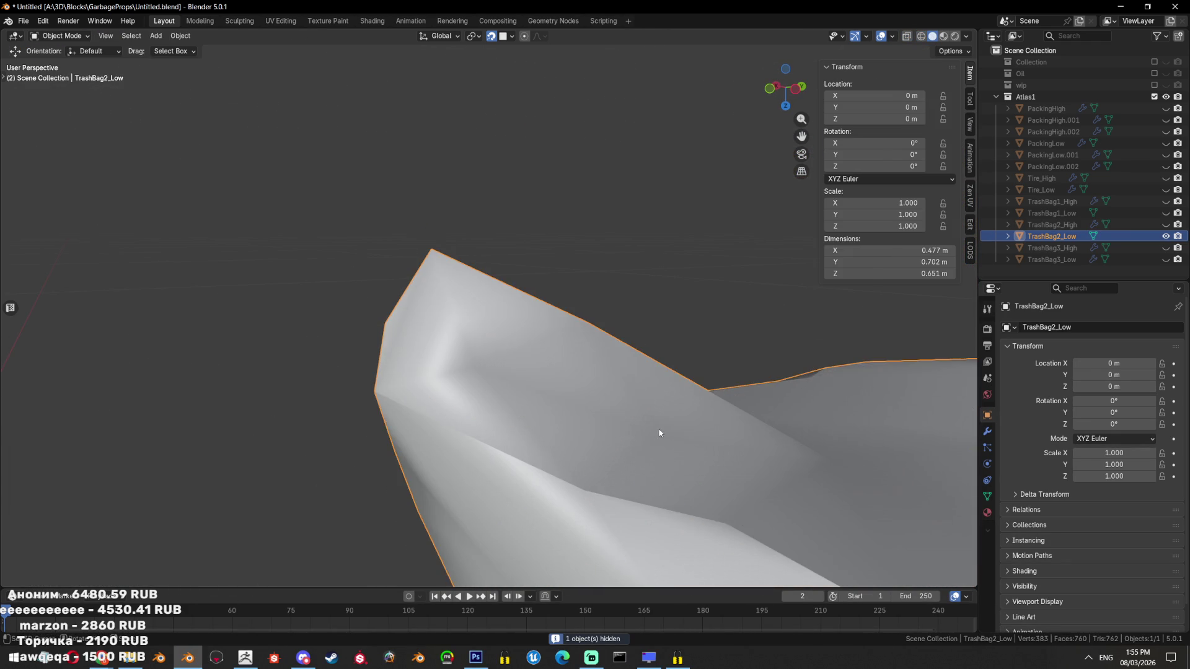
Unhide TrashBag2_High, compare it with the low-poly bag in wireframe, then hide it again
{"action": "key", "text": "Tab"}
{"action": "left_click_drag", "start_coordinate": [679, 486], "coordinate": [701, 352]}
{"action": "key", "text": "Tab"}
{"action": "scroll", "scroll_direction": "up", "scroll_amount": 3}
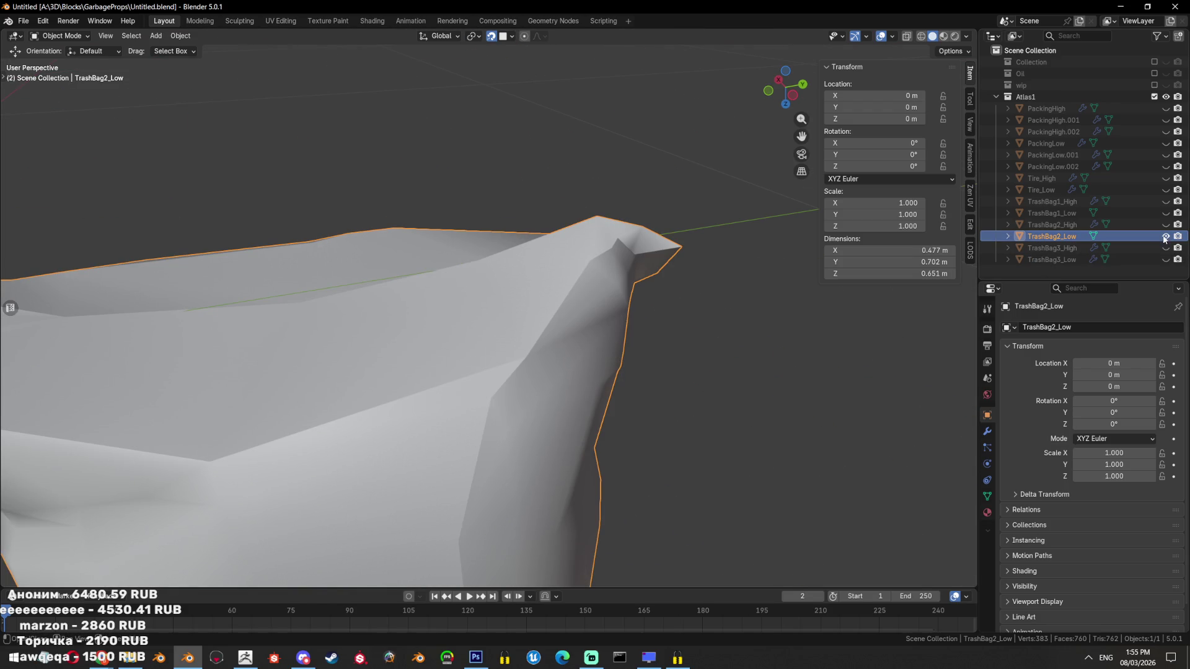
{"action": "left_click", "coordinate": [1167, 226]}
{"action": "key", "text": "shift+z"}
{"action": "left_click_drag", "start_coordinate": [718, 318], "coordinate": [573, 368]}
{"action": "key", "text": "shift+z"}
{"action": "scroll", "scroll_direction": "down", "scroll_amount": 3}
{"action": "scroll", "scroll_direction": "up", "scroll_amount": 3}
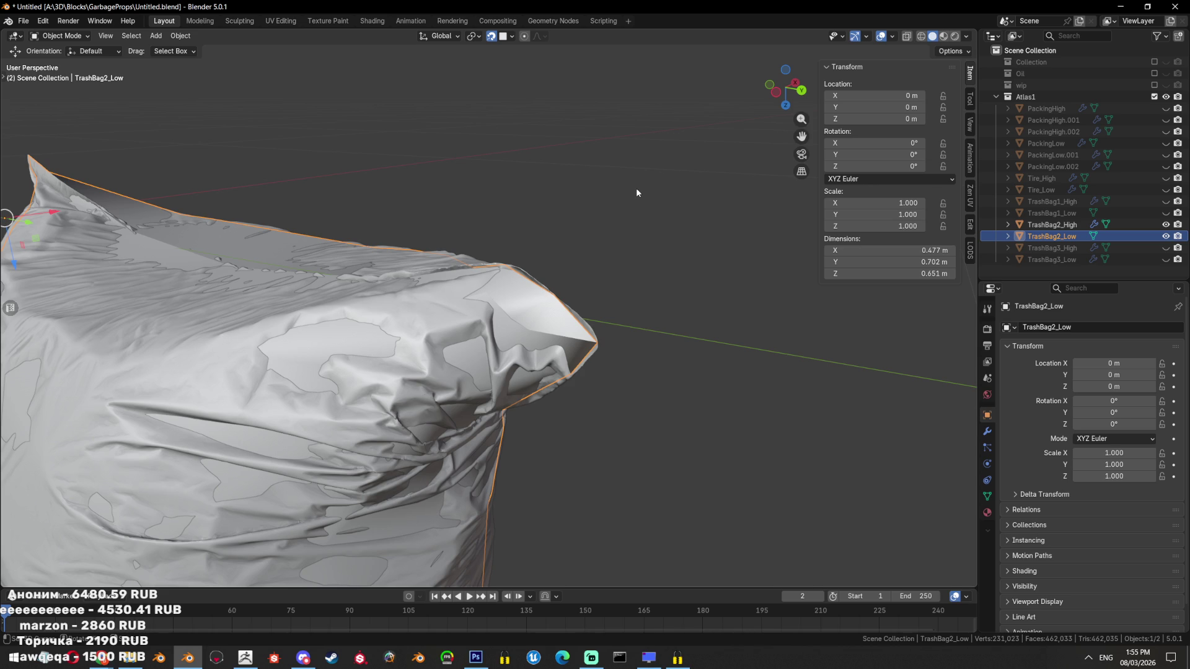
{"action": "key", "text": "shift+h"}
Raise the top-corner vertex of TrashBag2_Low slightly to follow the fold
{"action": "left_click_drag", "start_coordinate": [621, 299], "coordinate": [565, 319]}
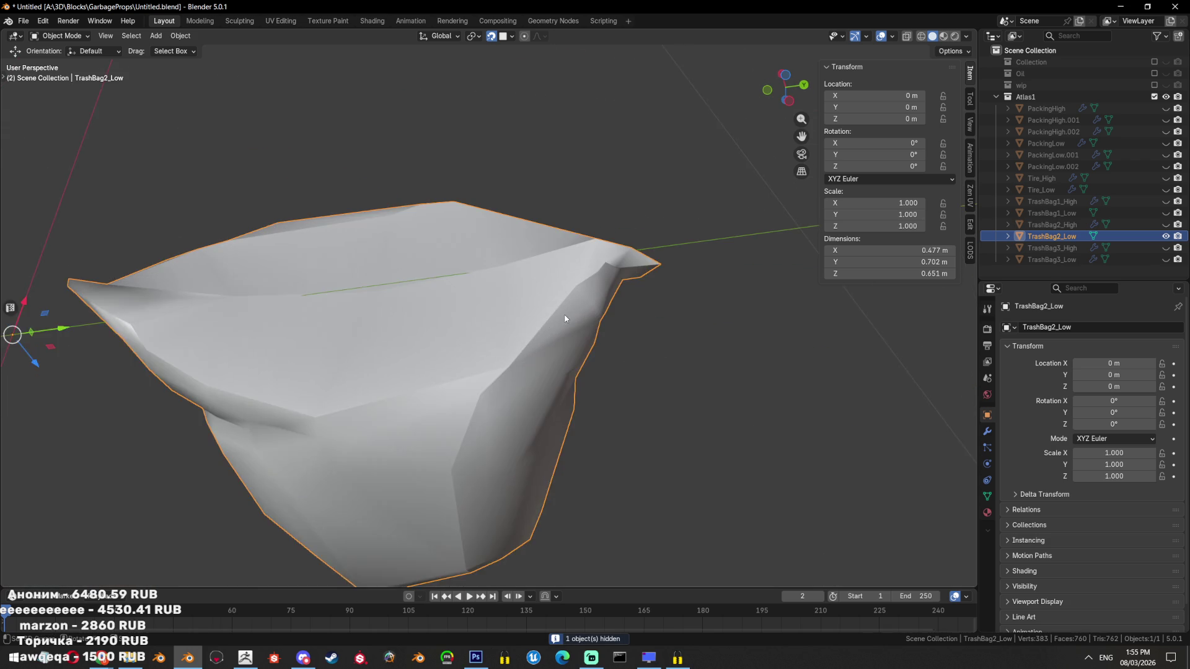
{"action": "key", "text": "Tab"}
{"action": "key", "text": "KP_Decimal"}
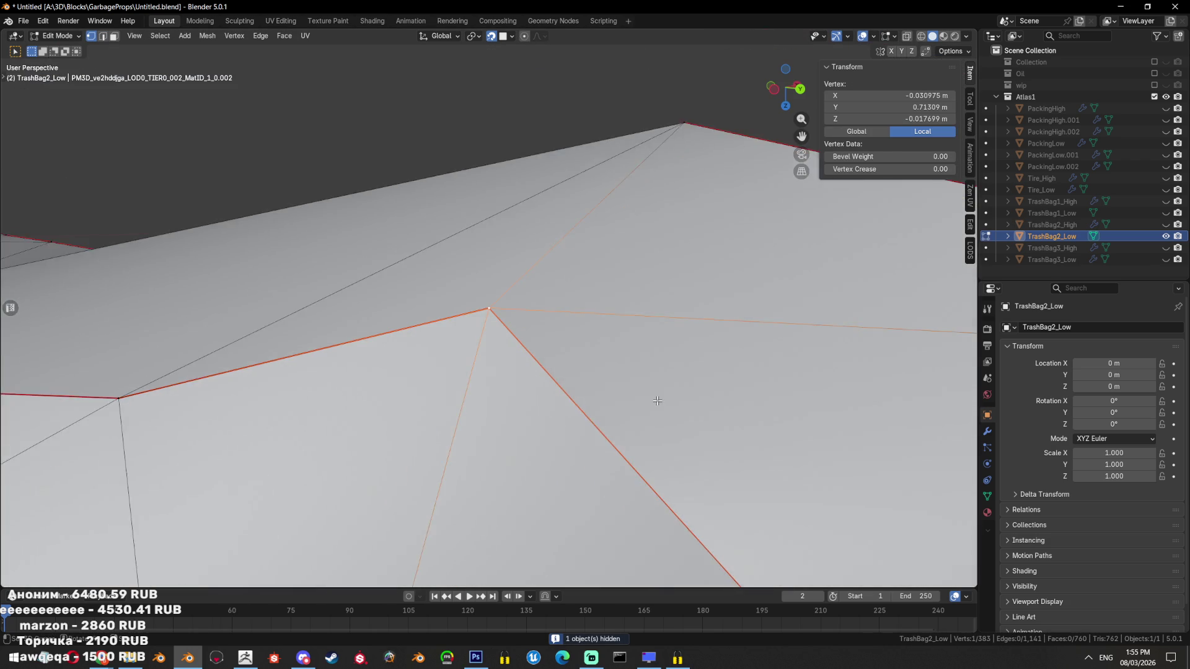
{"action": "scroll", "scroll_direction": "down", "scroll_amount": 3}
{"action": "left_click_drag", "start_coordinate": [658, 401], "coordinate": [695, 347]}
{"action": "key", "text": "g"}
{"action": "left_click", "coordinate": [734, 302]}
Review the whole bag, then reopen its mesh with the selection cleared at the top corner
{"action": "key", "text": "Tab"}
{"action": "left_click_drag", "start_coordinate": [734, 302], "coordinate": [608, 396]}
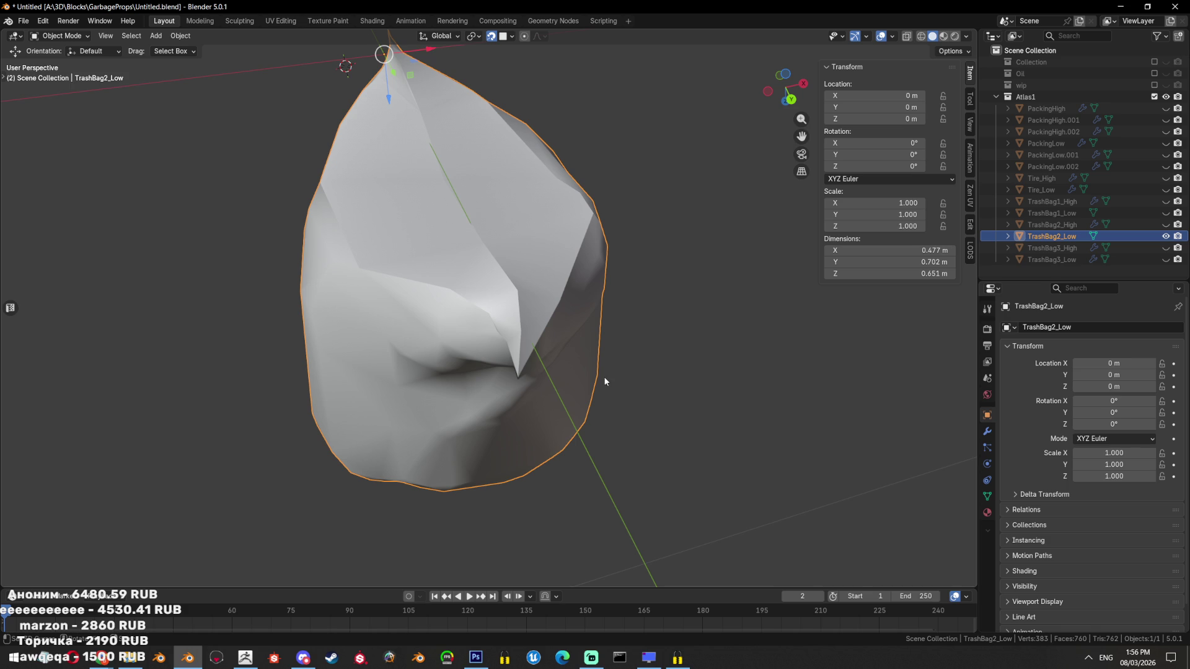
{"action": "scroll", "scroll_direction": "up", "scroll_amount": 3}
{"action": "scroll", "scroll_direction": "up", "scroll_amount": 3}
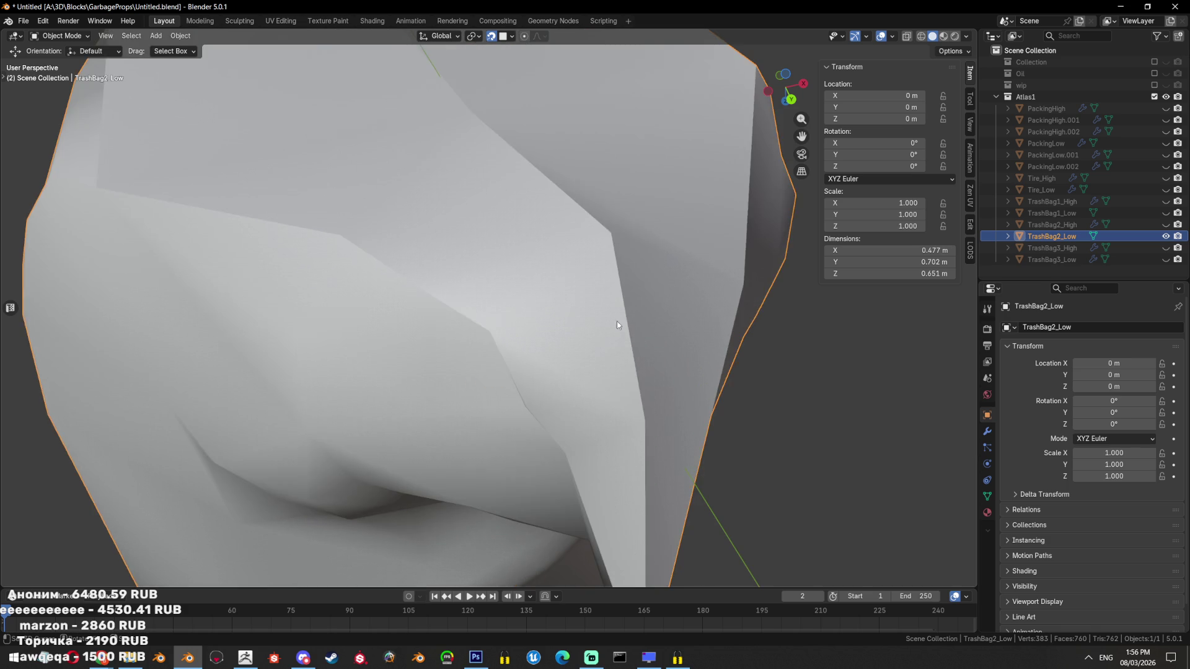
{"action": "key", "text": "Tab"}
{"action": "key", "text": "alt+a"}
{"action": "left_click_drag", "start_coordinate": [567, 376], "coordinate": [546, 344]}
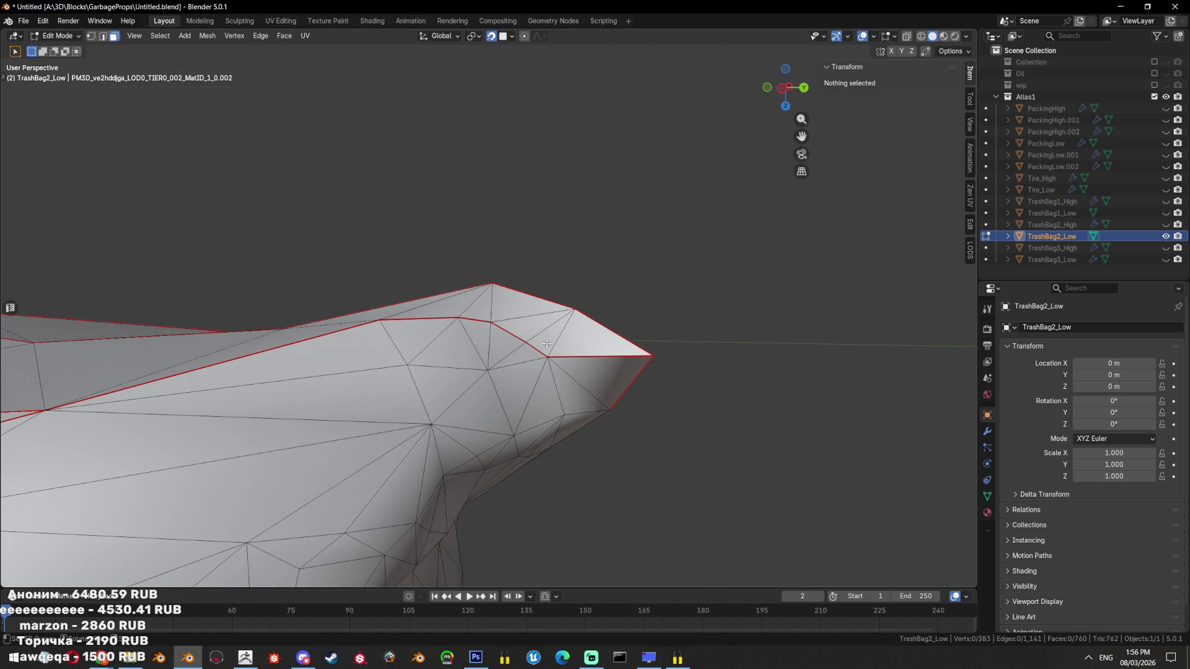
Delete the stray edge loop at the bag's top corner and check the result
{"action": "left_click", "coordinate": [543, 334]}
{"action": "key", "text": "x"}
{"action": "left_click", "coordinate": [644, 520]}
{"action": "left_click_drag", "start_coordinate": [645, 520], "coordinate": [677, 444]}
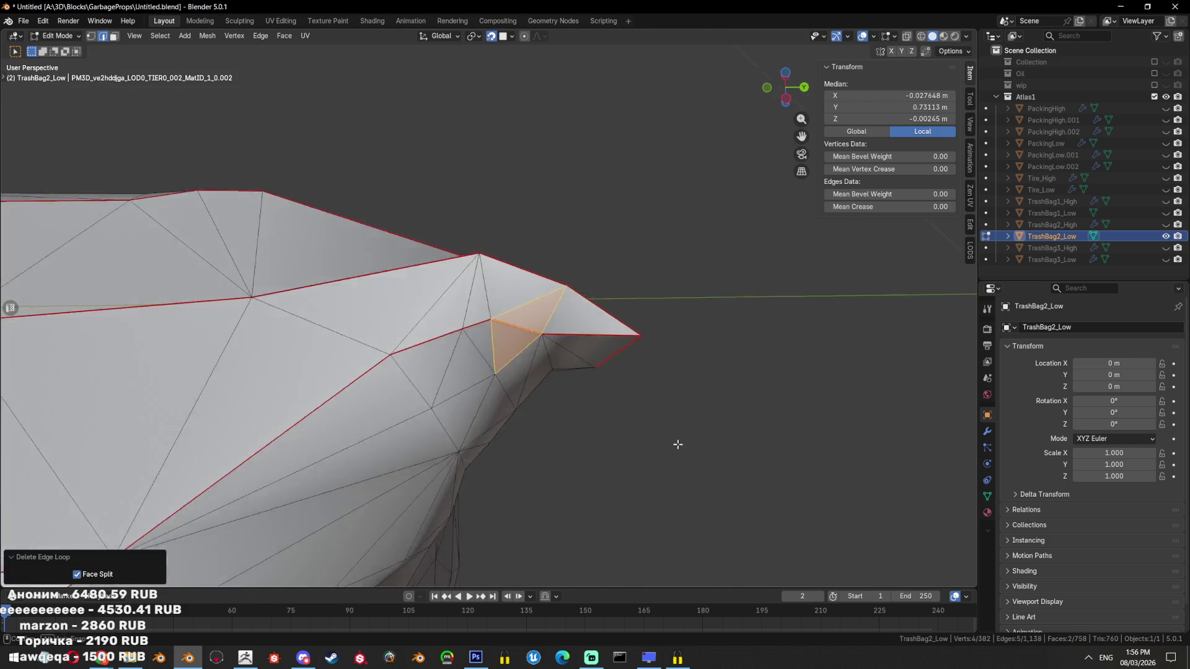
{"action": "key", "text": "Tab"}
{"action": "scroll", "scroll_direction": "down", "scroll_amount": 3}
{"action": "left_click_drag", "start_coordinate": [642, 437], "coordinate": [499, 298]}
{"action": "scroll", "scroll_direction": "up", "scroll_amount": 3}
Inspect the connected face island and briefly compare against TrashBag2_High
{"action": "key", "text": "Tab"}
{"action": "left_click_drag", "start_coordinate": [521, 451], "coordinate": [569, 393]}
{"action": "key", "text": "3"}
{"action": "left_click", "coordinate": [449, 376]}
{"action": "key", "text": "ctrl+l"}
{"action": "key", "text": "alt+a"}
{"action": "key", "text": "a"}
{"action": "scroll", "scroll_direction": "up", "scroll_amount": 3}
{"action": "scroll", "scroll_direction": "up", "scroll_amount": 3}
{"action": "scroll", "scroll_direction": "up", "scroll_amount": 3}
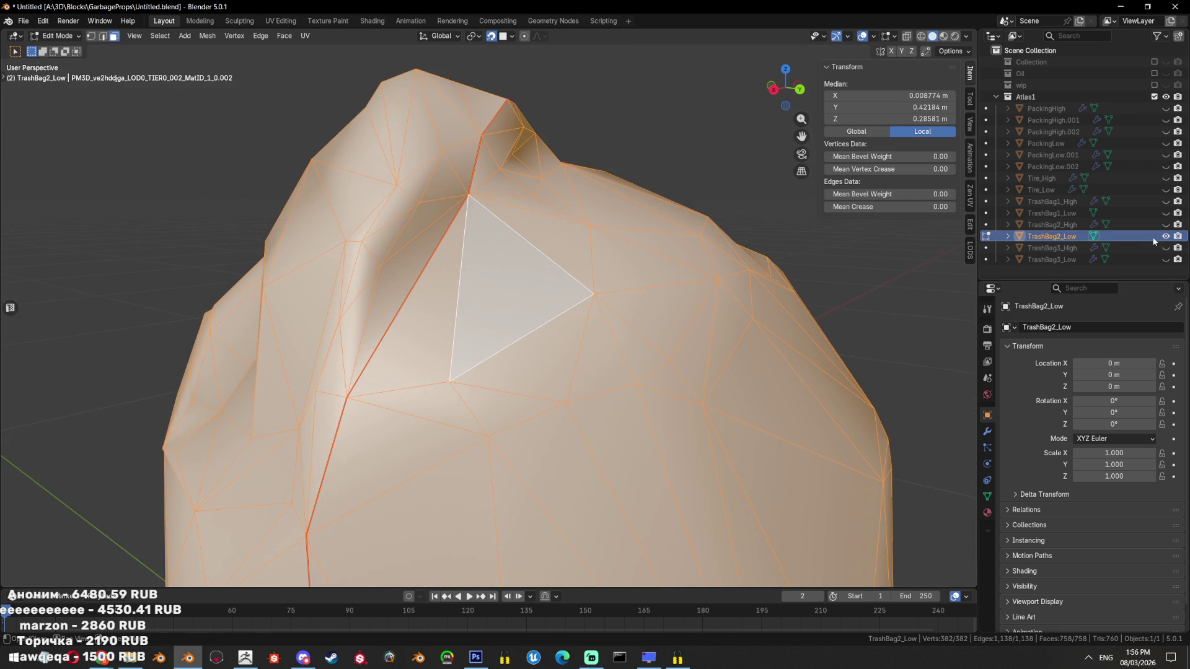
{"action": "left_click", "coordinate": [1166, 225]}
{"action": "left_click", "coordinate": [1166, 224]}
Dissolve the face strip along the red seam, test and undo triangulation, then return to Object Mode
{"action": "left_click", "coordinate": [422, 196]}
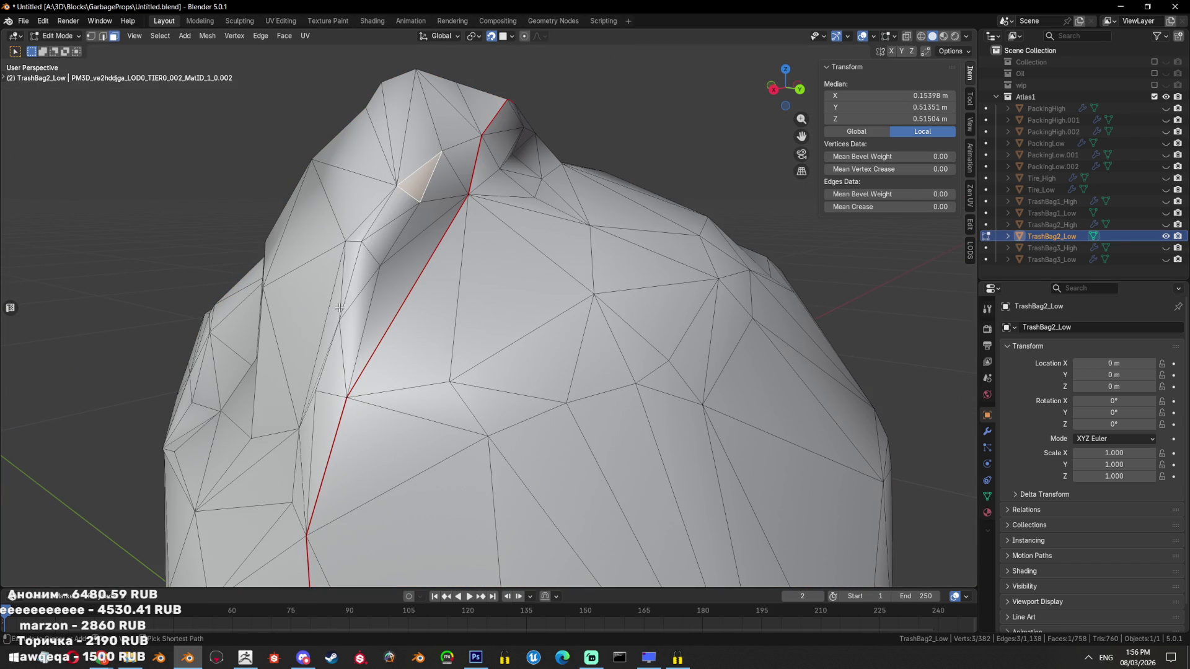
{"action": "left_click", "coordinate": [340, 350]}
{"action": "left_click", "coordinate": [435, 226]}
{"action": "left_click", "coordinate": [433, 192]}
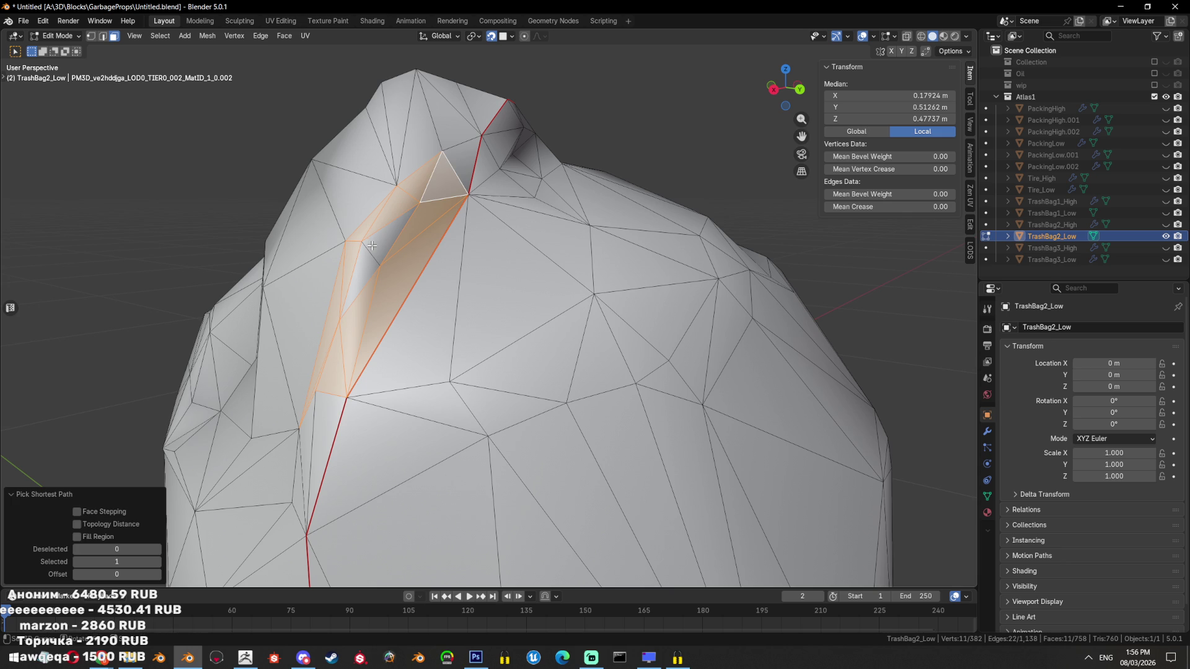
{"action": "key", "text": "ctrl+x"}
{"action": "left_click_drag", "start_coordinate": [372, 246], "coordinate": [551, 355]}
{"action": "key", "text": "ctrl+t"}
{"action": "key", "text": "ctrl+z"}
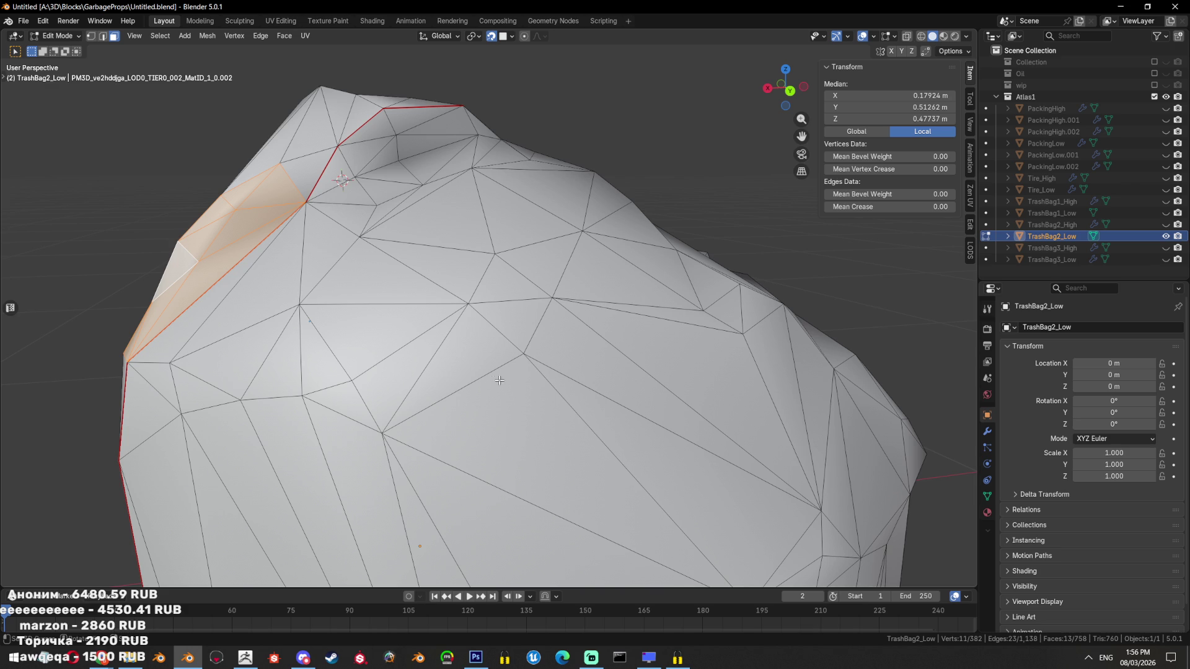
{"action": "scroll", "scroll_direction": "down", "scroll_amount": 3}
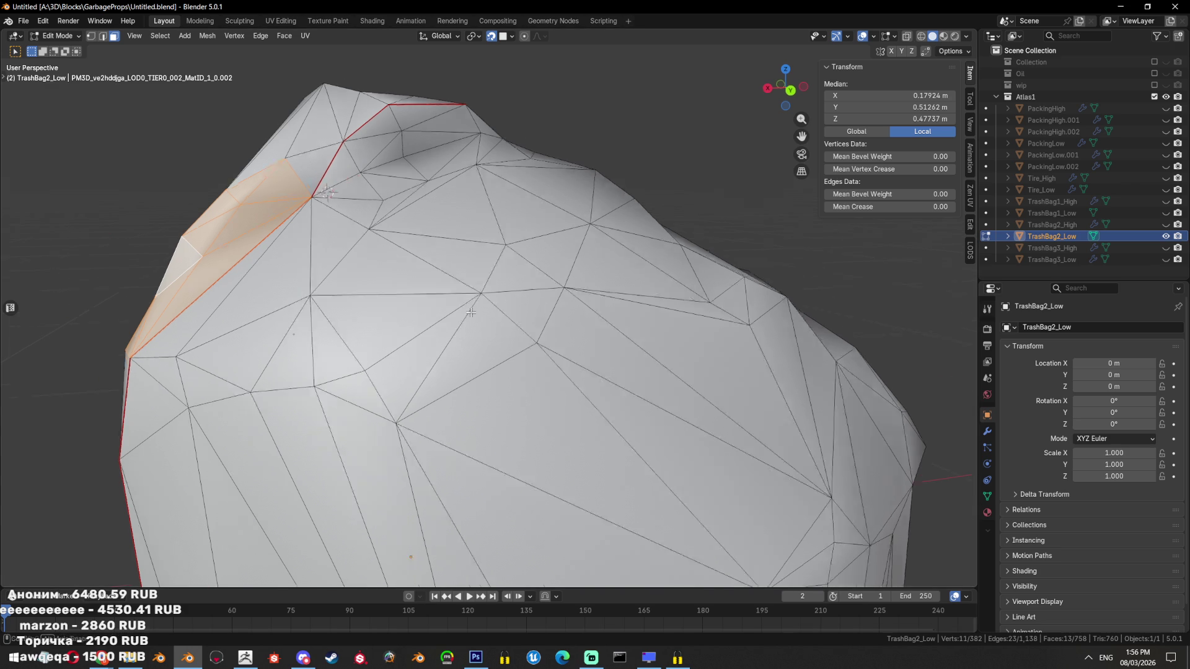
{"action": "key", "text": "Tab"}
{"action": "scroll", "scroll_direction": "down", "scroll_amount": 3}
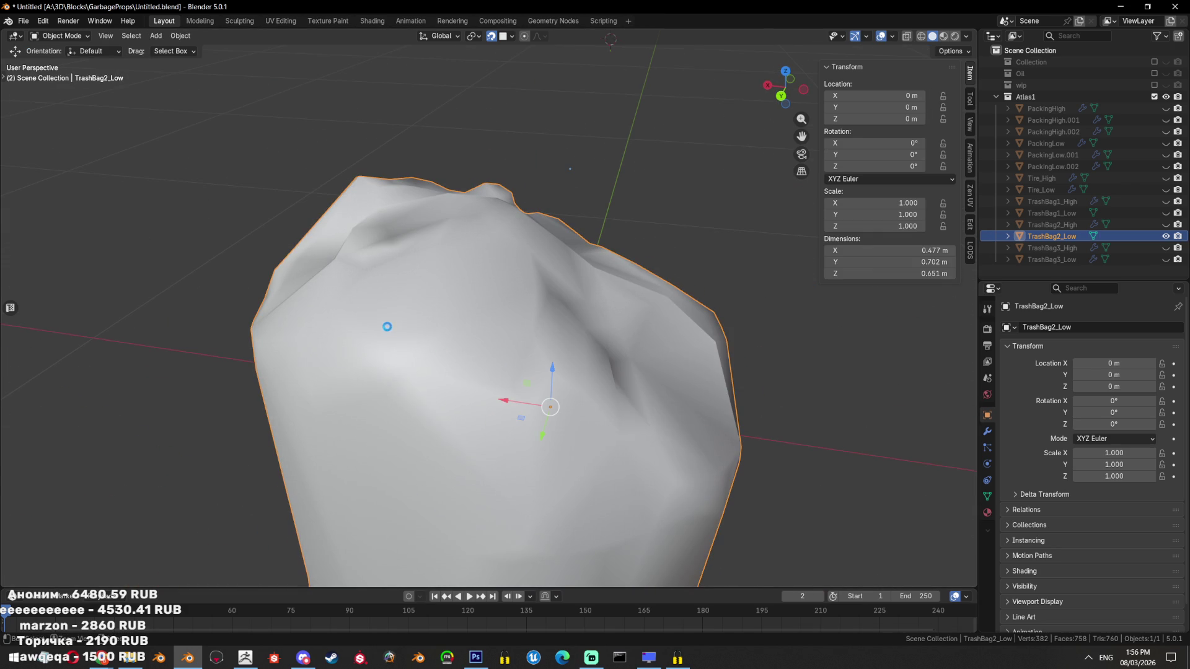
Save Untitled.blend and toggle TrashBag2_Low in and out of Edit Mode
{"action": "left_click_drag", "start_coordinate": [409, 337], "coordinate": [434, 340]}
{"action": "key", "text": "Tab"}
{"action": "scroll", "scroll_direction": "up", "scroll_amount": 3}
{"action": "key", "text": "ctrl+s"}
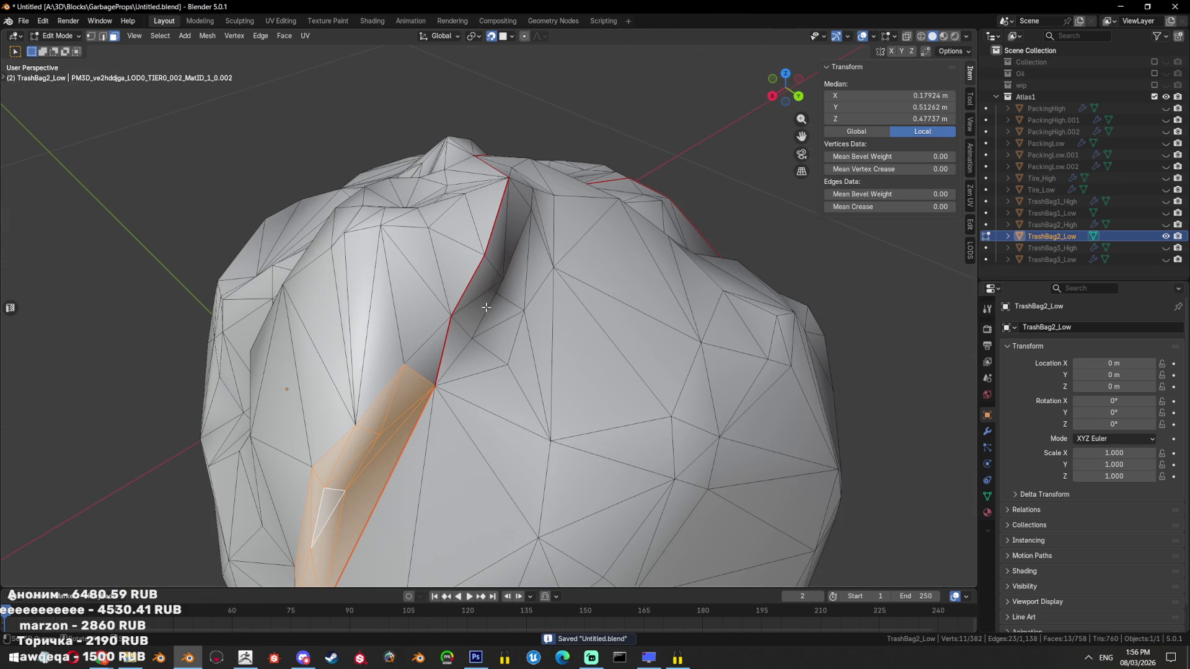
{"action": "key", "text": "a"}
{"action": "left_click_drag", "start_coordinate": [487, 307], "coordinate": [543, 370]}
{"action": "key", "text": "Tab"}
{"action": "key", "text": "Tab"}
Box-select the face patch on the bag's upper side
{"action": "left_click_drag", "start_coordinate": [541, 316], "coordinate": [444, 414]}
{"action": "left_click_drag", "start_coordinate": [570, 375], "coordinate": [620, 310]}
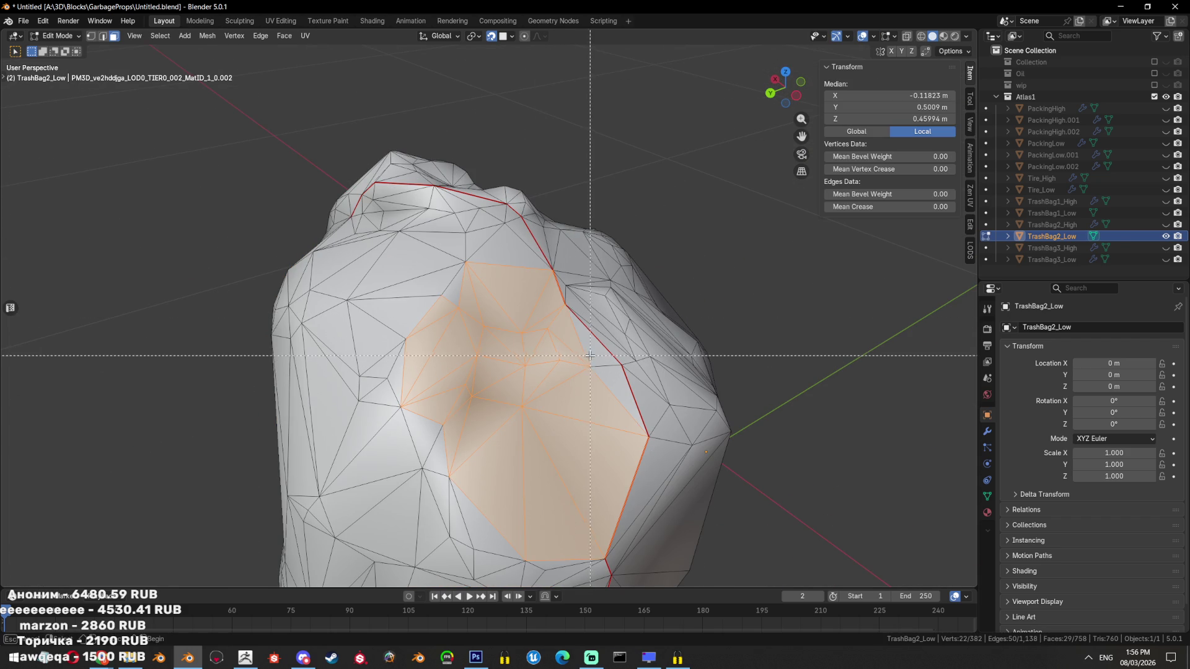
{"action": "left_click_drag", "start_coordinate": [495, 253], "coordinate": [414, 311]}
{"action": "left_click_drag", "start_coordinate": [379, 474], "coordinate": [378, 474]}
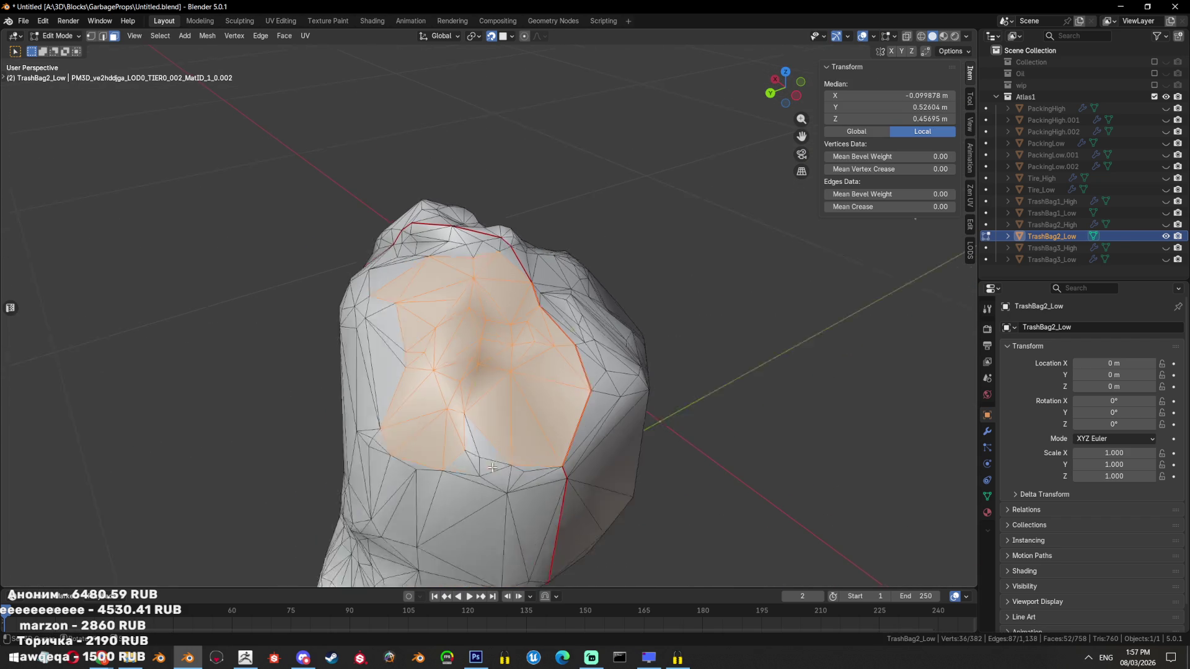
{"action": "left_click_drag", "start_coordinate": [378, 474], "coordinate": [509, 372]}
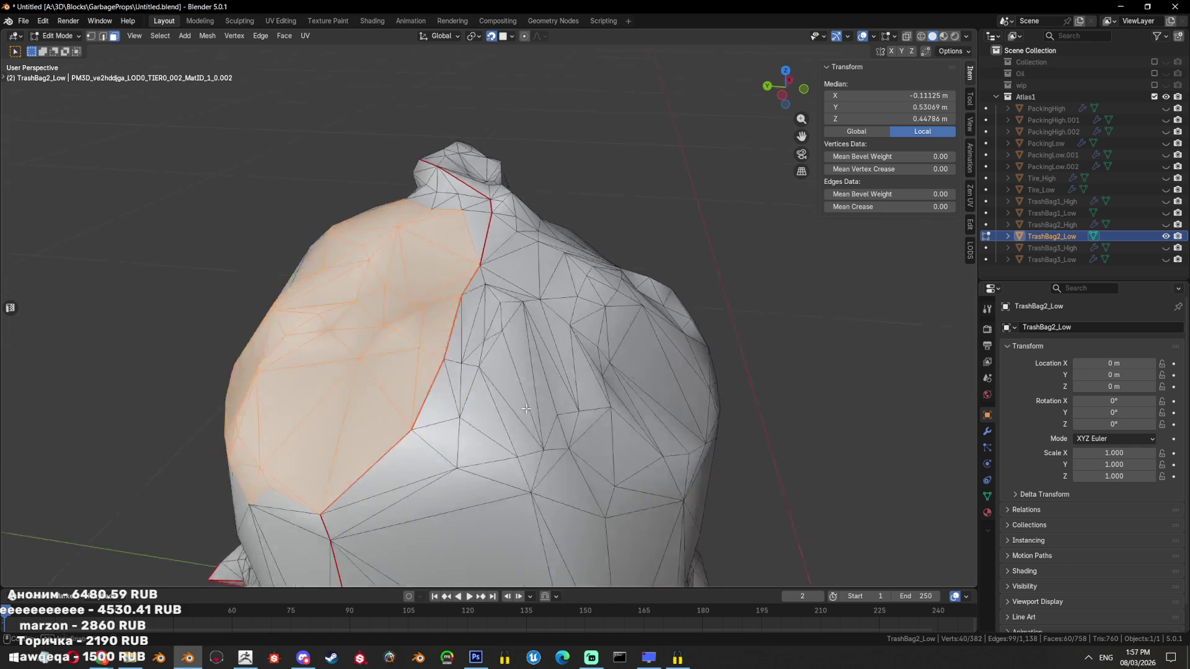
Dissolve the two stray vertices near the seam
{"action": "key", "text": "1"}
{"action": "left_click", "coordinate": [516, 316]}
{"action": "left_click", "coordinate": [508, 364]}
{"action": "key", "text": "x"}
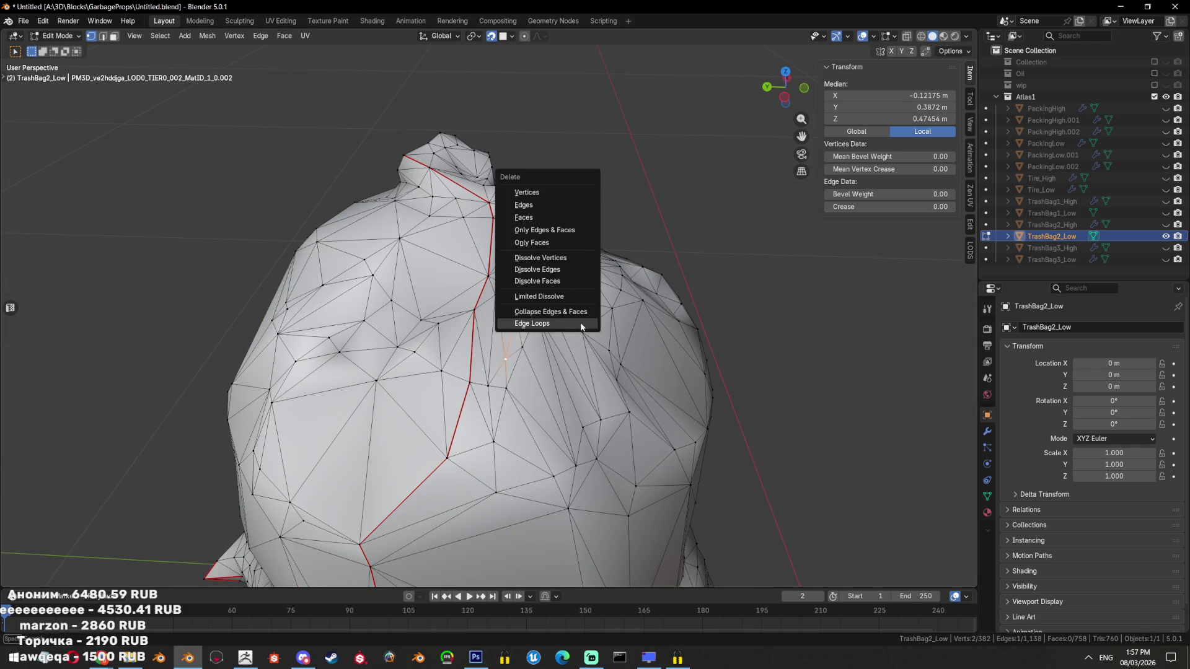
{"action": "left_click", "coordinate": [572, 248]}
Dissolve the messy top face patch into one face and re-triangulate it
{"action": "left_click_drag", "start_coordinate": [407, 359], "coordinate": [434, 372]}
{"action": "key", "text": "3"}
{"action": "left_click", "coordinate": [434, 434]}
{"action": "left_click", "coordinate": [560, 378]}
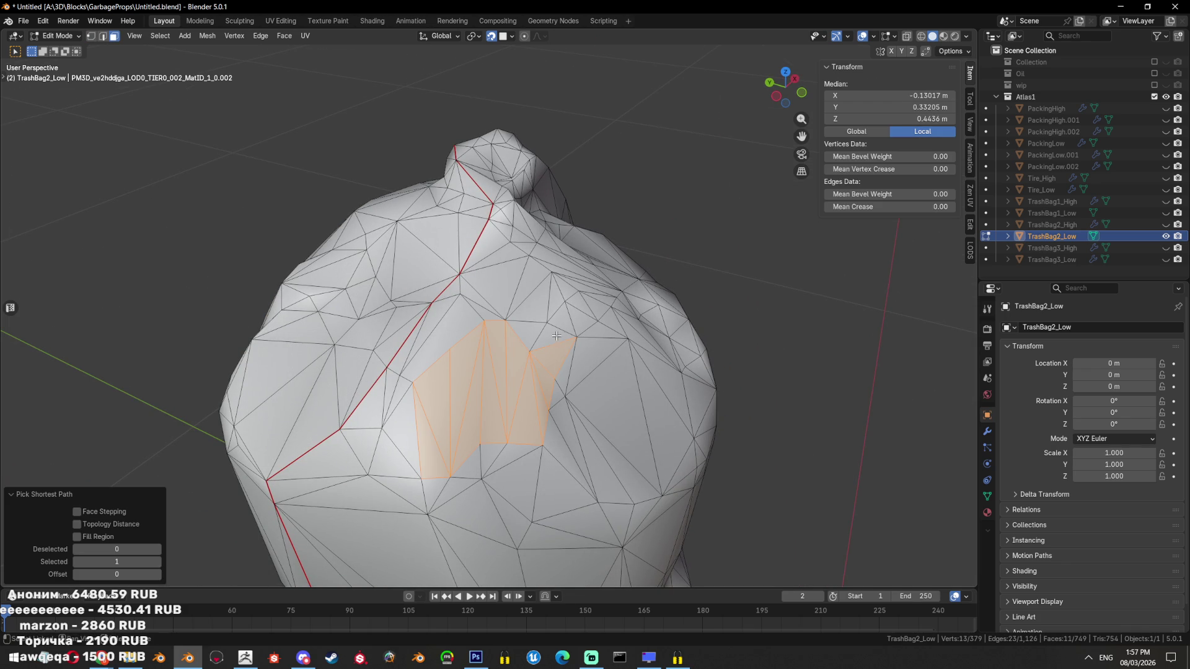
{"action": "key", "text": "ctrl+x"}
{"action": "key", "text": "ctrl+t"}
{"action": "left_click_drag", "start_coordinate": [560, 383], "coordinate": [457, 365]}
{"action": "key", "text": "alt+a"}
Dissolve another stray vertex, select a top triangle, and save the file
{"action": "scroll", "scroll_direction": "down", "scroll_amount": 3}
{"action": "scroll", "scroll_direction": "up", "scroll_amount": 3}
{"action": "key", "text": "1"}
{"action": "left_click", "coordinate": [567, 353]}
{"action": "key", "text": "x"}
{"action": "left_click", "coordinate": [558, 353]}
{"action": "key", "text": "3"}
{"action": "left_click", "coordinate": [520, 310]}
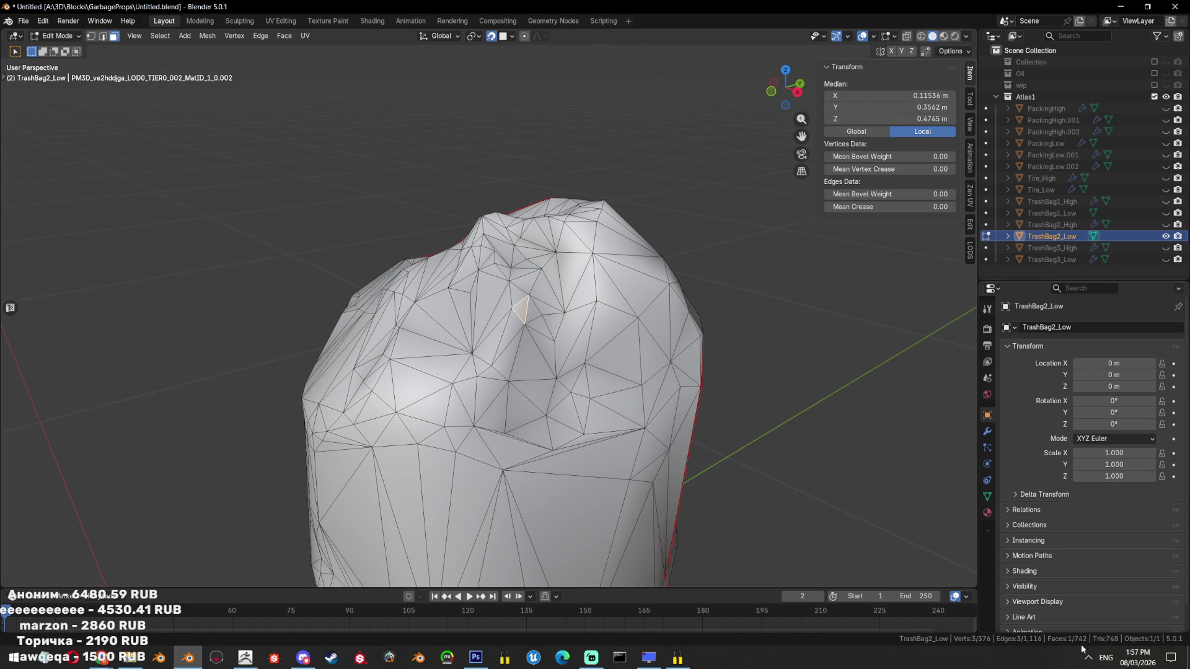
{"action": "left_click", "coordinate": [1089, 658]}
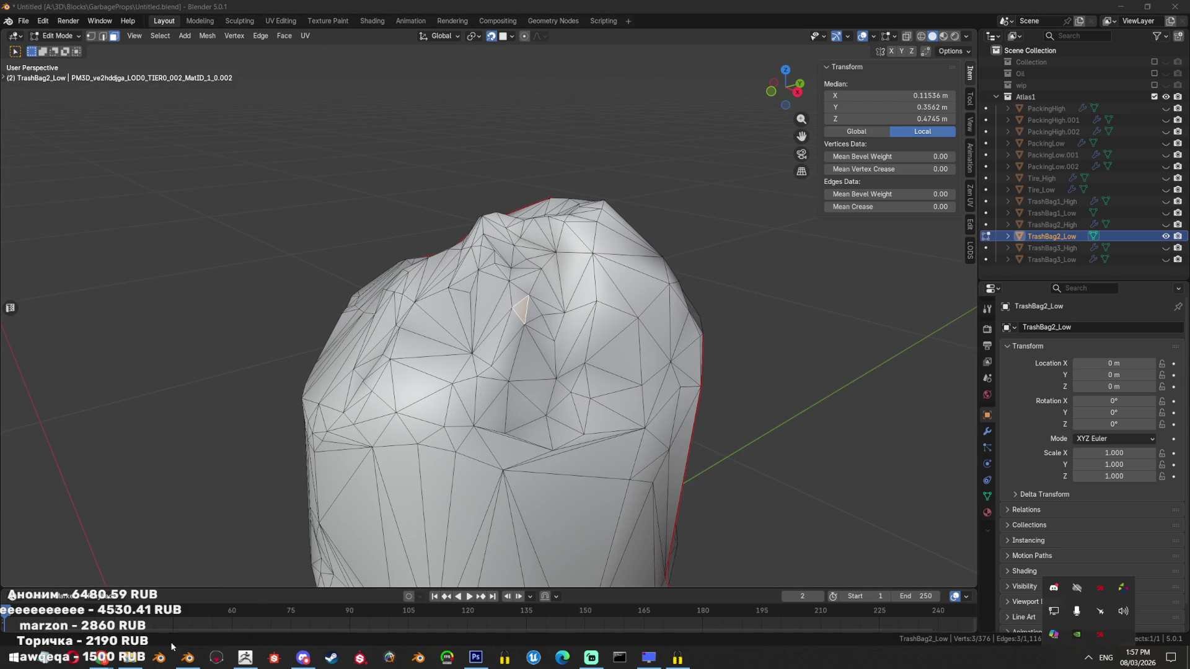
{"action": "left_click", "coordinate": [188, 658]}
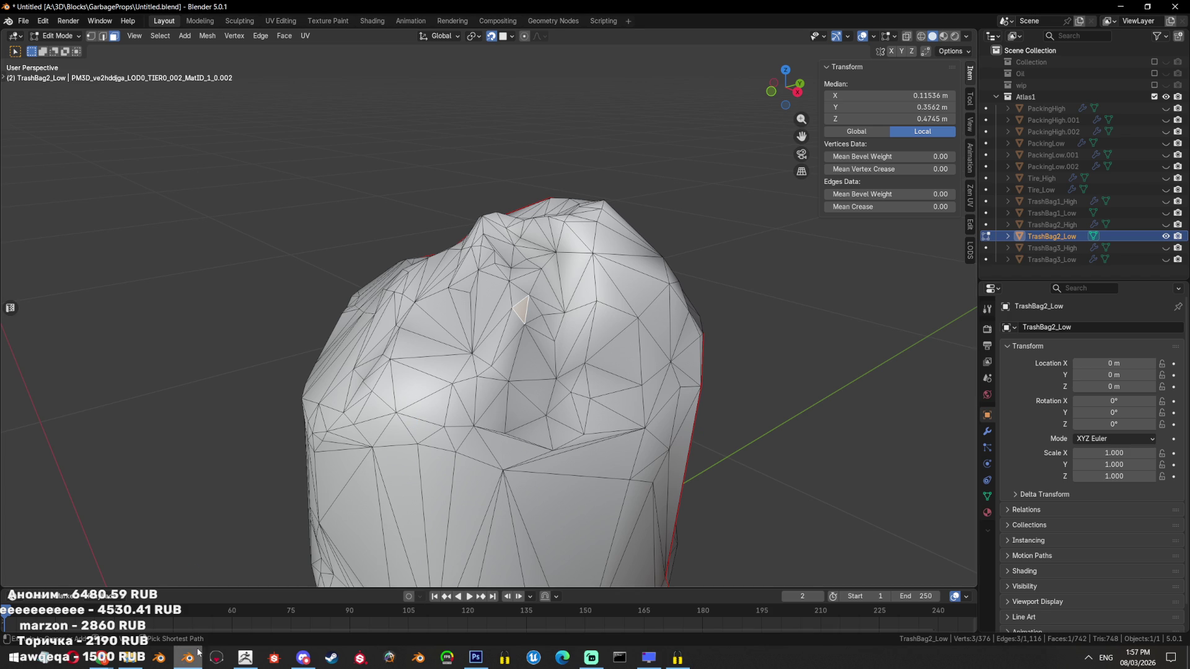
{"action": "key", "text": "ctrl+s"}
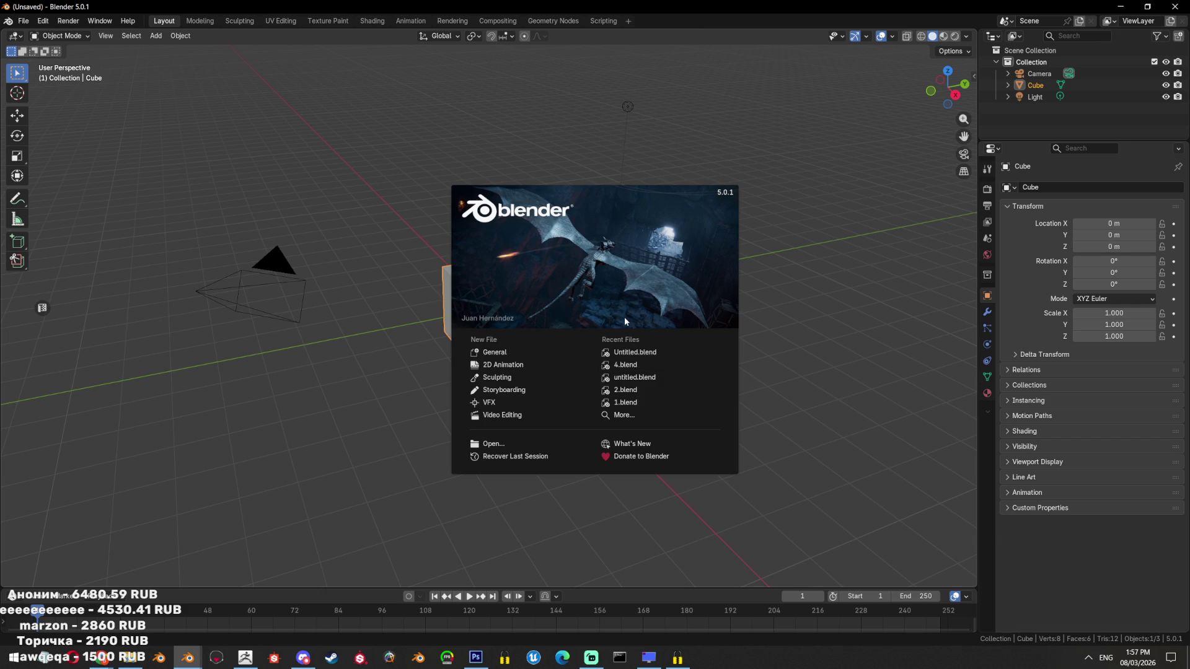
Delete the new scene's default camera, cube and light
{"action": "left_click", "coordinate": [370, 257]}
{"action": "key", "text": "a"}
{"action": "key", "text": "x"}
{"action": "key", "text": "Return"}
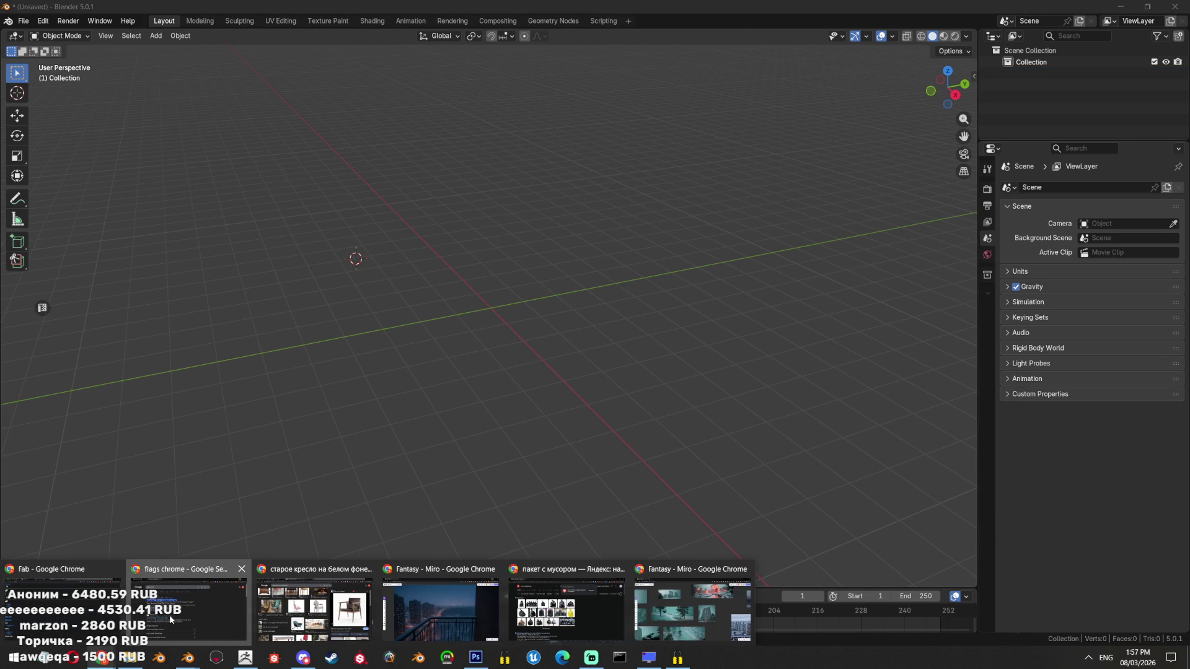
{"action": "key", "text": "alt+shift"}
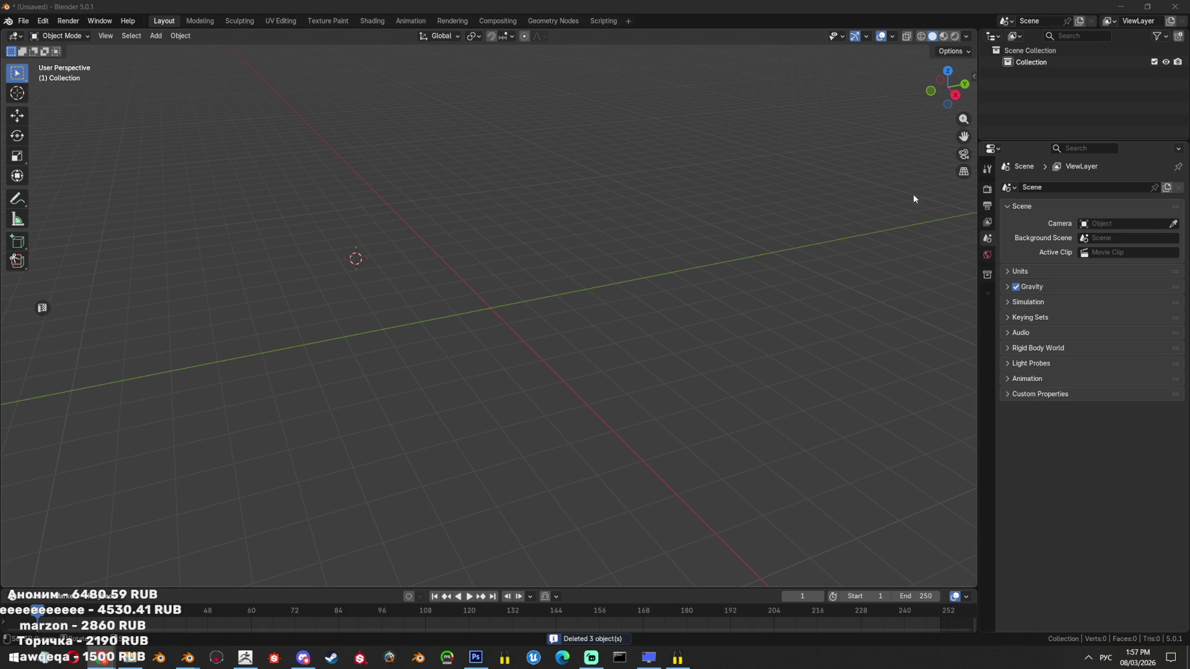
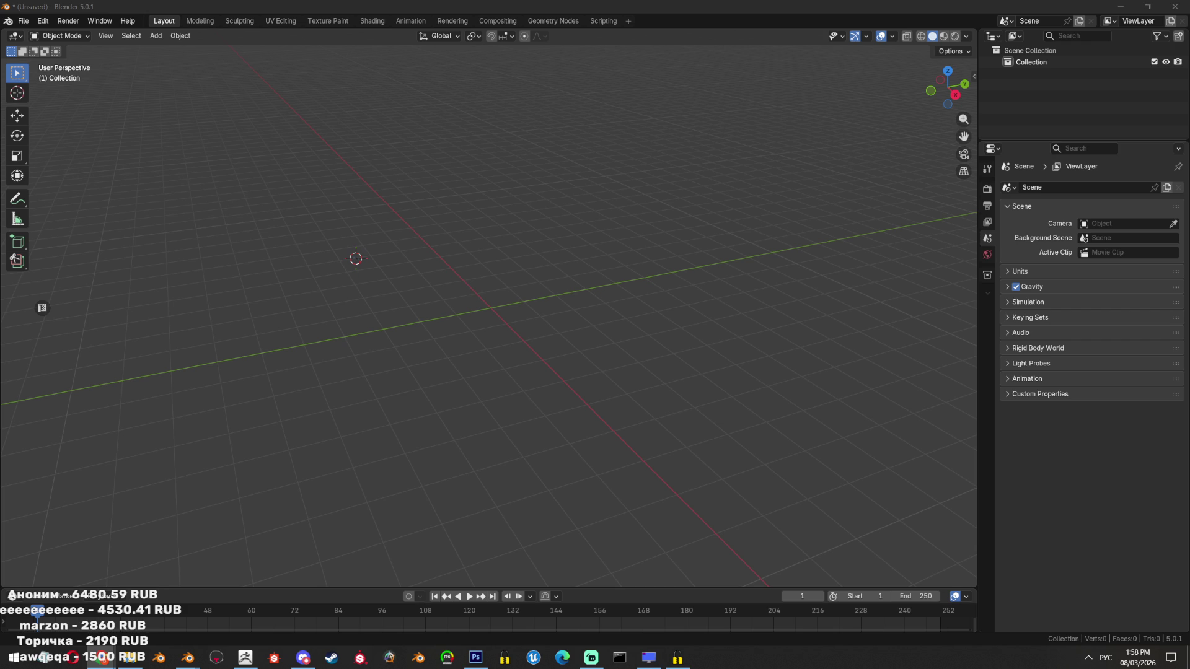
Switch the keyboard layout to English and cycle between the Blender and browser windows
{"action": "key", "text": "alt+shift"}
{"action": "key", "text": "alt+shift"}
{"action": "key", "text": "alt+Tab"}
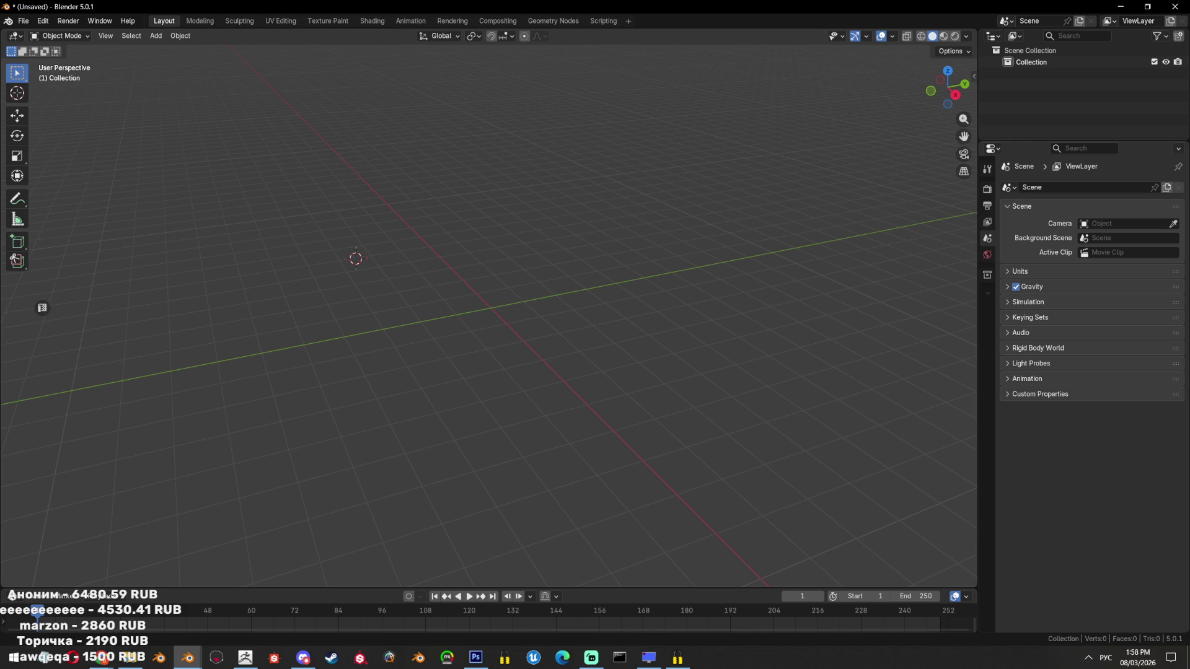
{"action": "key", "text": "alt+Tab"}
{"action": "key", "text": "alt+Tab"}
{"action": "key", "text": "alt+Tab"}
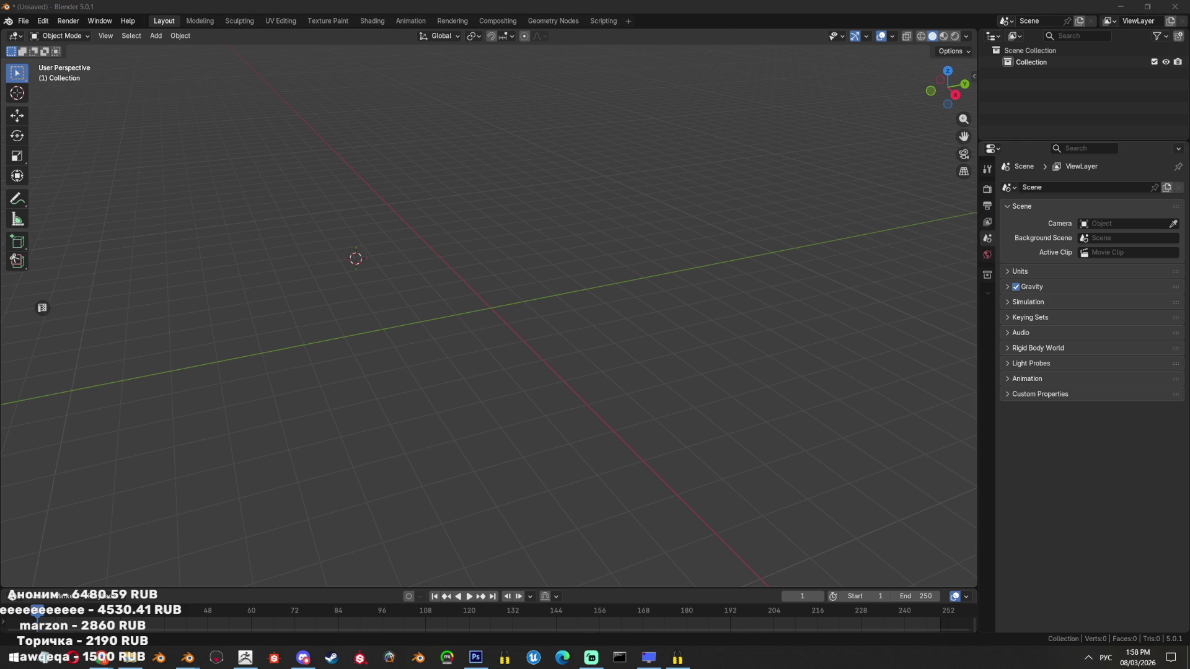
{"action": "key", "text": "alt+Tab"}
{"action": "key", "text": "alt+Tab"}
{"action": "key", "text": "alt+shift"}
Open Zombie.blend from A:\3D\Blocks\Zombe, discarding the unsaved empty scene
{"action": "left_click_drag", "start_coordinate": [527, 297], "coordinate": [619, 330]}
{"action": "left_click", "coordinate": [24, 20]}
{"action": "left_click", "coordinate": [155, 30]}
{"action": "left_click", "coordinate": [609, 346]}
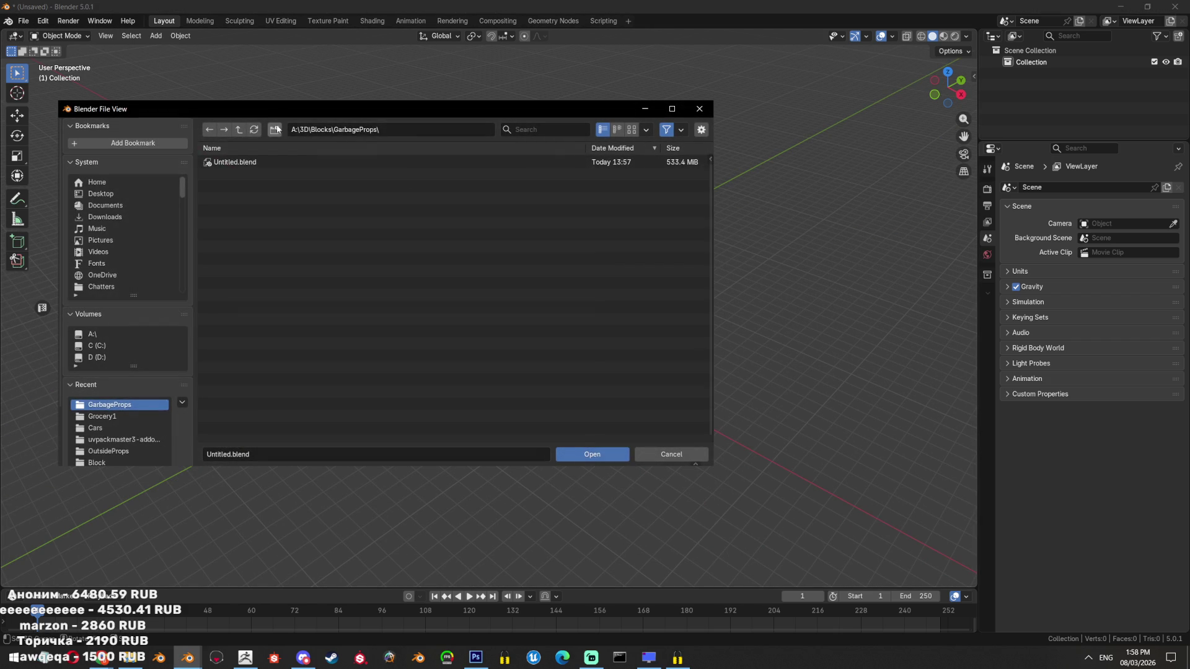
{"action": "scroll", "scroll_direction": "down", "scroll_amount": 3}
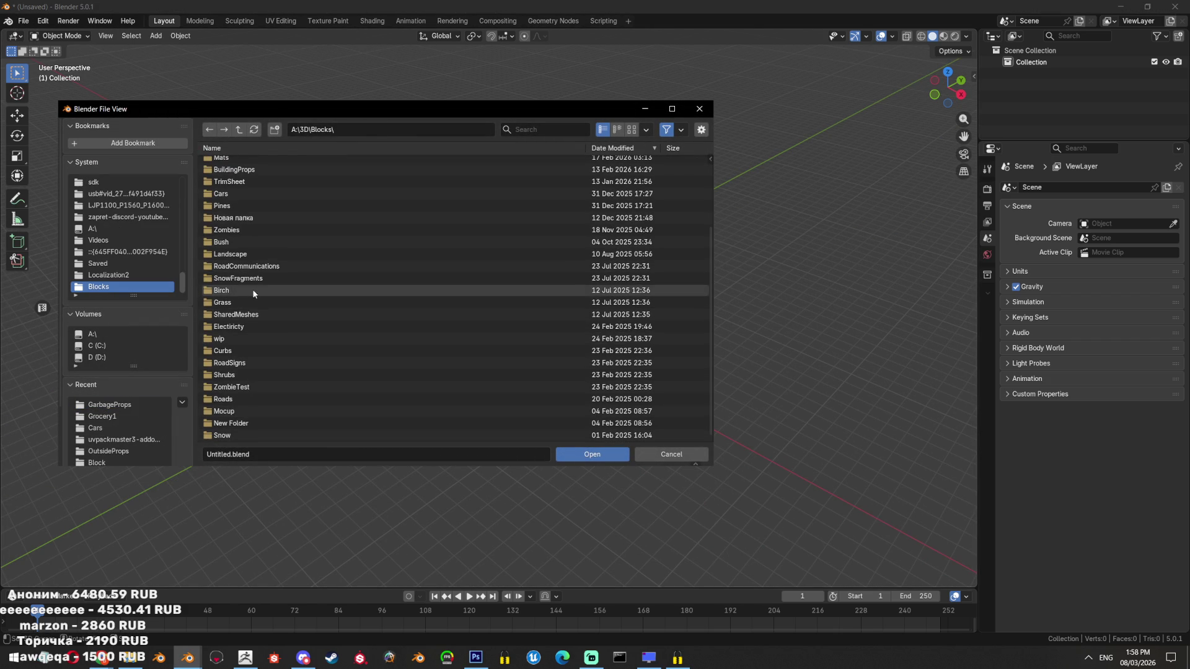
{"action": "scroll", "scroll_direction": "up", "scroll_amount": 3}
{"action": "scroll", "scroll_direction": "up", "scroll_amount": 3}
{"action": "double_click", "coordinate": [266, 220]}
{"action": "double_click", "coordinate": [262, 162]}
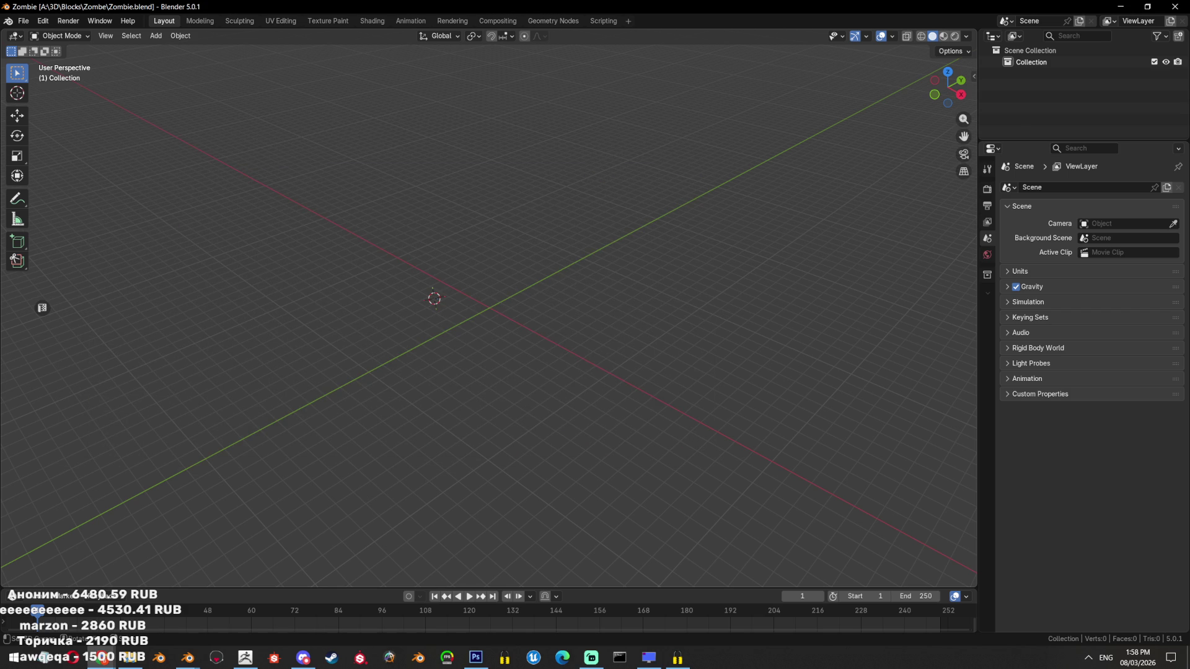
Hide the LP and Suited collections, then switch to the other window's red-clothed zombie
{"action": "left_click_drag", "start_coordinate": [460, 306], "coordinate": [523, 306]}
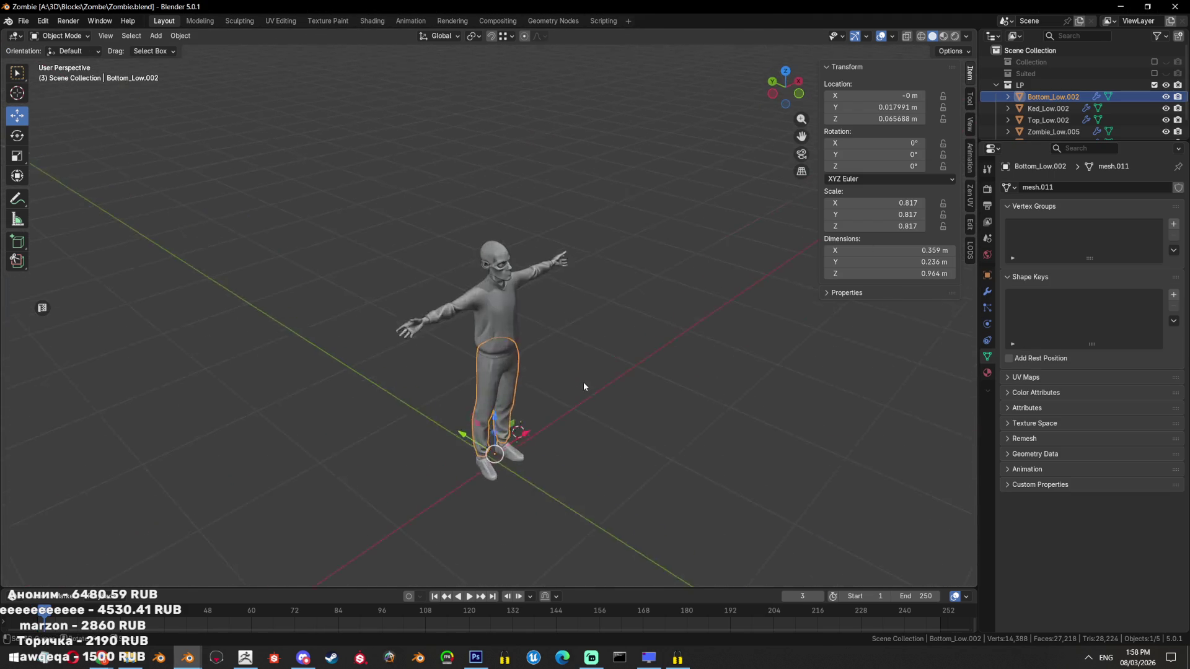
{"action": "scroll", "scroll_direction": "up", "scroll_amount": 3}
{"action": "scroll", "scroll_direction": "up", "scroll_amount": 3}
{"action": "scroll", "scroll_direction": "down", "scroll_amount": 3}
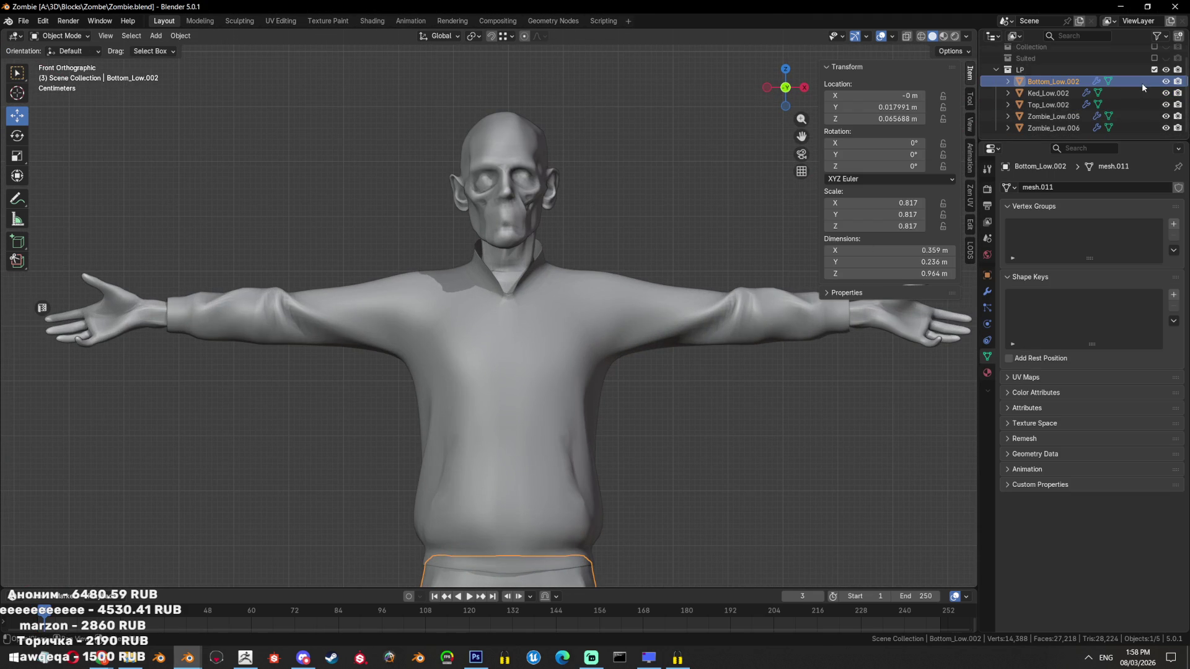
{"action": "scroll", "scroll_direction": "up", "scroll_amount": 3}
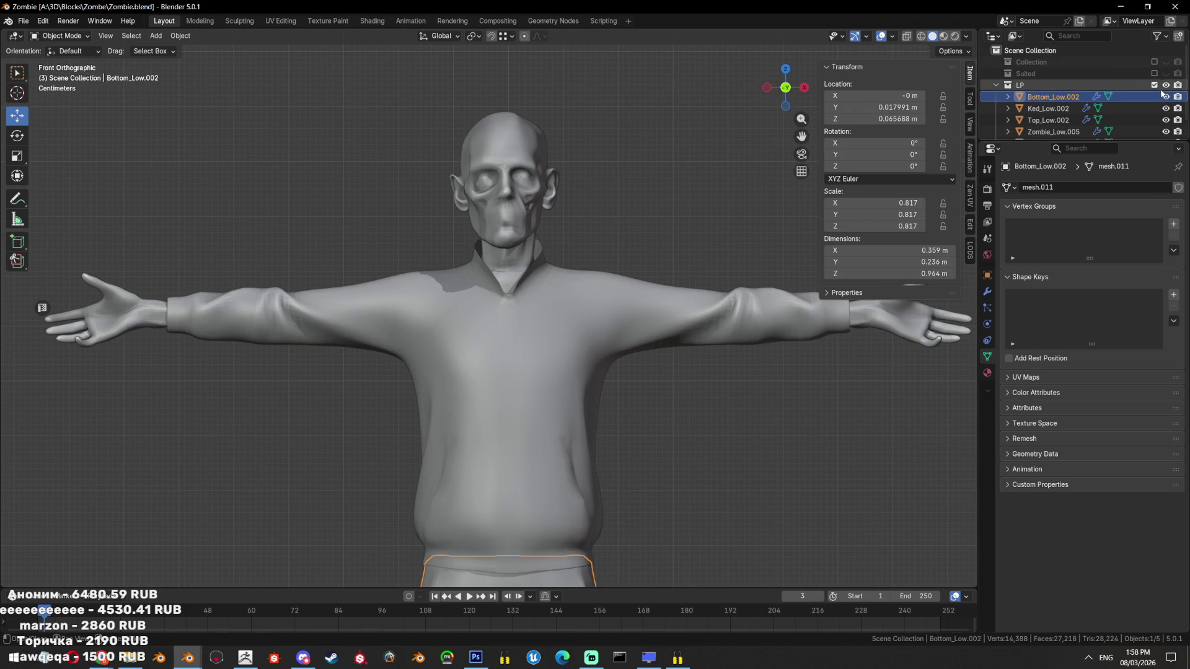
{"action": "left_click", "coordinate": [1154, 85]}
{"action": "left_click", "coordinate": [1154, 73]}
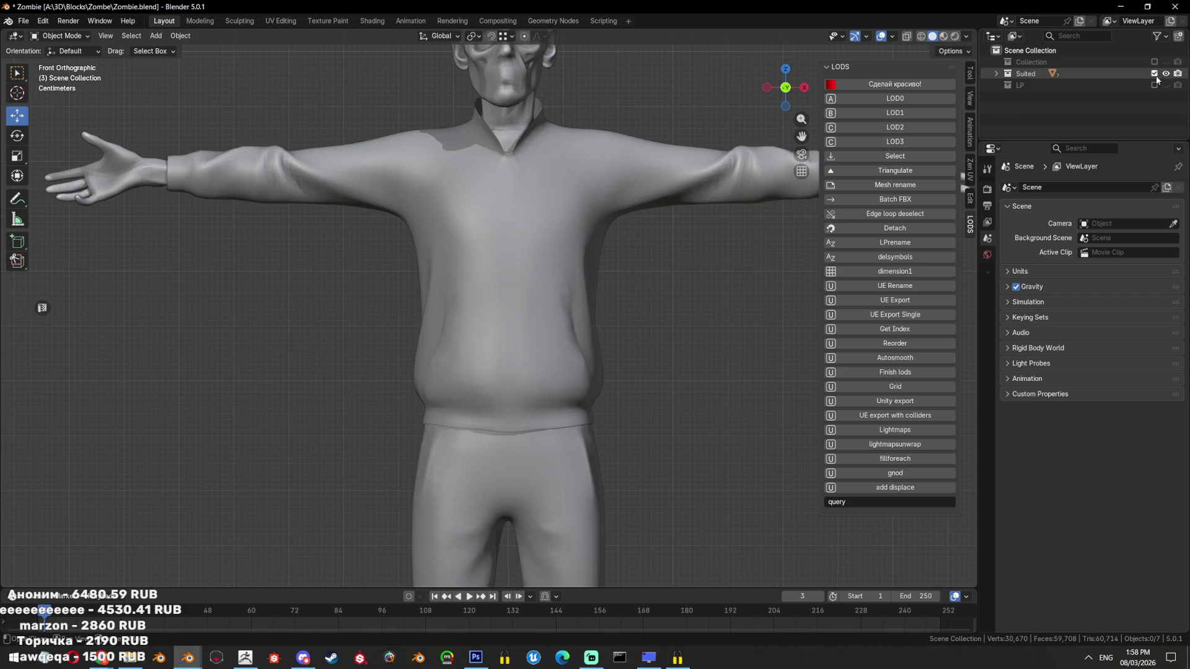
{"action": "left_click", "coordinate": [1154, 73]}
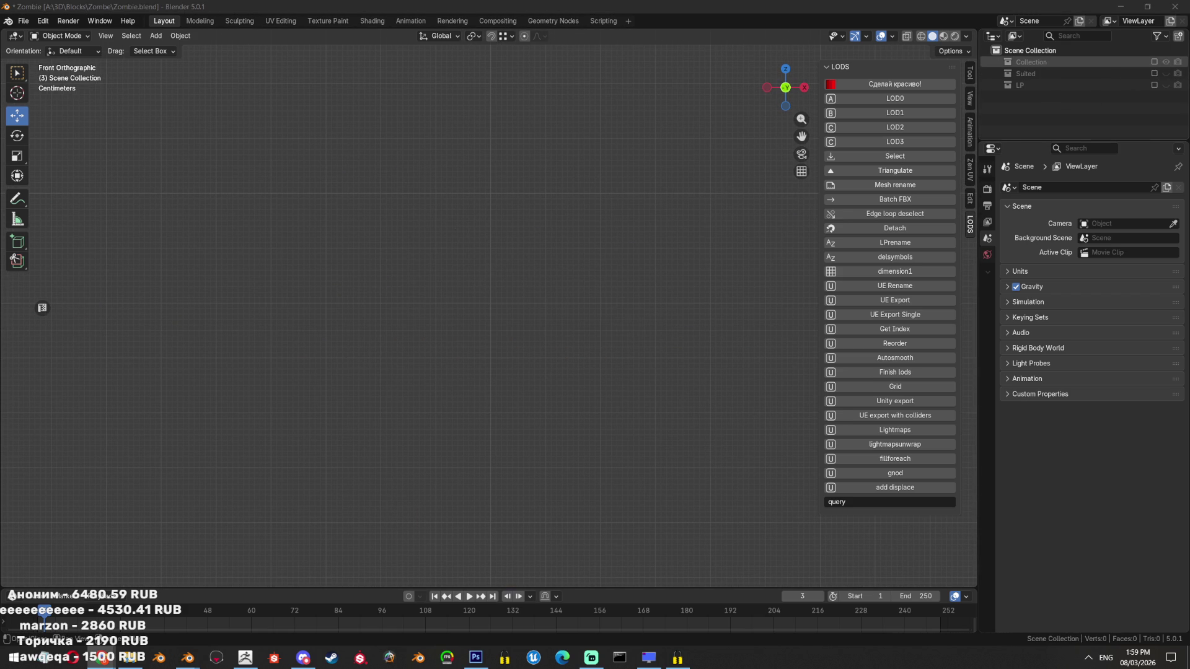
{"action": "key", "text": "alt+Tab"}
{"action": "left_click_drag", "start_coordinate": [496, 310], "coordinate": [595, 308]}
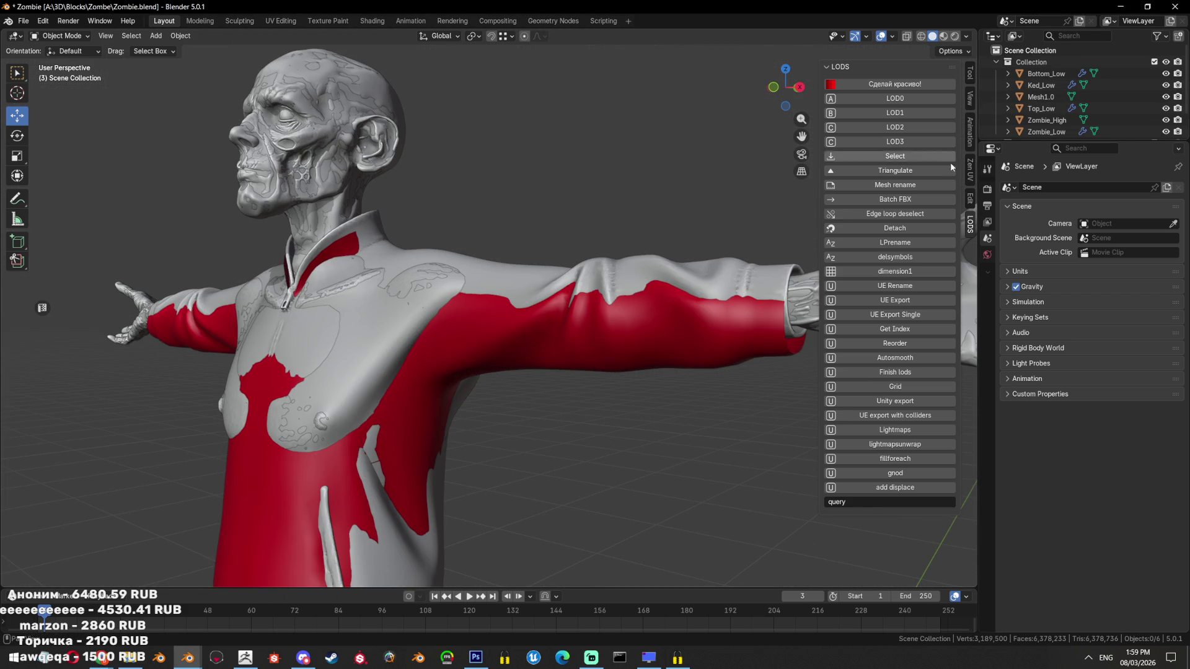
Select Zombie_High by querying 'High', hide all other objects, and view it from the front
{"action": "left_click", "coordinate": [856, 499]}
{"action": "type", "text": "H"}
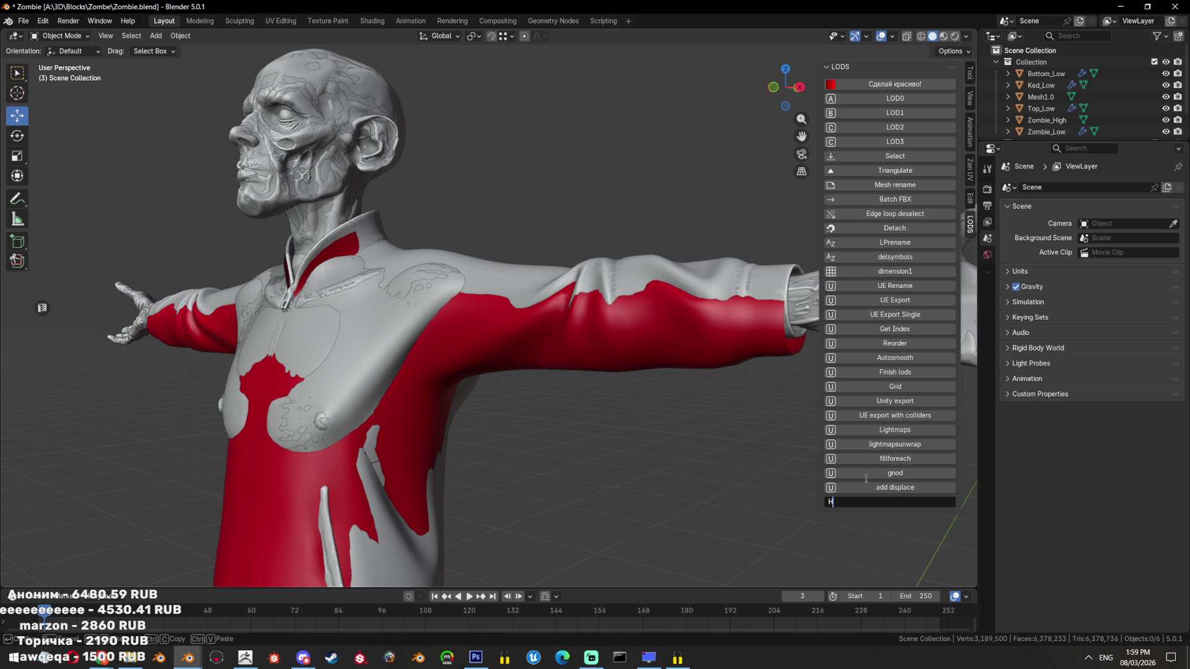
{"action": "type", "text": "igh"}
{"action": "left_click", "coordinate": [914, 163]}
{"action": "key", "text": "shift+h"}
{"action": "key", "text": "KP_1"}
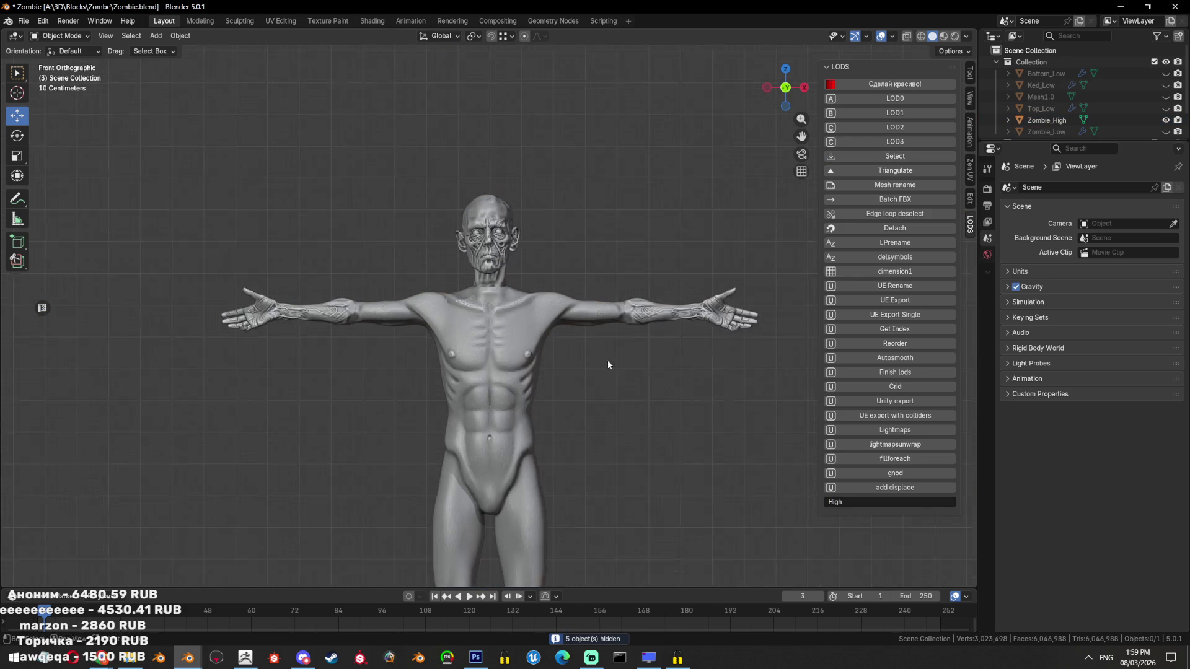
Orbit and zoom around the high-poly sculpt to inspect its head, arms and hands
{"action": "left_click_drag", "start_coordinate": [610, 376], "coordinate": [571, 318]}
{"action": "scroll", "scroll_direction": "up", "scroll_amount": 3}
{"action": "scroll", "scroll_direction": "up", "scroll_amount": 3}
{"action": "scroll", "scroll_direction": "down", "scroll_amount": 3}
{"action": "scroll", "scroll_direction": "up", "scroll_amount": 3}
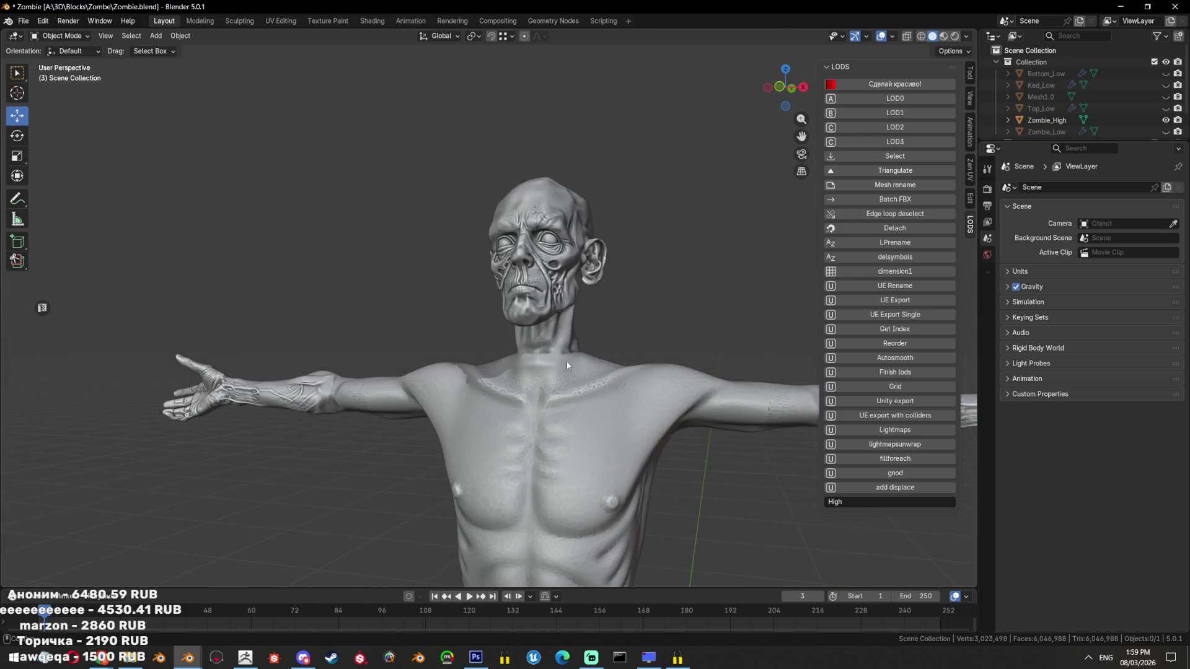
{"action": "scroll", "scroll_direction": "down", "scroll_amount": 3}
{"action": "left_click_drag", "start_coordinate": [567, 365], "coordinate": [529, 280]}
{"action": "scroll", "scroll_direction": "up", "scroll_amount": 3}
{"action": "left_click_drag", "start_coordinate": [567, 403], "coordinate": [643, 465]}
{"action": "scroll", "scroll_direction": "up", "scroll_amount": 3}
{"action": "left_click_drag", "start_coordinate": [643, 418], "coordinate": [642, 336]}
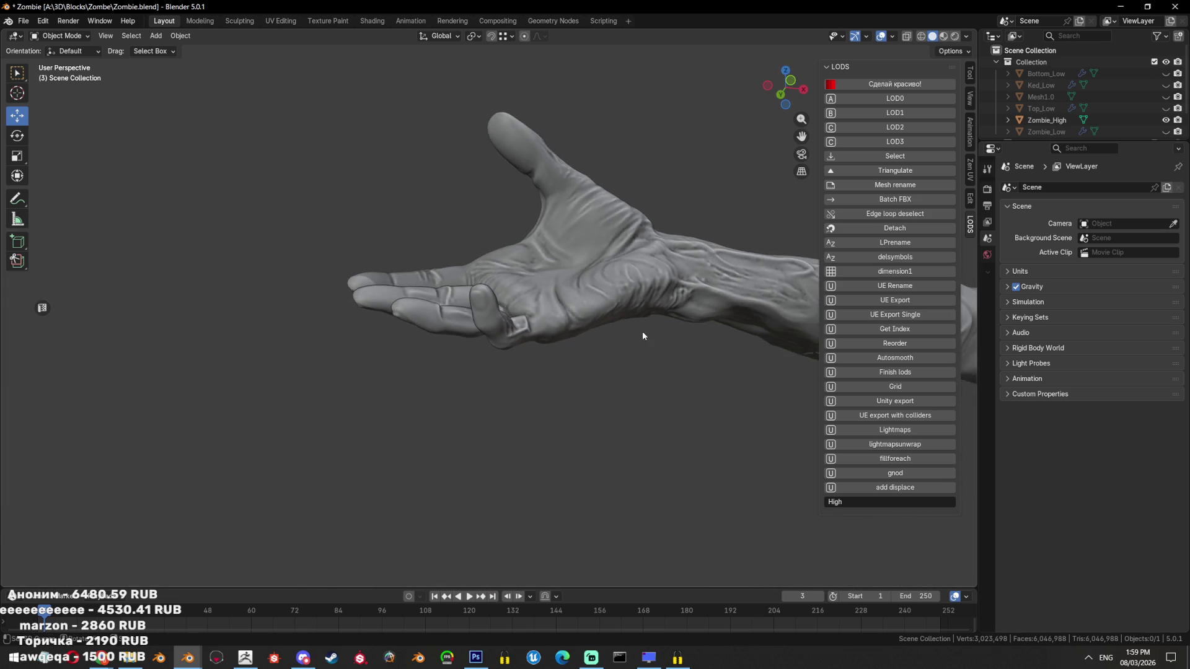
{"action": "scroll", "scroll_direction": "down", "scroll_amount": 3}
{"action": "scroll", "scroll_direction": "down", "scroll_amount": 3}
{"action": "scroll", "scroll_direction": "up", "scroll_amount": 3}
{"action": "left_click_drag", "start_coordinate": [438, 411], "coordinate": [762, 380]}
{"action": "scroll", "scroll_direction": "down", "scroll_amount": 3}
{"action": "scroll", "scroll_direction": "up", "scroll_amount": 3}
{"action": "scroll", "scroll_direction": "down", "scroll_amount": 3}
Hide the side panel and zoom out to view the full T-posed body
{"action": "key", "text": "n"}
{"action": "scroll", "scroll_direction": "down", "scroll_amount": 3}
{"action": "scroll", "scroll_direction": "down", "scroll_amount": 3}
{"action": "scroll", "scroll_direction": "up", "scroll_amount": 3}
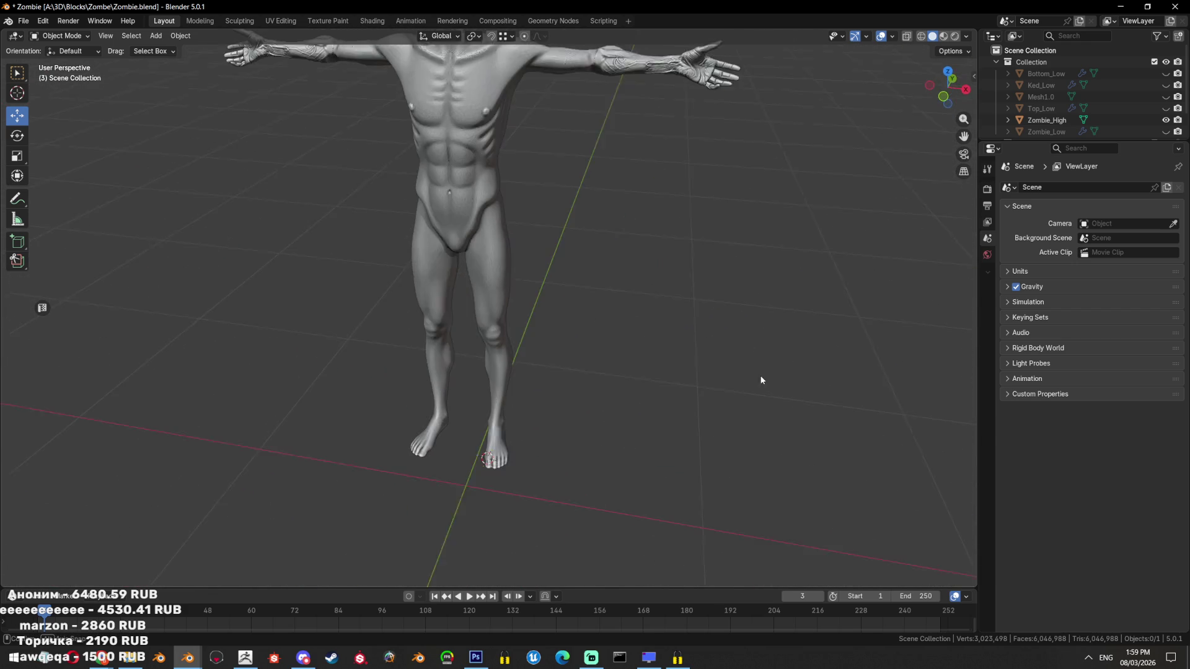
{"action": "scroll", "scroll_direction": "down", "scroll_amount": 3}
{"action": "left_click_drag", "start_coordinate": [616, 363], "coordinate": [655, 308]}
{"action": "scroll", "scroll_direction": "down", "scroll_amount": 3}
{"action": "scroll", "scroll_direction": "down", "scroll_amount": 3}
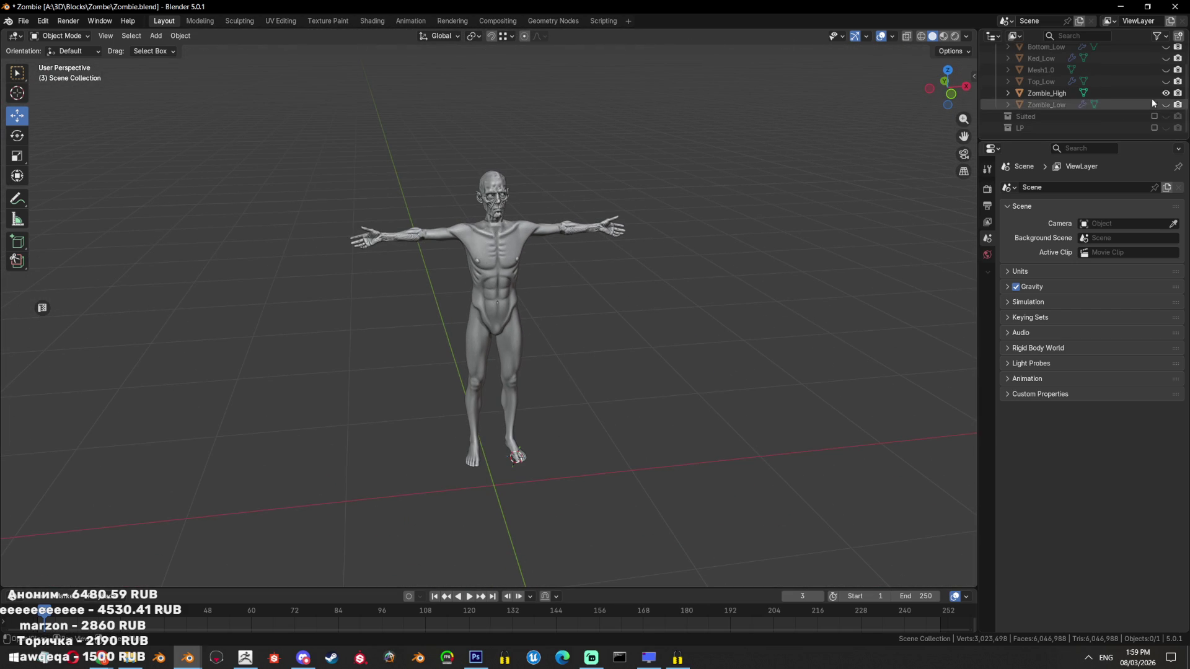
Show the LP collection's clothed body and hide the main Collection to view it alone
{"action": "left_click", "coordinate": [1155, 128]}
{"action": "scroll", "scroll_direction": "up", "scroll_amount": 3}
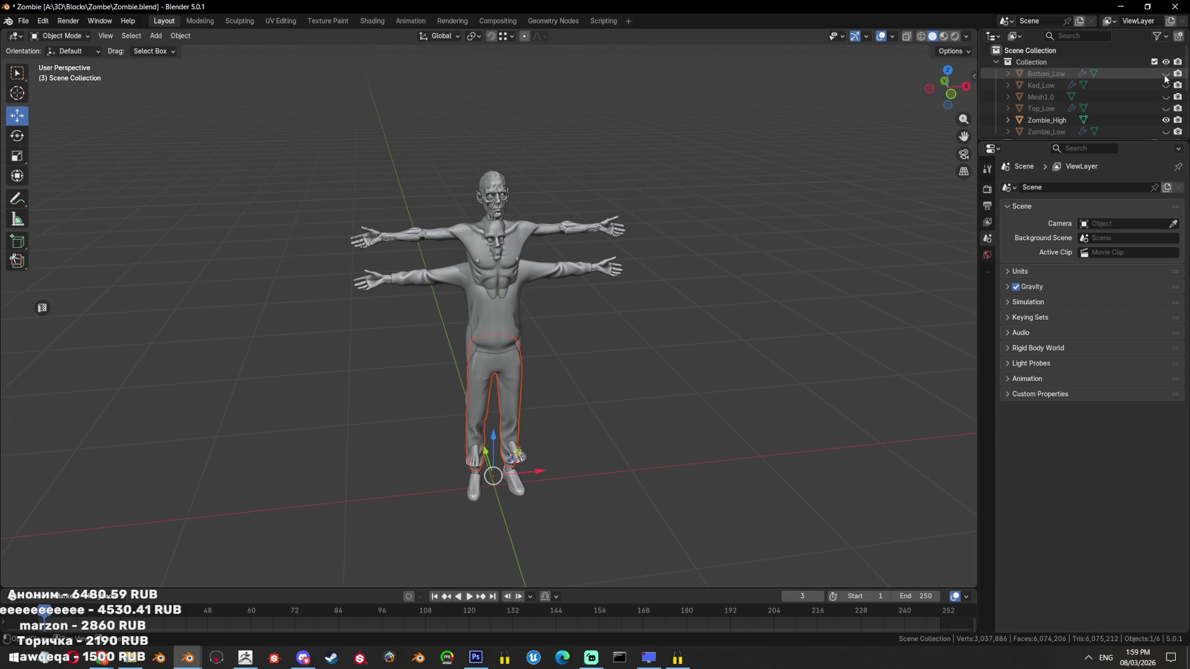
{"action": "left_click", "coordinate": [1155, 62]}
{"action": "scroll", "scroll_direction": "up", "scroll_amount": 3}
{"action": "scroll", "scroll_direction": "up", "scroll_amount": 3}
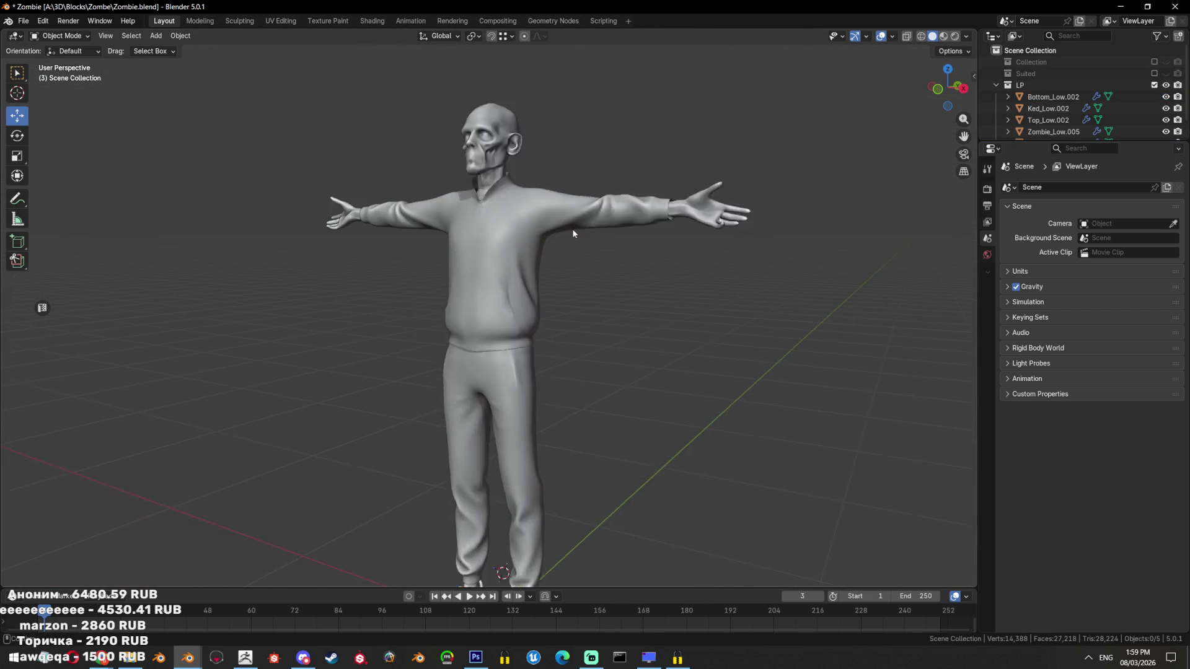
{"action": "scroll", "scroll_direction": "down", "scroll_amount": 3}
{"action": "key", "text": "a"}
{"action": "left_click", "coordinate": [578, 400]}
{"action": "left_click_drag", "start_coordinate": [577, 399], "coordinate": [606, 344]}
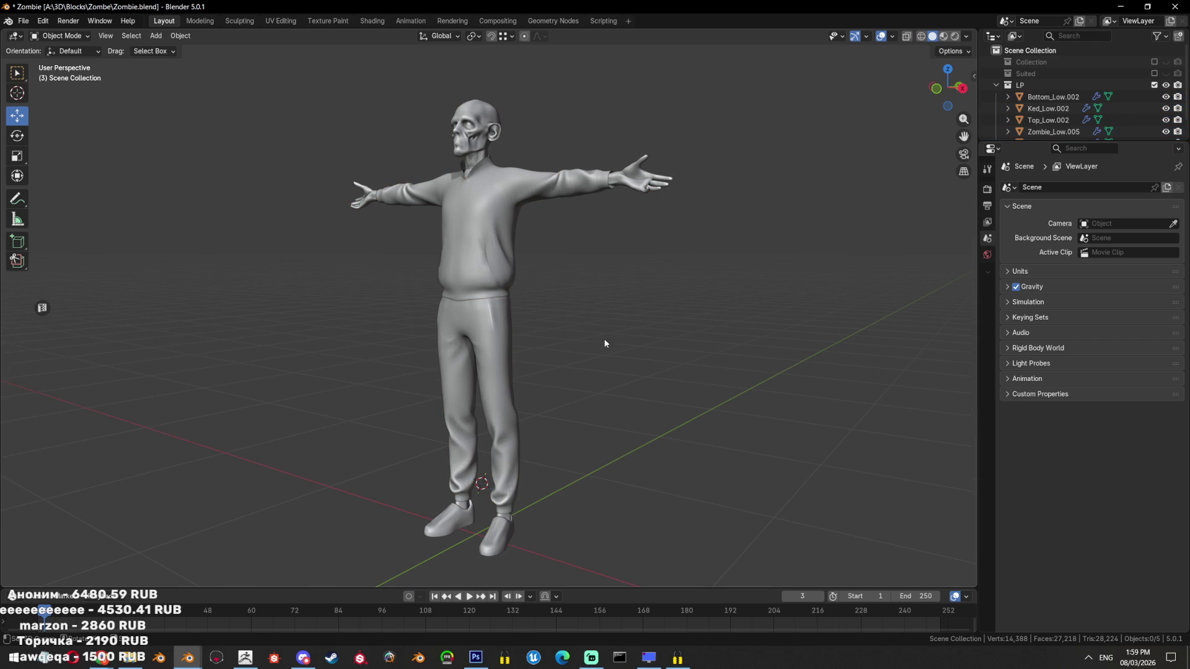
Compare the Suited collection's body, then hide it and restore the main Collection
{"action": "left_click", "coordinate": [1154, 85]}
{"action": "left_click", "coordinate": [1154, 73]}
{"action": "left_click_drag", "start_coordinate": [576, 285], "coordinate": [590, 269]}
{"action": "scroll", "scroll_direction": "down", "scroll_amount": 3}
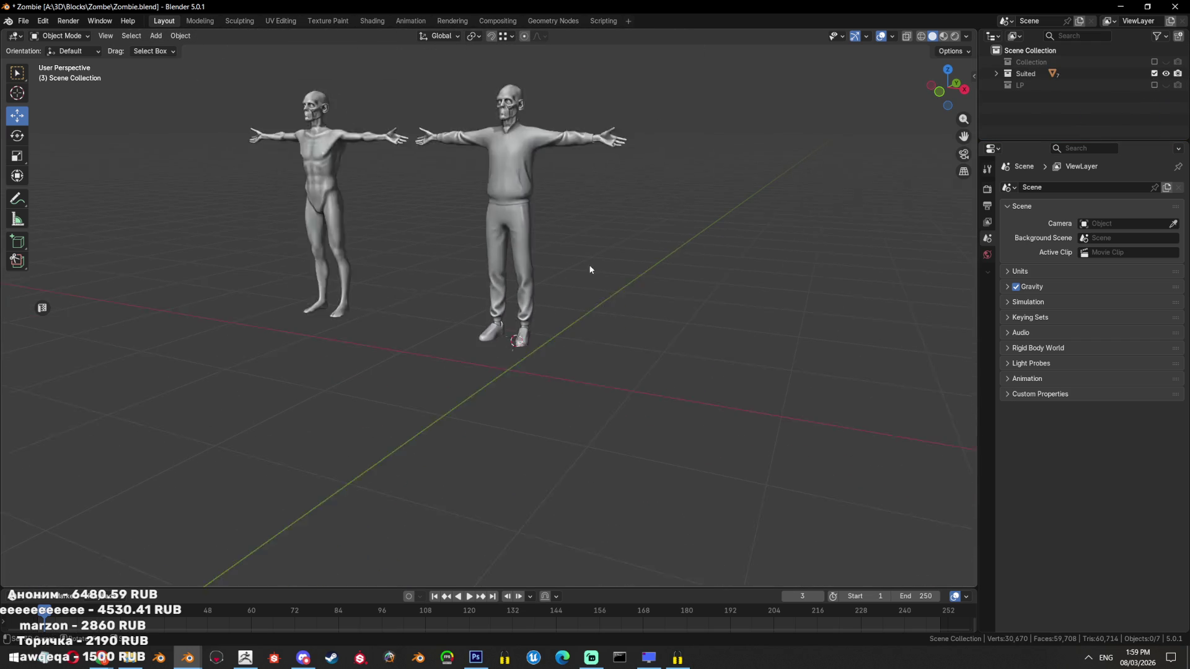
{"action": "left_click", "coordinate": [1154, 73]}
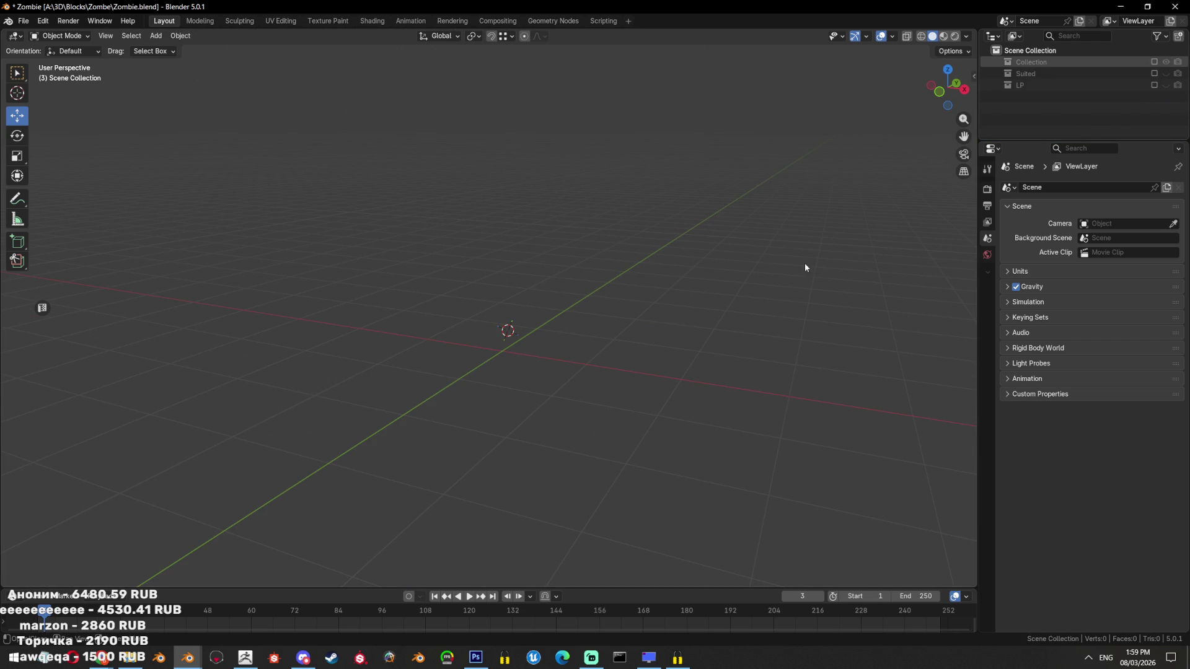
{"action": "left_click", "coordinate": [1154, 62]}
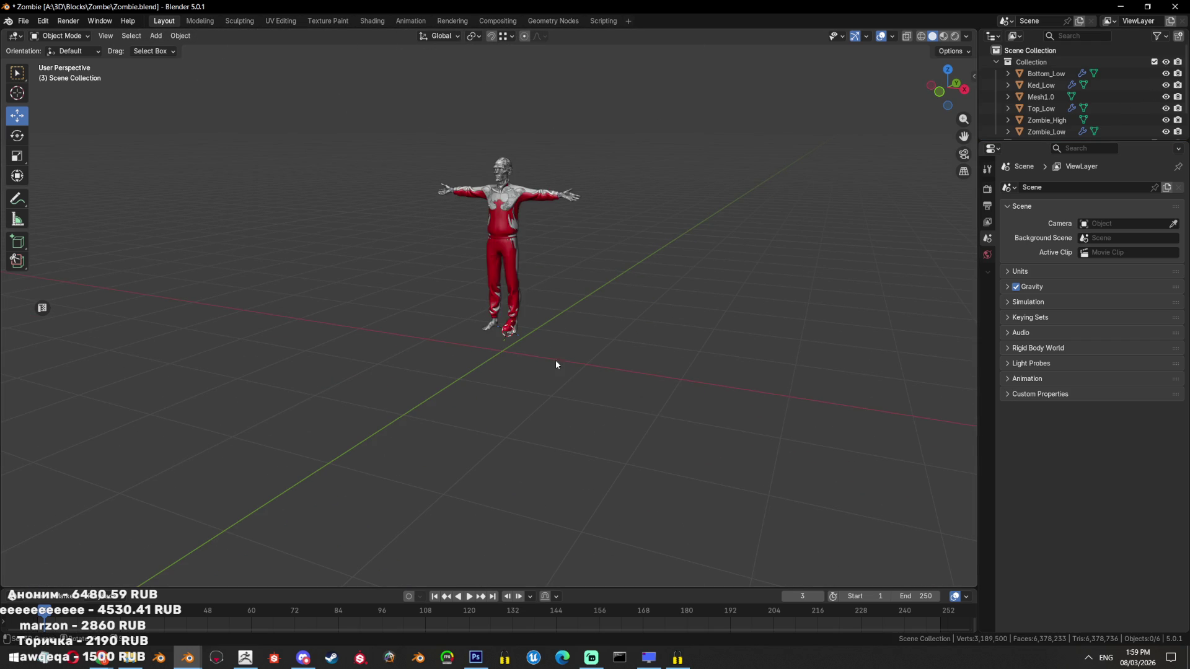
{"action": "scroll", "scroll_direction": "up", "scroll_amount": 3}
{"action": "scroll", "scroll_direction": "up", "scroll_amount": 3}
{"action": "scroll", "scroll_direction": "down", "scroll_amount": 3}
{"action": "scroll", "scroll_direction": "up", "scroll_amount": 3}
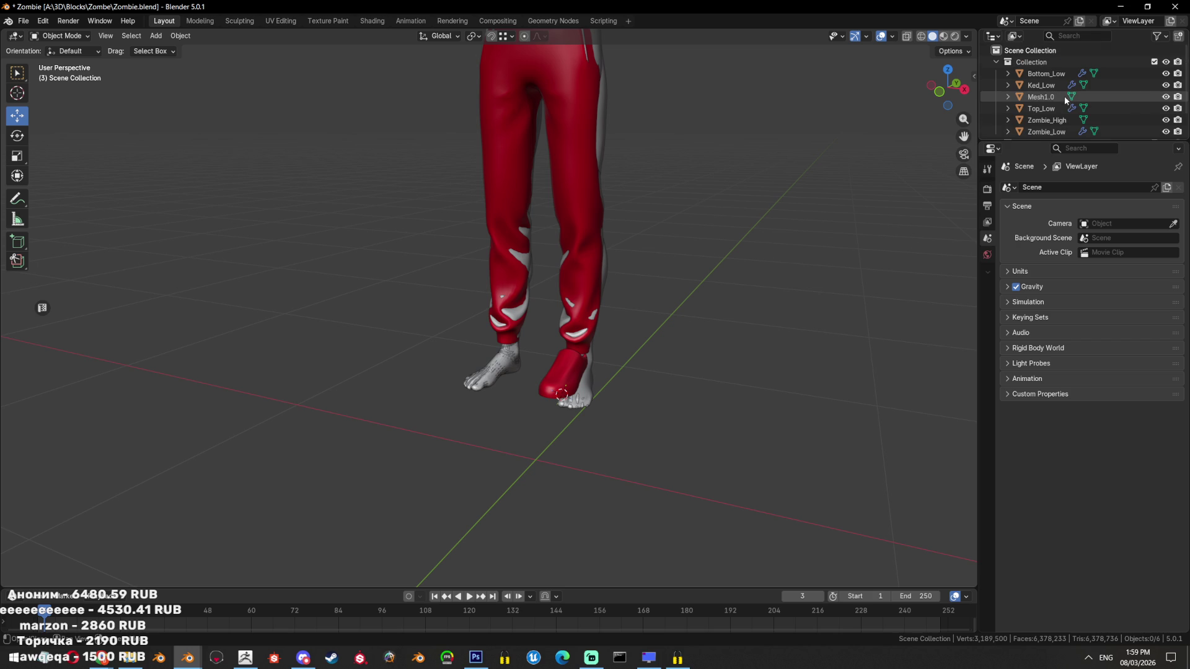
Select the Ked_Low shoe and inspect its topology in wireframe from the side
{"action": "left_click", "coordinate": [1043, 85]}
{"action": "scroll", "scroll_direction": "up", "scroll_amount": 3}
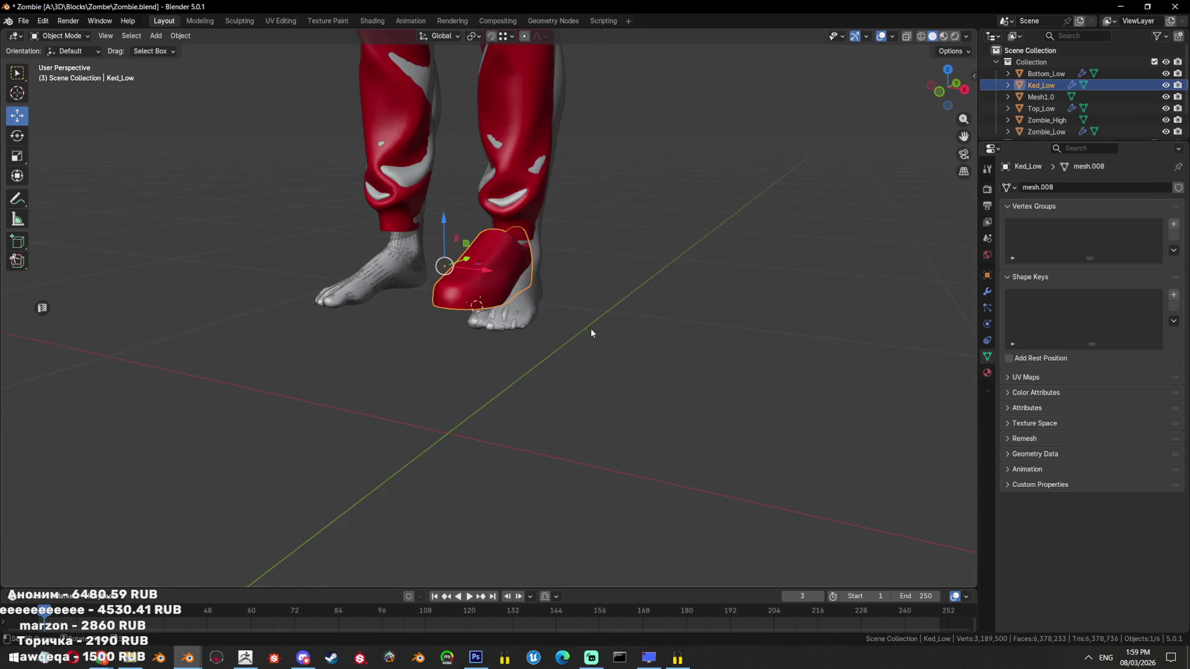
{"action": "left_click_drag", "start_coordinate": [594, 325], "coordinate": [454, 301]}
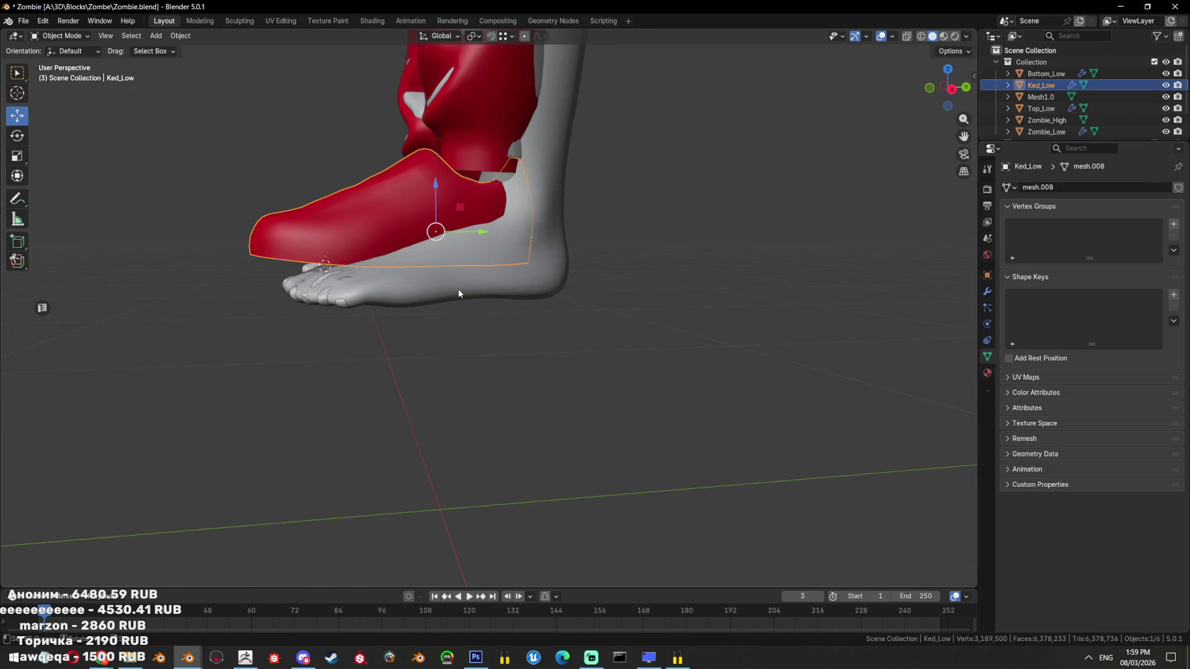
{"action": "key", "text": "shift+z"}
Close the Zombie file without saving changes
{"action": "left_click", "coordinate": [1175, 7]}
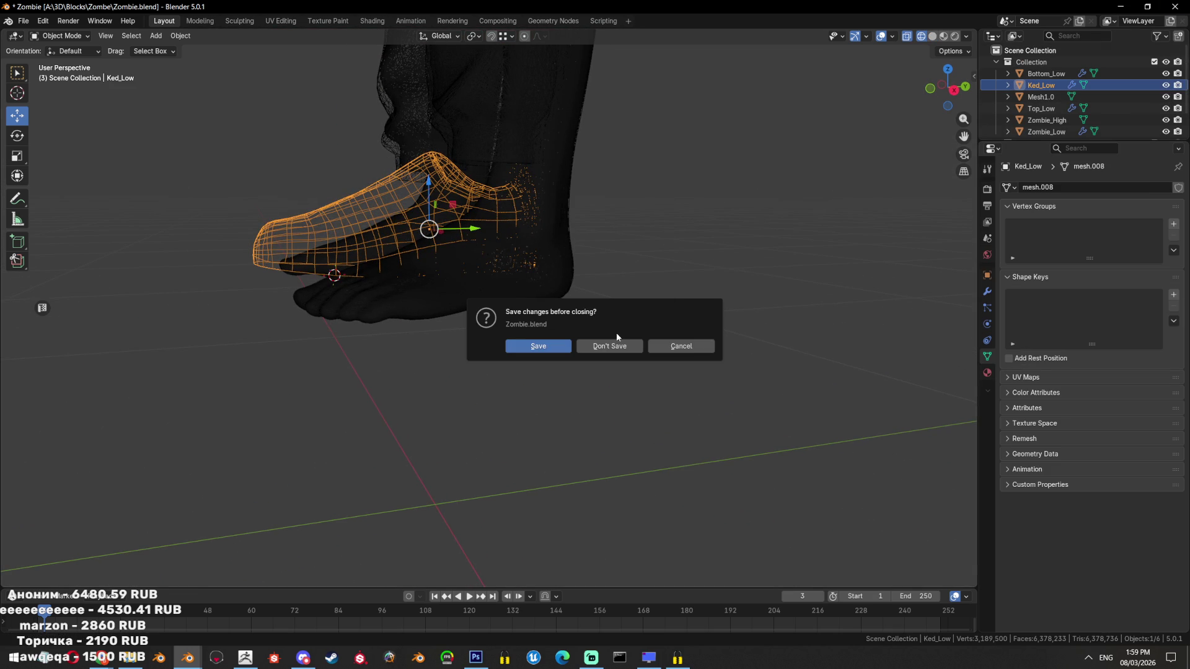
{"action": "left_click", "coordinate": [619, 343]}
{"action": "scroll", "scroll_direction": "down", "scroll_amount": 3}
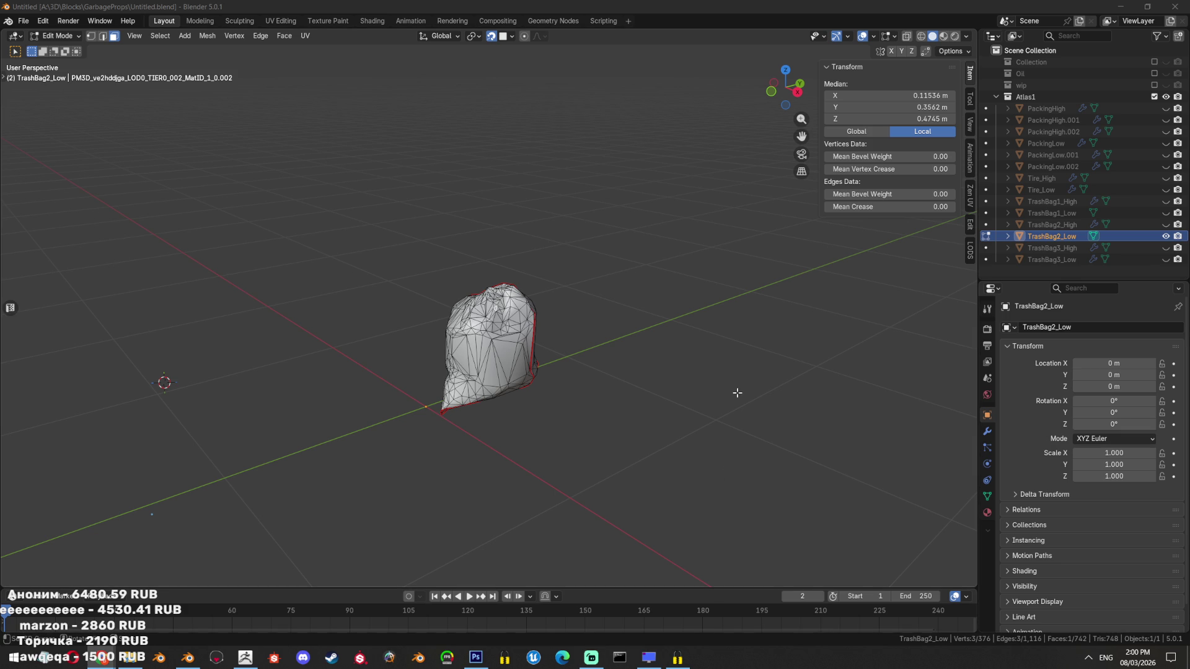
{"action": "scroll", "scroll_direction": "up", "scroll_amount": 3}
{"action": "scroll", "scroll_direction": "up", "scroll_amount": 3}
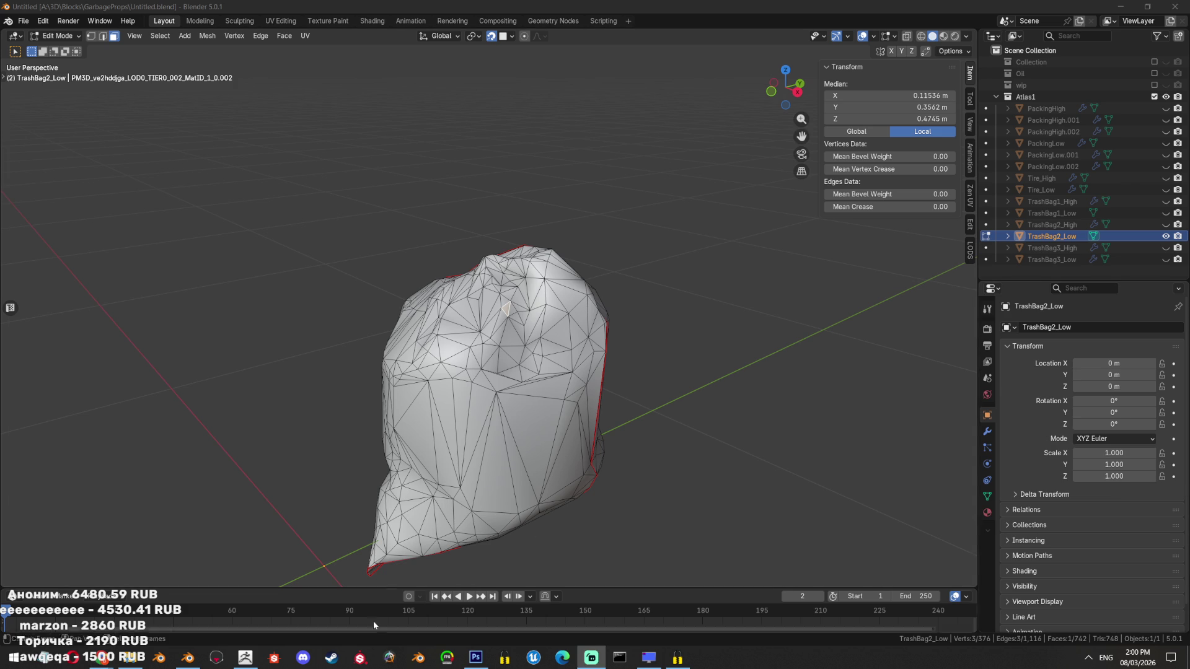
{"action": "left_click", "coordinate": [1089, 658]}
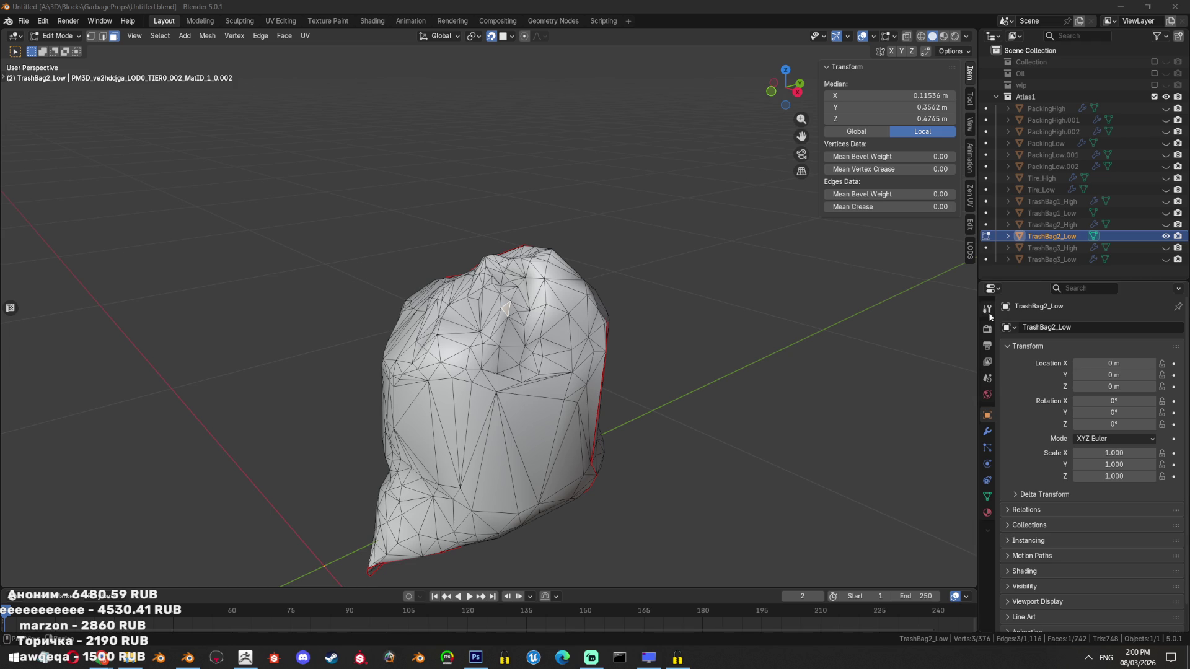
{"action": "key", "text": "KP_Decimal"}
Select a seam-bounded face region with L and undo the last triangulation
{"action": "left_click_drag", "start_coordinate": [501, 202], "coordinate": [599, 200]}
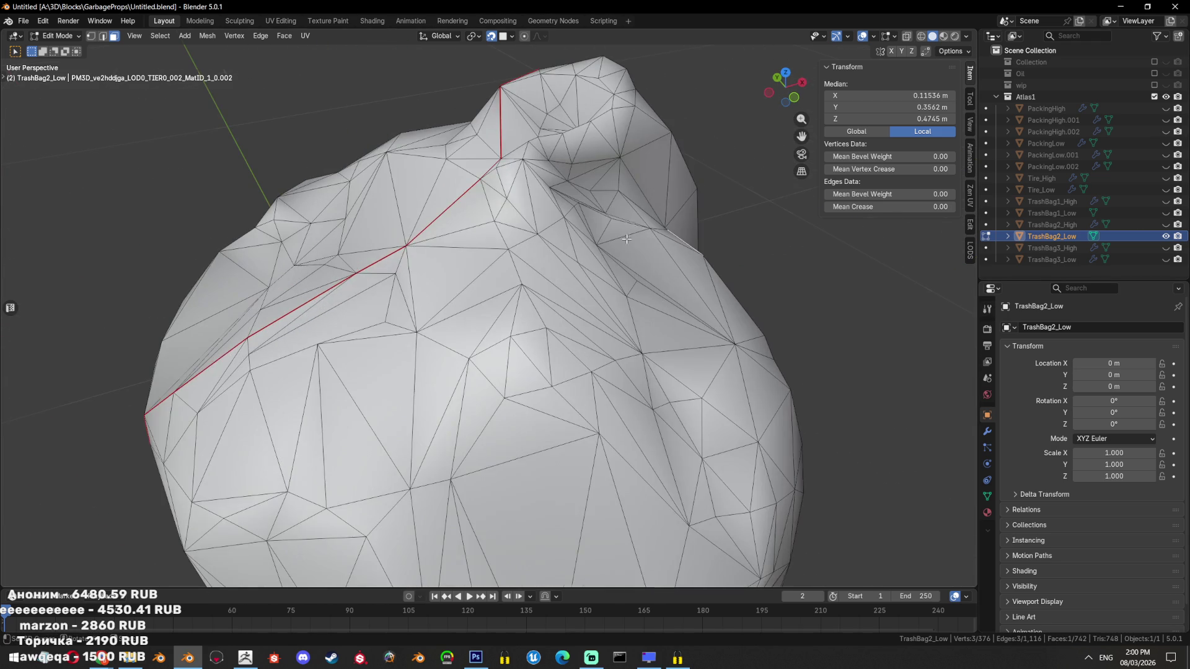
{"action": "key", "text": "l"}
{"action": "scroll", "scroll_direction": "down", "scroll_amount": 3}
{"action": "left_click_drag", "start_coordinate": [599, 200], "coordinate": [647, 321]}
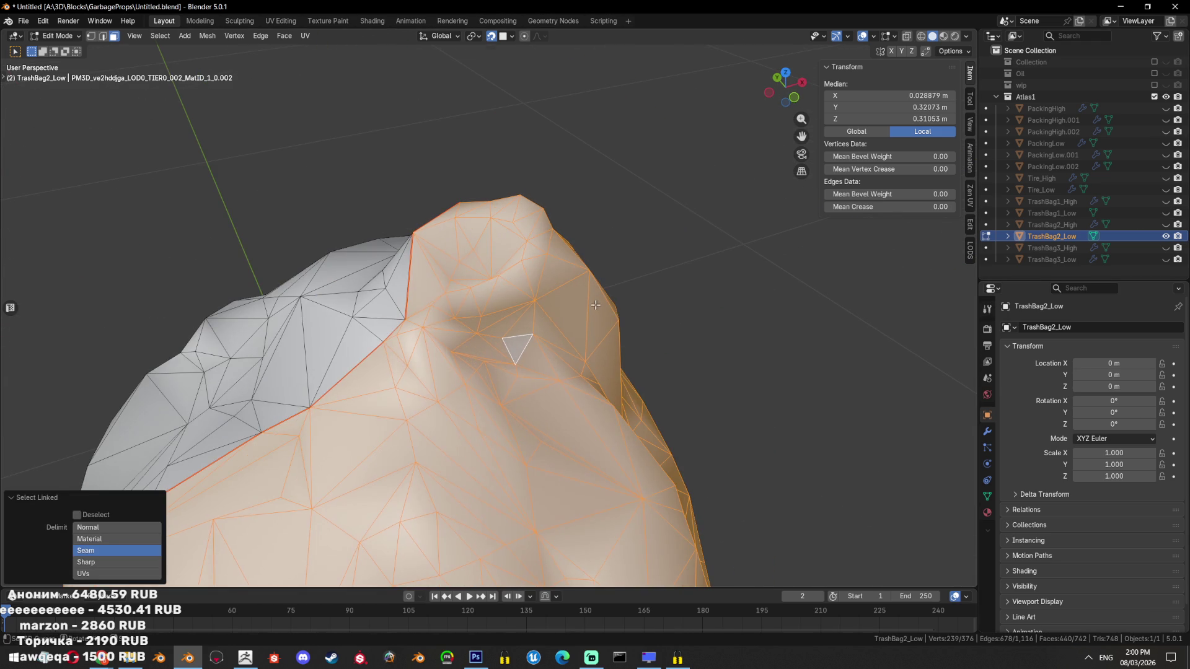
{"action": "key", "text": "ctrl+z"}
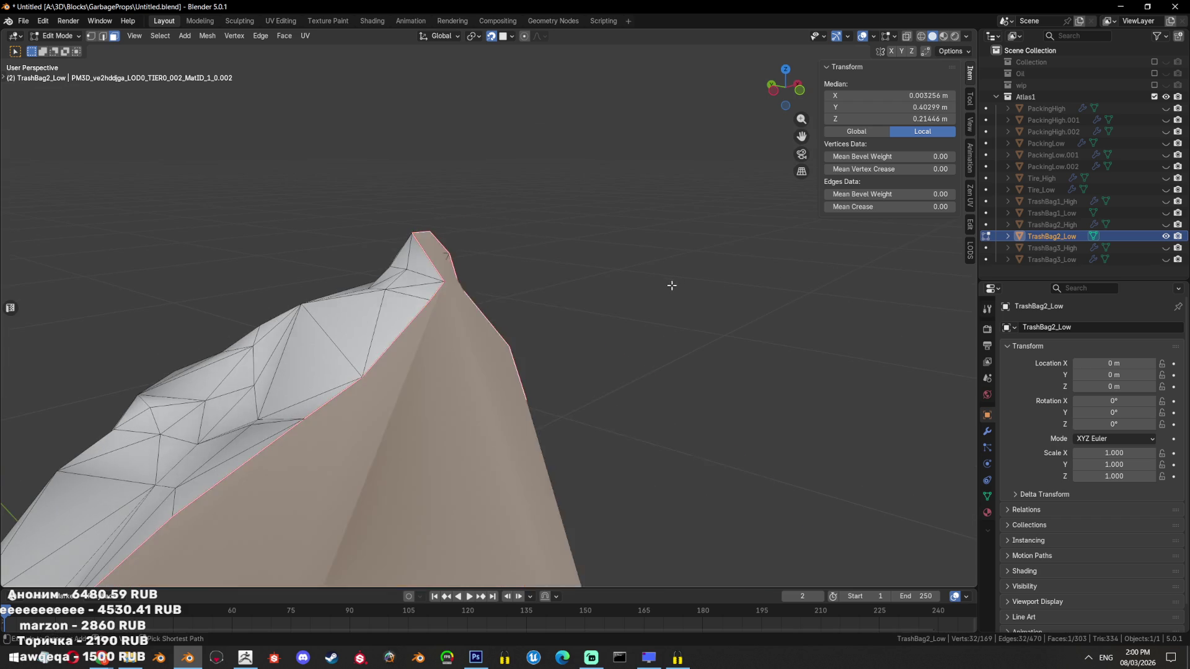
{"action": "left_click_drag", "start_coordinate": [646, 319], "coordinate": [375, 293]}
Box-select faces at the top of the bag and dissolve them into one face
{"action": "left_click", "coordinate": [462, 276]}
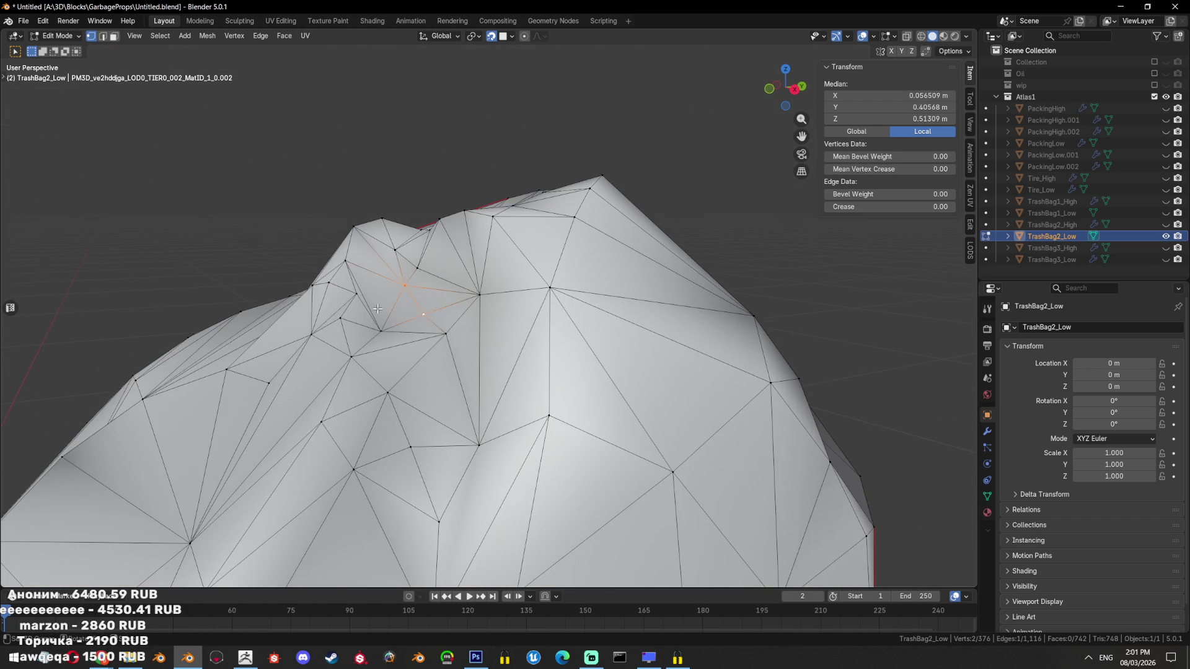
{"action": "key", "text": "ctrl+3"}
{"action": "key", "text": "b"}
{"action": "left_click_drag", "start_coordinate": [375, 292], "coordinate": [415, 294]}
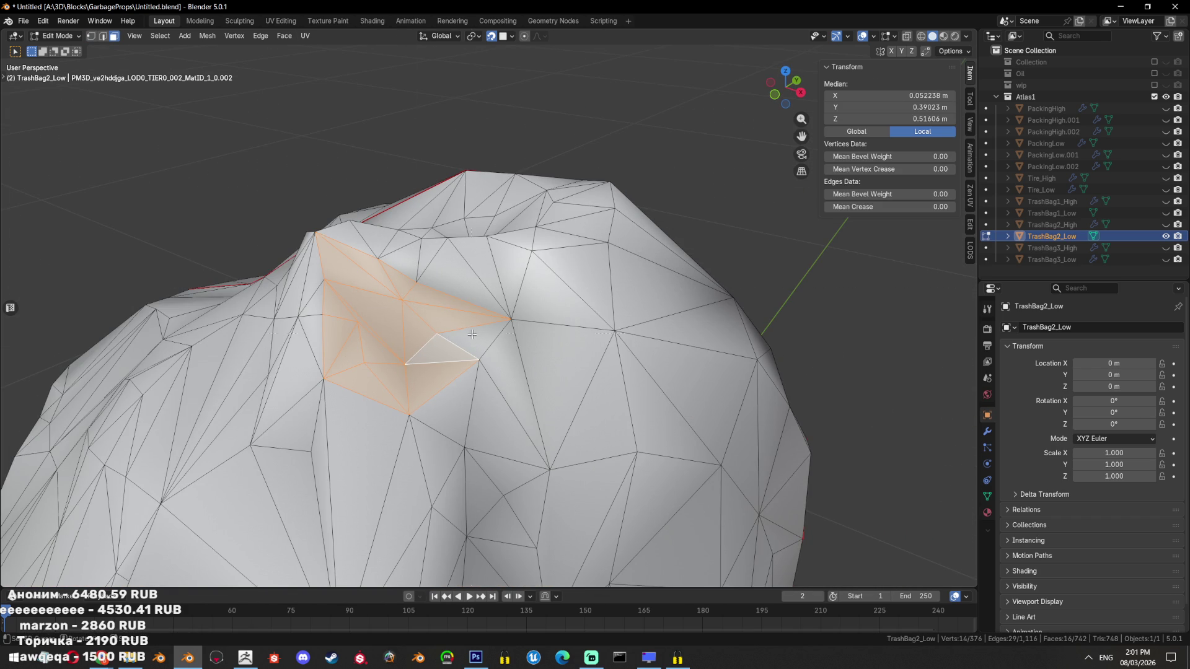
{"action": "key", "text": "ctrl+x"}
{"action": "left_click_drag", "start_coordinate": [515, 338], "coordinate": [642, 378]}
{"action": "key", "text": "ctrl+t"}
{"action": "key", "text": "ctrl+z"}
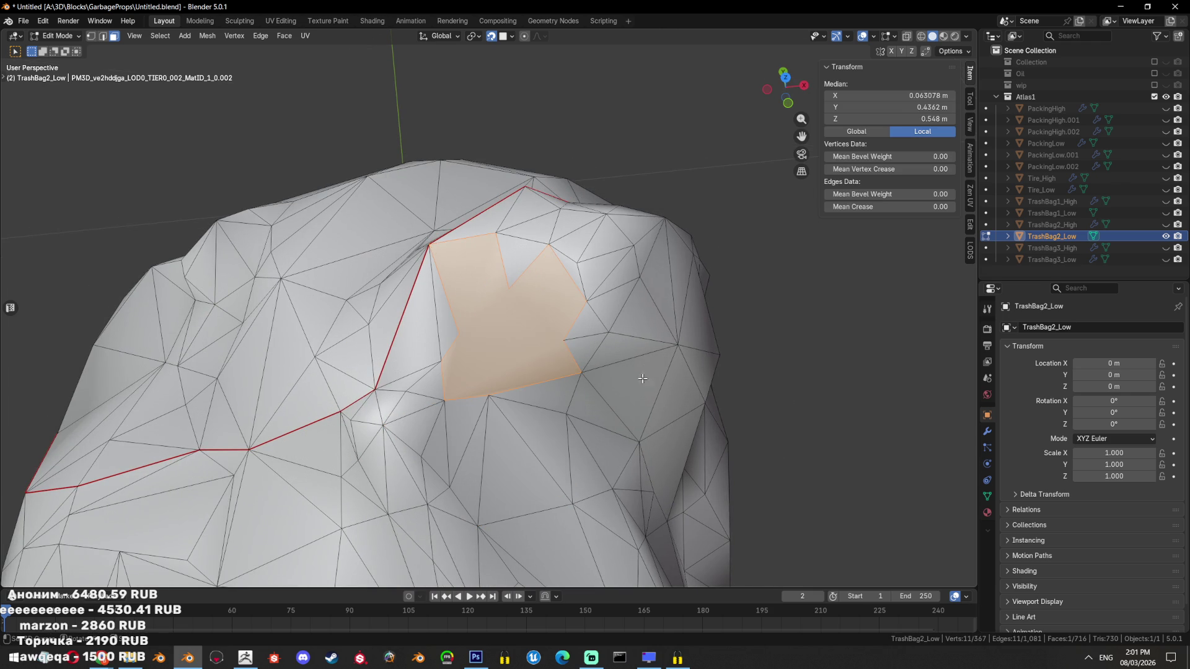
Add faces to the right and top, then dissolve and re-triangulate the 16-face patch
{"action": "key", "text": "b"}
{"action": "left_click_drag", "start_coordinate": [605, 278], "coordinate": [528, 339]}
{"action": "left_click_drag", "start_coordinate": [560, 220], "coordinate": [446, 186]}
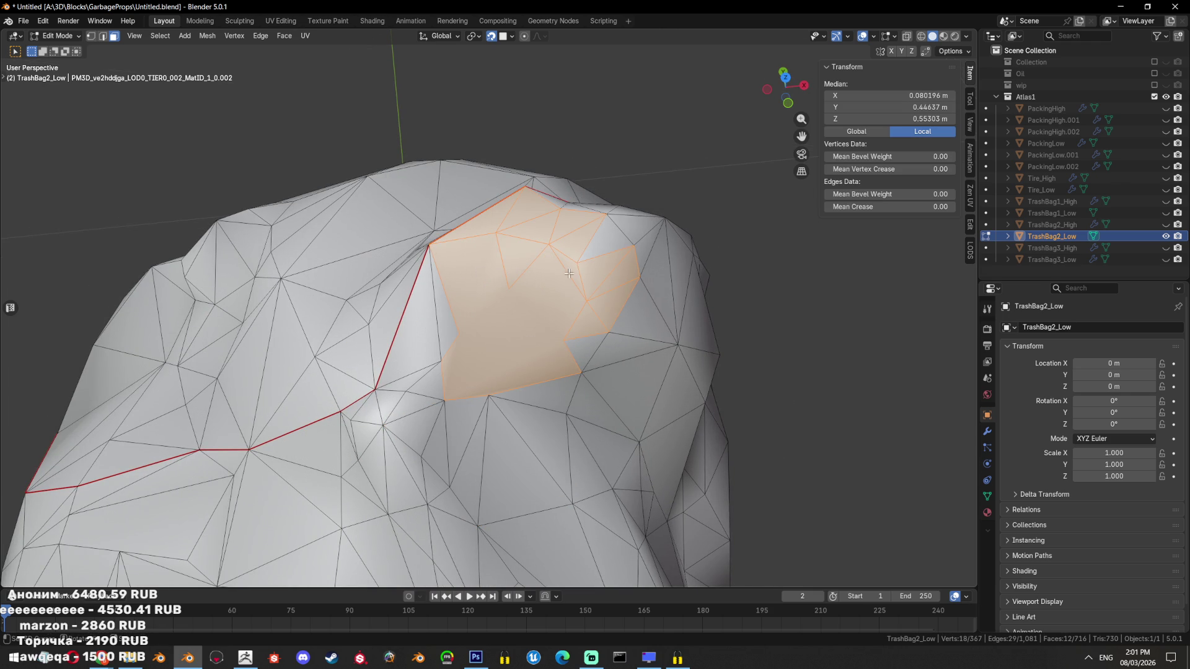
{"action": "key", "text": "n"}
{"action": "key", "text": "ctrl+x"}
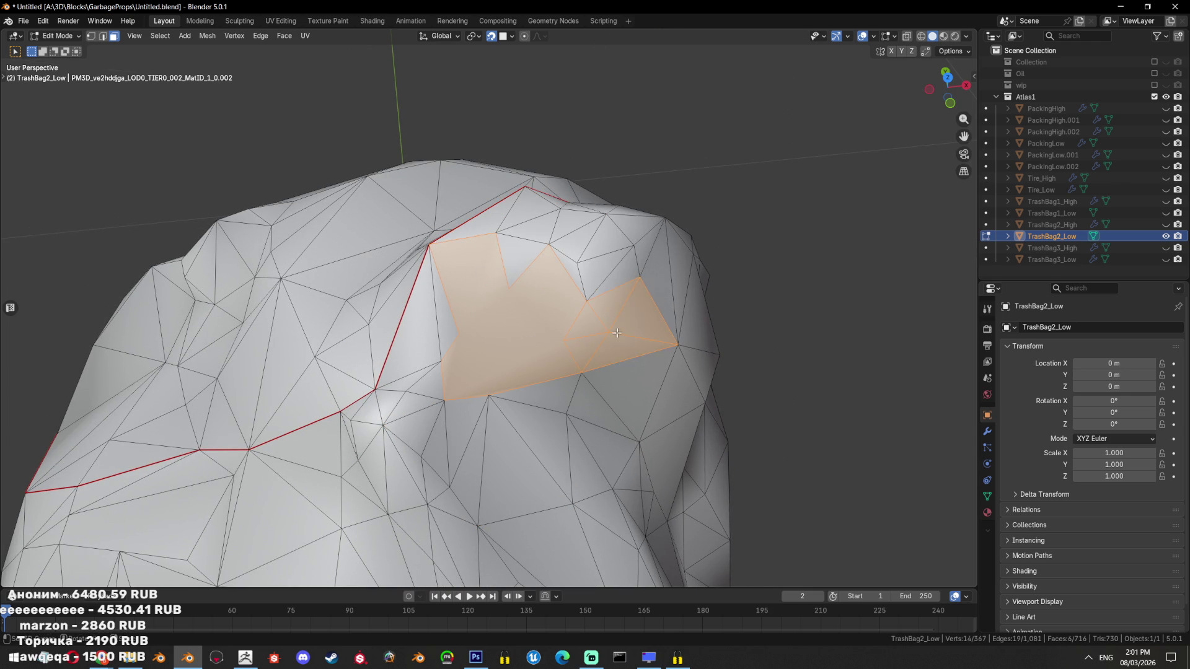
{"action": "key", "text": "ctrl+t"}
{"action": "left_click_drag", "start_coordinate": [619, 316], "coordinate": [736, 294]}
{"action": "key", "text": "ctrl+x"}
{"action": "key", "text": "ctrl+t"}
{"action": "key", "text": "alt+a"}
Dissolve a surface patch, then five faces near the crease, into single faces
{"action": "left_click_drag", "start_coordinate": [737, 294], "coordinate": [628, 329]}
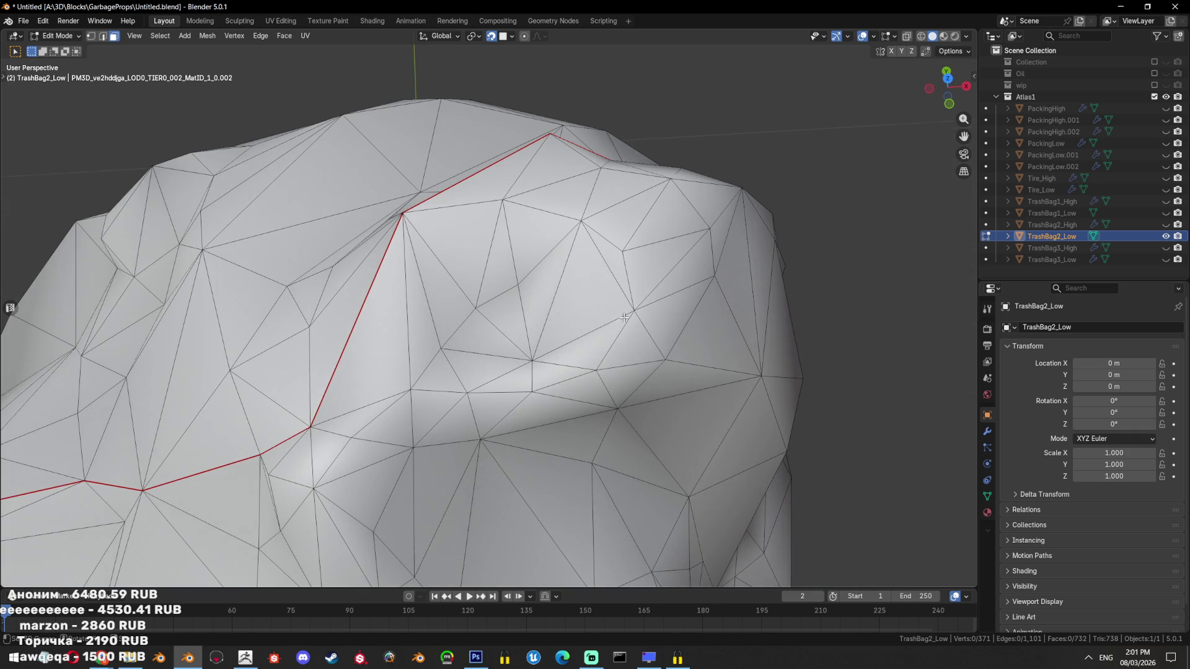
{"action": "left_click", "coordinate": [539, 354]}
{"action": "key", "text": "3"}
{"action": "left_click_drag", "start_coordinate": [428, 382], "coordinate": [428, 381]}
{"action": "key", "text": "ctrl+x"}
{"action": "left_click_drag", "start_coordinate": [428, 381], "coordinate": [579, 271]}
{"action": "key", "text": "alt+a"}
{"action": "key", "text": "b"}
{"action": "left_click_drag", "start_coordinate": [579, 270], "coordinate": [558, 295]}
{"action": "key", "text": "ctrl+x"}
{"action": "left_click_drag", "start_coordinate": [566, 274], "coordinate": [569, 332]}
{"action": "key", "text": "alt+a"}
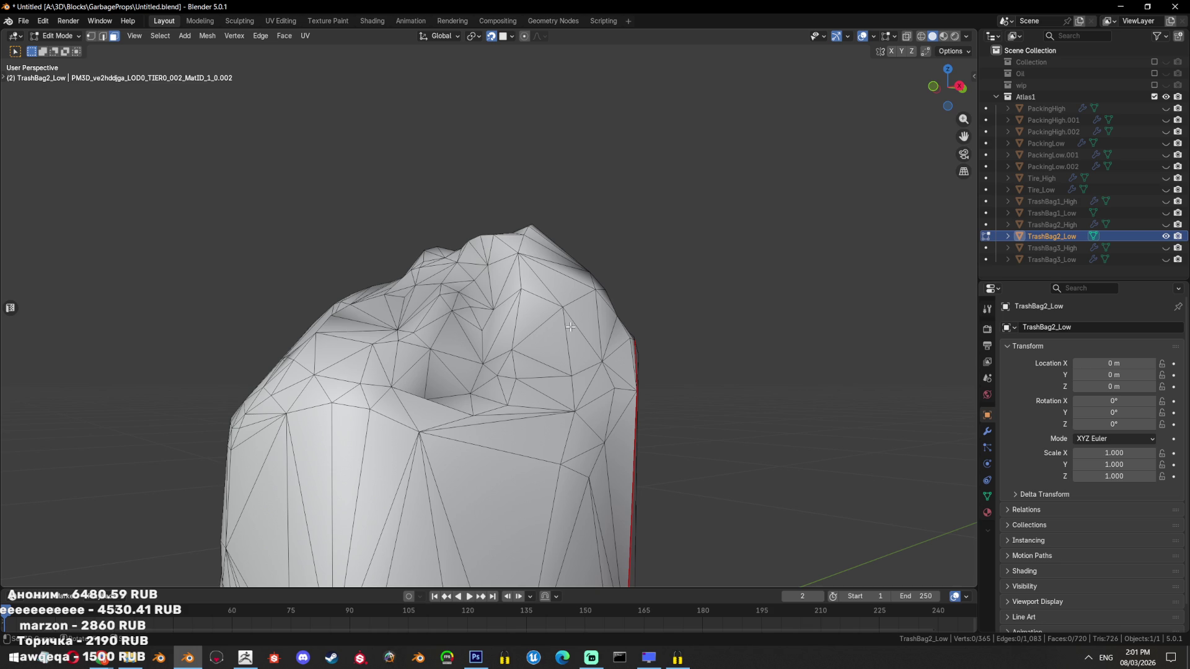
Select a linked patch near the top, extend it, then dissolve and re-triangulate it
{"action": "left_click_drag", "start_coordinate": [570, 327], "coordinate": [551, 338]}
{"action": "scroll", "scroll_direction": "up", "scroll_amount": 3}
{"action": "key", "text": "l"}
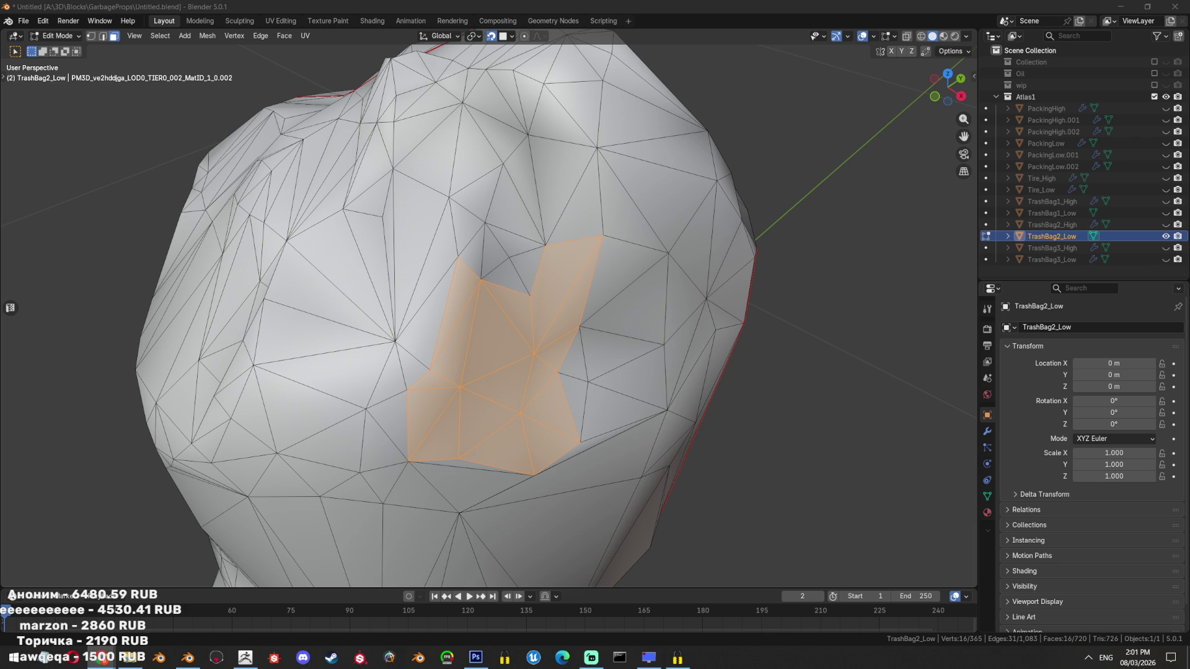
{"action": "scroll", "scroll_direction": "down", "scroll_amount": 3}
{"action": "left_click_drag", "start_coordinate": [471, 365], "coordinate": [458, 369]}
{"action": "key", "text": "alt+a"}
{"action": "key", "text": "b"}
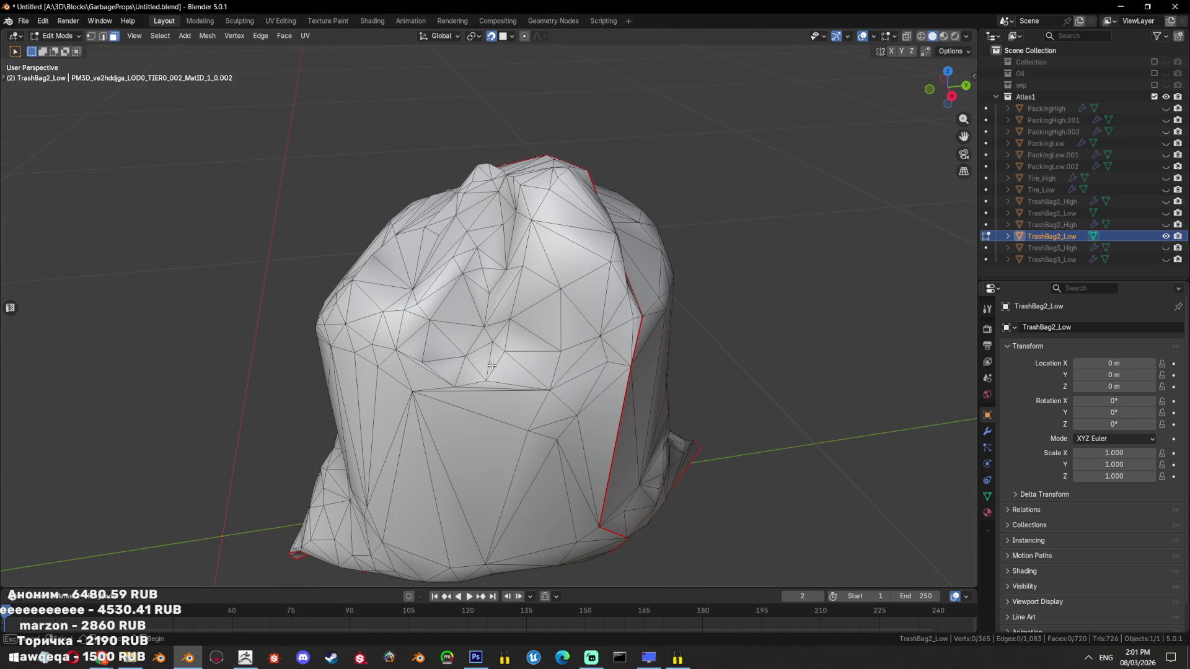
{"action": "left_click_drag", "start_coordinate": [436, 349], "coordinate": [412, 367]}
{"action": "key", "text": "ctrl+x"}
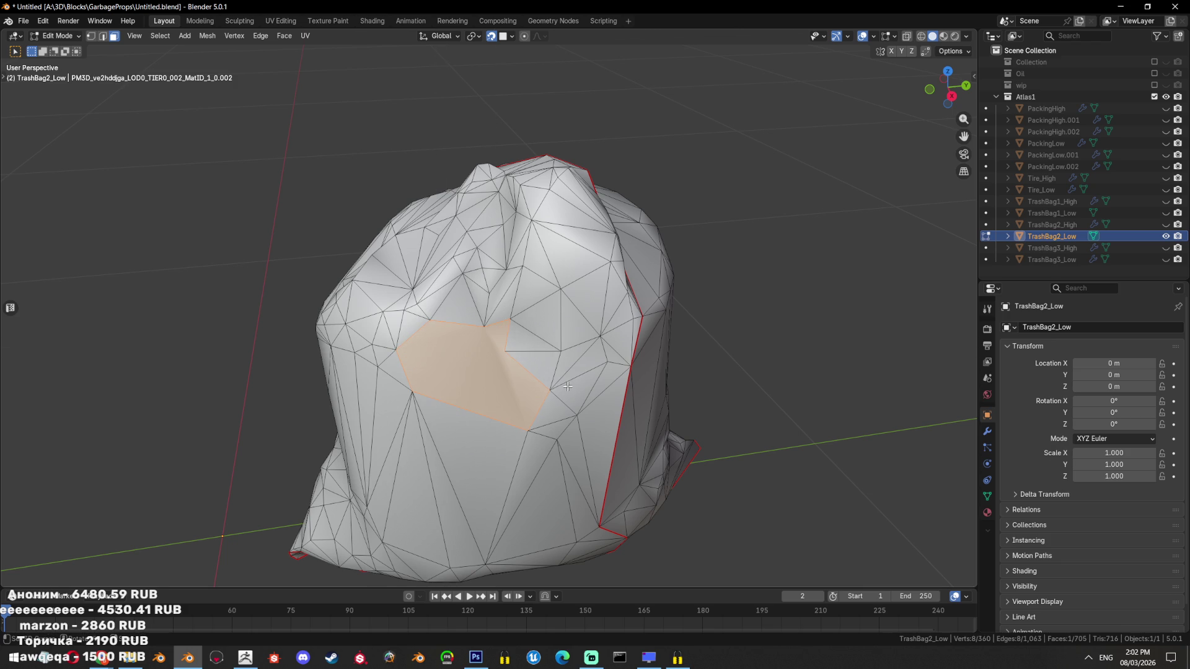
{"action": "key", "text": "ctrl+t"}
{"action": "key", "text": "alt+a"}
Select faces across the lower left of the bag, then clear the selection
{"action": "left_click_drag", "start_coordinate": [609, 398], "coordinate": [282, 389]}
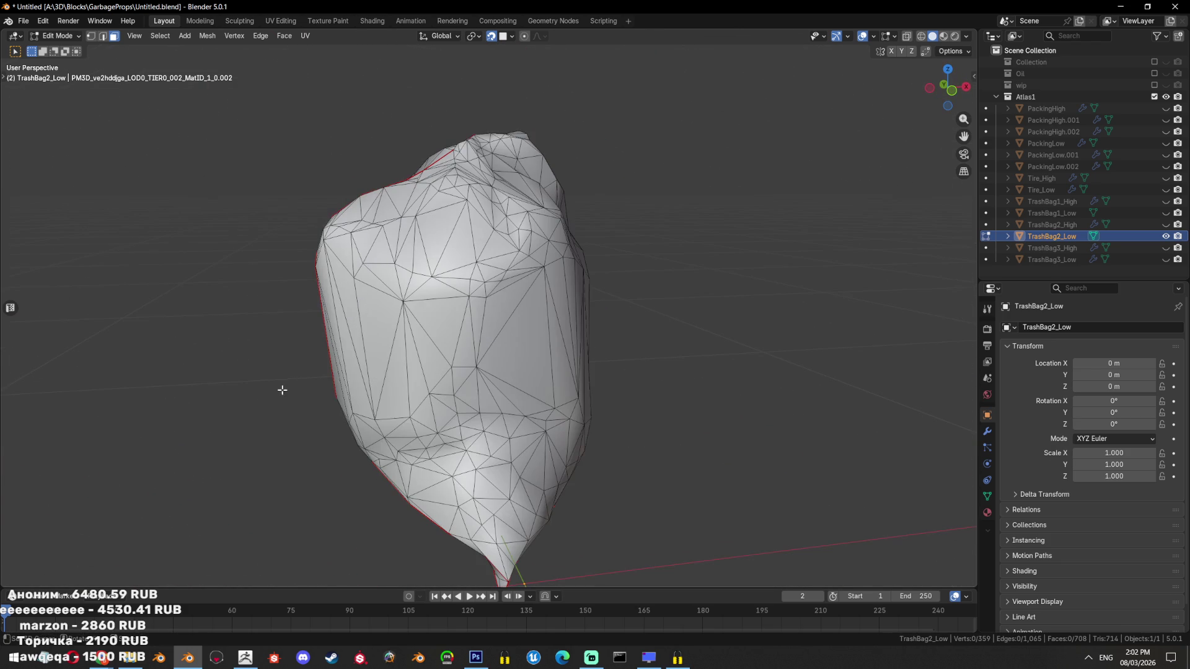
{"action": "left_click_drag", "start_coordinate": [492, 450], "coordinate": [415, 471]}
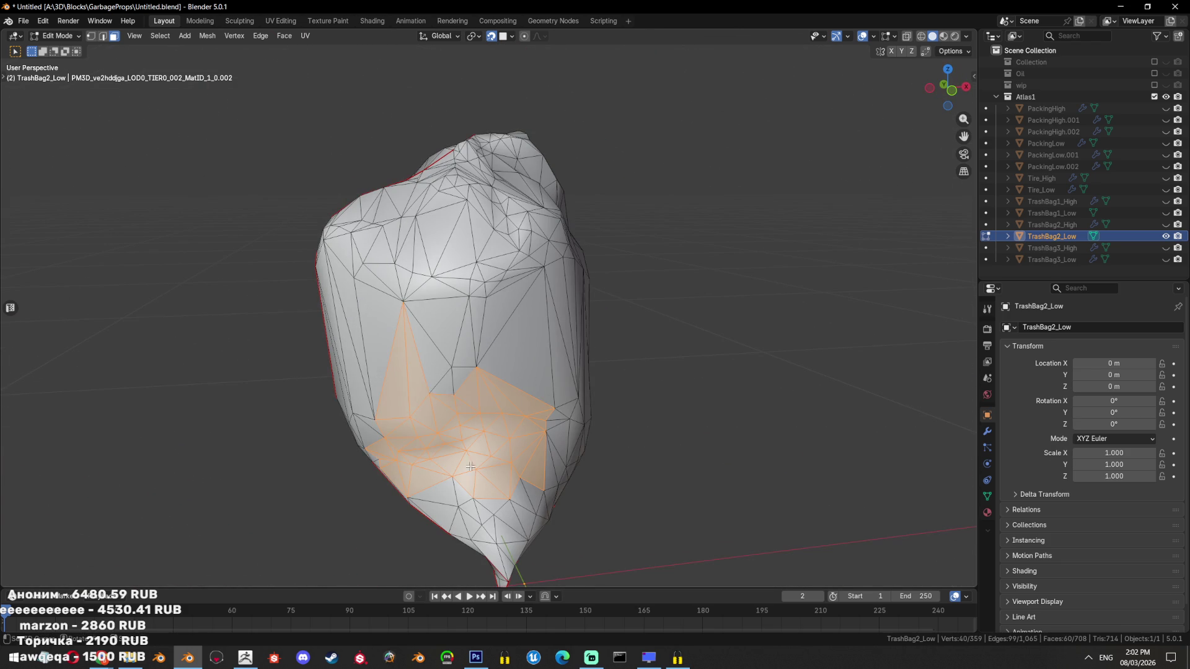
{"action": "left_click_drag", "start_coordinate": [551, 421], "coordinate": [536, 417]}
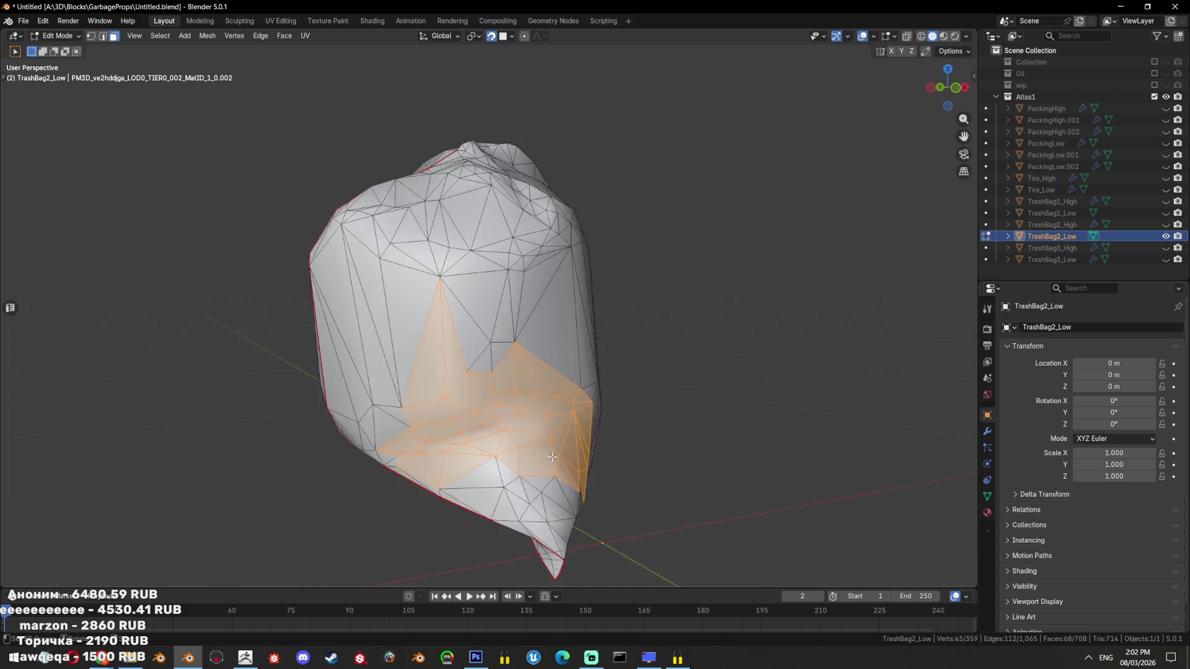
{"action": "scroll", "scroll_direction": "up", "scroll_amount": 3}
{"action": "key", "text": "alt+a"}
{"action": "key", "text": "b"}
{"action": "key", "text": "Escape"}
{"action": "left_click_drag", "start_coordinate": [537, 417], "coordinate": [558, 367]}
{"action": "scroll", "scroll_direction": "down", "scroll_amount": 3}
{"action": "scroll", "scroll_direction": "up", "scroll_amount": 3}
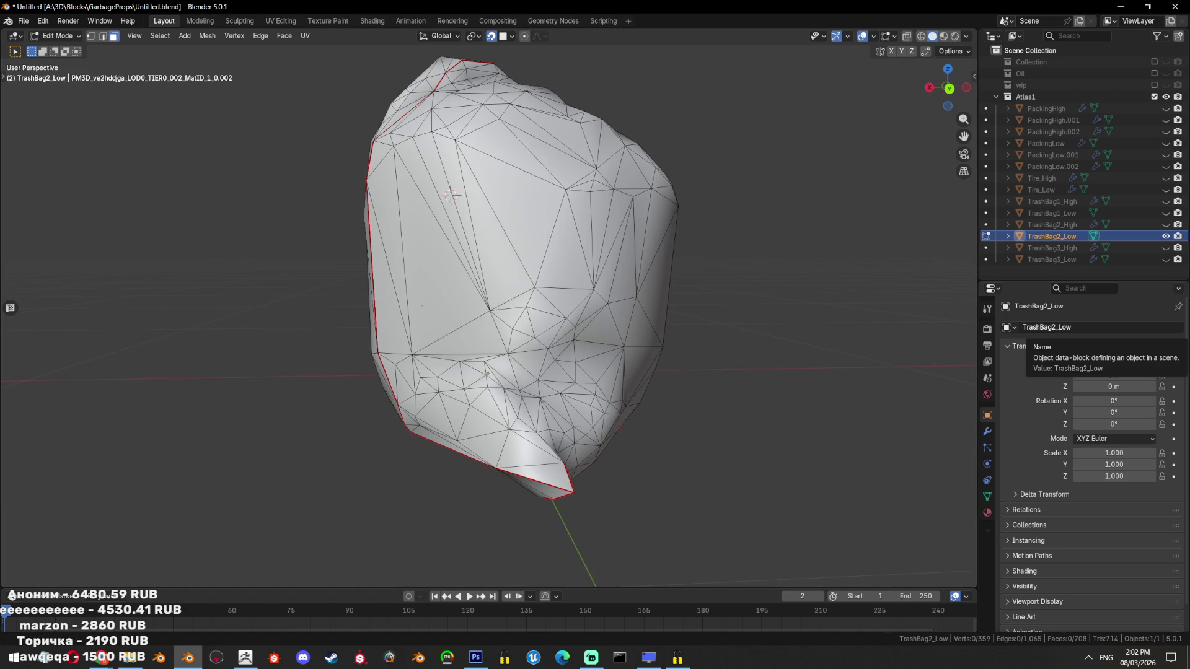
Check the system tray, then view the whole bag on the grid
{"action": "left_click", "coordinate": [1089, 658]}
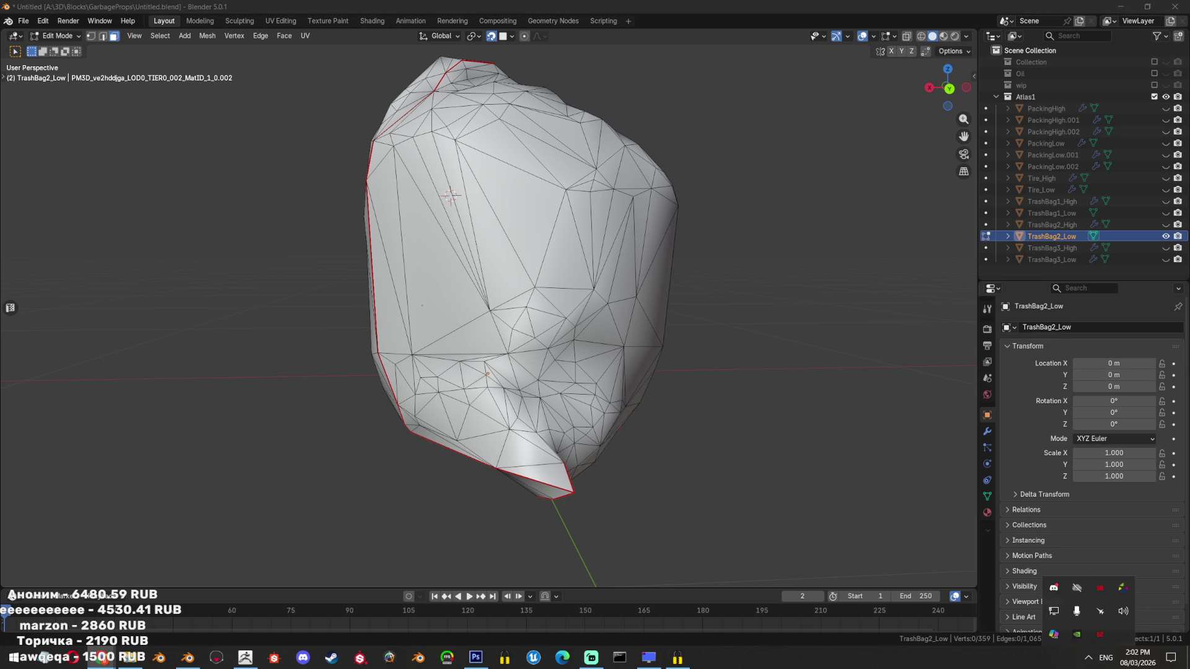
{"action": "key", "text": "Escape"}
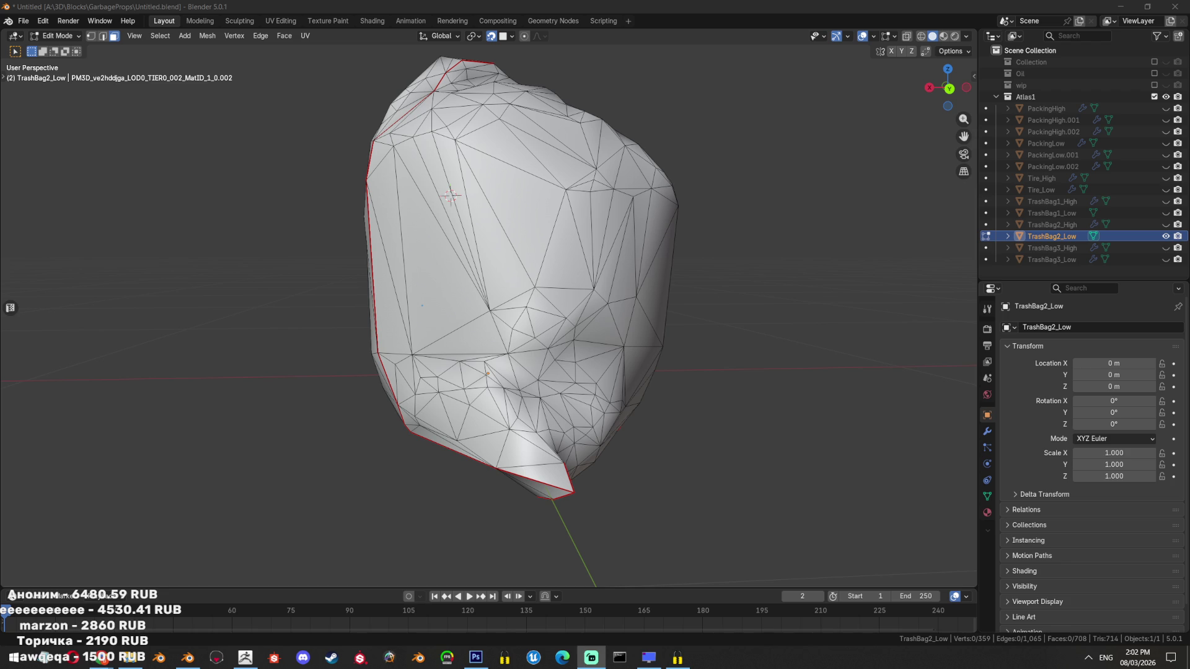
{"action": "scroll", "scroll_direction": "up", "scroll_amount": 3}
{"action": "scroll", "scroll_direction": "up", "scroll_amount": 3}
{"action": "scroll", "scroll_direction": "up", "scroll_amount": 3}
{"action": "scroll", "scroll_direction": "down", "scroll_amount": 3}
{"action": "scroll", "scroll_direction": "down", "scroll_amount": 3}
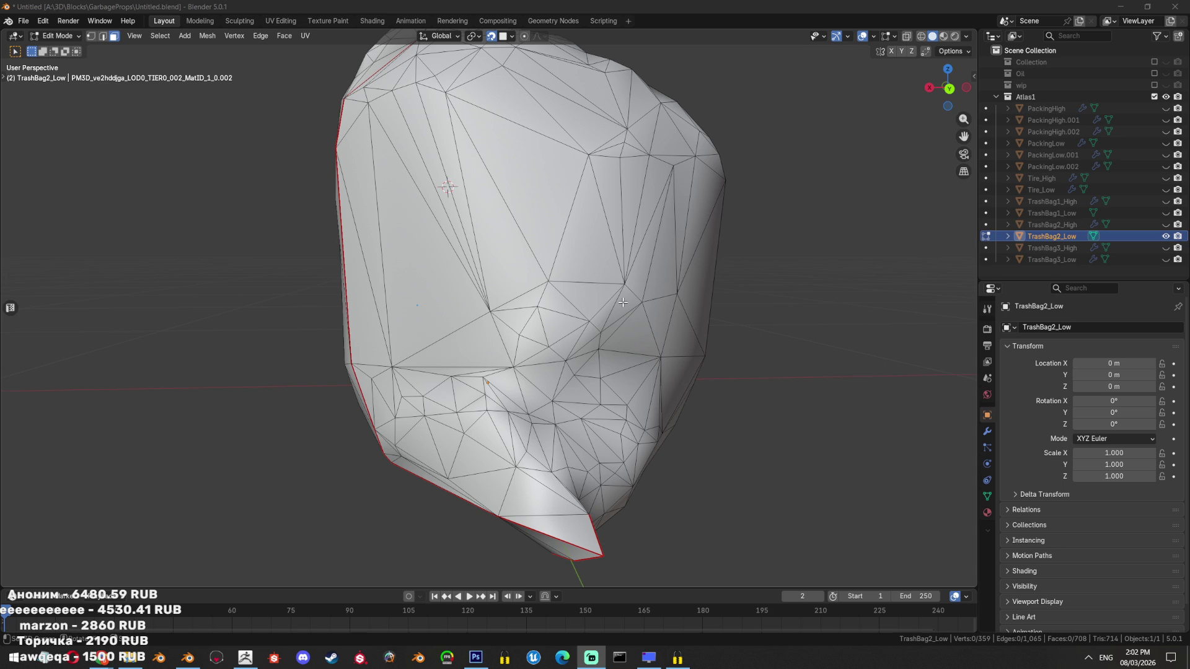
{"action": "left_click_drag", "start_coordinate": [604, 375], "coordinate": [619, 378]}
{"action": "scroll", "scroll_direction": "down", "scroll_amount": 3}
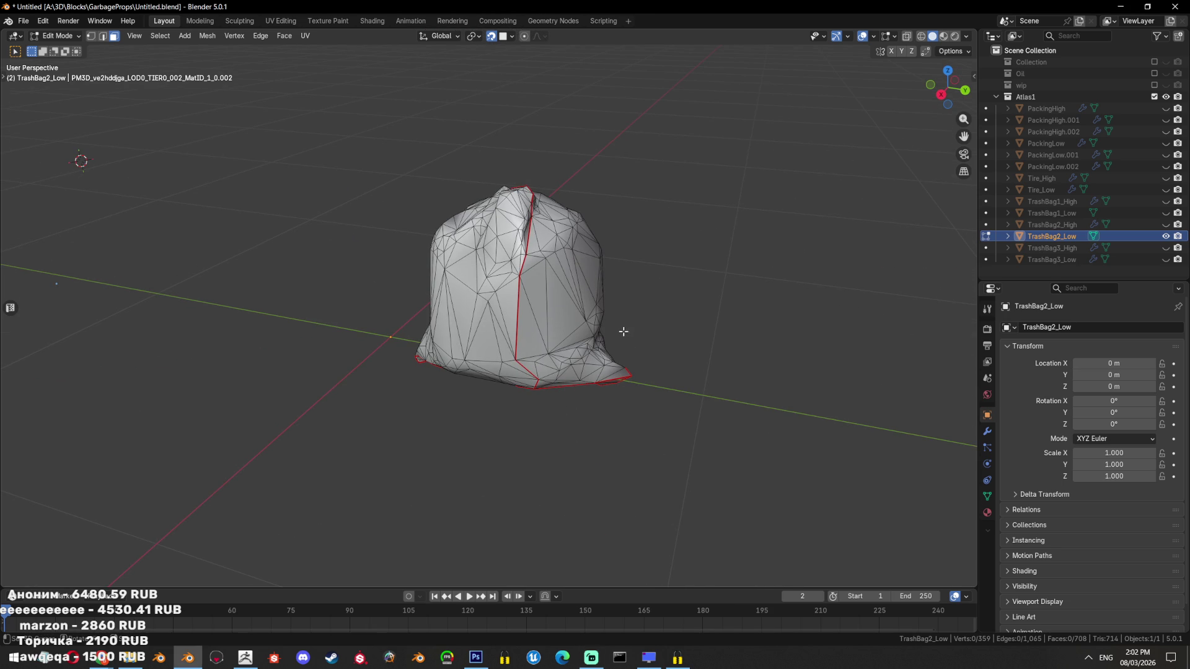
Select a triangle on the bag's top and briefly show the high-poly bag for comparison
{"action": "key", "text": "Tab"}
{"action": "scroll", "scroll_direction": "up", "scroll_amount": 3}
{"action": "scroll", "scroll_direction": "up", "scroll_amount": 3}
{"action": "key", "text": "Tab"}
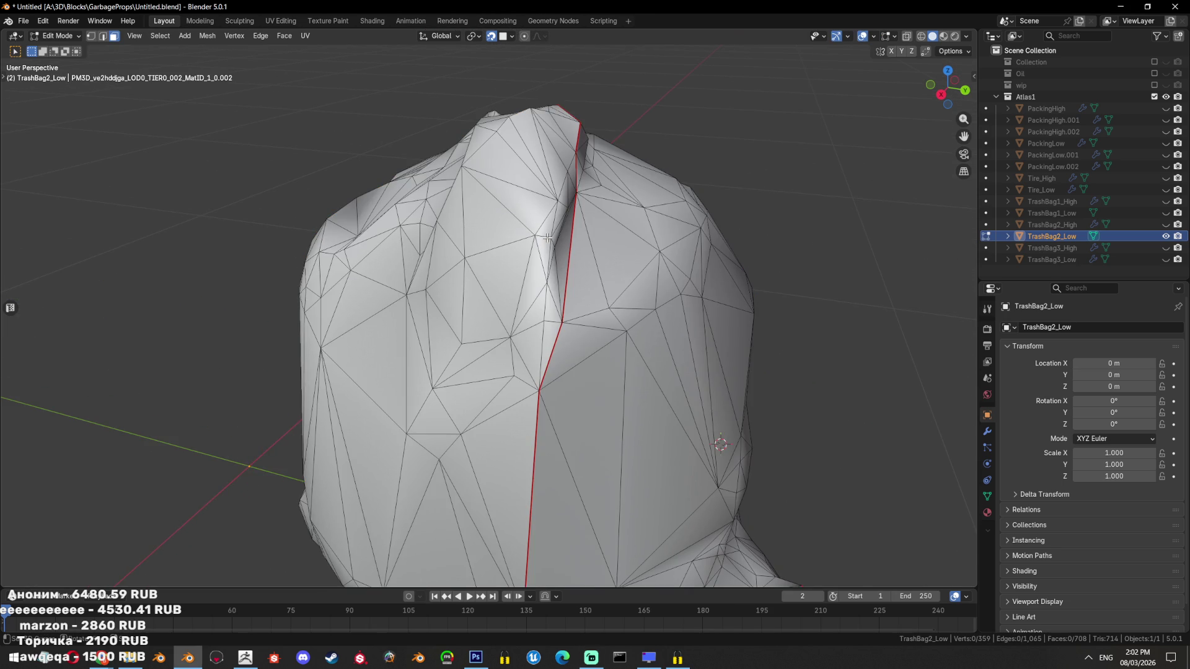
{"action": "left_click", "coordinate": [548, 282]}
{"action": "scroll", "scroll_direction": "up", "scroll_amount": 3}
{"action": "scroll", "scroll_direction": "up", "scroll_amount": 3}
{"action": "scroll", "scroll_direction": "down", "scroll_amount": 3}
{"action": "left_click_drag", "start_coordinate": [551, 307], "coordinate": [926, 248]}
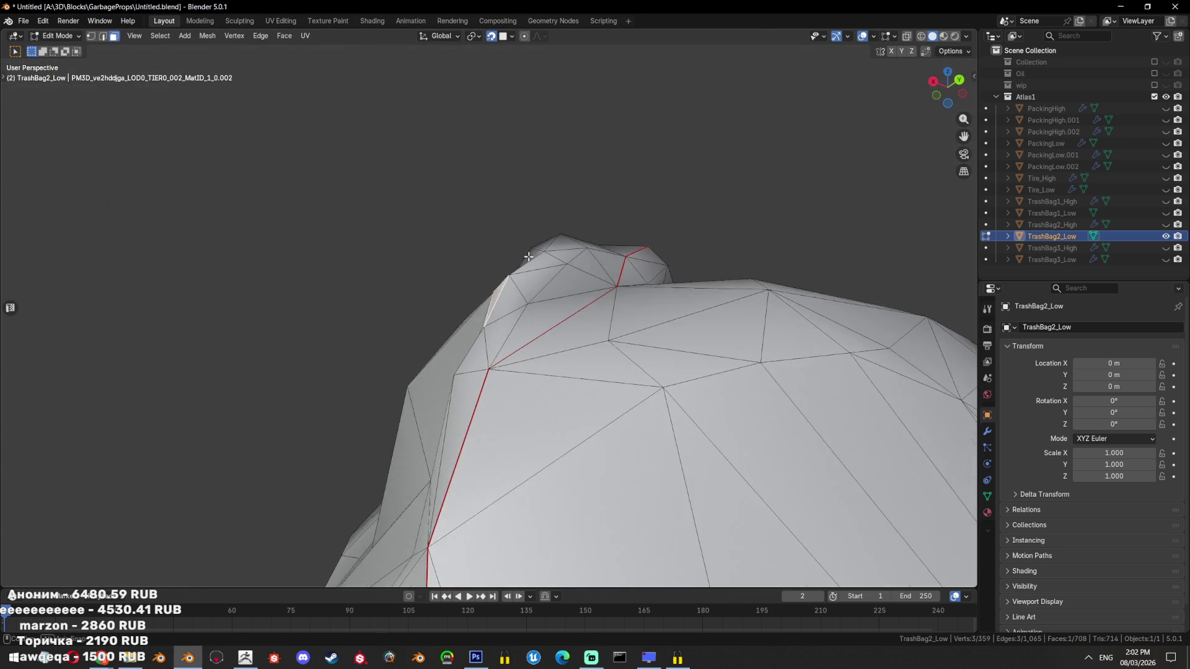
{"action": "left_click", "coordinate": [1166, 224]}
{"action": "left_click", "coordinate": [1166, 224]}
{"action": "left_click_drag", "start_coordinate": [533, 447], "coordinate": [495, 463]}
Select a shortest edge path along the ridge and toggle sharp marks on it
{"action": "key", "text": "2"}
{"action": "left_click_drag", "start_coordinate": [524, 322], "coordinate": [449, 438]}
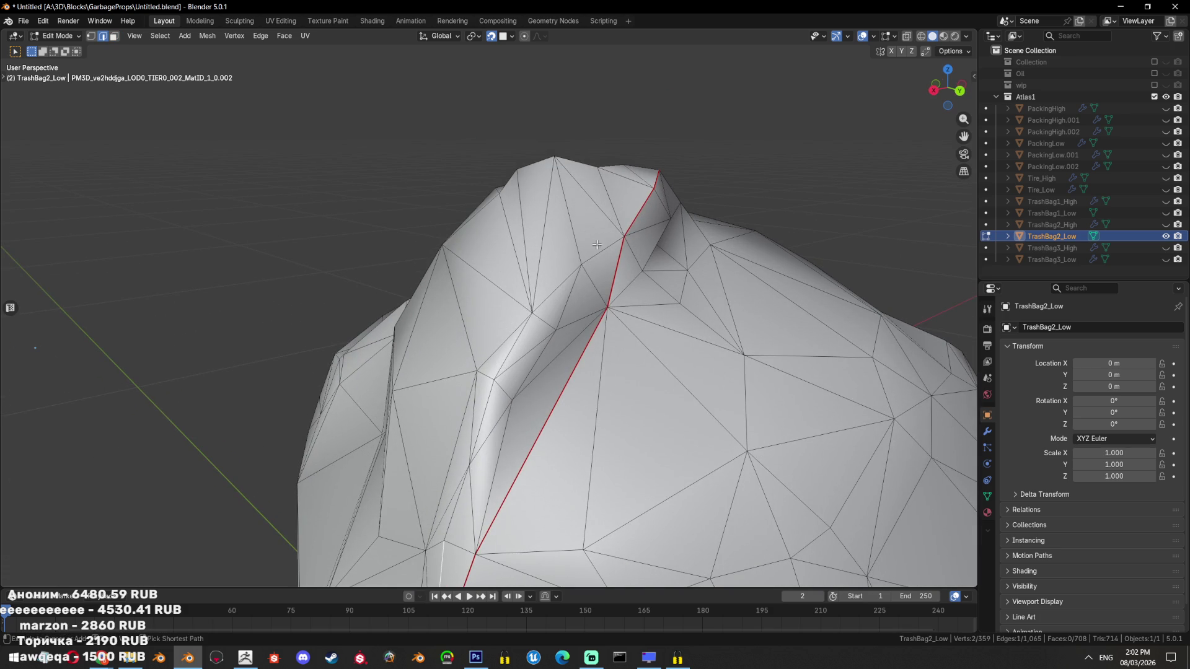
{"action": "left_click", "coordinate": [449, 438]}
{"action": "key", "text": "ctrl+e"}
{"action": "key", "text": "Escape"}
{"action": "key", "text": "ctrl+z"}
{"action": "left_click", "coordinate": [513, 342]}
{"action": "left_click", "coordinate": [595, 266]}
{"action": "key", "text": "ctrl+e"}
{"action": "left_click", "coordinate": [601, 249]}
{"action": "key", "text": "ctrl+e"}
{"action": "left_click", "coordinate": [599, 223]}
Extend the edge path by another edge, clear its seam and mark it sharp
{"action": "left_click_drag", "start_coordinate": [598, 223], "coordinate": [566, 461]}
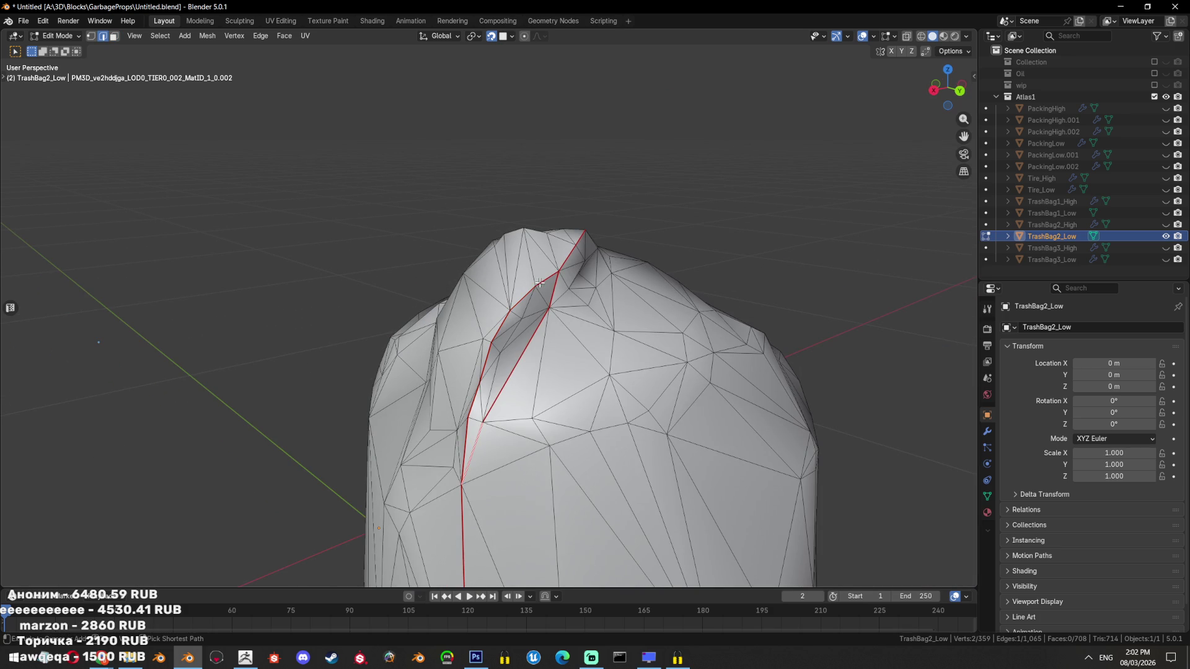
{"action": "left_click", "coordinate": [554, 287]}
{"action": "key", "text": "ctrl+e"}
{"action": "left_click", "coordinate": [581, 313]}
{"action": "key", "text": "ctrl+e"}
{"action": "left_click", "coordinate": [563, 354]}
{"action": "key", "text": "alt+a"}
Triangulate the linked 13-face patch and save Untitled.blend
{"action": "left_click_drag", "start_coordinate": [564, 353], "coordinate": [442, 318]}
{"action": "key", "text": "3"}
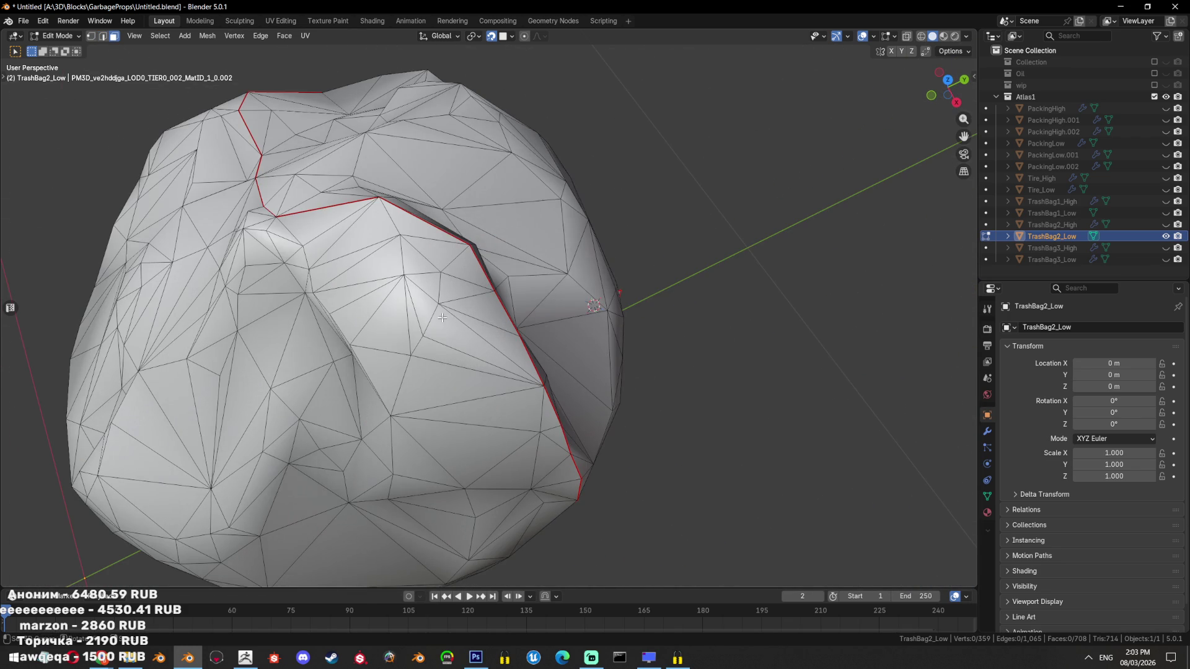
{"action": "key", "text": "l"}
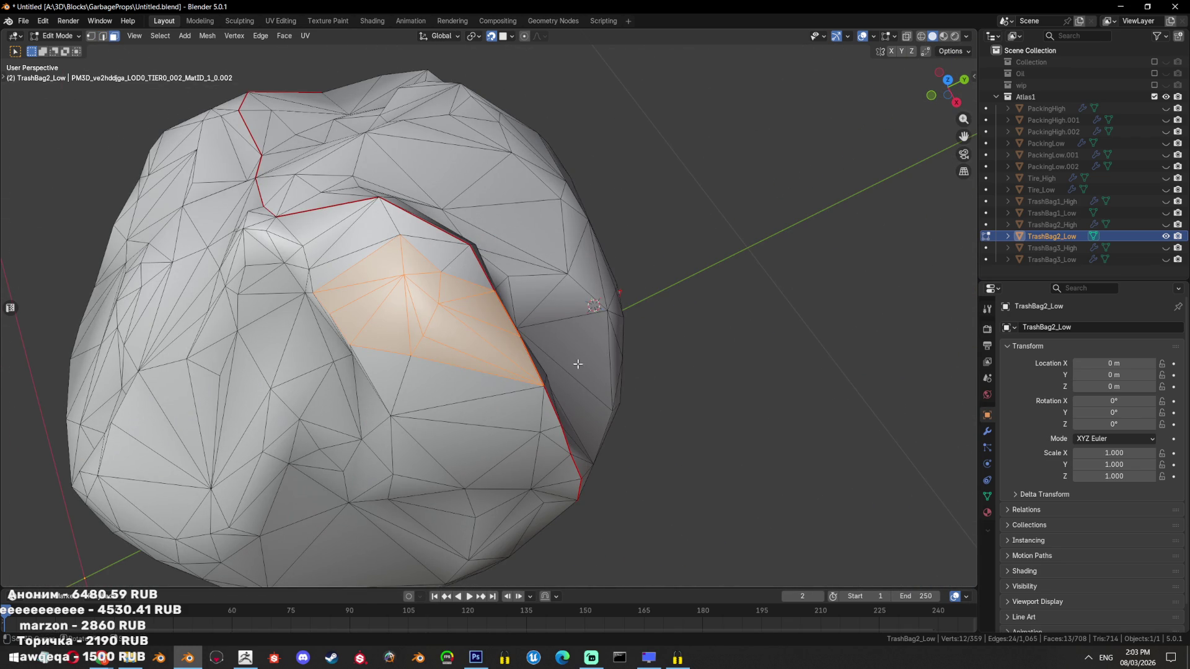
{"action": "left_click_drag", "start_coordinate": [577, 365], "coordinate": [593, 398]}
{"action": "key", "text": "ctrl+t"}
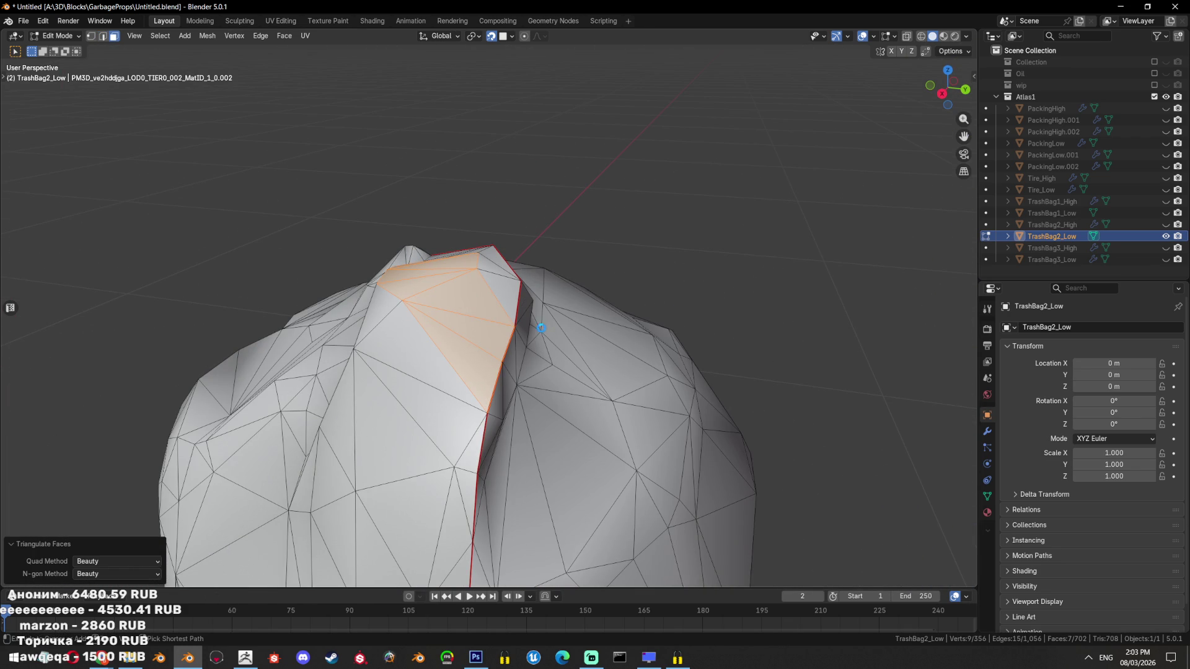
{"action": "key", "text": "ctrl+s"}
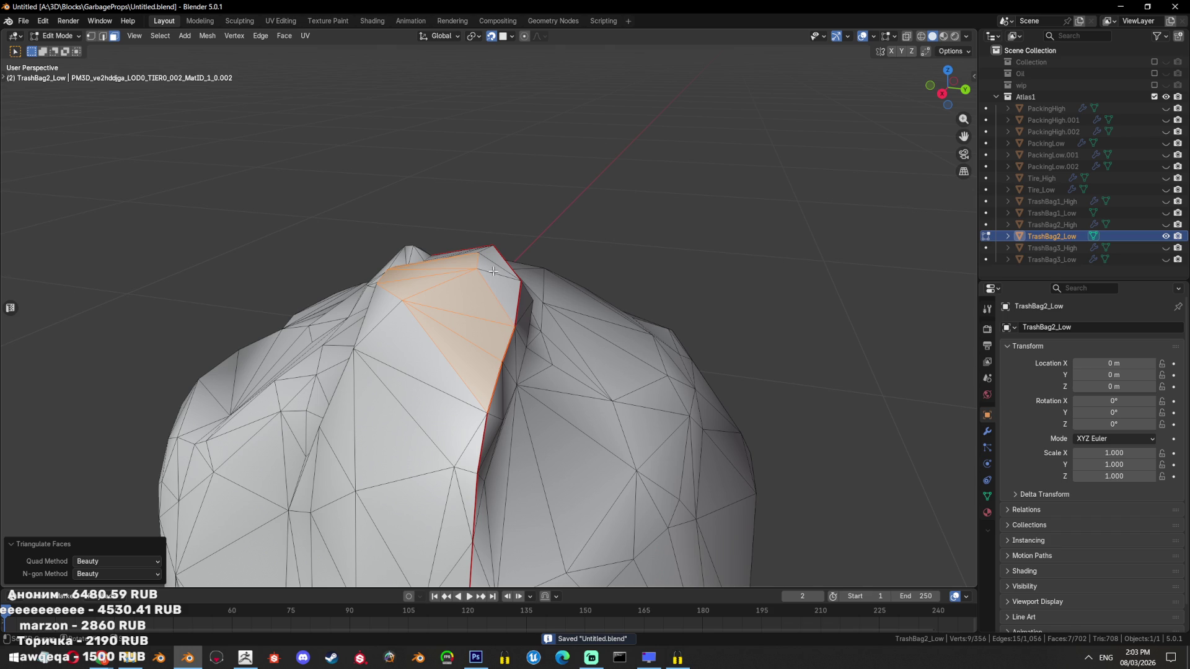
Select a 21-face linked patch plus neighbours, then dissolve and re-triangulate it
{"action": "left_click_drag", "start_coordinate": [208, 286], "coordinate": [549, 293]}
{"action": "key", "text": "alt+a"}
{"action": "key", "text": "l"}
{"action": "left_click_drag", "start_coordinate": [586, 268], "coordinate": [534, 324]}
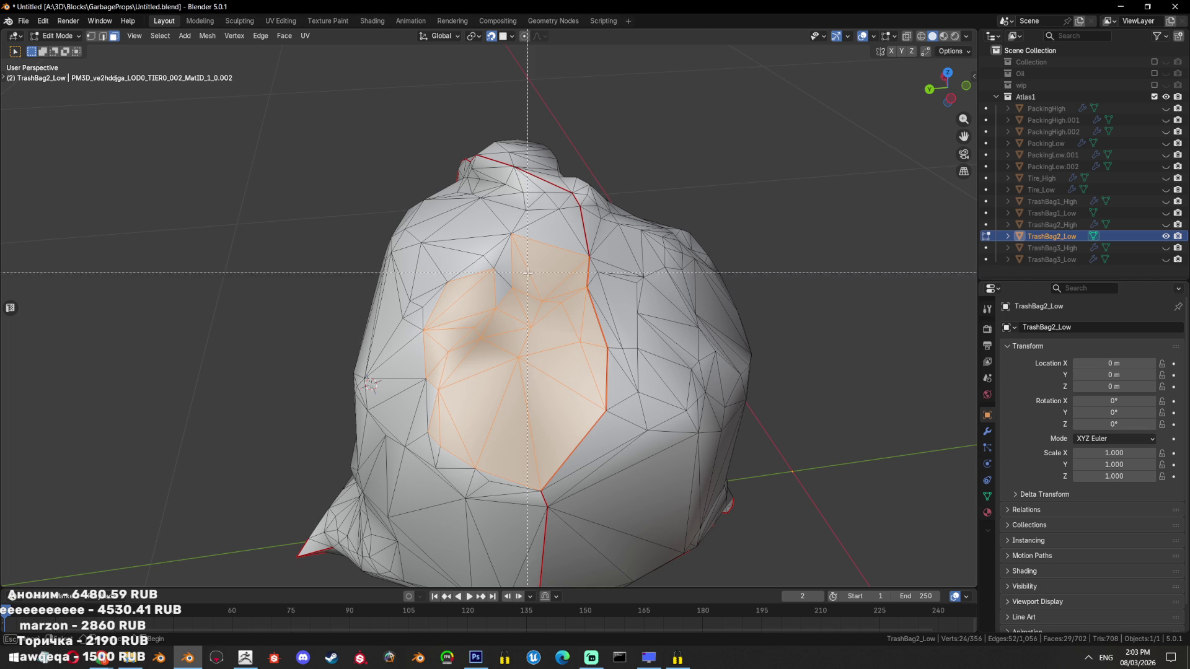
{"action": "left_click_drag", "start_coordinate": [535, 325], "coordinate": [608, 292]}
{"action": "key", "text": "ctrl+x"}
{"action": "key", "text": "ctrl+t"}
{"action": "left_click", "coordinate": [806, 260]}
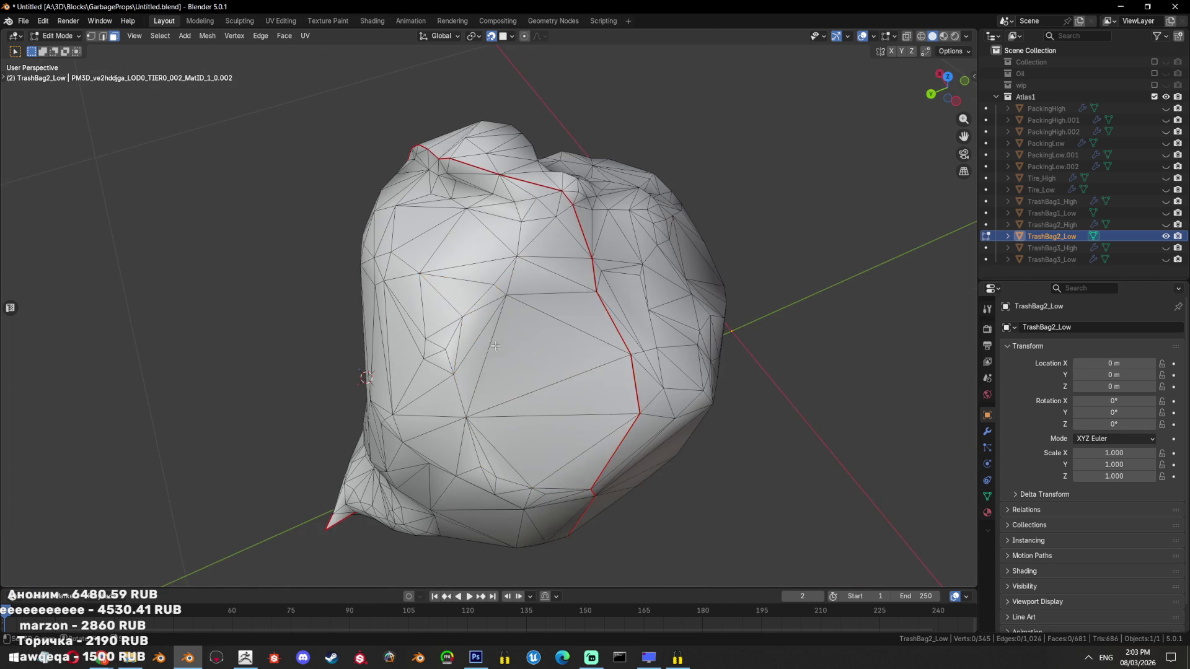
{"action": "left_click_drag", "start_coordinate": [806, 260], "coordinate": [775, 236]}
{"action": "left_click_drag", "start_coordinate": [620, 279], "coordinate": [672, 295]}
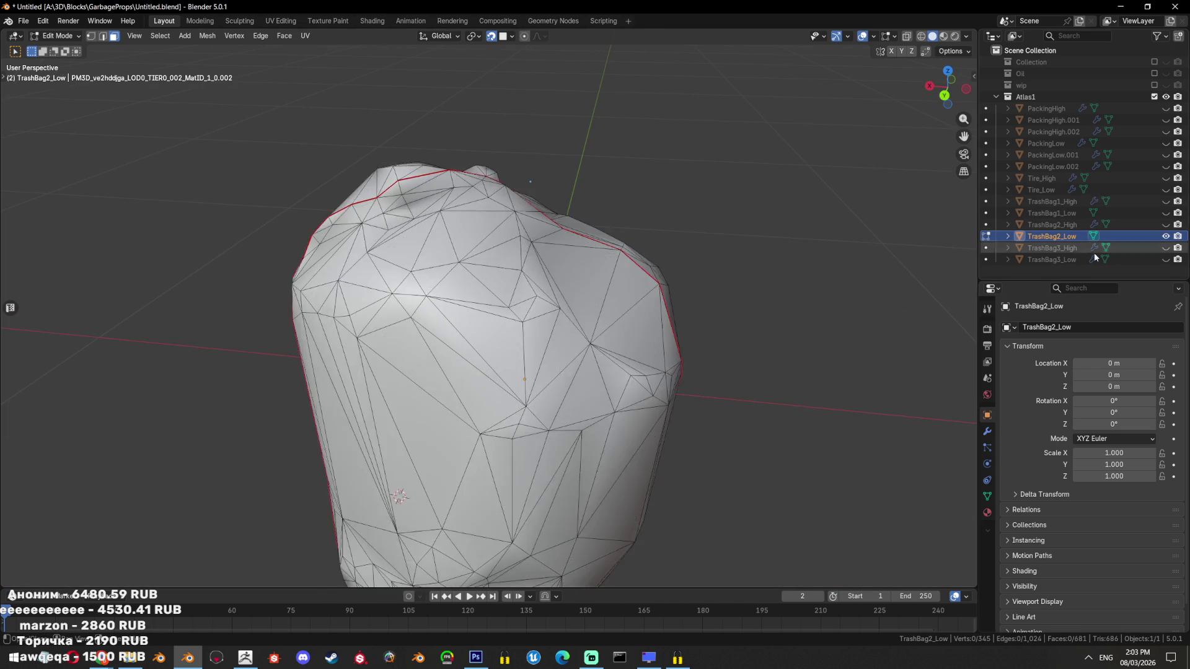
{"action": "scroll", "scroll_direction": "down", "scroll_amount": 3}
Select the whole TrashBag2_Low mesh and apply Shrink/Fatten to it
{"action": "key", "text": "Tab"}
{"action": "left_click_drag", "start_coordinate": [580, 367], "coordinate": [562, 337]}
{"action": "key", "text": "Tab"}
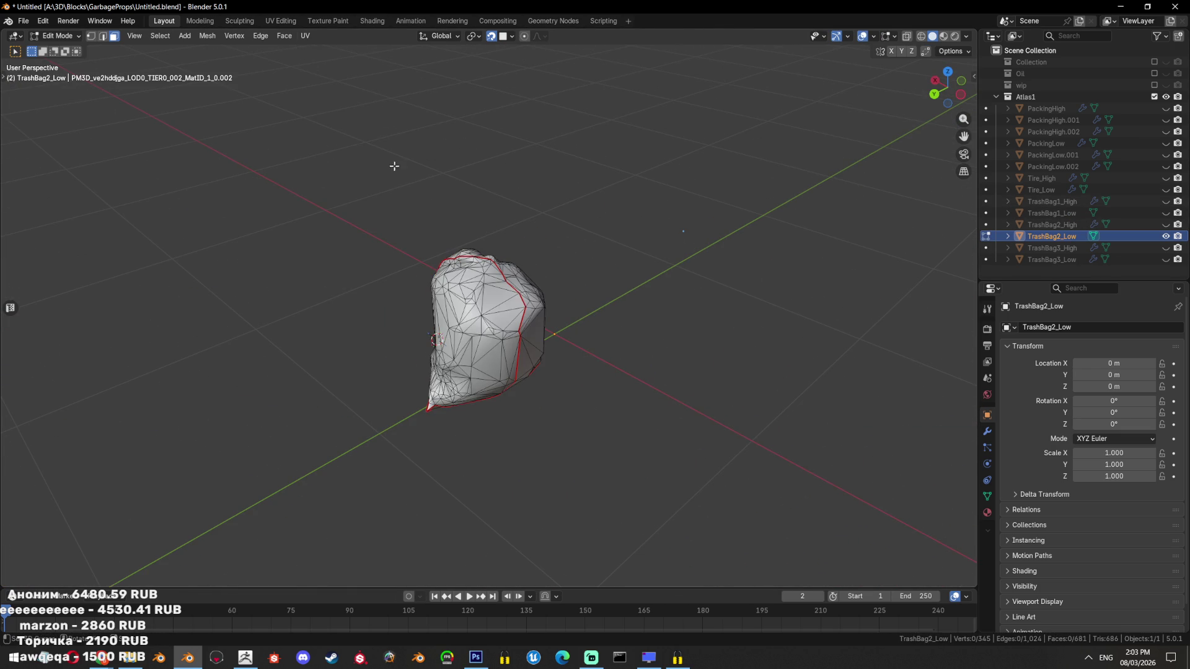
{"action": "key", "text": "a"}
{"action": "scroll", "scroll_direction": "up", "scroll_amount": 3}
{"action": "left_click_drag", "start_coordinate": [685, 320], "coordinate": [754, 380]}
{"action": "scroll", "scroll_direction": "up", "scroll_amount": 3}
{"action": "scroll", "scroll_direction": "up", "scroll_amount": 3}
{"action": "key", "text": "alt+s"}
{"action": "left_click", "coordinate": [719, 307]}
{"action": "scroll", "scroll_direction": "down", "scroll_amount": 3}
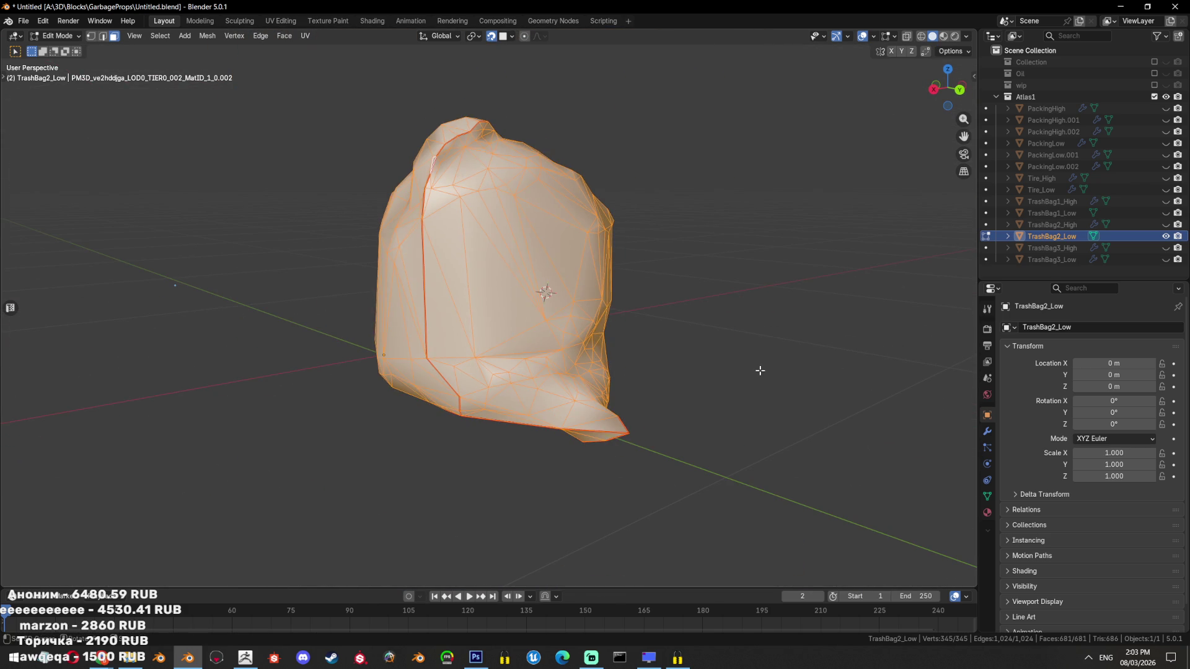
Show TrashBag2_High and fatten TrashBag2_Low with Alt+S so it covers the high-poly bag
{"action": "left_click", "coordinate": [1166, 224]}
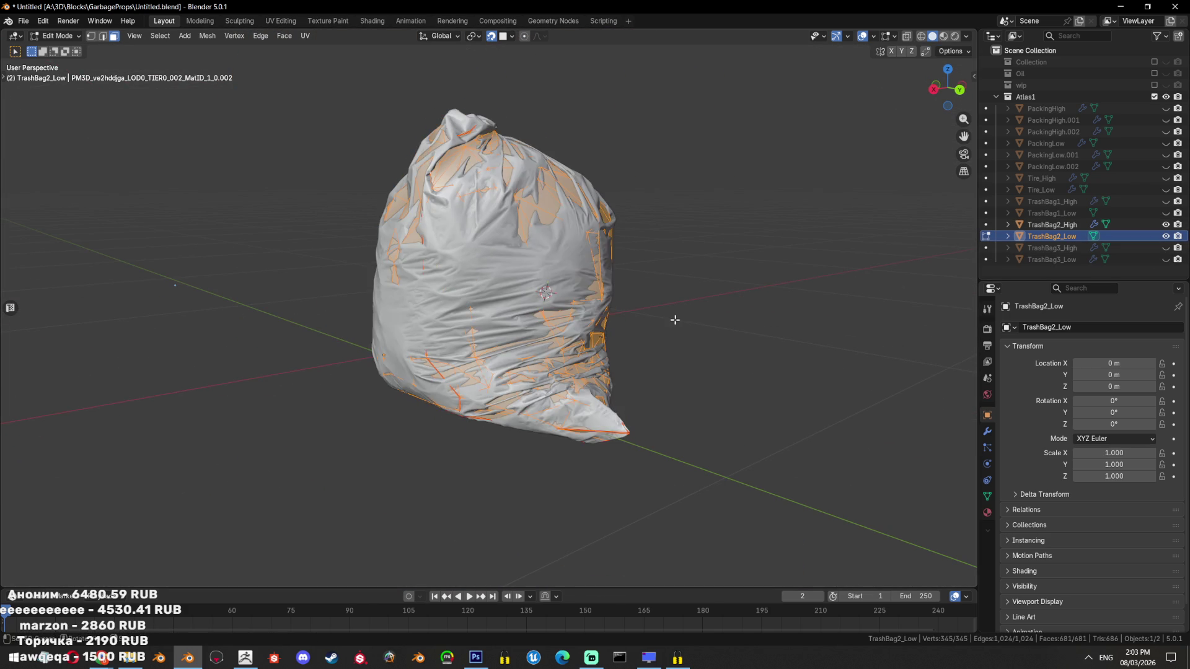
{"action": "key", "text": "alt+s"}
{"action": "left_click", "coordinate": [672, 314]}
{"action": "left_click_drag", "start_coordinate": [672, 313], "coordinate": [689, 366]}
{"action": "scroll", "scroll_direction": "up", "scroll_amount": 3}
Hide the high-poly bag and triangulate the stray n-gon on the low mesh
{"action": "key", "text": "Tab"}
{"action": "key", "text": "shift+h"}
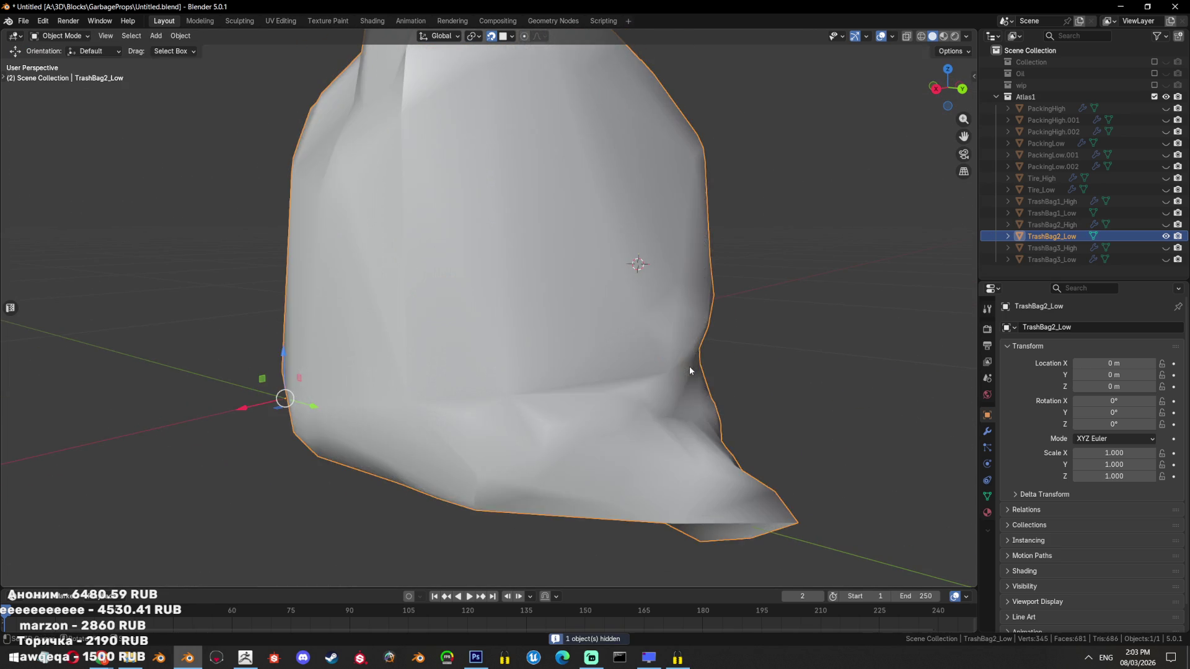
{"action": "key", "text": "Tab"}
{"action": "left_click_drag", "start_coordinate": [689, 371], "coordinate": [629, 366]}
{"action": "key", "text": "alt+a"}
{"action": "left_click", "coordinate": [629, 367]}
{"action": "key", "text": "ctrl+t"}
{"action": "key", "text": "alt+a"}
{"action": "left_click_drag", "start_coordinate": [630, 367], "coordinate": [713, 347]}
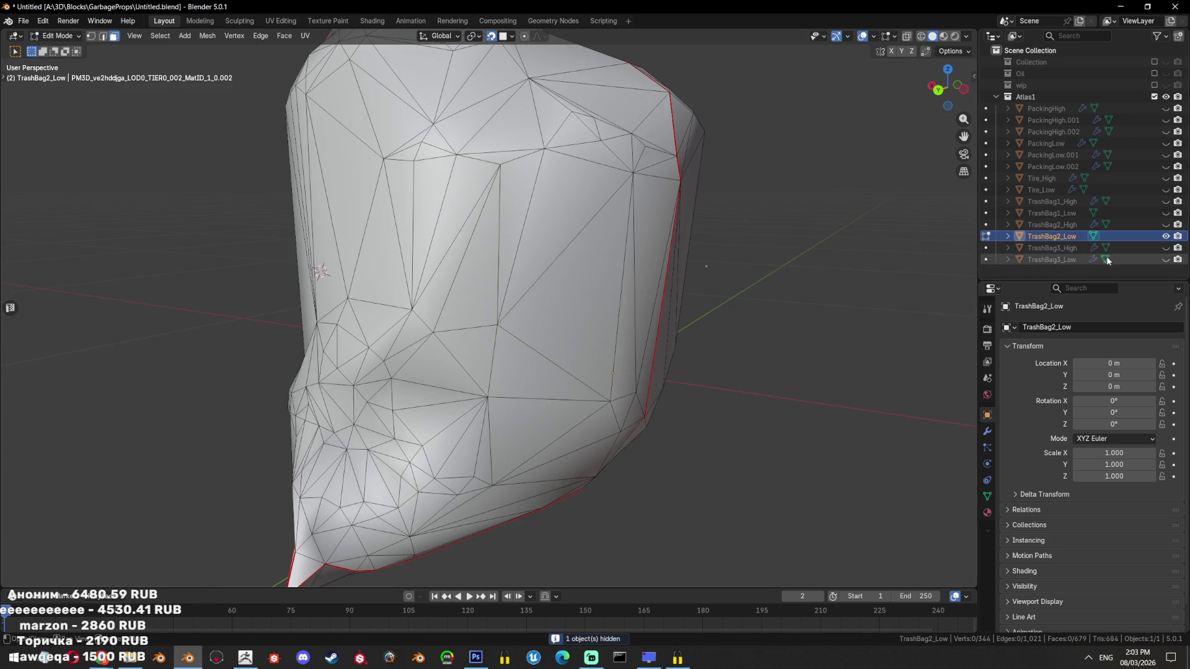
Show the high-poly bag again and fatten the whole low mesh by 0.0198 m
{"action": "left_click", "coordinate": [1165, 224]}
{"action": "key", "text": "a"}
{"action": "left_click_drag", "start_coordinate": [620, 322], "coordinate": [576, 371]}
{"action": "key", "text": "alt+s"}
{"action": "left_click", "coordinate": [669, 346]}
{"action": "scroll", "scroll_direction": "down", "scroll_amount": 3}
{"action": "key", "text": "ctrl+z"}
{"action": "key", "text": "alt+a"}
With the high-poly bag shown, select the whole low mesh and switch to UV Editing
{"action": "left_click_drag", "start_coordinate": [656, 339], "coordinate": [644, 347]}
{"action": "left_click", "coordinate": [1166, 224]}
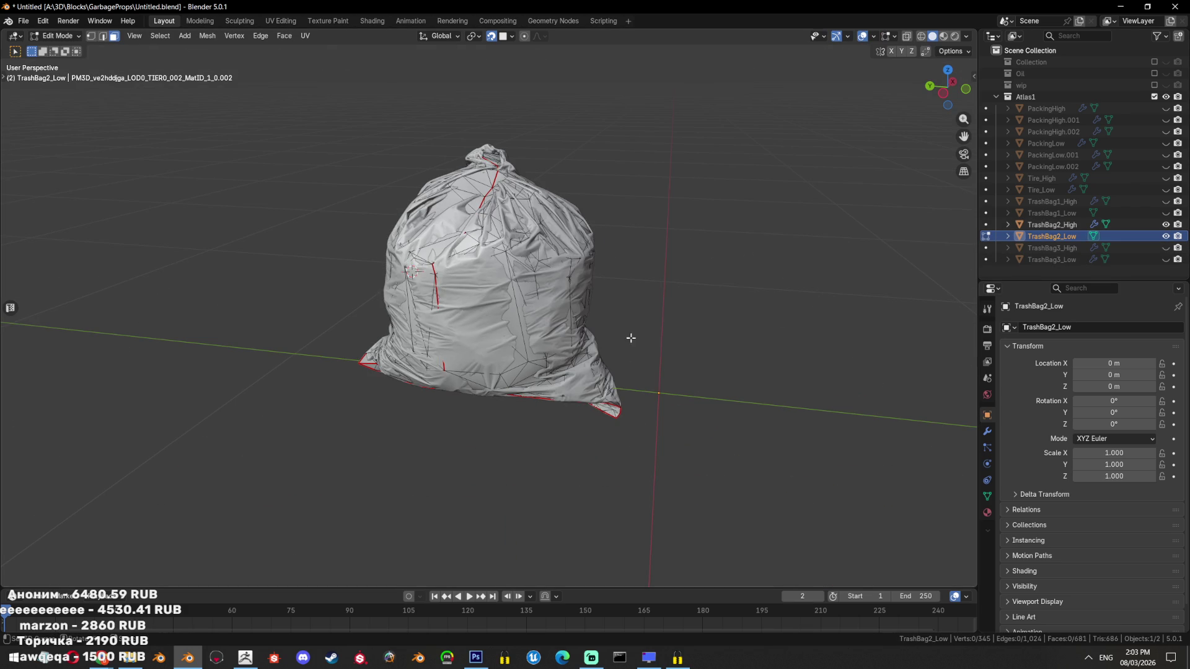
{"action": "key", "text": "a"}
{"action": "left_click", "coordinate": [281, 20]}
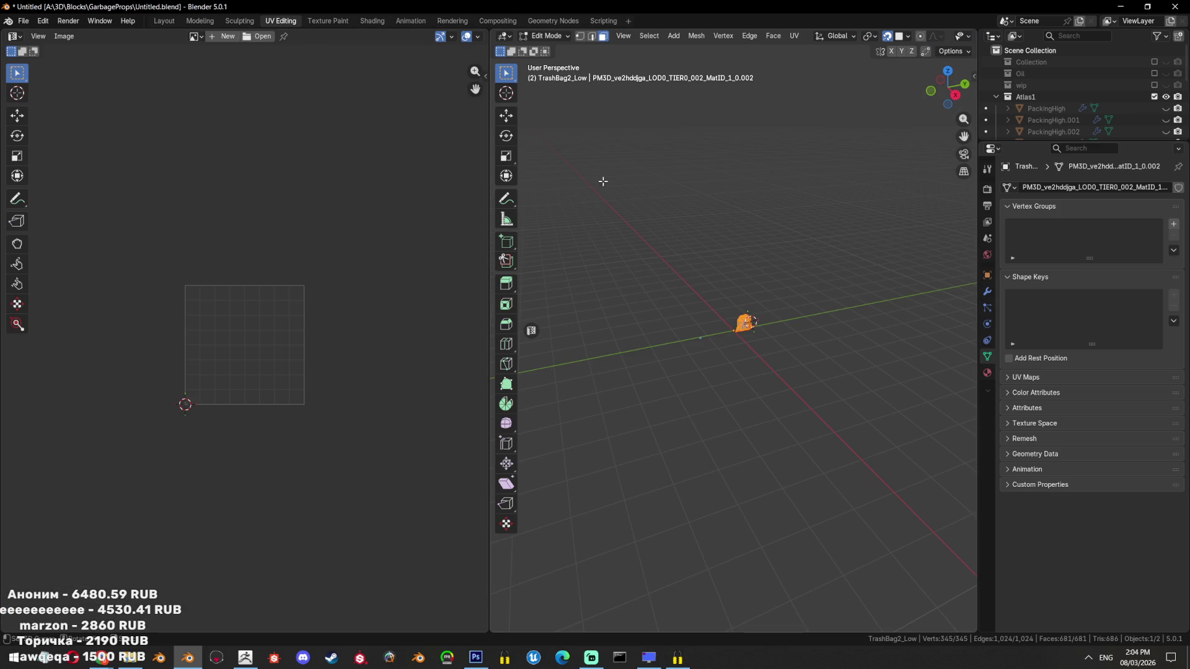
Unwrap the selected TrashBag2_Low mesh into UV islands
{"action": "key", "text": "u"}
{"action": "left_click", "coordinate": [740, 145]}
{"action": "scroll", "scroll_direction": "up", "scroll_amount": 3}
{"action": "scroll", "scroll_direction": "down", "scroll_amount": 3}
Hide the high-poly bag, frame the low mesh and switch to edge selection
{"action": "key", "text": "Tab"}
{"action": "key", "text": "shift+h"}
{"action": "key", "text": "Tab"}
{"action": "key", "text": "KP_Decimal"}
{"action": "key", "text": "2"}
{"action": "scroll", "scroll_direction": "down", "scroll_amount": 3}
{"action": "left_click_drag", "start_coordinate": [683, 363], "coordinate": [783, 277]}
Mark a shortest edge path along the bag's top edges as sharp
{"action": "key", "text": "Tab"}
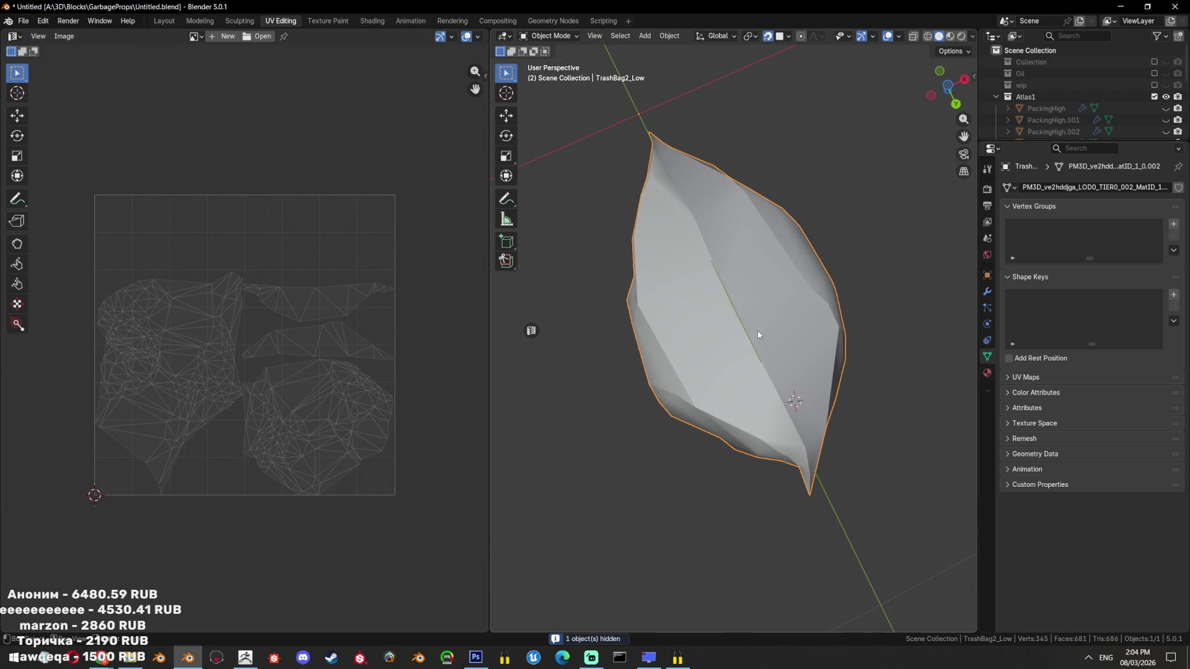
{"action": "left_click_drag", "start_coordinate": [783, 278], "coordinate": [779, 247]}
{"action": "scroll", "scroll_direction": "up", "scroll_amount": 3}
{"action": "key", "text": "Tab"}
{"action": "left_click_drag", "start_coordinate": [682, 368], "coordinate": [861, 235]}
{"action": "key", "text": "alt+a"}
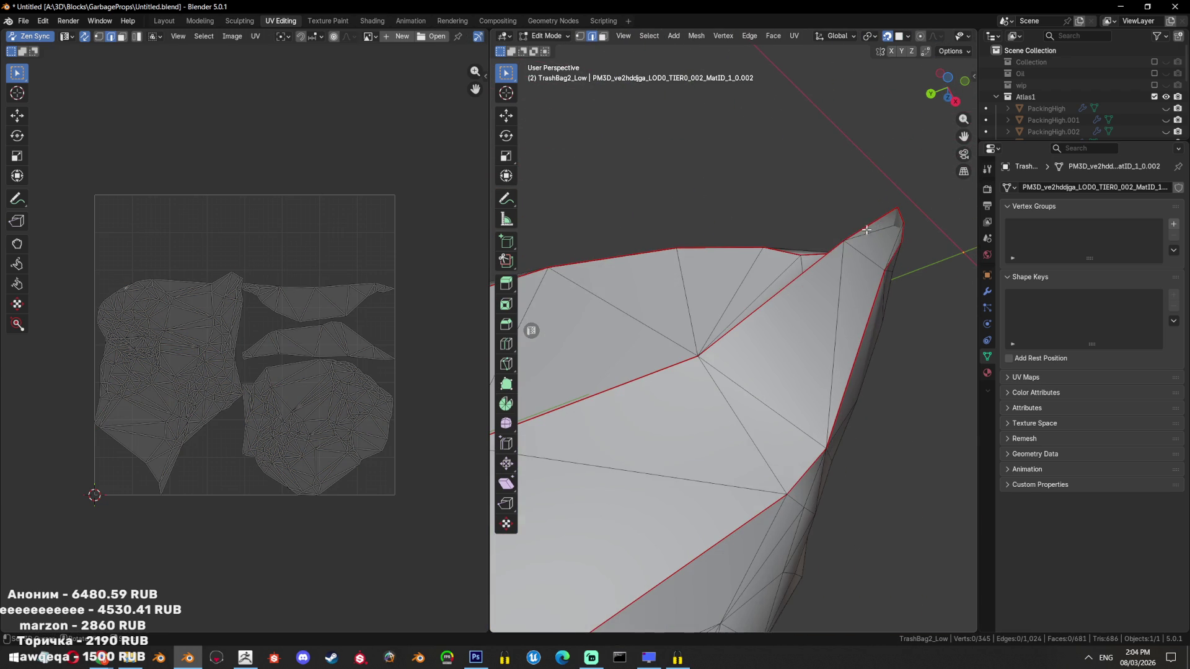
{"action": "left_click_drag", "start_coordinate": [768, 294], "coordinate": [823, 310]}
{"action": "left_click", "coordinate": [602, 377]}
{"action": "key", "text": "ctrl+e"}
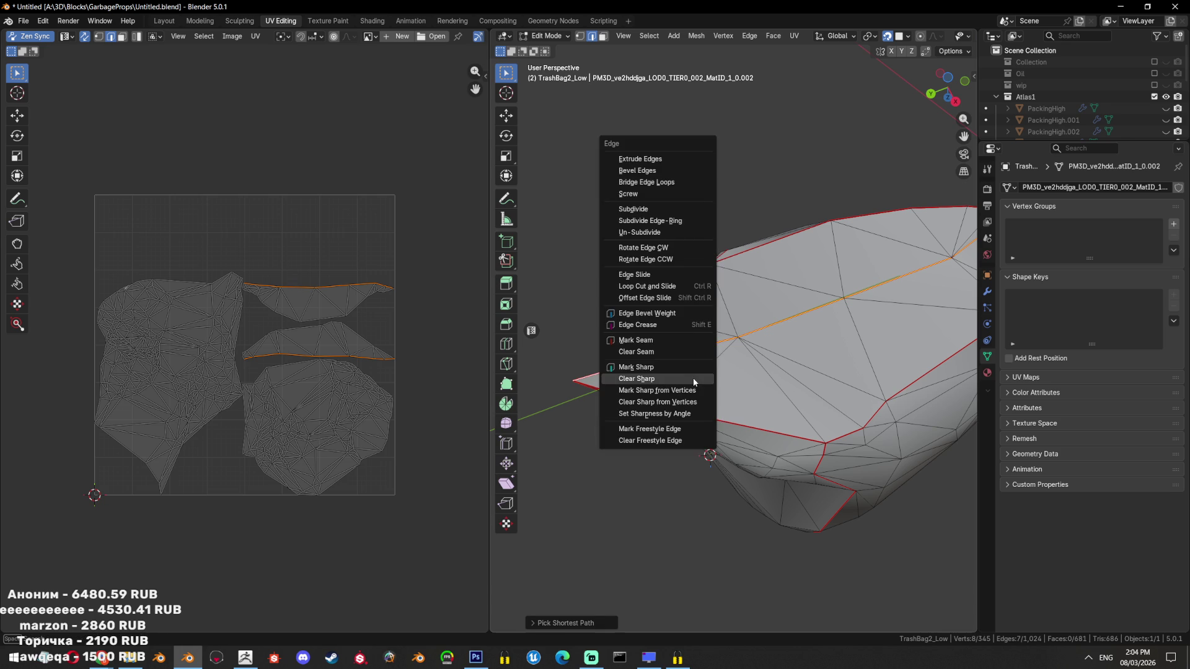
{"action": "left_click", "coordinate": [689, 370]}
Select the folded quad face and triangulate it
{"action": "left_click_drag", "start_coordinate": [663, 288], "coordinate": [477, 238]}
{"action": "key", "text": "Tab"}
{"action": "left_click", "coordinate": [477, 237]}
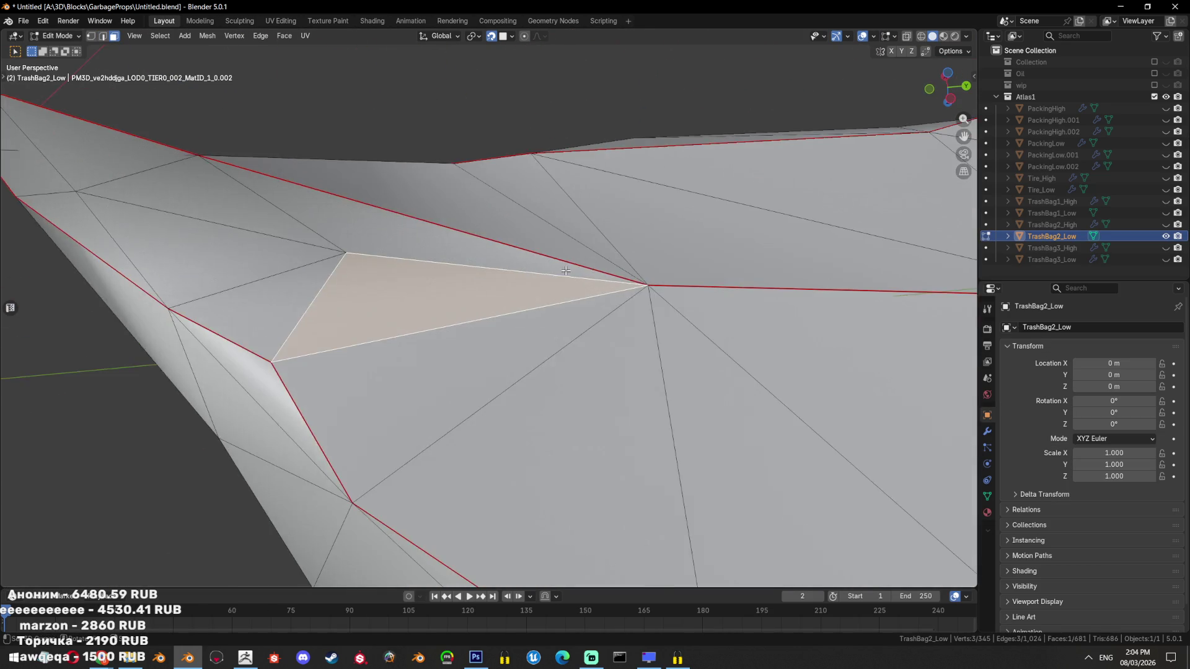
{"action": "scroll", "scroll_direction": "down", "scroll_amount": 3}
{"action": "left_click_drag", "start_coordinate": [477, 238], "coordinate": [1089, 145]}
{"action": "left_click", "coordinate": [1166, 224]}
{"action": "left_click", "coordinate": [1166, 224]}
{"action": "left_click_drag", "start_coordinate": [775, 260], "coordinate": [484, 331]}
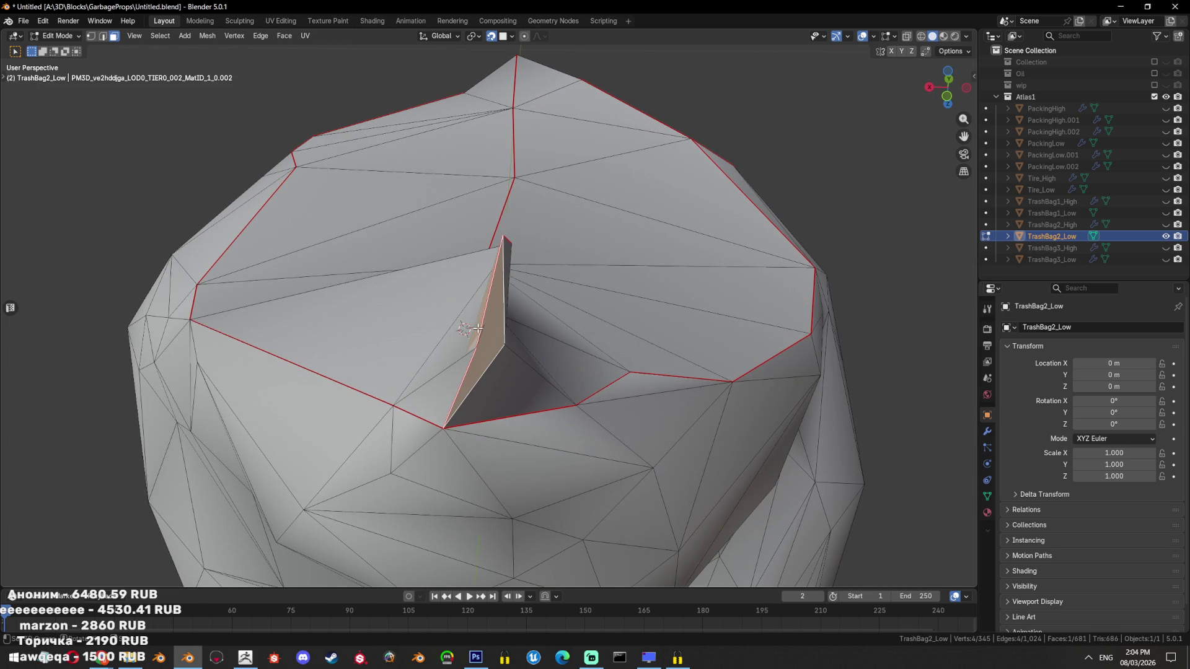
{"action": "key", "text": "ctrl+t"}
{"action": "left_click_drag", "start_coordinate": [570, 329], "coordinate": [682, 341]}
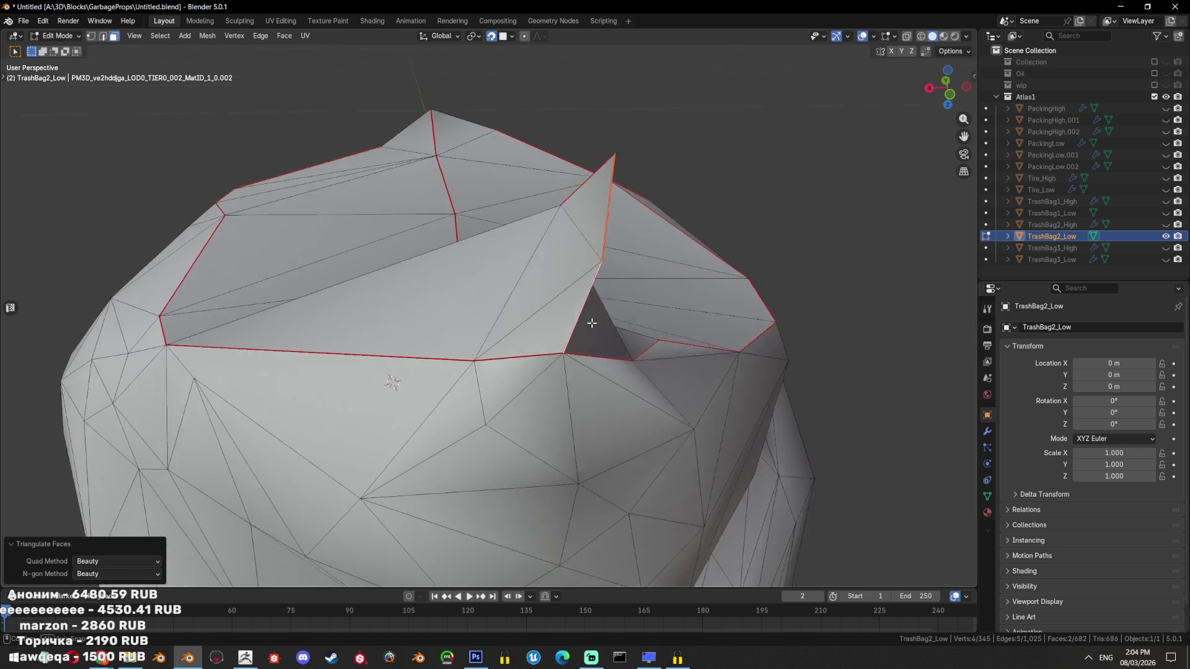
Fatten the whole mesh slightly once more and return to object mode
{"action": "key", "text": "a"}
{"action": "key", "text": "alt+s"}
{"action": "left_click", "coordinate": [690, 344]}
{"action": "key", "text": "Tab"}
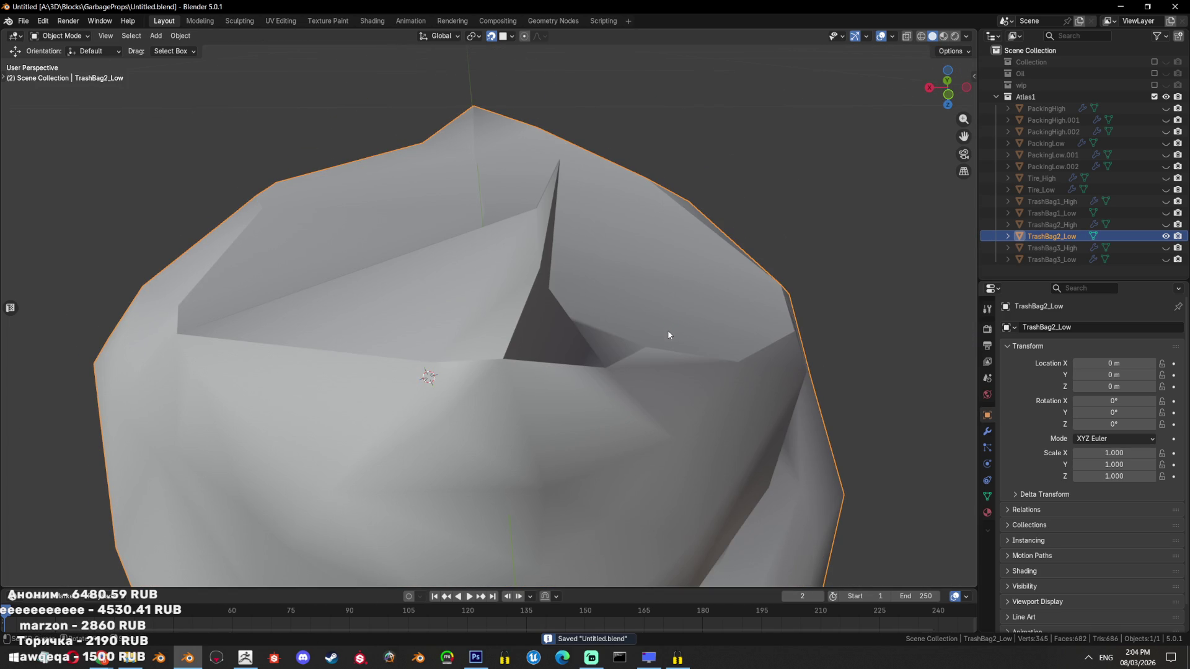
Make every TrashBag high and low object visible and save the file
{"action": "left_click_drag", "start_coordinate": [669, 336], "coordinate": [527, 411]}
{"action": "scroll", "scroll_direction": "down", "scroll_amount": 3}
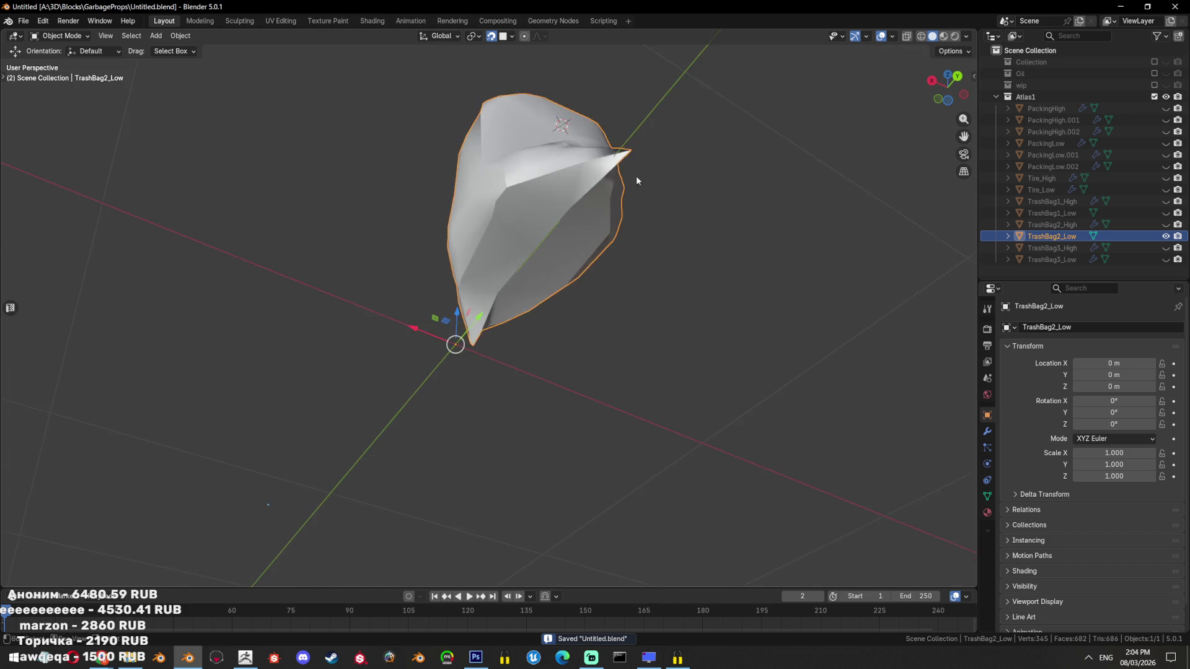
{"action": "left_click_drag", "start_coordinate": [636, 176], "coordinate": [661, 400]}
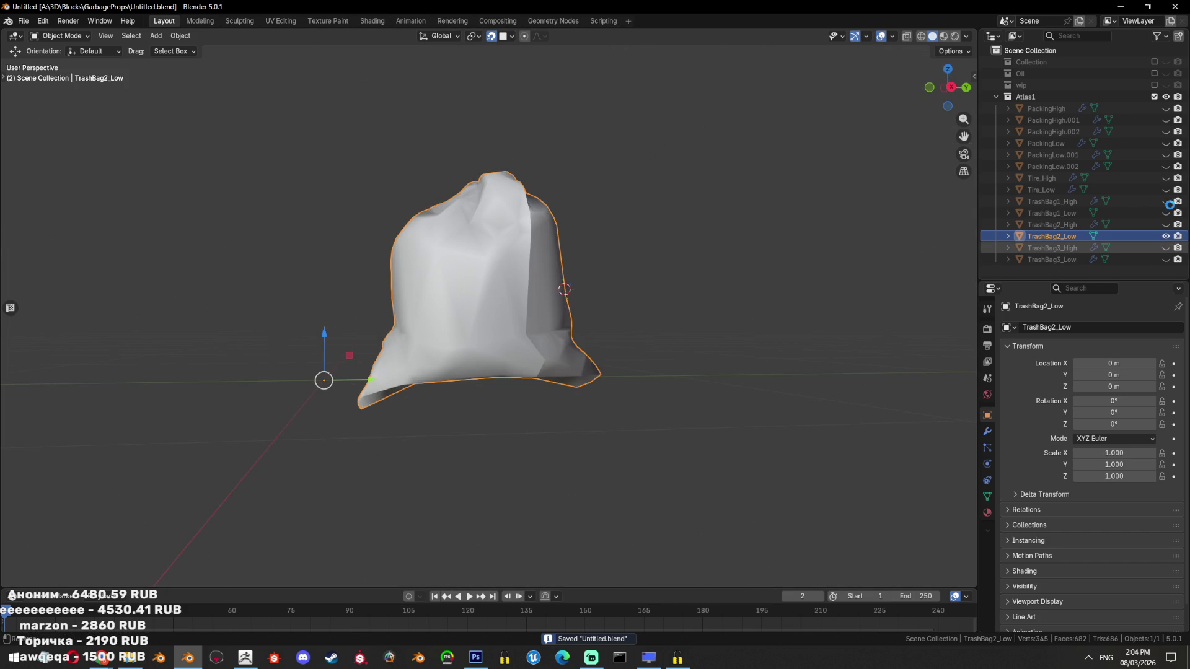
{"action": "left_click_drag", "start_coordinate": [1166, 202], "coordinate": [1166, 260]}
{"action": "scroll", "scroll_direction": "down", "scroll_amount": 3}
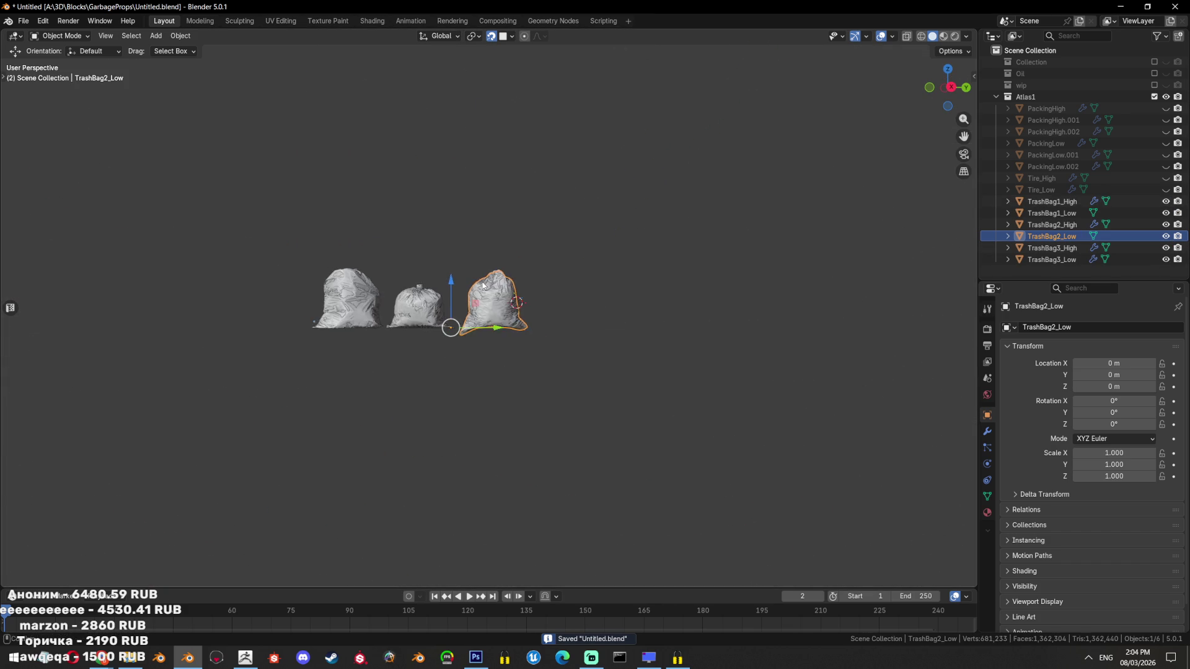
{"action": "left_click_drag", "start_coordinate": [509, 303], "coordinate": [592, 304]}
{"action": "key", "text": "ctrl+s"}
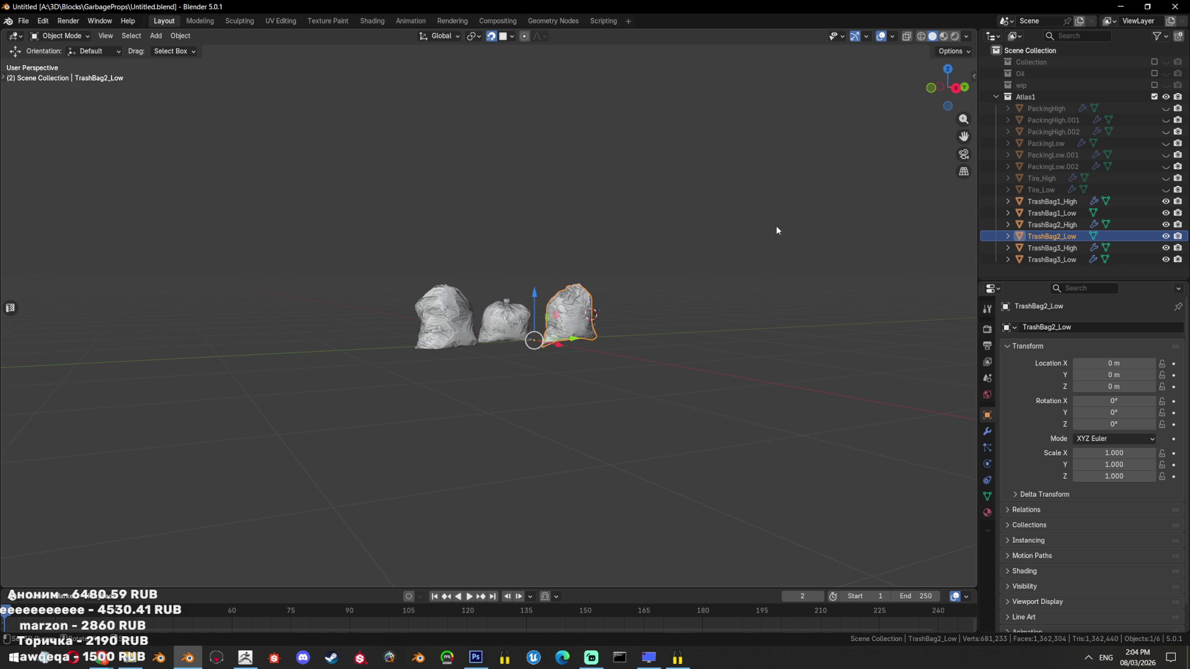
Reveal and inspect Tire_High and Tire_Low, then hide both tire objects again
{"action": "left_click_drag", "start_coordinate": [786, 226], "coordinate": [819, 132]}
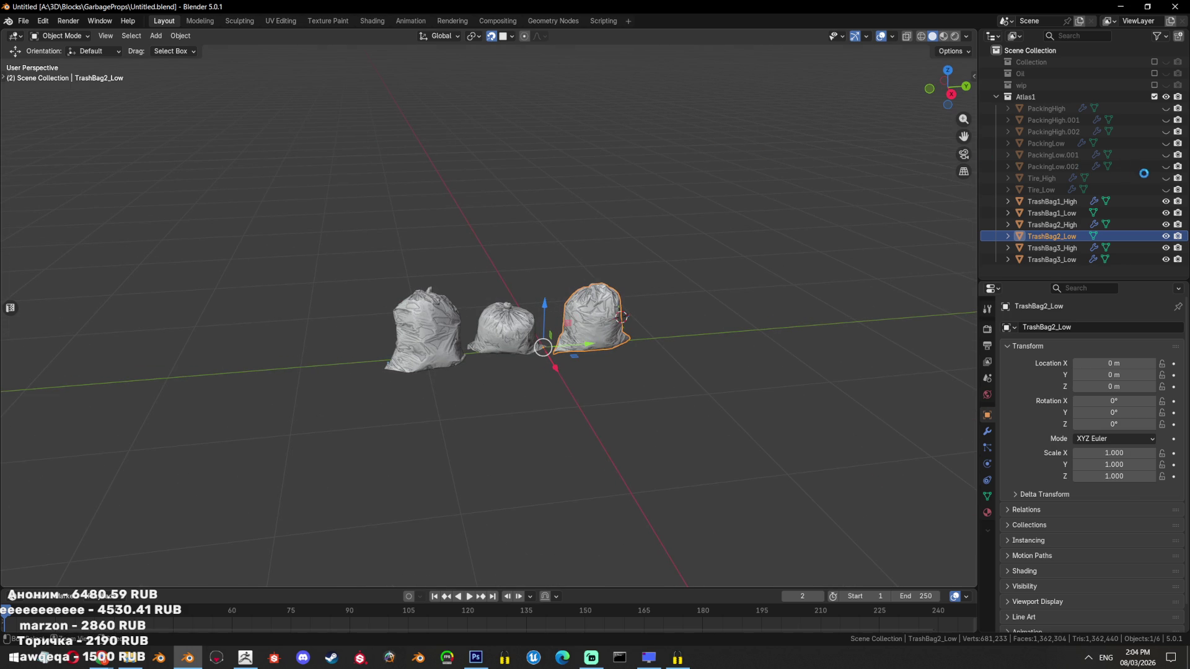
{"action": "left_click", "coordinate": [1166, 178]}
{"action": "left_click", "coordinate": [1166, 190]}
{"action": "scroll", "scroll_direction": "up", "scroll_amount": 3}
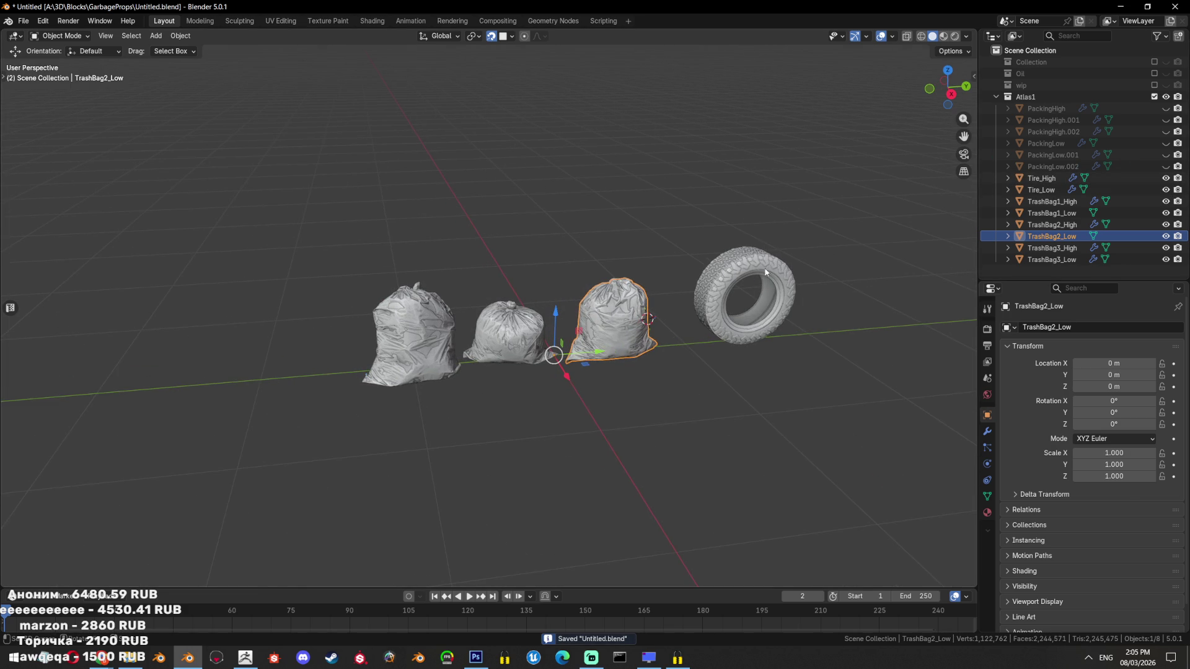
{"action": "left_click_drag", "start_coordinate": [766, 273], "coordinate": [678, 281]}
{"action": "left_click", "coordinate": [647, 279]}
{"action": "key", "text": "KP_Decimal"}
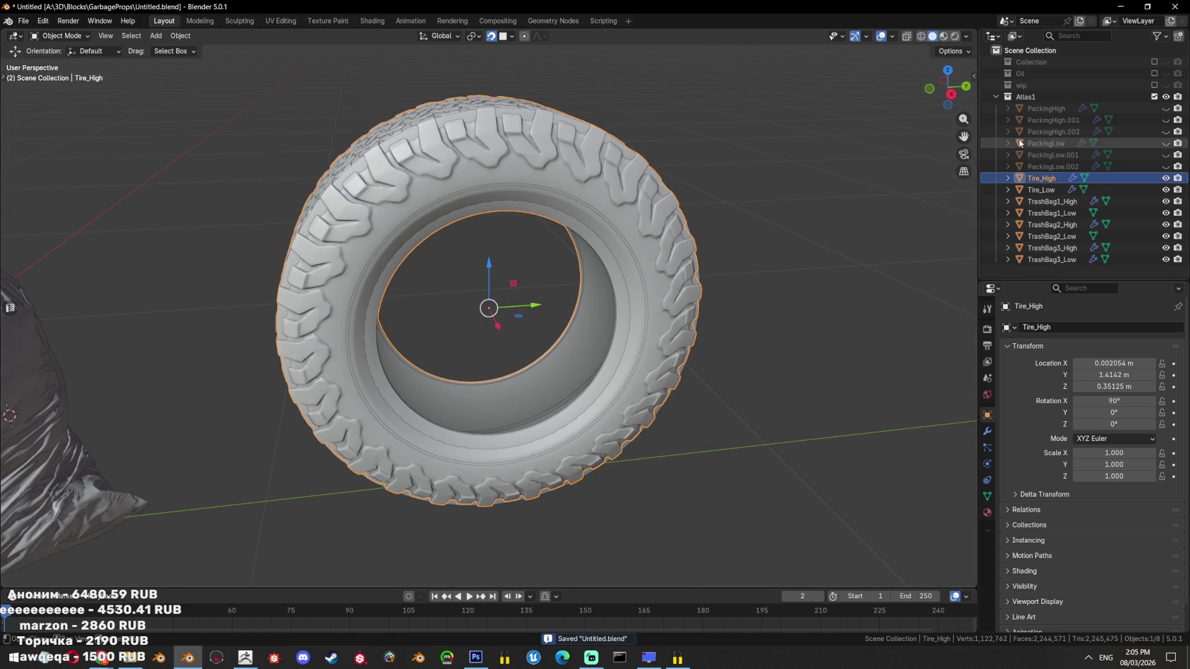
{"action": "left_click", "coordinate": [1046, 189]}
{"action": "scroll", "scroll_direction": "down", "scroll_amount": 3}
{"action": "left_click_drag", "start_coordinate": [660, 182], "coordinate": [477, 291]}
{"action": "left_click_drag", "start_coordinate": [1166, 190], "coordinate": [1169, 155]}
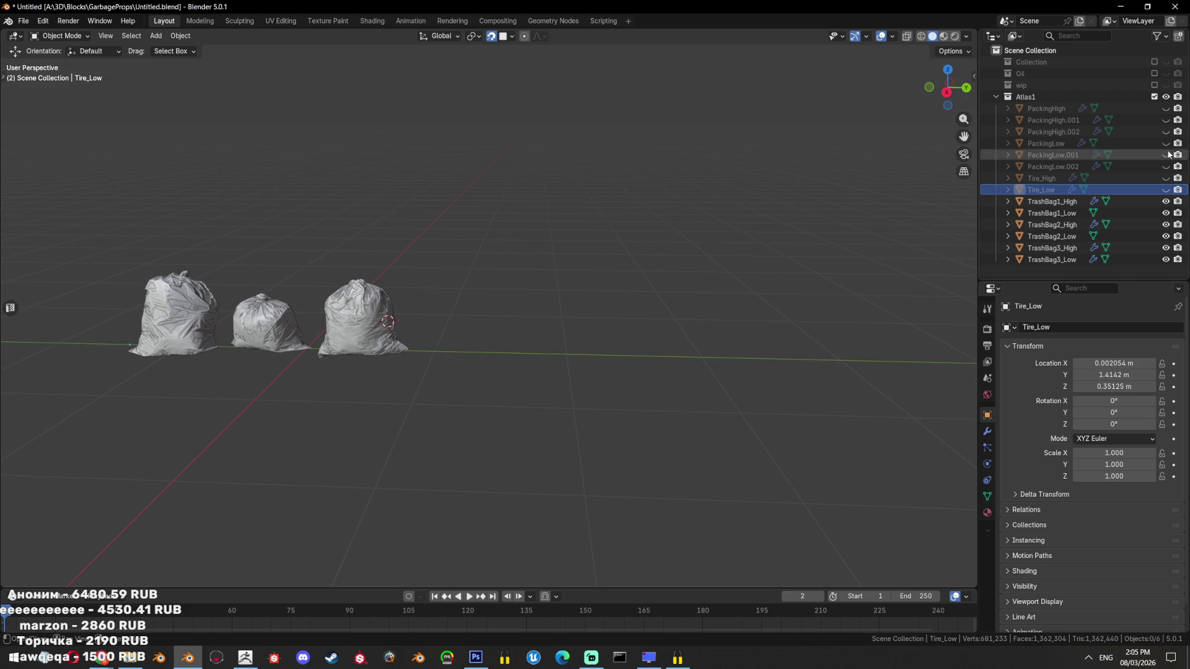
Briefly show PackingHigh, then hide it and show the PackingLow.002 bag
{"action": "left_click", "coordinate": [1166, 109]}
{"action": "left_click_drag", "start_coordinate": [918, 205], "coordinate": [959, 196]}
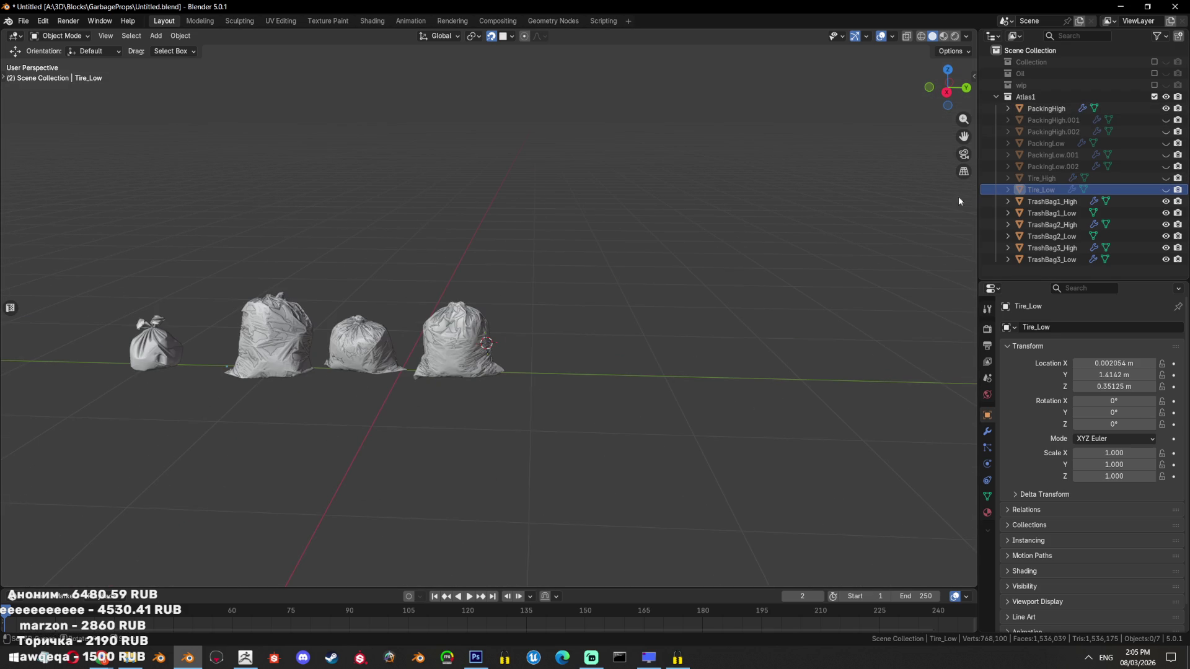
{"action": "left_click", "coordinate": [1166, 108]}
{"action": "left_click", "coordinate": [1165, 166]}
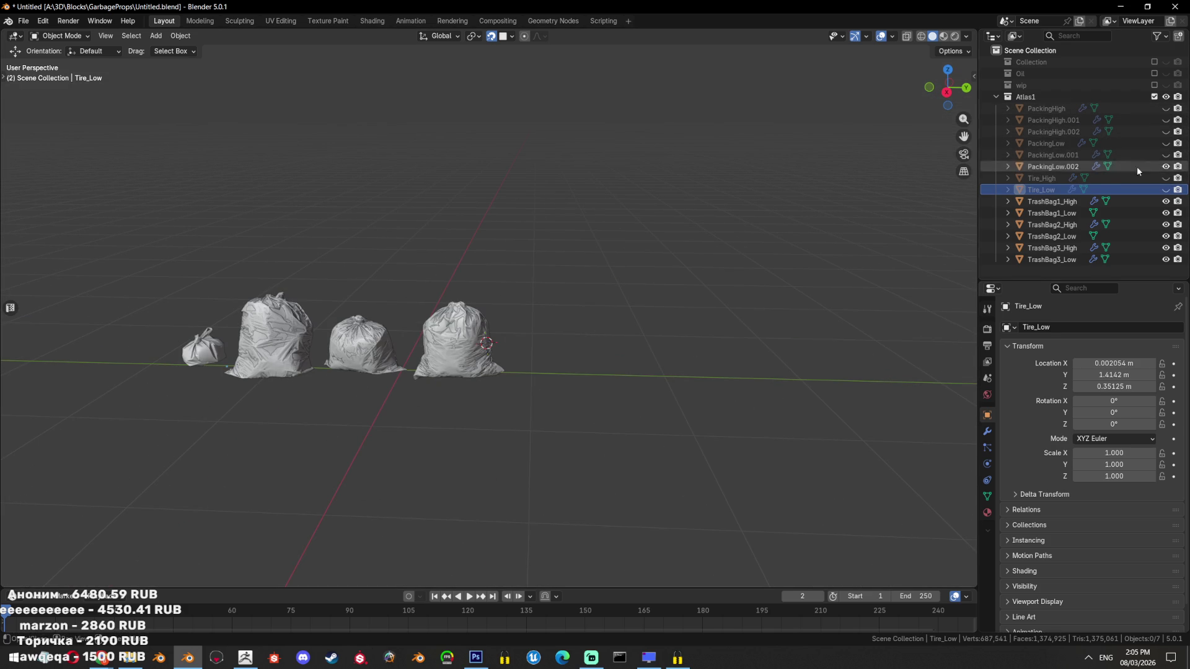
Inspect the small packing bag, then rename PackingHigh to TrashBag4_High
{"action": "left_click", "coordinate": [1138, 169]}
{"action": "key", "text": "KP_Decimal"}
{"action": "left_click_drag", "start_coordinate": [522, 355], "coordinate": [565, 326]}
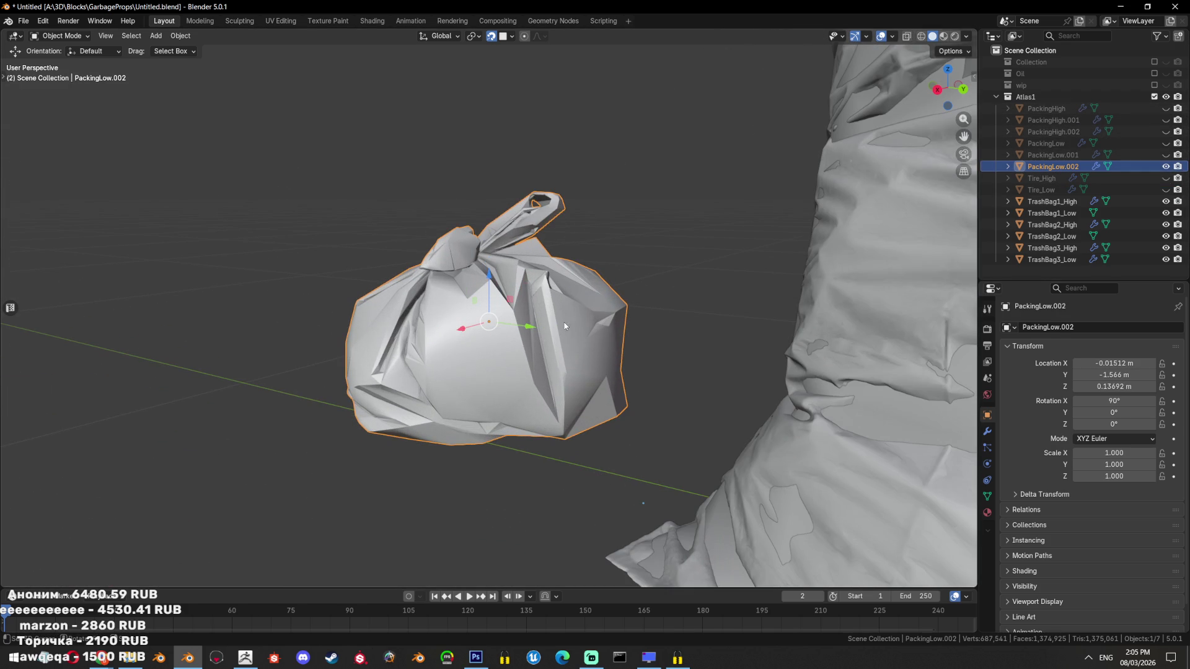
{"action": "left_click", "coordinate": [1165, 166]}
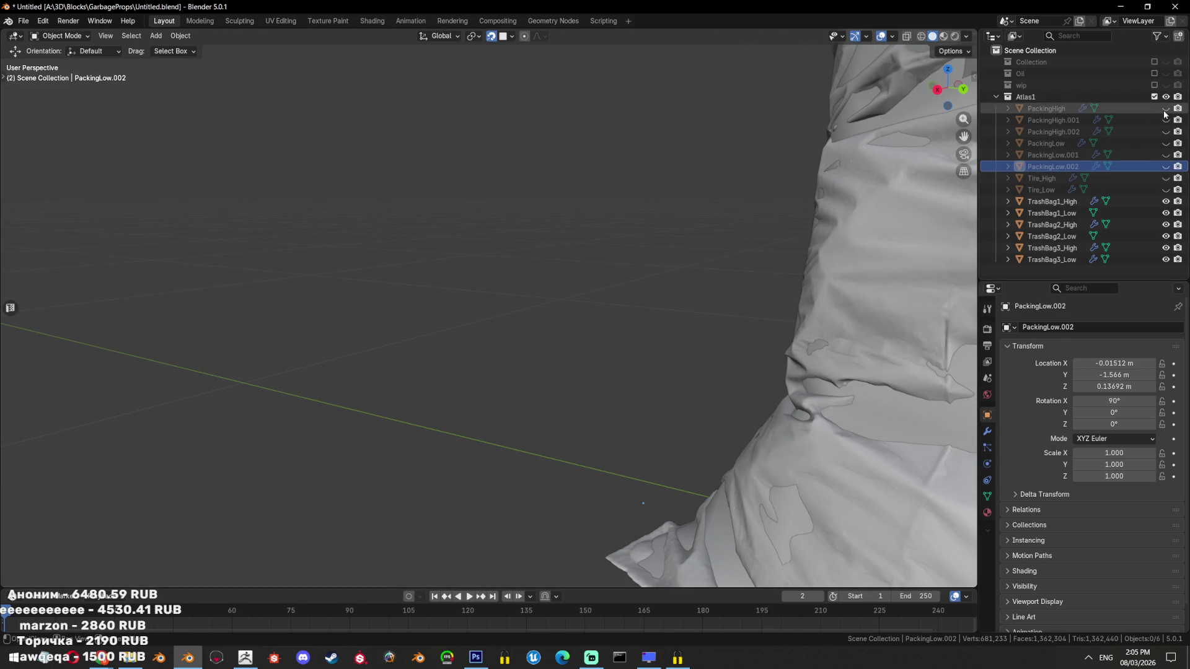
{"action": "left_click", "coordinate": [1166, 108]}
{"action": "left_click", "coordinate": [374, 332]}
{"action": "left_click_drag", "start_coordinate": [375, 333], "coordinate": [713, 205]}
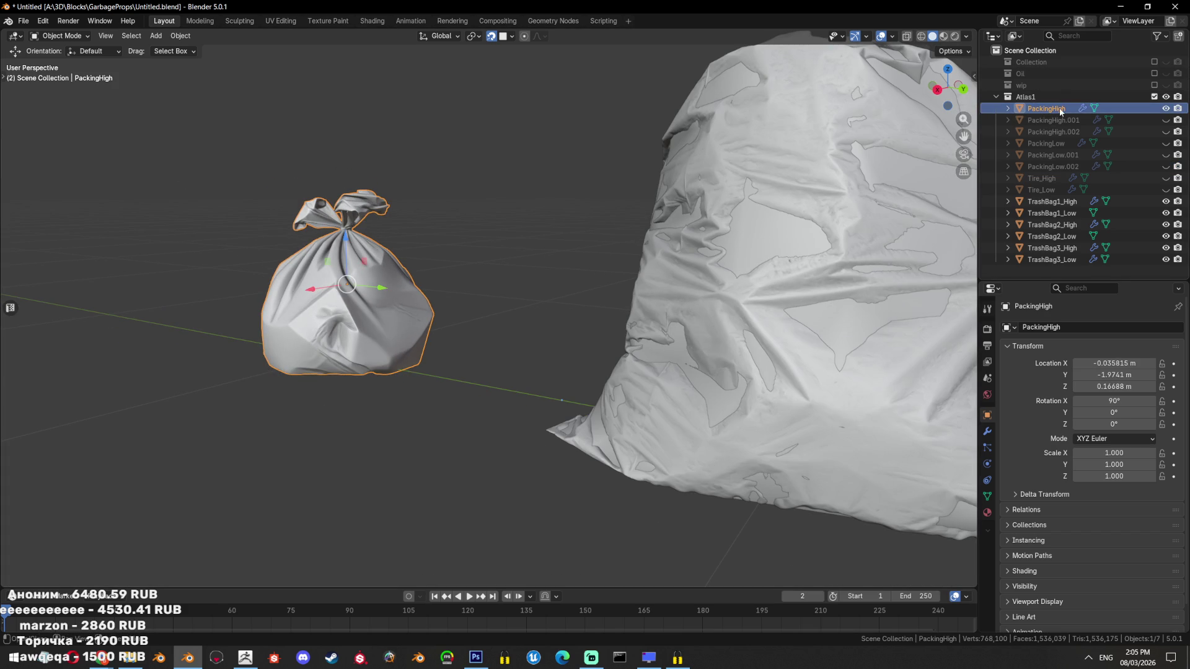
{"action": "double_click", "coordinate": [1062, 111]}
{"action": "type", "text": "P"}
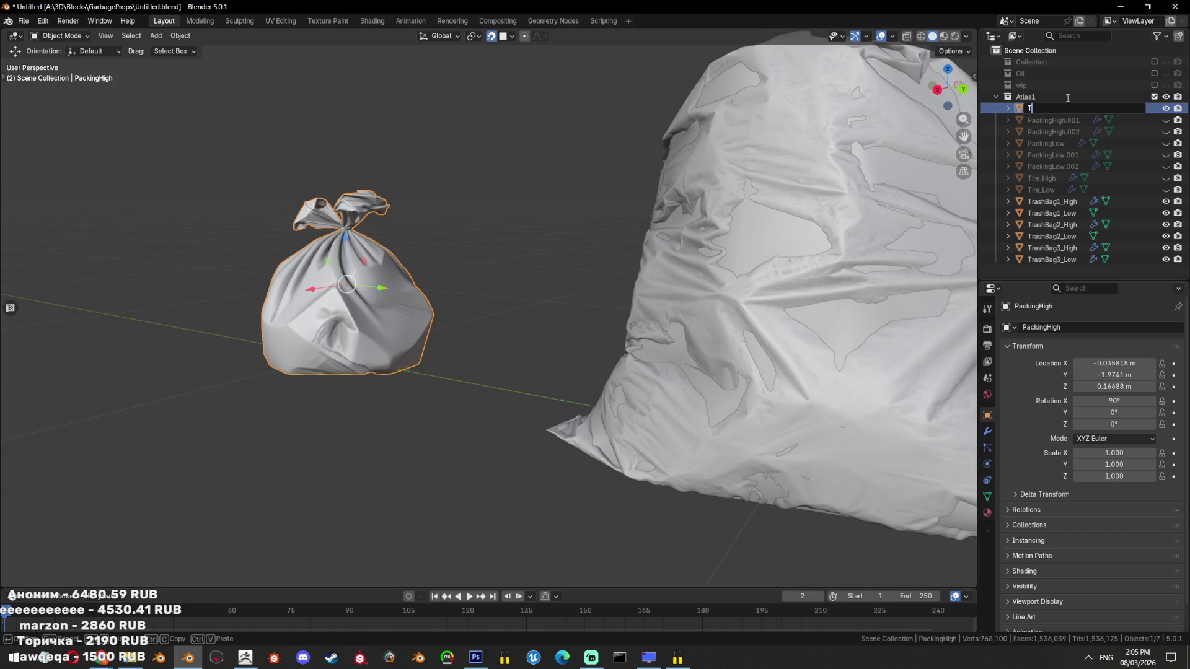
{"action": "type", "text": "rashBag4_H"}
{"action": "type", "text": "igh"}
{"action": "key", "text": "Return"}
Rename PackingLow to TrashBag4_Low, isolate it, and switch to solid shading
{"action": "left_click_drag", "start_coordinate": [871, 233], "coordinate": [948, 250]}
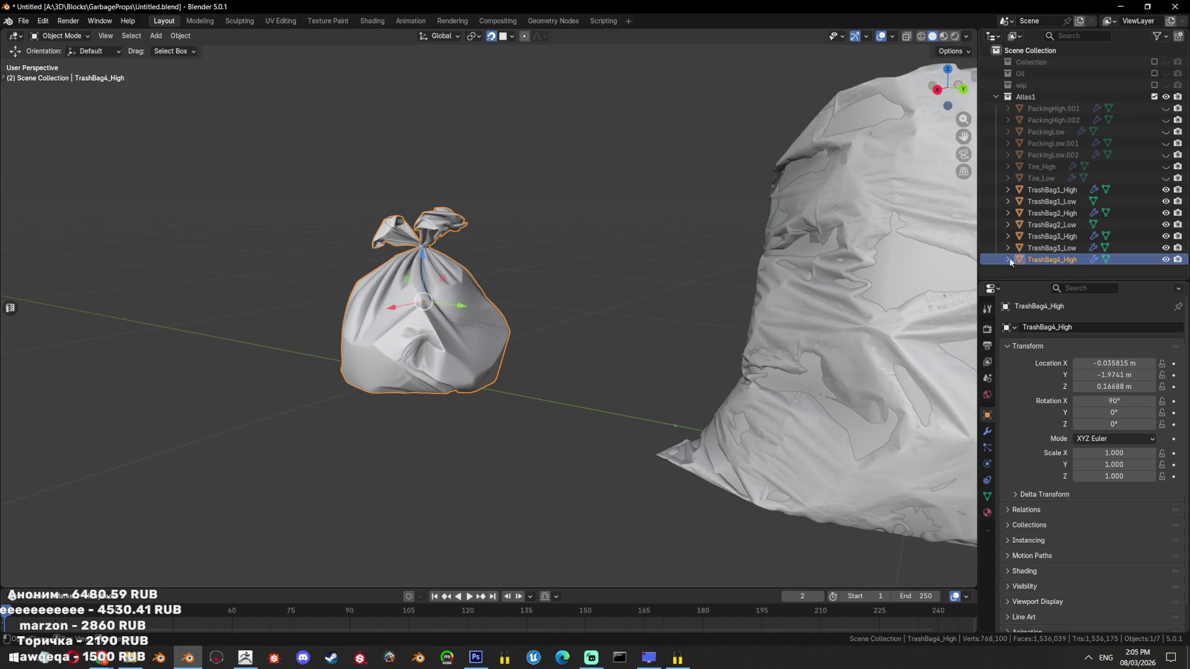
{"action": "key", "text": "alt+h"}
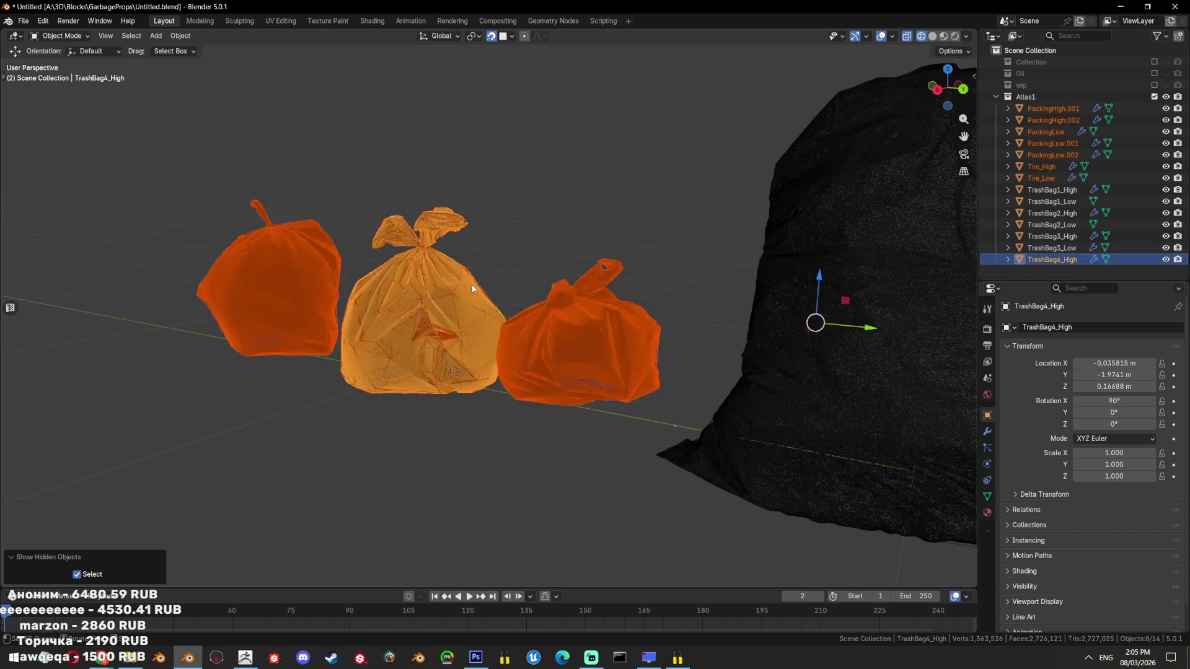
{"action": "double_click", "coordinate": [1047, 131]}
{"action": "type", "text": "TrashBag4_High"}
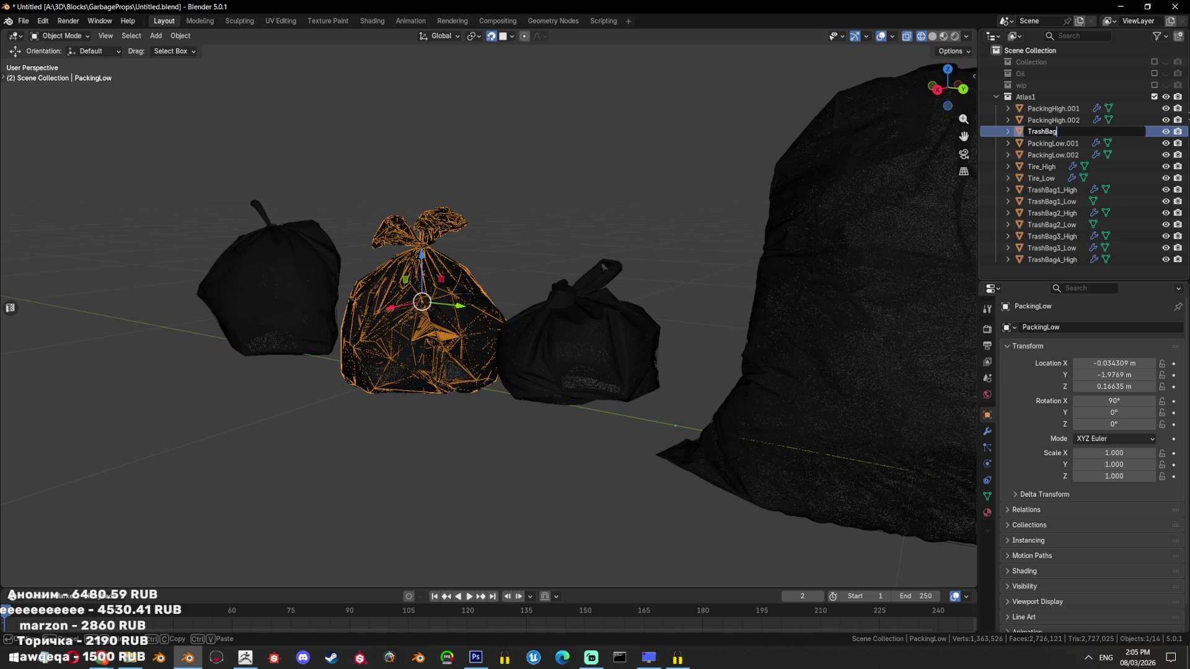
{"action": "key", "text": "Return"}
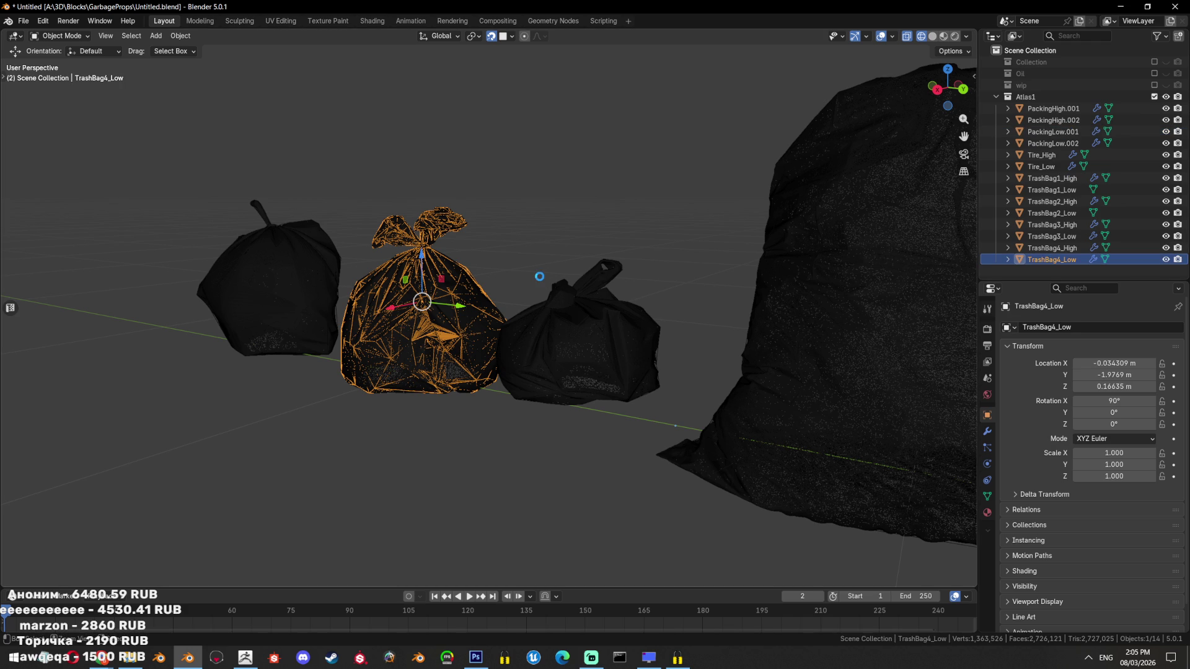
{"action": "key", "text": "shift+h"}
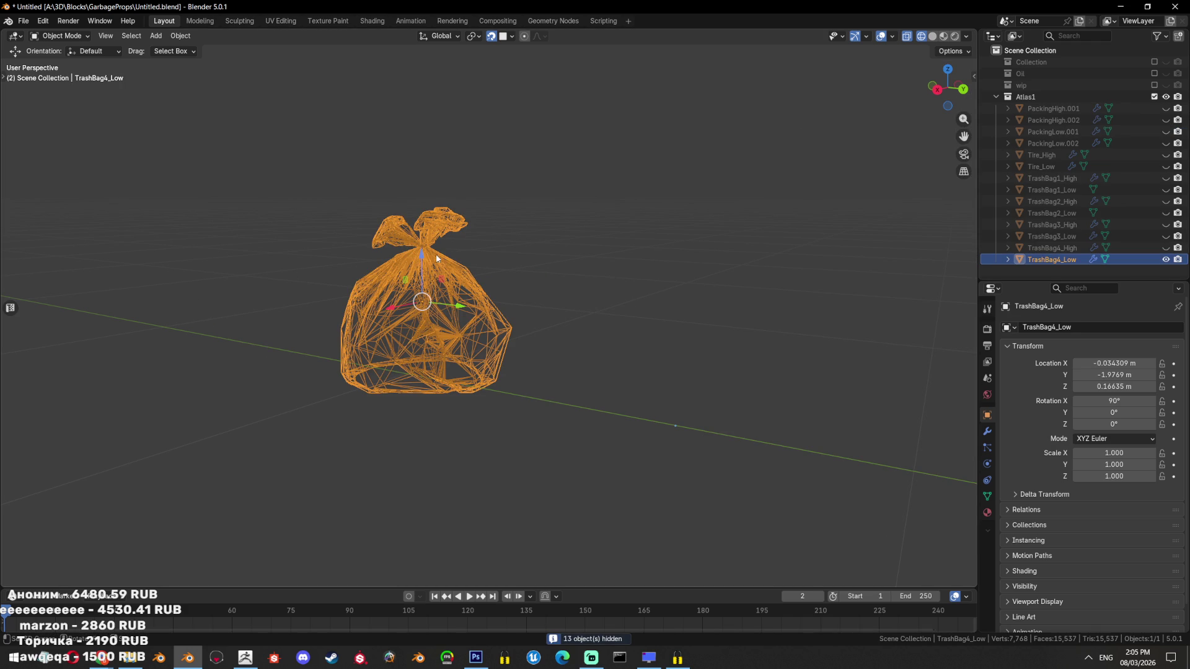
{"action": "key", "text": "alt+z"}
Try a Limited Dissolve on TrashBag4_Low in edit mode, then undo it
{"action": "key", "text": "Tab"}
{"action": "key", "text": "KP_Decimal"}
{"action": "left_click_drag", "start_coordinate": [631, 308], "coordinate": [675, 366]}
{"action": "key", "text": "x"}
{"action": "left_click", "coordinate": [643, 392]}
{"action": "left_click_drag", "start_coordinate": [116, 502], "coordinate": [162, 502]}
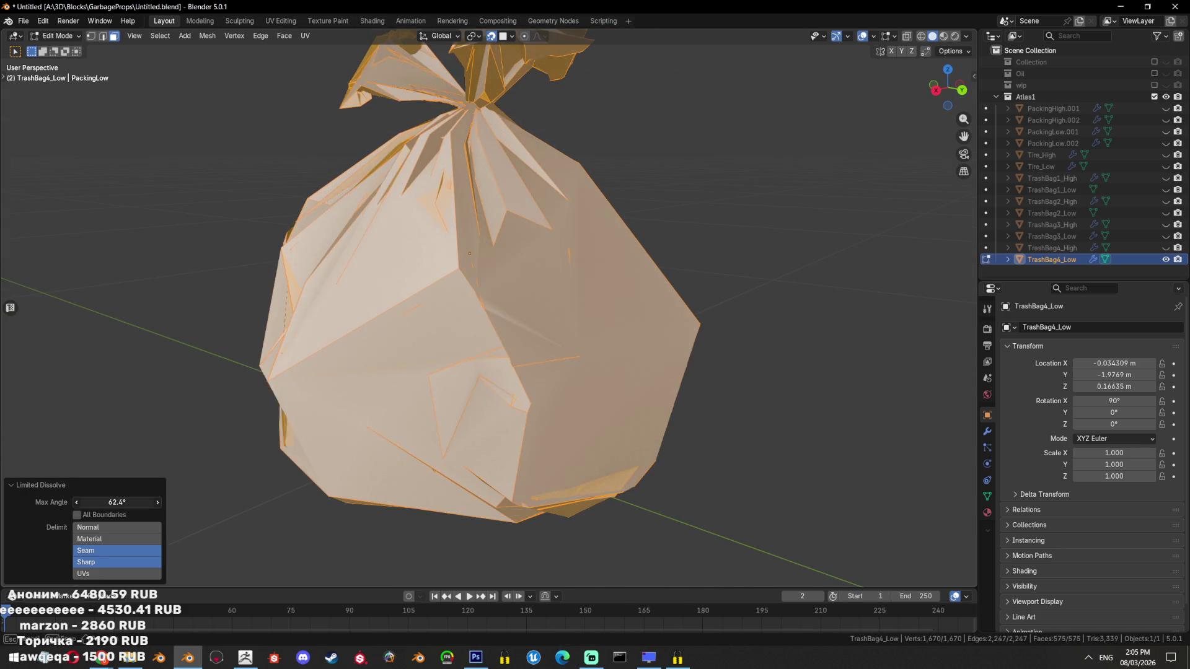
{"action": "left_click_drag", "start_coordinate": [65, 476], "coordinate": [566, 392]}
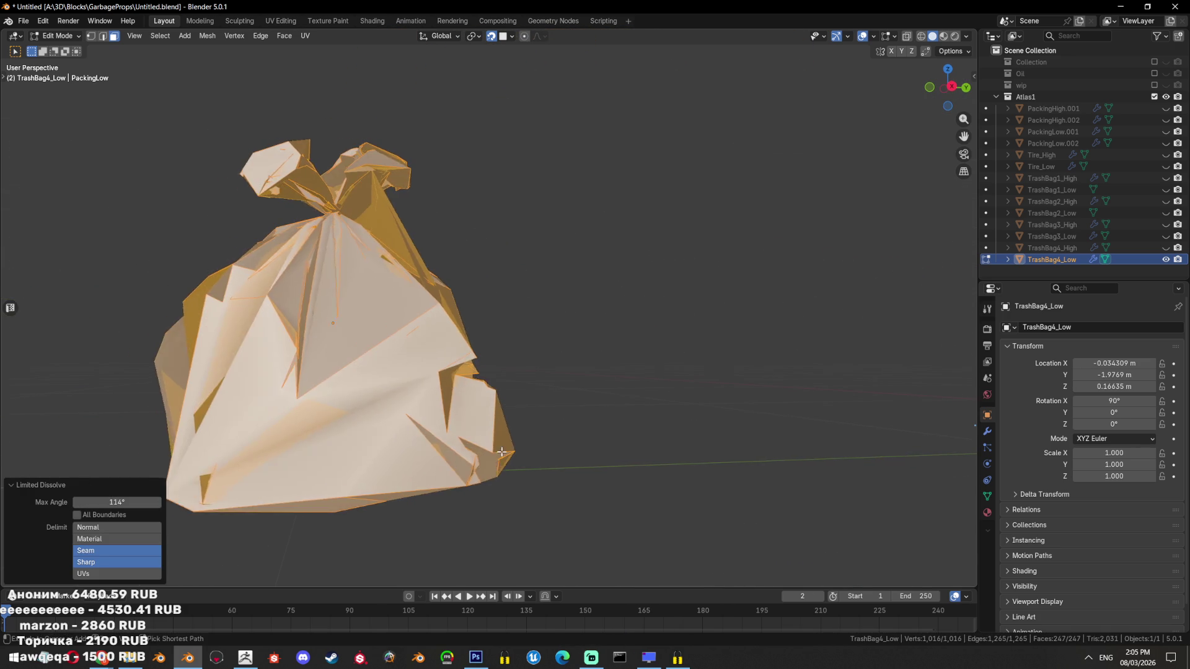
{"action": "key", "text": "ctrl+z"}
Weld duplicate vertices with Merge by Distance and return to object mode
{"action": "key", "text": "F3"}
{"action": "type", "text": "merge"}
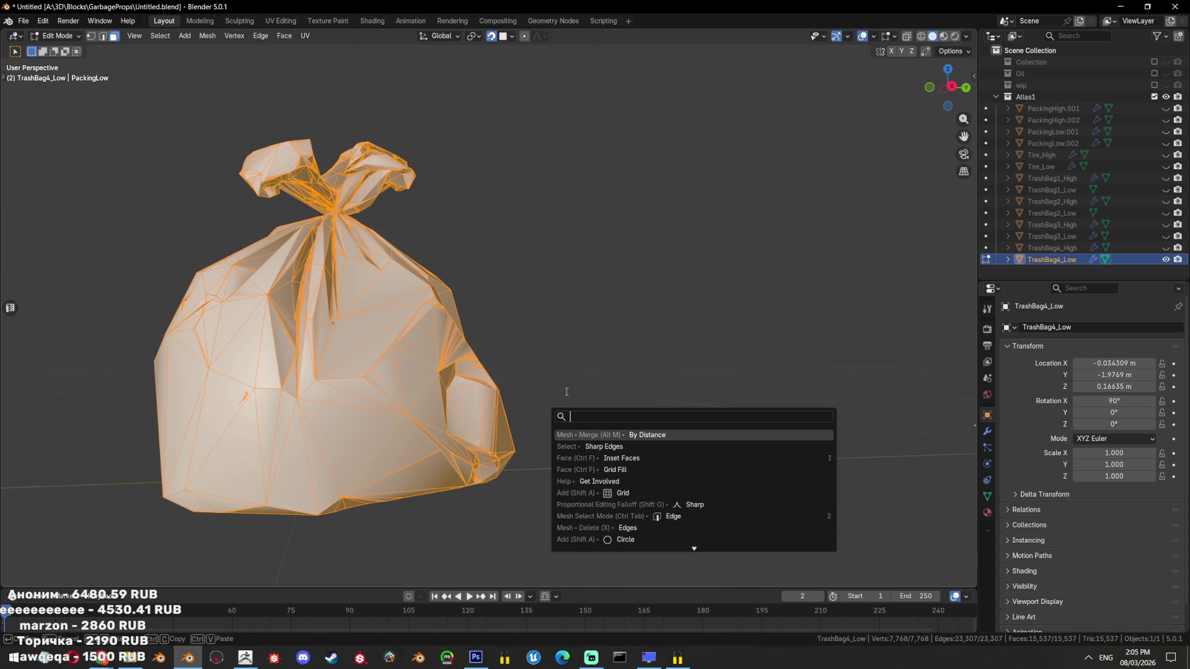
{"action": "key", "text": "Return"}
{"action": "key", "text": "Tab"}
{"action": "scroll", "scroll_direction": "down", "scroll_amount": 3}
{"action": "left_click_drag", "start_coordinate": [566, 391], "coordinate": [586, 314]}
Delete TrashBag4_Low and unhide the TrashBag4_High mesh
{"action": "key", "text": "x"}
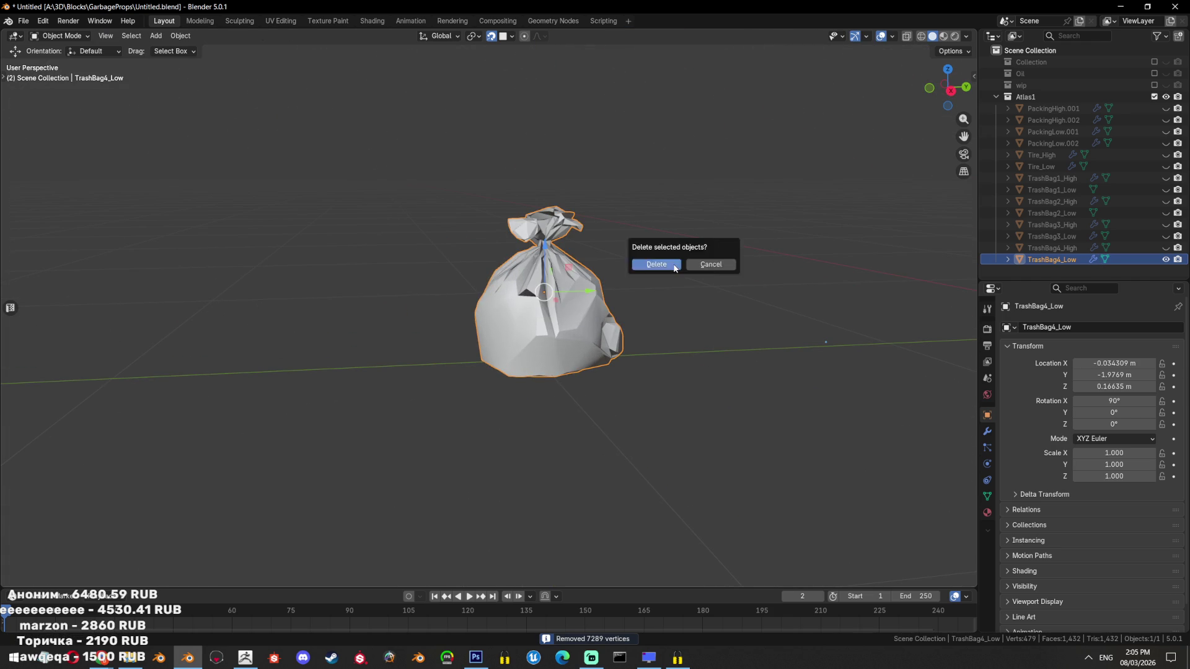
{"action": "left_click", "coordinate": [656, 274]}
{"action": "left_click", "coordinate": [1165, 248]}
{"action": "left_click_drag", "start_coordinate": [580, 345], "coordinate": [635, 415]}
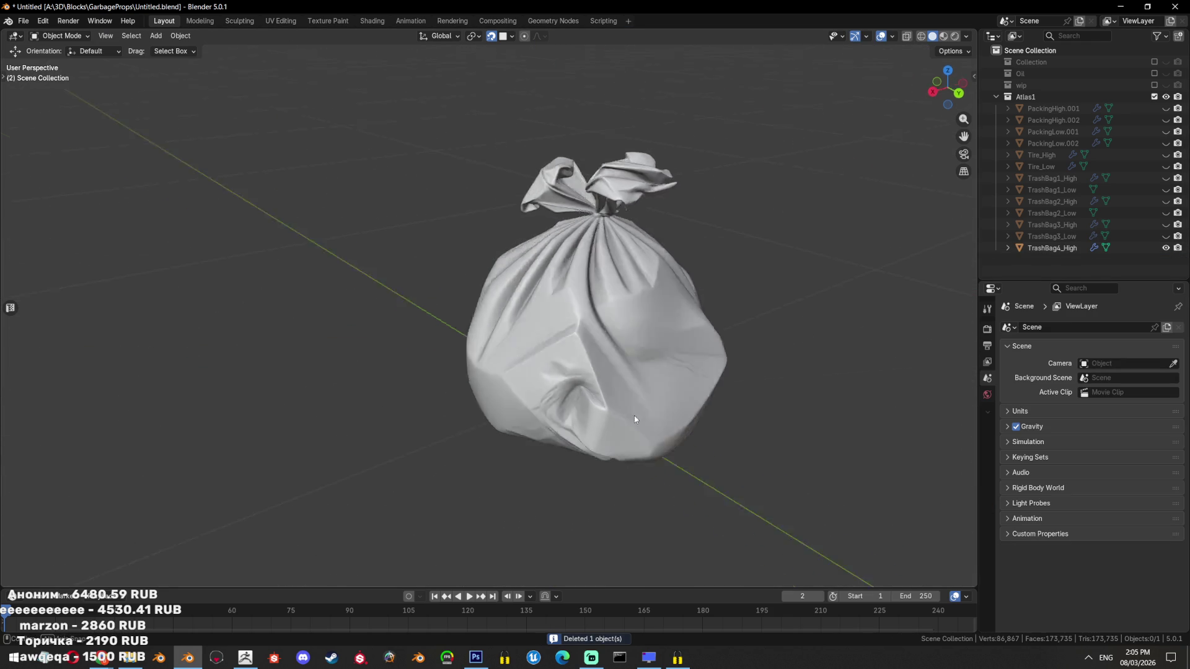
{"action": "scroll", "scroll_direction": "up", "scroll_amount": 3}
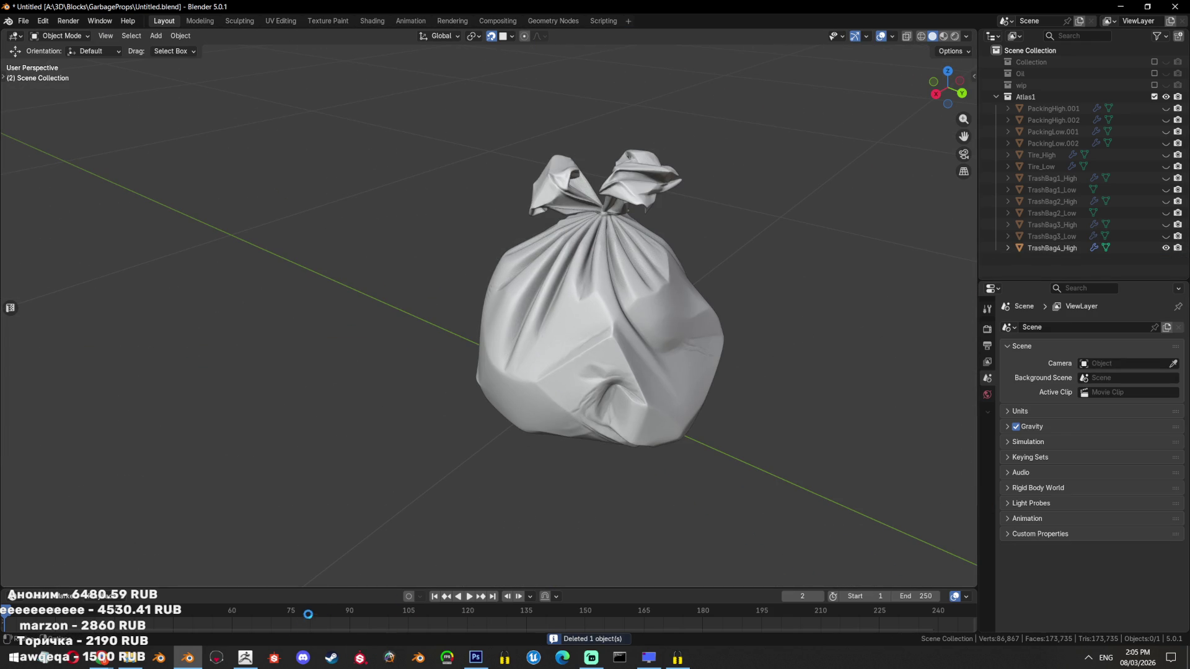
{"action": "key", "text": "alt+Tab"}
Switch to the three-trash-bag model and step up to its highest subdivision level
{"action": "left_click", "coordinate": [1145, 338]}
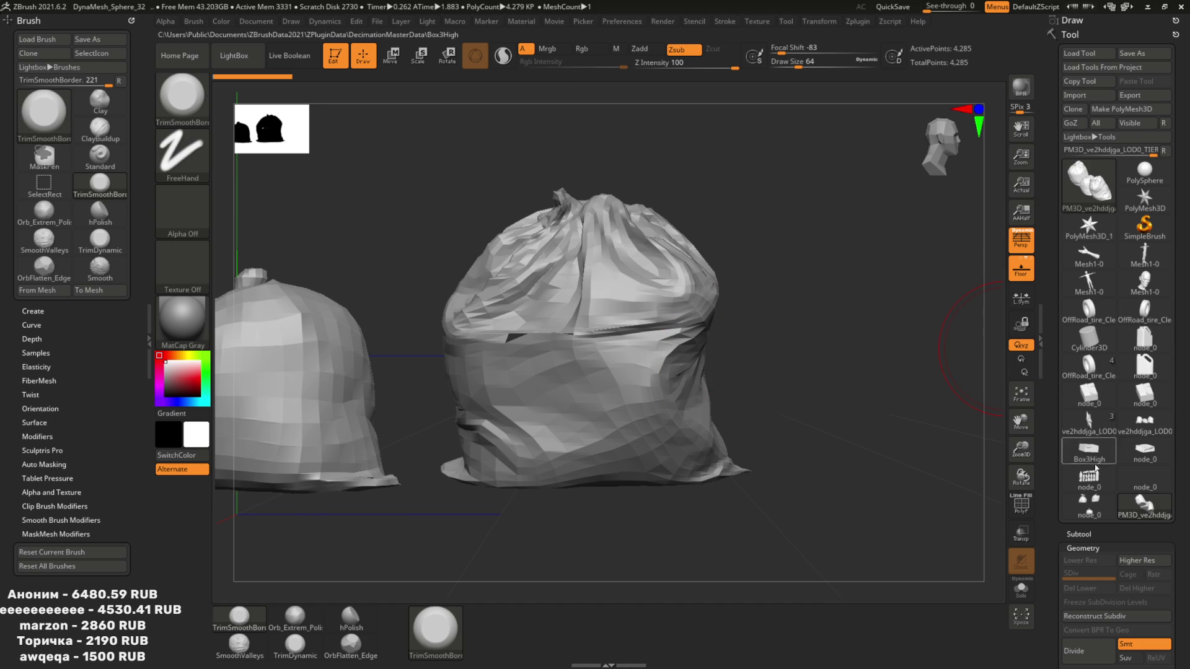
{"action": "left_click_drag", "start_coordinate": [702, 209], "coordinate": [738, 199]}
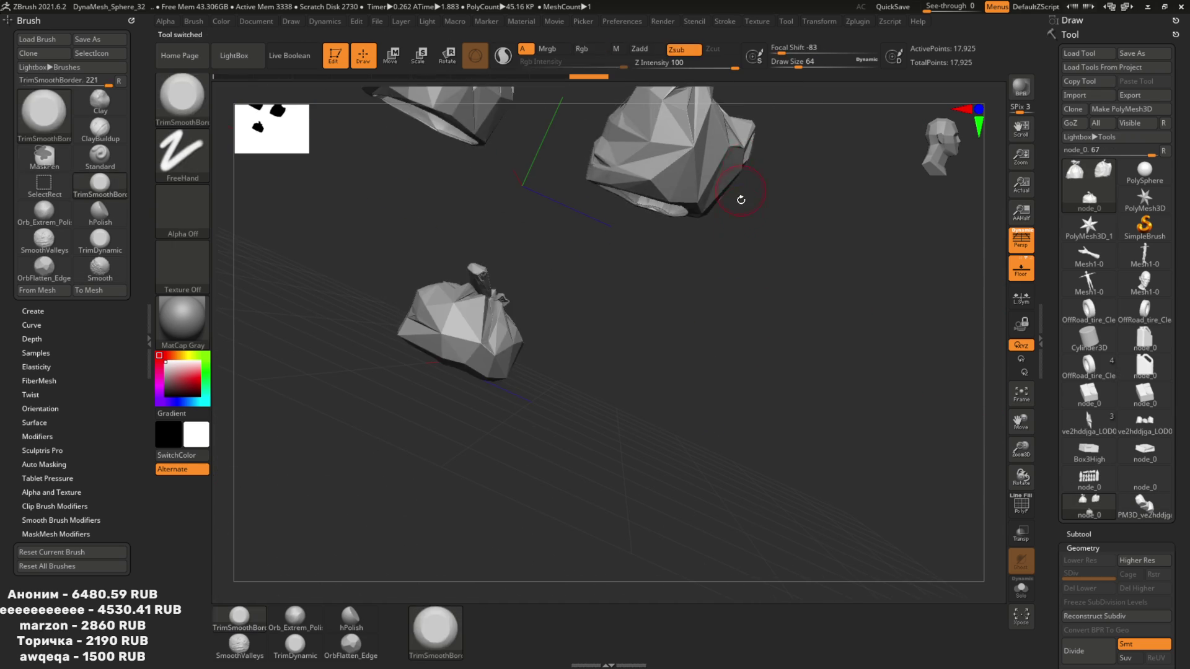
{"action": "key", "text": "shift+f"}
{"action": "key", "text": "f"}
{"action": "key", "text": "d"}
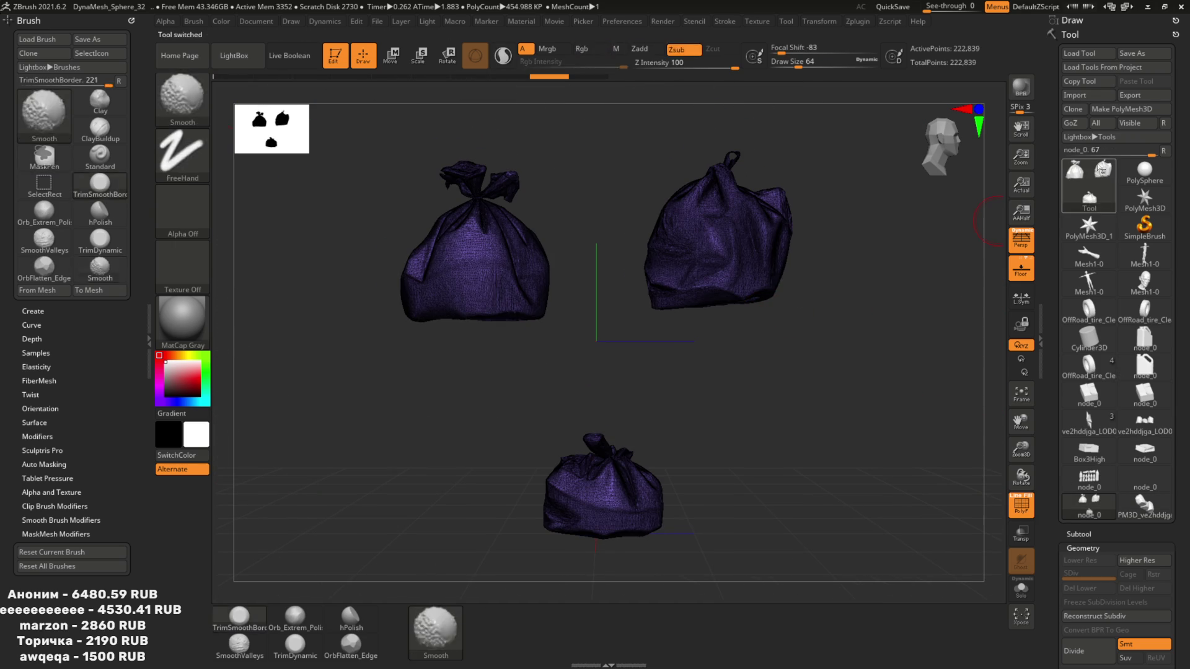
{"action": "key", "text": "shift+f"}
Run ZRemesher on the dense bags, inspect the result, and undo it
{"action": "left_click_drag", "start_coordinate": [1177, 540], "coordinate": [1177, 154]}
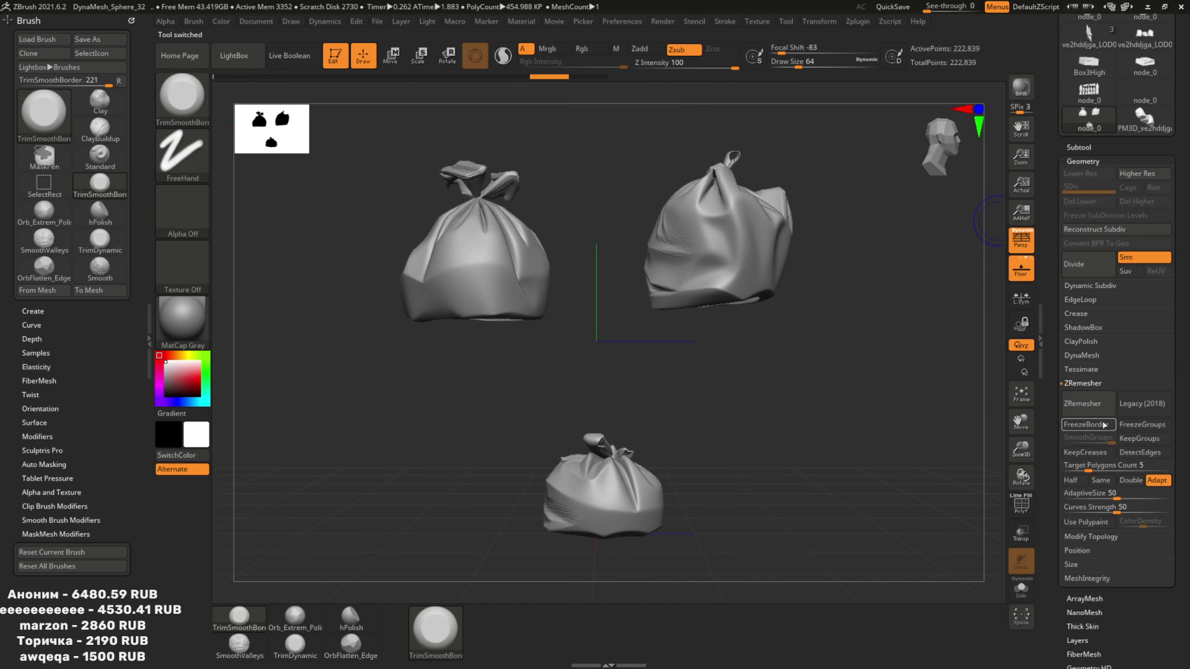
{"action": "left_click", "coordinate": [1083, 403]}
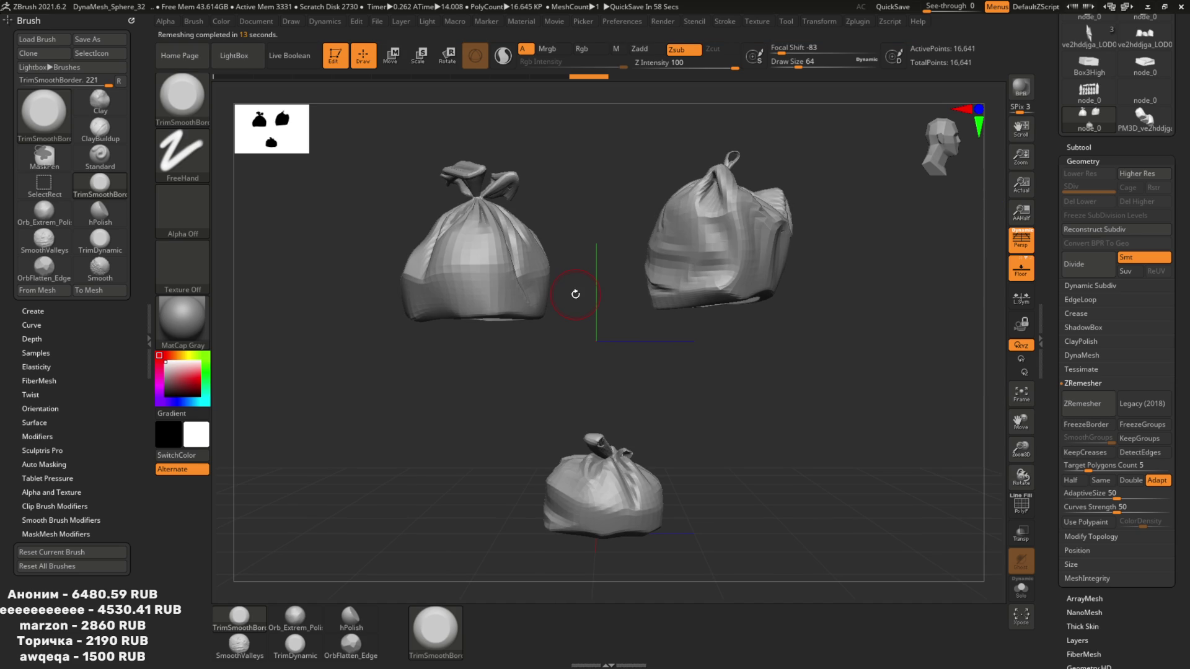
{"action": "left_click_drag", "start_coordinate": [644, 292], "coordinate": [645, 329]}
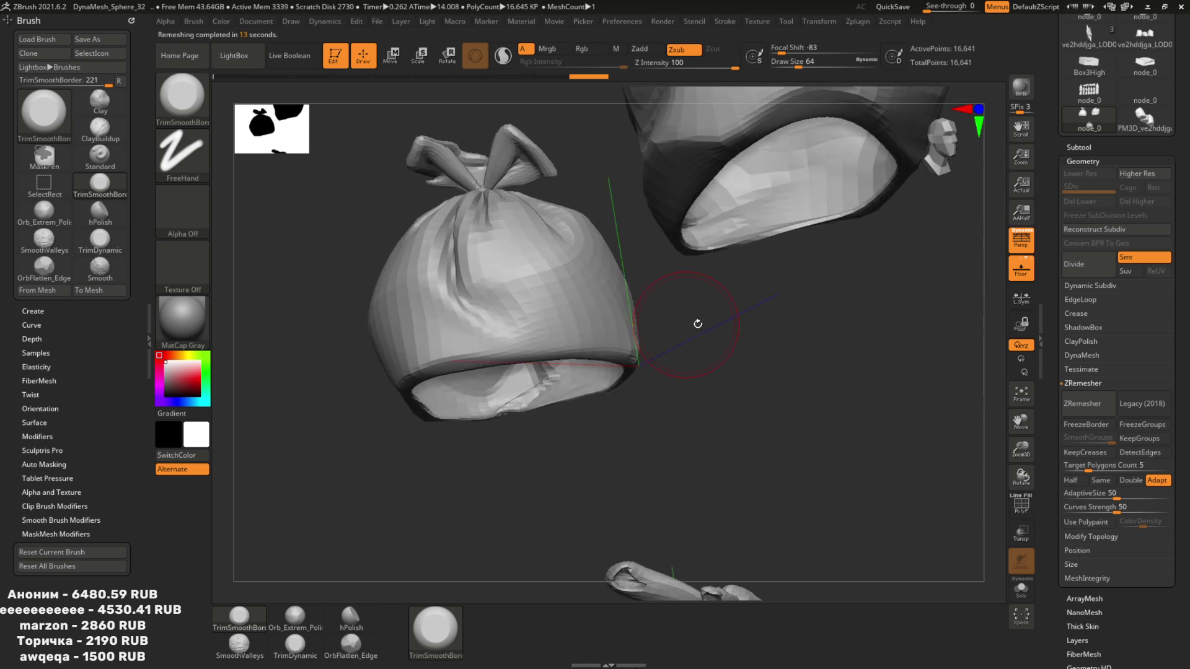
{"action": "key", "text": "ctrl+z"}
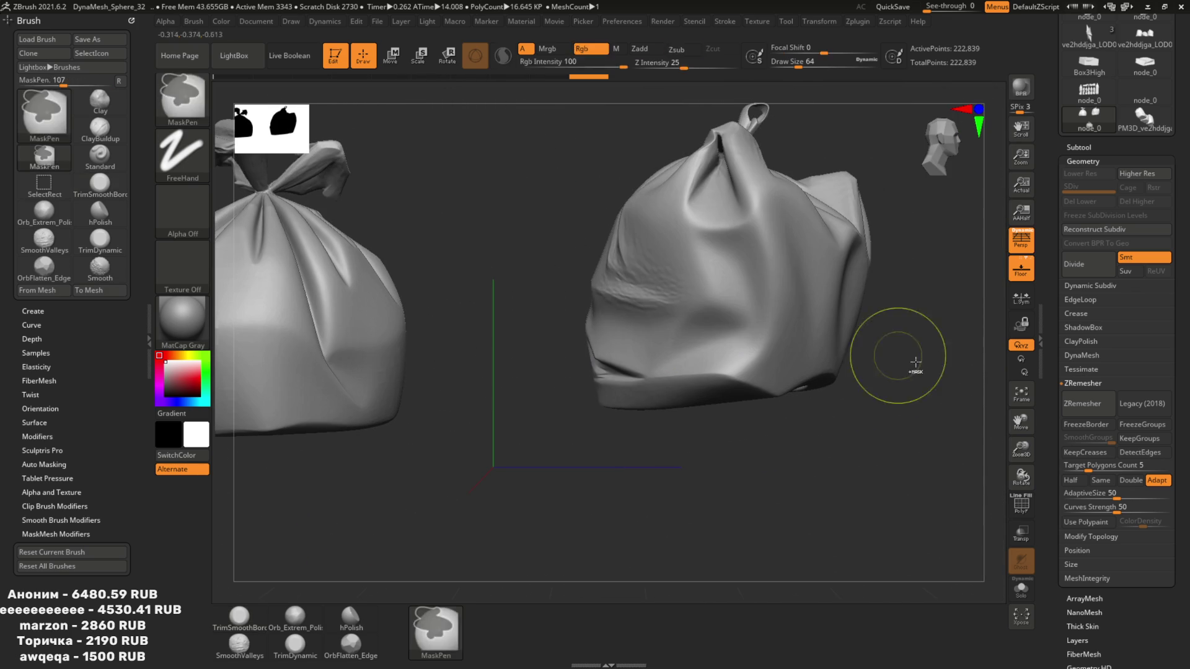
Rerun ZRemesher with a target of about 0.31, giving a 1,620-point bag
{"action": "left_click", "coordinate": [1090, 412]}
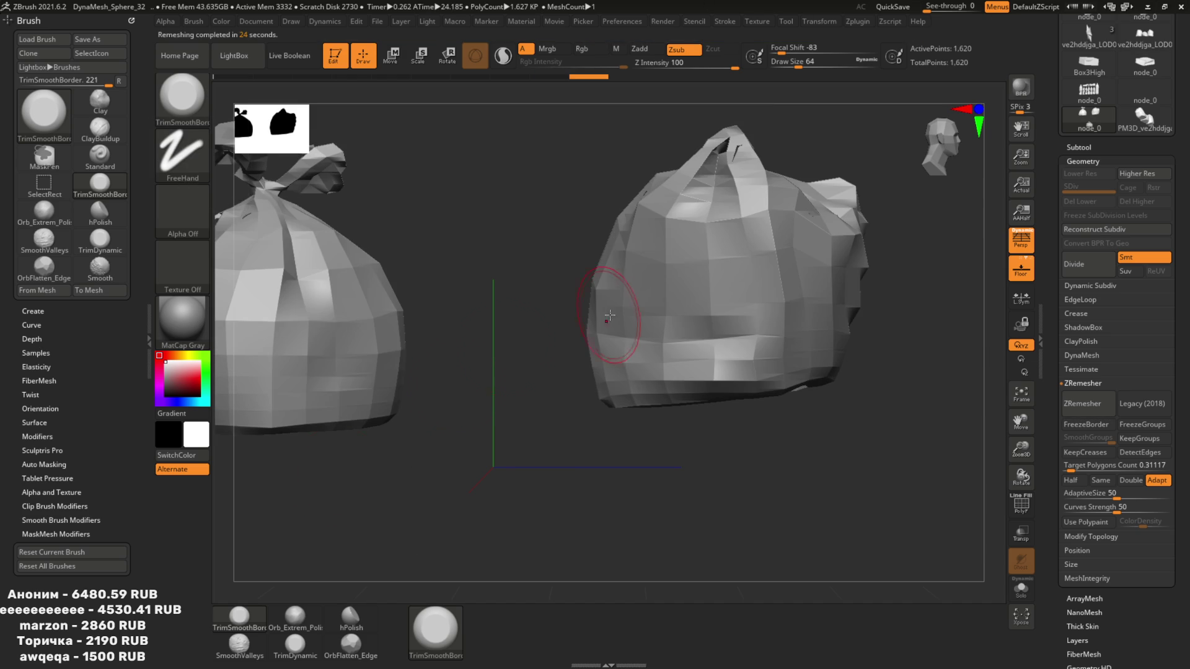
In ZBrush, undo the coarse remesh and ZRemesh the bags at Target Polygons Count 2.16 (about 8,437 points)
{"action": "left_click_drag", "start_coordinate": [558, 326], "coordinate": [664, 313]}
{"action": "key", "text": "shift+f"}
{"action": "key", "text": "ctrl+z"}
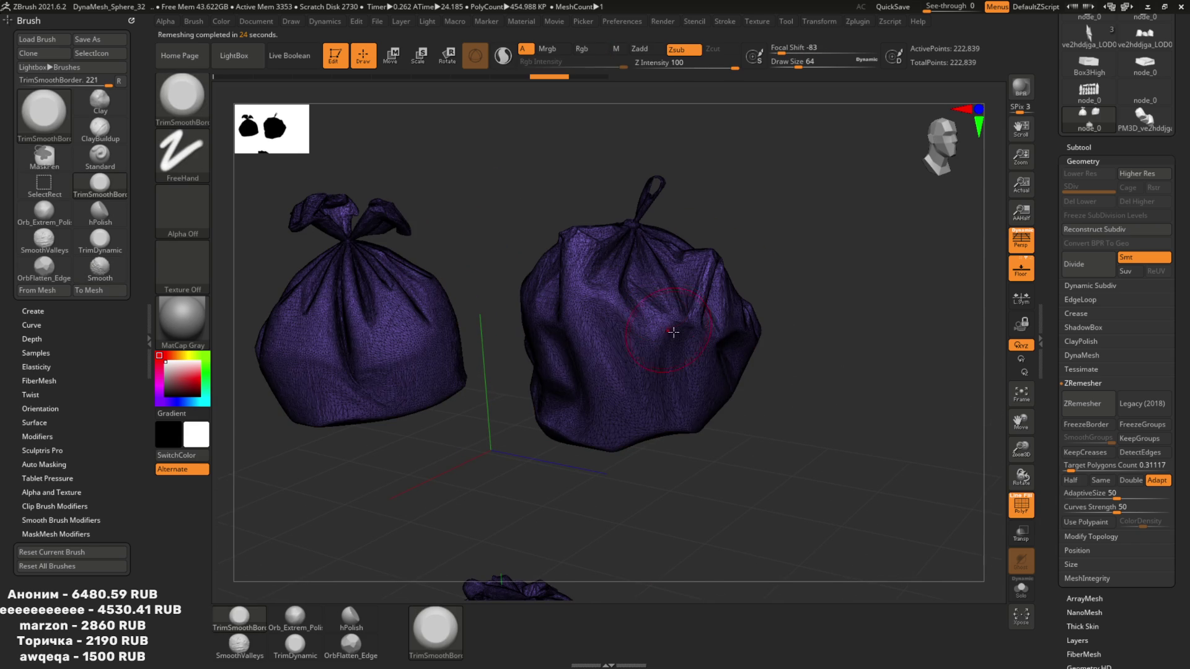
{"action": "left_click_drag", "start_coordinate": [1071, 466], "coordinate": [1086, 469]}
{"action": "left_click", "coordinate": [1088, 404]}
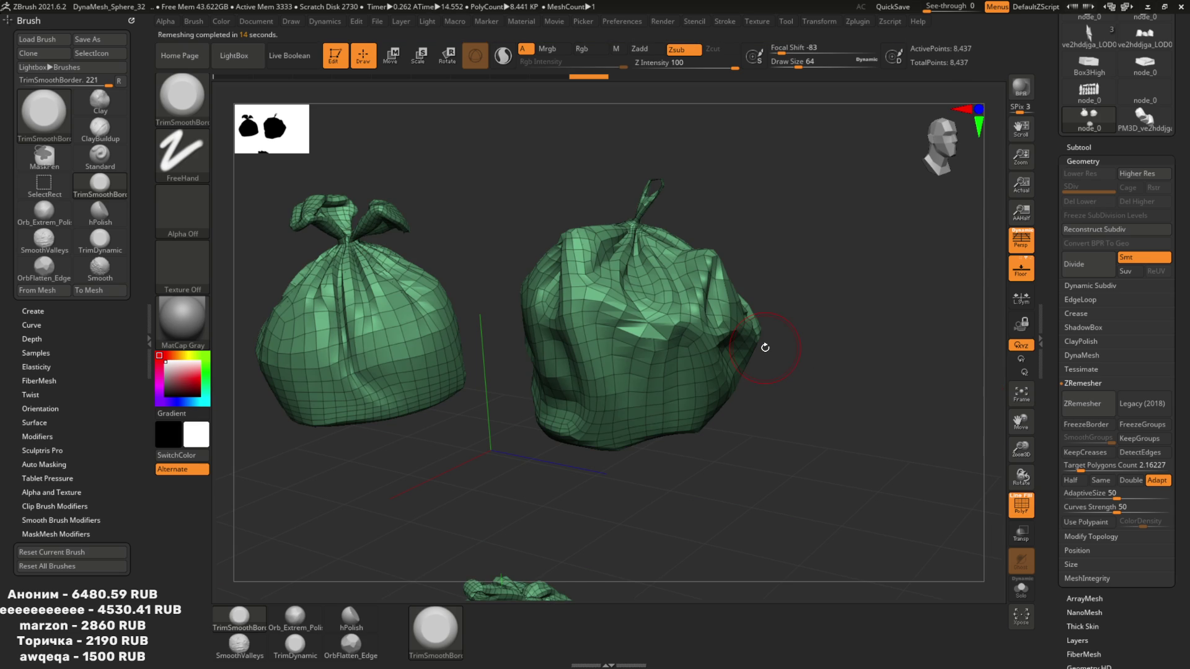
{"action": "key", "text": "shift+f"}
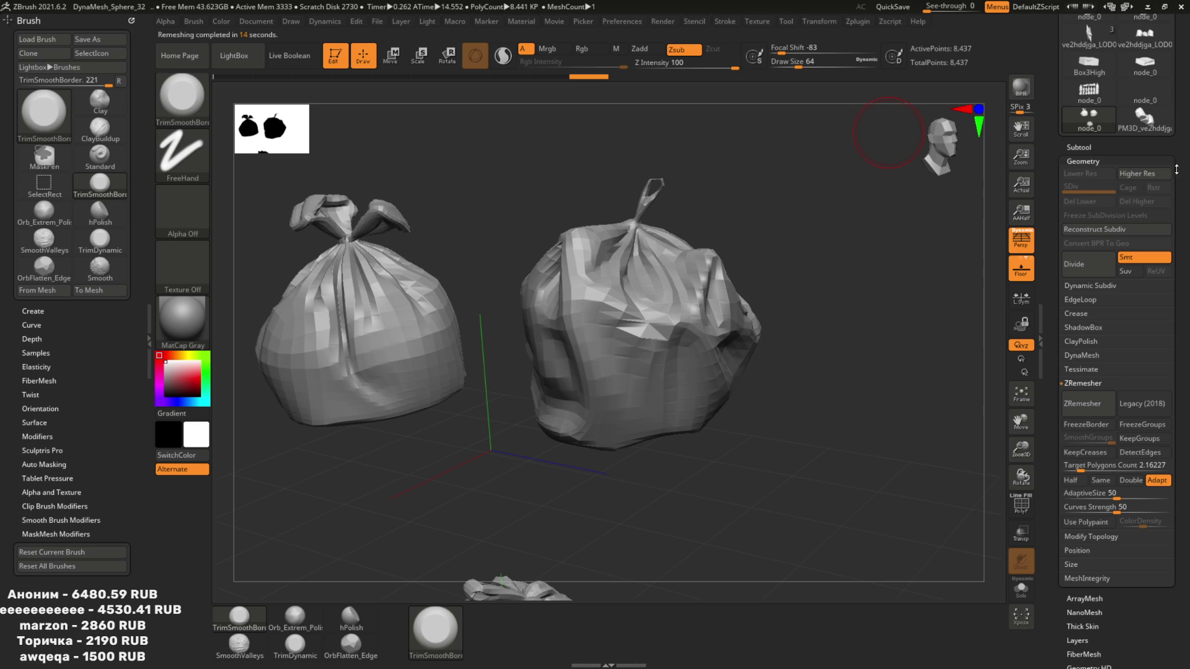
Export the remeshed bags over PackingLow.obj, replacing it, and return to Blender
{"action": "scroll", "scroll_direction": "up", "scroll_amount": 3}
{"action": "left_click", "coordinate": [1144, 95]}
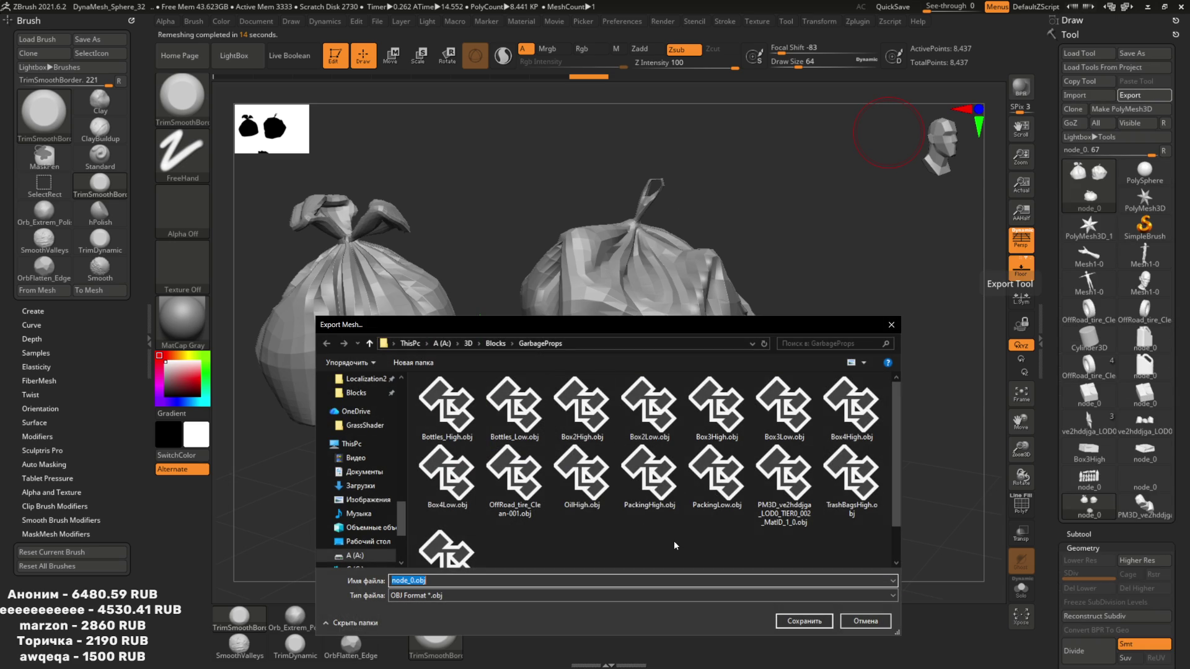
{"action": "left_click", "coordinate": [720, 487]}
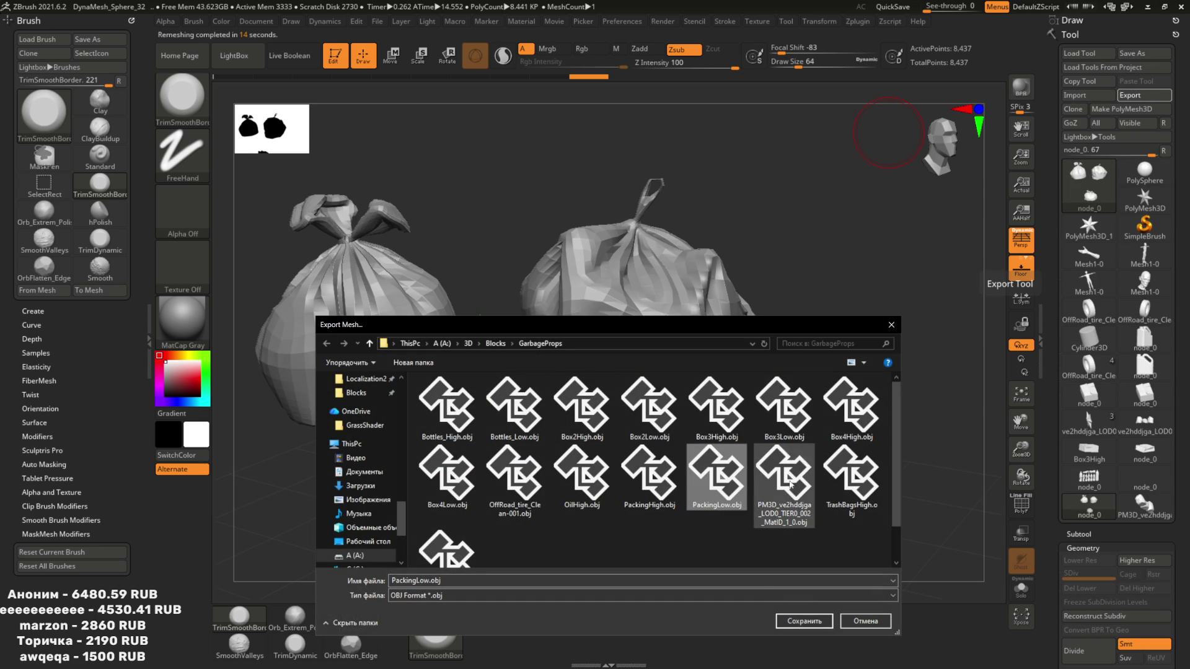
{"action": "left_click", "coordinate": [792, 623]}
{"action": "left_click", "coordinate": [627, 339]}
{"action": "key", "text": "alt+Tab"}
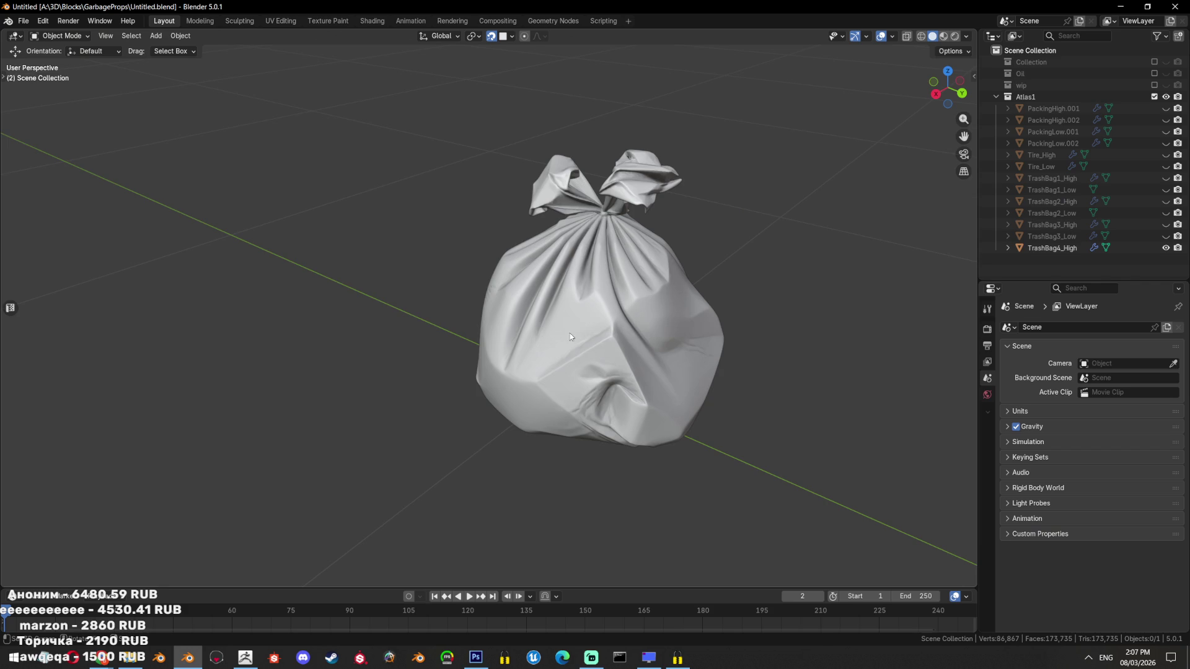
Unhide all objects, switch to right orthographic view, and import PackingLow as a Wavefront OBJ
{"action": "key", "text": "alt+h"}
{"action": "key", "text": "KP_3"}
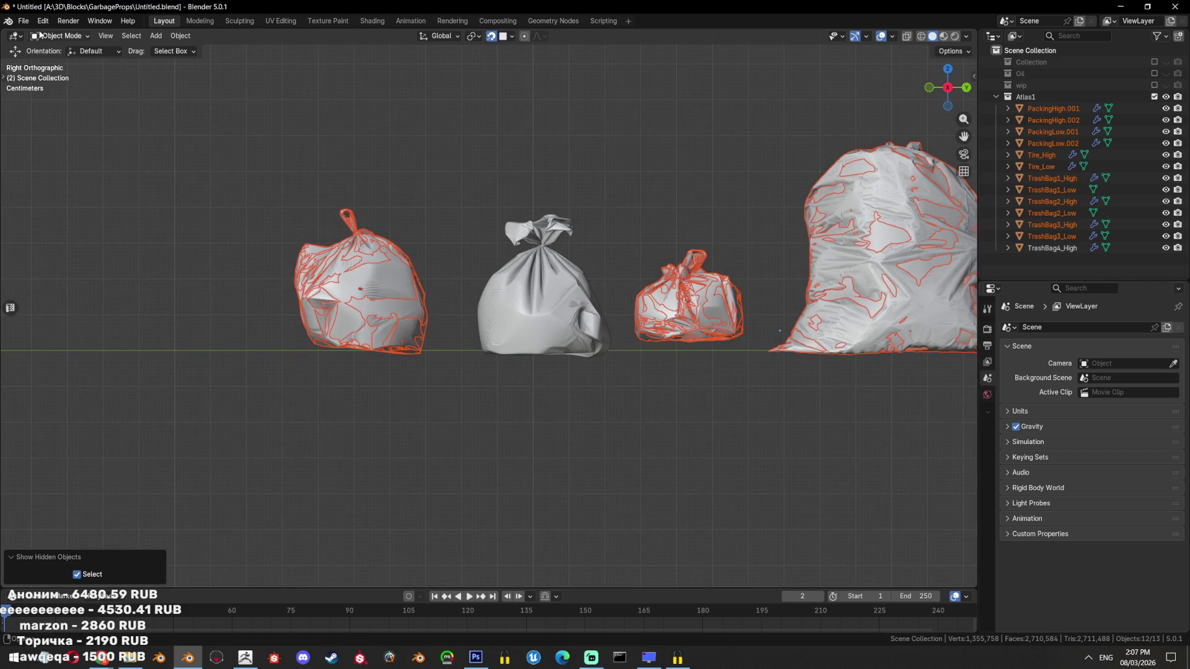
{"action": "left_click", "coordinate": [20, 20]}
{"action": "mouse_move", "coordinate": [86, 185]}
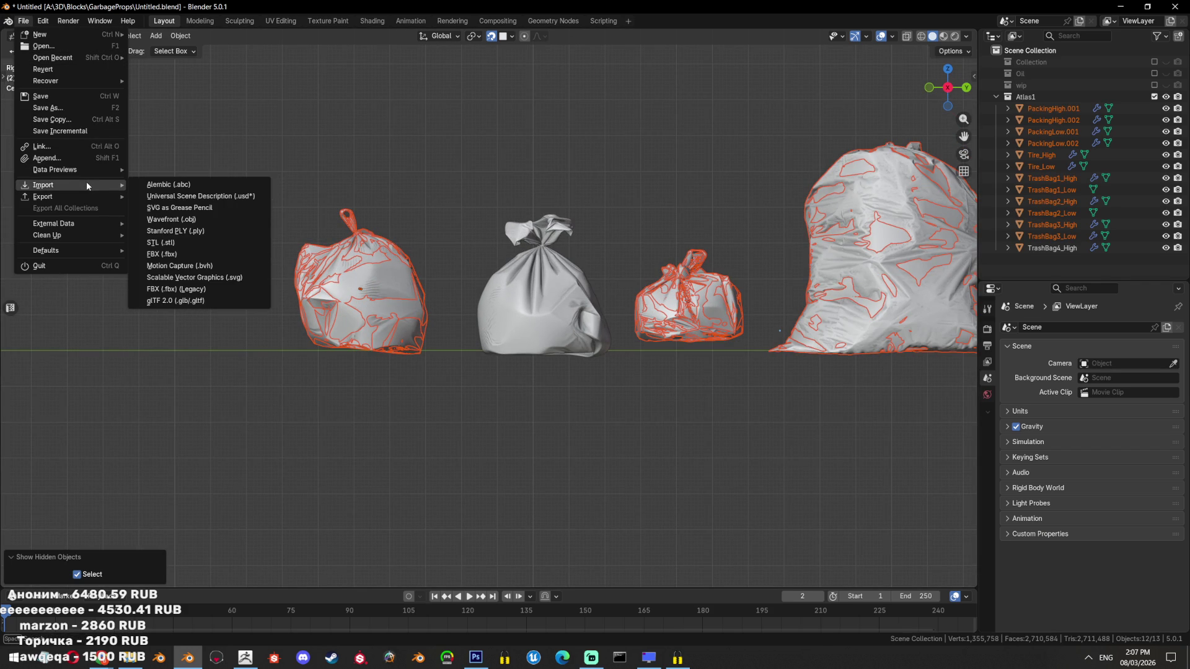
{"action": "left_click", "coordinate": [210, 219]}
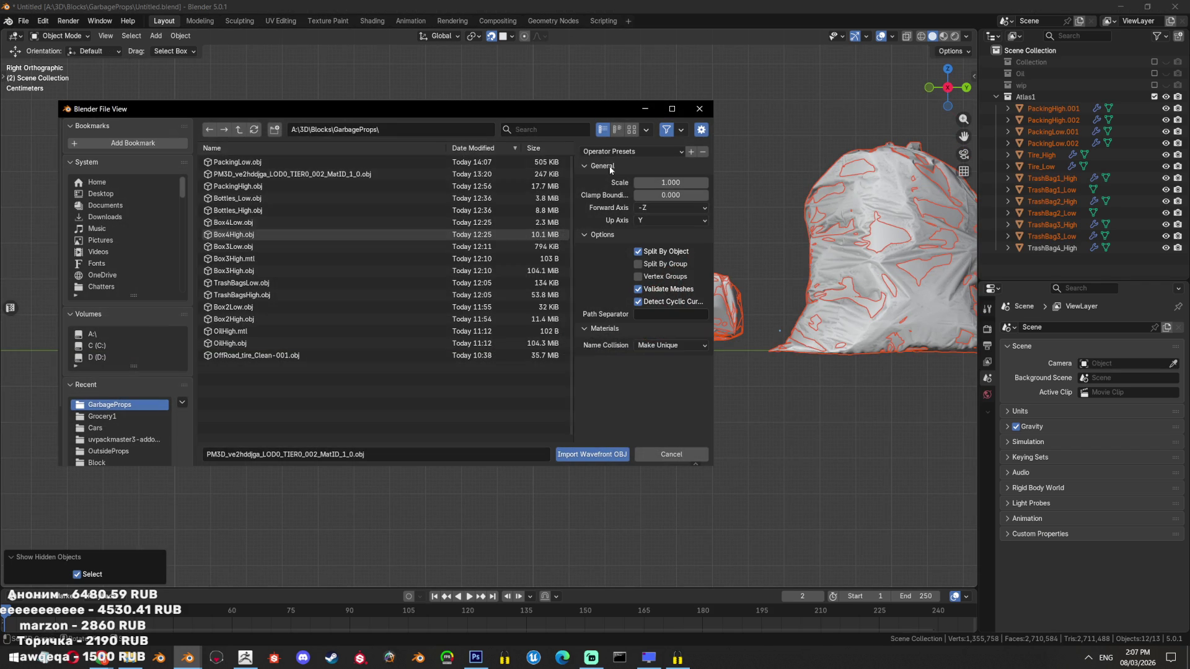
{"action": "left_click", "coordinate": [314, 173]}
{"action": "scroll", "scroll_direction": "down", "scroll_amount": 3}
{"action": "scroll", "scroll_direction": "down", "scroll_amount": 3}
{"action": "scroll", "scroll_direction": "up", "scroll_amount": 3}
{"action": "scroll", "scroll_direction": "up", "scroll_amount": 3}
Box-select the five old Packing and TrashBag4 bags and delete them
{"action": "left_click_drag", "start_coordinate": [13, 217], "coordinate": [967, 365]}
{"action": "key", "text": "x"}
{"action": "left_click", "coordinate": [558, 320]}
{"action": "scroll", "scroll_direction": "down", "scroll_amount": 3}
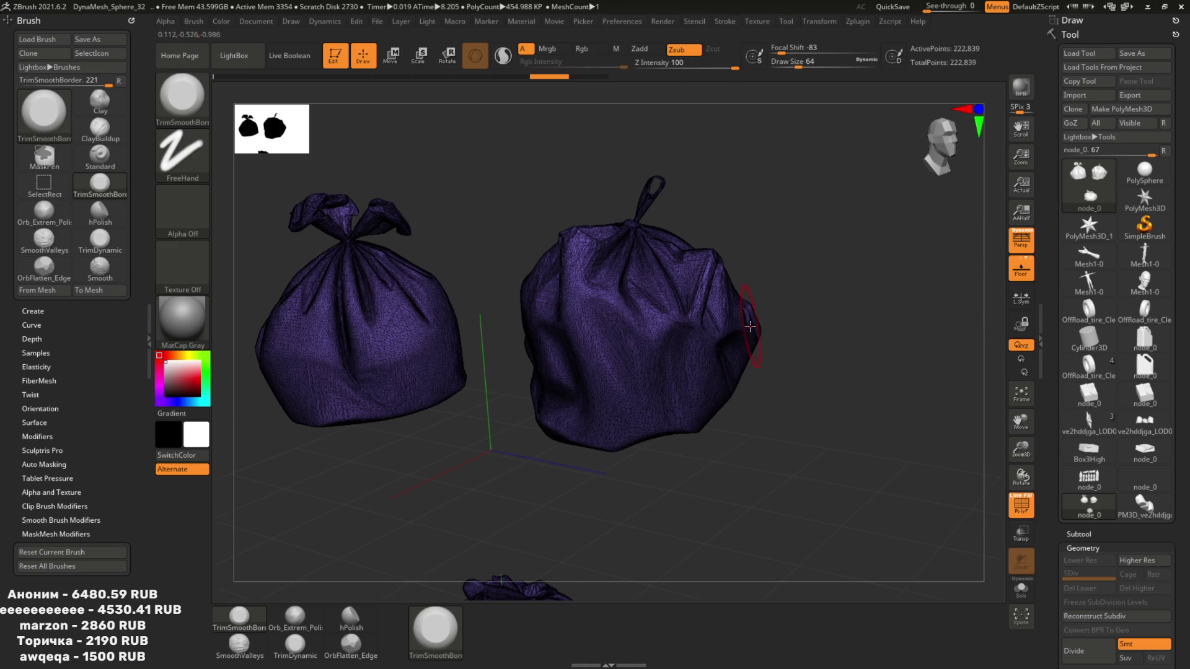
In ZBrush, export the high-poly bags over PackingHigh.obj
{"action": "left_click", "coordinate": [1143, 95]}
{"action": "type", "text": "P"}
{"action": "key", "text": "Down"}
{"action": "key", "text": "Return"}
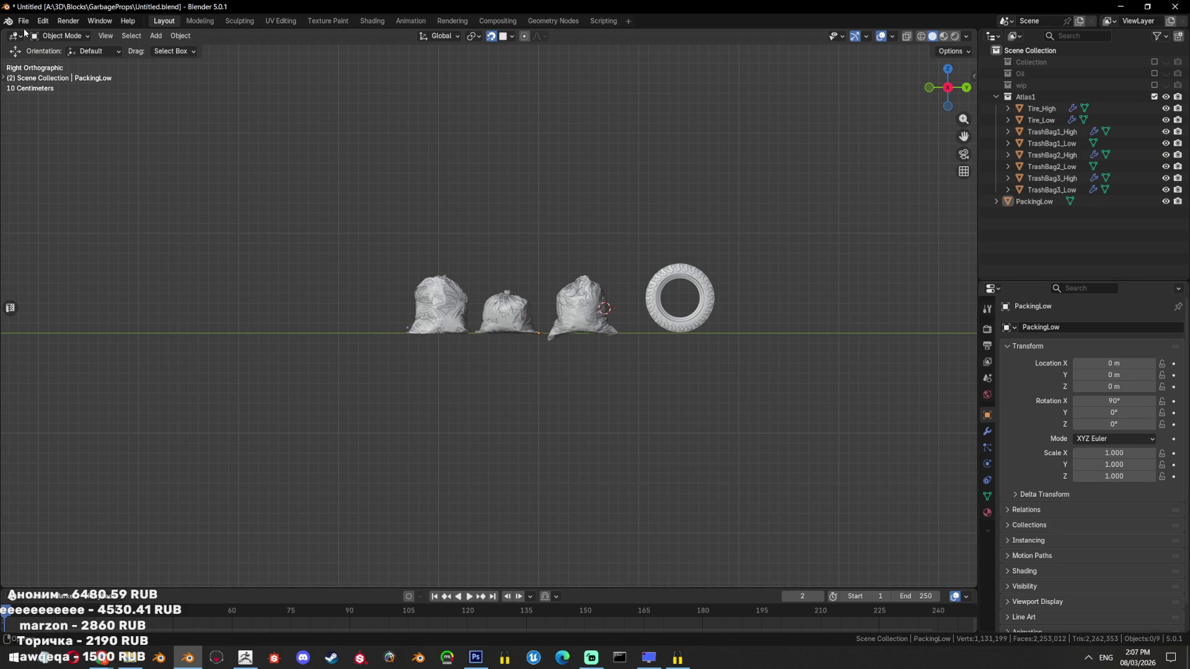
Import PackingHigh.obj as a Wavefront OBJ and frame it in view
{"action": "left_click", "coordinate": [23, 21]}
{"action": "mouse_move", "coordinate": [114, 184]}
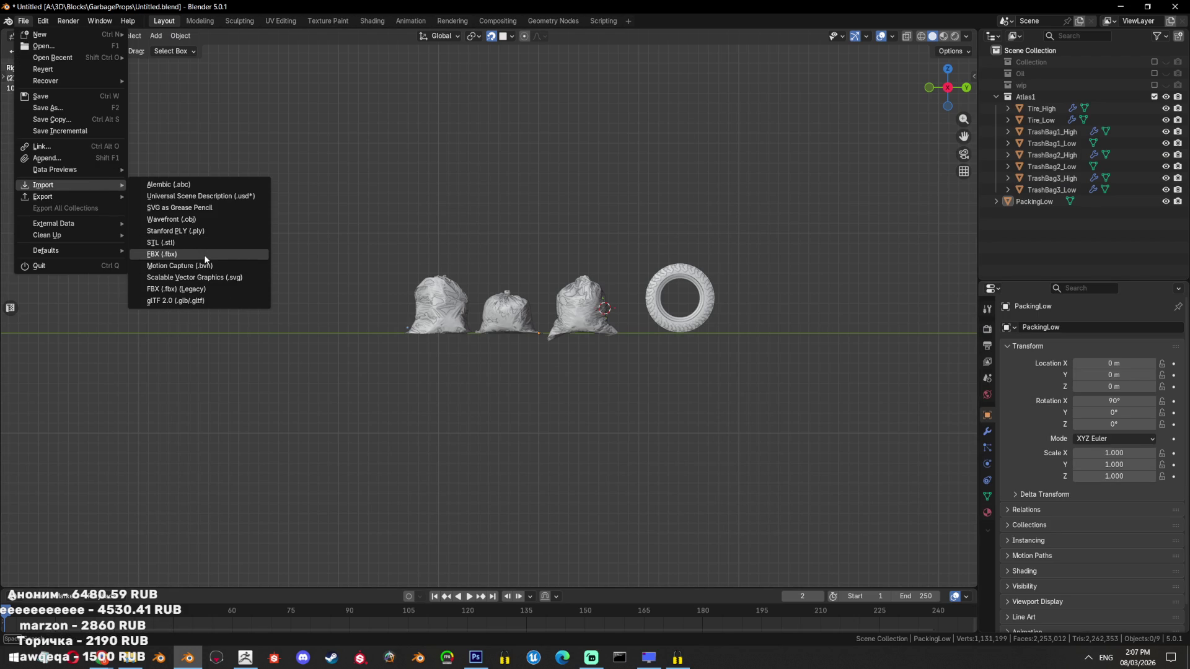
{"action": "left_click", "coordinate": [202, 219]}
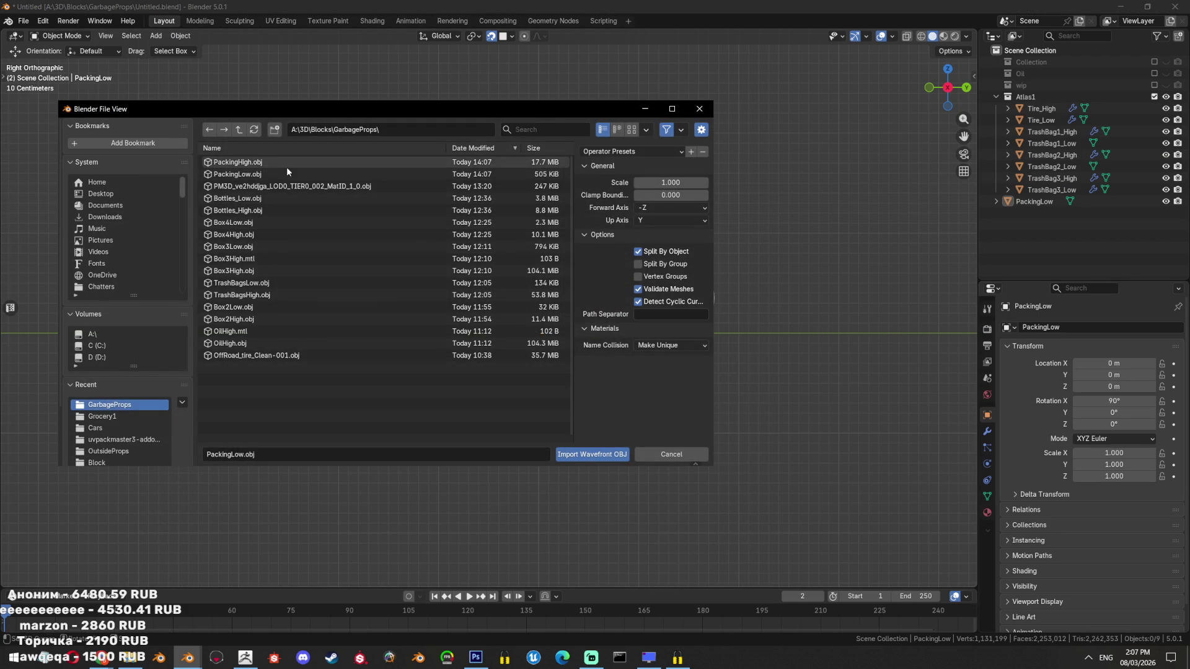
{"action": "double_click", "coordinate": [287, 162]}
{"action": "key", "text": "KP_Decimal"}
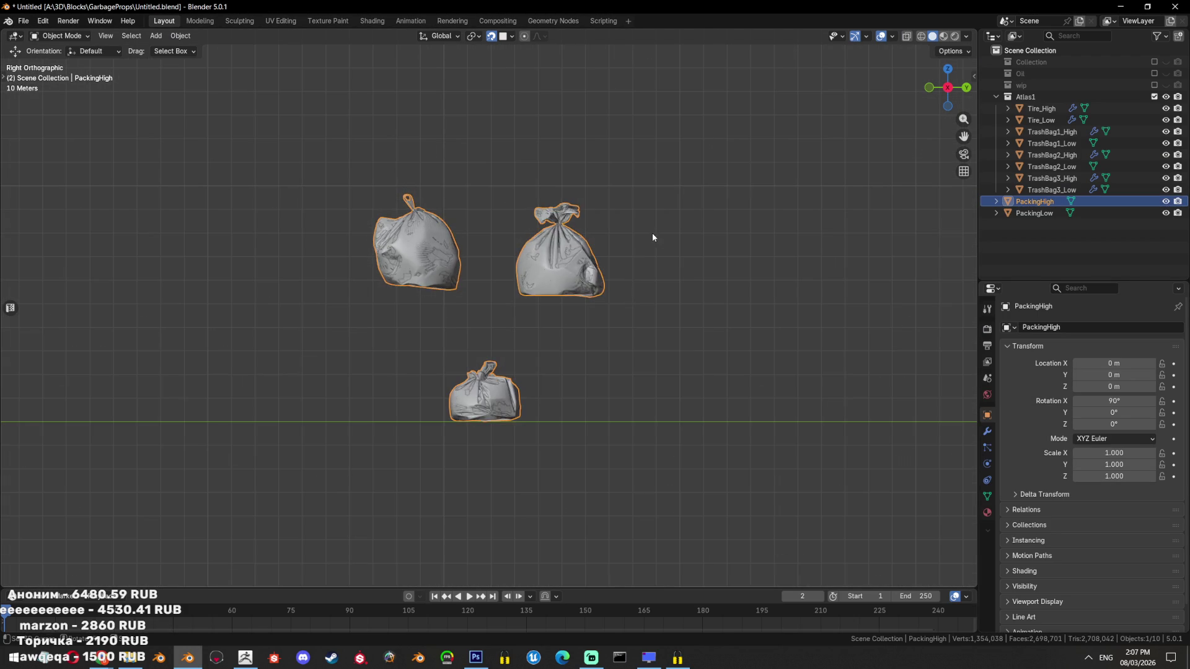
Scale PackingLow and PackingHigh to 0.01 and apply the scale
{"action": "left_click_drag", "start_coordinate": [652, 237], "coordinate": [386, 456]}
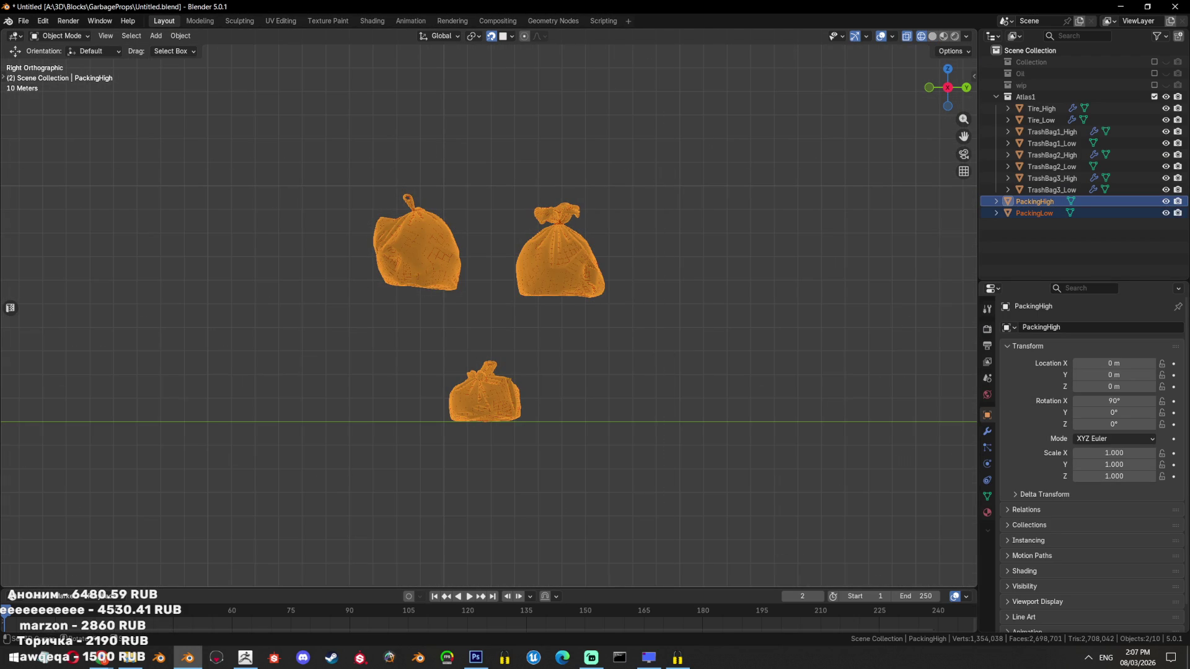
{"action": "type", "text": "s0.01"}
{"action": "key", "text": "Return"}
{"action": "key", "text": "KP_Decimal"}
{"action": "key", "text": "ctrl+a"}
{"action": "left_click", "coordinate": [312, 282]}
Move both packing meshes just left of the black trash bags and enter Edit Mode
{"action": "scroll", "scroll_direction": "down", "scroll_amount": 3}
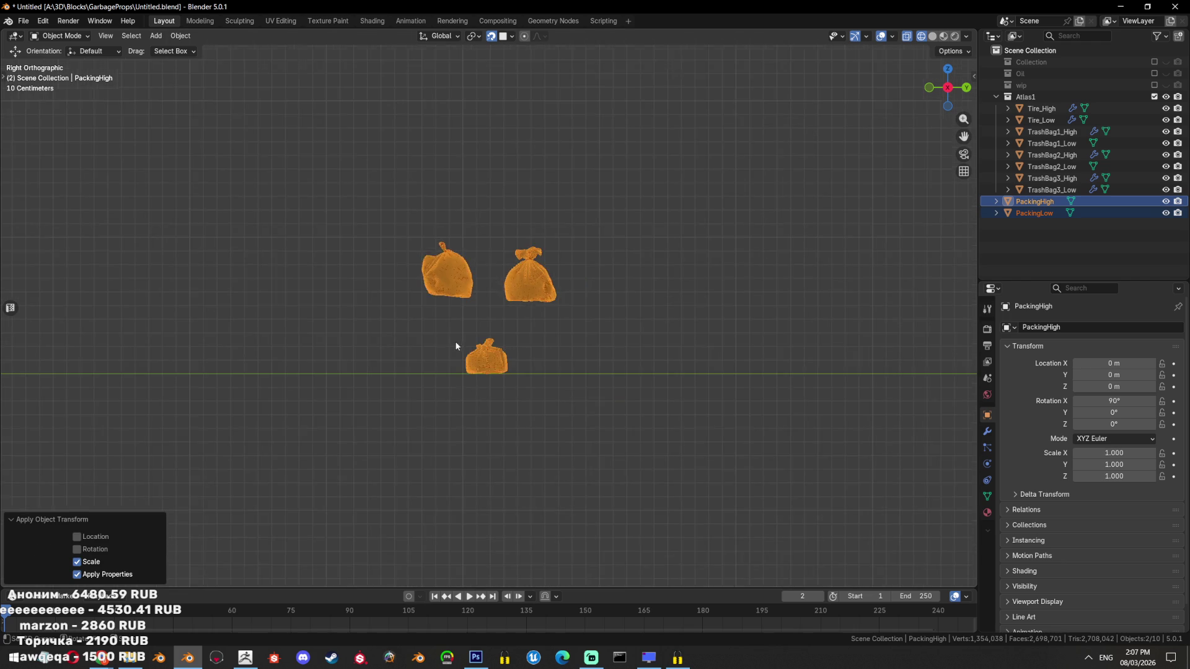
{"action": "scroll", "scroll_direction": "down", "scroll_amount": 3}
{"action": "left_click_drag", "start_coordinate": [519, 285], "coordinate": [727, 262]}
{"action": "key", "text": "g"}
{"action": "left_click", "coordinate": [369, 241]}
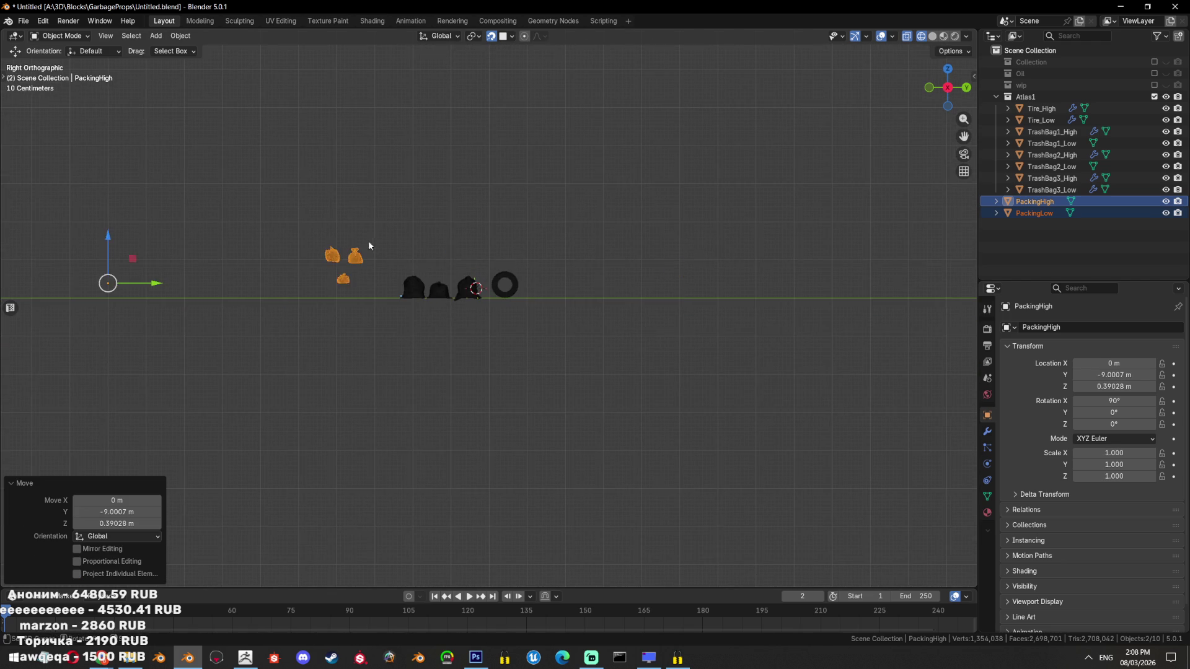
{"action": "scroll", "scroll_direction": "up", "scroll_amount": 3}
{"action": "left_click_drag", "start_coordinate": [368, 241], "coordinate": [532, 252]}
{"action": "scroll", "scroll_direction": "up", "scroll_amount": 3}
{"action": "left_click_drag", "start_coordinate": [642, 193], "coordinate": [606, 325]}
{"action": "scroll", "scroll_direction": "up", "scroll_amount": 3}
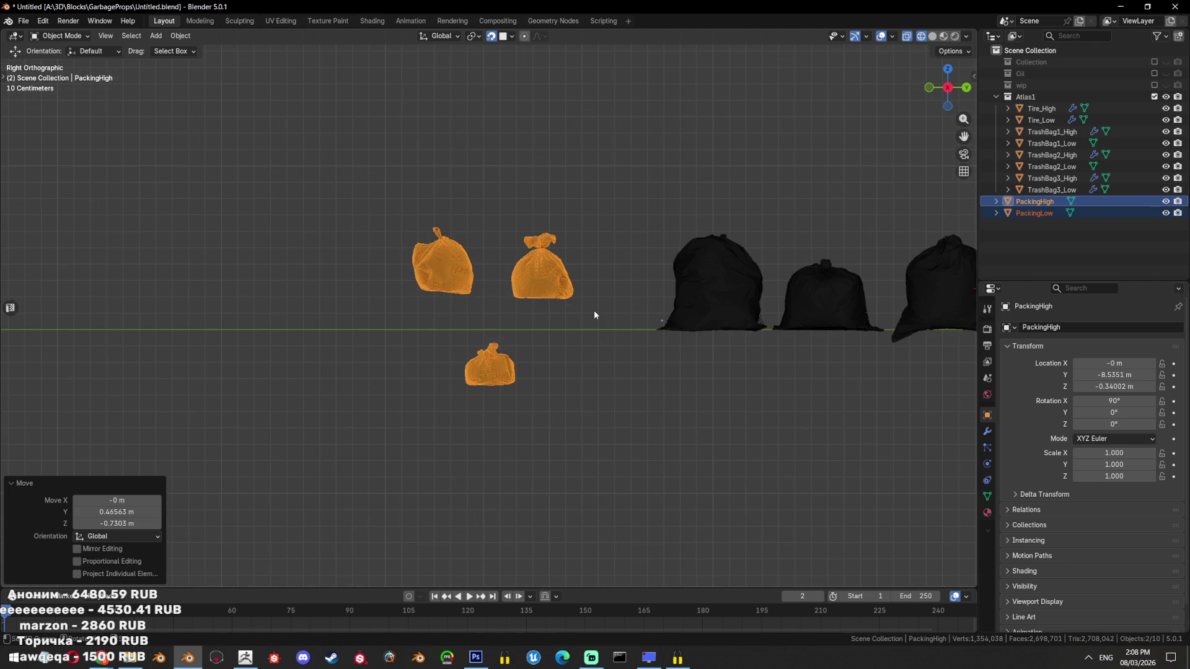
{"action": "key", "text": "Tab"}
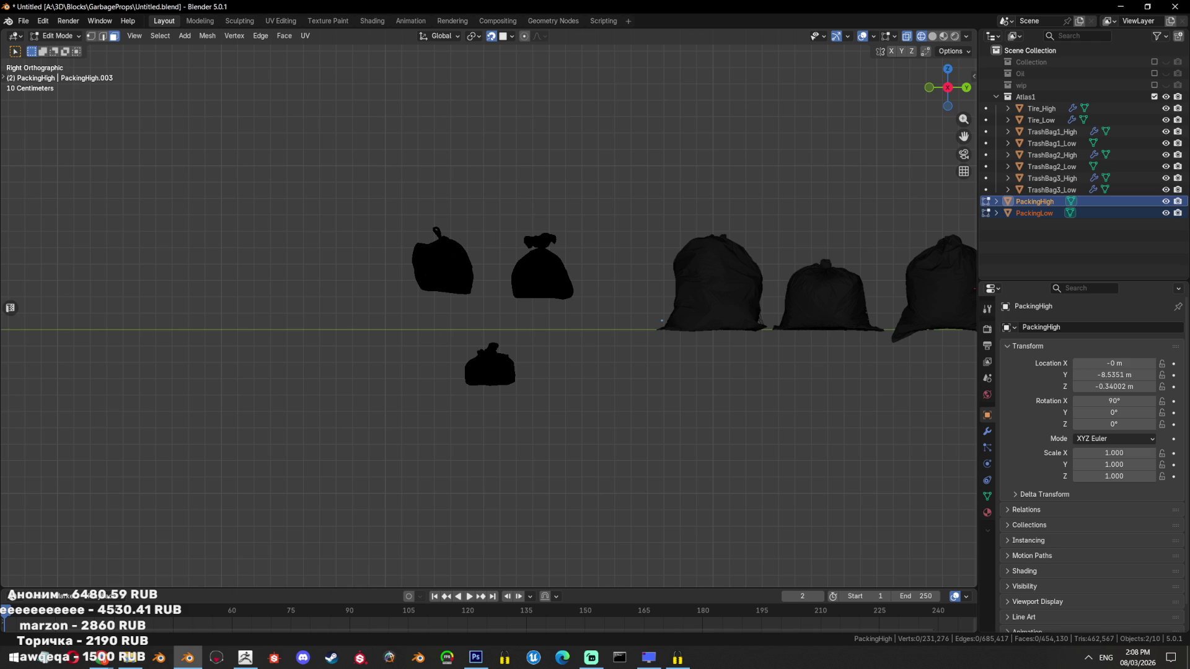
Select all geometry, separate it by loose parts, and return to Object Mode
{"action": "key", "text": "a"}
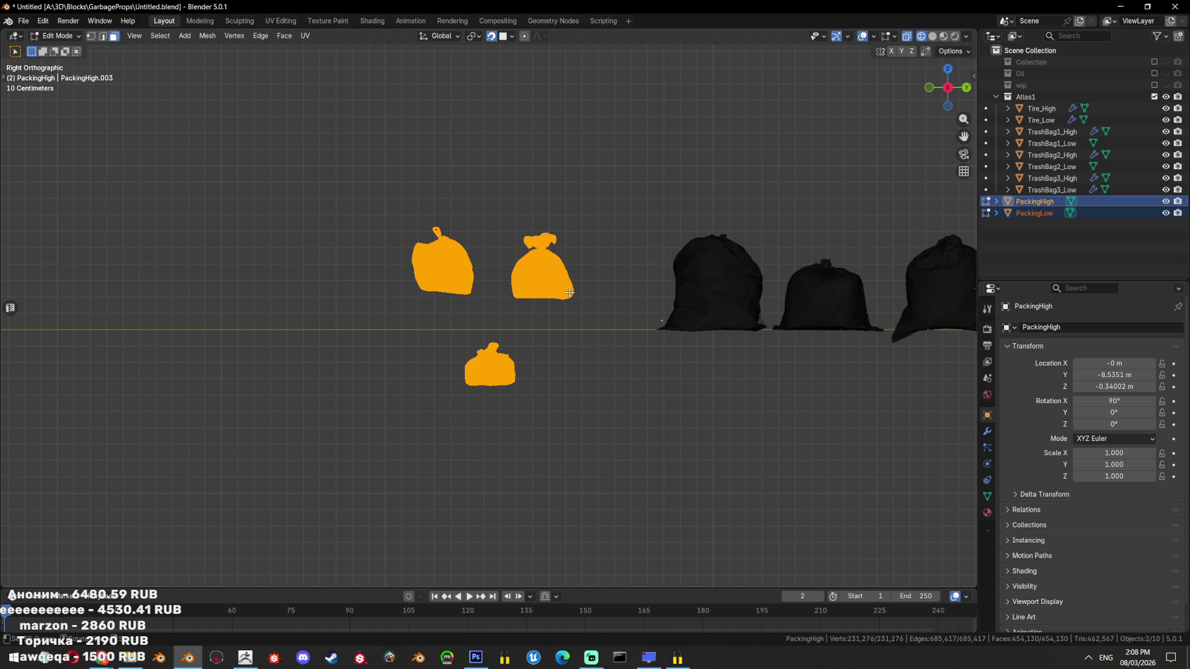
{"action": "key", "text": "p"}
{"action": "left_click", "coordinate": [535, 293]}
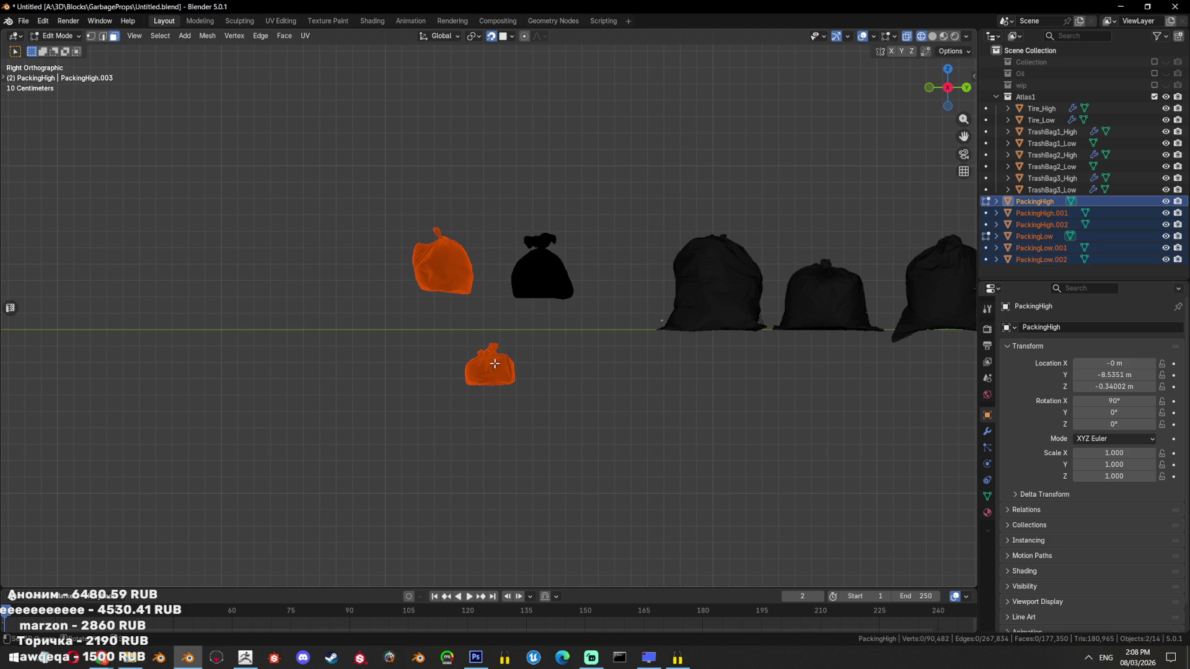
{"action": "key", "text": "Tab"}
Move the small bottom bag beside the other bags
{"action": "left_click", "coordinate": [490, 367]}
{"action": "key", "text": "g"}
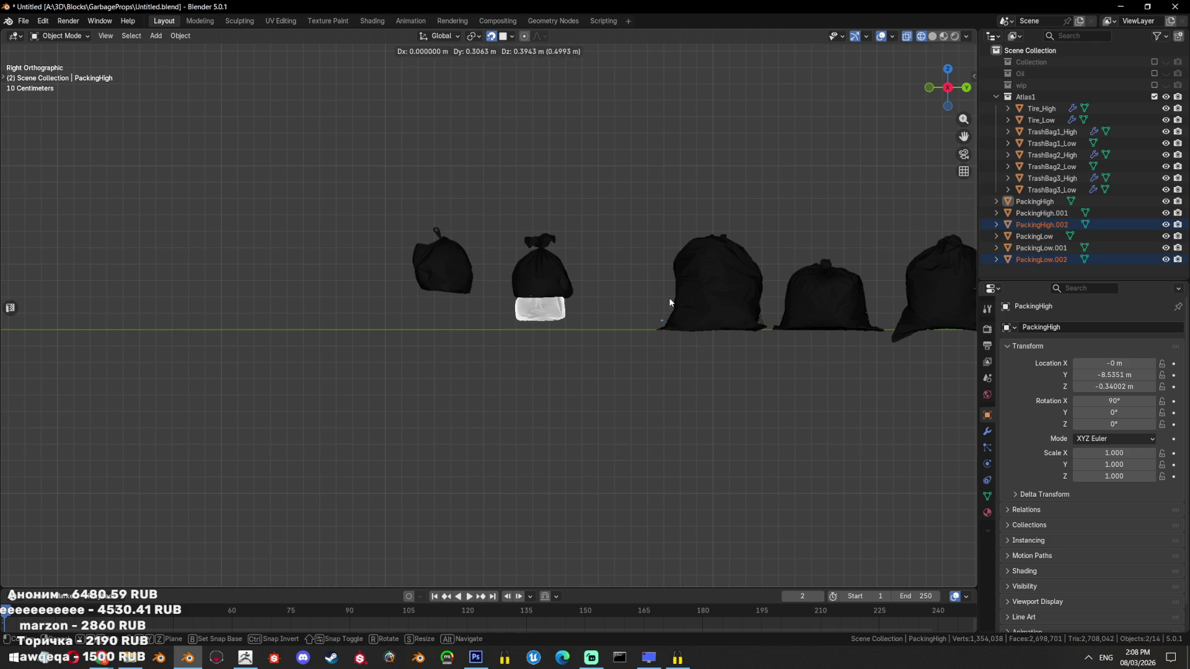
{"action": "left_click", "coordinate": [570, 279]}
{"action": "key", "text": "g"}
{"action": "left_click", "coordinate": [551, 444]}
{"action": "scroll", "scroll_direction": "up", "scroll_amount": 3}
{"action": "left_click", "coordinate": [538, 366]}
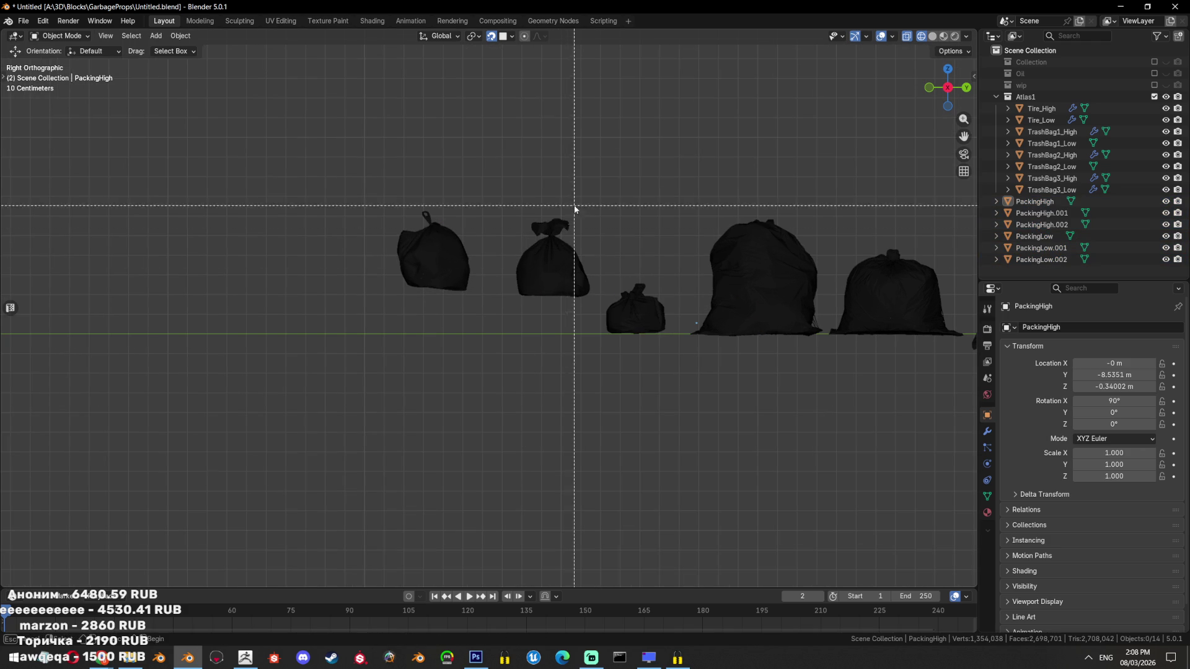
Lower the second bag and the upper-left bag onto the ground line
{"action": "left_click_drag", "start_coordinate": [573, 210], "coordinate": [561, 354]}
{"action": "key", "text": "g"}
{"action": "left_click", "coordinate": [560, 398]}
{"action": "left_click", "coordinate": [499, 280]}
{"action": "left_click_drag", "start_coordinate": [500, 285], "coordinate": [384, 201]}
{"action": "key", "text": "g"}
{"action": "left_click", "coordinate": [562, 438]}
{"action": "key", "text": "g"}
{"action": "left_click", "coordinate": [588, 307]}
Frame and orbit the view, then select the third bag's high-poly object
{"action": "key", "text": "KP_Decimal"}
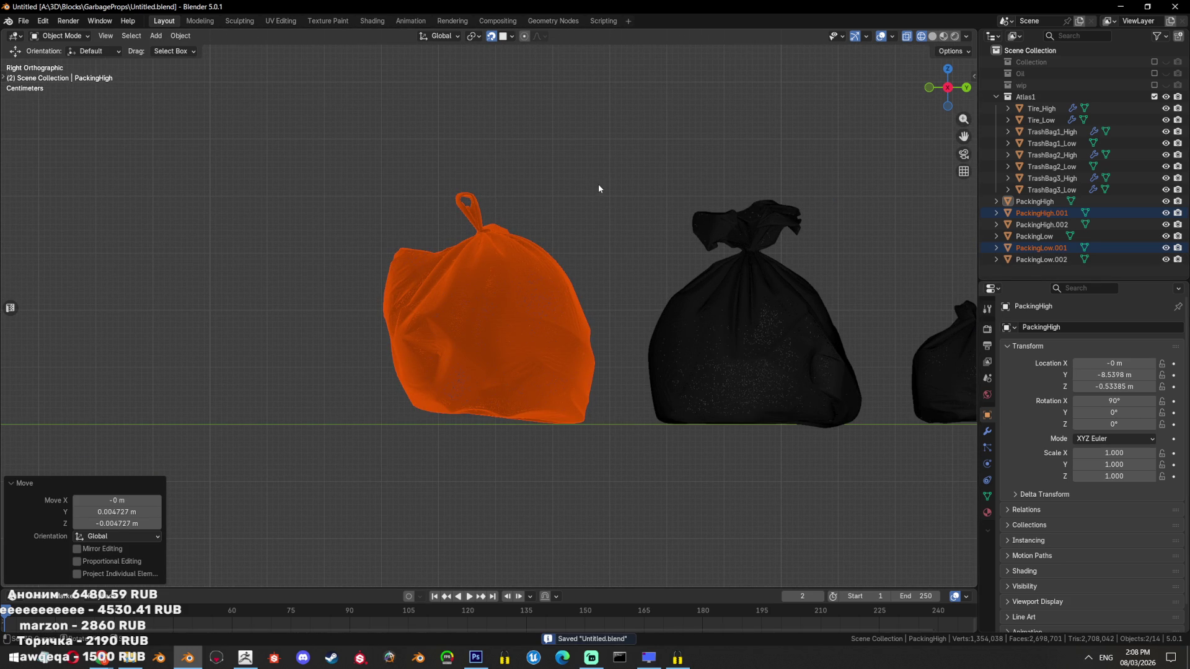
{"action": "scroll", "scroll_direction": "down", "scroll_amount": 3}
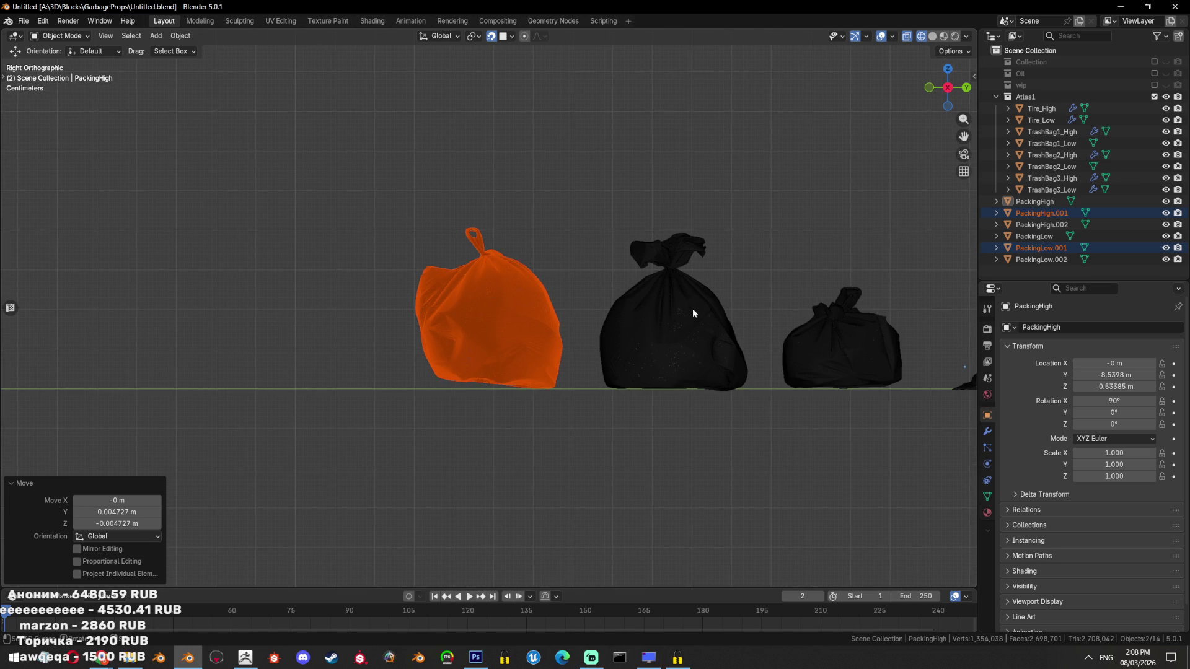
{"action": "left_click_drag", "start_coordinate": [798, 362], "coordinate": [641, 347]}
{"action": "left_click", "coordinate": [641, 349]}
Rename PackingHigh with the copied TrashBag1_High name, changing its number to 2
{"action": "left_click", "coordinate": [641, 349]}
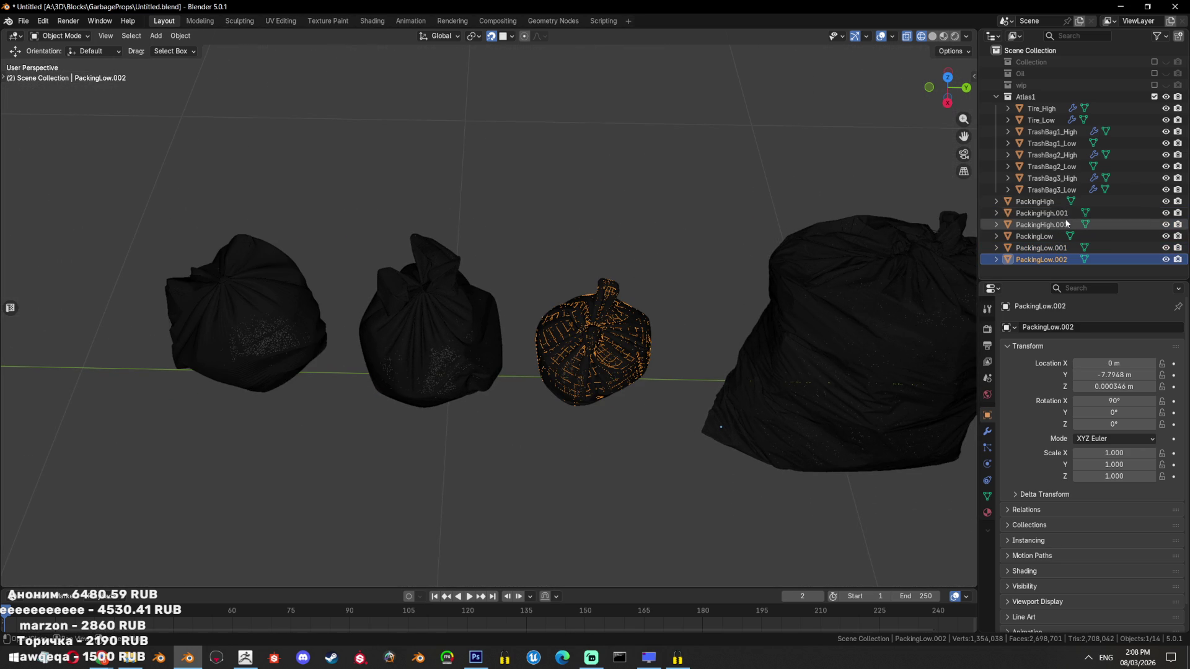
{"action": "left_click", "coordinate": [1035, 202]}
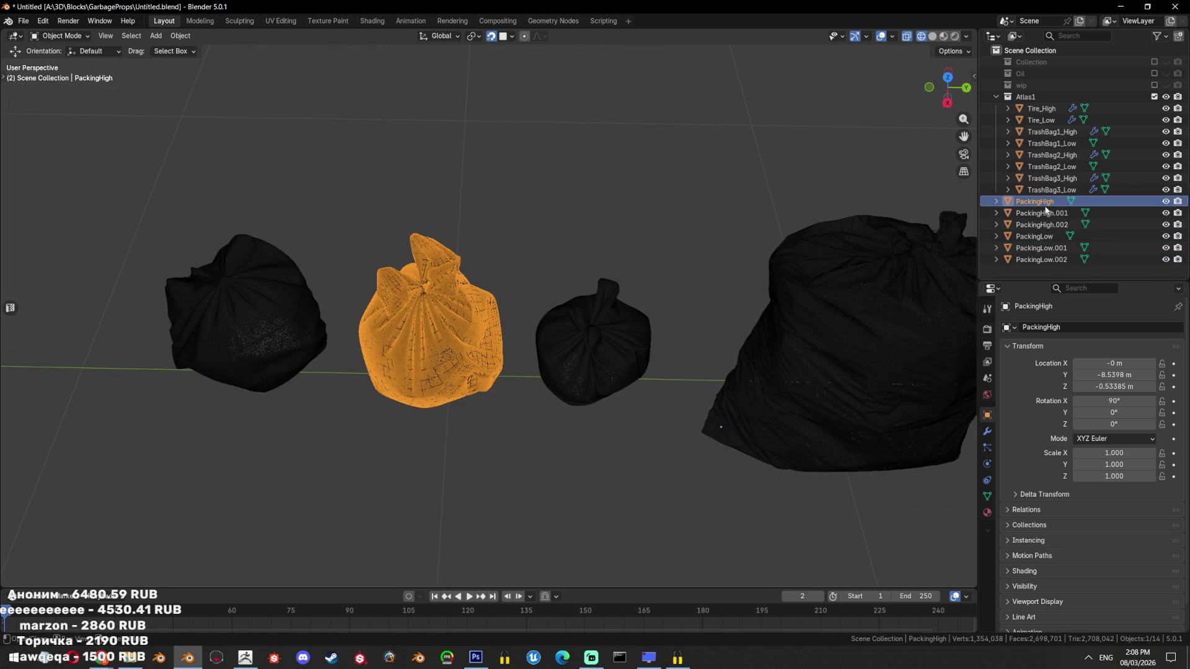
{"action": "left_click", "coordinate": [1054, 132]}
{"action": "double_click", "coordinate": [1035, 202]}
{"action": "type", "text": "TrashBag1_High"}
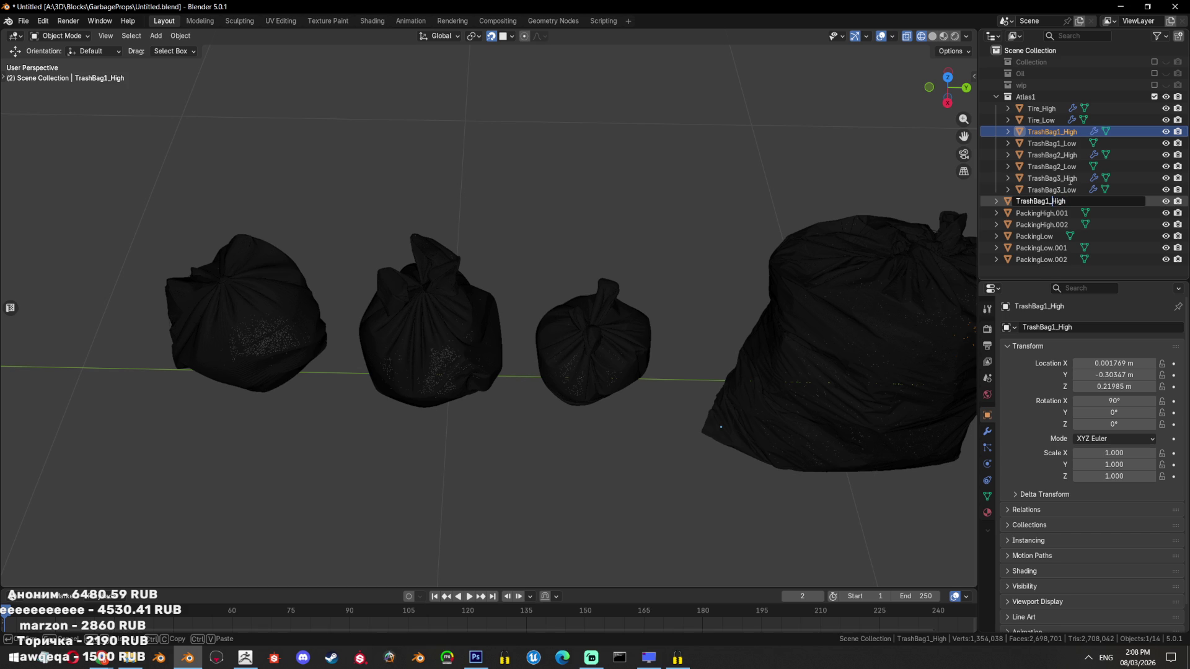
{"action": "key", "text": "BackSpace"}
{"action": "type", "text": "2"}
{"action": "key", "text": "End"}
{"action": "key", "text": "Return"}
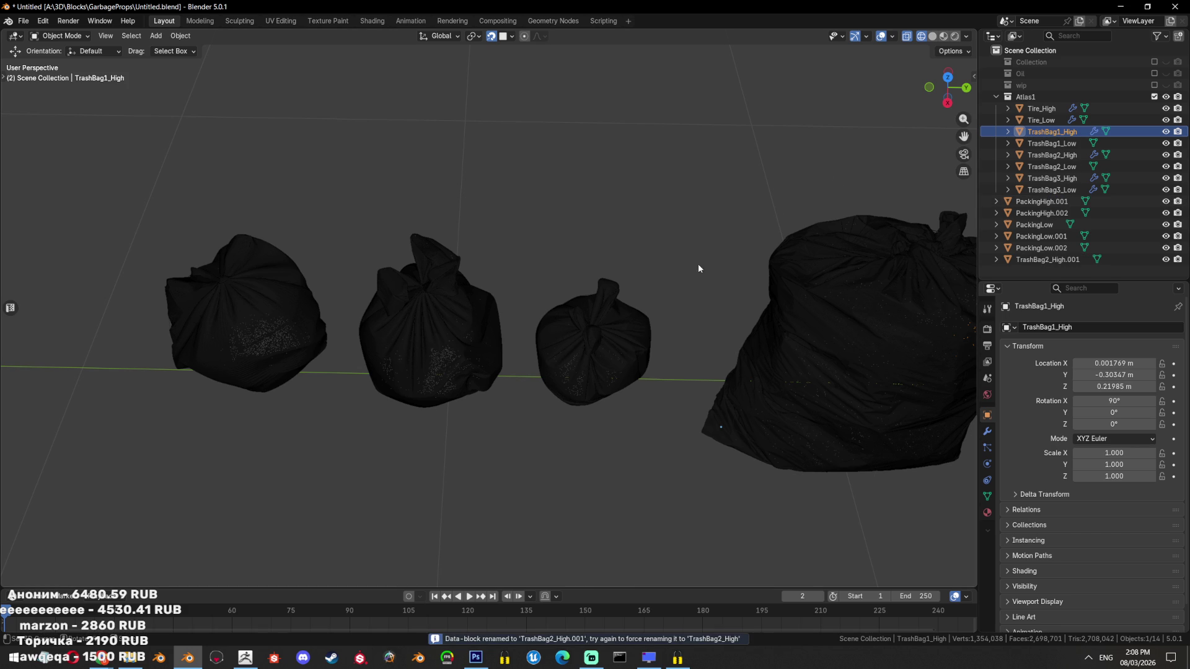
Rename PackingHigh.002 to TrashBag4_High, undoing a wrong first attempt
{"action": "left_click", "coordinate": [642, 313]}
{"action": "double_click", "coordinate": [1046, 212]}
{"action": "type", "text": "TrashBag2_High"}
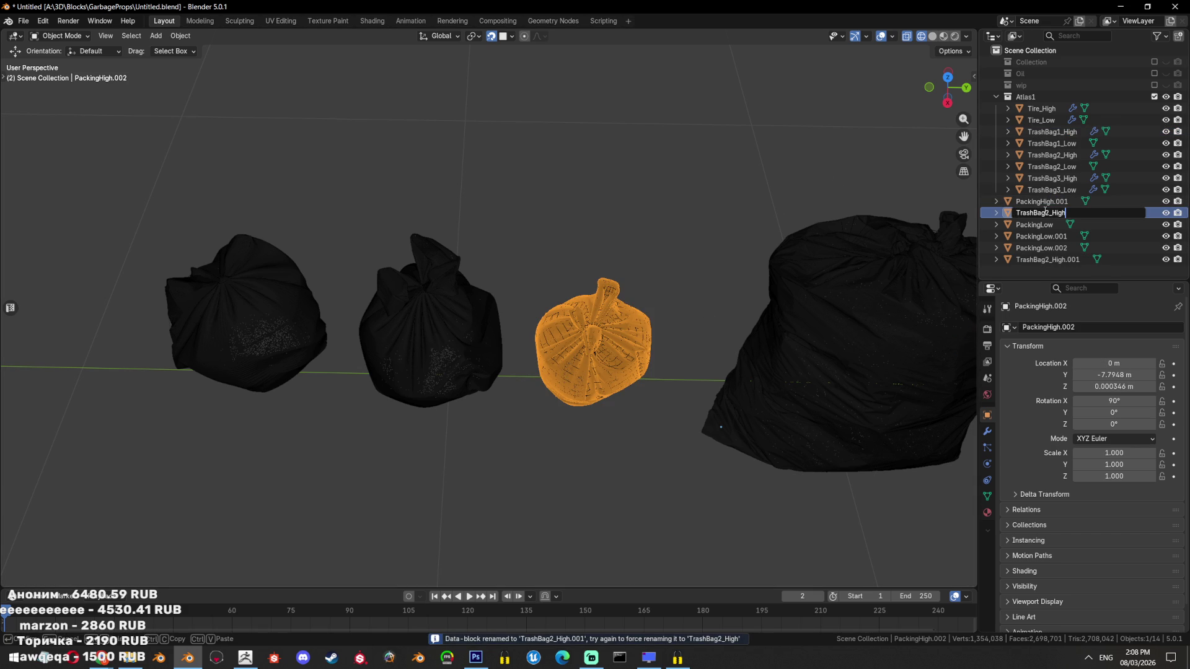
{"action": "left_click", "coordinate": [1047, 213]}
{"action": "key", "text": "Return"}
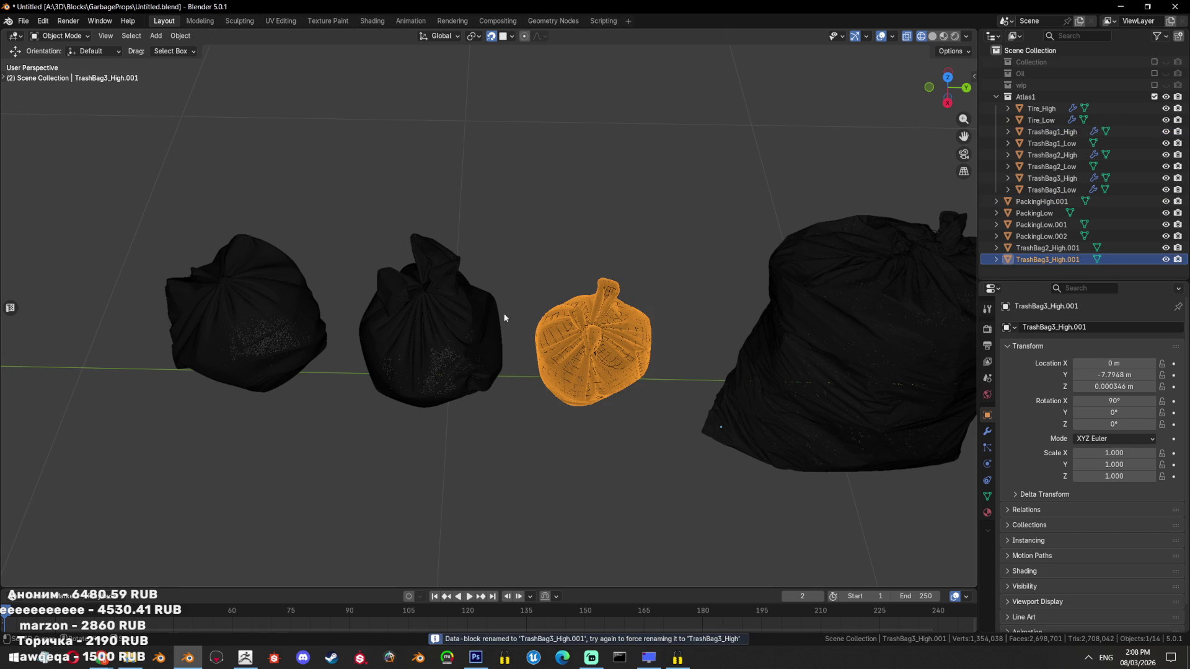
{"action": "key", "text": "ctrl+z"}
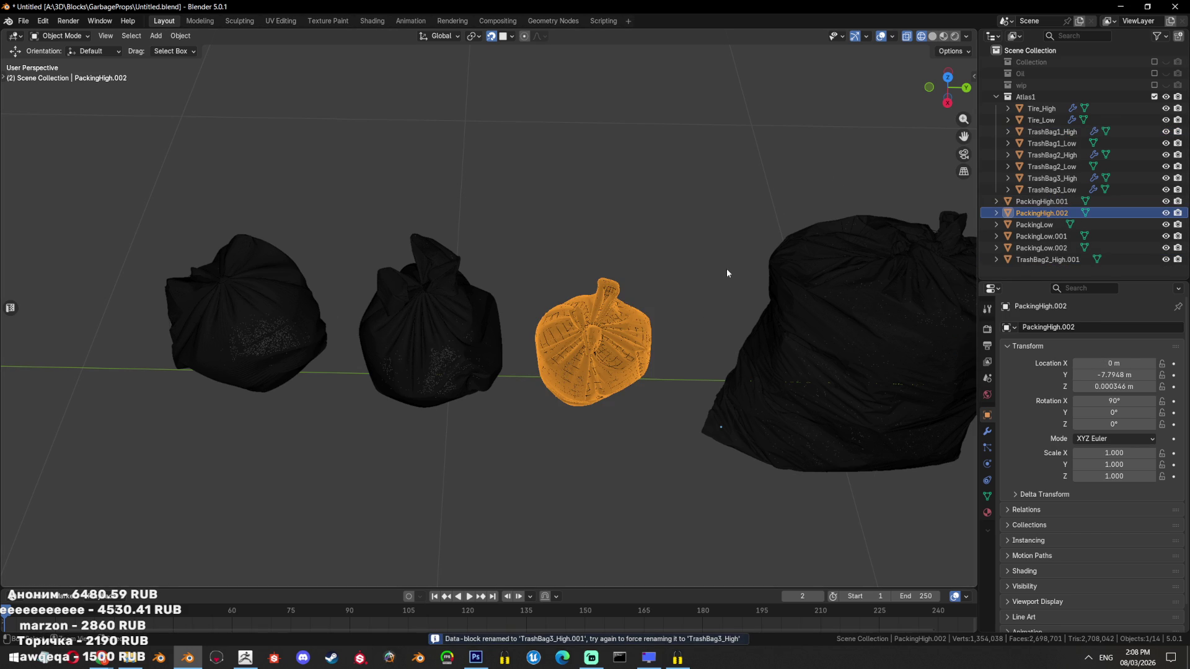
{"action": "key", "text": "ctrl+z"}
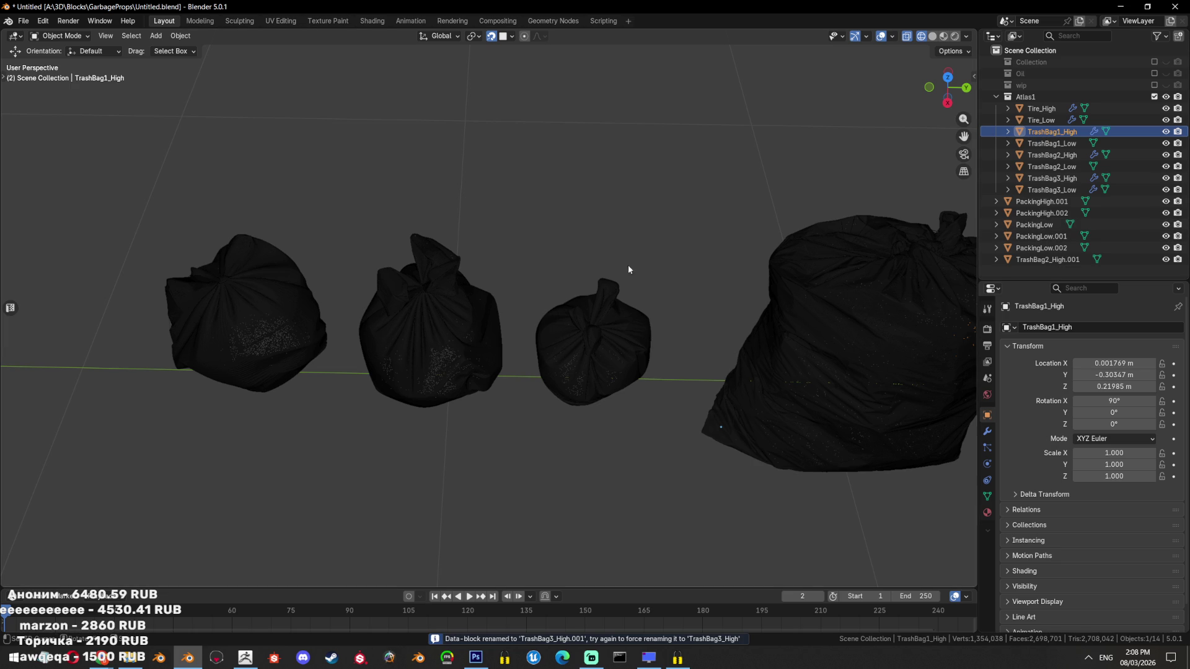
{"action": "key", "text": "ctrl+shift+z"}
{"action": "double_click", "coordinate": [1041, 212]}
{"action": "type", "text": "TrashBag2_High"}
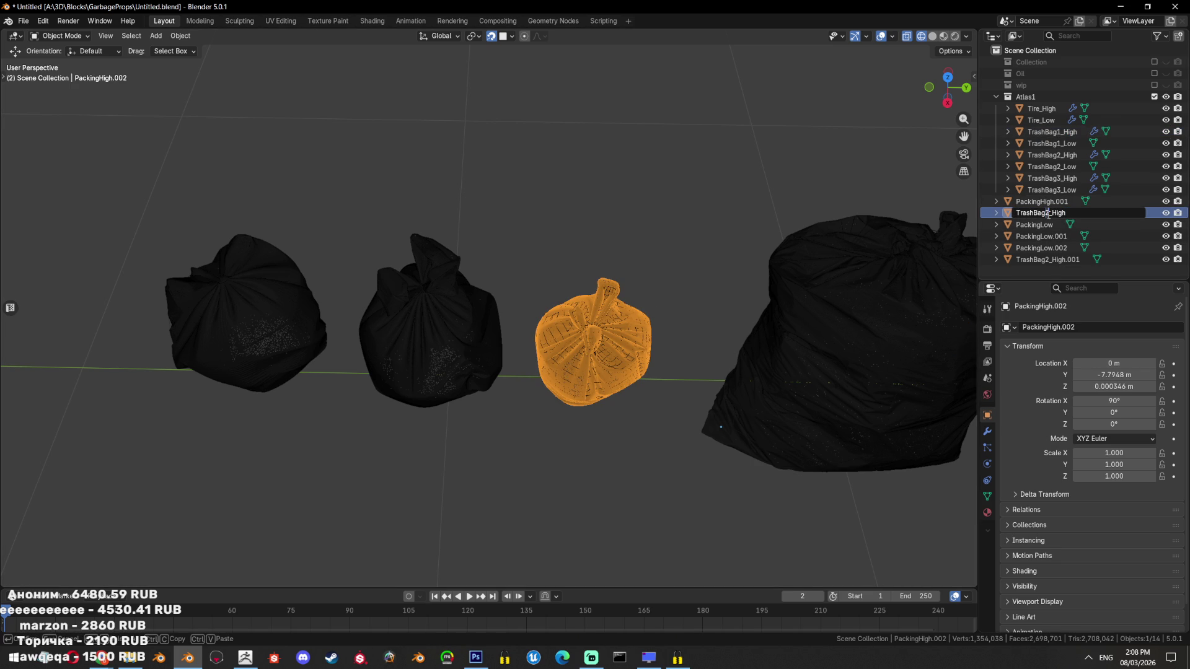
{"action": "key", "text": "Return"}
Rename TrashBag2_High.001 to TrashBag5_High and PackingHigh.001 to TrashBag6_High
{"action": "left_click", "coordinate": [1072, 249]}
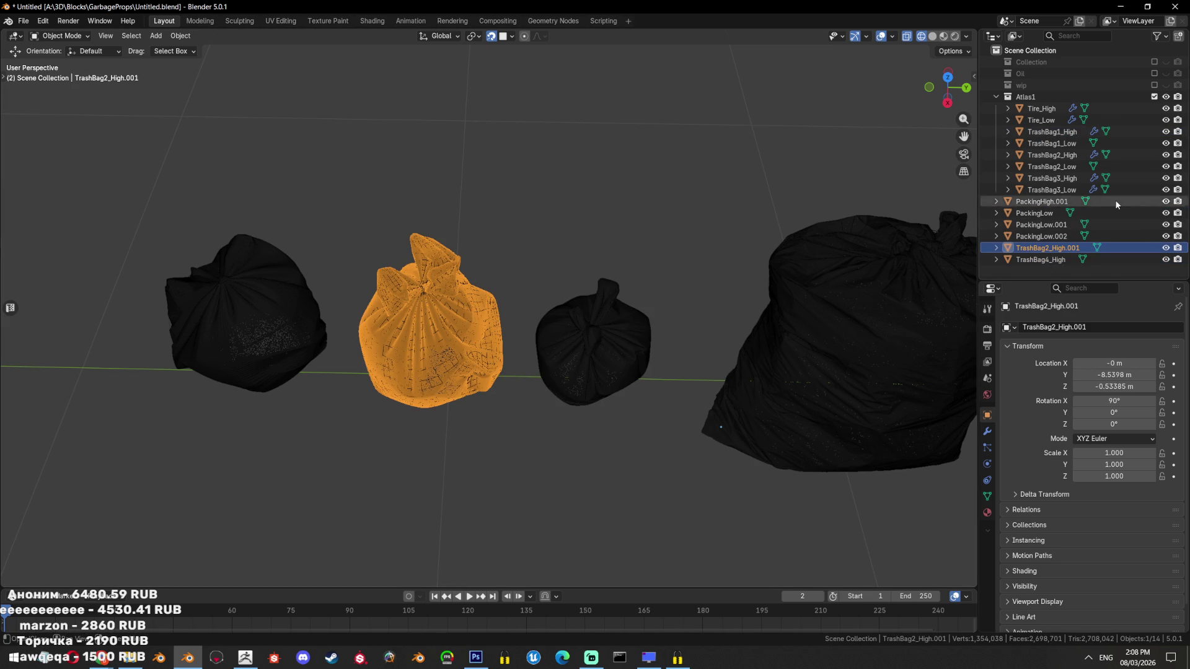
{"action": "double_click", "coordinate": [1047, 247]}
{"action": "type", "text": "TrashBag4_High"}
{"action": "key", "text": "BackSpace"}
{"action": "type", "text": "5"}
{"action": "key", "text": "Return"}
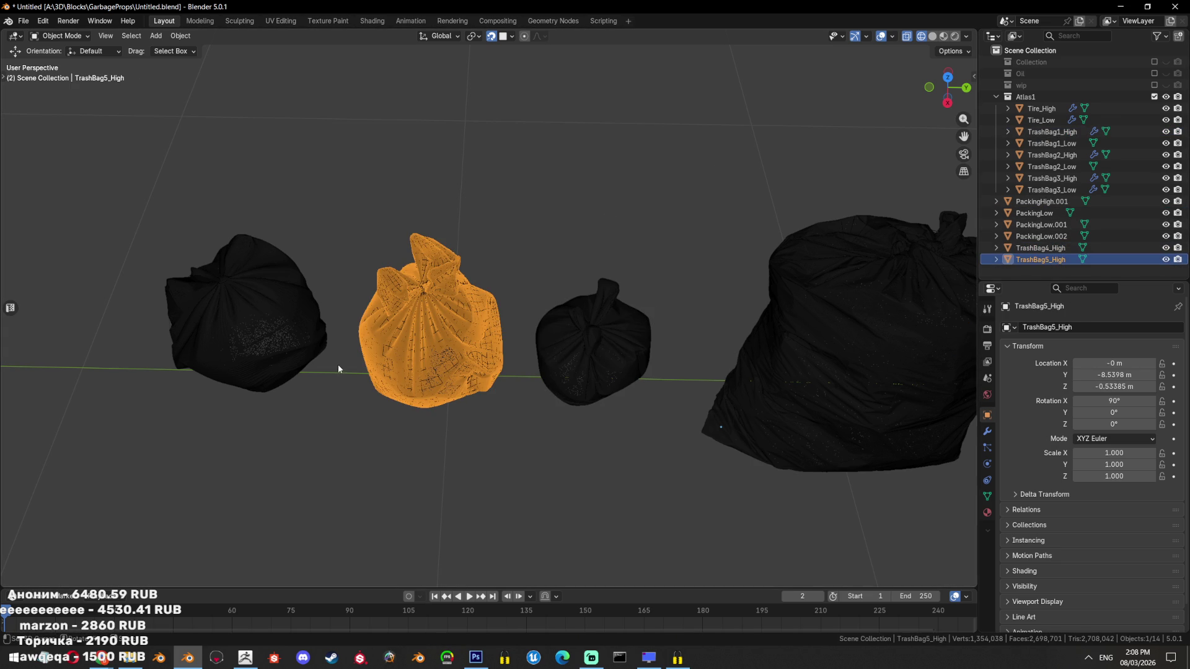
{"action": "left_click", "coordinate": [258, 351]}
{"action": "double_click", "coordinate": [1032, 201]}
{"action": "type", "text": "TrashBag4_High"}
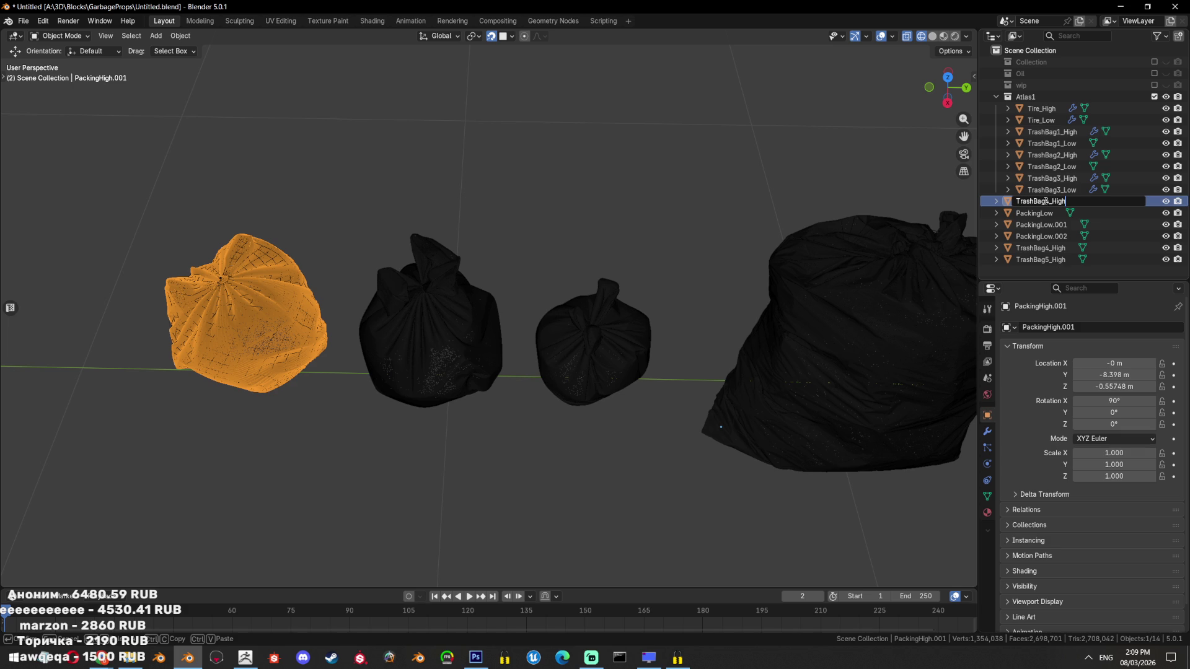
{"action": "key", "text": "Return"}
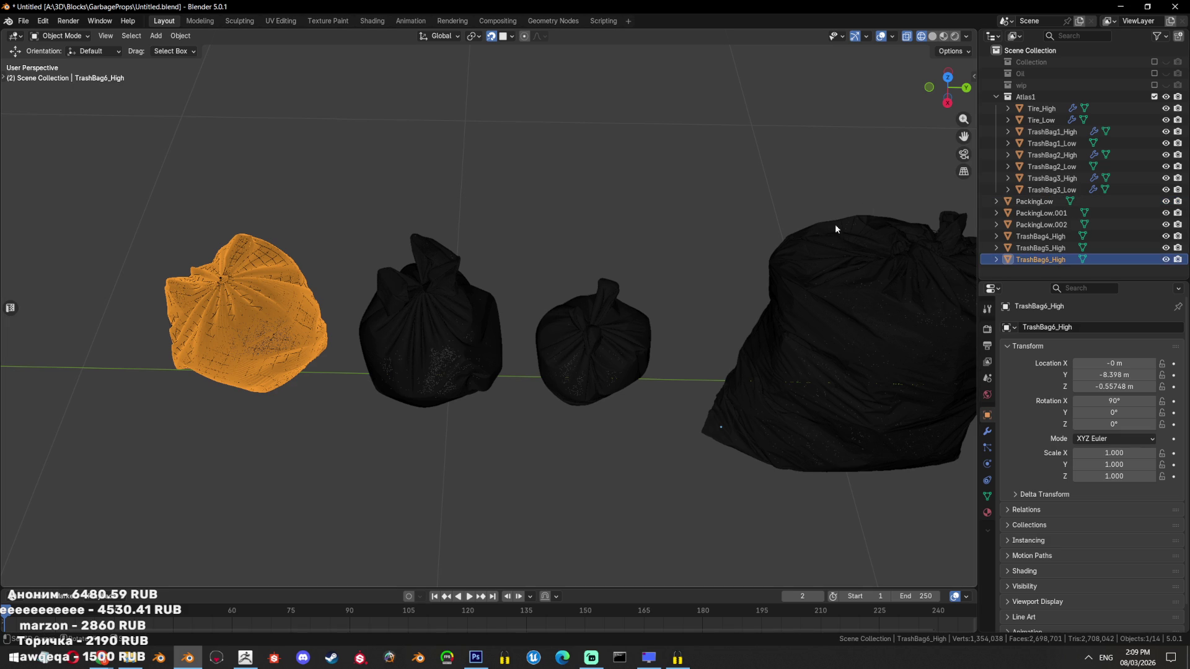
Rename PackingLow.002 to TrashBag4_Low
{"action": "left_click", "coordinate": [607, 325]}
{"action": "left_click", "coordinate": [1042, 225]}
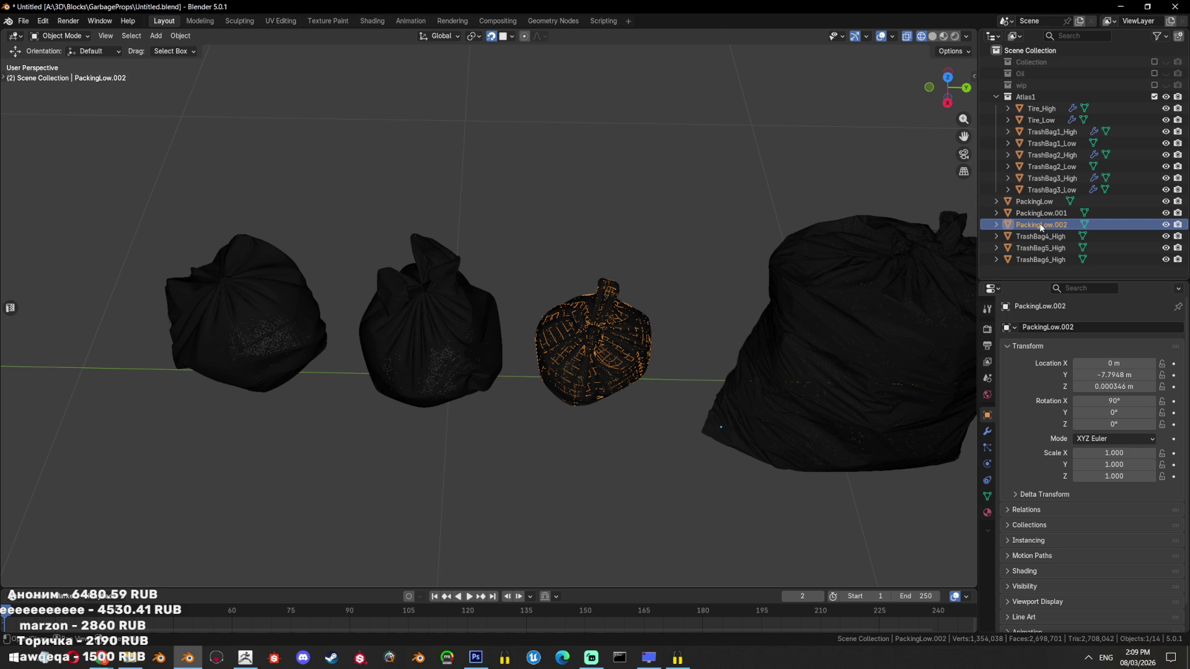
{"action": "double_click", "coordinate": [1041, 226]}
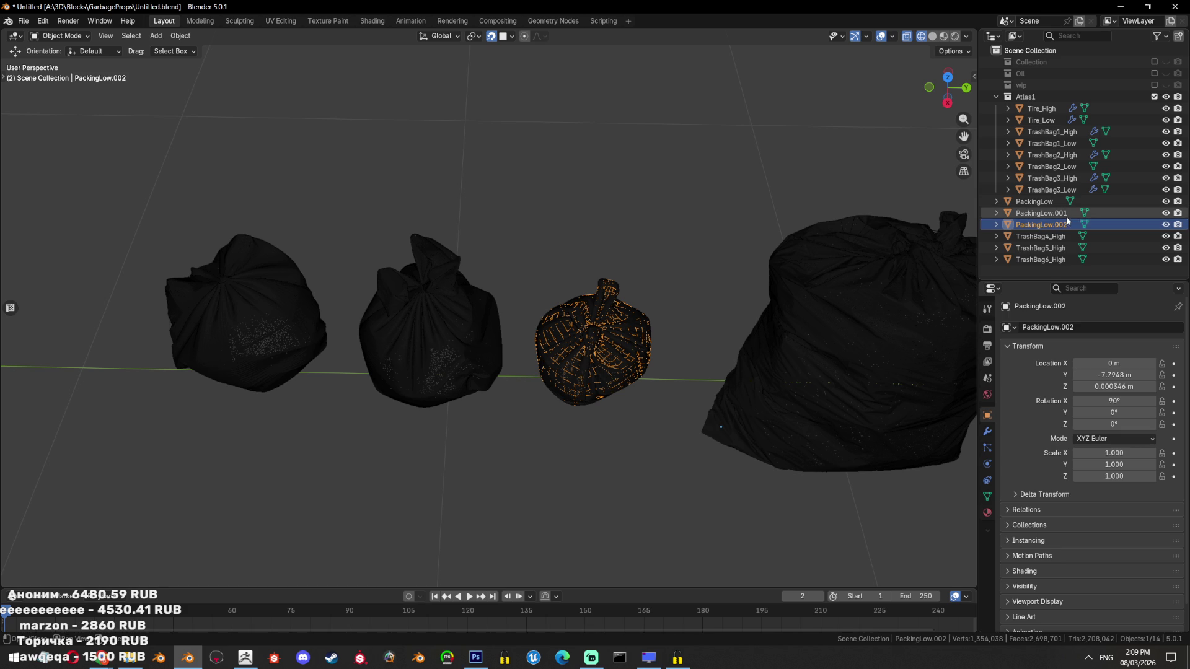
{"action": "type", "text": "TrashBag4_High"}
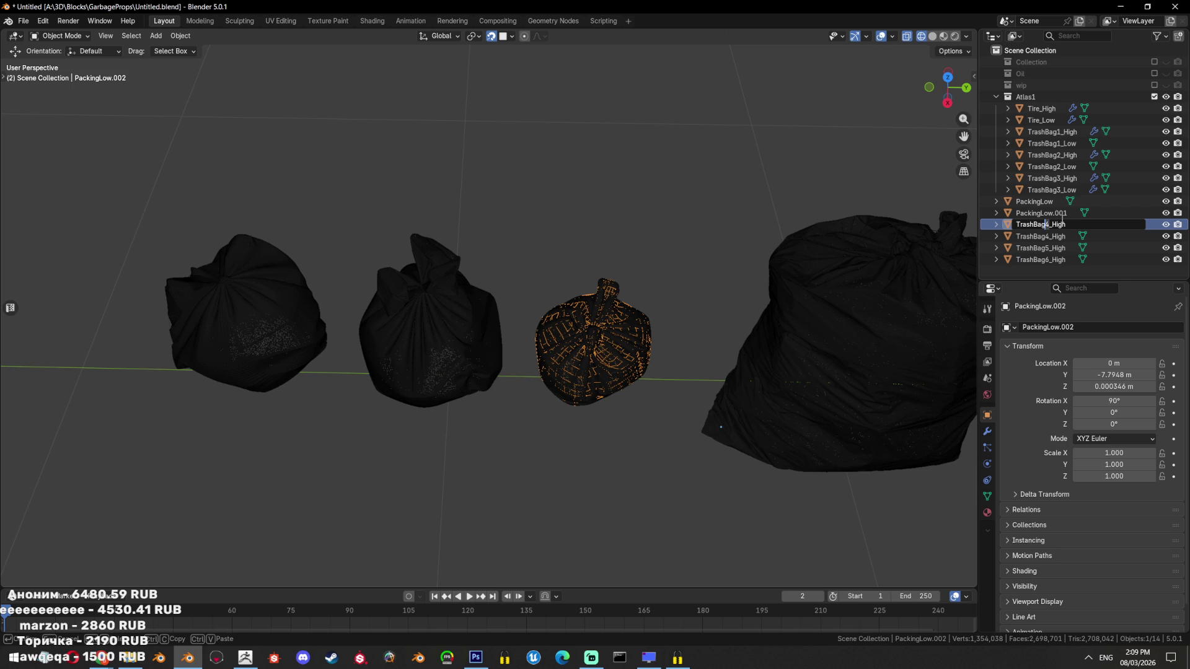
{"action": "key", "text": "Return"}
{"action": "left_click", "coordinate": [1054, 224]}
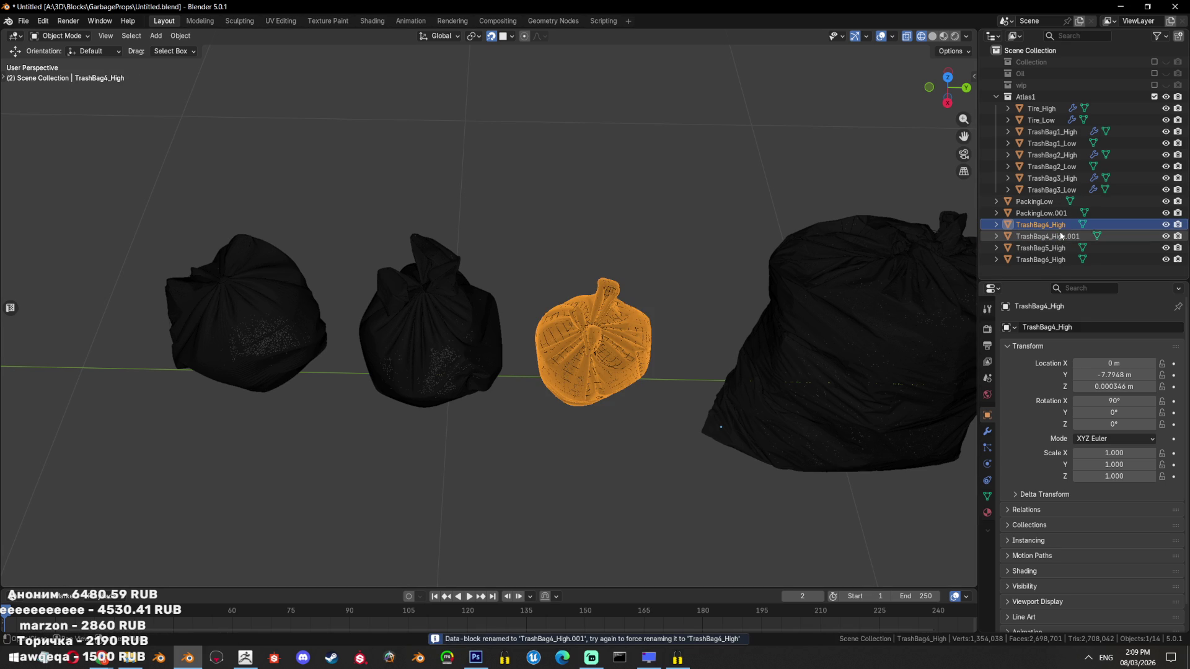
{"action": "double_click", "coordinate": [1061, 236]}
{"action": "key", "text": "Return"}
{"action": "double_click", "coordinate": [1108, 235]}
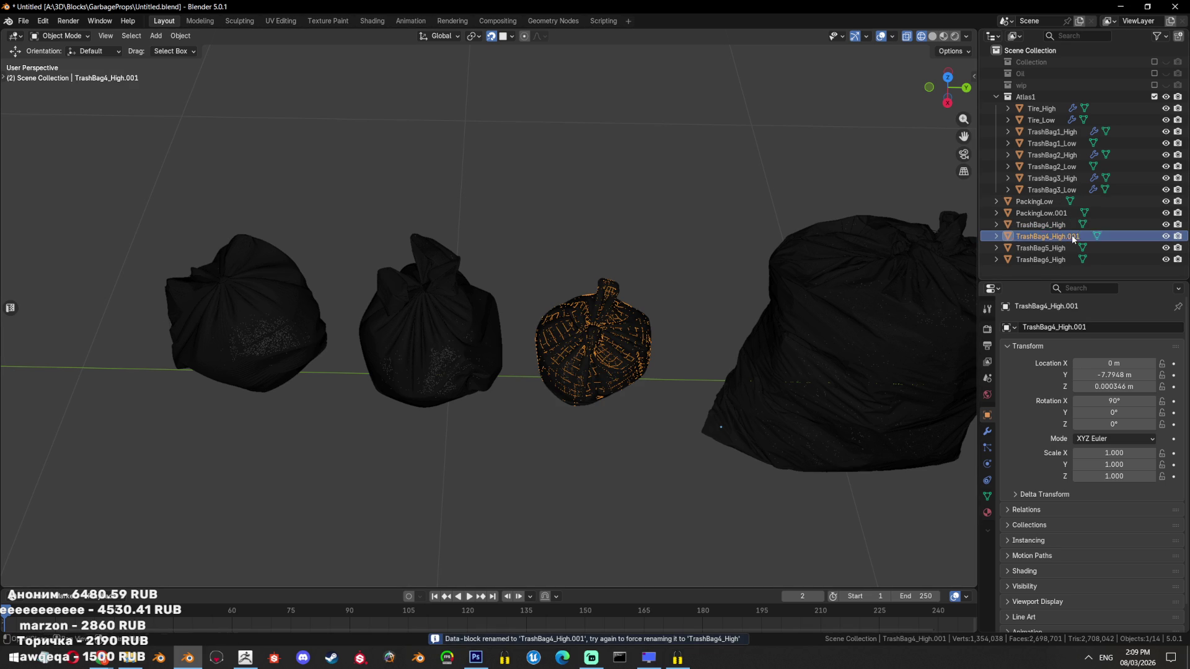
{"action": "key", "text": "BackSpace"}
{"action": "key", "text": "BackSpace"}
{"action": "key", "text": "BackSpace"}
{"action": "key", "text": "BackSpace"}
{"action": "key", "text": "BackSpace"}
{"action": "key", "text": "BackSpace"}
{"action": "type", "text": "Low"}
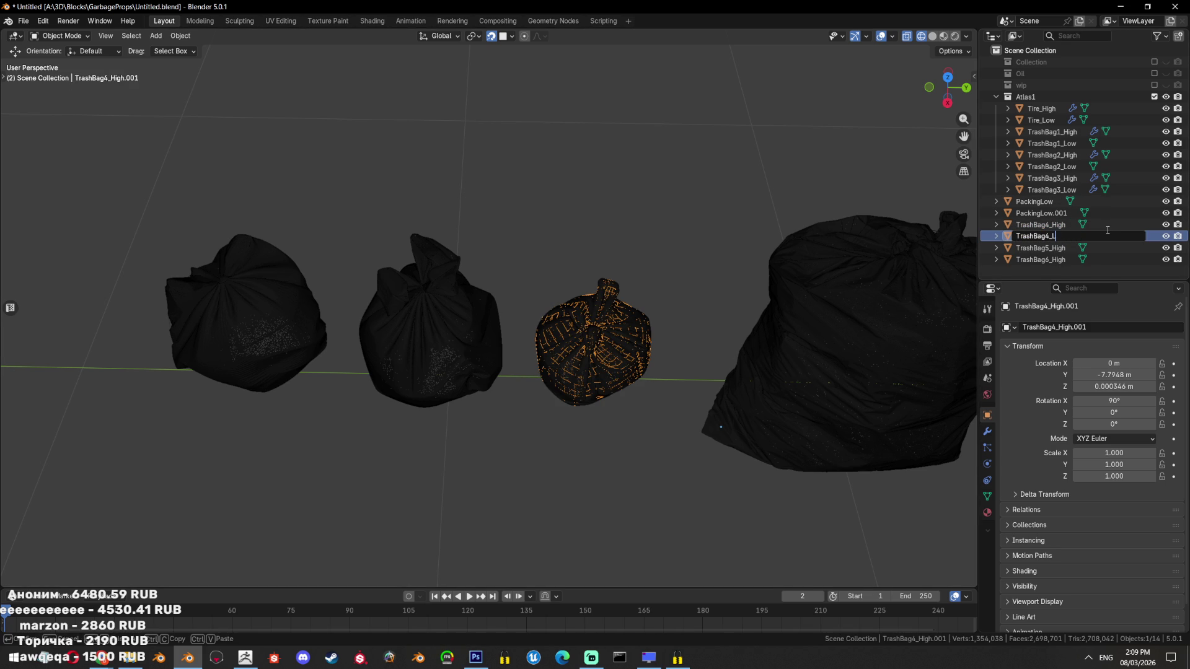
{"action": "key", "text": "Return"}
Rename PackingLow to TrashBag5_Low
{"action": "left_click", "coordinate": [434, 297]}
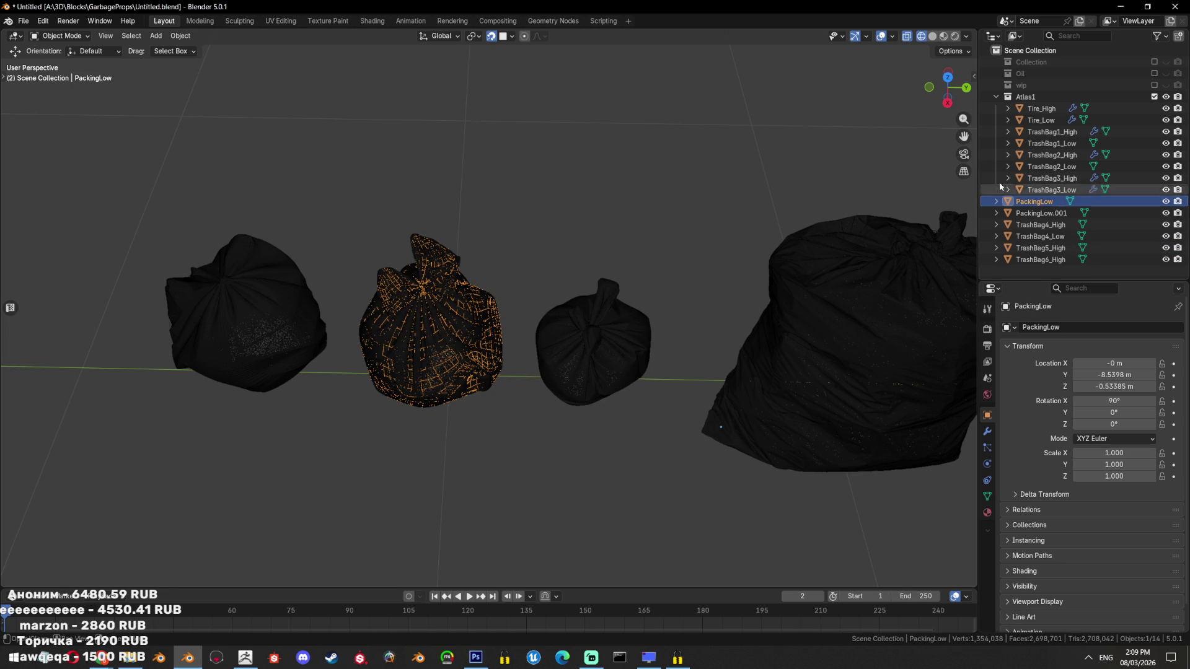
{"action": "double_click", "coordinate": [1038, 202]}
{"action": "type", "text": "TrashBag4_High"}
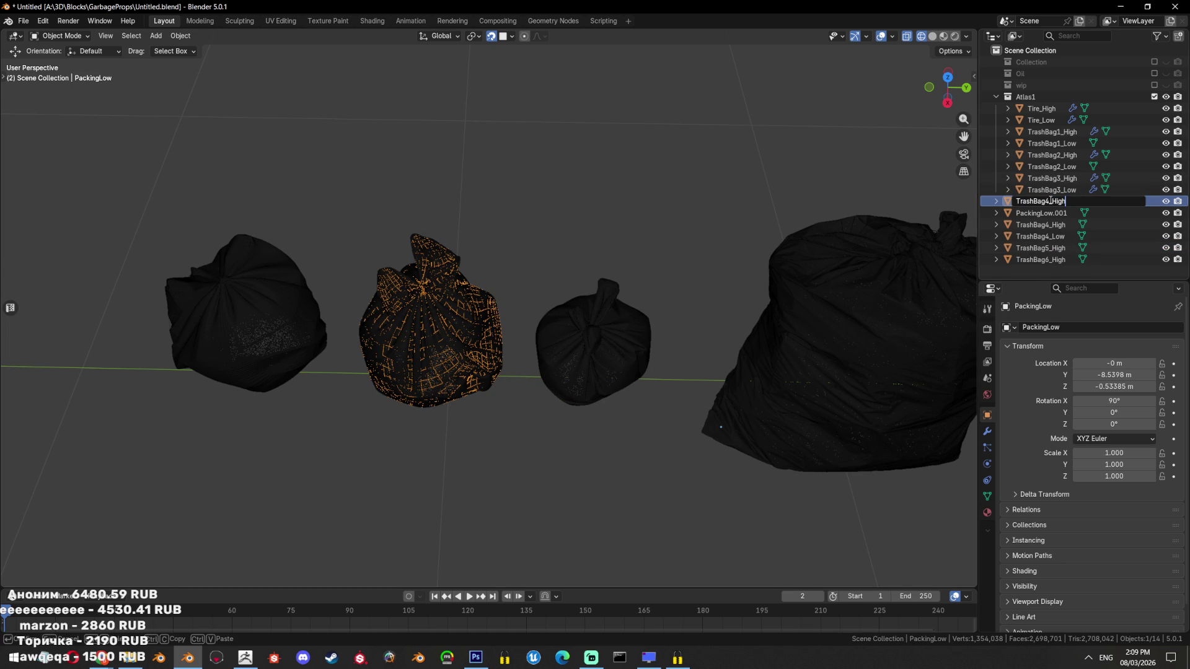
{"action": "key", "text": "BackSpace"}
{"action": "key", "text": "BackSpace"}
{"action": "key", "text": "BackSpace"}
{"action": "key", "text": "BackSpace"}
{"action": "type", "text": "w"}
{"action": "key", "text": "Return"}
Rename PackingLow.001 to TrashBag6_Low
{"action": "left_click_drag", "start_coordinate": [621, 265], "coordinate": [434, 248]}
{"action": "left_click", "coordinate": [363, 241]}
{"action": "left_click", "coordinate": [1047, 201]}
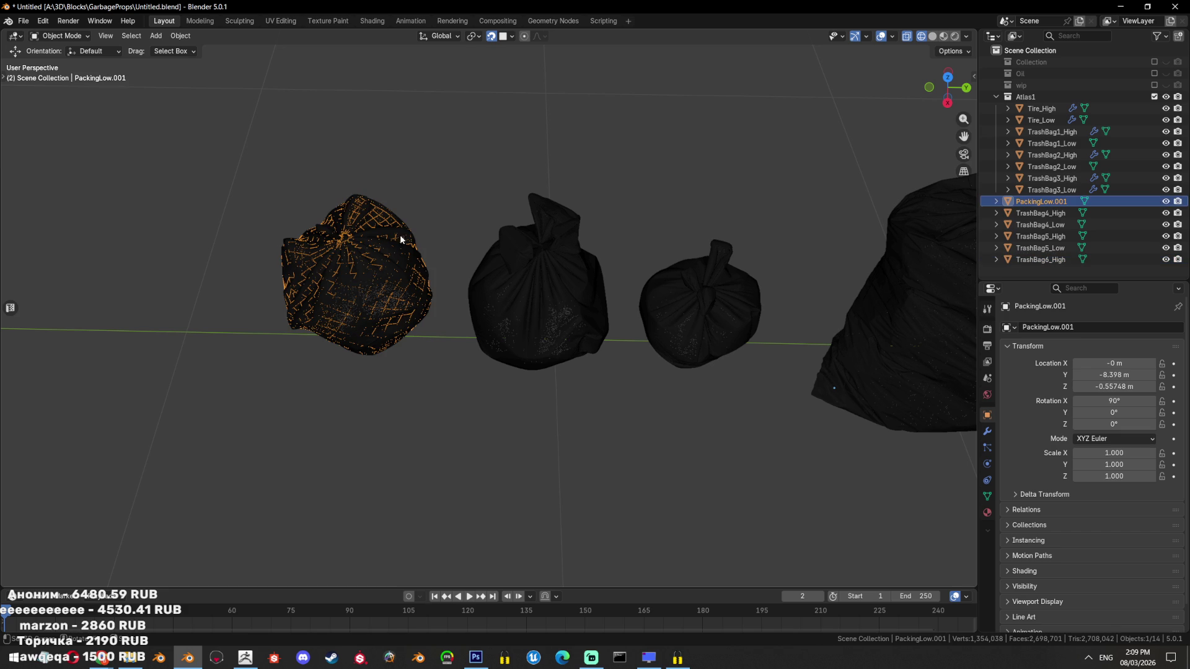
{"action": "double_click", "coordinate": [1048, 201]}
{"action": "type", "text": "TrashBag4_High"}
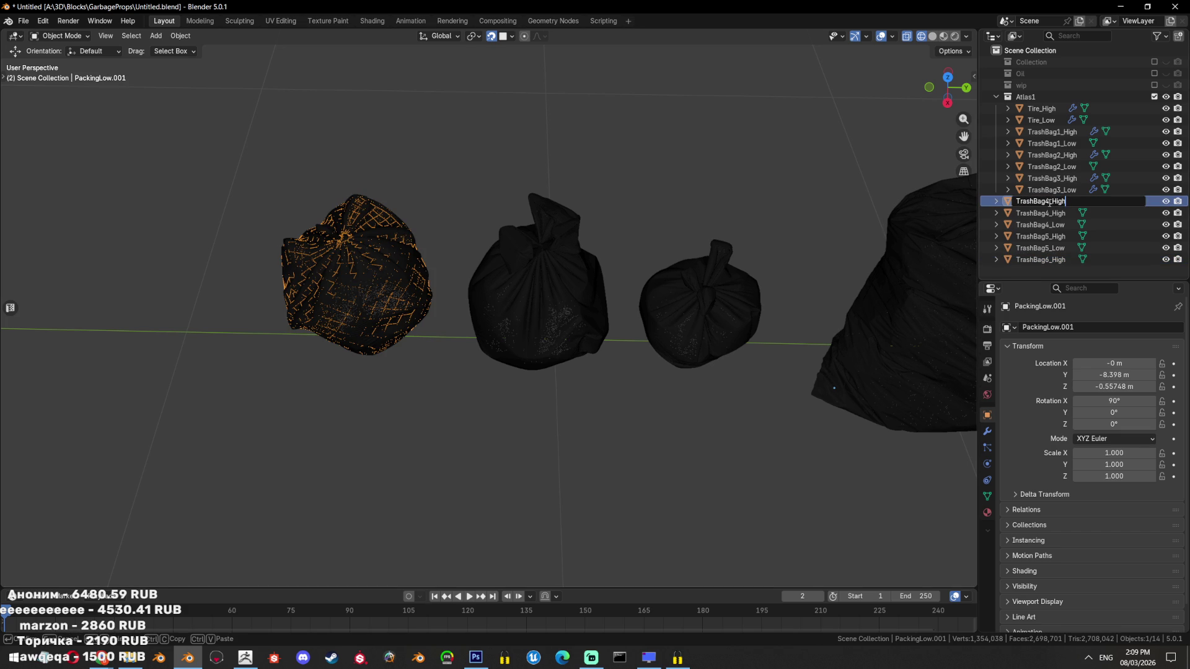
{"action": "key", "text": "BackSpace"}
{"action": "key", "text": "BackSpace"}
{"action": "key", "text": "BackSpace"}
{"action": "type", "text": "Low"}
{"action": "key", "text": "Return"}
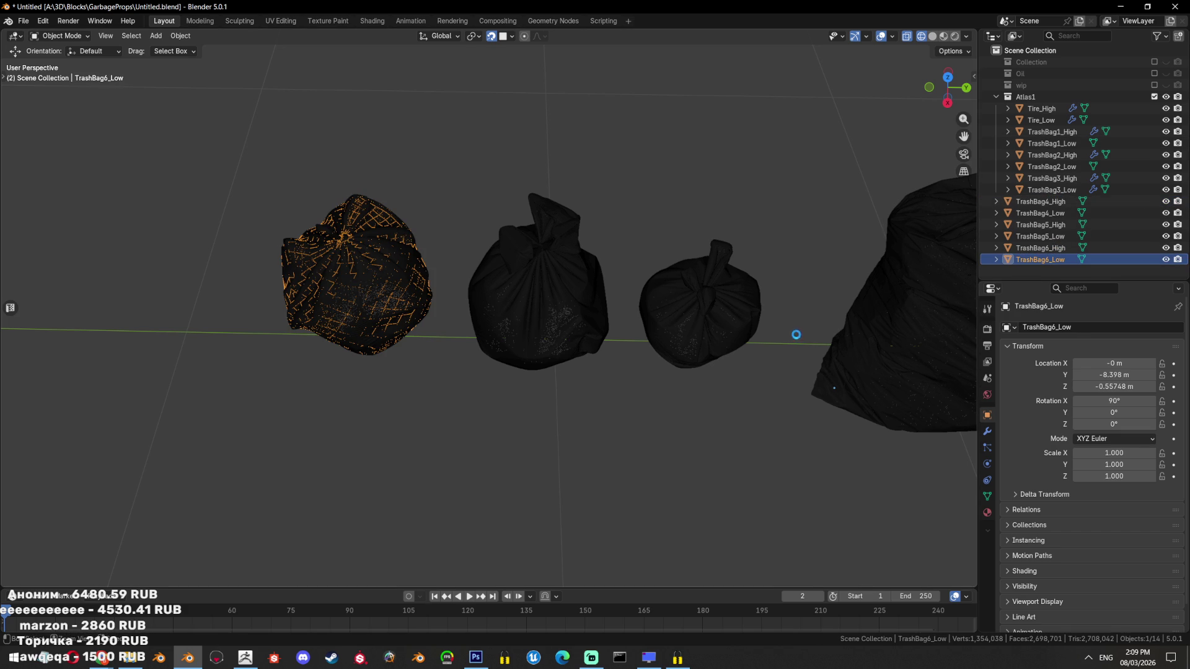
Save the blend file, then select and frame TrashBag4_Low
{"action": "key", "text": "ctrl+s"}
{"action": "left_click_drag", "start_coordinate": [762, 270], "coordinate": [1090, 231]}
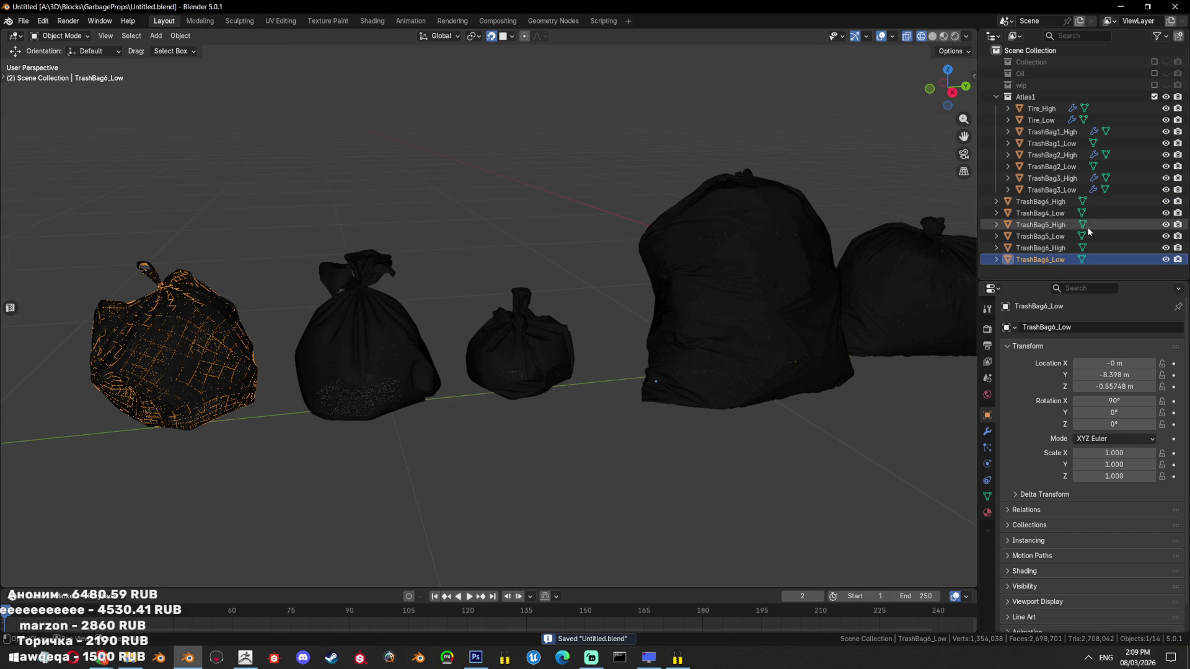
{"action": "left_click", "coordinate": [1056, 216]}
{"action": "key", "text": "KP_Decimal"}
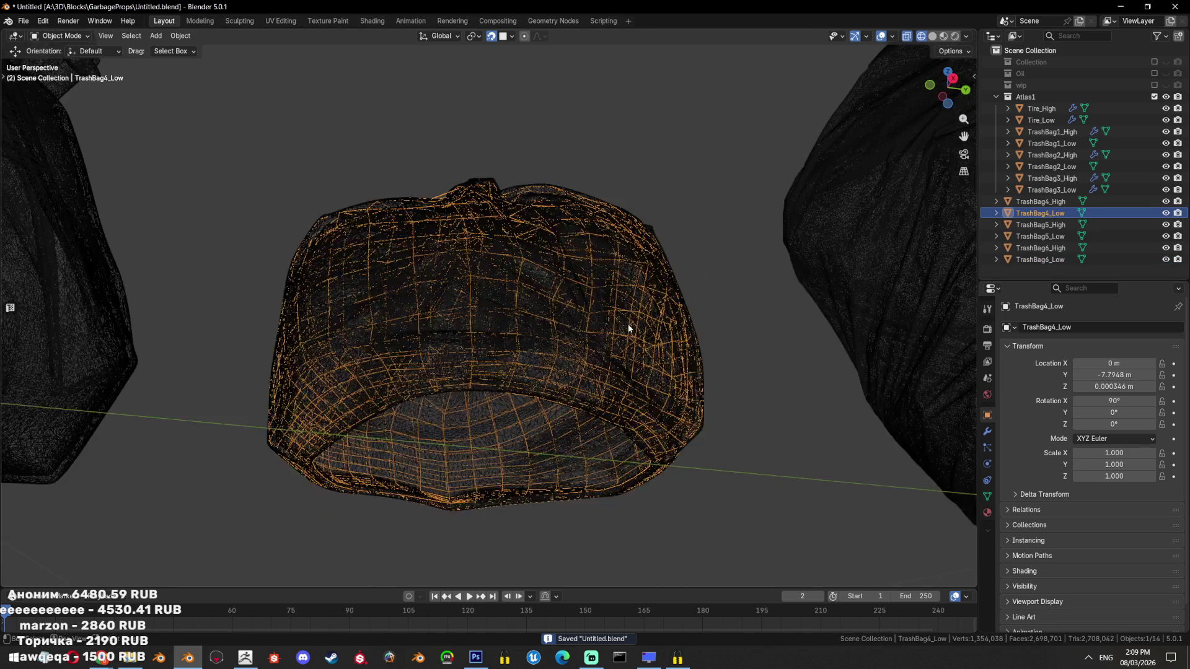
Hide all other objects and mark the edge loop around the bag's opening as a seam
{"action": "key", "text": "shift+h"}
{"action": "left_click_drag", "start_coordinate": [629, 329], "coordinate": [639, 335]}
{"action": "key", "text": "Tab"}
{"action": "key", "text": "2"}
{"action": "left_click", "coordinate": [716, 366]}
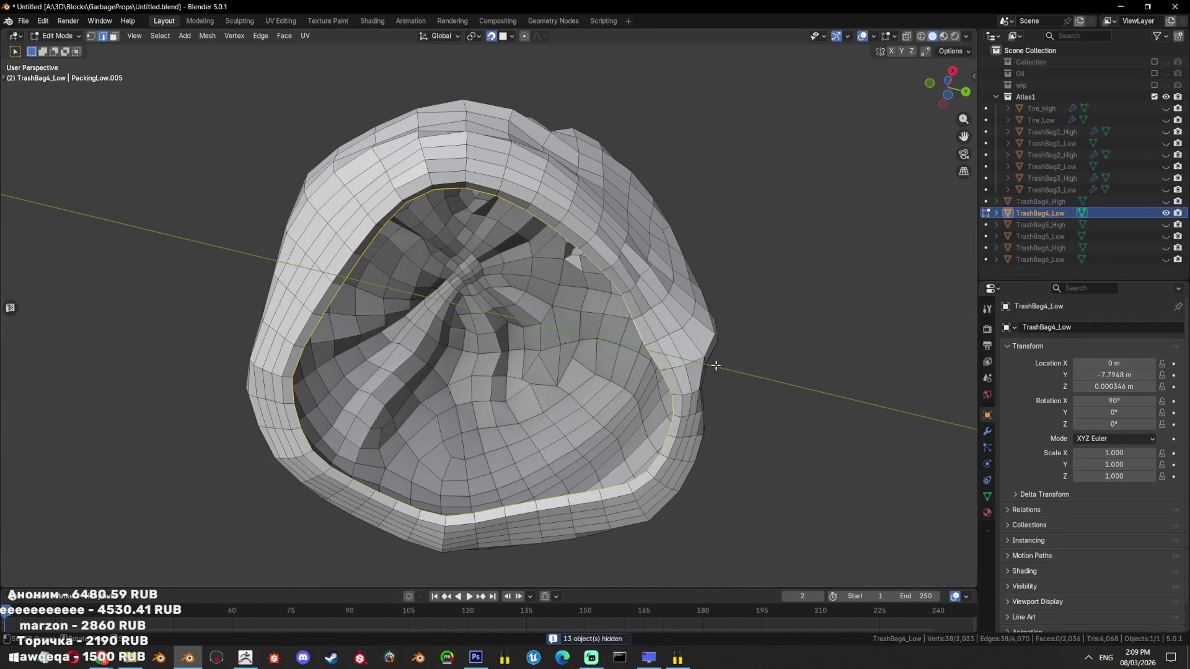
{"action": "right_click", "coordinate": [716, 366]}
{"action": "left_click", "coordinate": [784, 359]}
Select the inner faces linked up to the seam and delete them
{"action": "key", "text": "3"}
{"action": "left_click", "coordinate": [523, 360]}
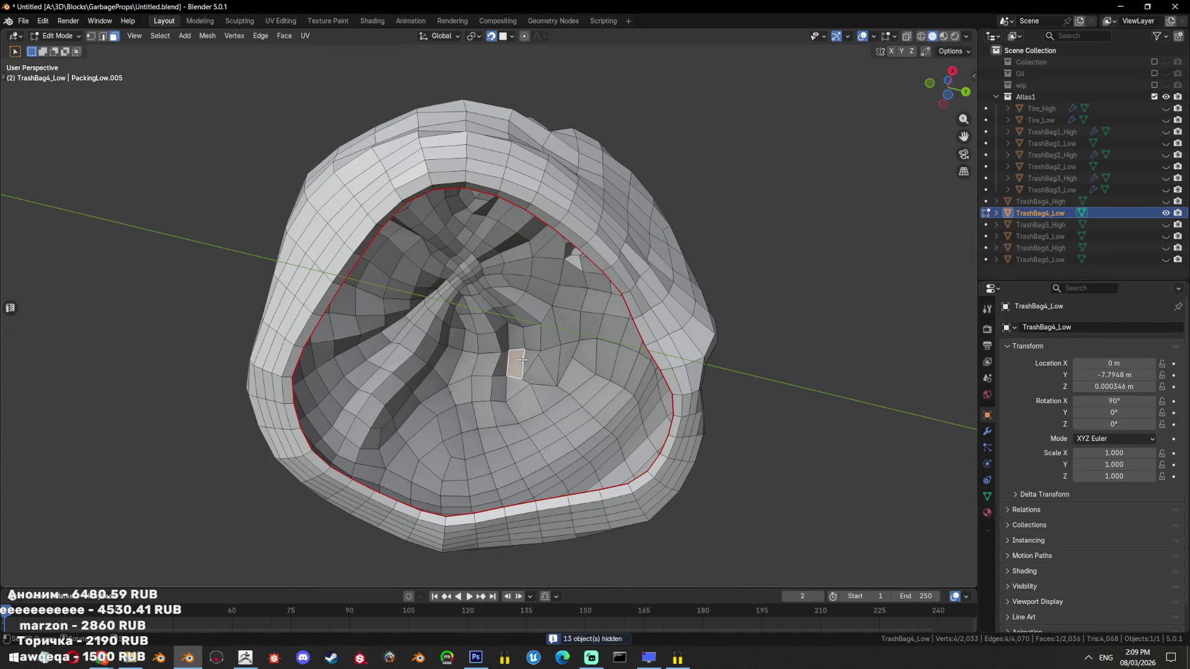
{"action": "key", "text": "ctrl+l"}
{"action": "key", "text": "x"}
{"action": "left_click", "coordinate": [790, 242]}
Fill the open rim with a single face and remove a leftover edge loop near it
{"action": "key", "text": "2"}
{"action": "key", "text": "f"}
{"action": "left_click_drag", "start_coordinate": [625, 308], "coordinate": [781, 308]}
{"action": "key", "text": "x"}
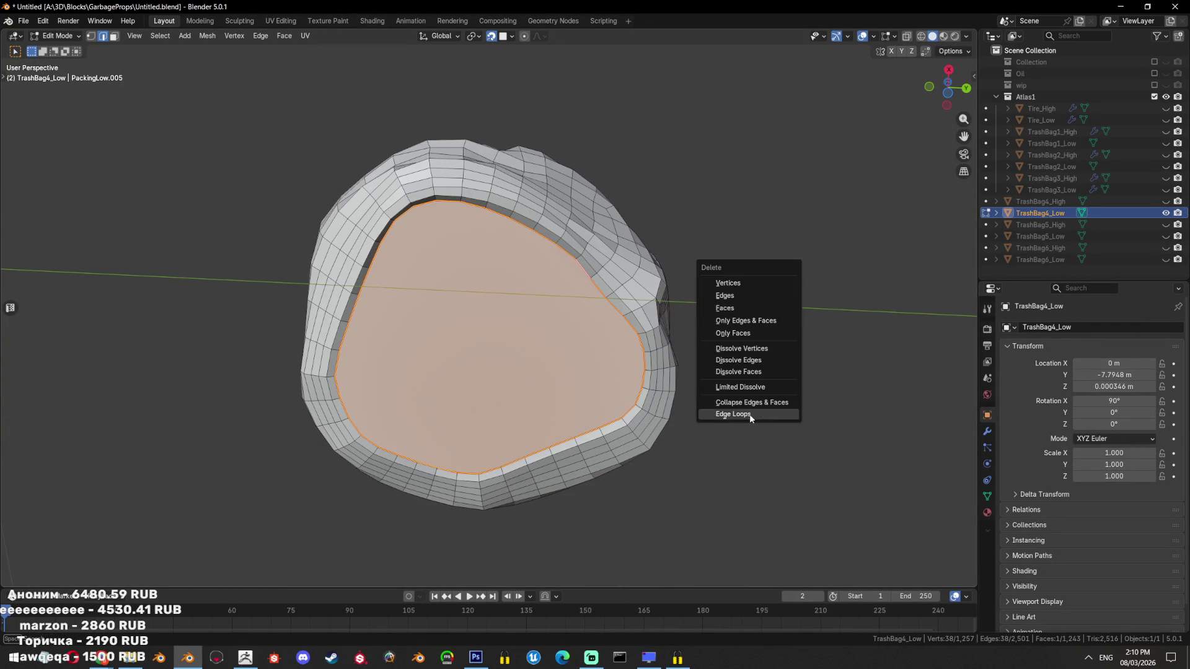
{"action": "left_click", "coordinate": [733, 415]}
{"action": "left_click_drag", "start_coordinate": [747, 414], "coordinate": [786, 348]}
Triangulate the new bottom face, then join the triangles back together
{"action": "key", "text": "Tab"}
{"action": "key", "text": "Tab"}
{"action": "key", "text": "ctrl+t"}
{"action": "key", "text": "Tab"}
Flatten the bottom face by scaling it to 0 along Z
{"action": "key", "text": "Tab"}
{"action": "key", "text": "ctrl+t"}
{"action": "key", "text": "alt+j"}
{"action": "key", "text": "Tab"}
{"action": "left_click_drag", "start_coordinate": [784, 345], "coordinate": [776, 399]}
{"action": "key", "text": "Tab"}
{"action": "key", "text": "s"}
{"action": "key", "text": "z"}
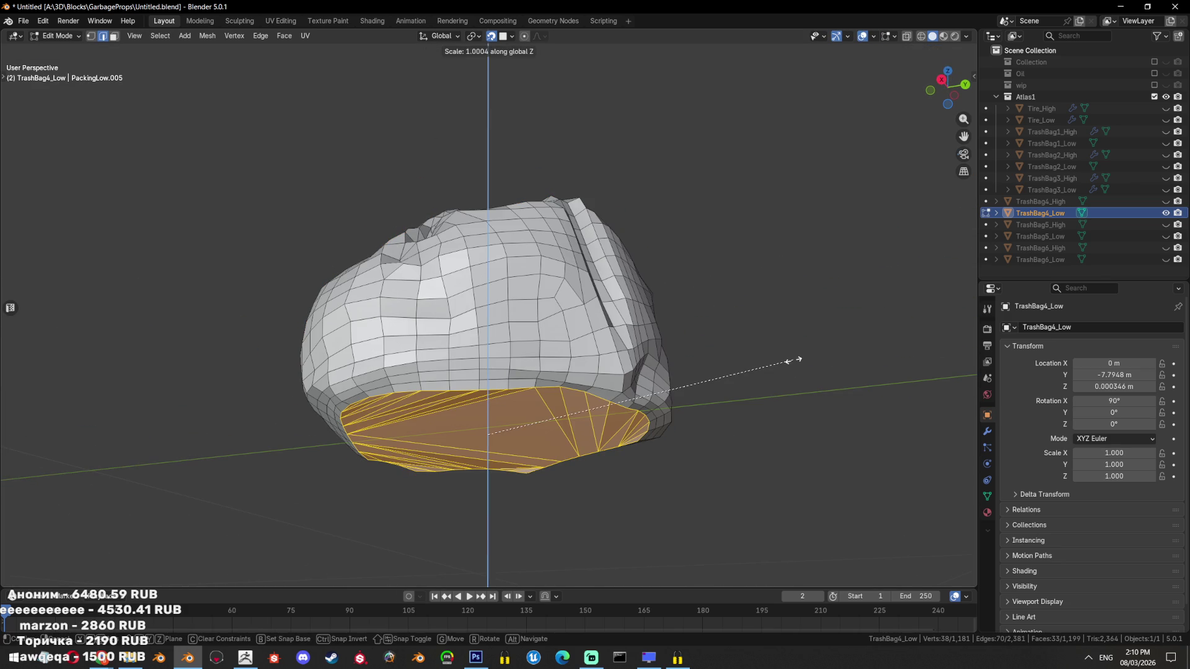
{"action": "key", "text": "0"}
{"action": "key", "text": "Return"}
{"action": "key", "text": "Tab"}
{"action": "key", "text": "Tab"}
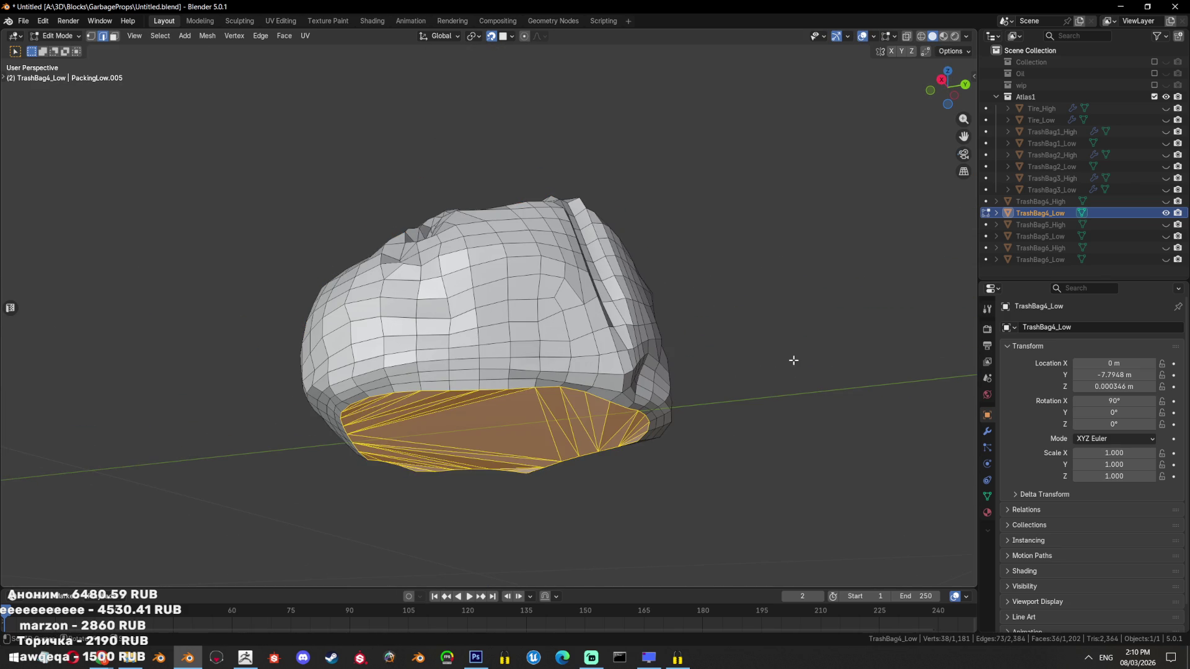
{"action": "key", "text": "ctrl+z"}
{"action": "key", "text": "Tab"}
Save the blend file after viewing the whole bag
{"action": "scroll", "scroll_direction": "down", "scroll_amount": 3}
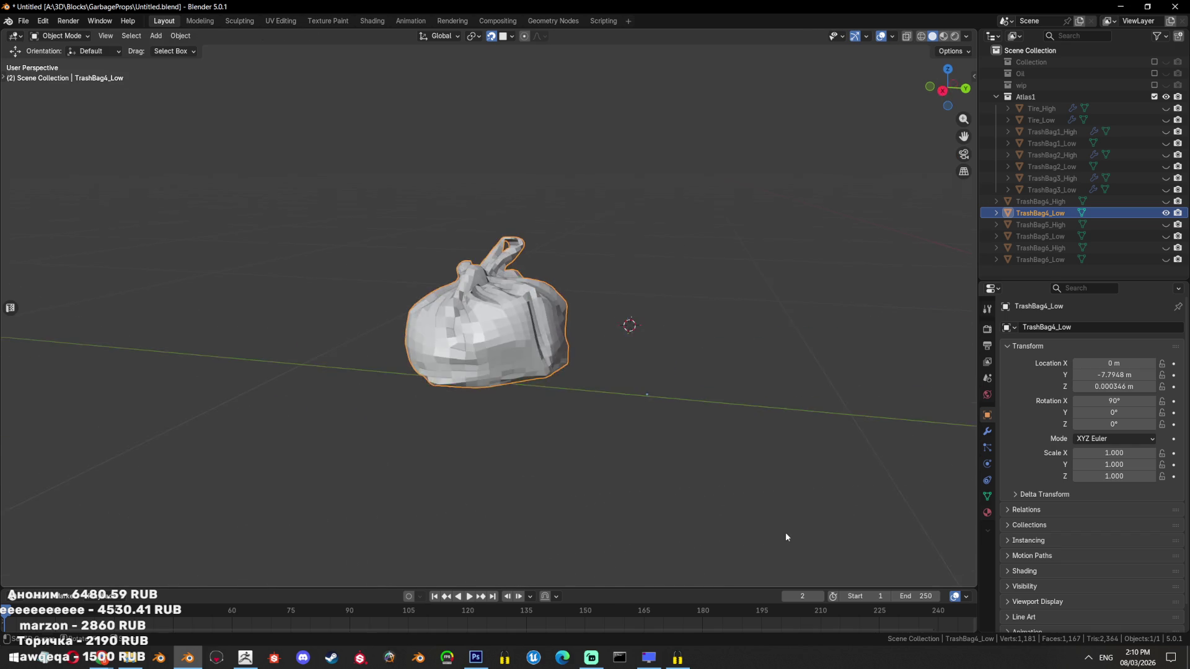
{"action": "left_click_drag", "start_coordinate": [784, 534], "coordinate": [693, 430]}
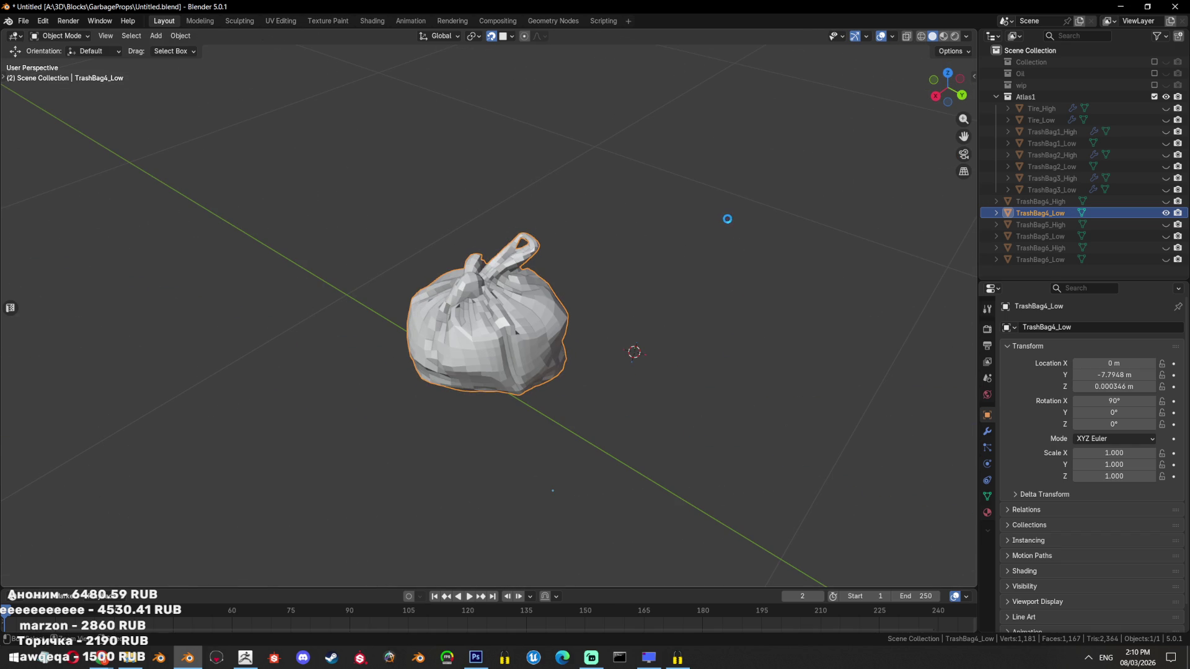
{"action": "key", "text": "ctrl+s"}
{"action": "scroll", "scroll_direction": "up", "scroll_amount": 3}
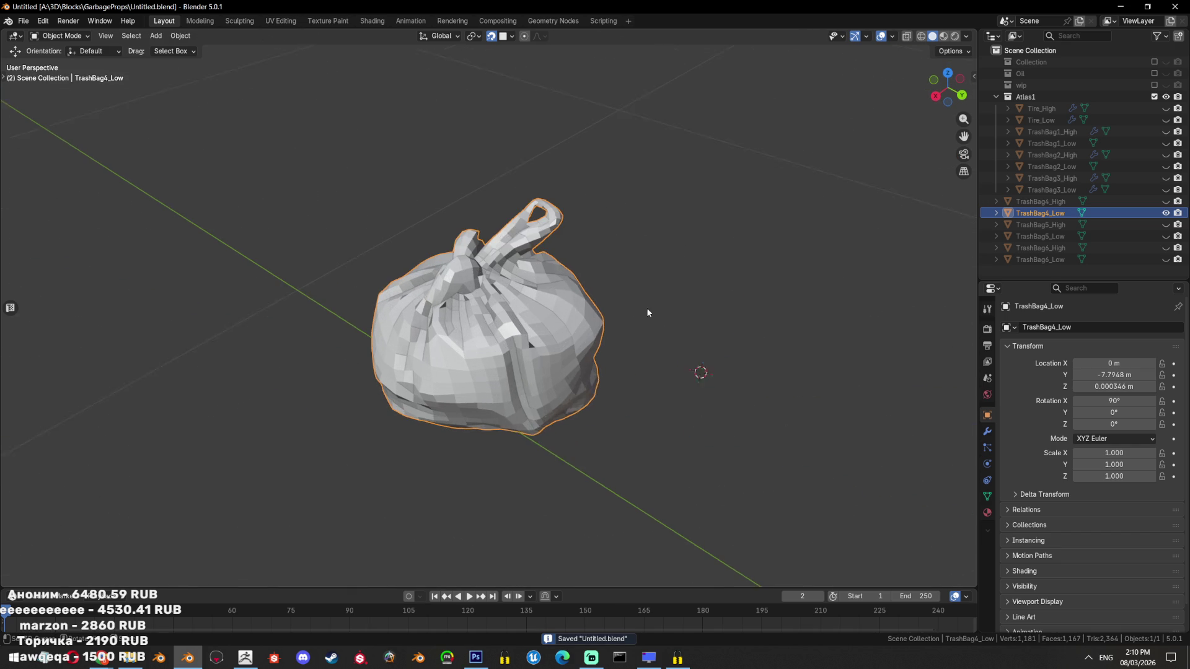
{"action": "right_click", "coordinate": [593, 348]}
Apply plain Shade Smooth to the bag instead of auto smooth, then inspect the knot
{"action": "left_click", "coordinate": [589, 351]}
{"action": "scroll", "scroll_direction": "up", "scroll_amount": 3}
{"action": "right_click", "coordinate": [620, 362]}
{"action": "left_click", "coordinate": [659, 357]}
{"action": "scroll", "scroll_direction": "down", "scroll_amount": 3}
{"action": "left_click_drag", "start_coordinate": [660, 357], "coordinate": [712, 407]}
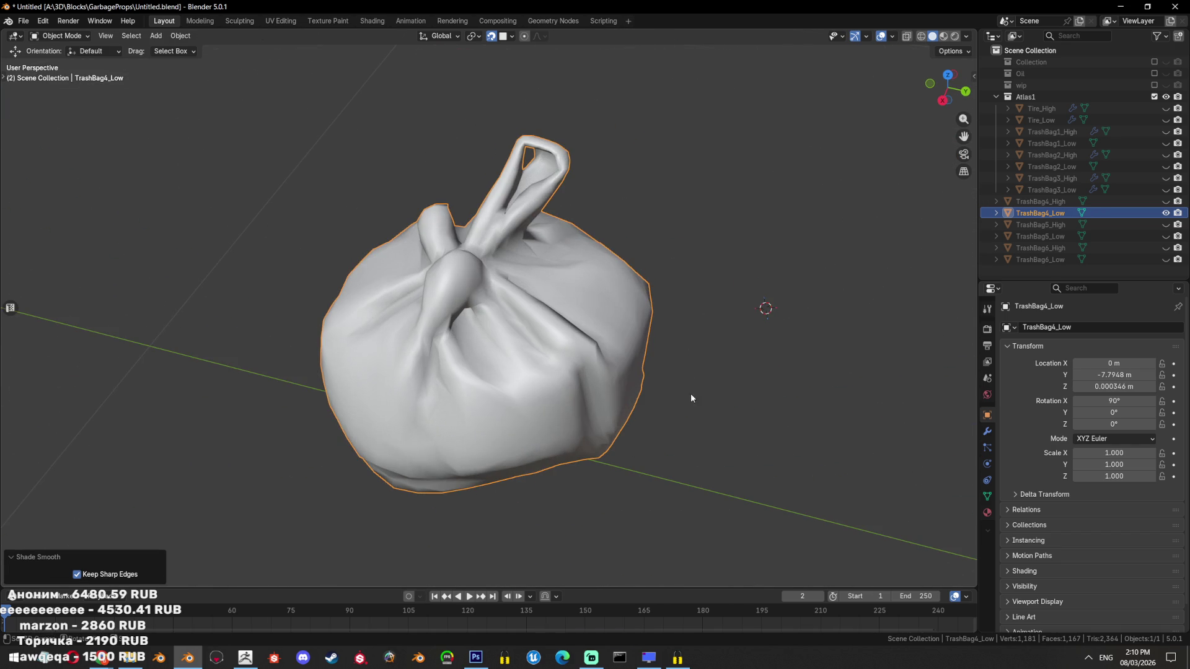
{"action": "scroll", "scroll_direction": "up", "scroll_amount": 3}
{"action": "left_click_drag", "start_coordinate": [593, 346], "coordinate": [513, 343]}
{"action": "scroll", "scroll_direction": "down", "scroll_amount": 3}
{"action": "scroll", "scroll_direction": "up", "scroll_amount": 3}
{"action": "scroll", "scroll_direction": "down", "scroll_amount": 3}
Inspect the smoothed bag's wireframe and bottom face from several angles in Edit Mode
{"action": "key", "text": "Tab"}
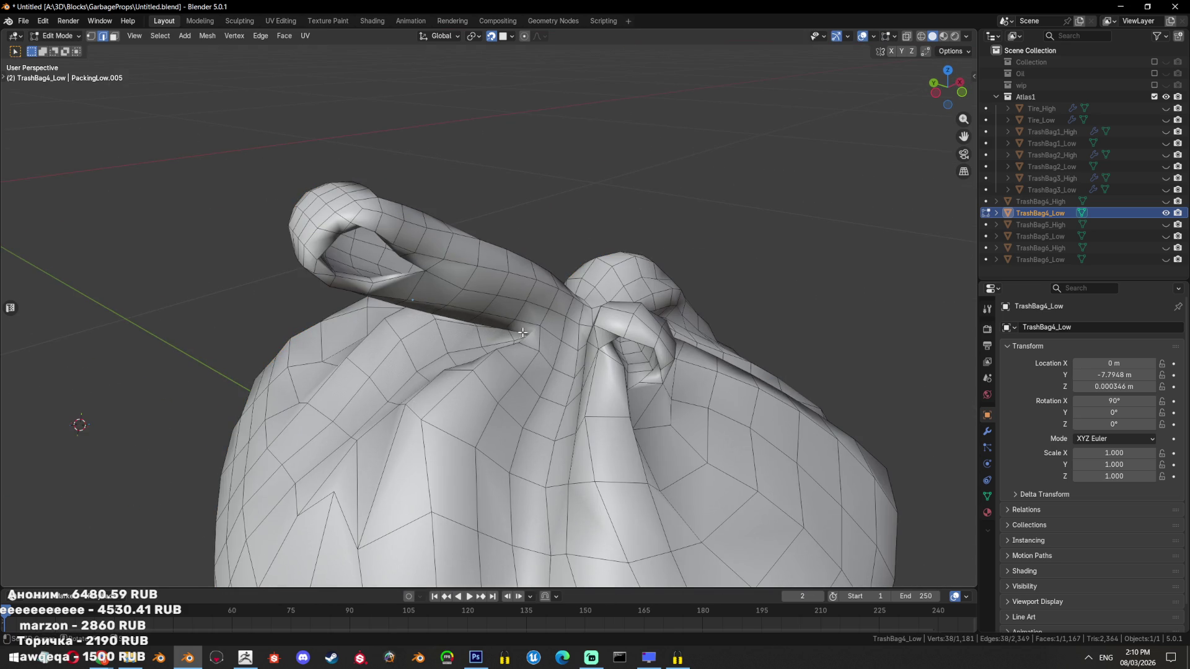
{"action": "scroll", "scroll_direction": "down", "scroll_amount": 3}
{"action": "key", "text": "Tab"}
{"action": "scroll", "scroll_direction": "down", "scroll_amount": 3}
{"action": "scroll", "scroll_direction": "down", "scroll_amount": 3}
{"action": "scroll", "scroll_direction": "down", "scroll_amount": 3}
{"action": "left_click_drag", "start_coordinate": [556, 363], "coordinate": [637, 355]}
{"action": "scroll", "scroll_direction": "up", "scroll_amount": 3}
{"action": "key", "text": "Tab"}
{"action": "left_click_drag", "start_coordinate": [582, 321], "coordinate": [696, 276]}
{"action": "scroll", "scroll_direction": "up", "scroll_amount": 3}
Run Limited Dissolve on the whole mesh with the max angle around 16.3°
{"action": "key", "text": "a"}
{"action": "key", "text": "x"}
{"action": "left_click", "coordinate": [741, 322]}
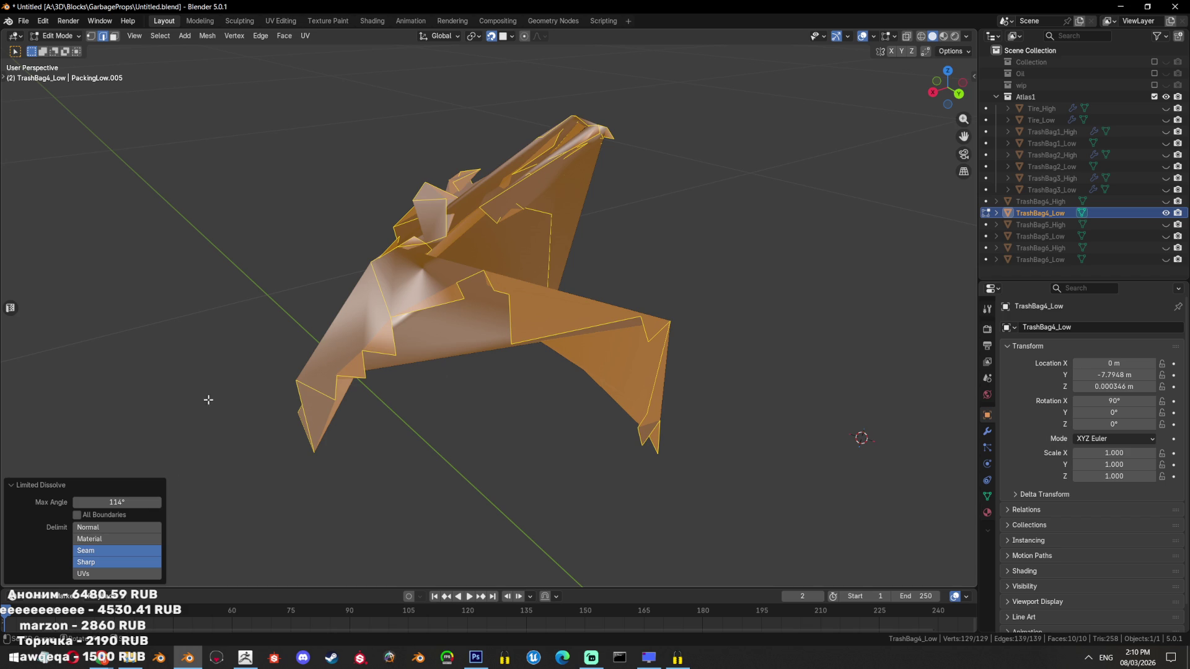
{"action": "left_click_drag", "start_coordinate": [143, 502], "coordinate": [79, 502]}
{"action": "left_click_drag", "start_coordinate": [546, 378], "coordinate": [573, 384]}
Triangulate the whole mesh, giving a 1,540-triangle low-poly bag
{"action": "key", "text": "Tab"}
{"action": "key", "text": "Tab"}
{"action": "key", "text": "ctrl+t"}
{"action": "key", "text": "Tab"}
{"action": "scroll", "scroll_direction": "down", "scroll_amount": 3}
{"action": "scroll", "scroll_direction": "down", "scroll_amount": 3}
{"action": "left_click_drag", "start_coordinate": [544, 445], "coordinate": [545, 388]}
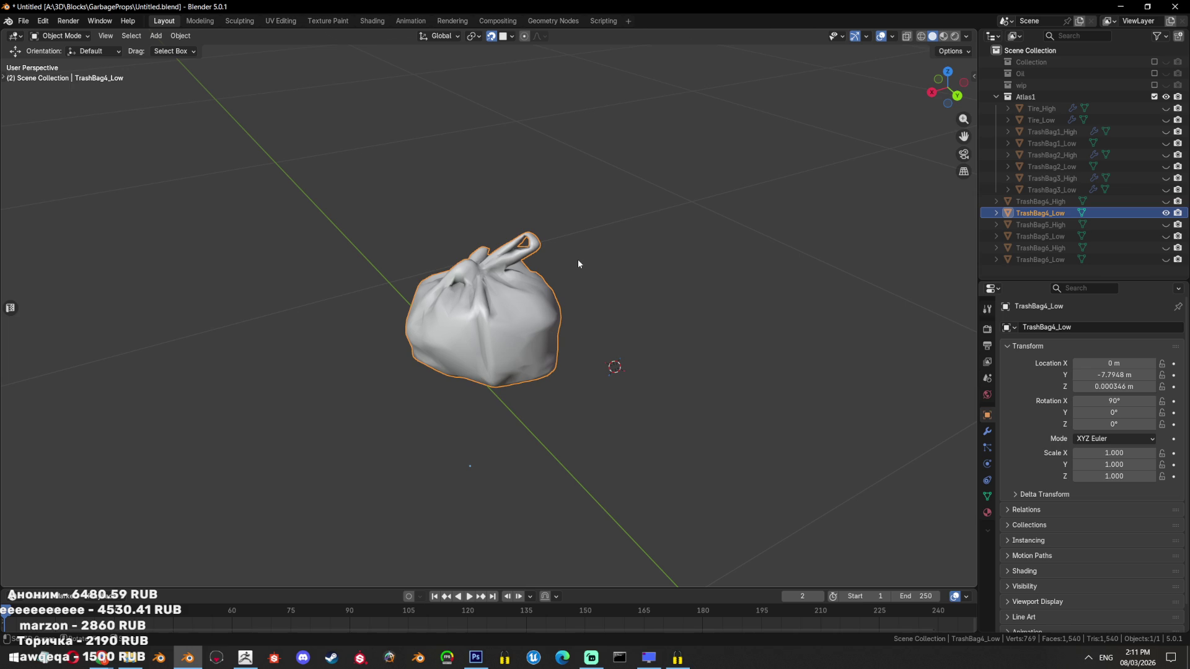
Orbit around the bag in and out of Edit Mode to inspect its topology
{"action": "scroll", "scroll_direction": "up", "scroll_amount": 3}
{"action": "key", "text": "Tab"}
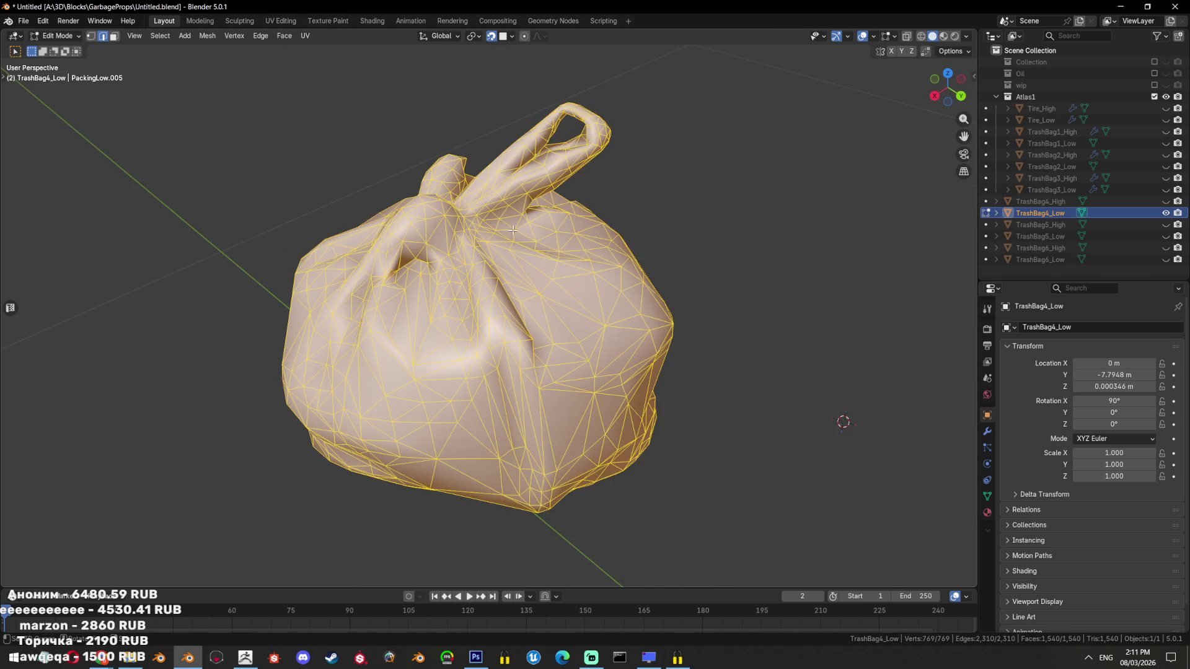
{"action": "scroll", "scroll_direction": "up", "scroll_amount": 3}
{"action": "scroll", "scroll_direction": "down", "scroll_amount": 3}
{"action": "key", "text": "Tab"}
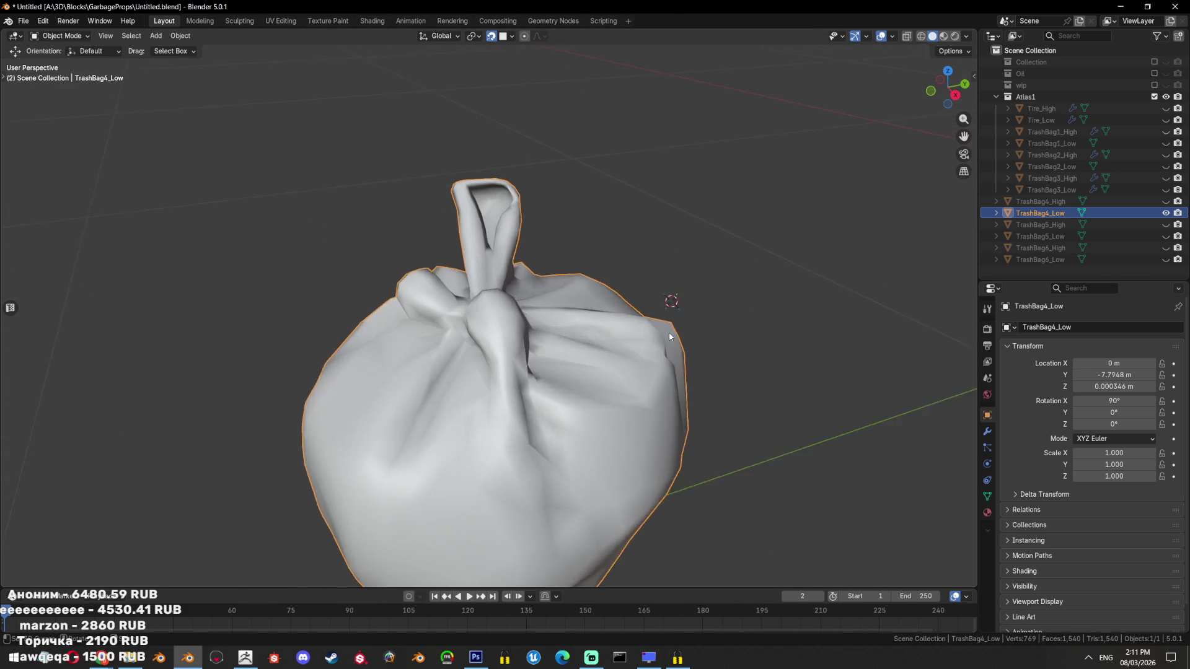
{"action": "left_click_drag", "start_coordinate": [668, 329], "coordinate": [597, 336]}
{"action": "scroll", "scroll_direction": "up", "scroll_amount": 3}
{"action": "scroll", "scroll_direction": "up", "scroll_amount": 3}
{"action": "left_click_drag", "start_coordinate": [506, 294], "coordinate": [593, 269]}
{"action": "key", "text": "Tab"}
{"action": "scroll", "scroll_direction": "down", "scroll_amount": 3}
{"action": "key", "text": "Tab"}
{"action": "key", "text": "Tab"}
Select a shortest edge path running around the bag's bottom rim
{"action": "left_click", "coordinate": [479, 371]}
{"action": "scroll", "scroll_direction": "up", "scroll_amount": 3}
{"action": "left_click_drag", "start_coordinate": [479, 371], "coordinate": [541, 237]}
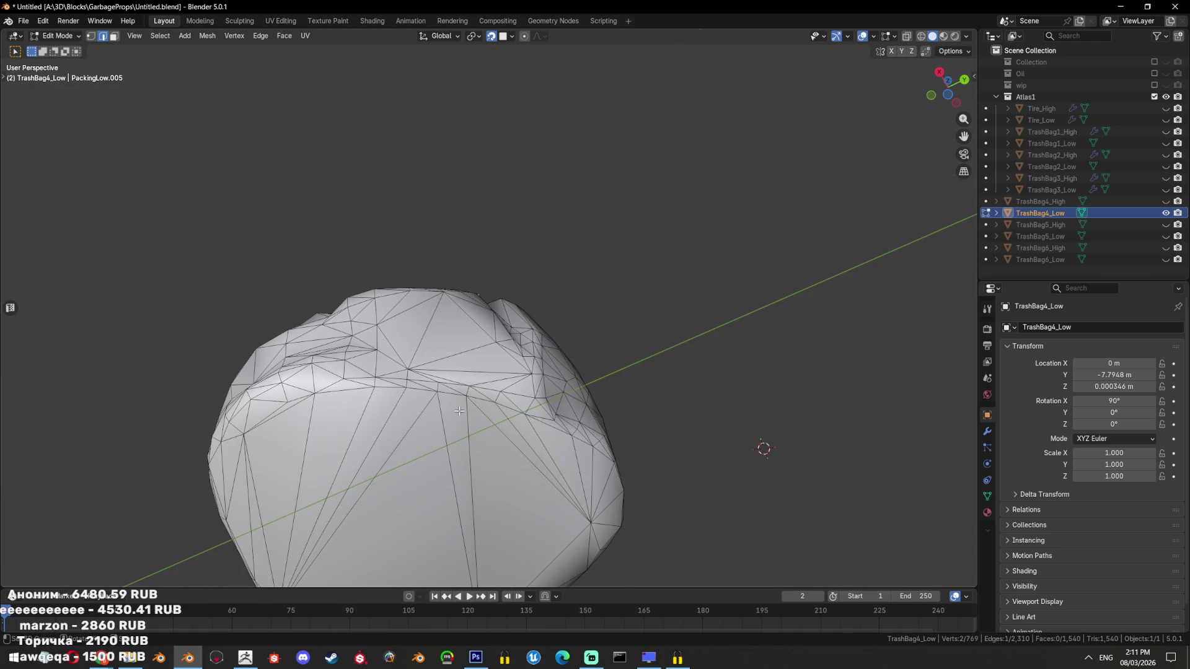
{"action": "left_click_drag", "start_coordinate": [456, 402], "coordinate": [585, 375]}
{"action": "left_click", "coordinate": [585, 376]}
{"action": "key", "text": "ctrl+z"}
{"action": "left_click", "coordinate": [586, 375]}
{"action": "left_click_drag", "start_coordinate": [585, 376], "coordinate": [601, 369]}
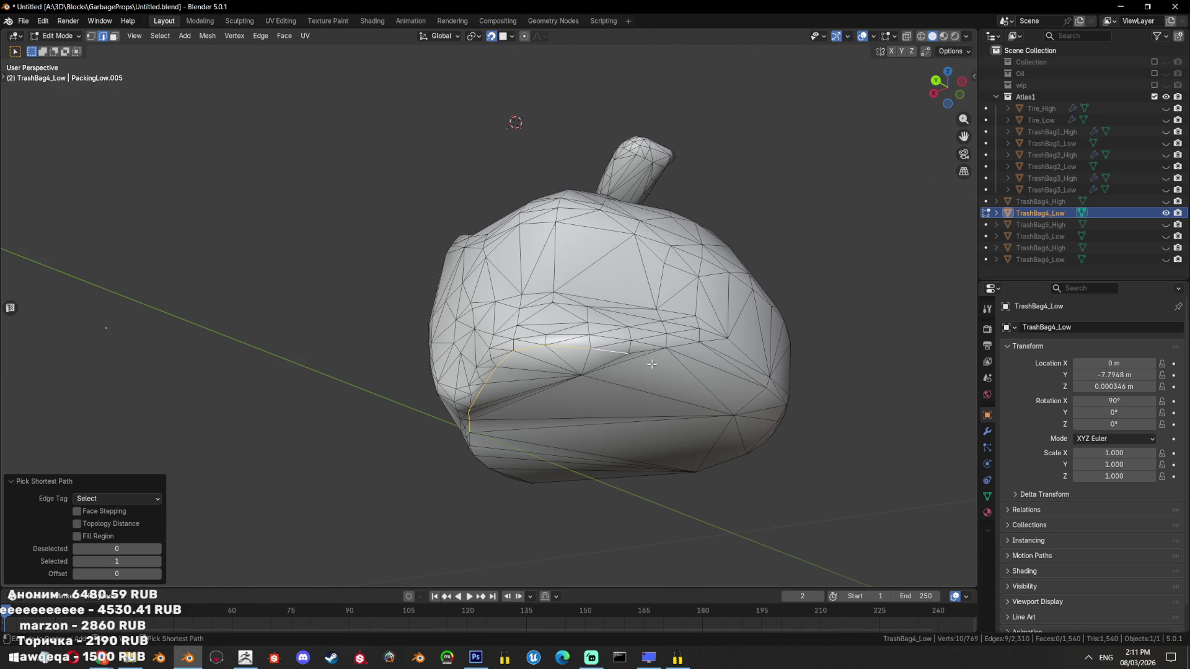
{"action": "scroll", "scroll_direction": "up", "scroll_amount": 3}
{"action": "left_click_drag", "start_coordinate": [697, 360], "coordinate": [680, 355]}
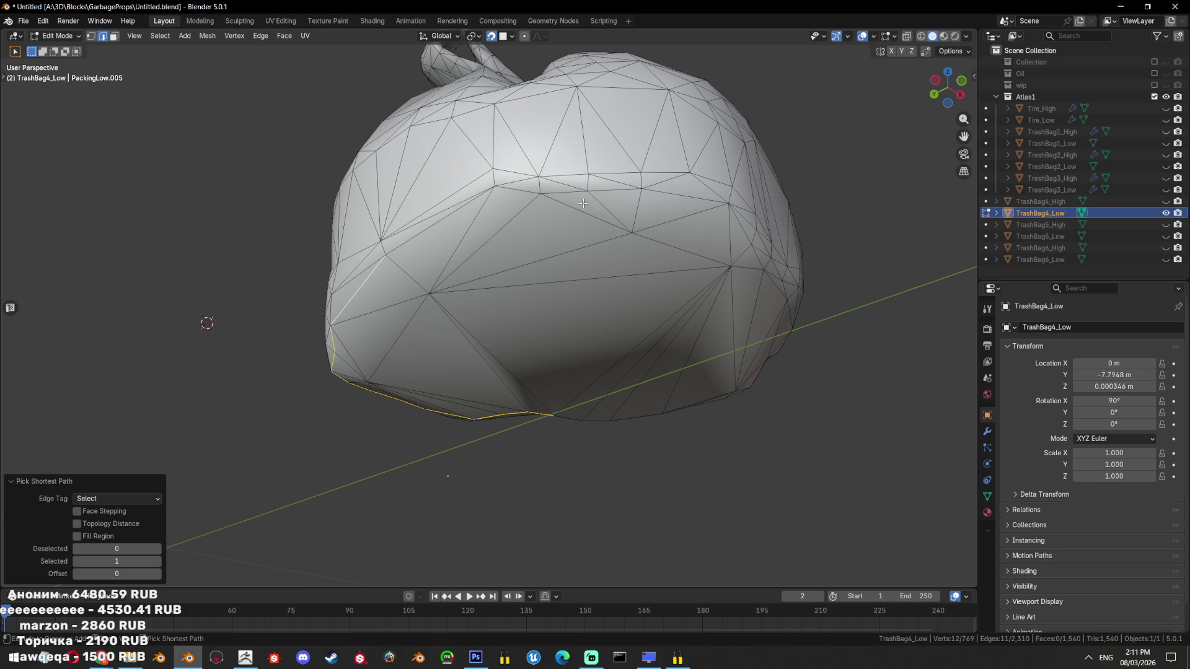
{"action": "left_click_drag", "start_coordinate": [619, 191], "coordinate": [472, 393]}
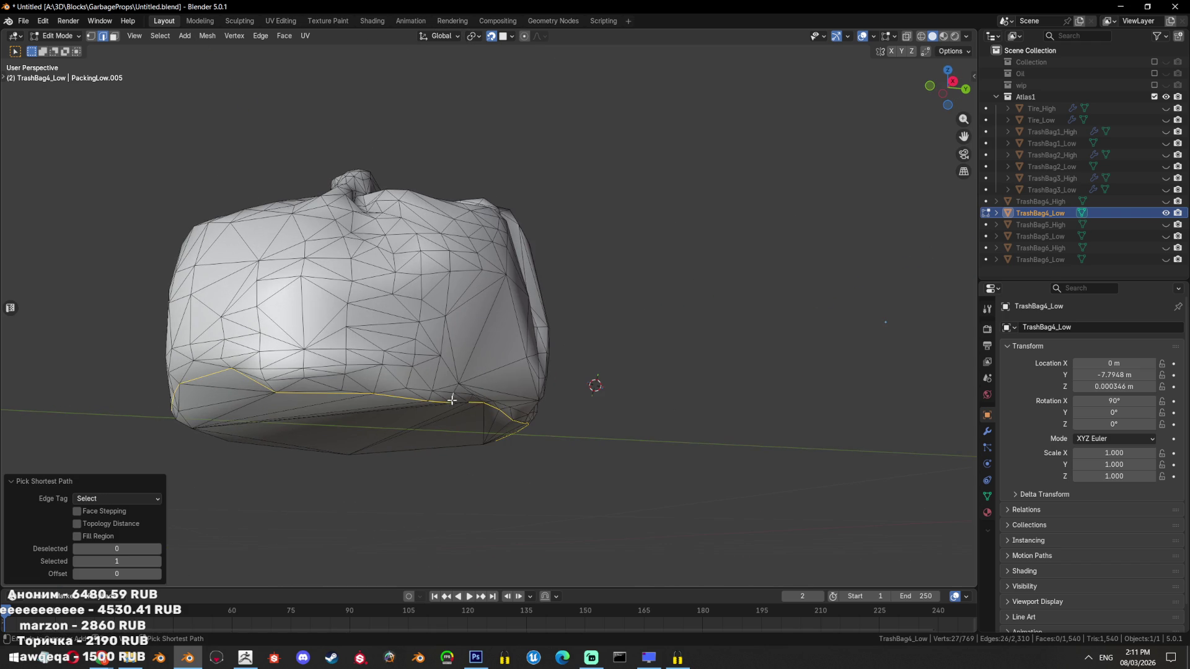
Mark the rim path as both seam and sharp, then return to Object Mode
{"action": "key", "text": "ctrl+e"}
{"action": "left_click", "coordinate": [655, 400]}
{"action": "key", "text": "ctrl+e"}
{"action": "left_click", "coordinate": [604, 430]}
{"action": "left_click_drag", "start_coordinate": [604, 430], "coordinate": [665, 314]}
{"action": "scroll", "scroll_direction": "down", "scroll_amount": 3}
{"action": "left_click", "coordinate": [550, 359]}
{"action": "key", "text": "Tab"}
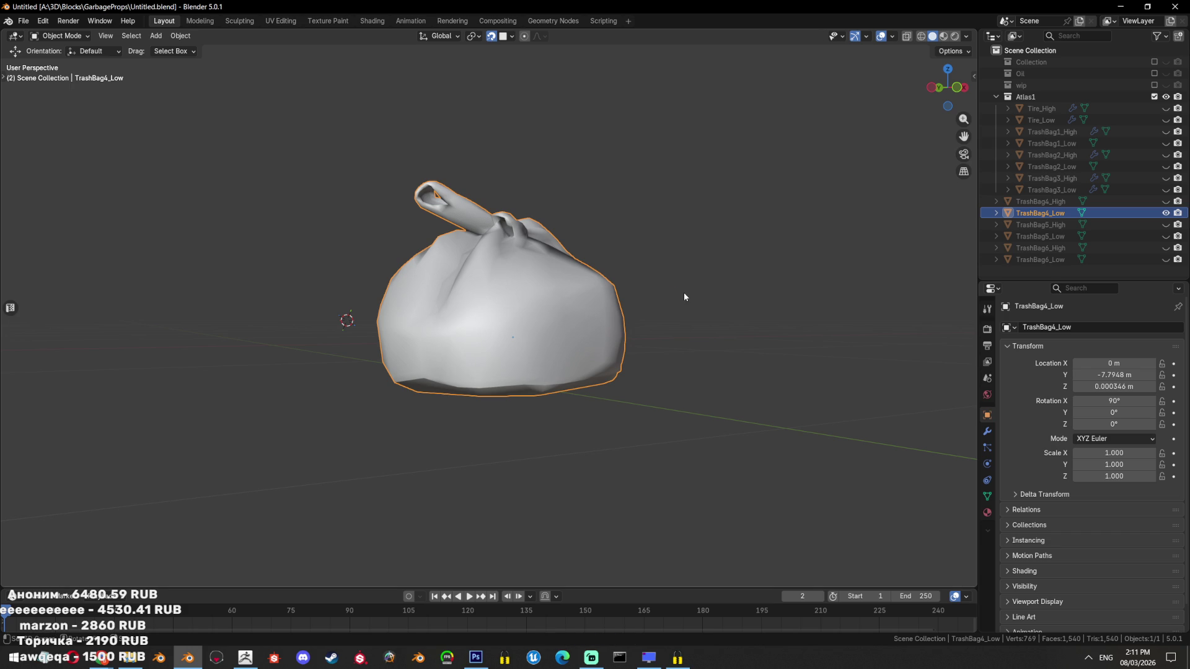
Mark a shortest edge path up TrashBag4_Low's side to the knot as both seam and sharp
{"action": "key", "text": "Tab"}
{"action": "left_click_drag", "start_coordinate": [633, 328], "coordinate": [529, 342]}
{"action": "scroll", "scroll_direction": "up", "scroll_amount": 3}
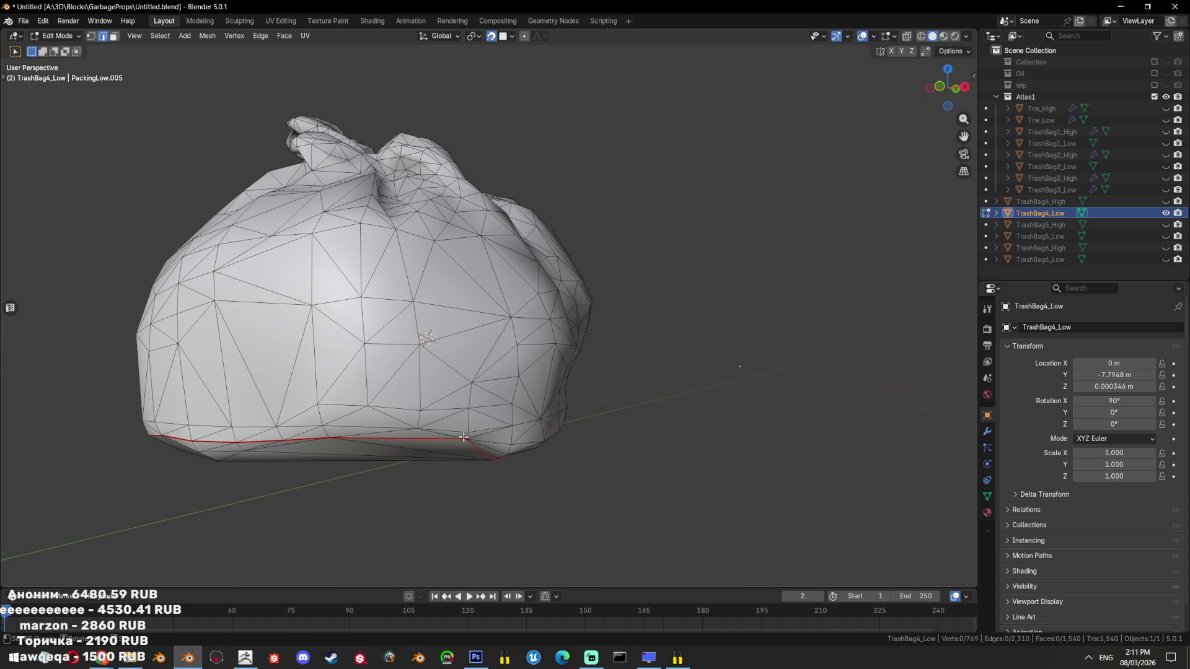
{"action": "left_click_drag", "start_coordinate": [495, 388], "coordinate": [430, 319]}
{"action": "left_click", "coordinate": [381, 284]}
{"action": "left_click_drag", "start_coordinate": [382, 285], "coordinate": [475, 341]}
{"action": "scroll", "scroll_direction": "up", "scroll_amount": 3}
{"action": "scroll", "scroll_direction": "up", "scroll_amount": 3}
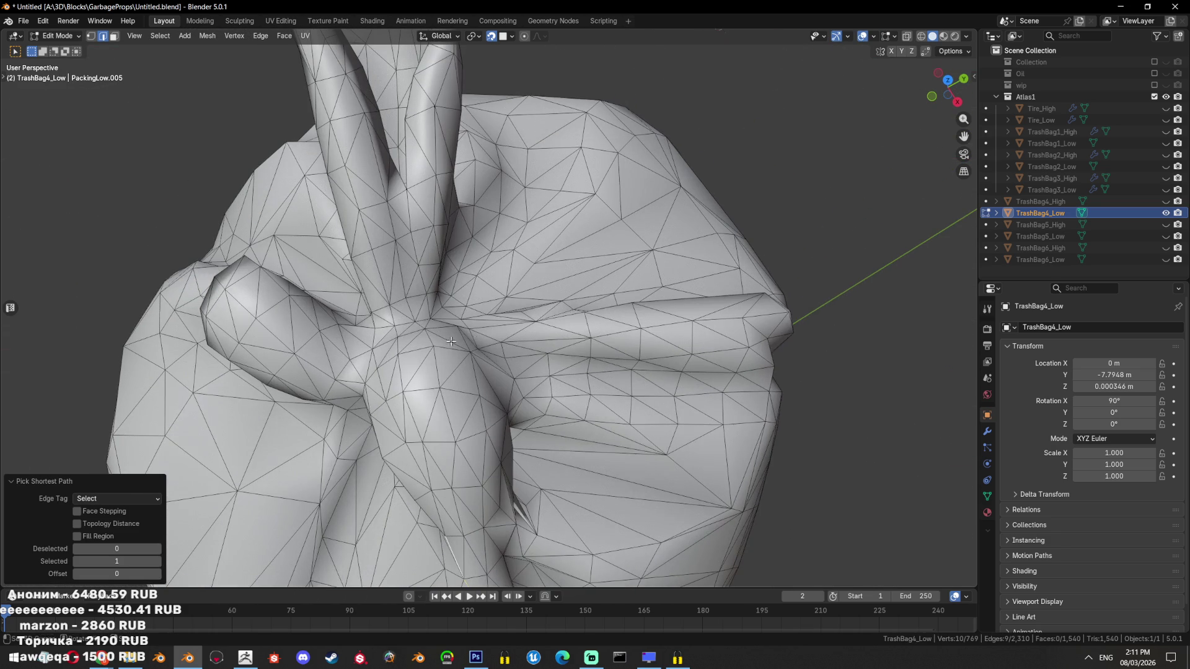
{"action": "key", "text": "ctrl+e"}
{"action": "left_click", "coordinate": [615, 348]}
{"action": "key", "text": "ctrl+e"}
{"action": "left_click", "coordinate": [585, 315]}
Delete a single face under the knot to open the crease
{"action": "left_click_drag", "start_coordinate": [585, 315], "coordinate": [558, 266]}
{"action": "scroll", "scroll_direction": "down", "scroll_amount": 3}
{"action": "scroll", "scroll_direction": "up", "scroll_amount": 3}
{"action": "key", "text": "1"}
{"action": "left_click", "coordinate": [428, 287]}
{"action": "scroll", "scroll_direction": "up", "scroll_amount": 3}
{"action": "key", "text": "alt+z"}
{"action": "key", "text": "alt+z"}
{"action": "key", "text": "3"}
{"action": "left_click", "coordinate": [573, 314]}
{"action": "key", "text": "x"}
{"action": "left_click", "coordinate": [630, 232]}
Grow-select the tangled triangles inside the crease beneath the knot and delete them
{"action": "left_click_drag", "start_coordinate": [627, 305], "coordinate": [579, 282]}
{"action": "key", "text": "2"}
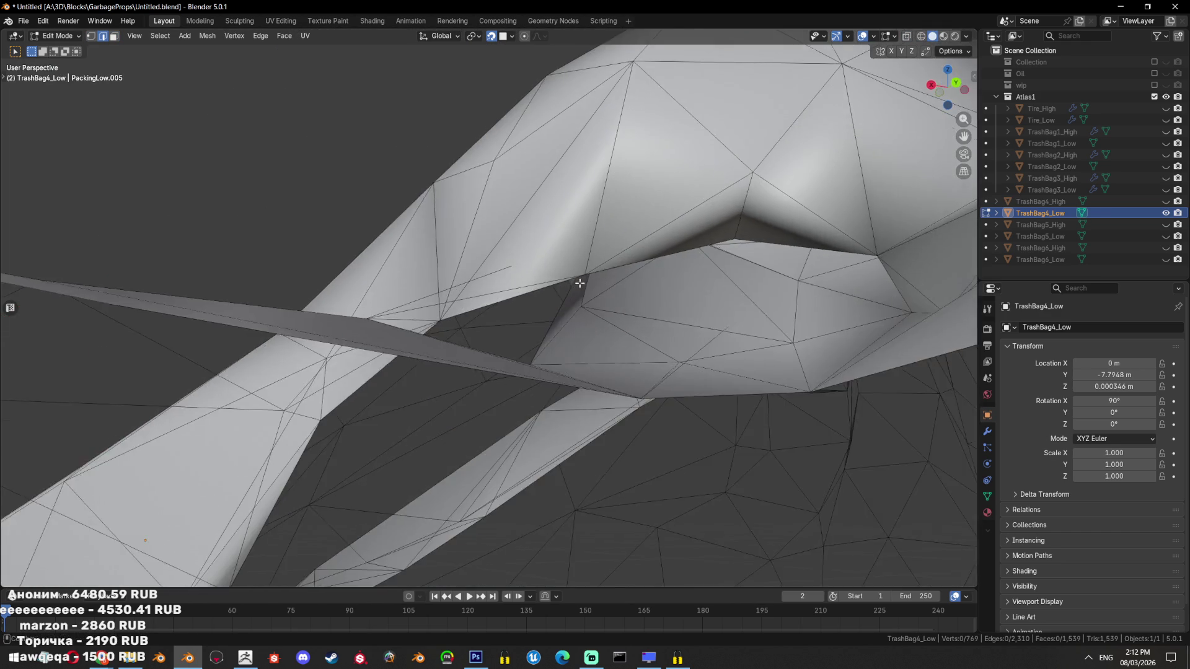
{"action": "key", "text": "alt+z"}
{"action": "left_click_drag", "start_coordinate": [585, 347], "coordinate": [694, 337]}
{"action": "key", "text": "alt+z"}
{"action": "key", "text": "3"}
{"action": "left_click", "coordinate": [698, 339]}
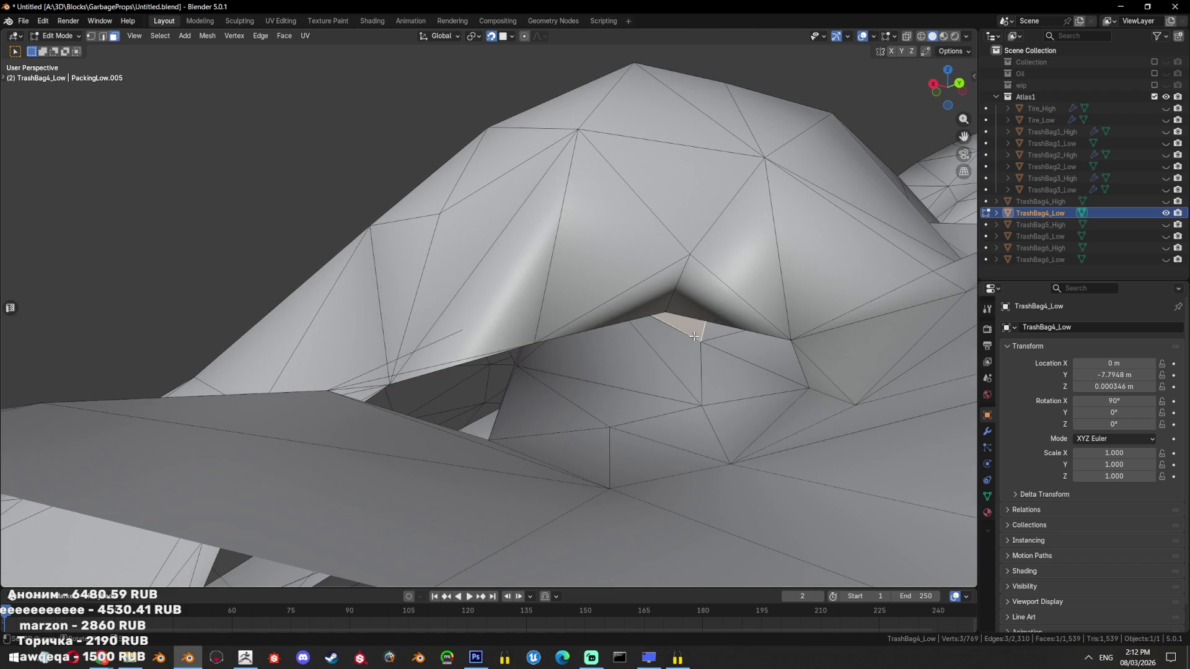
{"action": "key", "text": "ctrl+KP_Add"}
{"action": "key", "text": "ctrl+KP_Add"}
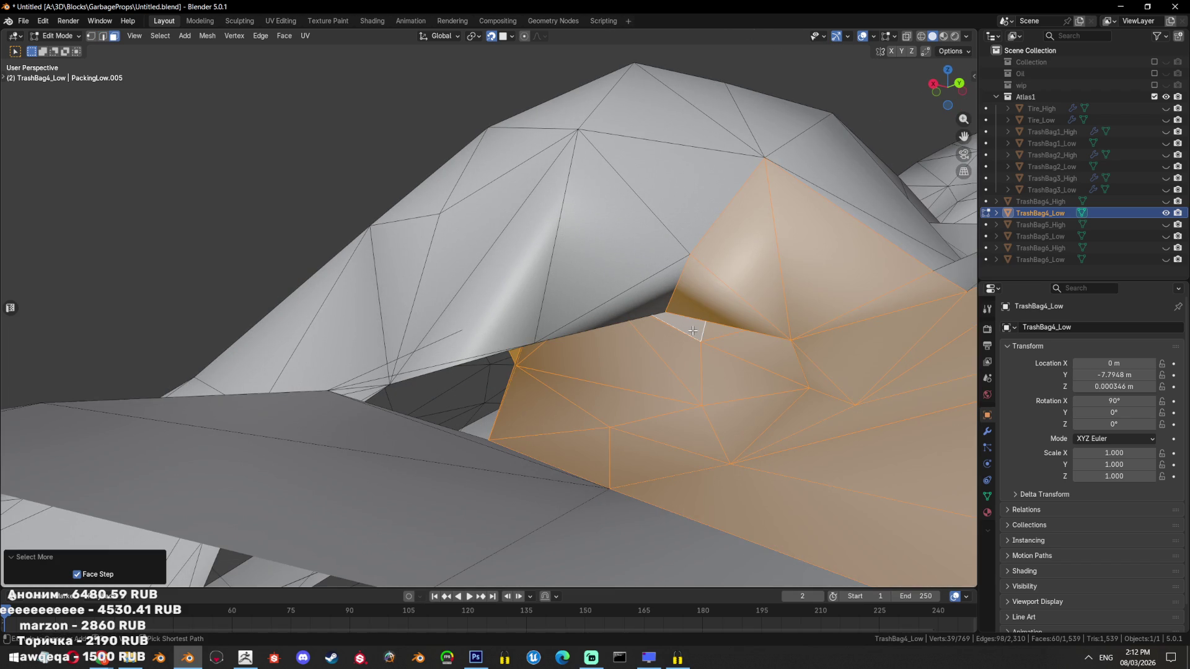
{"action": "key", "text": "ctrl+KP_Subtract"}
{"action": "key", "text": "x"}
{"action": "left_click_drag", "start_coordinate": [693, 331], "coordinate": [554, 318]}
{"action": "left_click", "coordinate": [742, 318]}
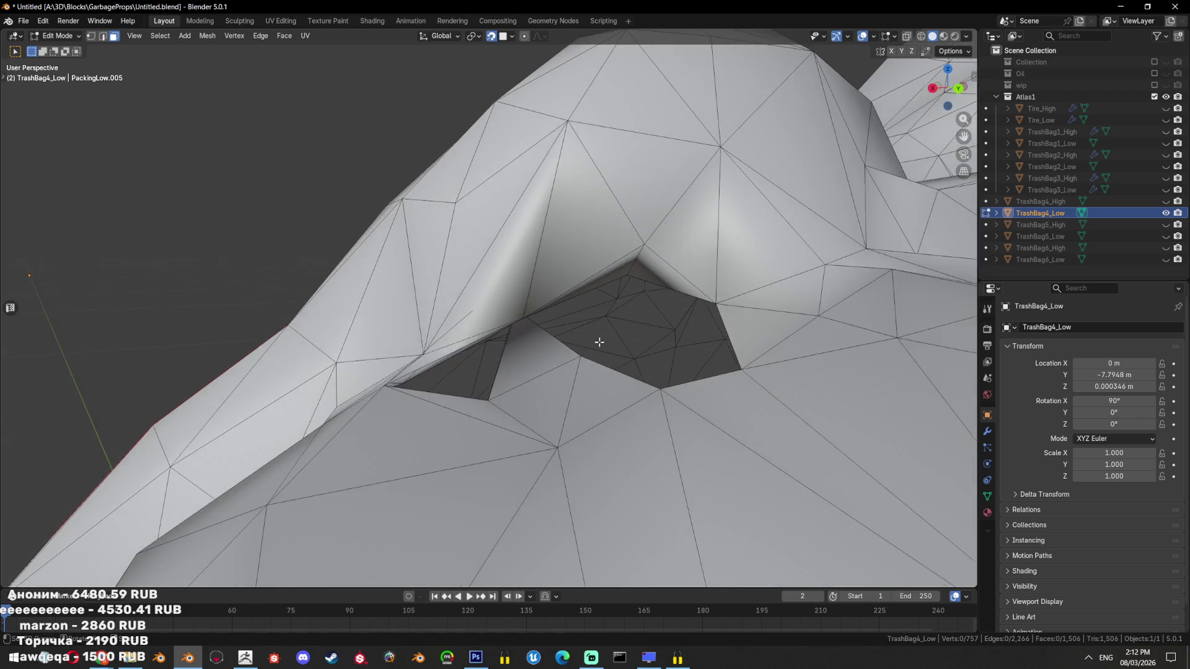
Delete the stray vertices left inside the hole, using see-through view to reach them
{"action": "key", "text": "alt+z"}
{"action": "key", "text": "1"}
{"action": "left_click", "coordinate": [554, 318]}
{"action": "left_click_drag", "start_coordinate": [554, 318], "coordinate": [646, 321]}
{"action": "key", "text": "alt+z"}
{"action": "key", "text": "x"}
{"action": "left_click", "coordinate": [657, 256]}
{"action": "key", "text": "alt+z"}
{"action": "key", "text": "alt+z"}
{"action": "key", "text": "x"}
{"action": "left_click", "coordinate": [646, 321]}
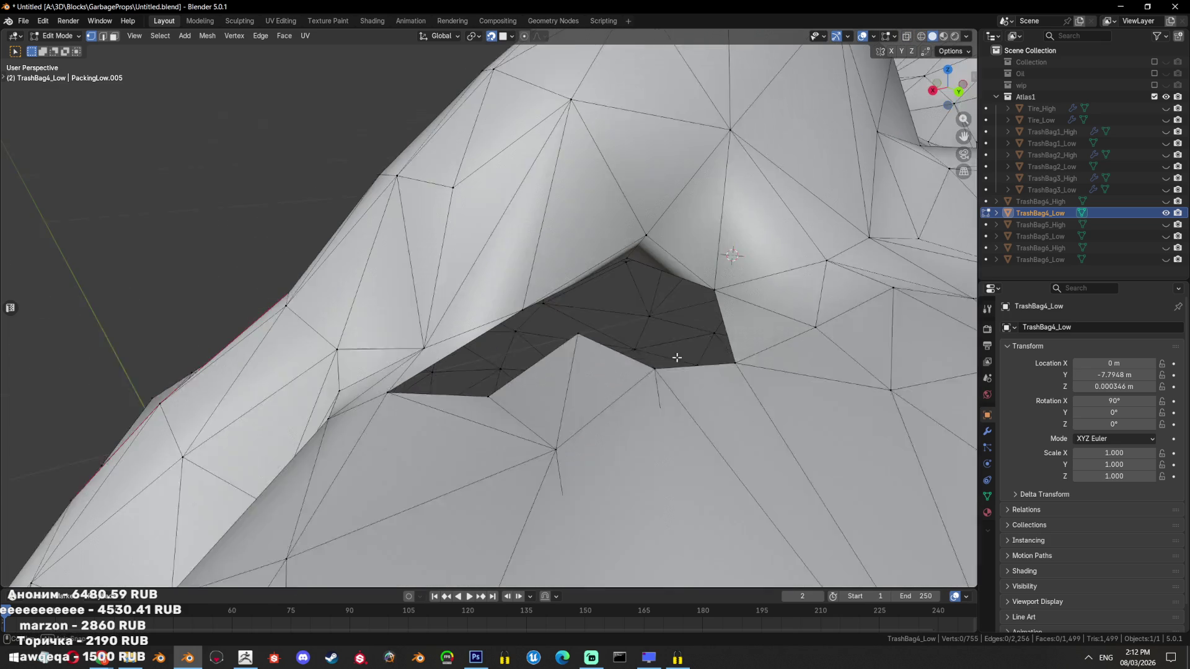
{"action": "key", "text": "x"}
{"action": "left_click", "coordinate": [590, 329]}
{"action": "left_click_drag", "start_coordinate": [591, 329], "coordinate": [642, 353]}
{"action": "left_click", "coordinate": [598, 332]}
{"action": "key", "text": "x"}
Fill the hole's boundary loop with a face and triangulate it
{"action": "key", "text": "alt+z"}
{"action": "key", "text": "2"}
{"action": "left_click", "coordinate": [601, 372]}
{"action": "key", "text": "f"}
{"action": "key", "text": "ctrl+t"}
{"action": "key", "text": "alt+z"}
{"action": "scroll", "scroll_direction": "down", "scroll_amount": 3}
Reapply smooth shading to the bag in object mode
{"action": "key", "text": "Tab"}
{"action": "right_click", "coordinate": [641, 352]}
{"action": "left_click", "coordinate": [638, 344]}
{"action": "left_click_drag", "start_coordinate": [637, 344], "coordinate": [428, 425]}
Dissolve a vertex near the knot, leaving 752 vertices and 1,497 faces
{"action": "key", "text": "Tab"}
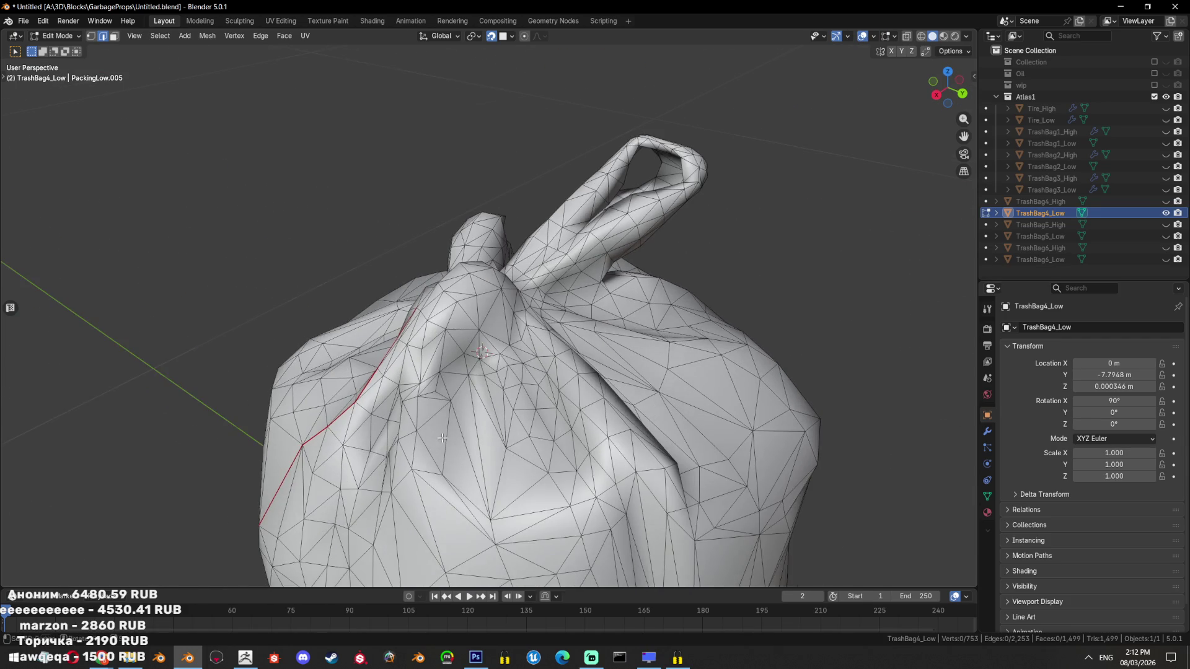
{"action": "key", "text": "x"}
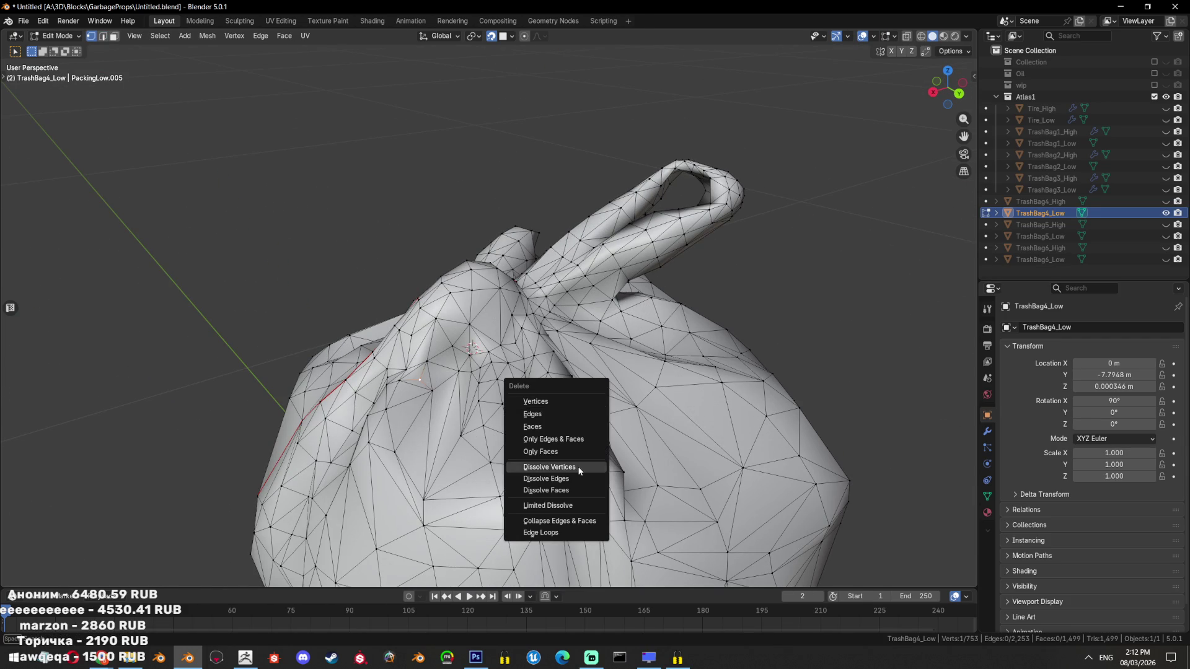
{"action": "left_click", "coordinate": [577, 467]}
{"action": "left_click_drag", "start_coordinate": [577, 466], "coordinate": [640, 428]}
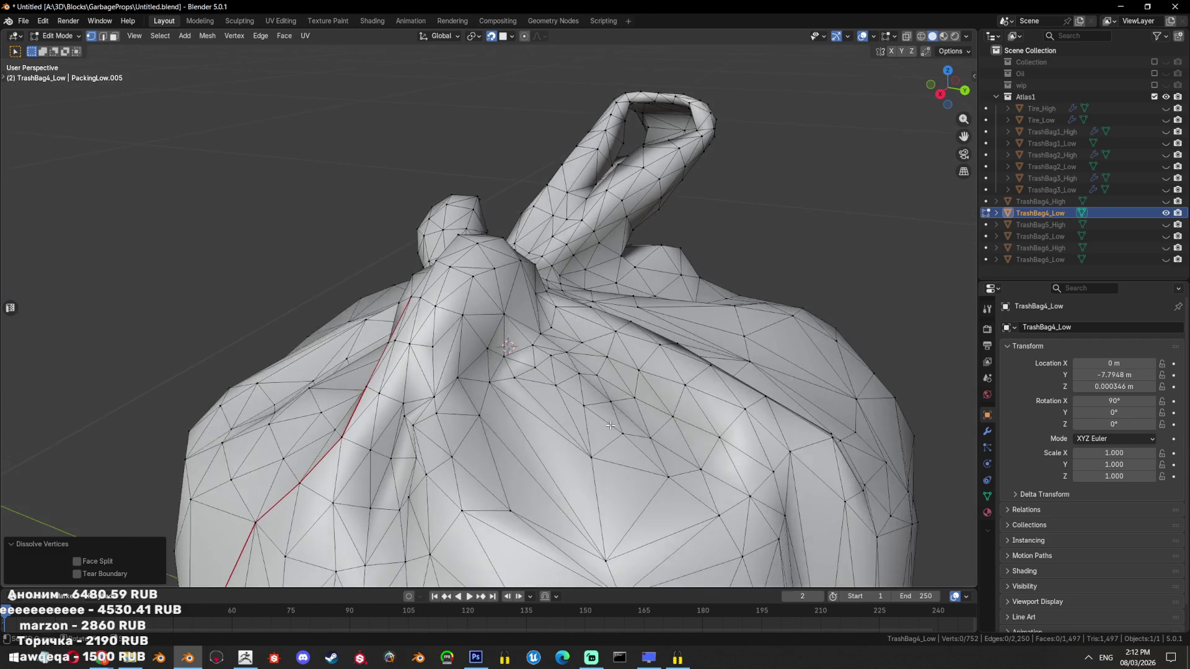
{"action": "scroll", "scroll_direction": "down", "scroll_amount": 3}
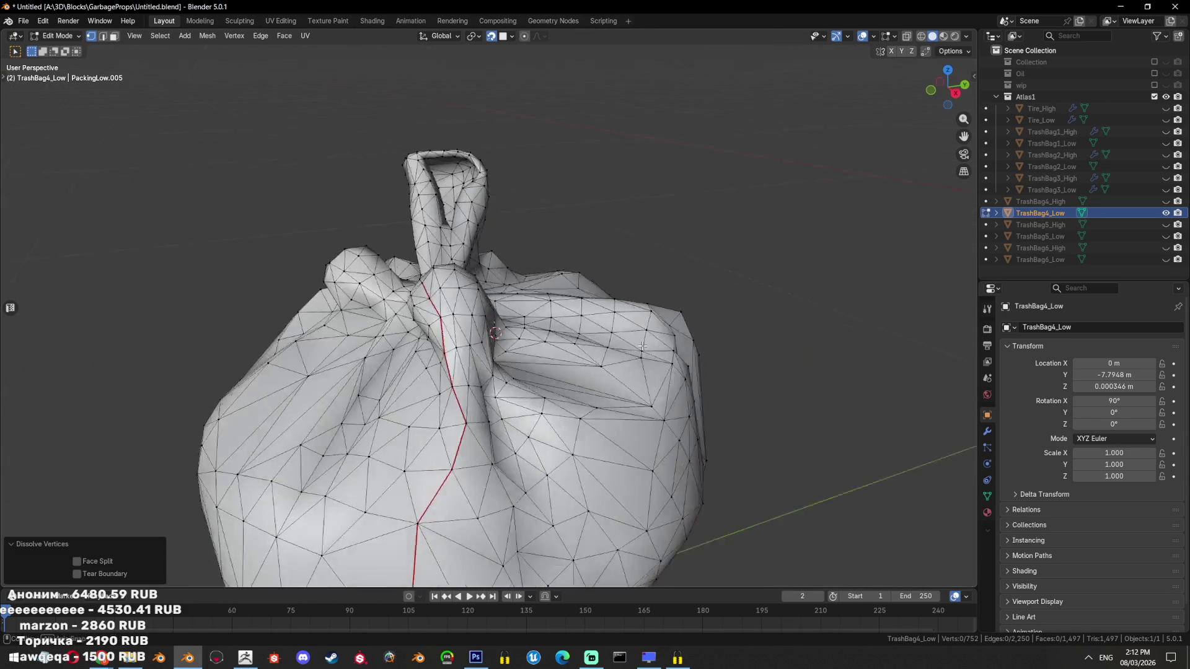
{"action": "key", "text": "Tab"}
{"action": "left_click_drag", "start_coordinate": [588, 374], "coordinate": [579, 370]}
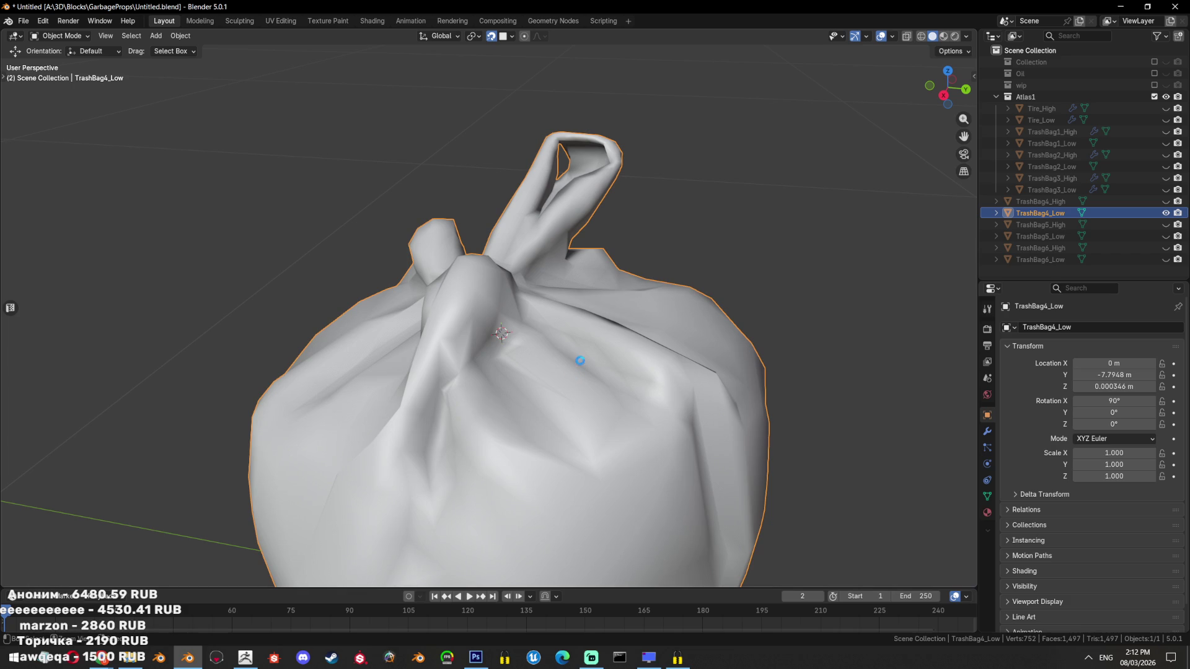
Save the blend file
{"action": "key", "text": "ctrl+s"}
{"action": "scroll", "scroll_direction": "down", "scroll_amount": 3}
{"action": "left_click_drag", "start_coordinate": [579, 360], "coordinate": [733, 331]}
{"action": "scroll", "scroll_direction": "up", "scroll_amount": 3}
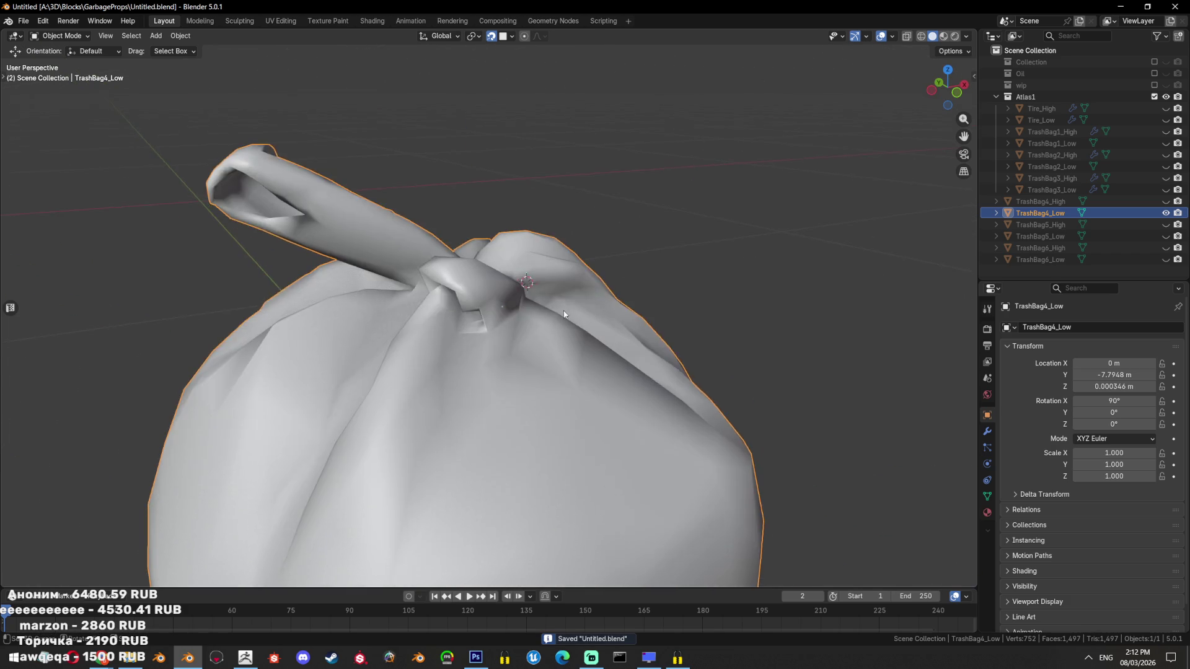
{"action": "scroll", "scroll_direction": "up", "scroll_amount": 3}
Select the knot's linked inner faces and delete them
{"action": "key", "text": "Tab"}
{"action": "scroll", "scroll_direction": "up", "scroll_amount": 3}
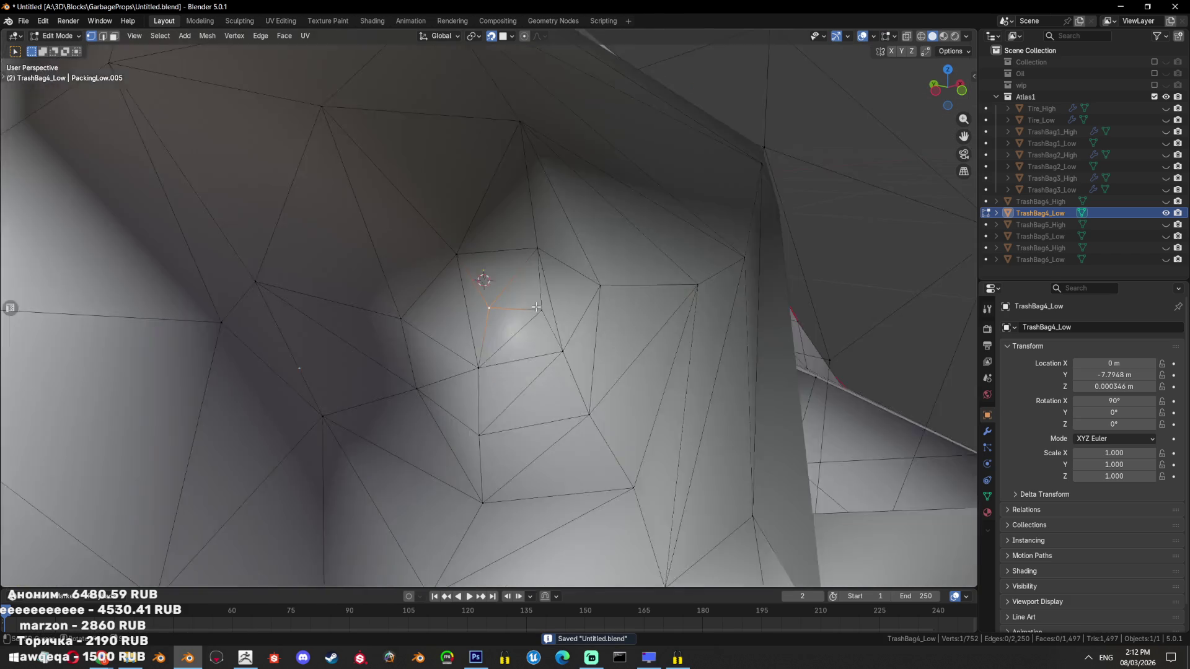
{"action": "left_click_drag", "start_coordinate": [516, 286], "coordinate": [522, 287]}
{"action": "key", "text": "3"}
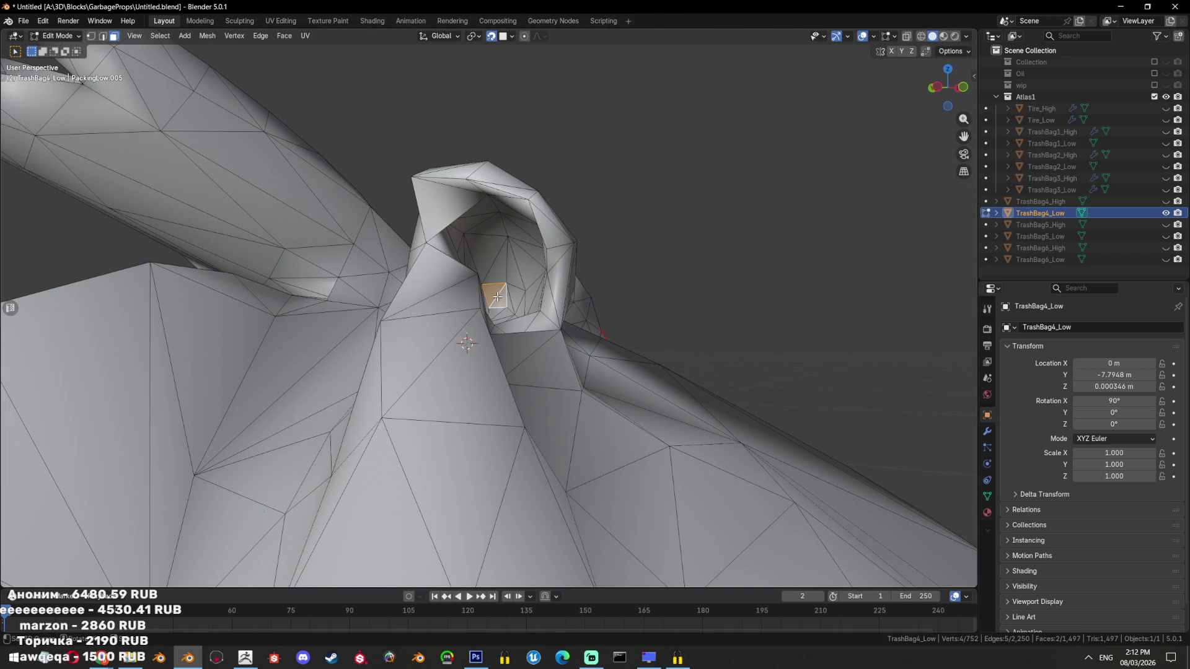
{"action": "key", "text": "l"}
{"action": "key", "text": "x"}
{"action": "left_click", "coordinate": [445, 256]}
Fill and triangulate the knot hole, then grow the selection and delete those 30 faces
{"action": "key", "text": "2"}
{"action": "left_click_drag", "start_coordinate": [446, 256], "coordinate": [523, 340]}
{"action": "key", "text": "f"}
{"action": "key", "text": "ctrl+t"}
{"action": "key", "text": "ctrl+KP_Add"}
{"action": "key", "text": "x"}
{"action": "left_click", "coordinate": [512, 309]}
Mark a run of faces along the hole's rim as a seam
{"action": "key", "text": "3"}
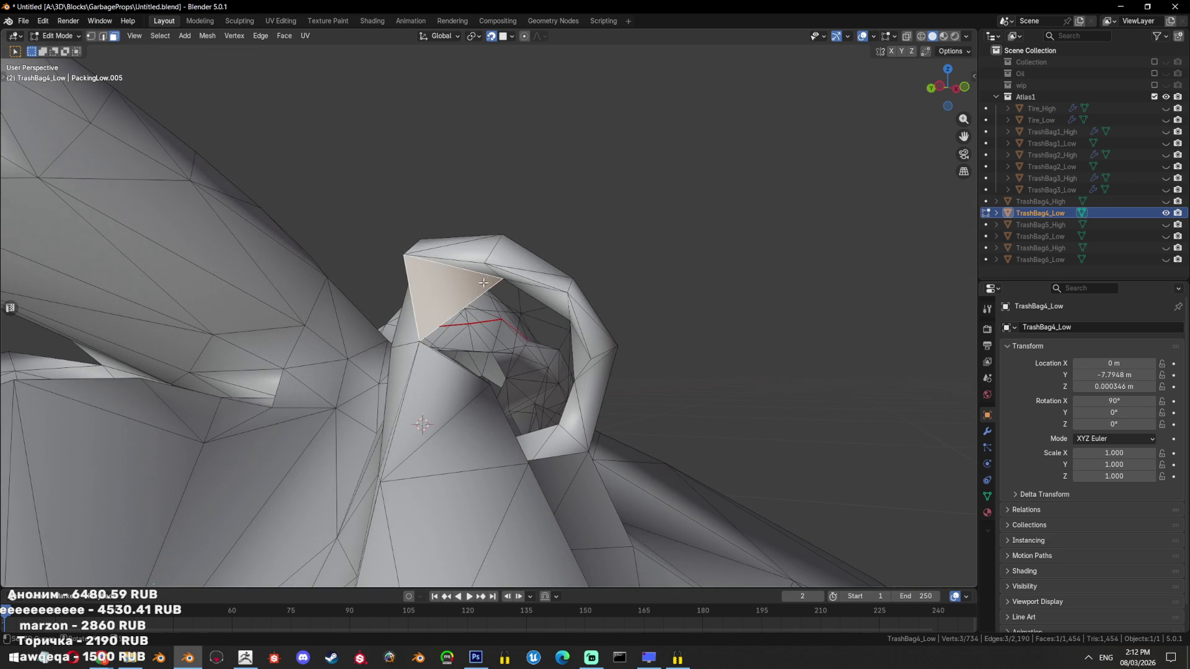
{"action": "left_click", "coordinate": [548, 302]}
{"action": "left_click", "coordinate": [507, 283]}
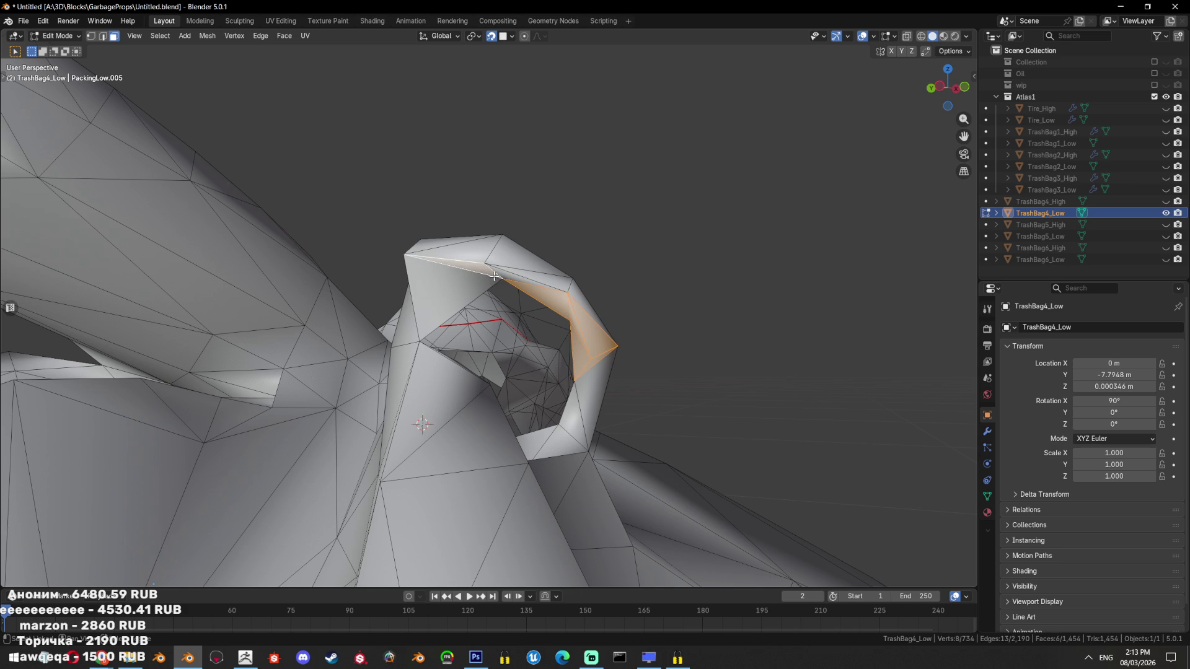
{"action": "left_click", "coordinate": [476, 278]}
{"action": "left_click", "coordinate": [546, 284]}
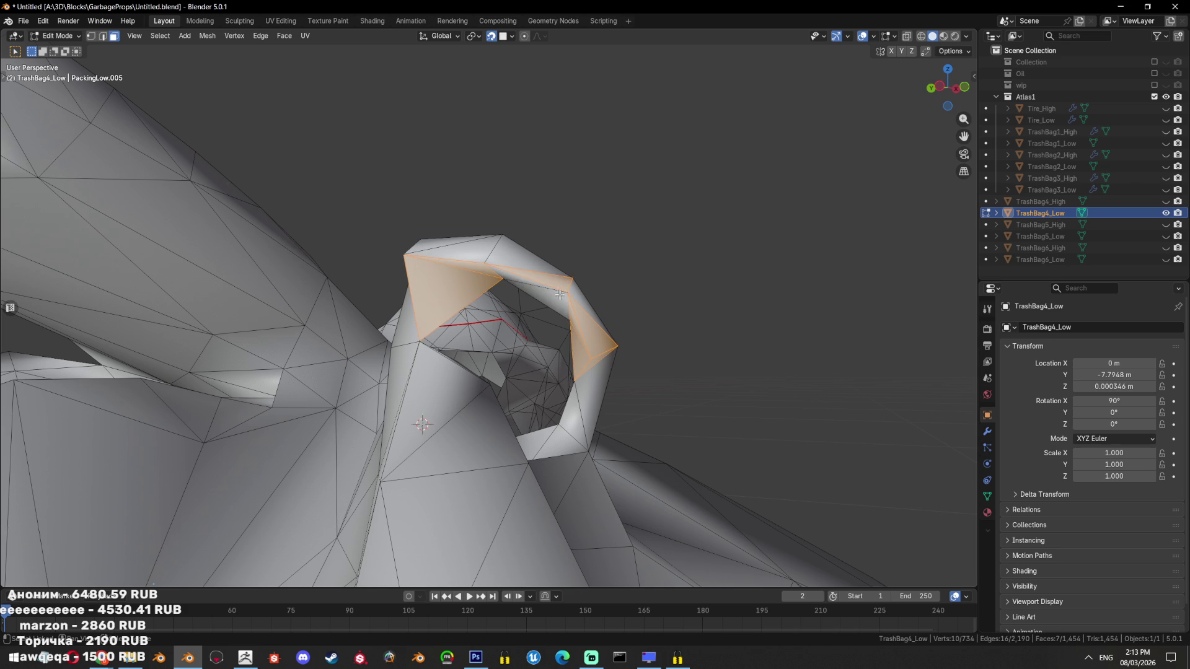
{"action": "key", "text": "u"}
{"action": "left_click", "coordinate": [612, 310]}
{"action": "left_click_drag", "start_coordinate": [612, 311], "coordinate": [527, 470]}
Delete the vertices beside the hole, then fill and triangulate the enlarged opening
{"action": "key", "text": "2"}
{"action": "left_click", "coordinate": [531, 411]}
{"action": "left_click", "coordinate": [526, 434]}
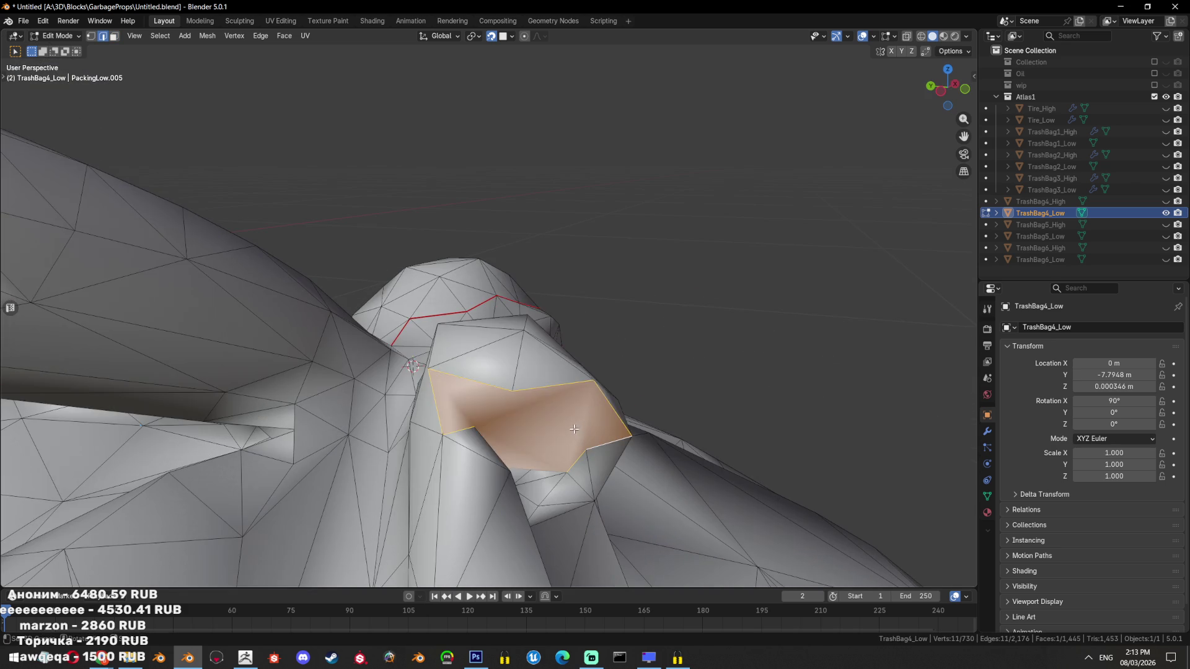
{"action": "key", "text": "1"}
{"action": "left_click", "coordinate": [526, 470]}
{"action": "left_click_drag", "start_coordinate": [526, 469], "coordinate": [489, 395]}
{"action": "key", "text": "x"}
{"action": "left_click", "coordinate": [590, 487]}
{"action": "key", "text": "2"}
{"action": "left_click", "coordinate": [491, 474]}
{"action": "key", "text": "f"}
{"action": "key", "text": "ctrl+t"}
Dissolve the two stray vertices on the knot
{"action": "key", "text": "Tab"}
{"action": "key", "text": "Tab"}
{"action": "key", "text": "1"}
{"action": "left_click", "coordinate": [491, 369]}
{"action": "key", "text": "alt+z"}
{"action": "key", "text": "alt+z"}
{"action": "key", "text": "alt+z"}
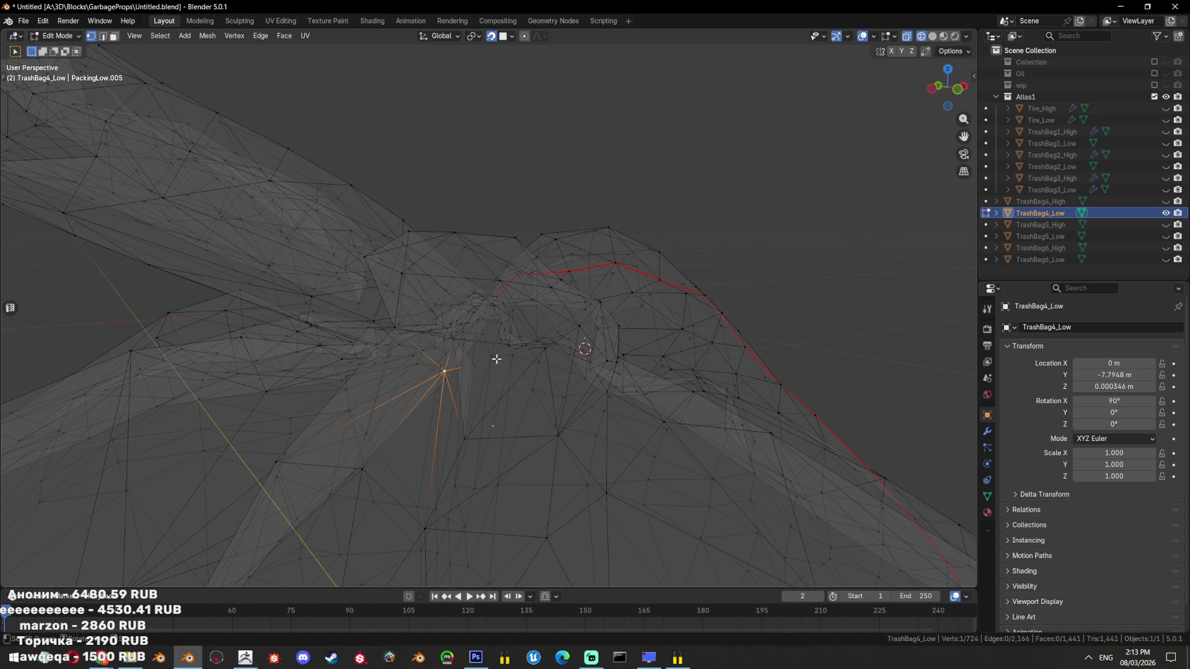
{"action": "key", "text": "alt+z"}
{"action": "key", "text": "x"}
{"action": "left_click", "coordinate": [561, 425]}
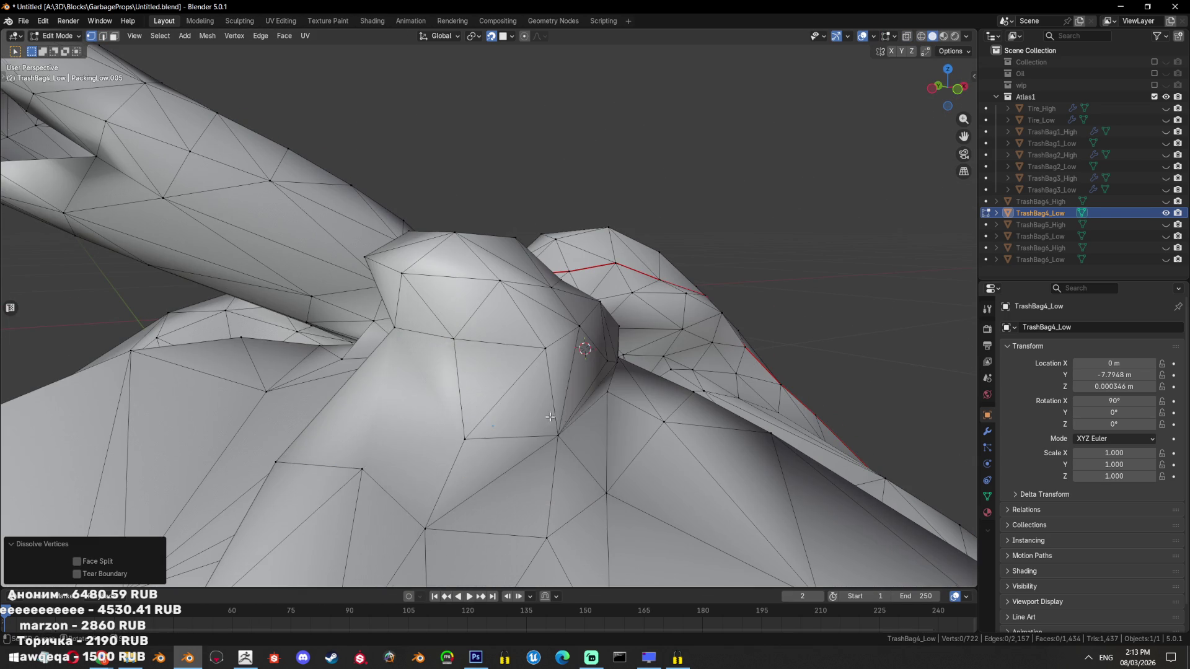
Inspect the cleaned-up bag in object mode at 722 vertices and 1,437 triangles
{"action": "key", "text": "3"}
{"action": "left_click", "coordinate": [489, 422]}
{"action": "key", "text": "Tab"}
{"action": "left_click_drag", "start_coordinate": [490, 422], "coordinate": [593, 407]}
{"action": "key", "text": "Tab"}
{"action": "scroll", "scroll_direction": "up", "scroll_amount": 3}
{"action": "key", "text": "Tab"}
{"action": "scroll", "scroll_direction": "down", "scroll_amount": 3}
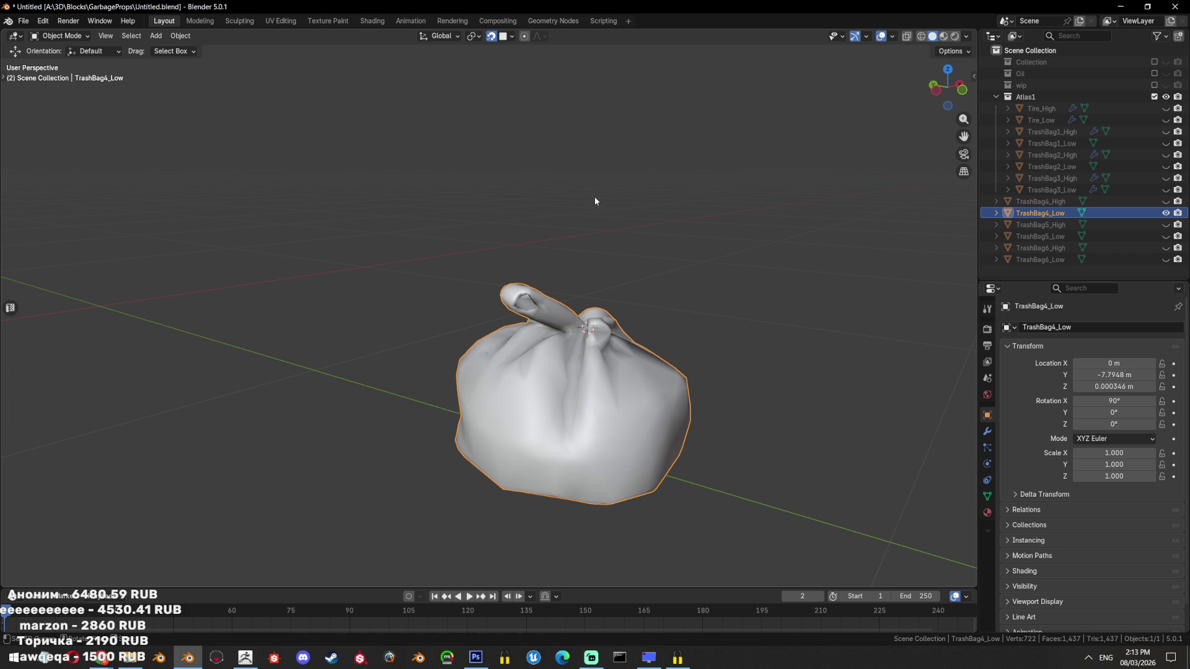
{"action": "scroll", "scroll_direction": "up", "scroll_amount": 3}
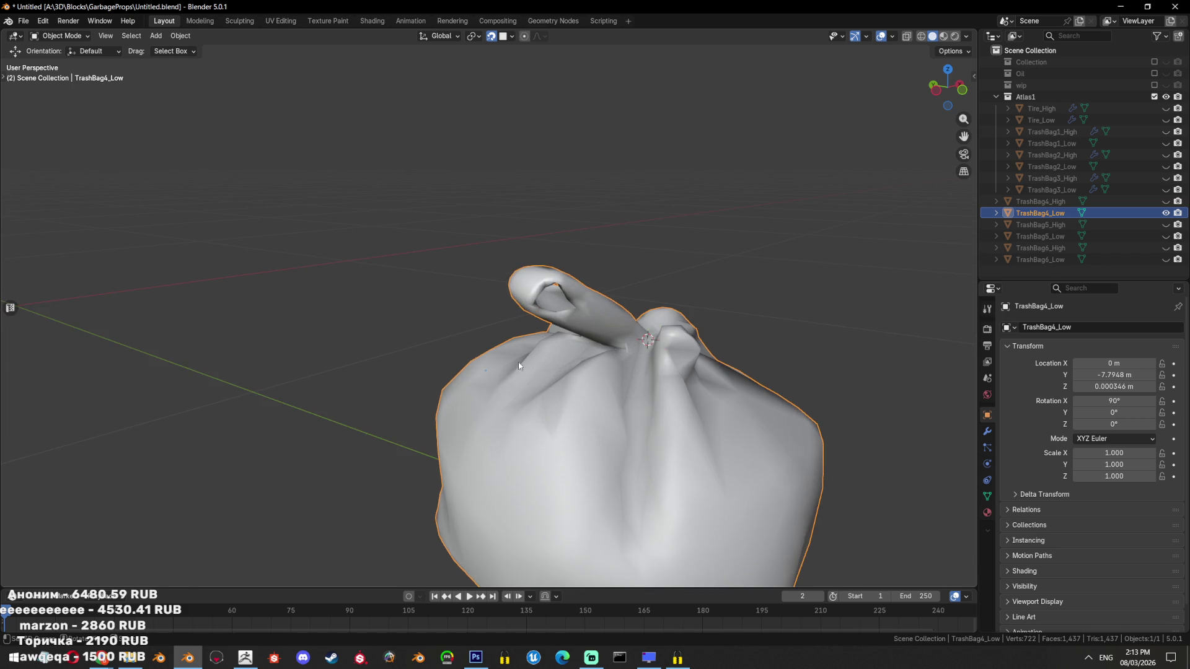
In Edit Mode, mark a seam along an edge path up to the knot
{"action": "key", "text": "Tab"}
{"action": "left_click", "coordinate": [675, 338]}
{"action": "left_click_drag", "start_coordinate": [675, 338], "coordinate": [464, 369]}
{"action": "scroll", "scroll_direction": "up", "scroll_amount": 3}
{"action": "left_click", "coordinate": [428, 398]}
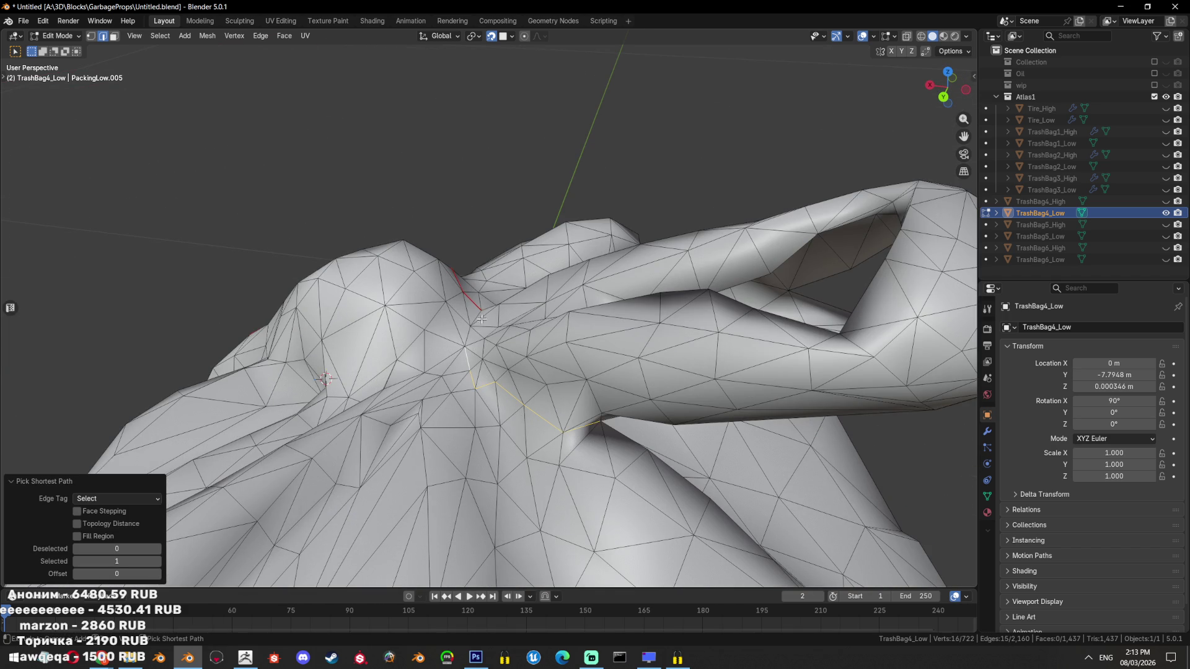
{"action": "key", "text": "ctrl+e"}
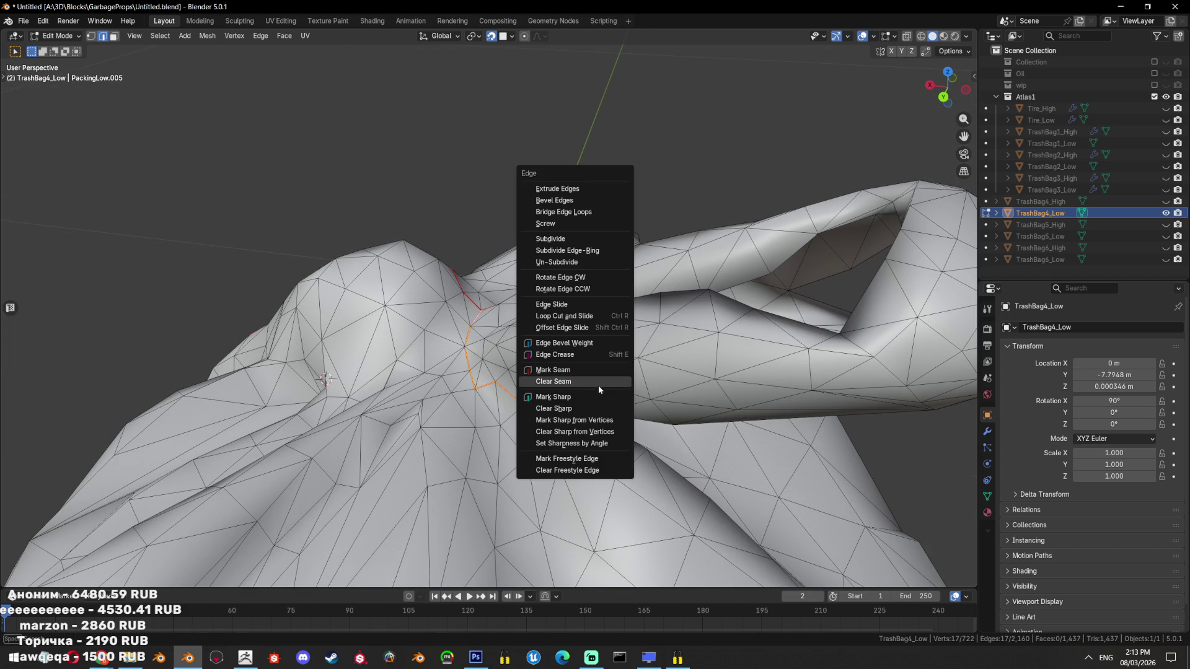
{"action": "left_click", "coordinate": [550, 395]}
Slide a vertex on the new seam line to tidy the knot geometry
{"action": "left_click_drag", "start_coordinate": [550, 395], "coordinate": [550, 391]}
{"action": "key", "text": "1"}
{"action": "left_click", "coordinate": [522, 394]}
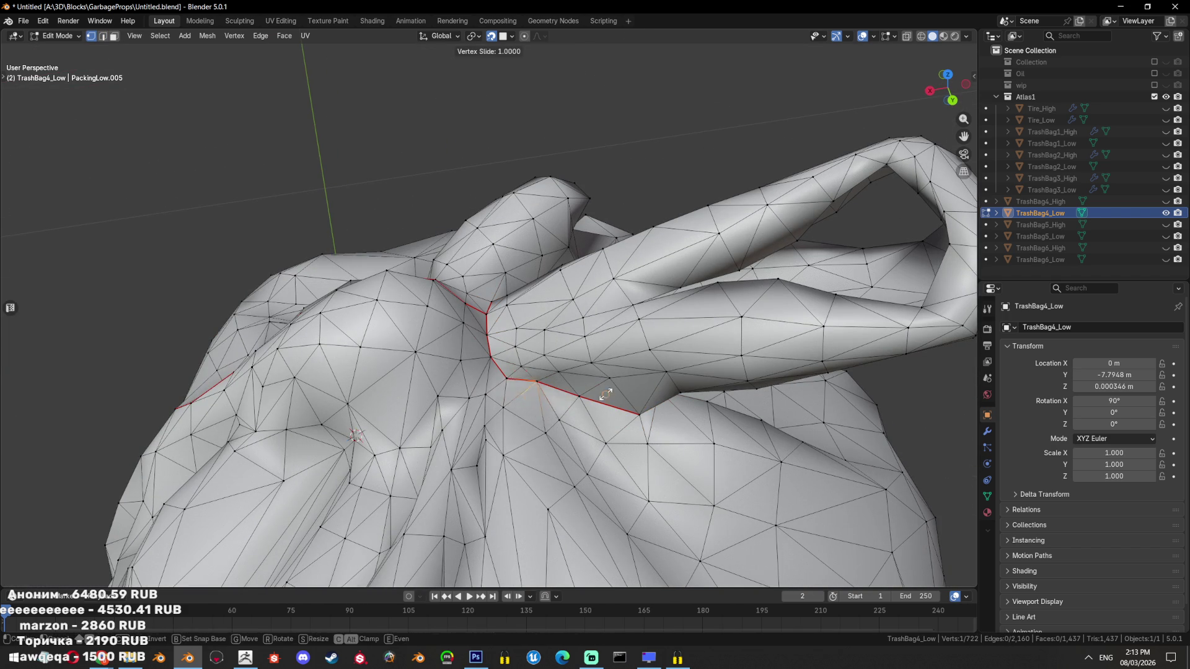
{"action": "key", "text": "g"}
{"action": "key", "text": "g"}
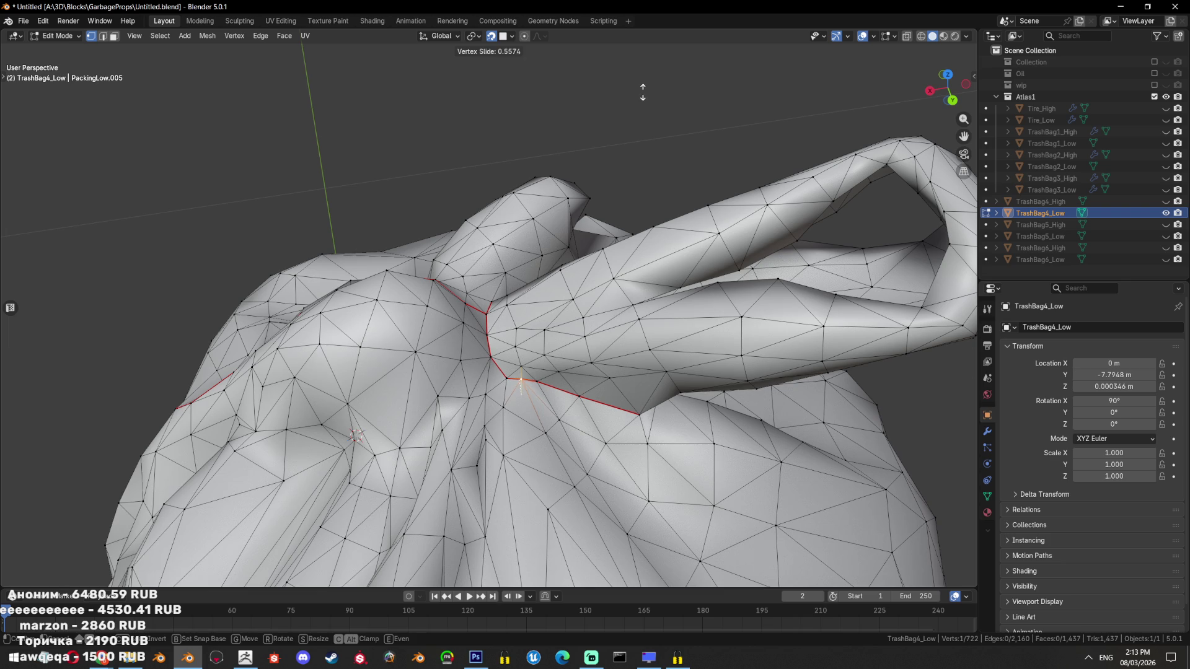
{"action": "left_click", "coordinate": [644, 96]}
{"action": "left_click_drag", "start_coordinate": [676, 271], "coordinate": [479, 278]}
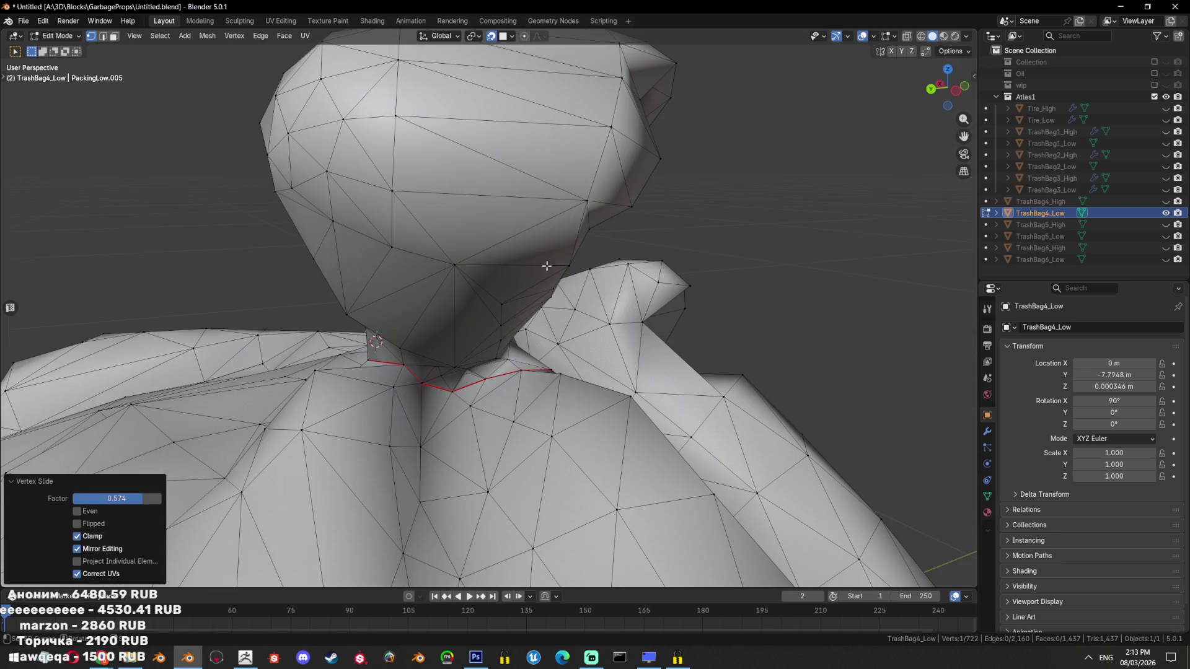
{"action": "key", "text": "Tab"}
{"action": "key", "text": "Tab"}
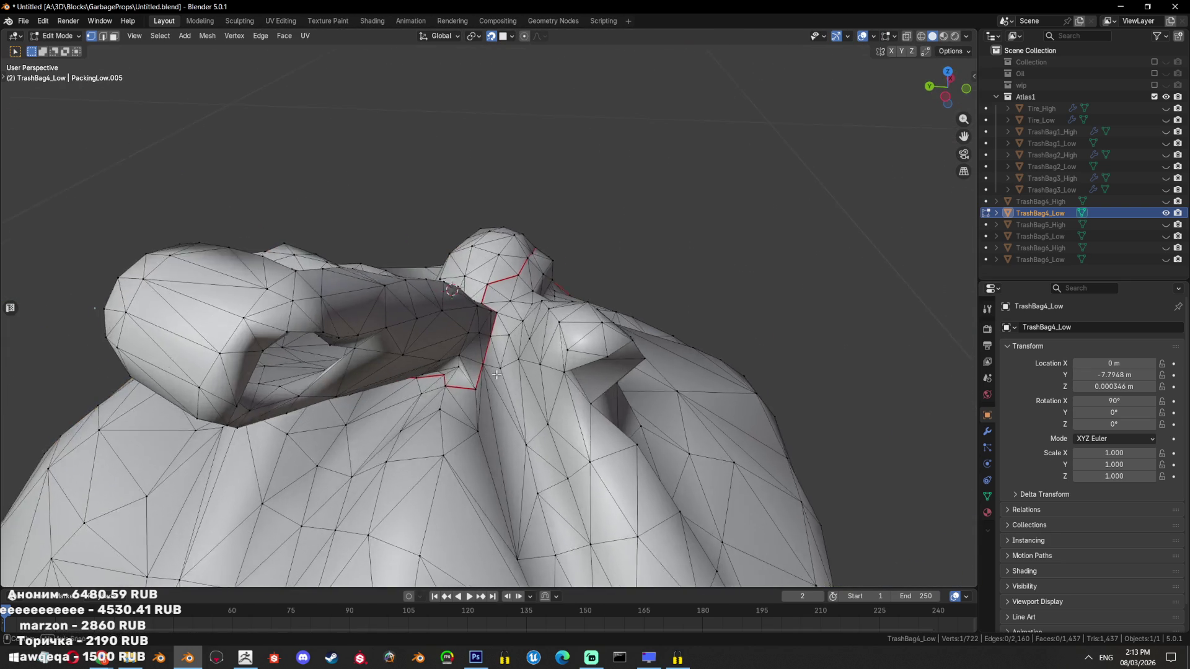
{"action": "scroll", "scroll_direction": "up", "scroll_amount": 3}
{"action": "left_click_drag", "start_coordinate": [479, 278], "coordinate": [461, 386]}
Dissolve the twelve faces beside the knot into one face and triangulate it
{"action": "key", "text": "3"}
{"action": "left_click", "coordinate": [411, 368]}
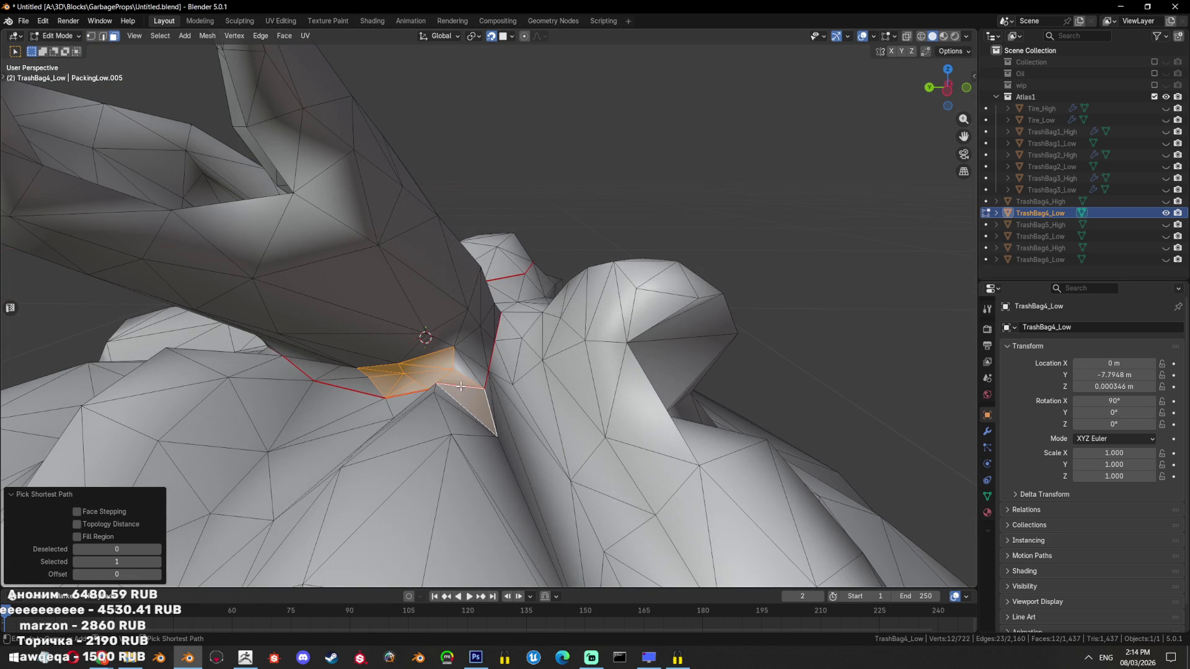
{"action": "key", "text": "ctrl+x"}
{"action": "left_click_drag", "start_coordinate": [471, 372], "coordinate": [543, 363]}
{"action": "key", "text": "ctrl+t"}
{"action": "key", "text": "l"}
{"action": "key", "text": "alt+a"}
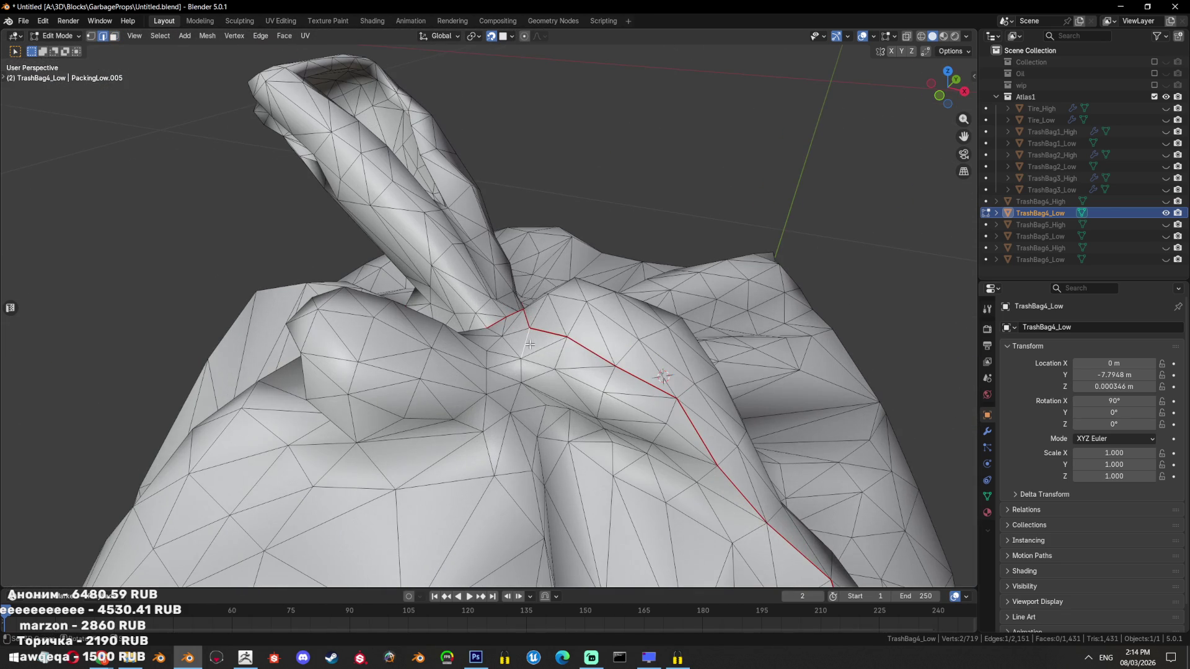
Merge the messy faces near the knot into one and retriangulate them
{"action": "left_click", "coordinate": [470, 420]}
{"action": "left_click_drag", "start_coordinate": [470, 420], "coordinate": [535, 426]}
{"action": "left_click", "coordinate": [542, 325]}
{"action": "key", "text": "ctrl+x"}
{"action": "key", "text": "ctrl+t"}
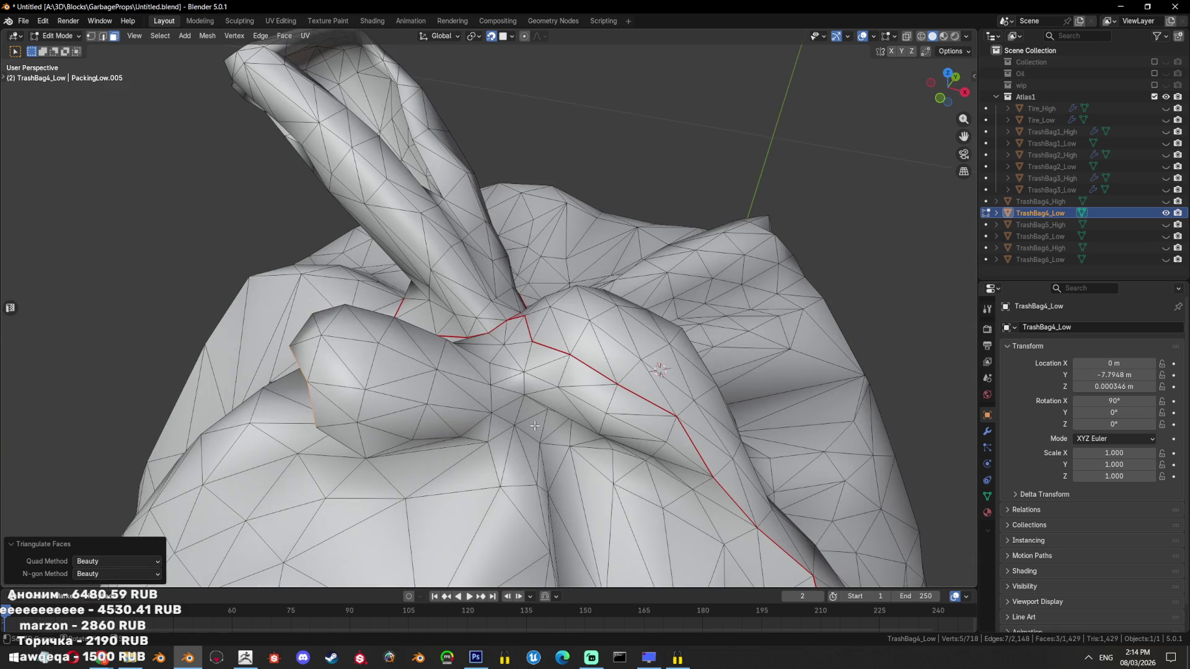
{"action": "key", "text": "2"}
Mark a seam along an edge path running over the knot
{"action": "left_click_drag", "start_coordinate": [473, 446], "coordinate": [525, 417]}
{"action": "left_click", "coordinate": [525, 418]}
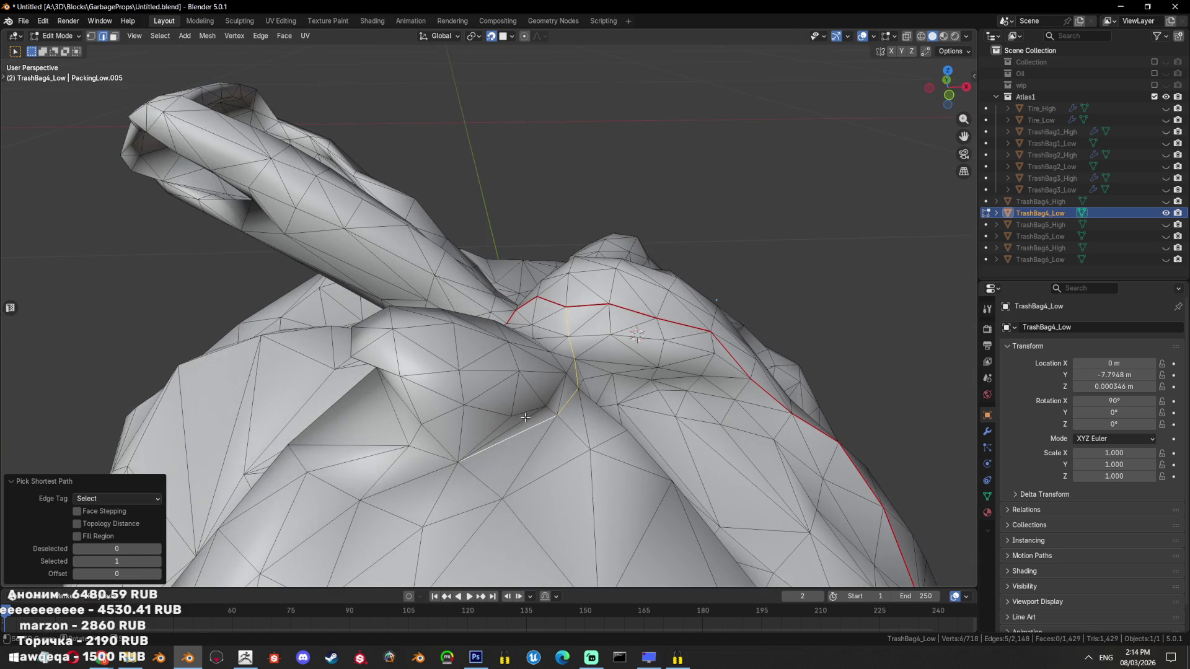
{"action": "left_click_drag", "start_coordinate": [445, 456], "coordinate": [547, 439]}
{"action": "left_click_drag", "start_coordinate": [534, 389], "coordinate": [552, 400]}
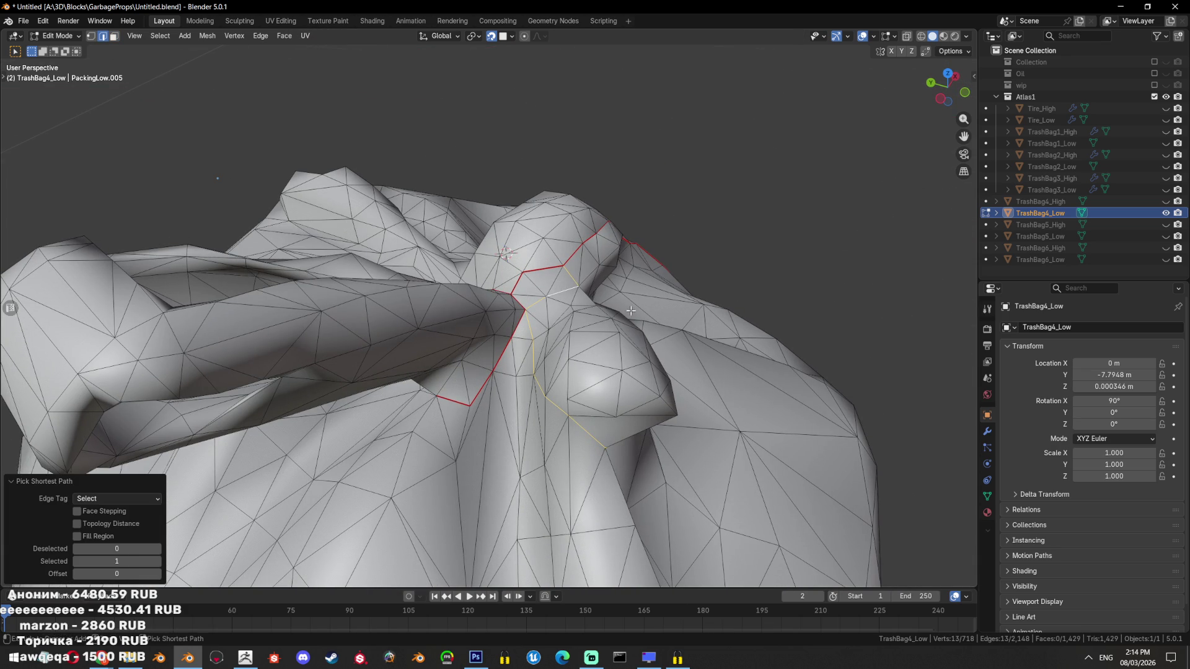
{"action": "key", "text": "ctrl+z"}
{"action": "key", "text": "ctrl+e"}
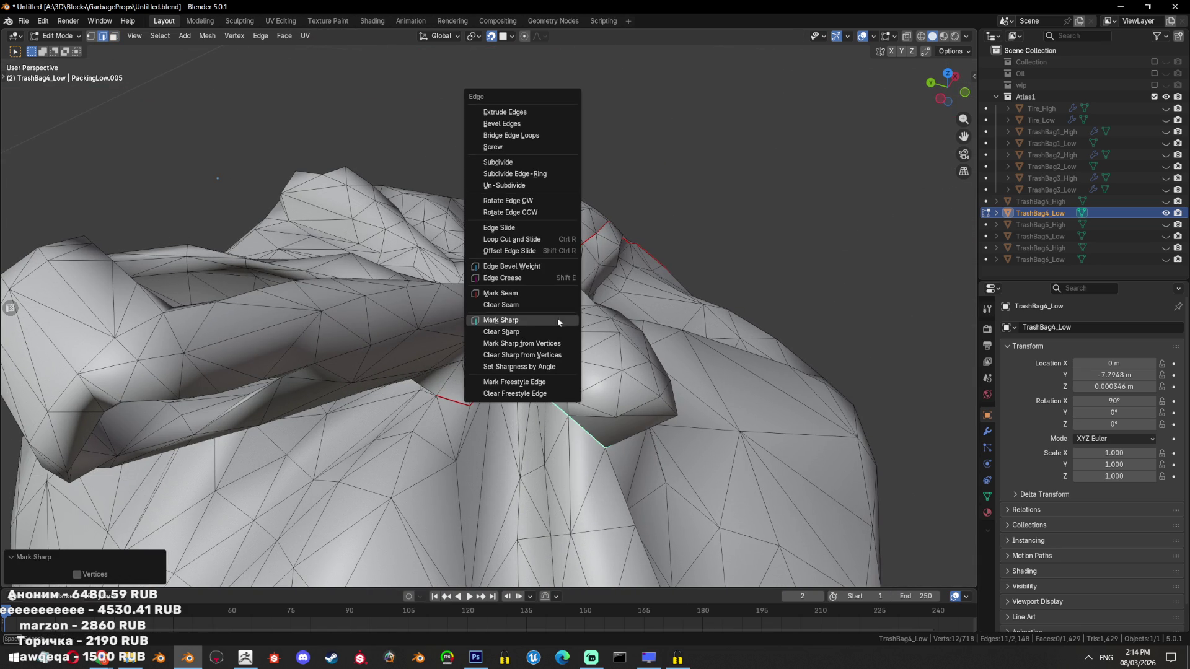
{"action": "left_click", "coordinate": [557, 320]}
{"action": "left_click_drag", "start_coordinate": [557, 320], "coordinate": [631, 385]}
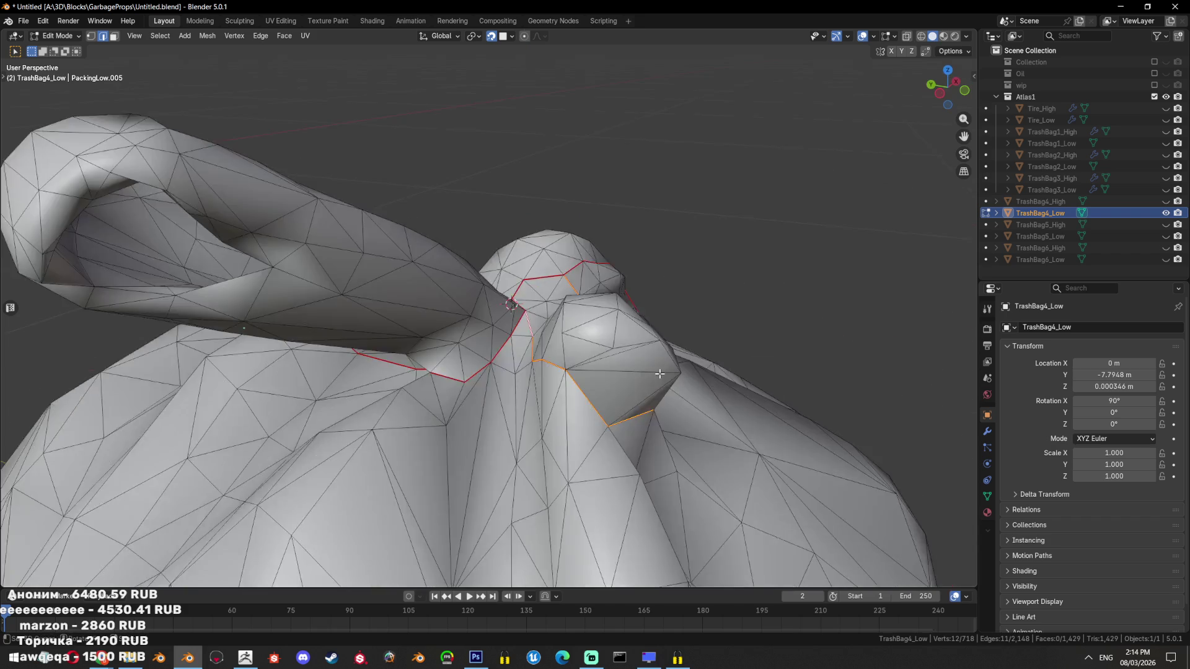
Mark a seam along an edge path inside the handle loop
{"action": "key", "text": "Tab"}
{"action": "scroll", "scroll_direction": "down", "scroll_amount": 3}
{"action": "key", "text": "Tab"}
{"action": "left_click_drag", "start_coordinate": [606, 415], "coordinate": [489, 361]}
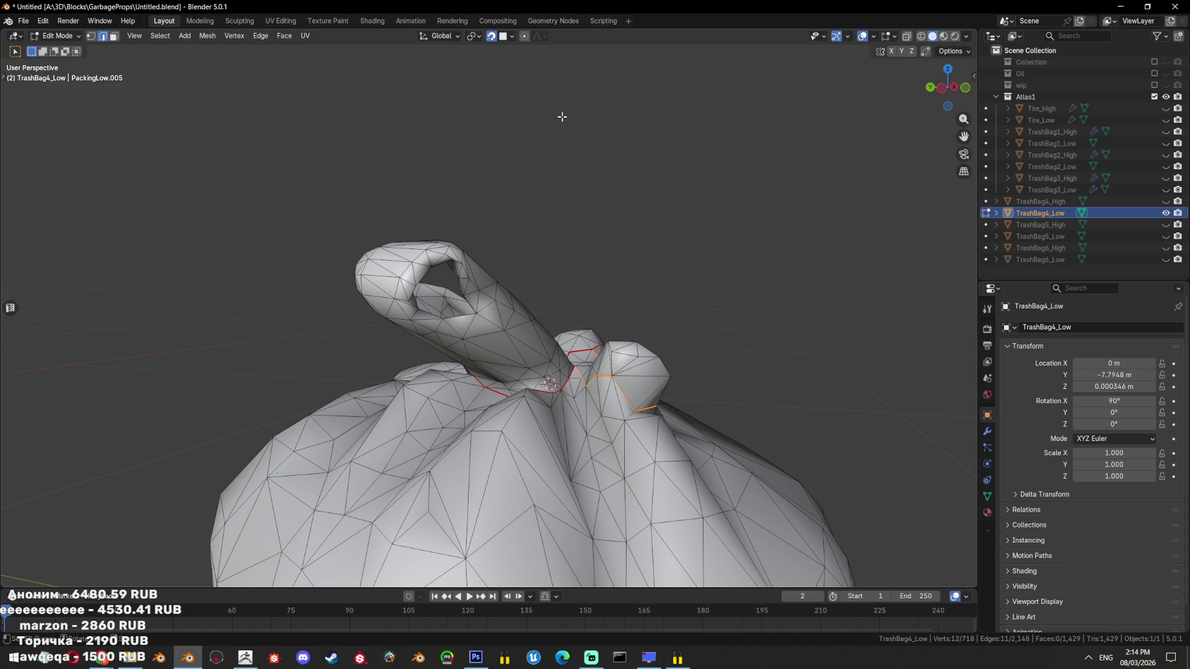
{"action": "left_click_drag", "start_coordinate": [562, 117], "coordinate": [509, 252]}
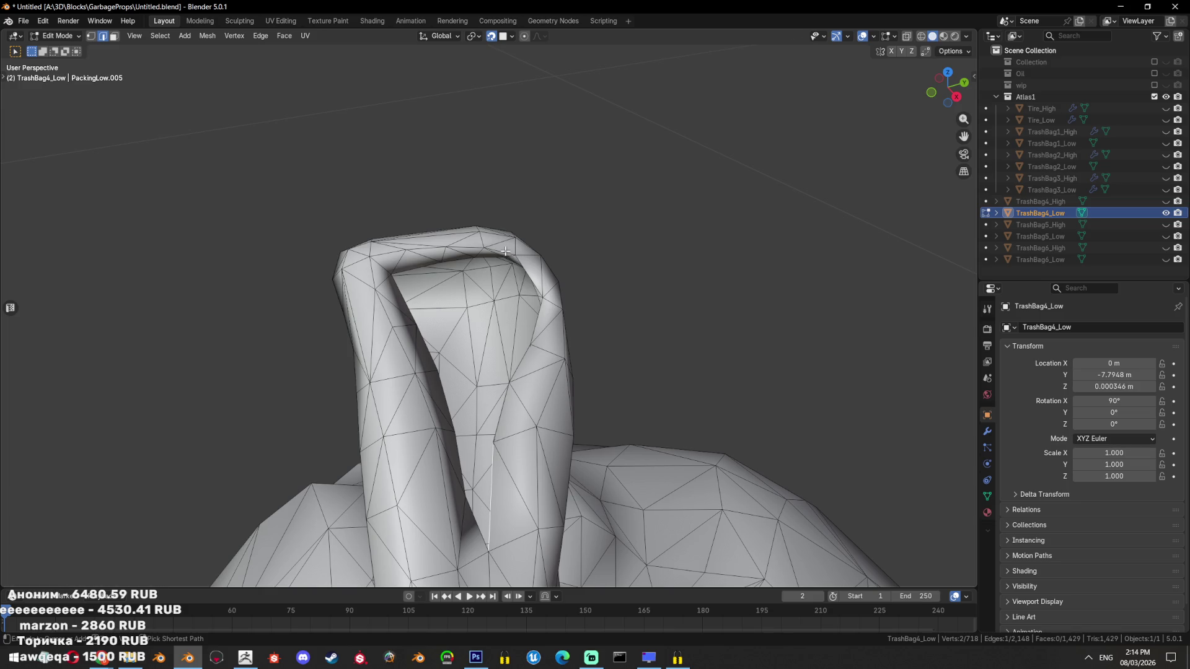
{"action": "left_click", "coordinate": [506, 251]}
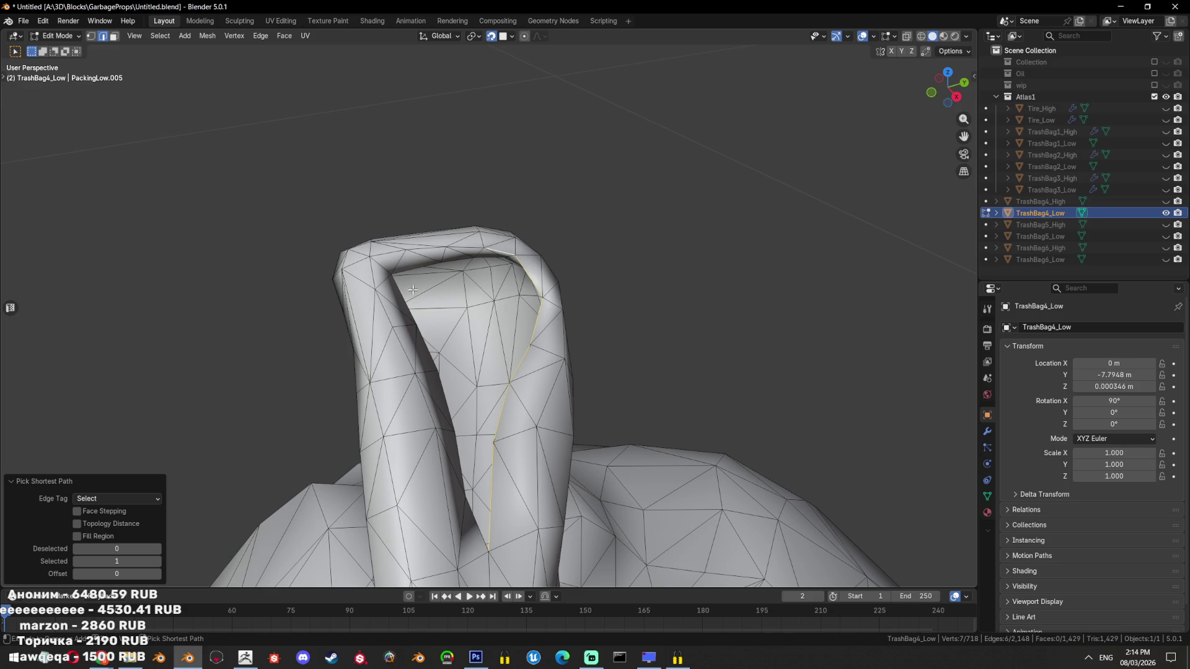
{"action": "key", "text": "ctrl+e"}
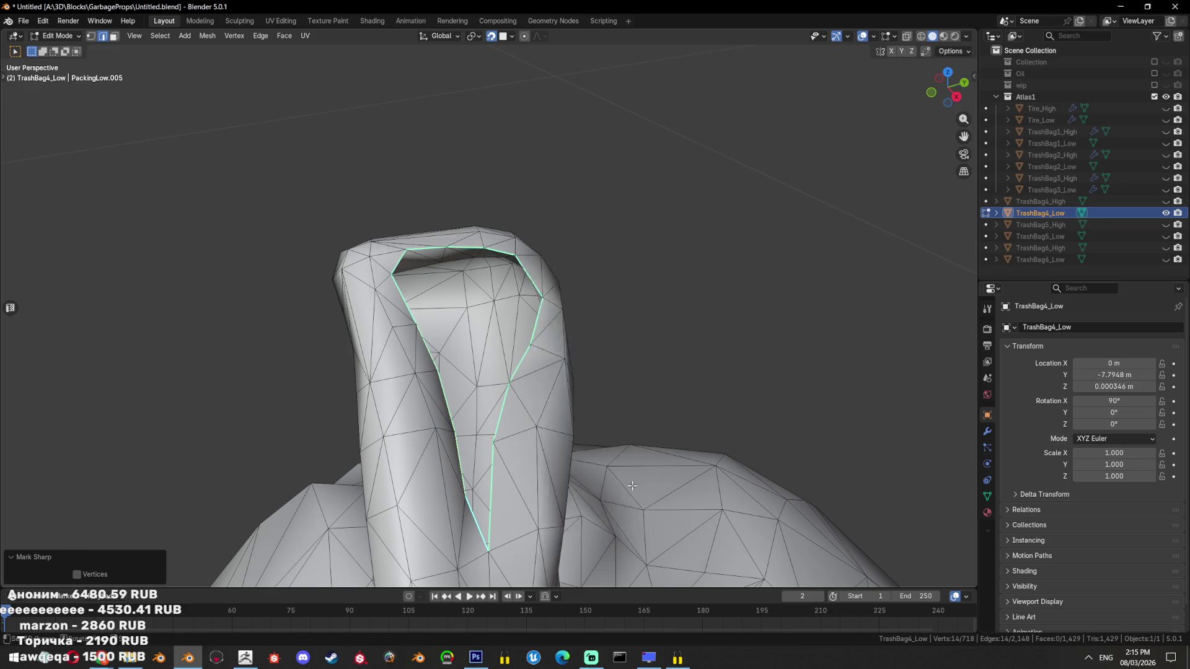
{"action": "left_click", "coordinate": [619, 438]}
Check the island bounded by the new seams with Select Linked
{"action": "left_click_drag", "start_coordinate": [600, 420], "coordinate": [597, 388]}
{"action": "left_click_drag", "start_coordinate": [748, 316], "coordinate": [675, 332]}
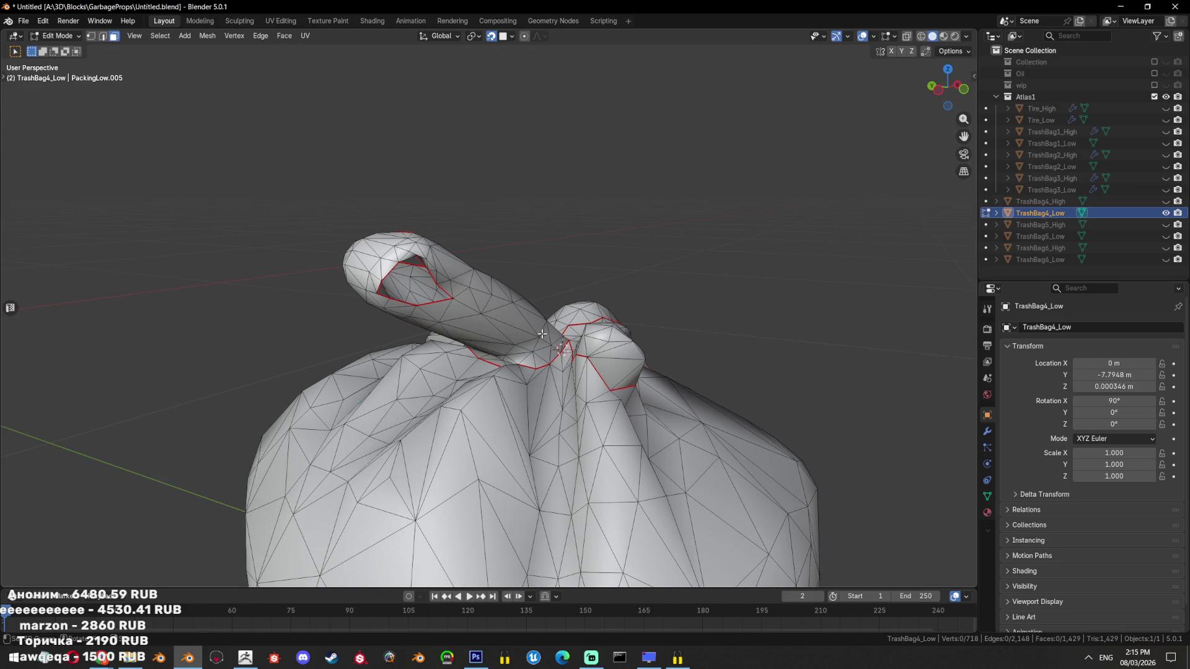
{"action": "key", "text": "ctrl+l"}
{"action": "left_click_drag", "start_coordinate": [477, 318], "coordinate": [682, 347]}
{"action": "scroll", "scroll_direction": "up", "scroll_amount": 3}
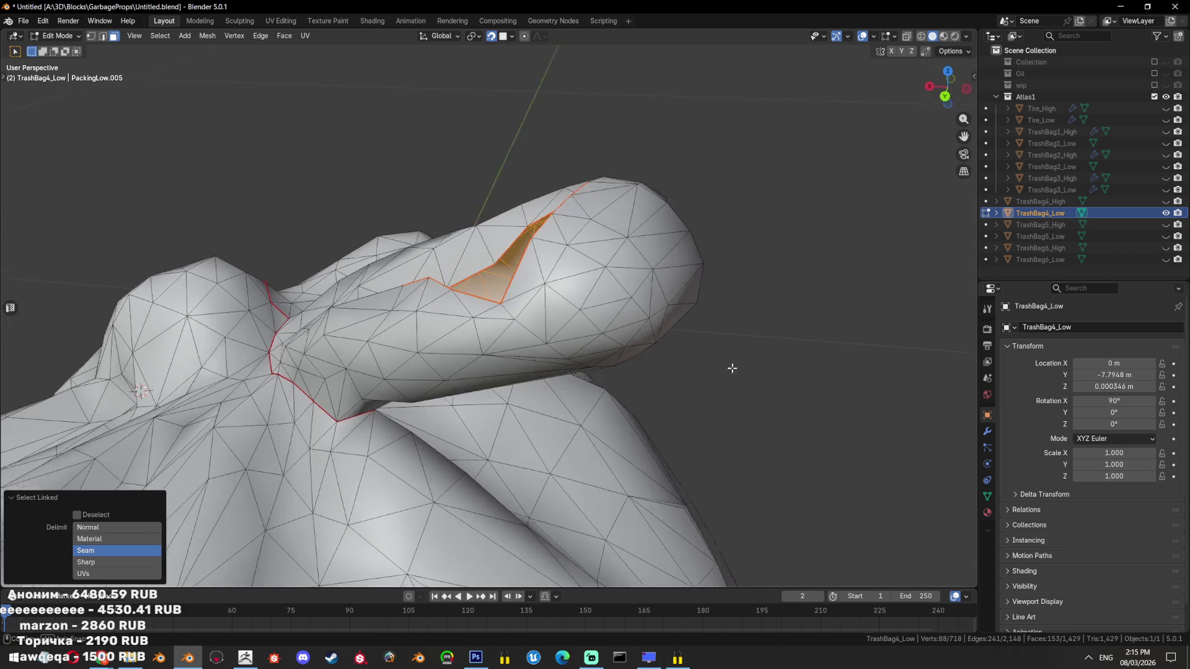
{"action": "left_click_drag", "start_coordinate": [780, 392], "coordinate": [620, 335]}
Compare against TrashBag4_High, check the bag body's island, then select the whole low-poly mesh
{"action": "left_click", "coordinate": [1166, 201]}
{"action": "left_click", "coordinate": [1166, 201]}
{"action": "left_click_drag", "start_coordinate": [685, 300], "coordinate": [604, 358]}
{"action": "scroll", "scroll_direction": "down", "scroll_amount": 3}
{"action": "key", "text": "l"}
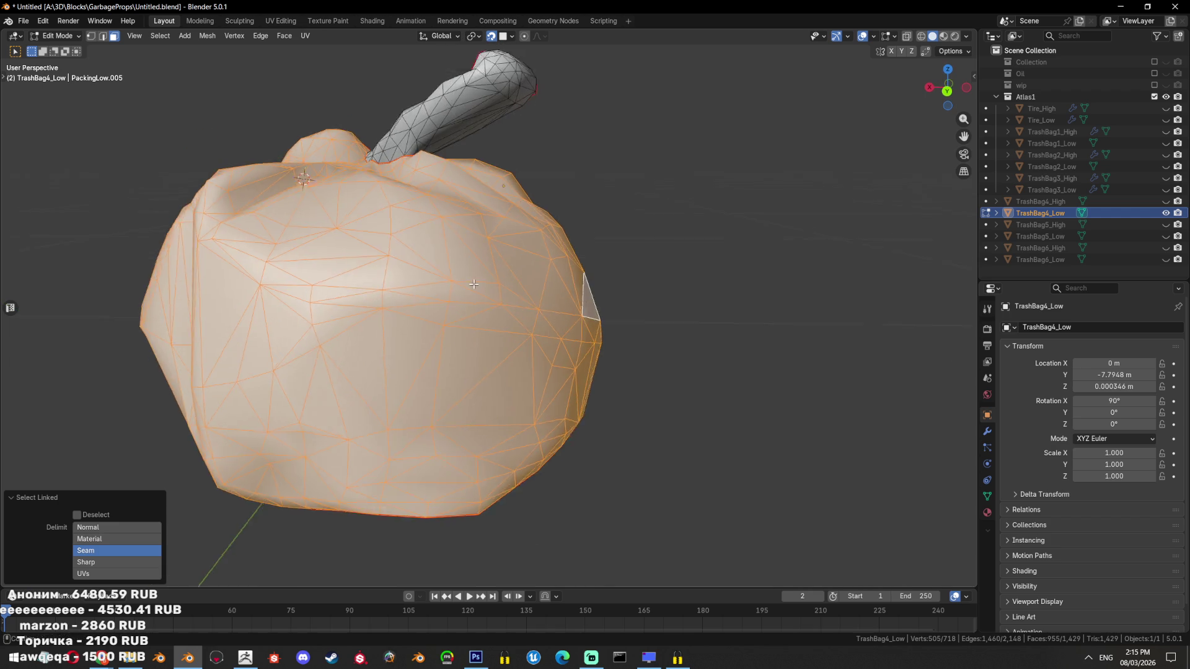
{"action": "key", "text": "alt+a"}
{"action": "left_click_drag", "start_coordinate": [604, 359], "coordinate": [522, 303]}
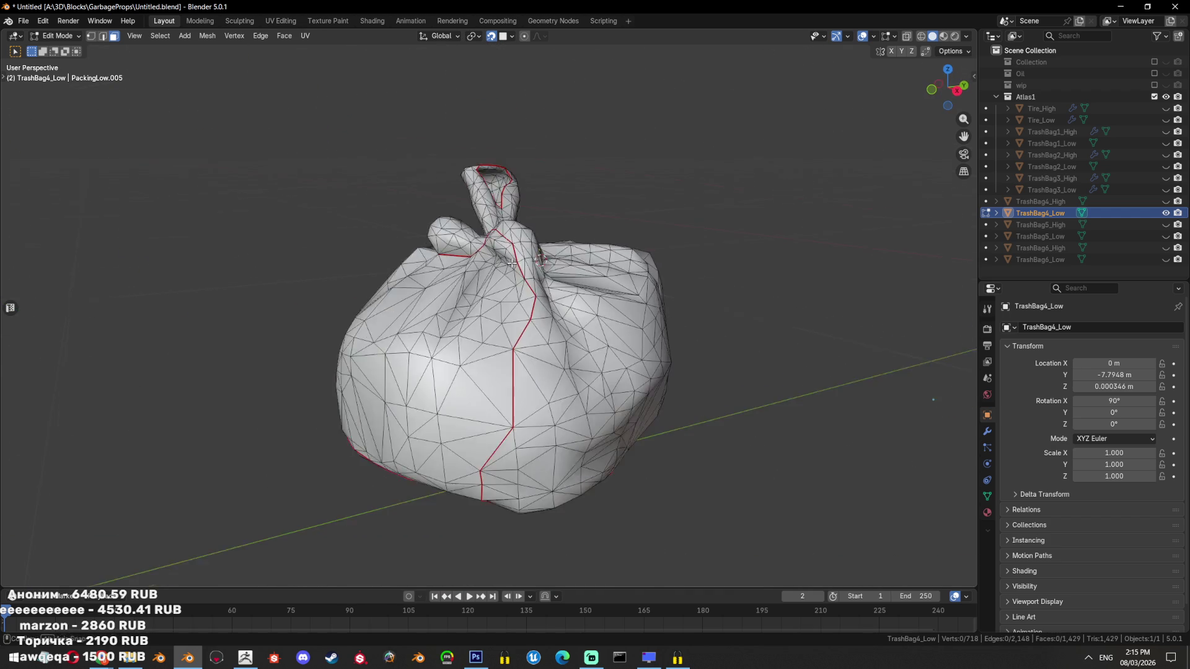
{"action": "key", "text": "a"}
{"action": "left_click", "coordinate": [299, 24]}
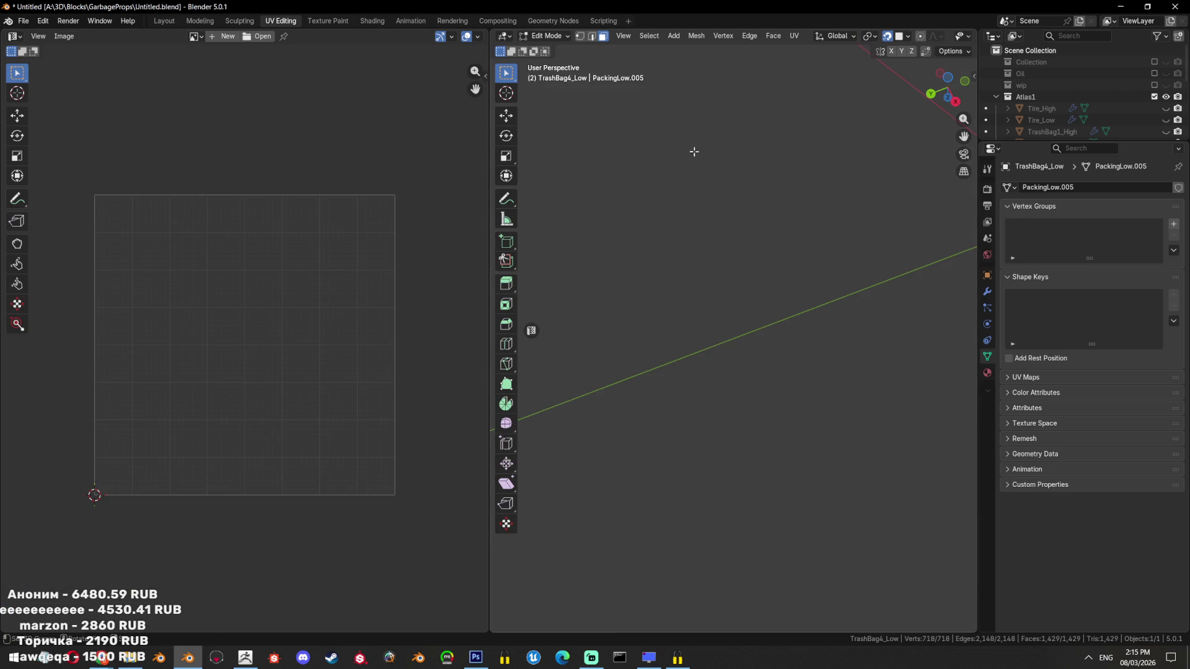
Unwrap TrashBag4_Low into UV islands and frame it in the 3D view
{"action": "key", "text": "u"}
{"action": "left_click", "coordinate": [698, 152]}
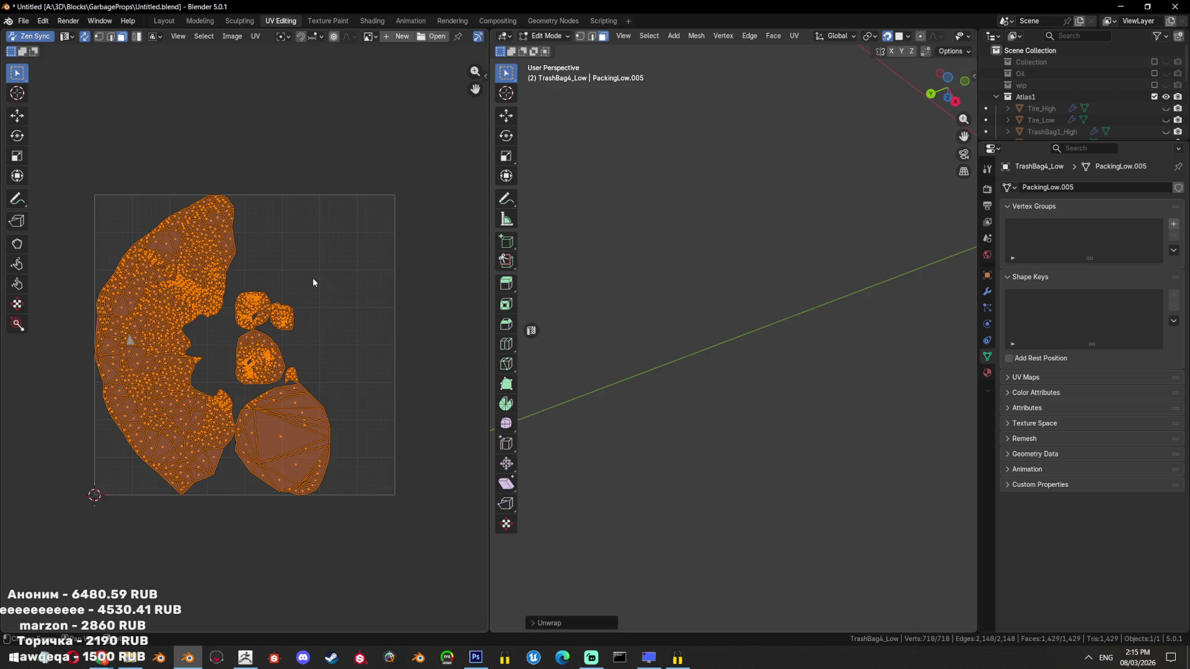
{"action": "scroll", "scroll_direction": "up", "scroll_amount": 3}
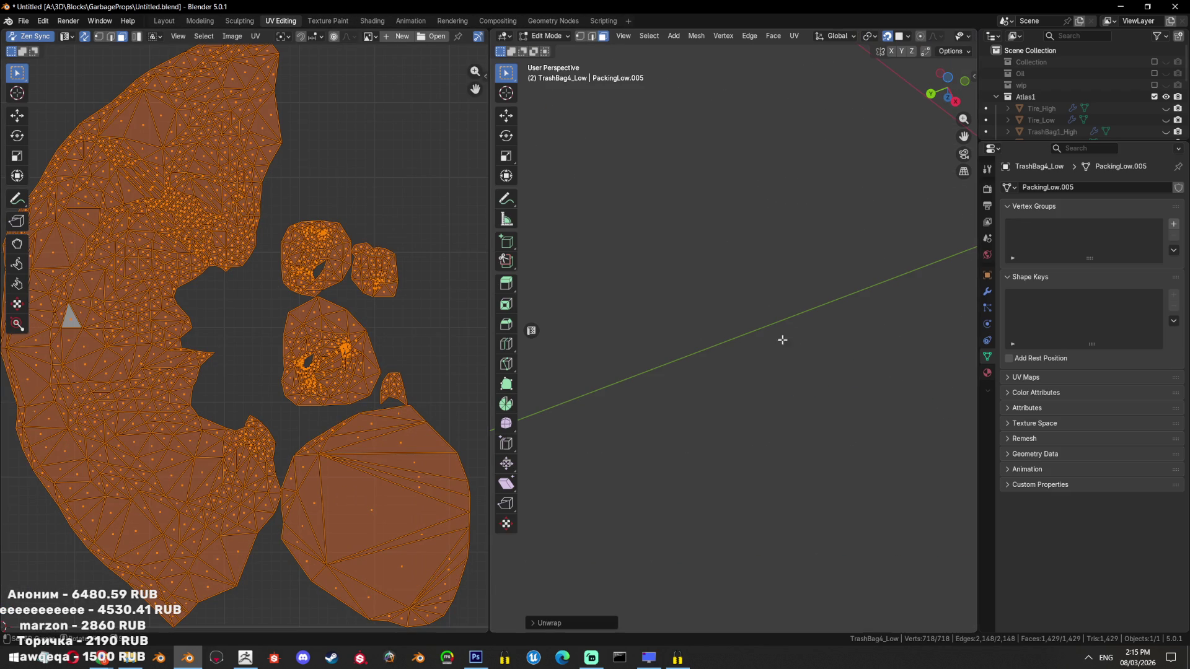
{"action": "key", "text": "KP_Decimal"}
Select a single face on the bag and frame it closely
{"action": "left_click", "coordinate": [403, 395]}
{"action": "scroll", "scroll_direction": "up", "scroll_amount": 3}
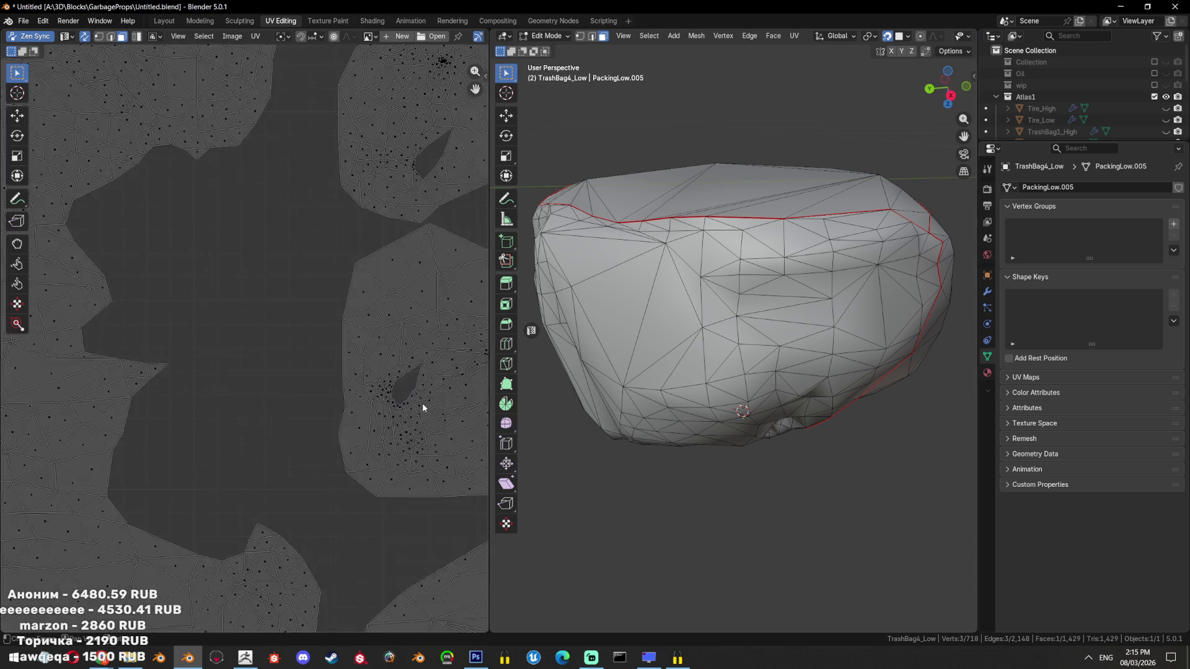
{"action": "scroll", "scroll_direction": "up", "scroll_amount": 3}
{"action": "scroll", "scroll_direction": "up", "scroll_amount": 3}
{"action": "scroll", "scroll_direction": "up", "scroll_amount": 3}
{"action": "scroll", "scroll_direction": "down", "scroll_amount": 3}
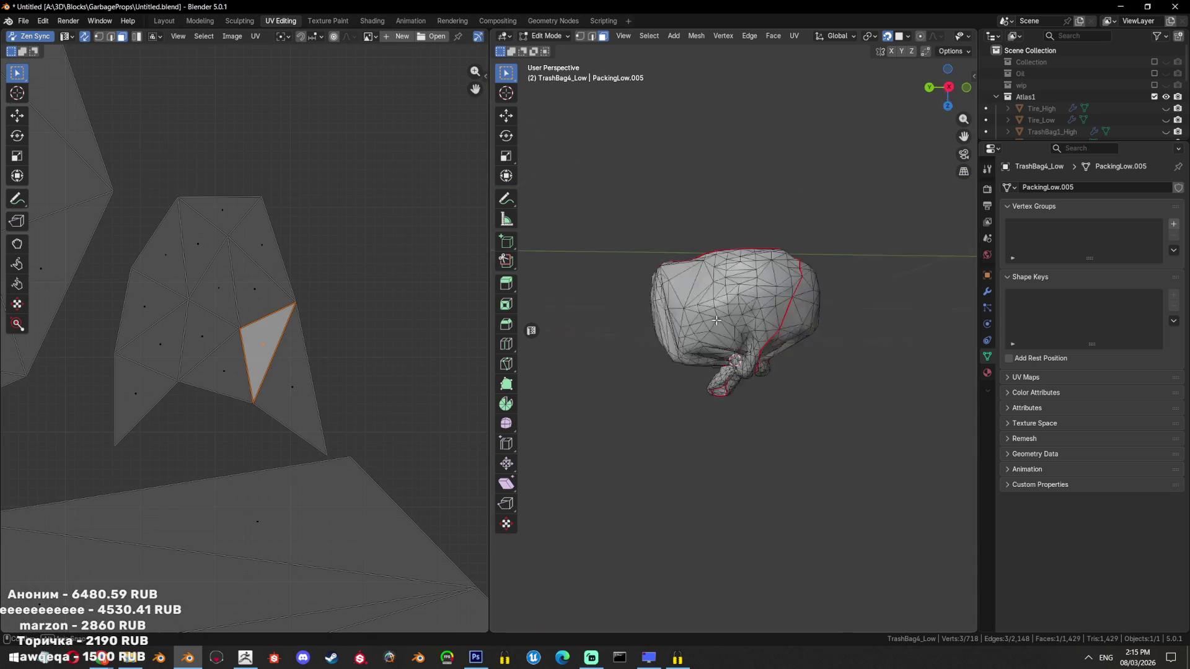
{"action": "key", "text": "KP_Decimal"}
{"action": "scroll", "scroll_direction": "down", "scroll_amount": 3}
{"action": "left_click_drag", "start_coordinate": [767, 273], "coordinate": [707, 302]}
{"action": "scroll", "scroll_direction": "down", "scroll_amount": 3}
{"action": "scroll", "scroll_direction": "up", "scroll_amount": 3}
{"action": "scroll", "scroll_direction": "down", "scroll_amount": 3}
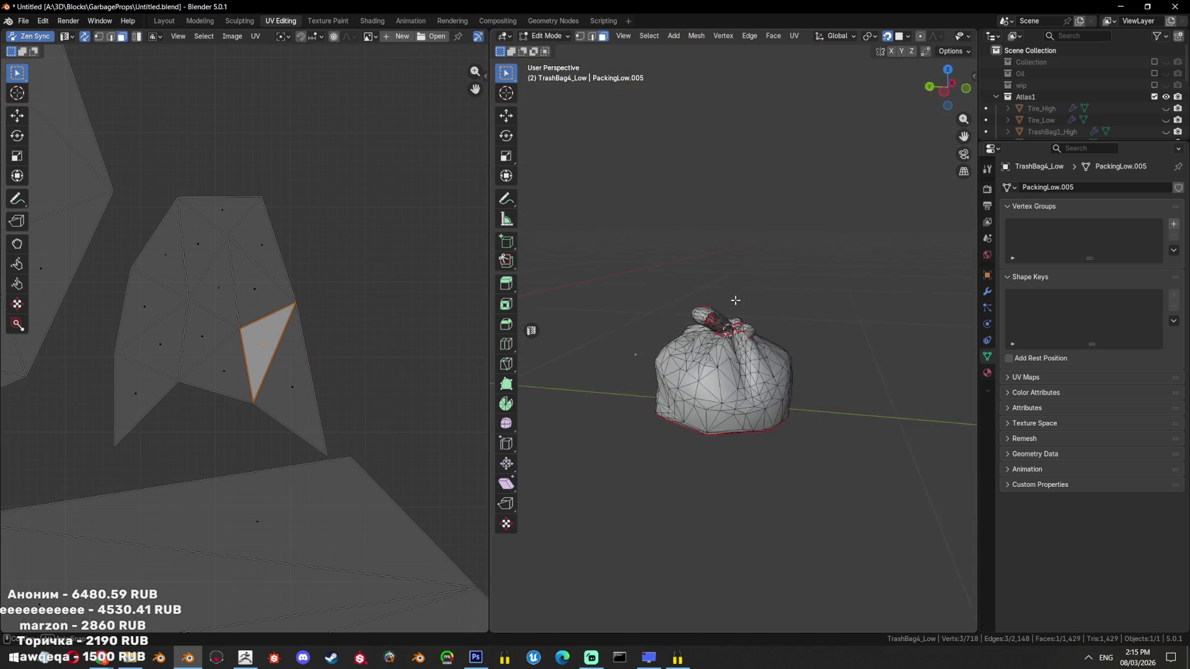
{"action": "scroll", "scroll_direction": "up", "scroll_amount": 3}
{"action": "left_click_drag", "start_coordinate": [708, 302], "coordinate": [724, 335]}
{"action": "scroll", "scroll_direction": "down", "scroll_amount": 3}
{"action": "scroll", "scroll_direction": "up", "scroll_amount": 3}
Select the connected piece around that face and orbit toward it
{"action": "key", "text": "l"}
{"action": "scroll", "scroll_direction": "down", "scroll_amount": 3}
{"action": "scroll", "scroll_direction": "down", "scroll_amount": 3}
{"action": "scroll", "scroll_direction": "up", "scroll_amount": 3}
{"action": "scroll", "scroll_direction": "down", "scroll_amount": 3}
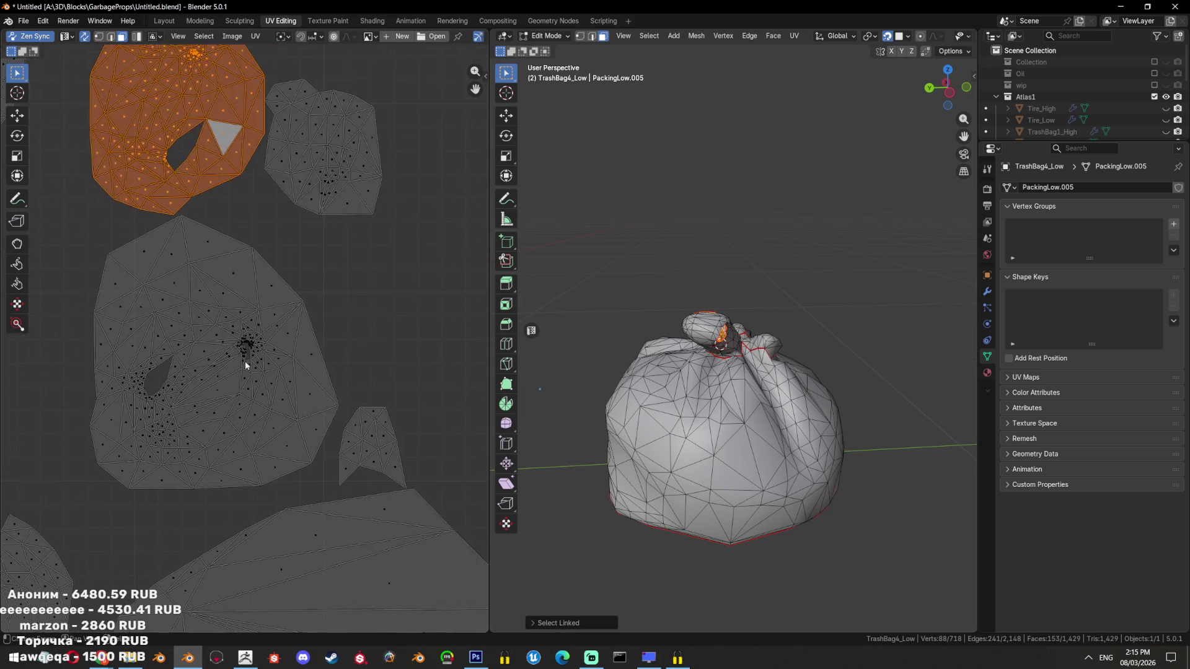
{"action": "scroll", "scroll_direction": "up", "scroll_amount": 3}
{"action": "scroll", "scroll_direction": "up", "scroll_amount": 3}
{"action": "left_click_drag", "start_coordinate": [797, 333], "coordinate": [920, 228]}
{"action": "scroll", "scroll_direction": "down", "scroll_amount": 3}
{"action": "scroll", "scroll_direction": "up", "scroll_amount": 3}
{"action": "scroll", "scroll_direction": "down", "scroll_amount": 3}
{"action": "scroll", "scroll_direction": "down", "scroll_amount": 3}
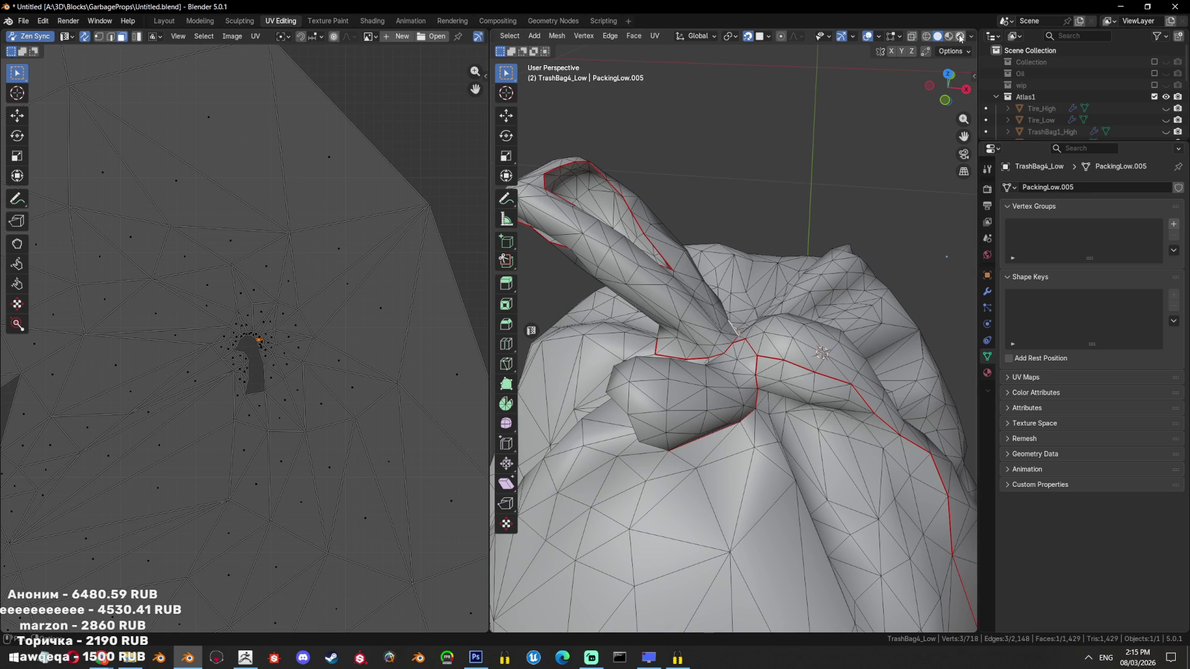
Select edges running down the knot tube and mark them as a seam
{"action": "left_click", "coordinate": [971, 36]}
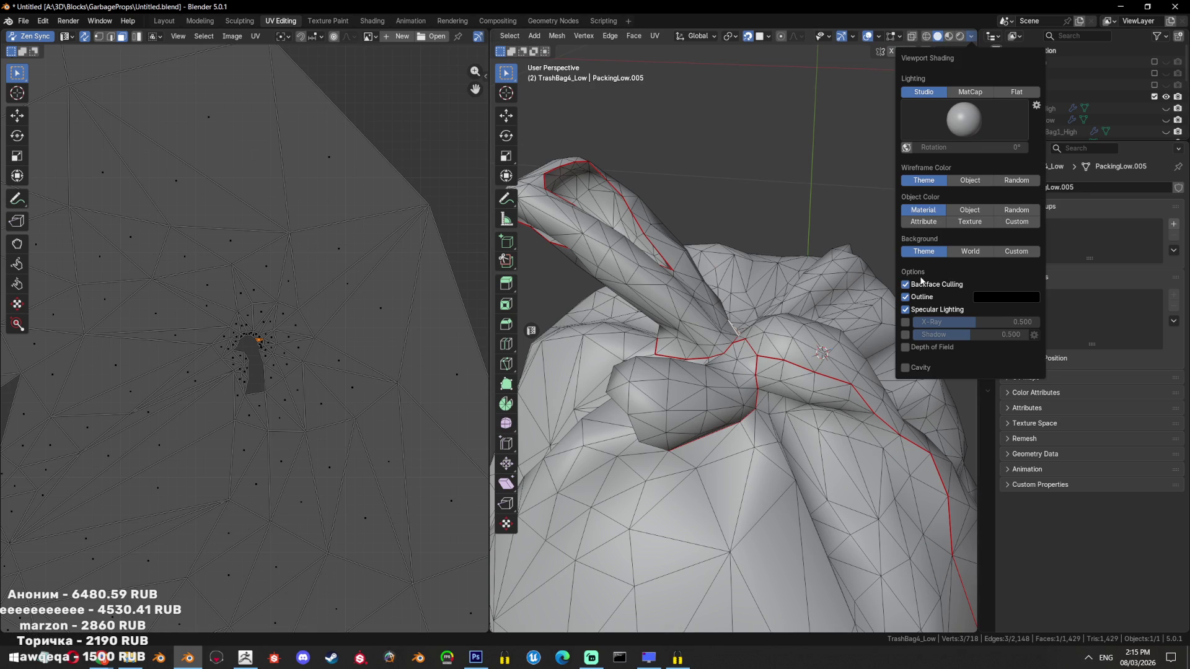
{"action": "left_click_drag", "start_coordinate": [921, 281], "coordinate": [792, 345]}
{"action": "key", "text": "ctrl+l"}
{"action": "left_click", "coordinate": [814, 346]}
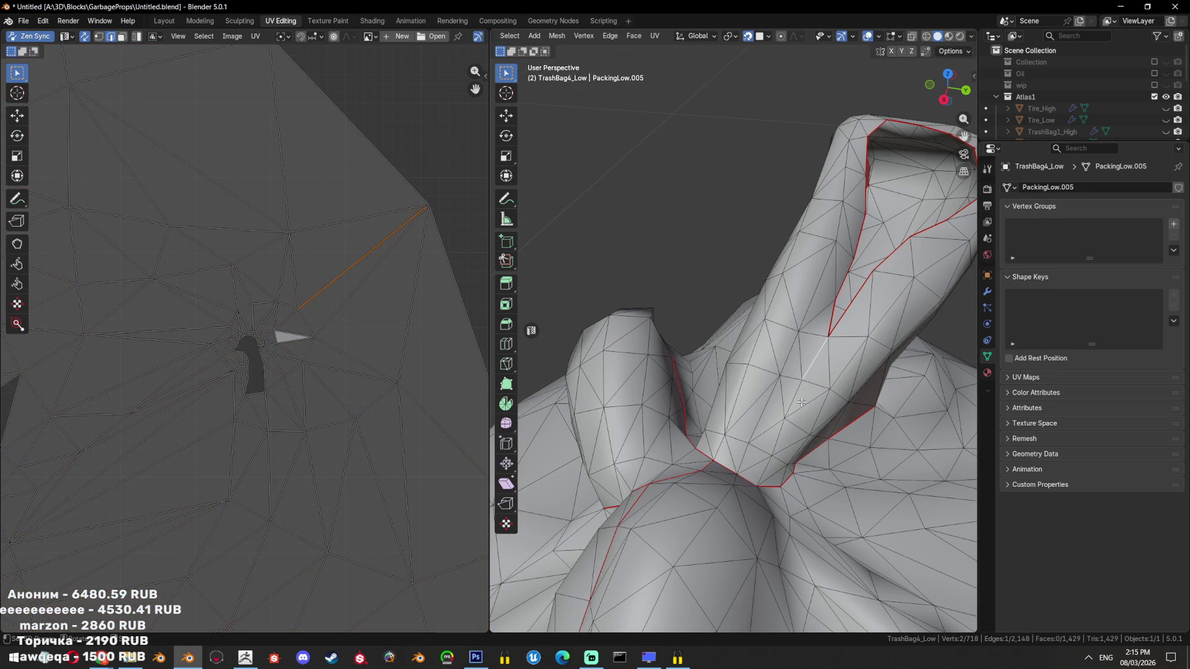
{"action": "right_click", "coordinate": [775, 451]}
{"action": "key", "text": "Escape"}
{"action": "right_click", "coordinate": [775, 482]}
{"action": "key", "text": "Escape"}
{"action": "left_click", "coordinate": [777, 495]}
{"action": "right_click", "coordinate": [777, 483]}
{"action": "left_click", "coordinate": [763, 492]}
{"action": "right_click", "coordinate": [759, 468]}
{"action": "left_click", "coordinate": [688, 461]}
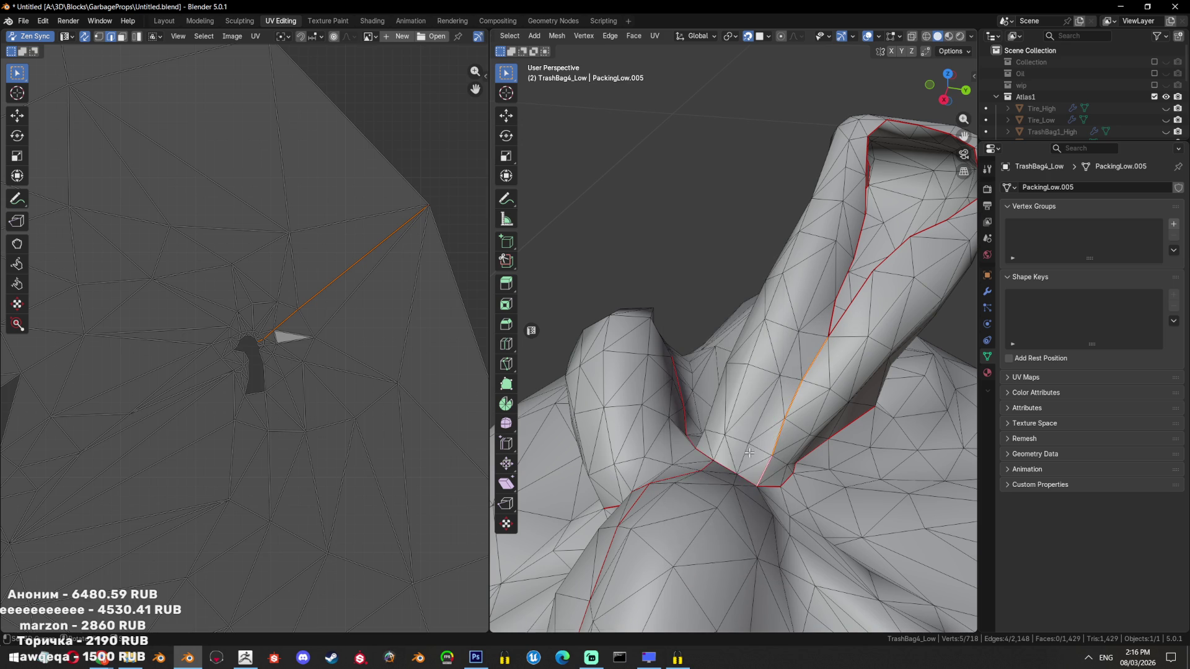
Select the entire mesh and re-unwrap it with the new tube seam
{"action": "key", "text": "a"}
{"action": "key", "text": "u"}
{"action": "left_click", "coordinate": [813, 126]}
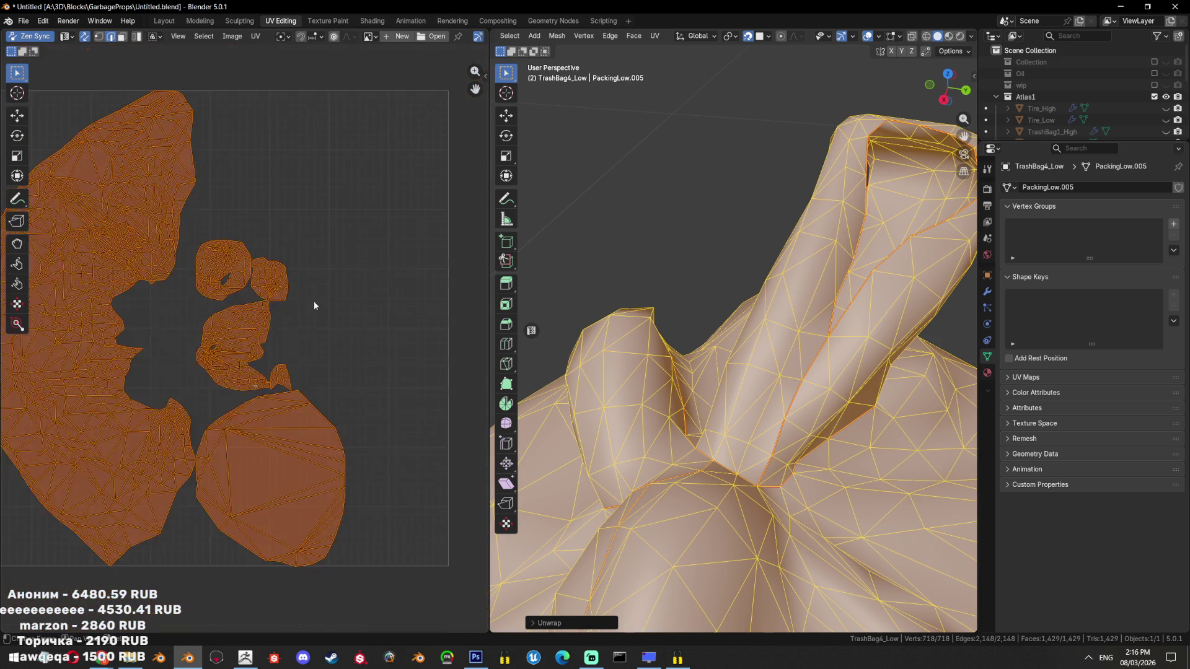
{"action": "scroll", "scroll_direction": "down", "scroll_amount": 3}
{"action": "scroll", "scroll_direction": "down", "scroll_amount": 3}
{"action": "scroll", "scroll_direction": "down", "scroll_amount": 3}
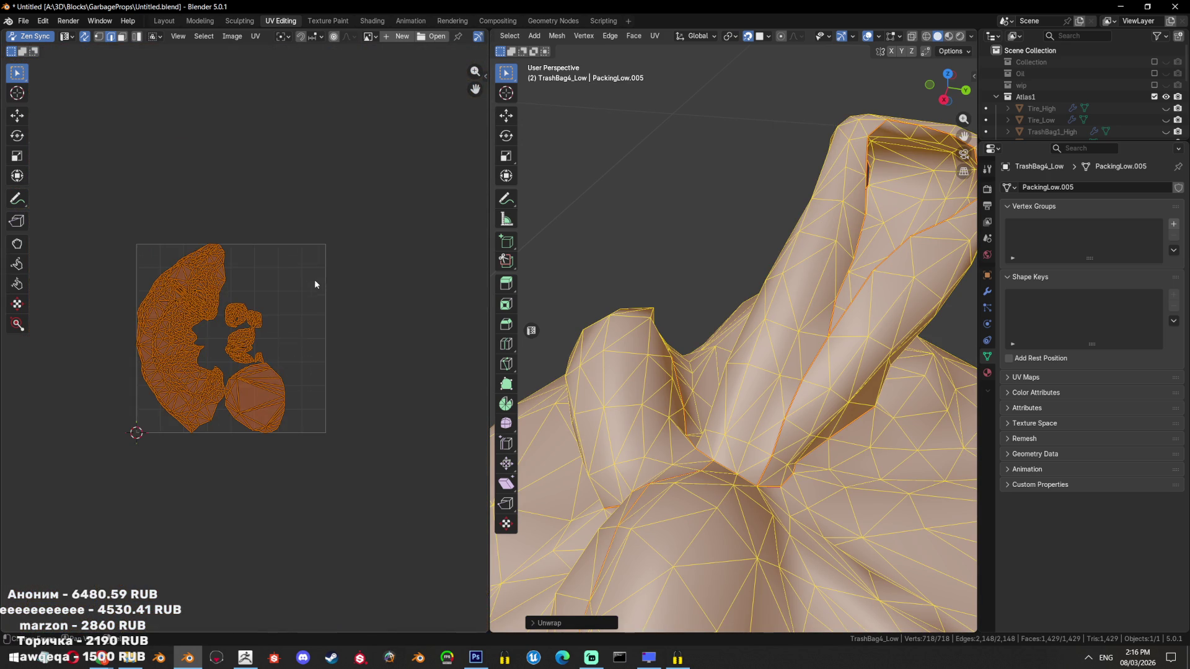
{"action": "left_click", "coordinate": [209, 21]}
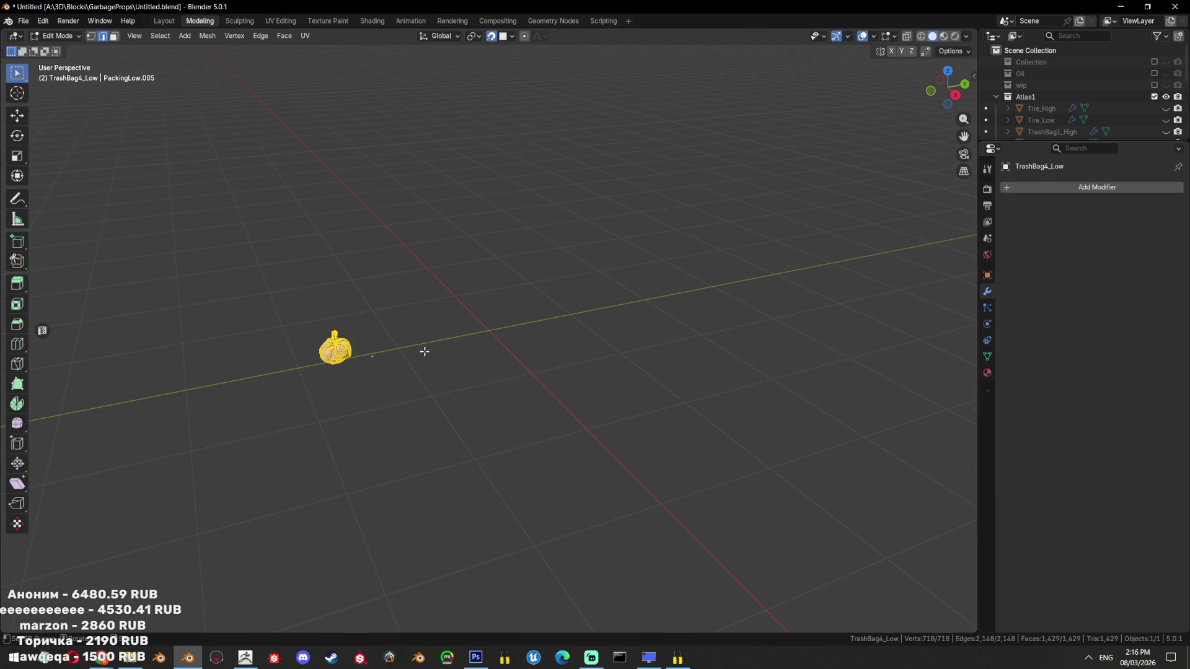
Frame the trash bag, return to Object Mode and save the blend file
{"action": "key", "text": "KP_Decimal"}
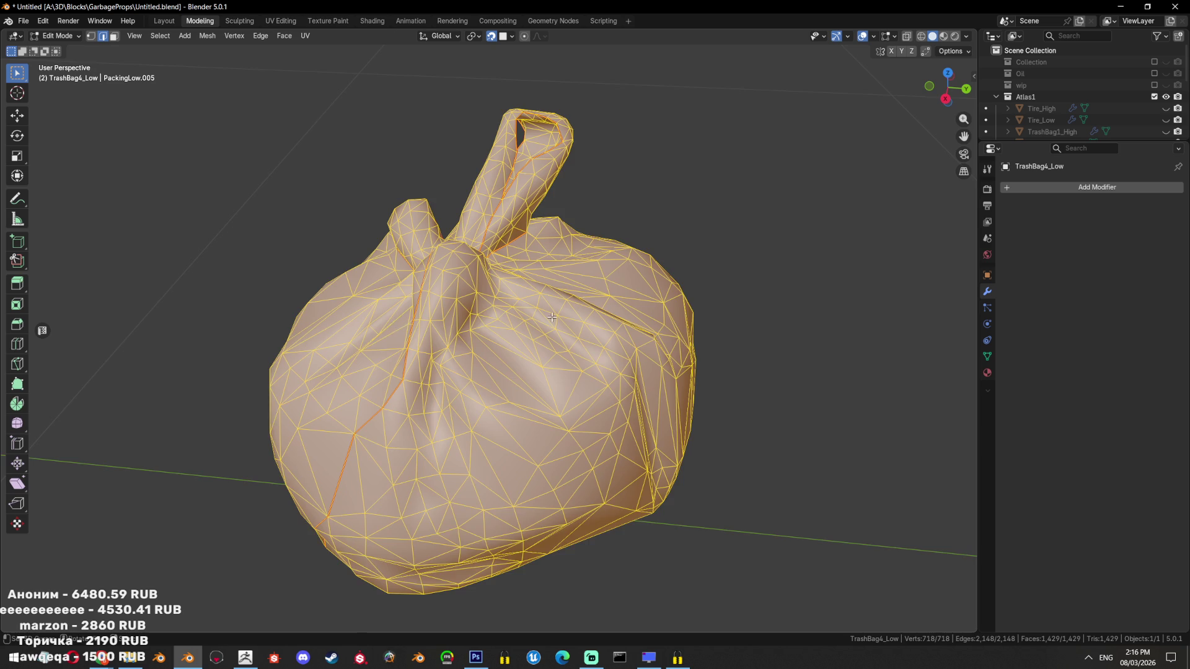
{"action": "key", "text": "Tab"}
{"action": "left_click_drag", "start_coordinate": [631, 291], "coordinate": [645, 290]}
{"action": "key", "text": "Tab"}
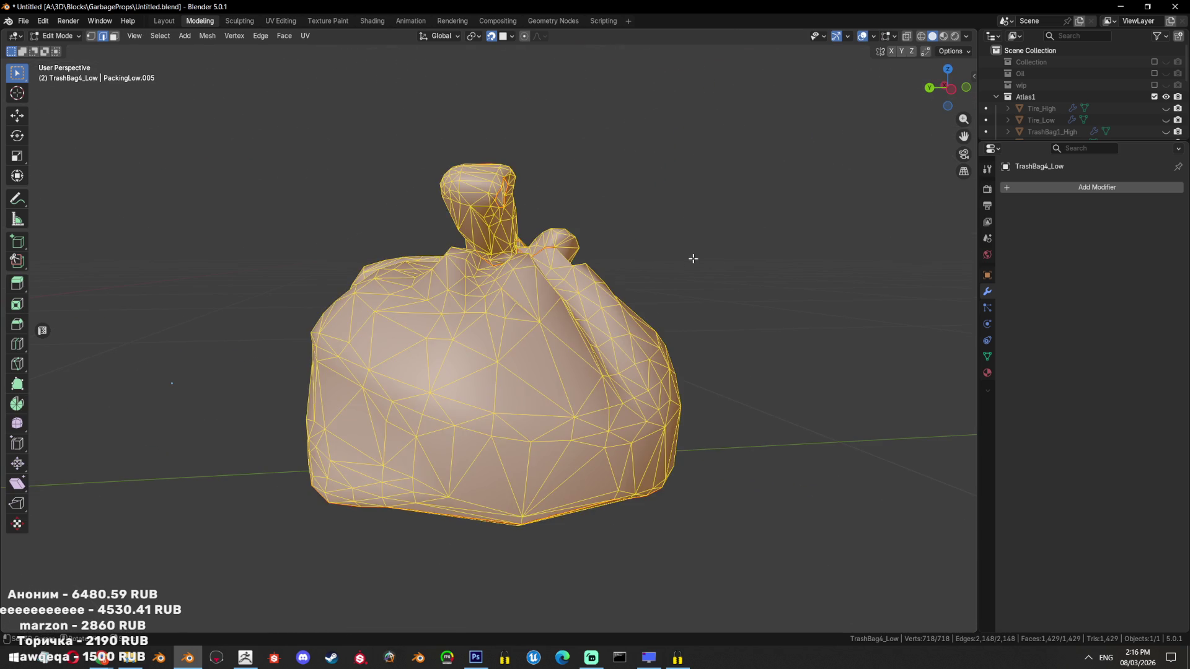
{"action": "left_click_drag", "start_coordinate": [688, 257], "coordinate": [638, 301]}
{"action": "scroll", "scroll_direction": "up", "scroll_amount": 3}
{"action": "scroll", "scroll_direction": "up", "scroll_amount": 3}
{"action": "key", "text": "Tab"}
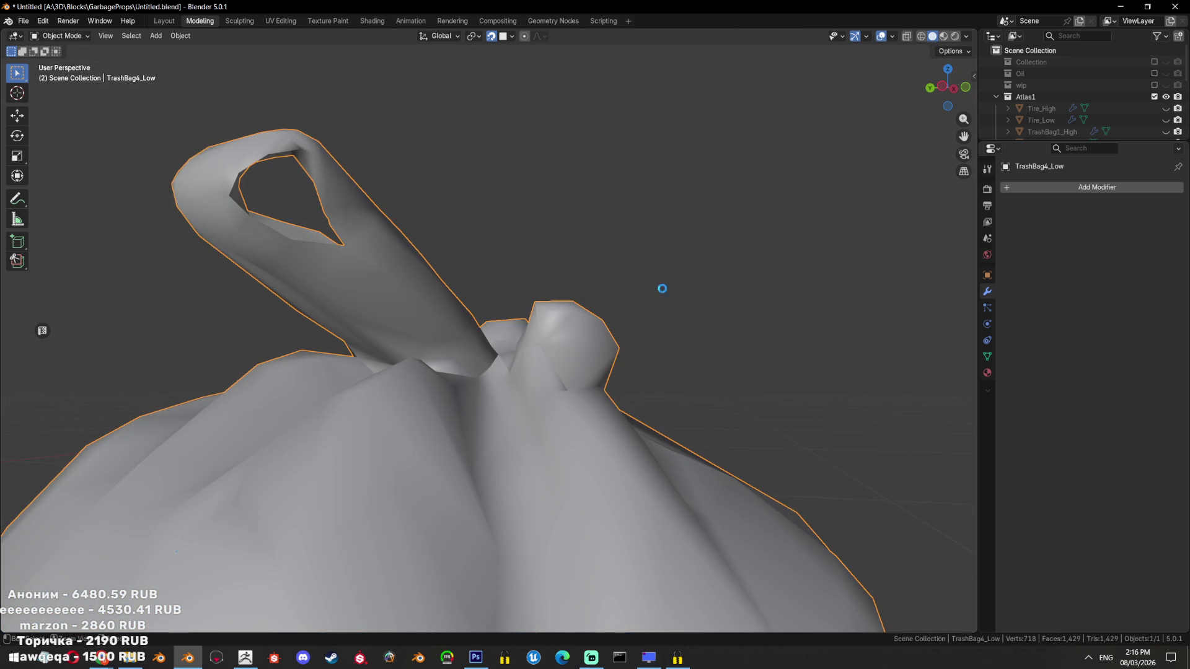
{"action": "scroll", "scroll_direction": "down", "scroll_amount": 3}
{"action": "key", "text": "ctrl+s"}
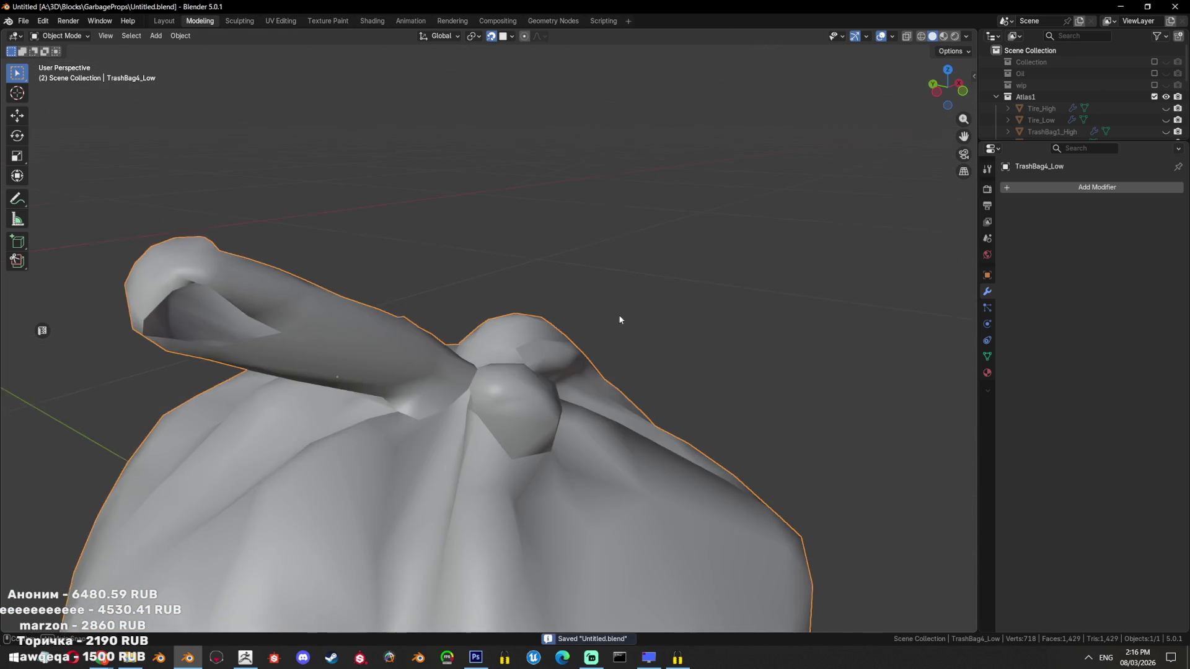
Compare the low-poly against TrashBag4_High in see-through view, then hide the high-poly again
{"action": "key", "text": "Tab"}
{"action": "left_click_drag", "start_coordinate": [641, 283], "coordinate": [657, 314]}
{"action": "scroll", "scroll_direction": "up", "scroll_amount": 3}
{"action": "left_click_drag", "start_coordinate": [560, 273], "coordinate": [443, 378]}
{"action": "key", "text": "3"}
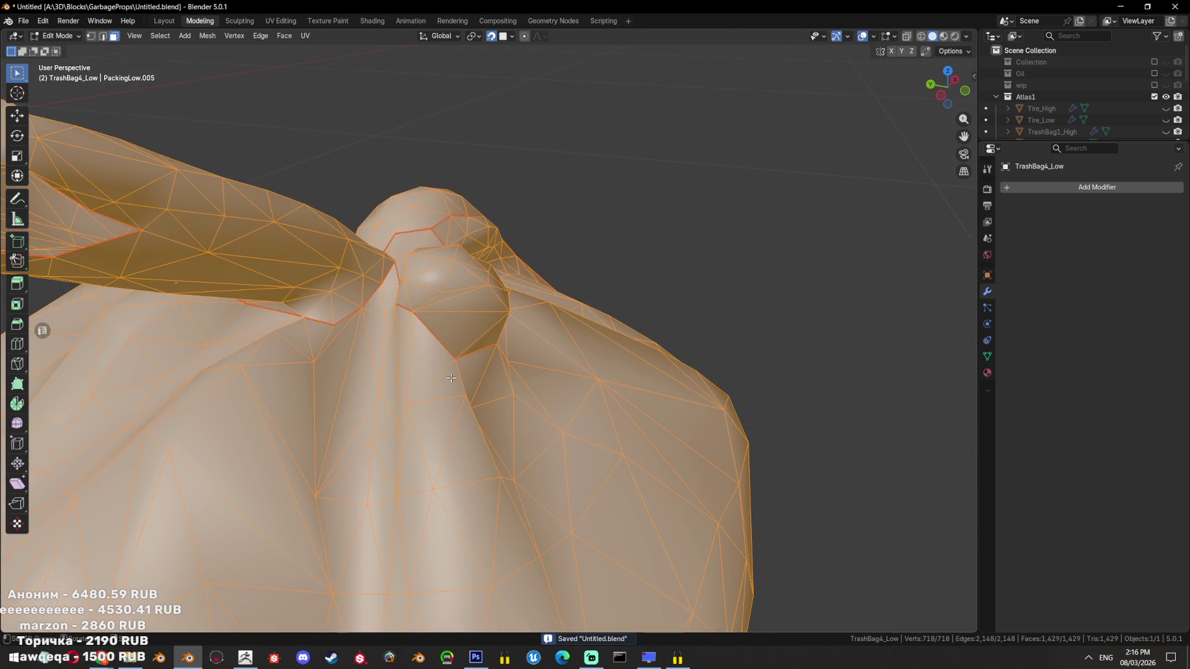
{"action": "scroll", "scroll_direction": "down", "scroll_amount": 3}
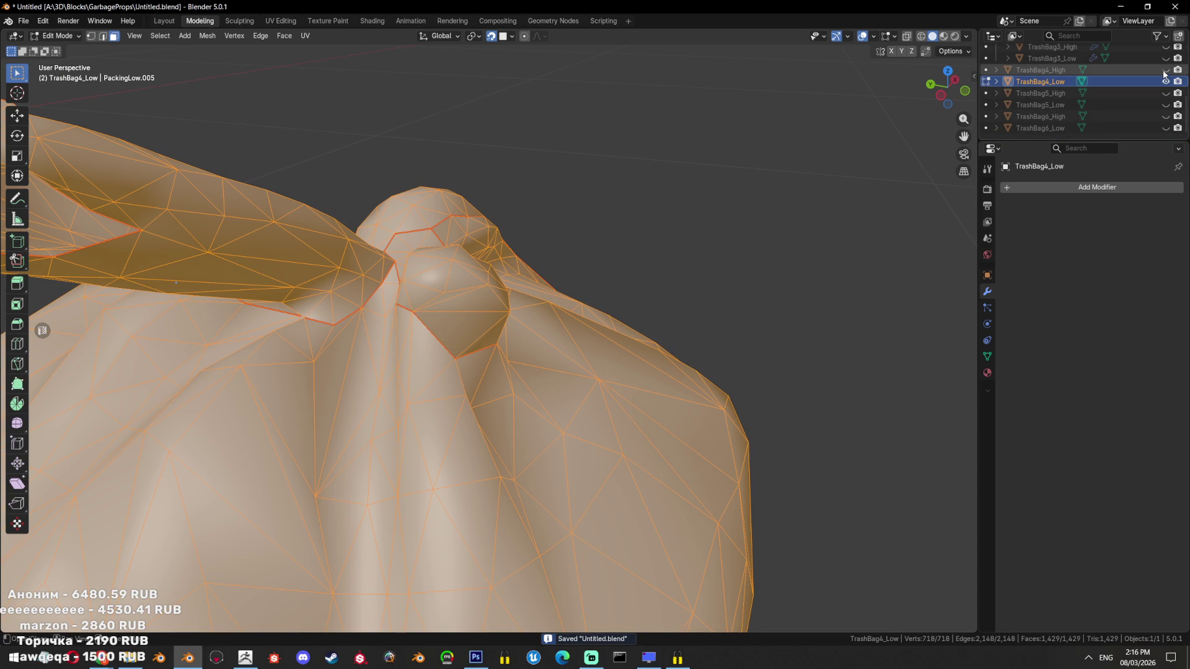
{"action": "left_click", "coordinate": [1165, 69]}
{"action": "scroll", "scroll_direction": "up", "scroll_amount": 3}
{"action": "scroll", "scroll_direction": "down", "scroll_amount": 3}
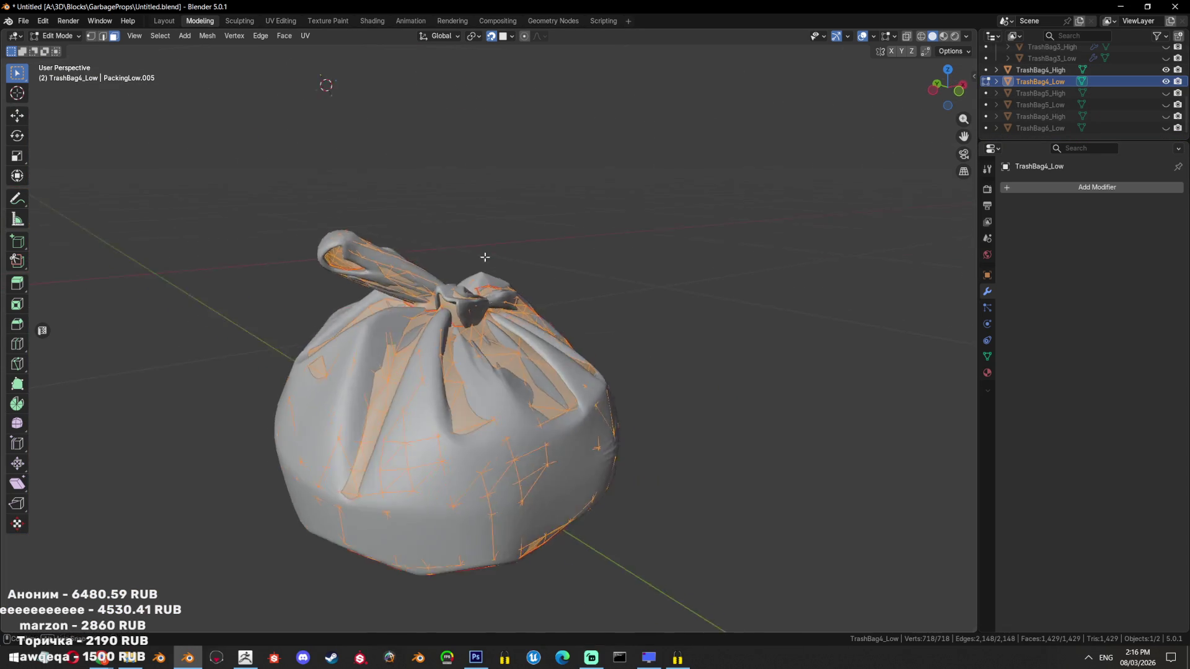
{"action": "left_click_drag", "start_coordinate": [492, 258], "coordinate": [589, 231]}
{"action": "key", "text": "alt+z"}
{"action": "key", "text": "alt+z"}
{"action": "key", "text": "alt+z"}
{"action": "key", "text": "alt+z"}
{"action": "left_click", "coordinate": [1165, 69]}
Save again, unhide TrashBag4_High and select both TrashBag4_High and TrashBag4_Low
{"action": "key", "text": "Tab"}
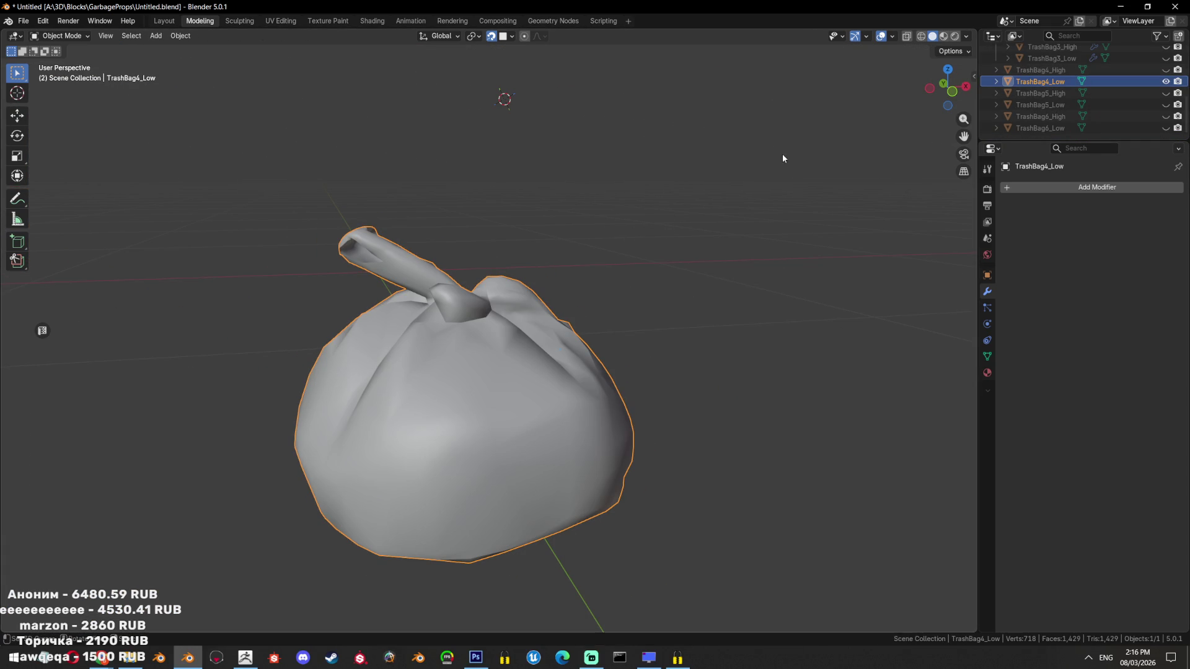
{"action": "key", "text": "ctrl+s"}
{"action": "left_click", "coordinate": [1167, 70]}
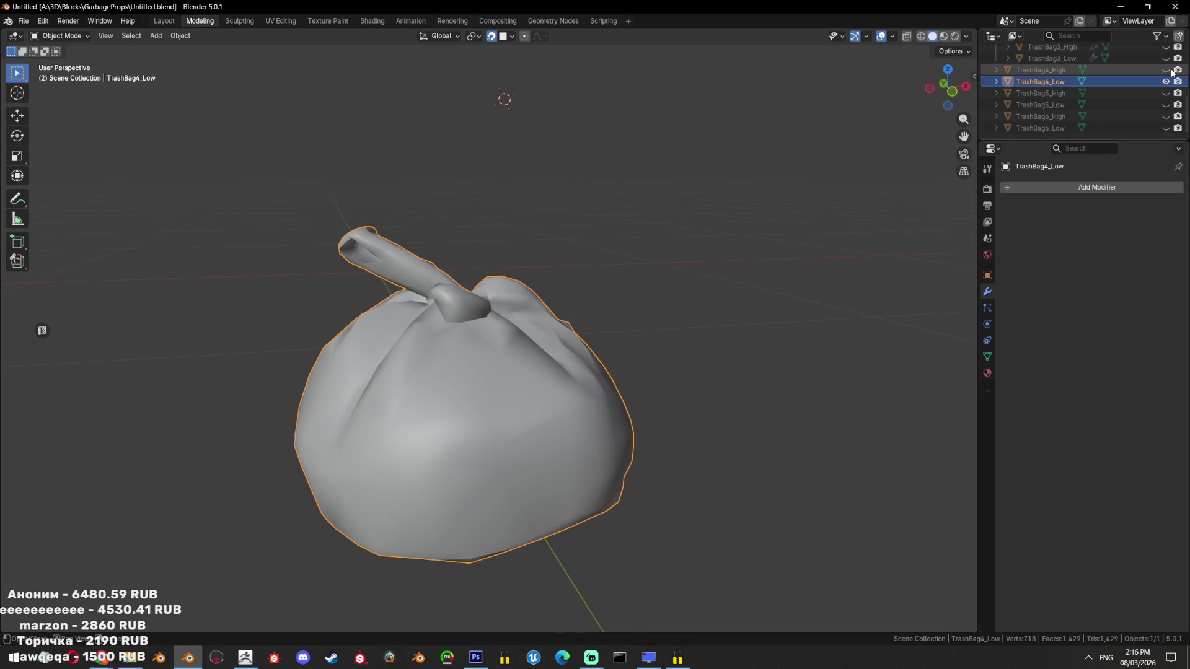
{"action": "left_click", "coordinate": [1041, 71]}
{"action": "left_click", "coordinate": [1041, 81]}
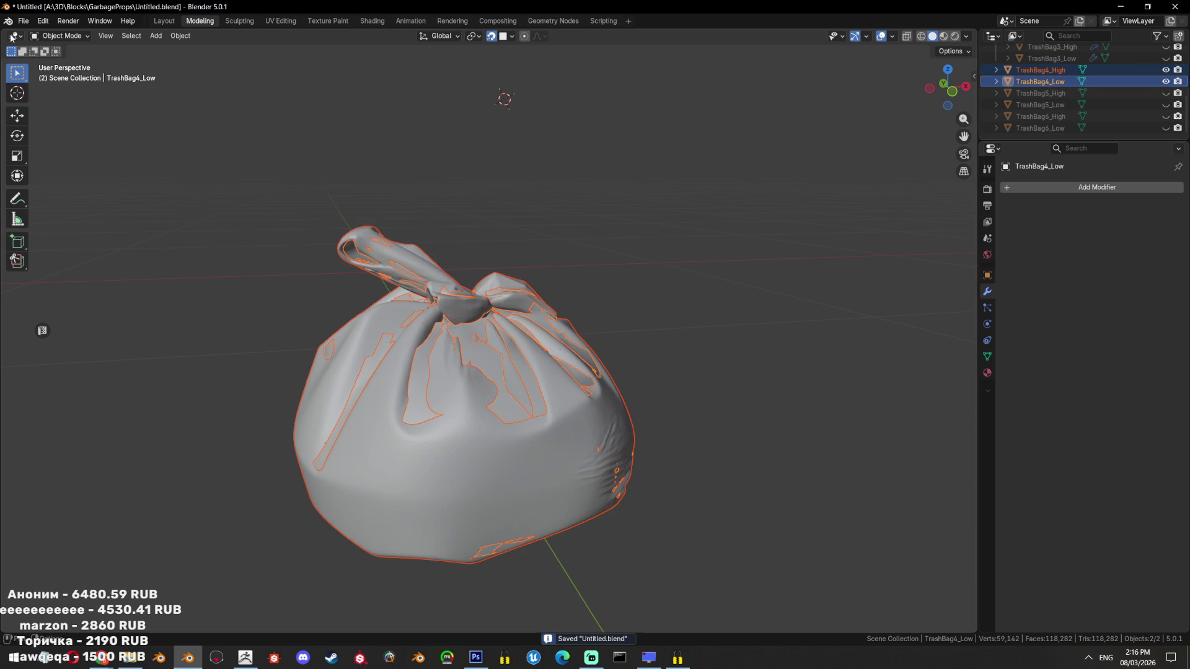
Export the selected high- and low-poly trash bags as FBX to GarbageProps/baketest.fbx, limited to selected objects
{"action": "left_click", "coordinate": [24, 21]}
{"action": "mouse_move", "coordinate": [67, 197]}
{"action": "left_click", "coordinate": [186, 297]}
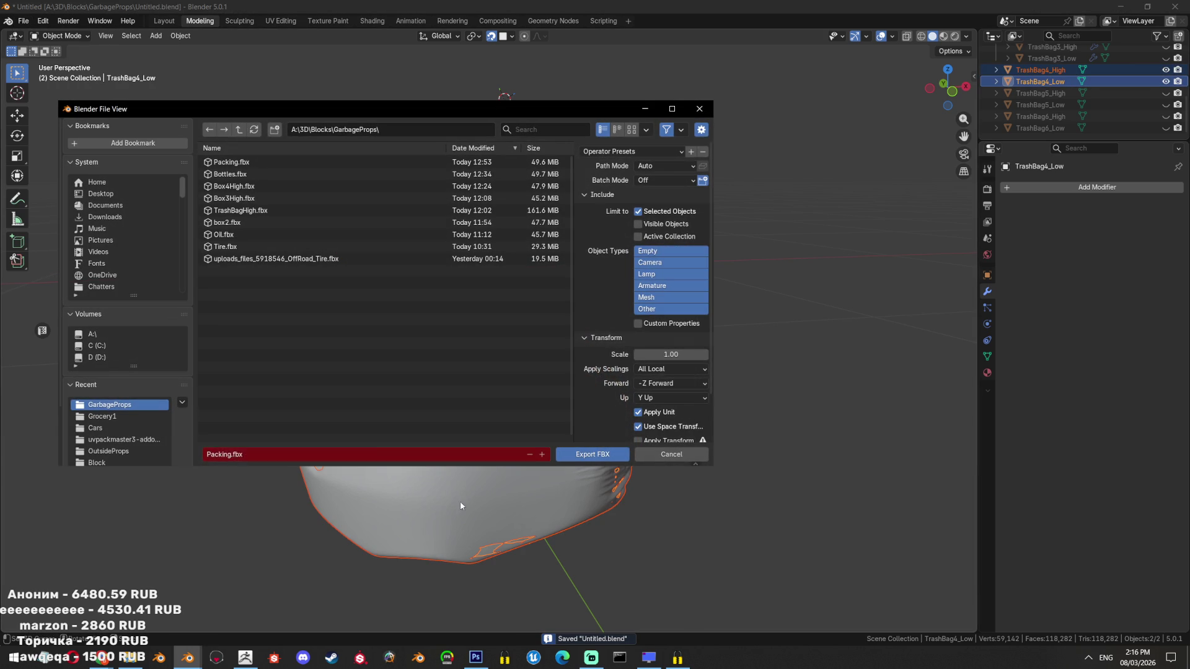
{"action": "type", "text": "bake"}
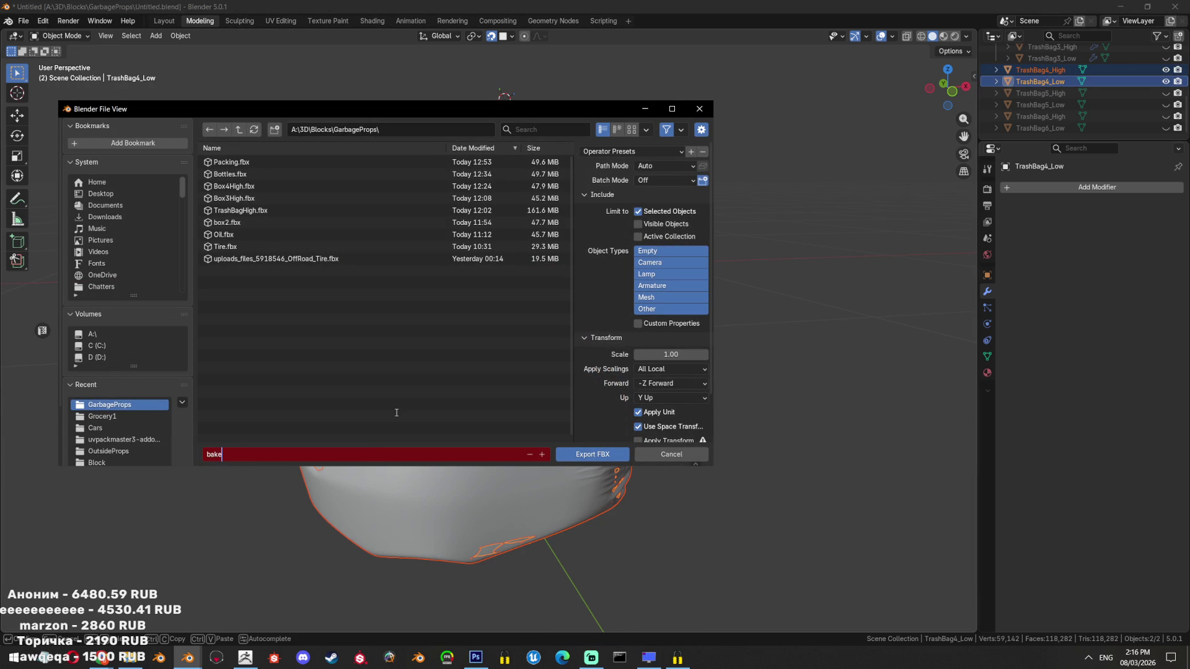
{"action": "type", "text": "te"}
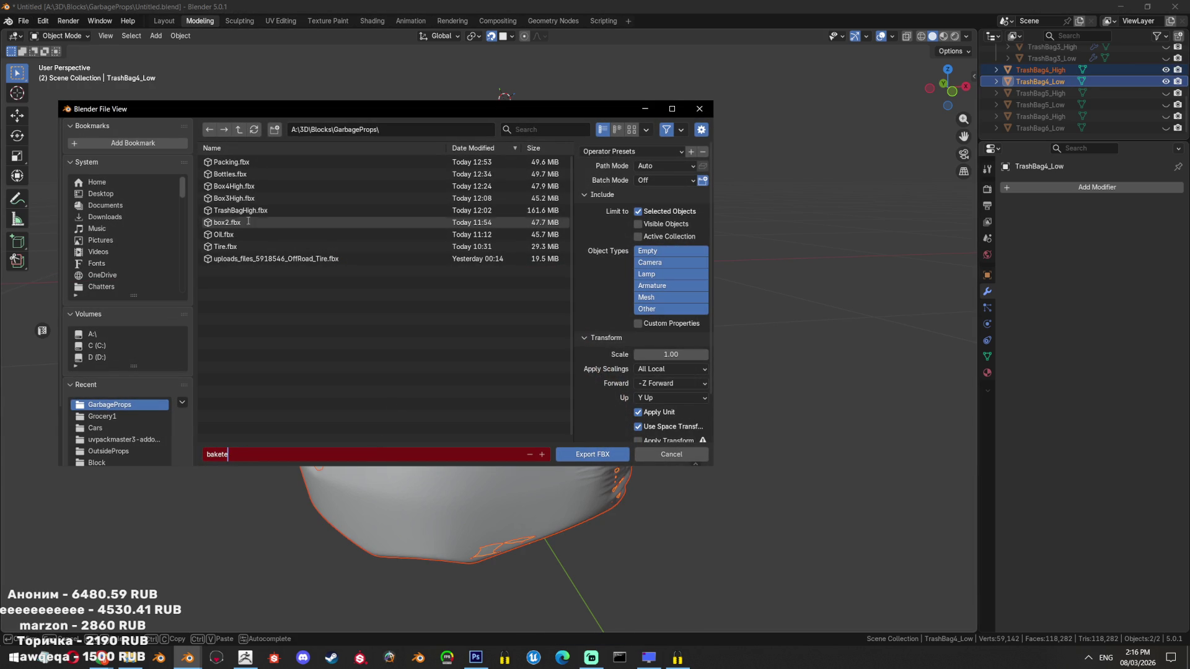
{"action": "key", "text": "Return"}
{"action": "scroll", "scroll_direction": "down", "scroll_amount": 3}
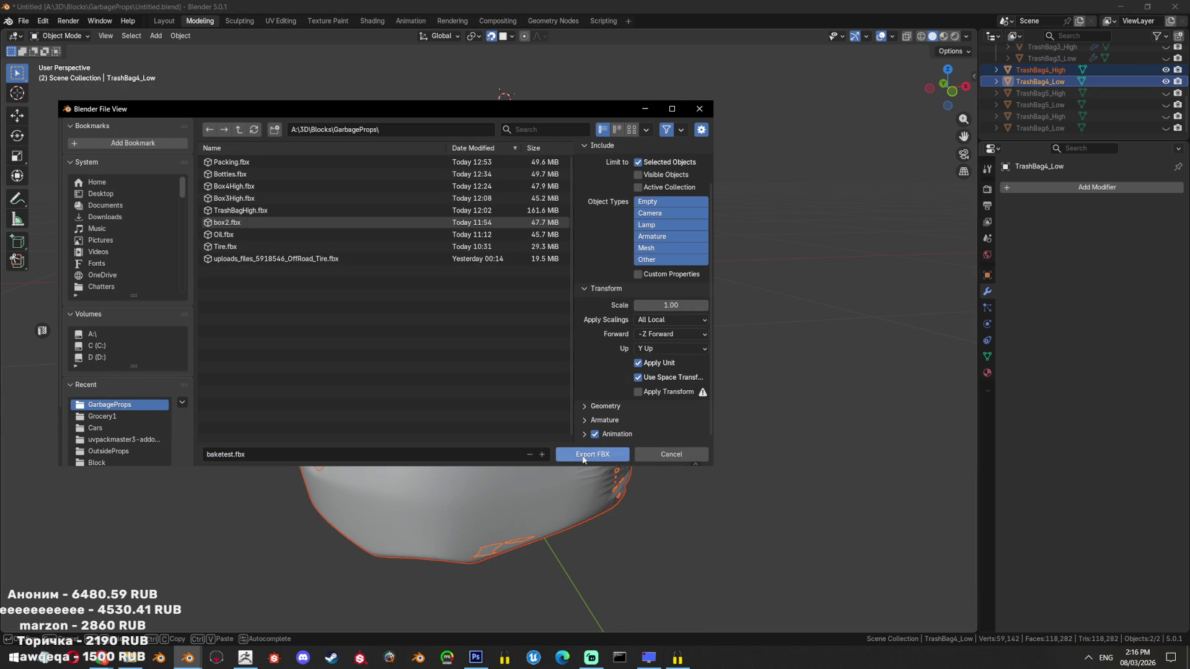
{"action": "left_click", "coordinate": [583, 457]}
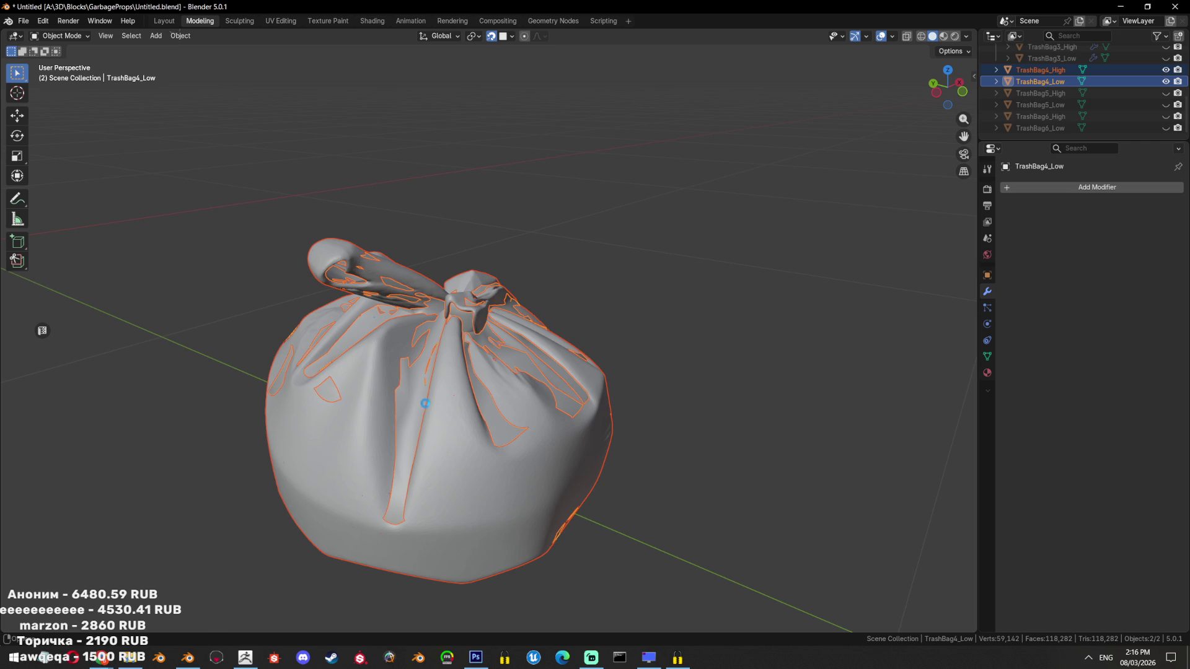
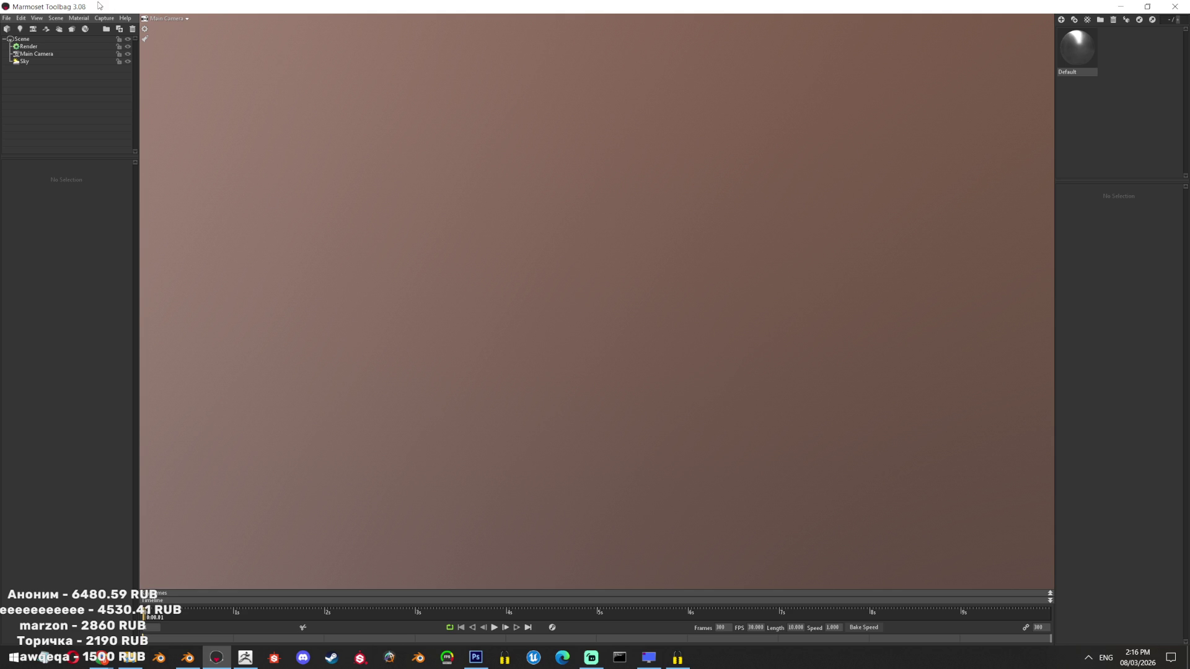
Add a new baker and quick-load the TrashBag4 high and low meshes from GarbageProps
{"action": "left_click", "coordinate": [78, 18]}
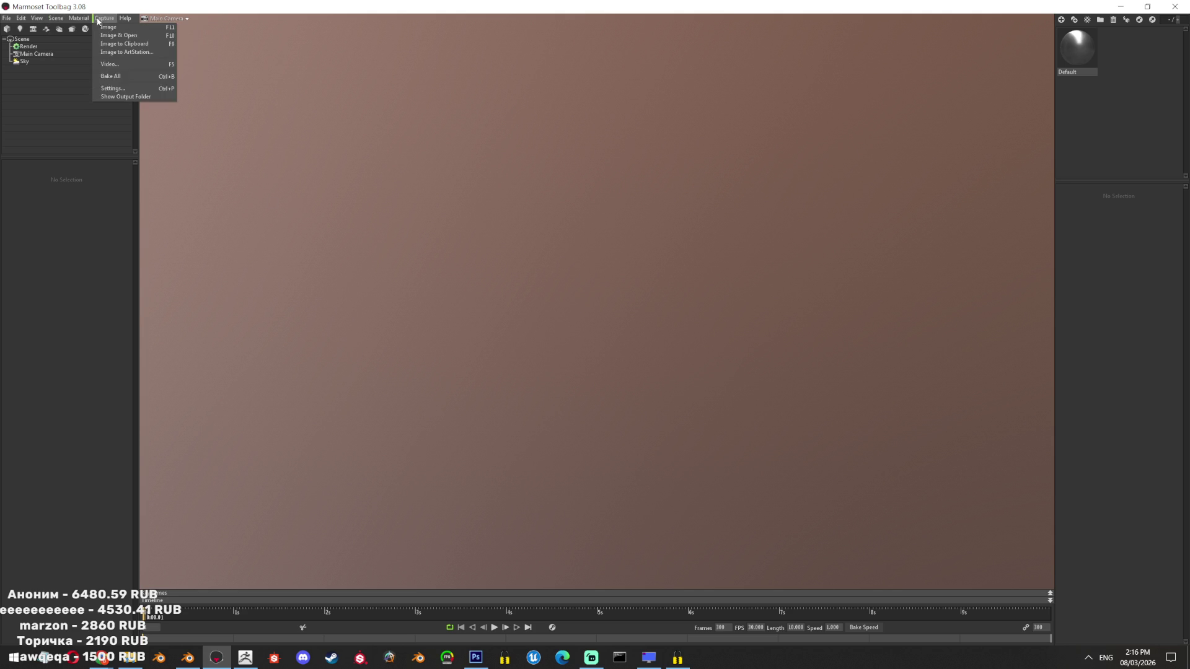
{"action": "mouse_move", "coordinate": [56, 26]}
{"action": "left_click", "coordinate": [158, 60]}
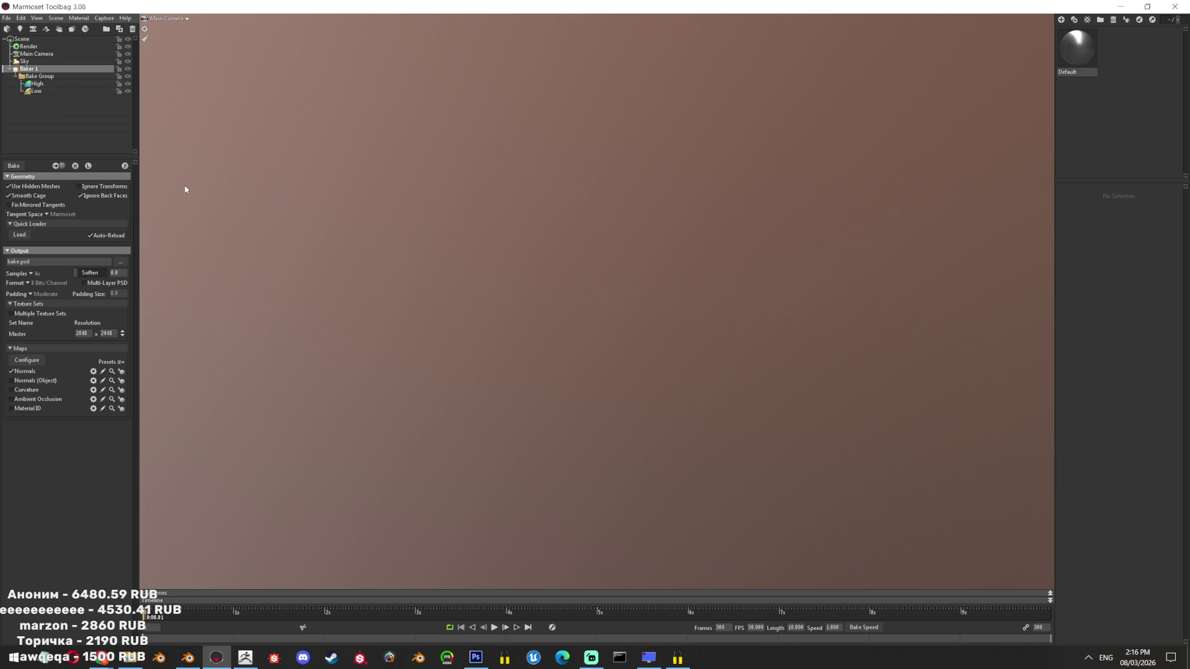
{"action": "left_click", "coordinate": [24, 235]}
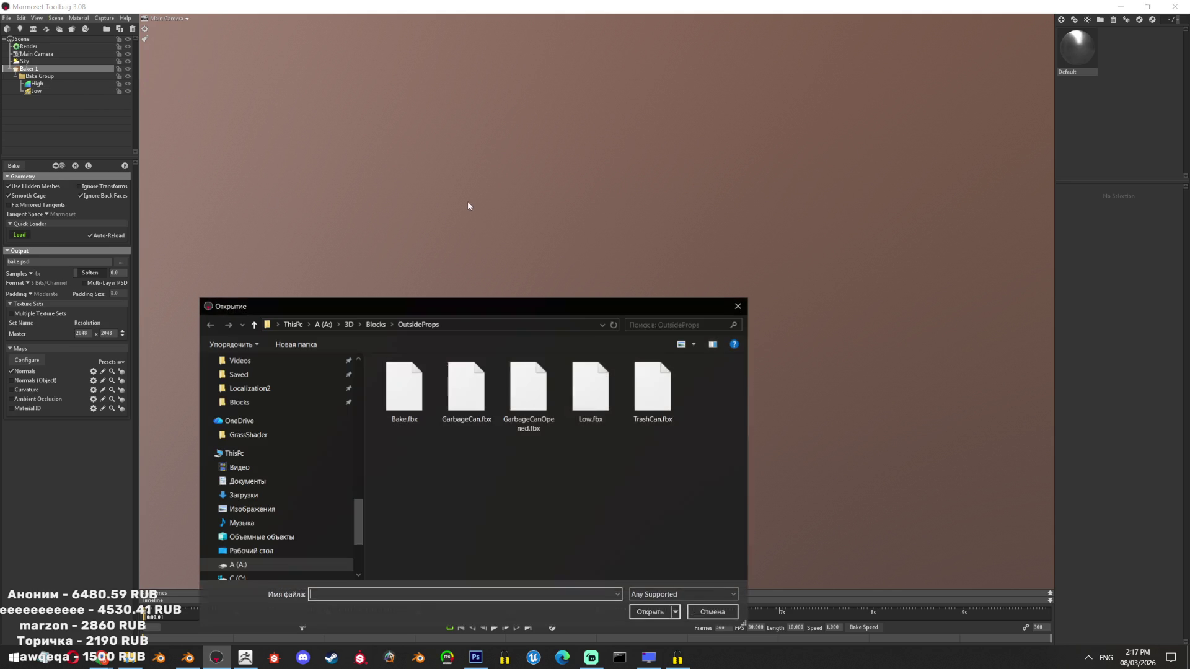
{"action": "left_click", "coordinate": [375, 324]}
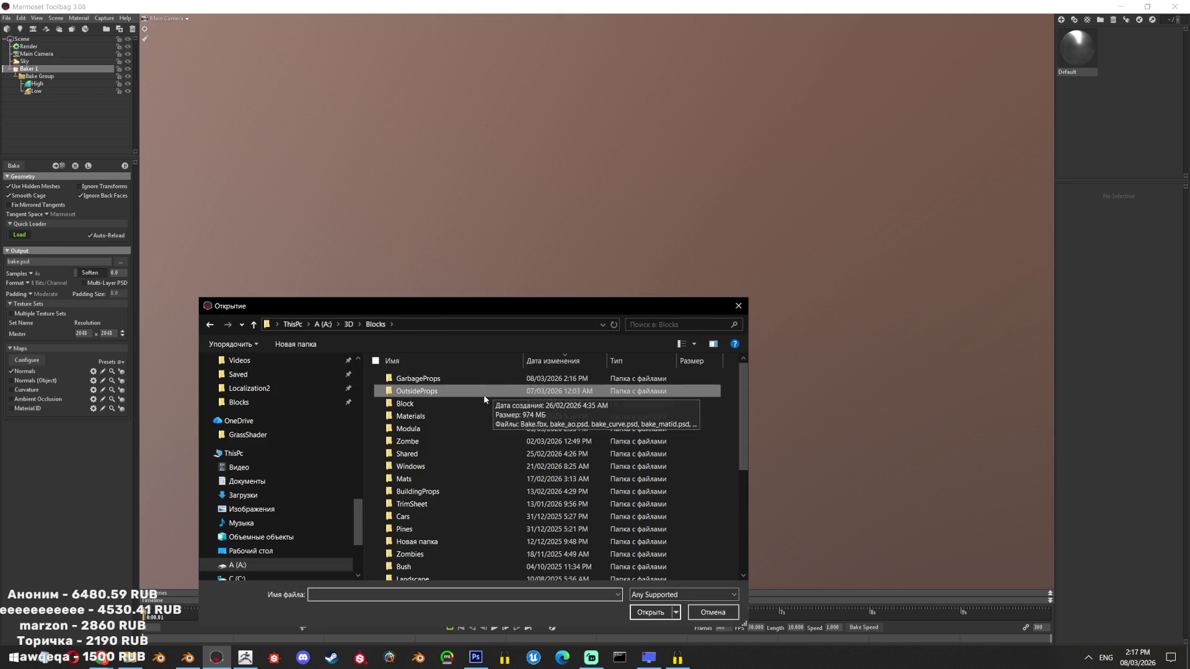
{"action": "double_click", "coordinate": [479, 380]}
{"action": "double_click", "coordinate": [404, 388]}
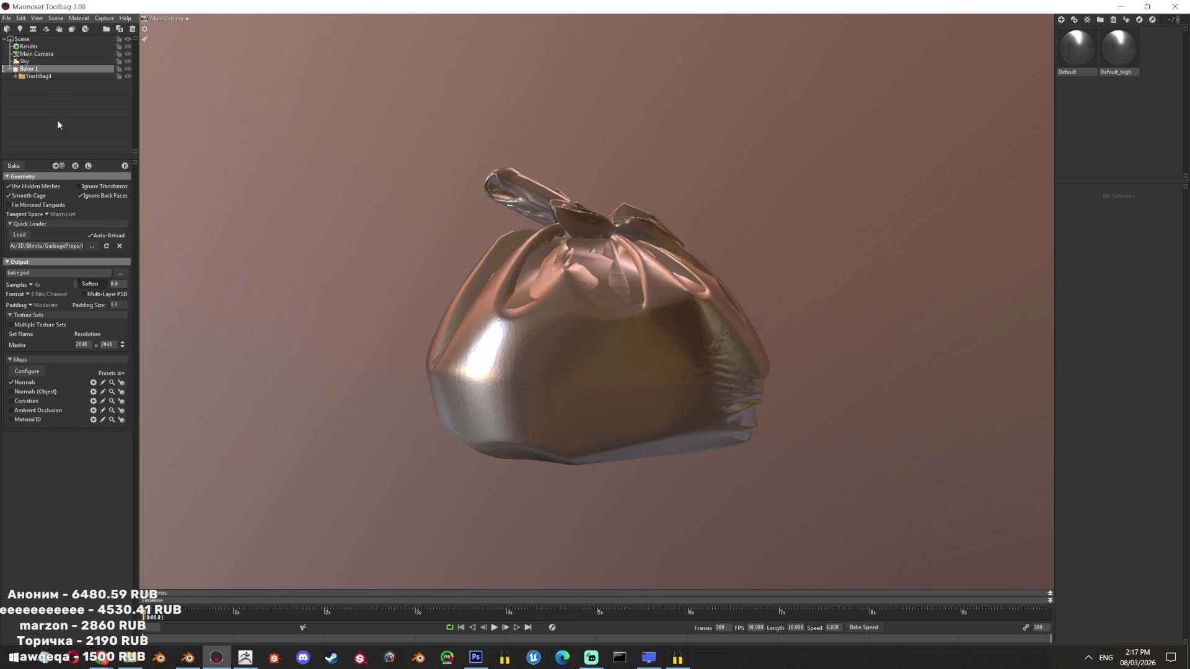
{"action": "left_click_drag", "start_coordinate": [632, 132], "coordinate": [175, 120]}
{"action": "left_click_drag", "start_coordinate": [588, 225], "coordinate": [145, 132]}
{"action": "left_click_drag", "start_coordinate": [399, 253], "coordinate": [1, 124]}
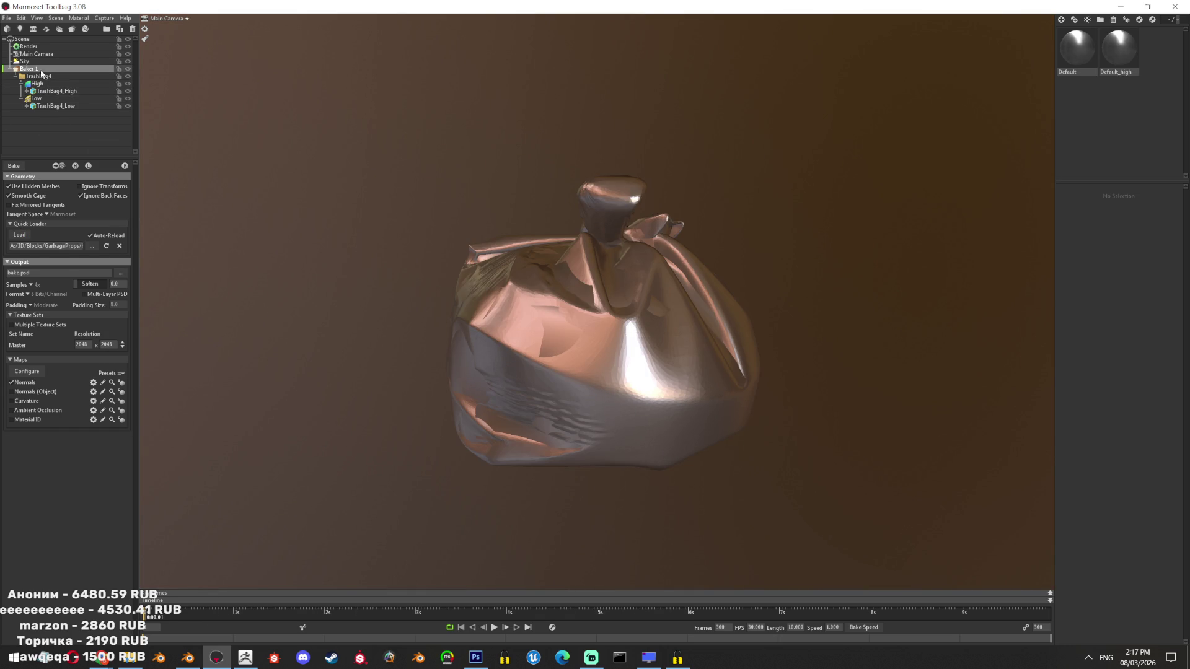
Set the baker's output path to testbake.psd in the GarbageProps folder
{"action": "left_click", "coordinate": [76, 166]}
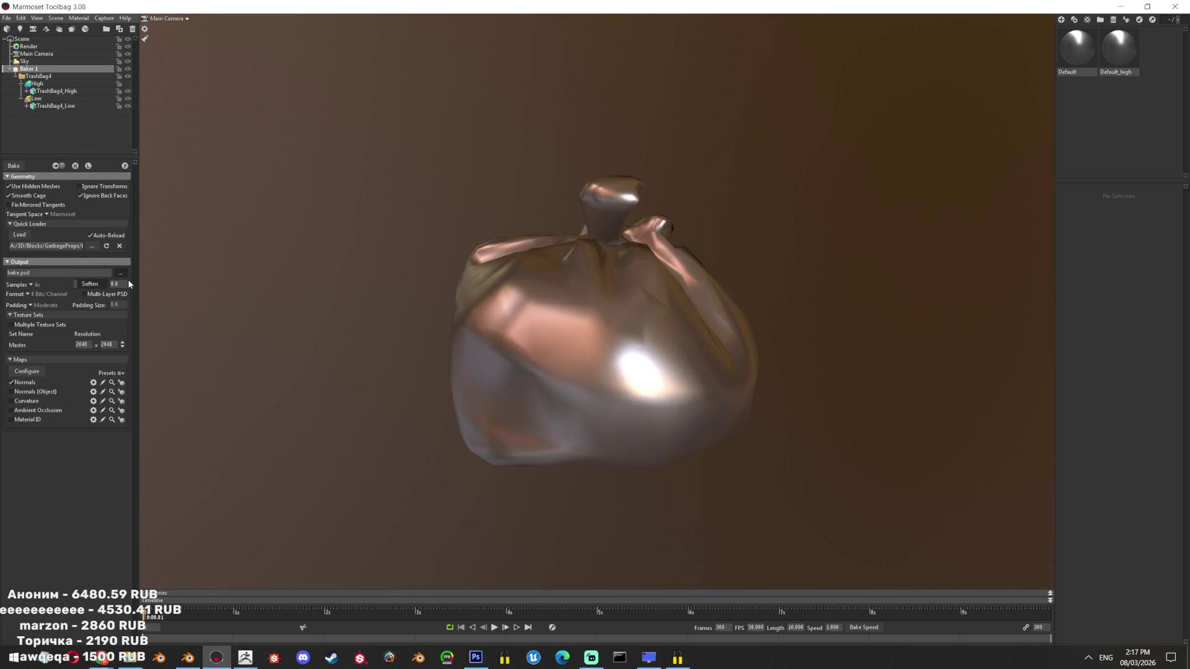
{"action": "left_click", "coordinate": [120, 273]}
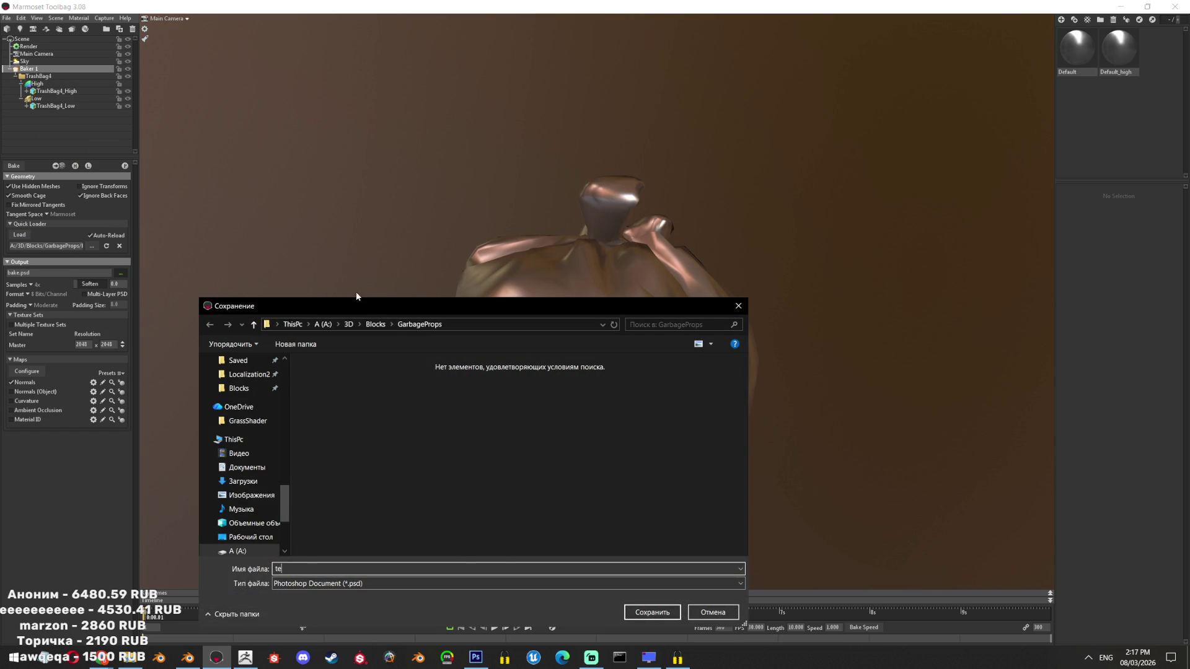
{"action": "left_click", "coordinate": [376, 324]}
{"action": "double_click", "coordinate": [339, 378]}
{"action": "double_click", "coordinate": [385, 567]}
{"action": "key", "text": "Return"}
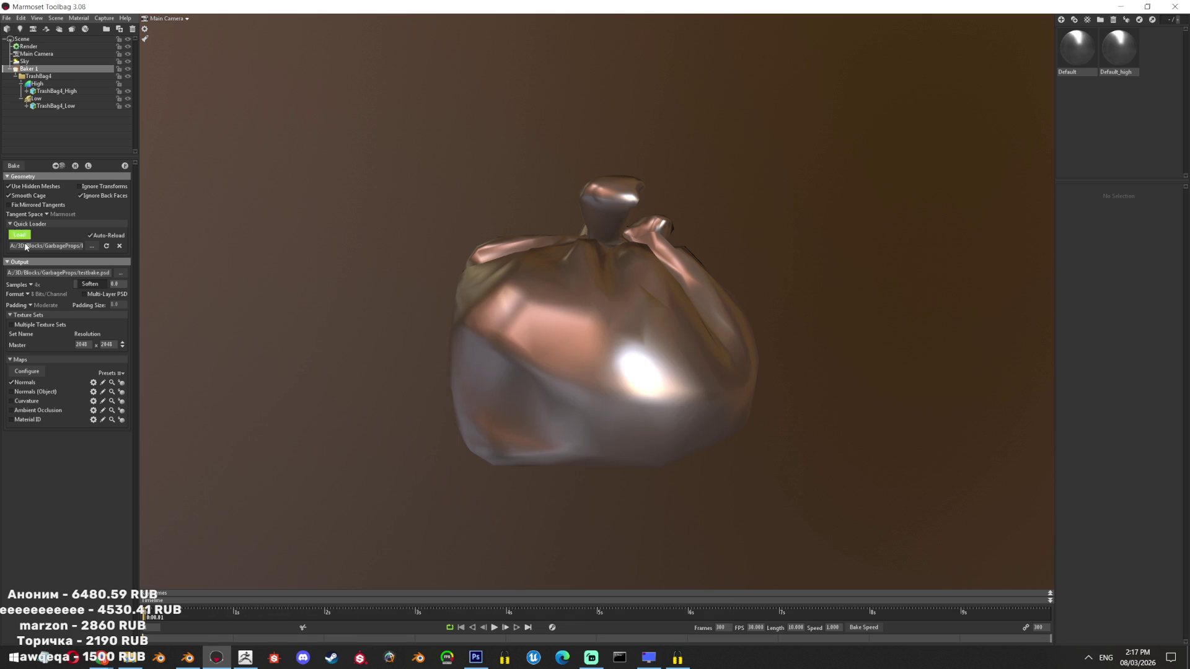
Raise the low mesh's cage Max Offset to 1.091 and bake high onto low
{"action": "left_click", "coordinate": [29, 99]}
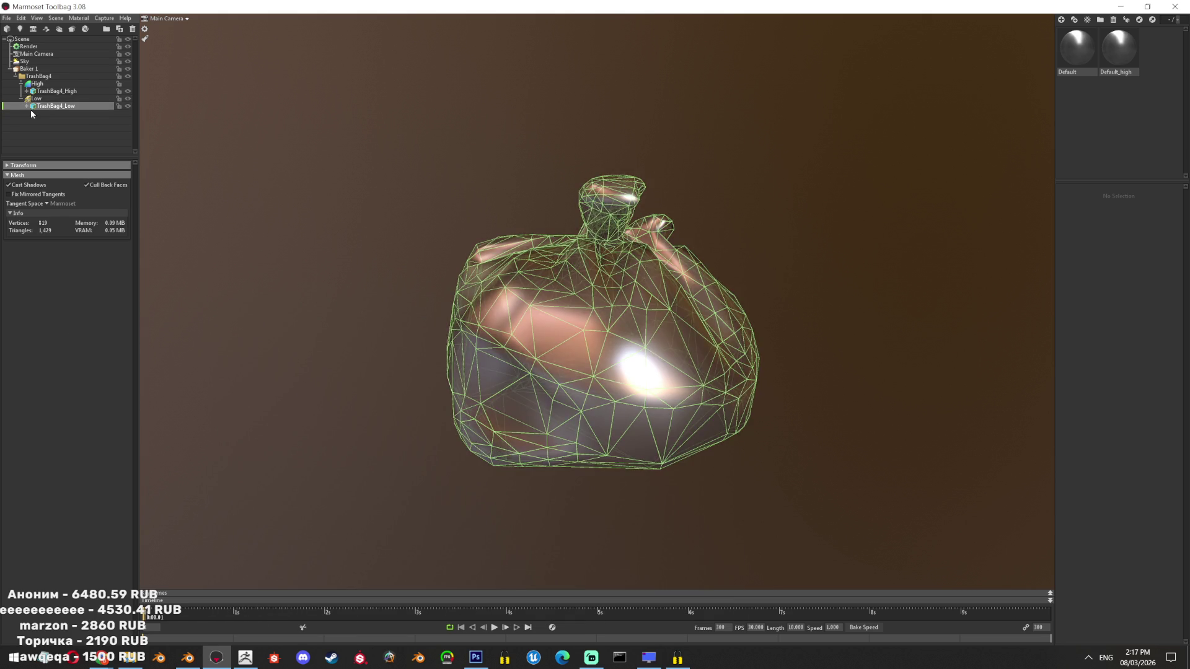
{"action": "left_click", "coordinate": [36, 253]}
{"action": "left_click_drag", "start_coordinate": [39, 239], "coordinate": [48, 239]}
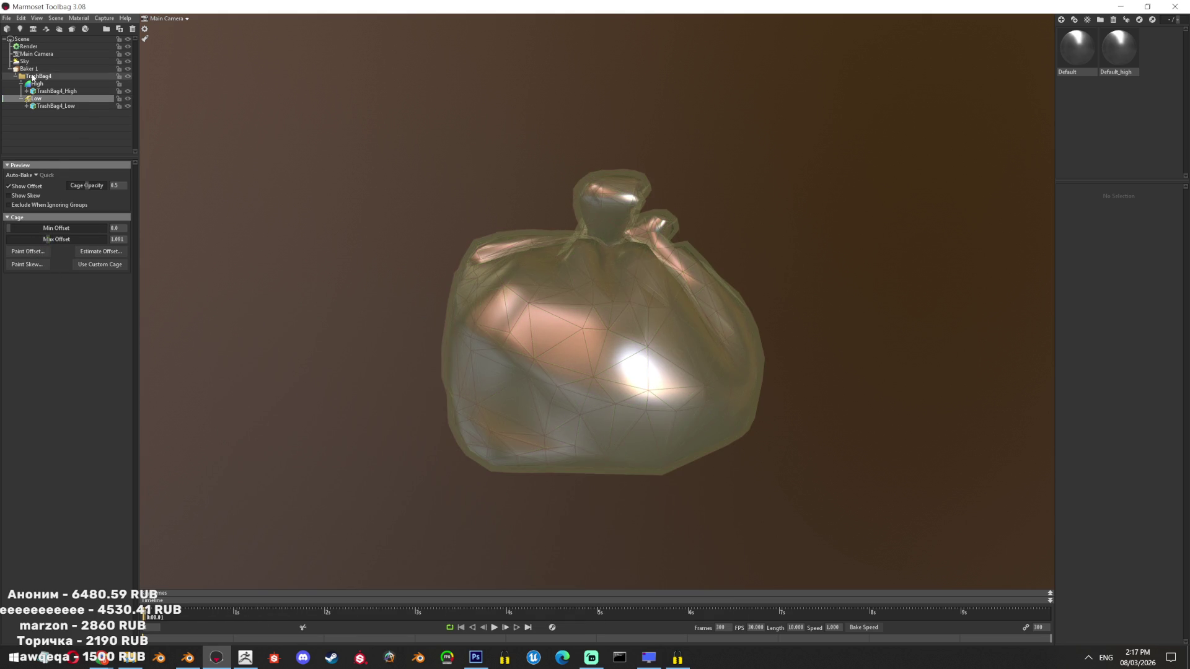
{"action": "left_click", "coordinate": [28, 69]}
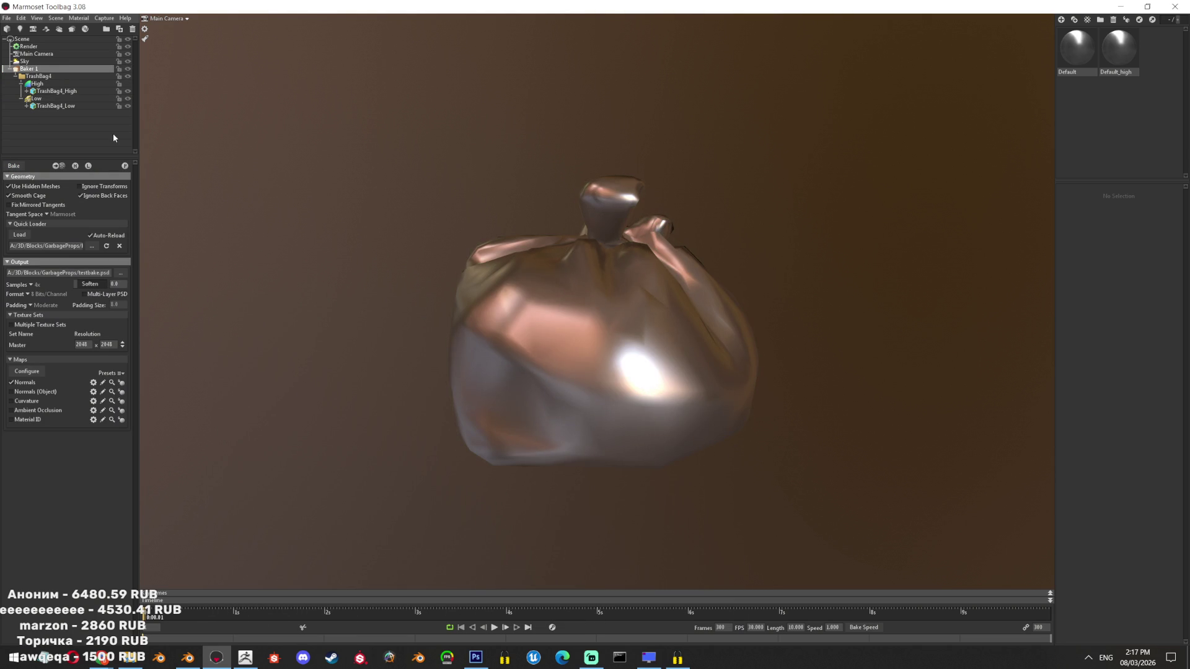
{"action": "left_click", "coordinate": [78, 168]}
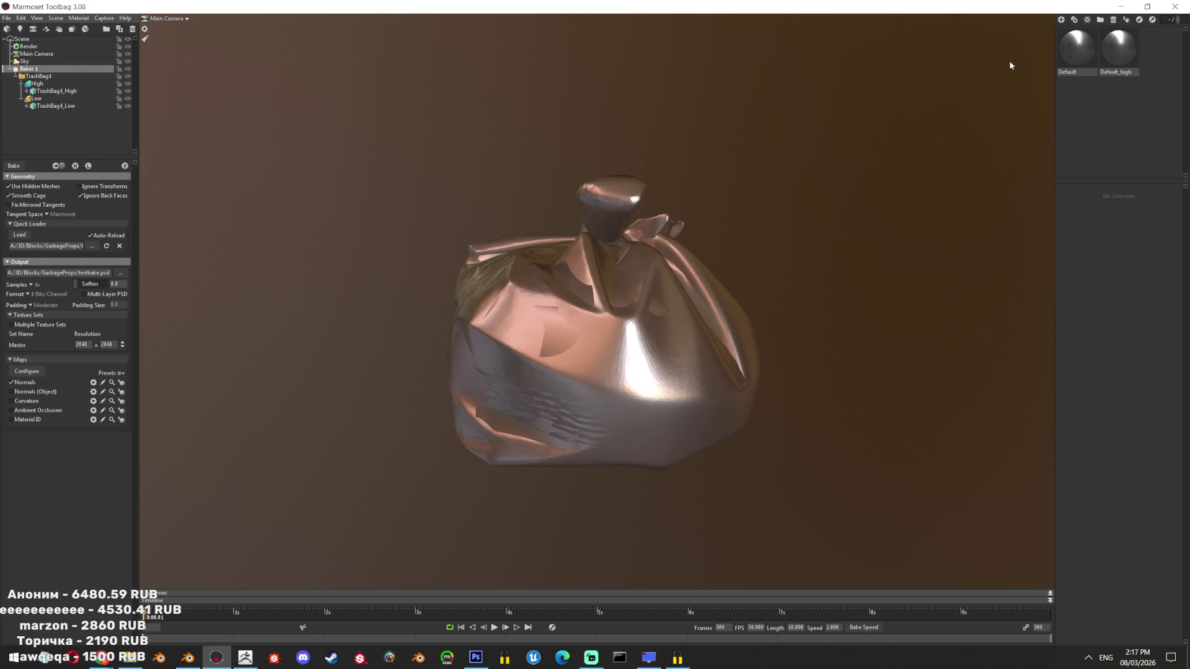
Load testbake_normal.psd as the Default material's normal map and set Metalness to 0
{"action": "left_click", "coordinate": [596, 322]}
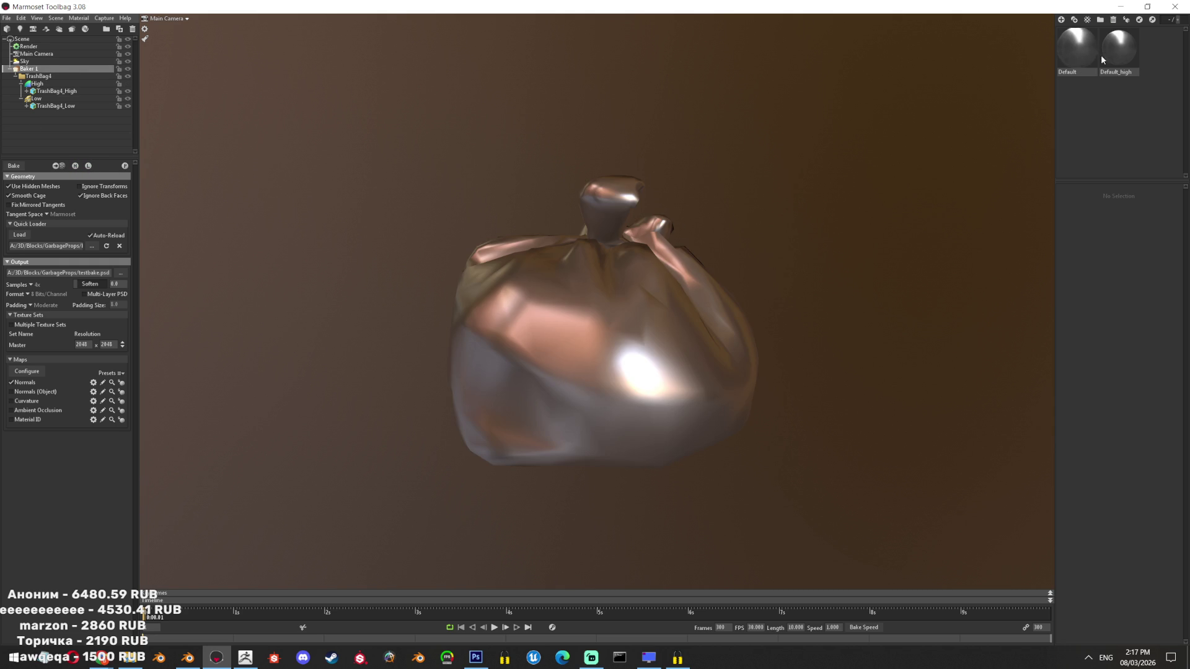
{"action": "left_click", "coordinate": [1067, 230]}
{"action": "double_click", "coordinate": [468, 310]}
{"action": "scroll", "scroll_direction": "up", "scroll_amount": 3}
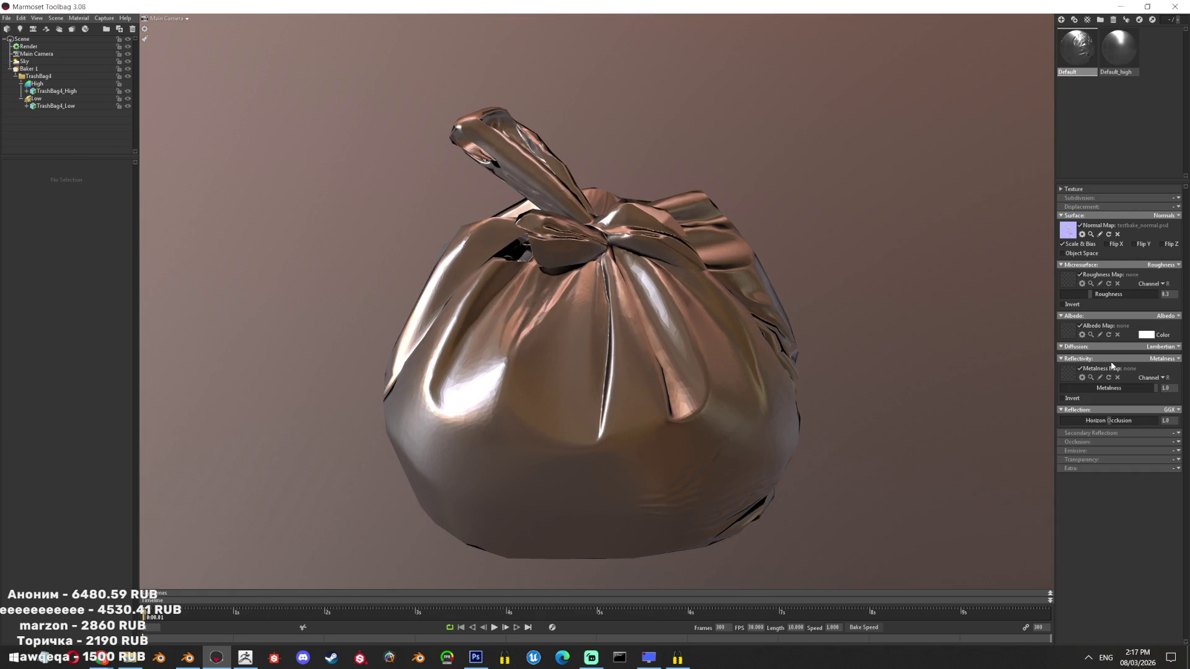
{"action": "left_click_drag", "start_coordinate": [1114, 388], "coordinate": [1062, 388]}
Orbit around the bag and its knot to check the baked normal detail
{"action": "left_click_drag", "start_coordinate": [739, 350], "coordinate": [751, 341]}
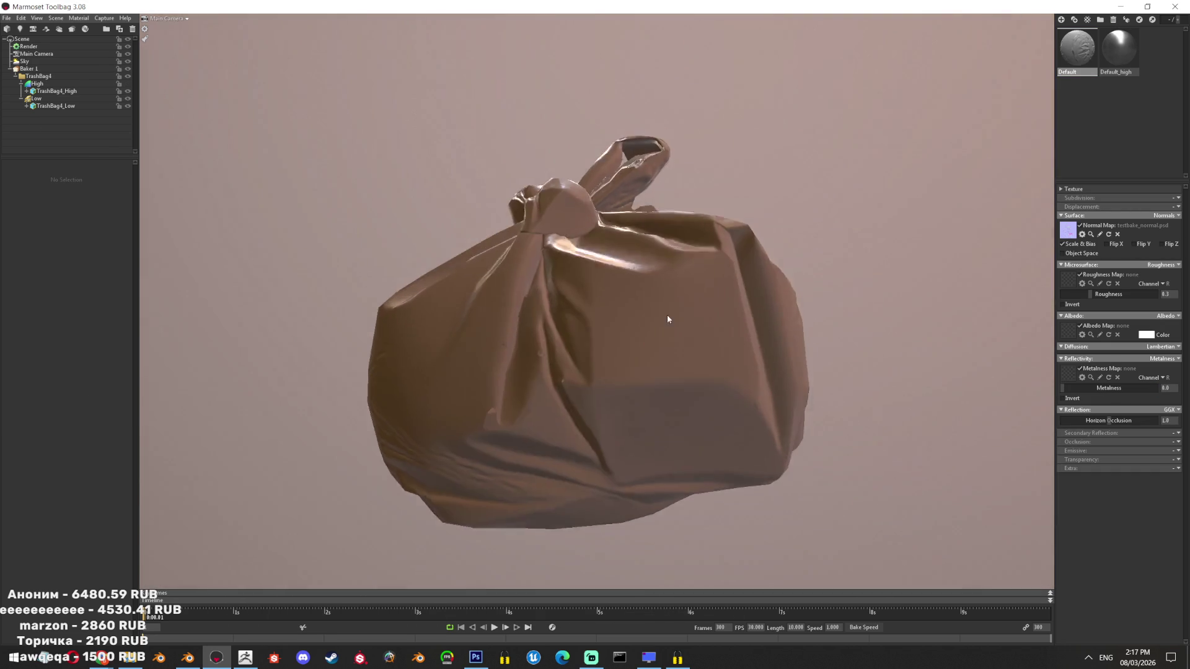
{"action": "scroll", "scroll_direction": "up", "scroll_amount": 3}
{"action": "left_click_drag", "start_coordinate": [683, 404], "coordinate": [631, 332]}
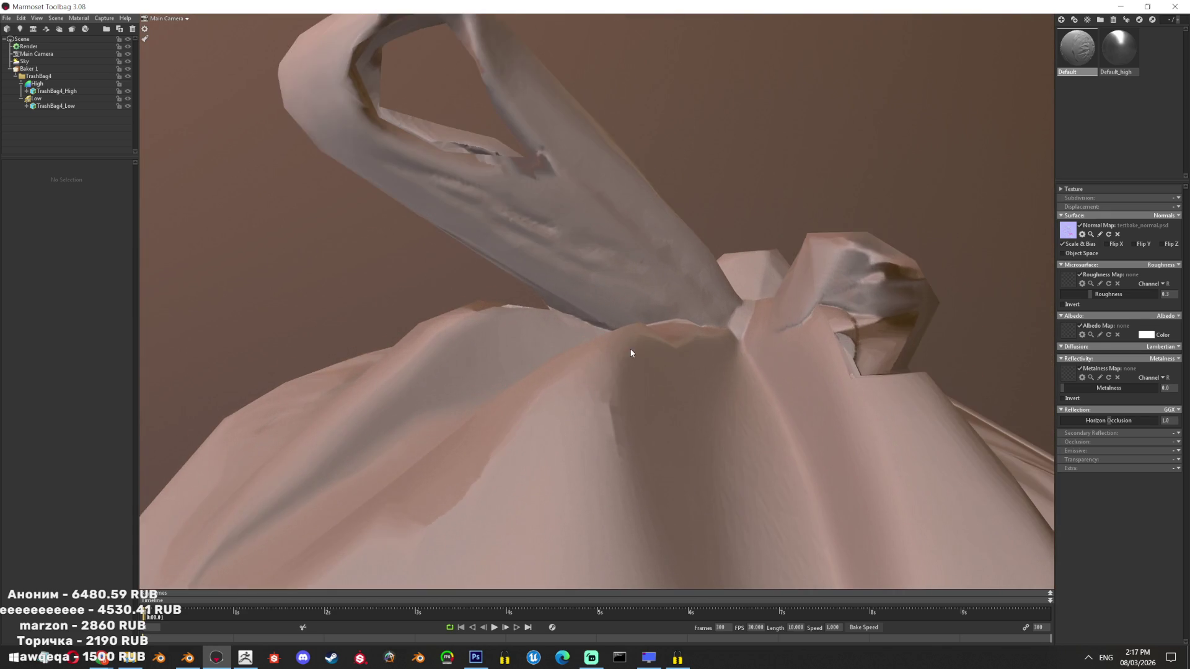
{"action": "left_click_drag", "start_coordinate": [640, 335], "coordinate": [571, 305]}
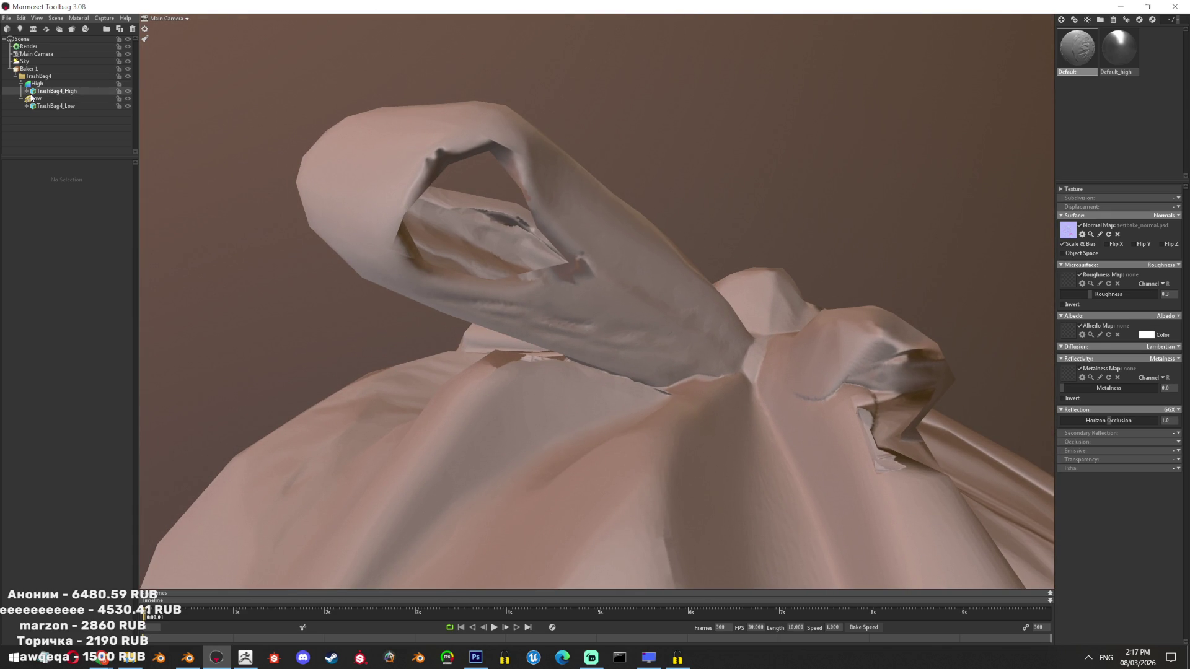
{"action": "left_click", "coordinate": [36, 84]}
Lower the low mesh's cage Max Offset and raise Min Offset to 1.389
{"action": "left_click", "coordinate": [35, 99]}
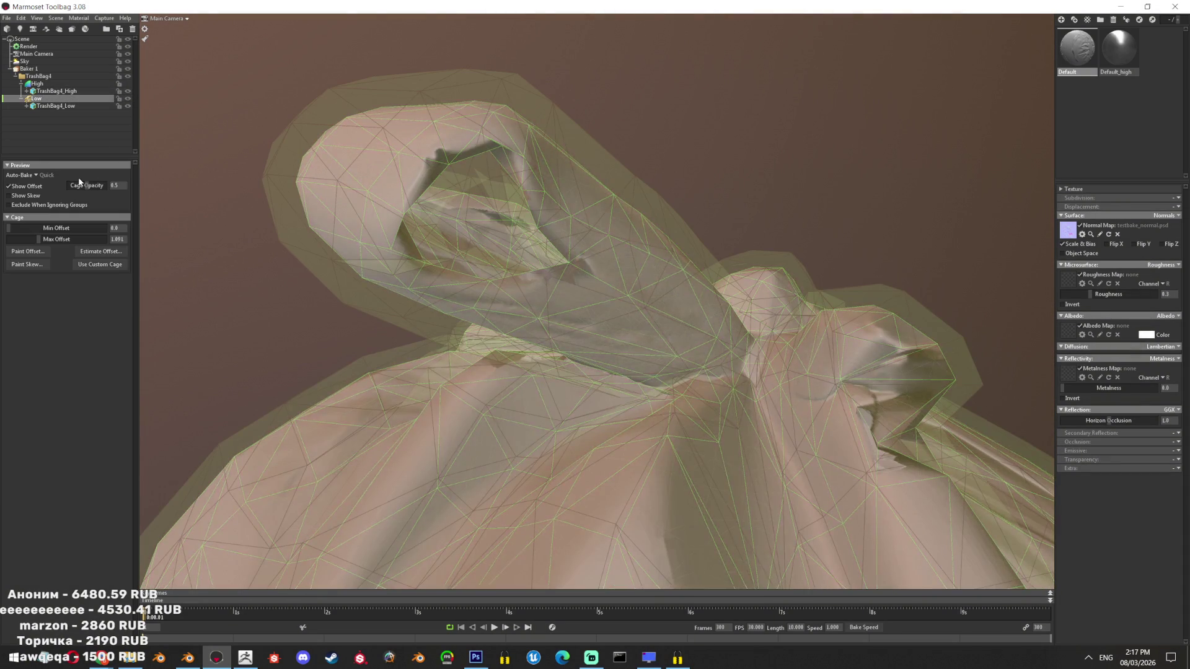
{"action": "left_click_drag", "start_coordinate": [29, 238], "coordinate": [17, 240]}
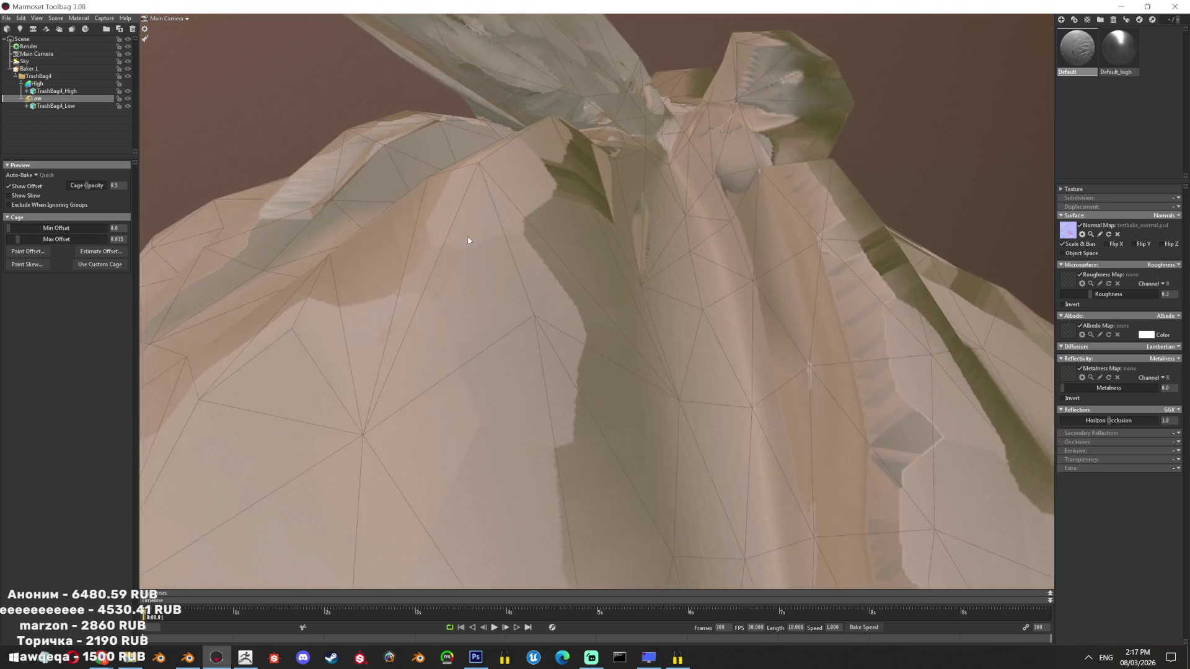
{"action": "scroll", "scroll_direction": "down", "scroll_amount": 3}
{"action": "left_click_drag", "start_coordinate": [27, 230], "coordinate": [38, 234]}
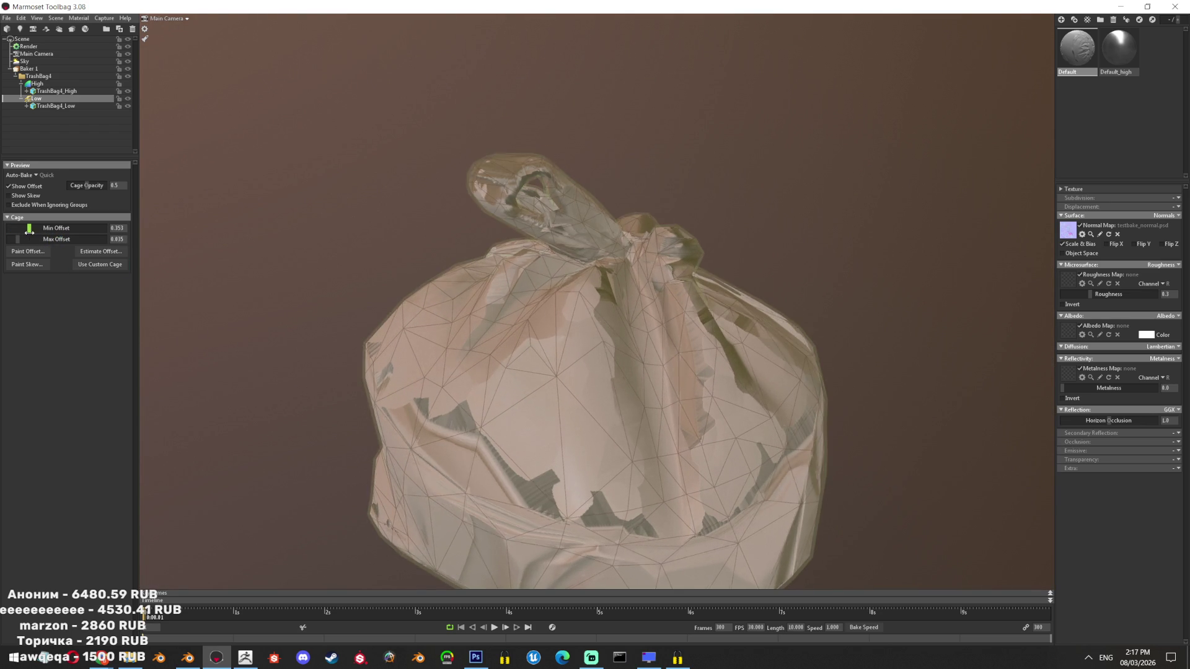
{"action": "left_click_drag", "start_coordinate": [41, 233], "coordinate": [80, 231]}
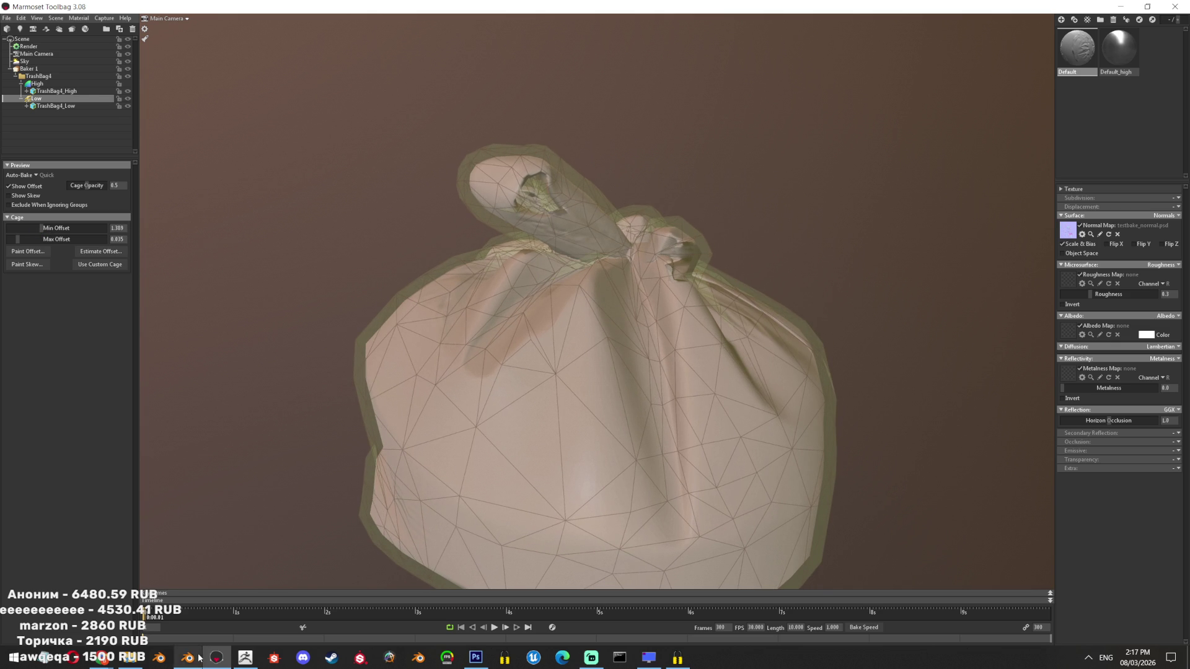
{"action": "left_click", "coordinate": [198, 657]}
{"action": "left_click_drag", "start_coordinate": [586, 385], "coordinate": [548, 313]}
Select all of TrashBag4_Low in Edit Mode and inspect it in wireframe
{"action": "key", "text": "shift+z"}
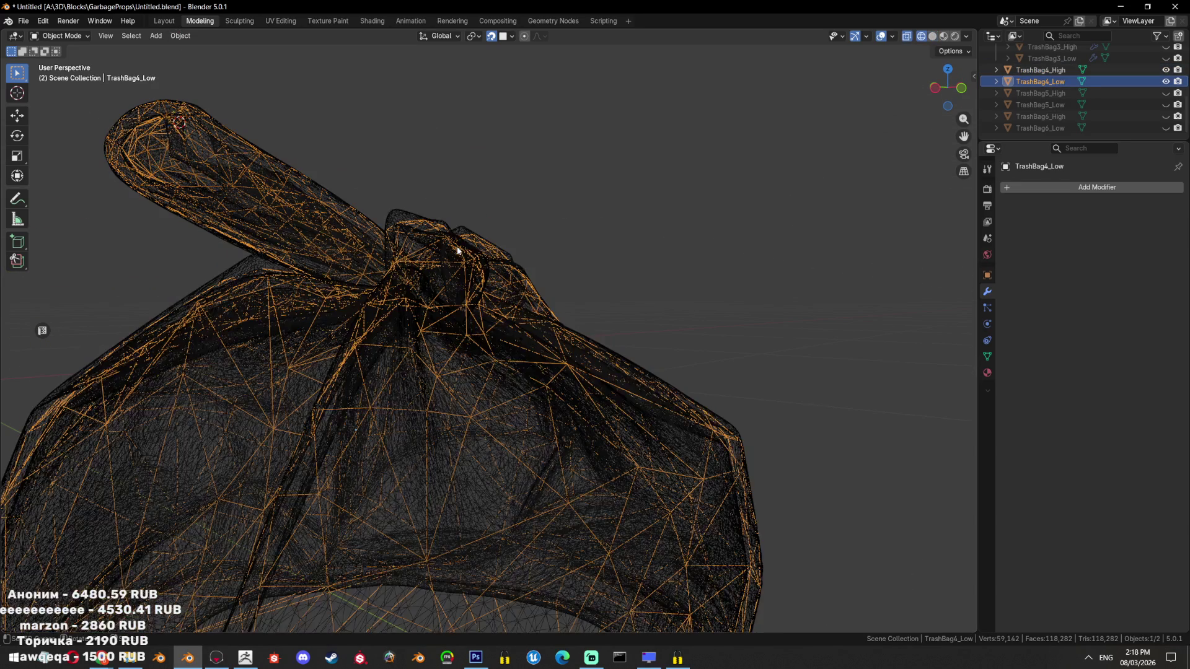
{"action": "key", "text": "shift+z"}
{"action": "key", "text": "Tab"}
{"action": "key", "text": "a"}
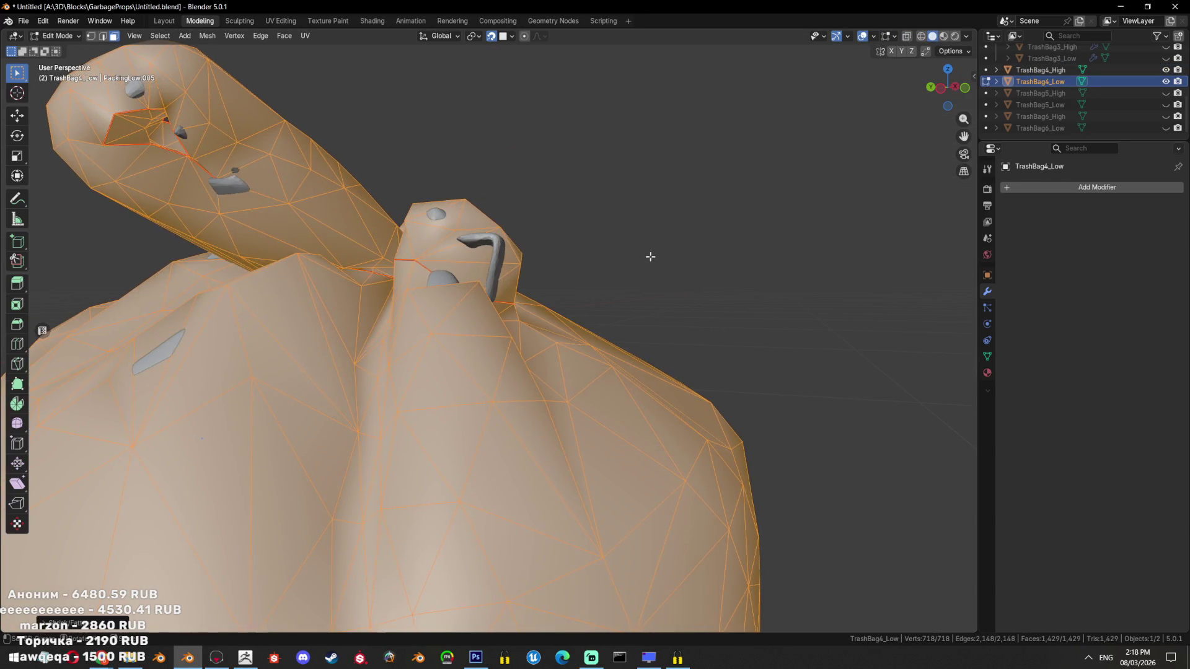
{"action": "scroll", "scroll_direction": "down", "scroll_amount": 3}
{"action": "scroll", "scroll_direction": "down", "scroll_amount": 3}
{"action": "key", "text": "Tab"}
{"action": "left_click_drag", "start_coordinate": [650, 364], "coordinate": [619, 321]}
{"action": "scroll", "scroll_direction": "up", "scroll_amount": 3}
Try a Convex Hull on the whole low mesh, then undo it
{"action": "key", "text": "Tab"}
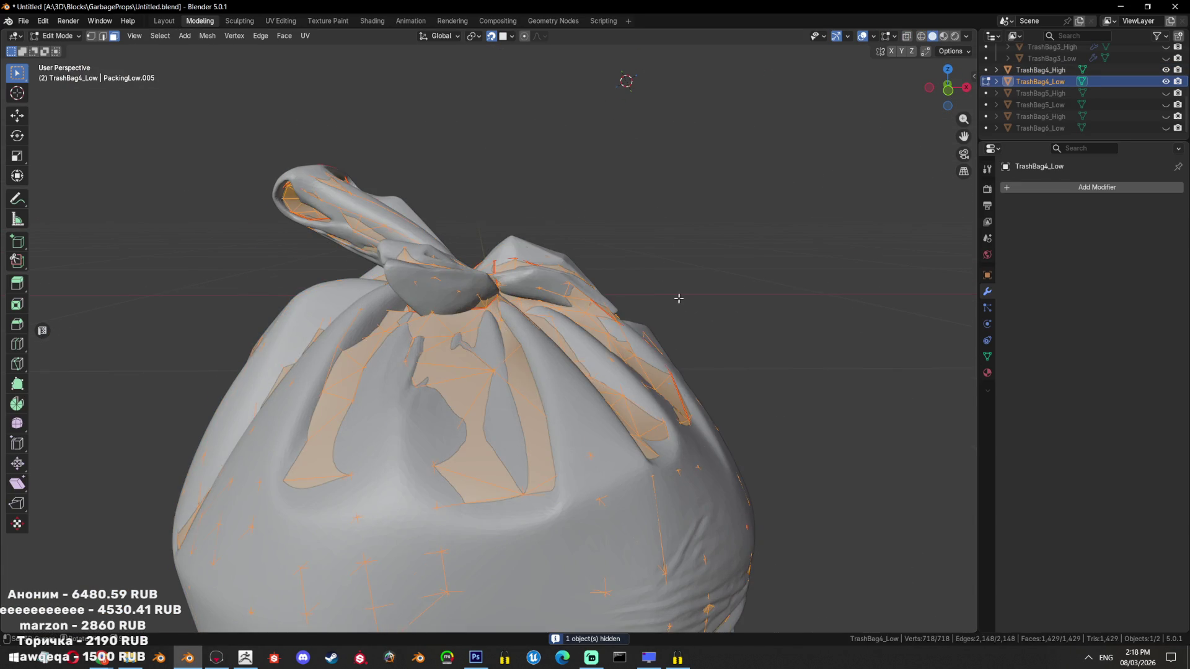
{"action": "key", "text": "shift+r"}
{"action": "scroll", "scroll_direction": "down", "scroll_amount": 3}
{"action": "key", "text": "shift+z"}
{"action": "scroll", "scroll_direction": "down", "scroll_amount": 3}
{"action": "left_click_drag", "start_coordinate": [590, 367], "coordinate": [522, 314]}
{"action": "key", "text": "ctrl+z"}
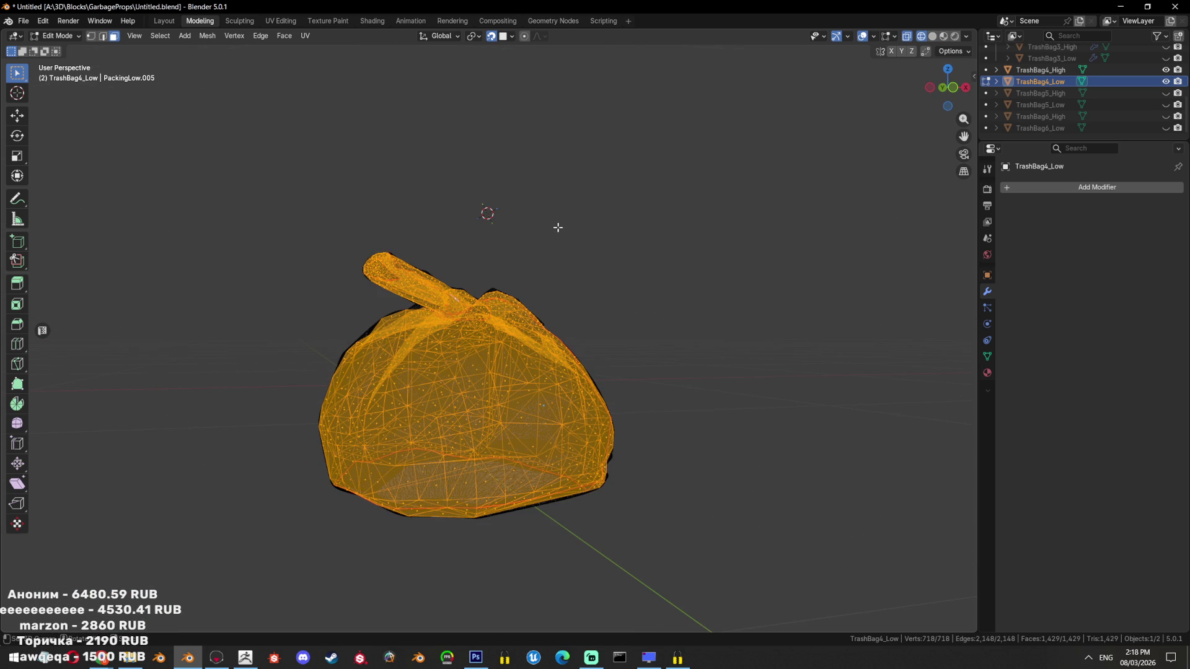
Hide the other bag object and go back into Edit Mode on TrashBag4_Low
{"action": "key", "text": "shift+z"}
{"action": "scroll", "scroll_direction": "up", "scroll_amount": 3}
{"action": "scroll", "scroll_direction": "down", "scroll_amount": 3}
{"action": "key", "text": "Tab"}
{"action": "key", "text": "shift+h"}
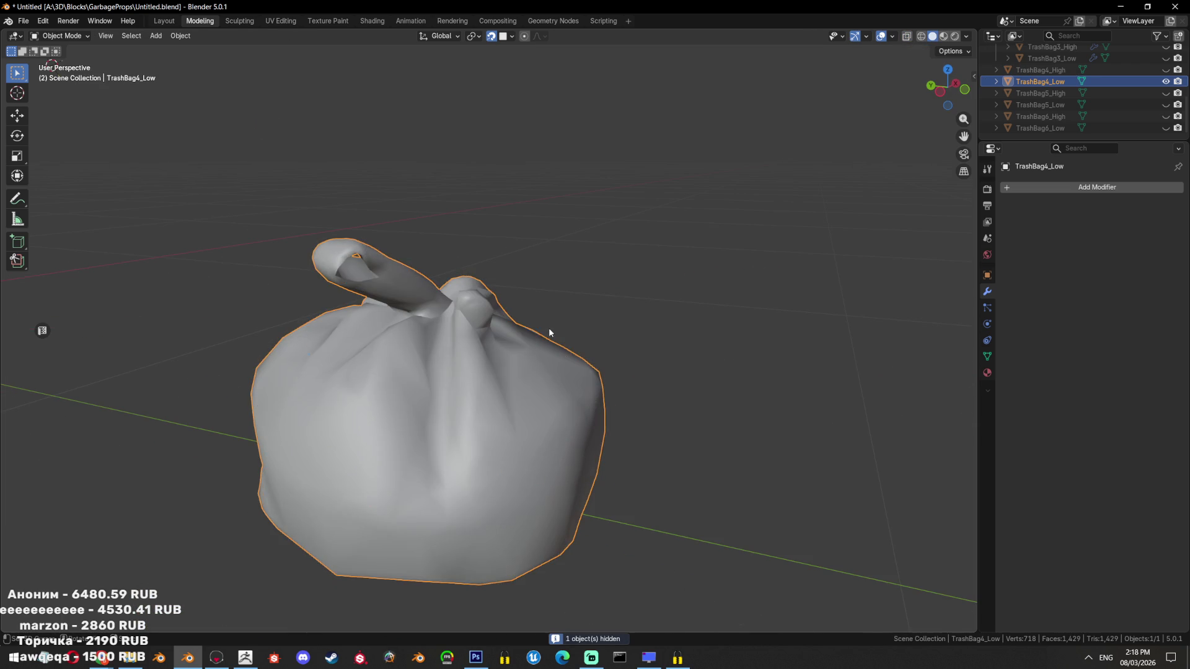
{"action": "scroll", "scroll_direction": "up", "scroll_amount": 3}
{"action": "key", "text": "Tab"}
{"action": "scroll", "scroll_direction": "up", "scroll_amount": 3}
Centre the view on a vertex by the knot and select the surrounding faces
{"action": "left_click", "coordinate": [488, 327]}
{"action": "key", "text": "KP_Decimal"}
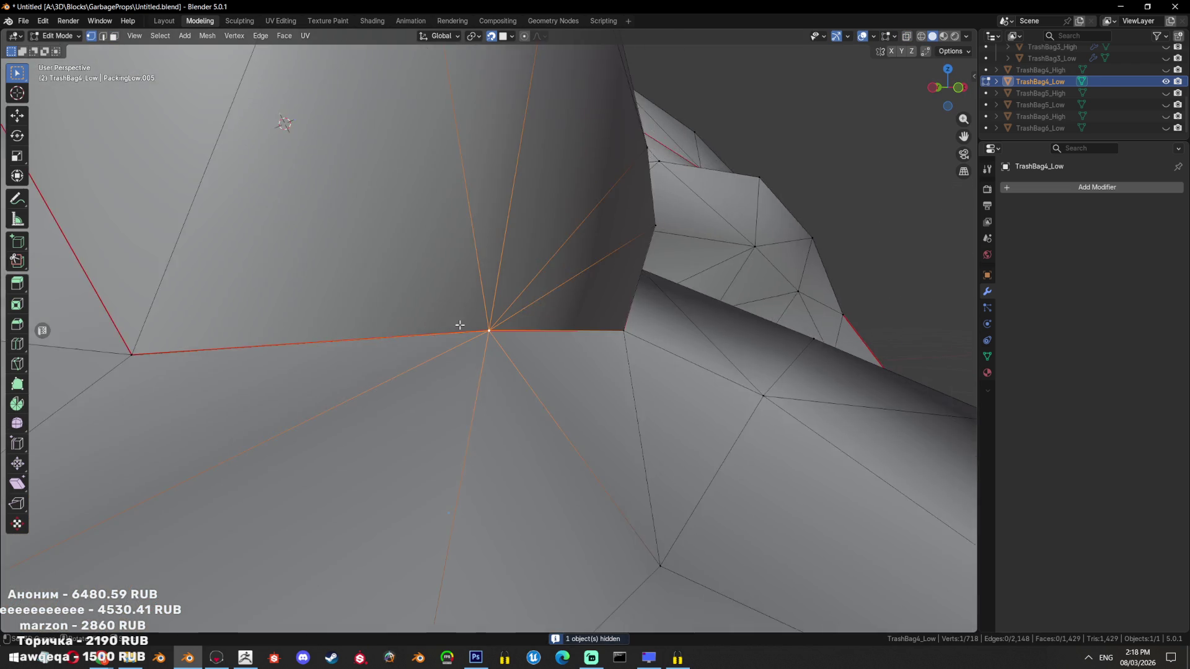
{"action": "left_click_drag", "start_coordinate": [488, 327], "coordinate": [545, 384]}
{"action": "left_click", "coordinate": [418, 354]}
{"action": "left_click", "coordinate": [477, 366]}
{"action": "left_click", "coordinate": [577, 396]}
{"action": "left_click", "coordinate": [527, 351]}
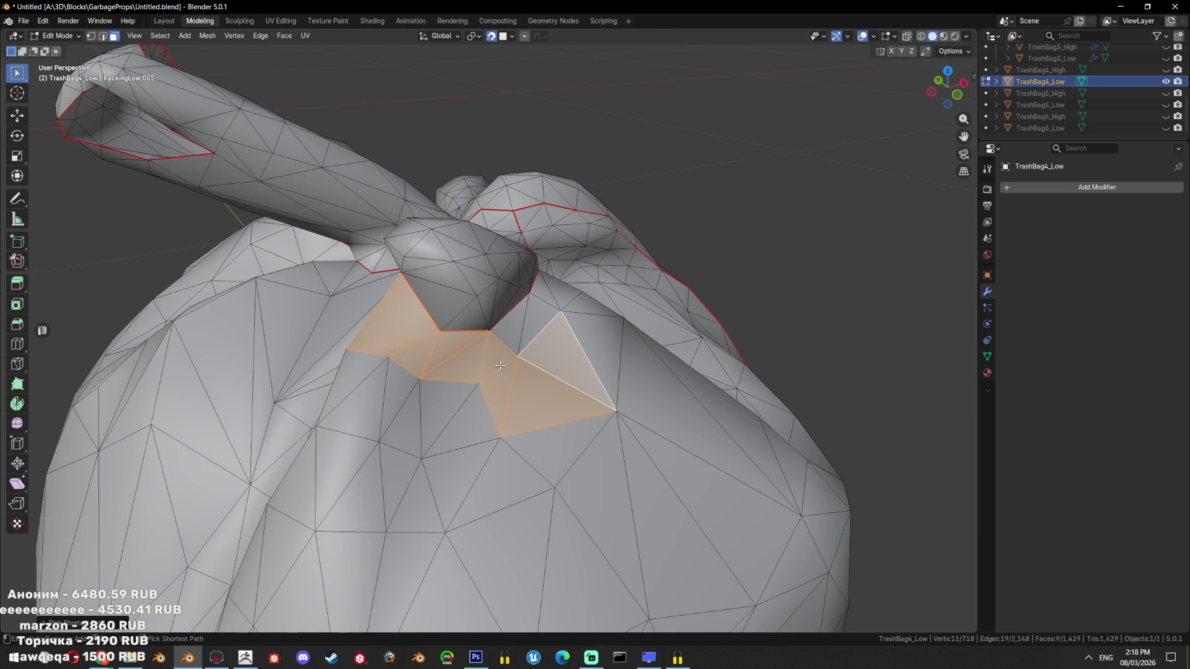
{"action": "key", "text": "alt+Tab"}
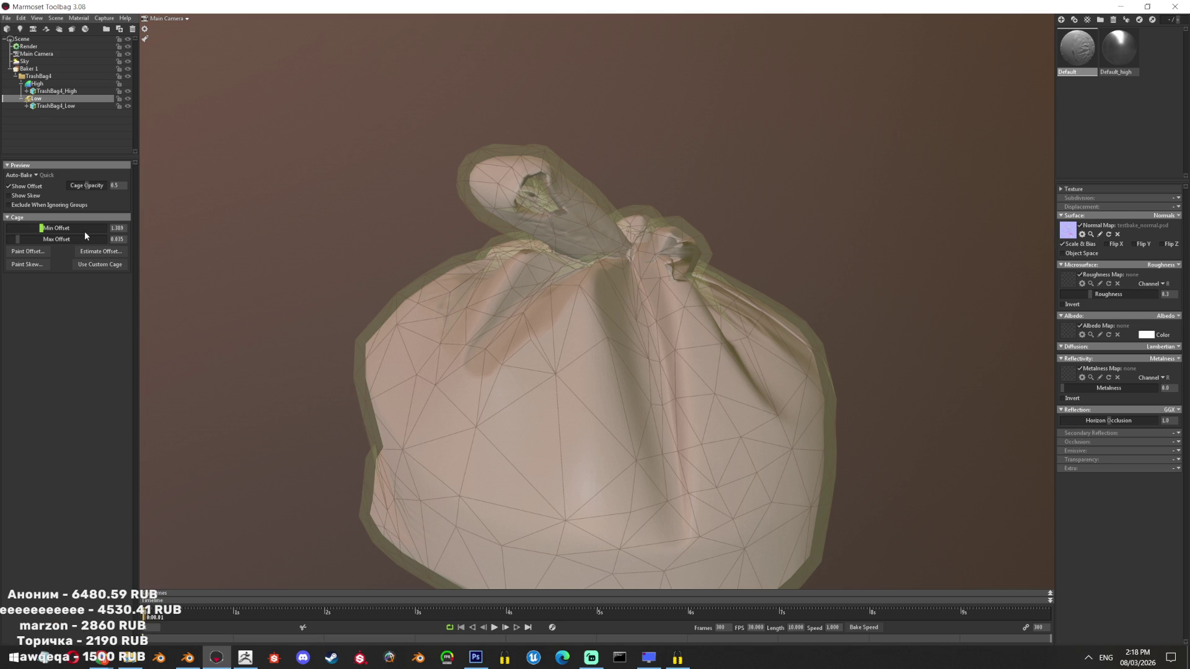
Preview the Low mesh's cage, return to Baker 1, and orbit in close on the knot
{"action": "left_click", "coordinate": [35, 83]}
{"action": "left_click", "coordinate": [28, 68]}
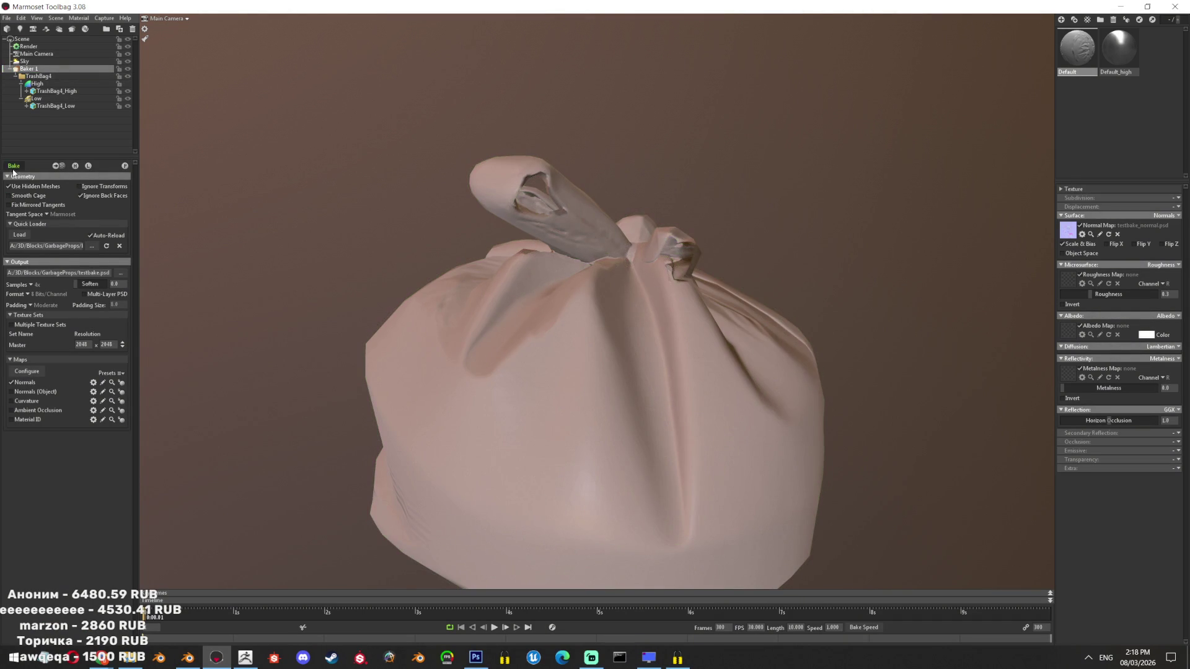
{"action": "left_click", "coordinate": [36, 98]}
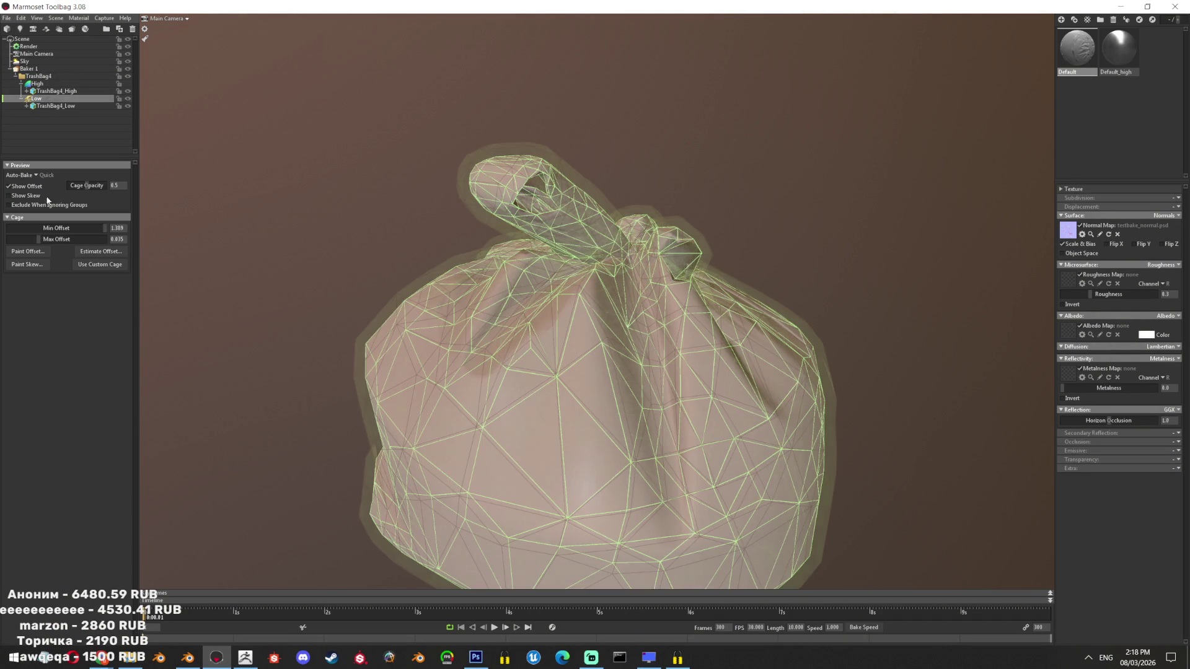
{"action": "left_click", "coordinate": [25, 62]}
{"action": "left_click", "coordinate": [28, 68]}
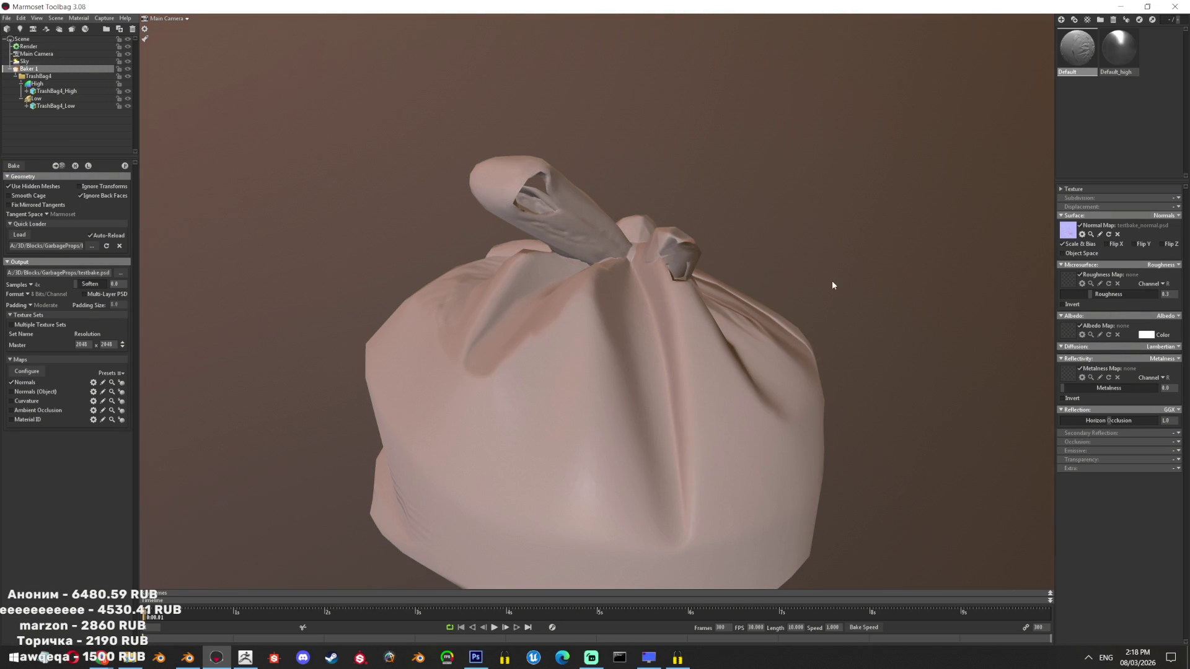
{"action": "left_click_drag", "start_coordinate": [832, 285], "coordinate": [712, 314]}
{"action": "left_click_drag", "start_coordinate": [712, 314], "coordinate": [665, 462]}
{"action": "left_click_drag", "start_coordinate": [665, 463], "coordinate": [686, 422]}
{"action": "left_click_drag", "start_coordinate": [687, 422], "coordinate": [767, 261]}
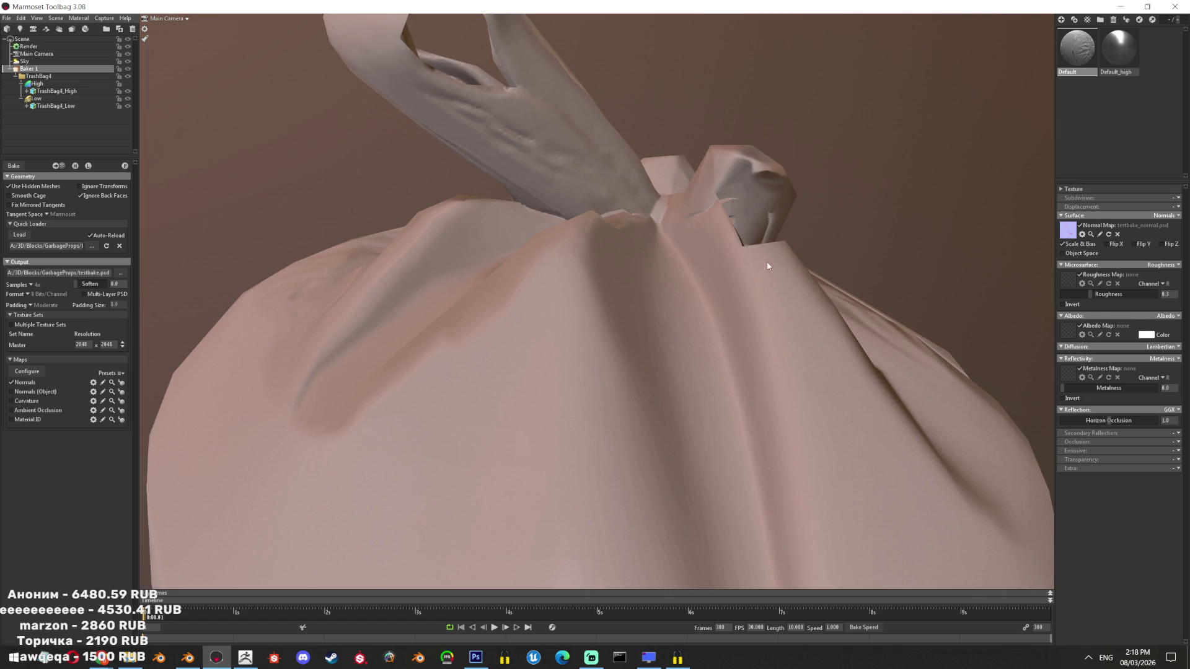
{"action": "left_click_drag", "start_coordinate": [768, 262], "coordinate": [665, 221]}
In Blender, briefly show TrashBag4_High to compare it against the low bag
{"action": "left_click", "coordinate": [188, 658]}
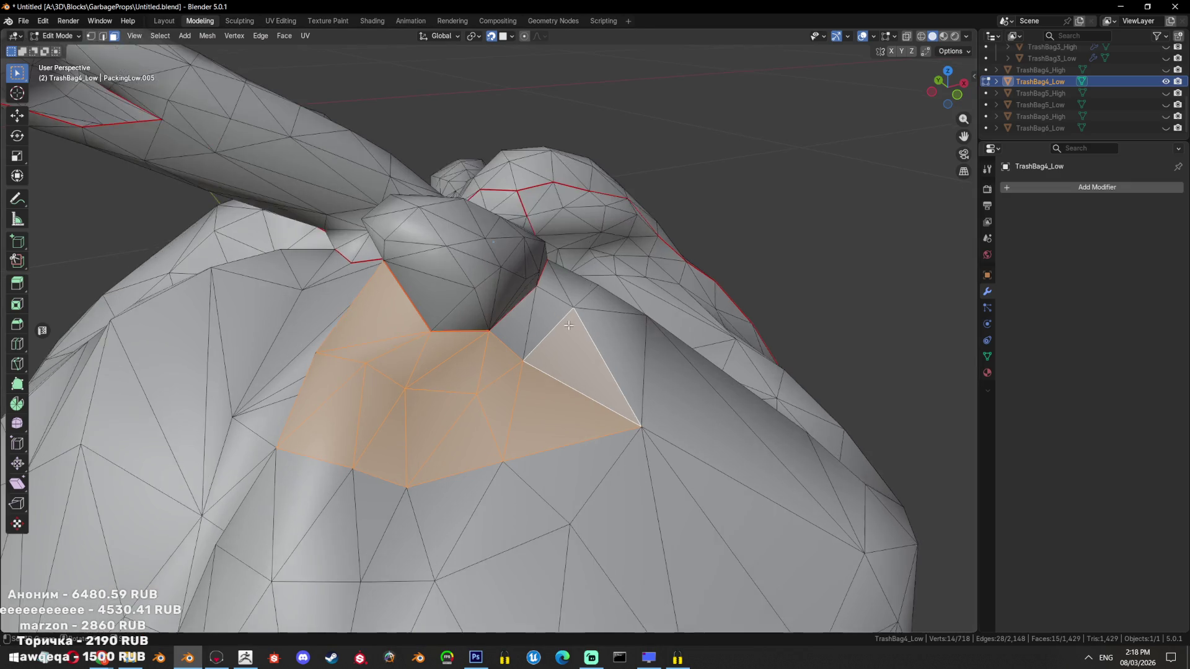
{"action": "left_click_drag", "start_coordinate": [611, 348], "coordinate": [1092, 104]}
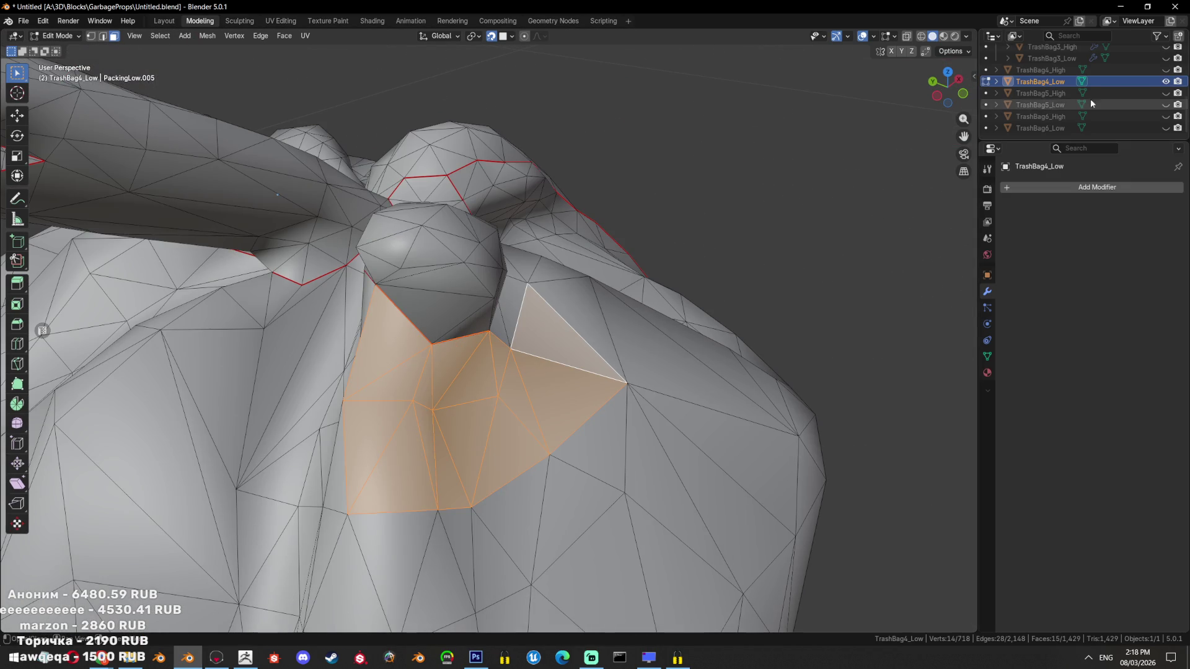
{"action": "left_click", "coordinate": [1165, 69]}
{"action": "scroll", "scroll_direction": "down", "scroll_amount": 3}
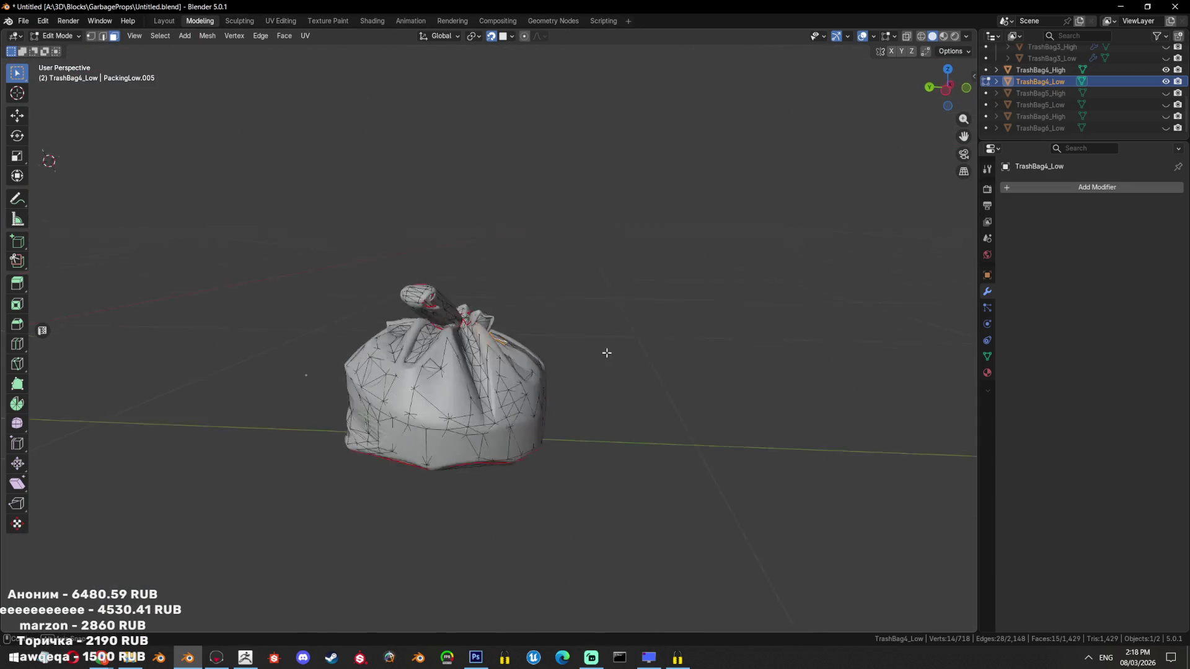
{"action": "left_click", "coordinate": [1166, 69]}
{"action": "scroll", "scroll_direction": "up", "scroll_amount": 3}
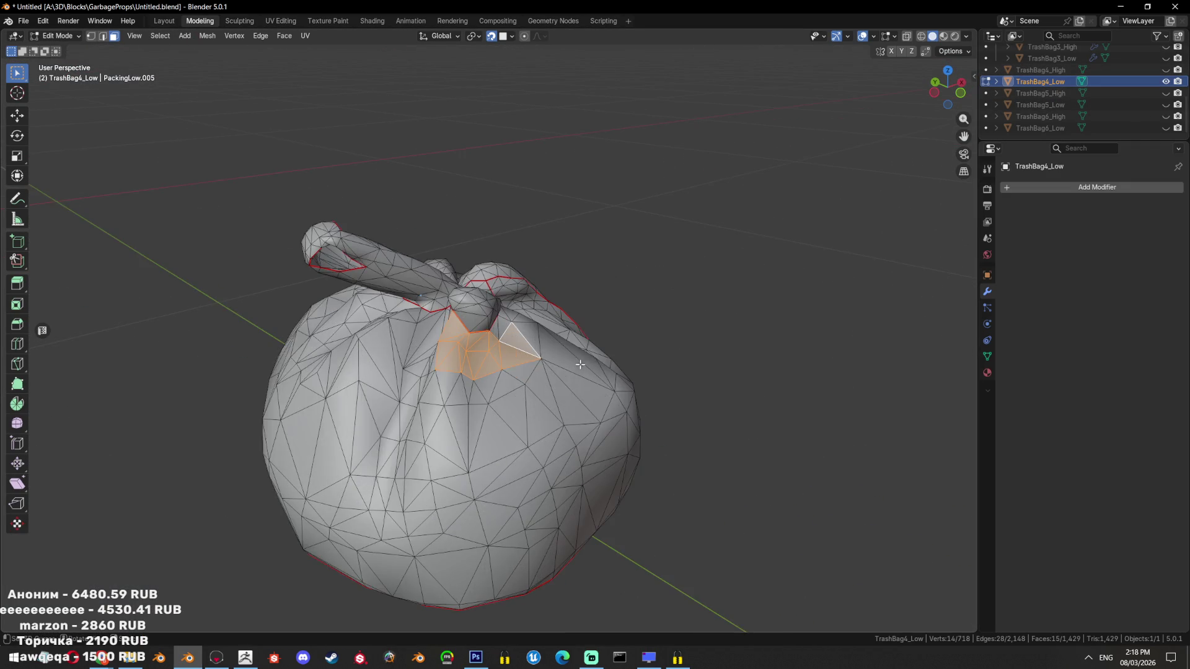
{"action": "left_click_drag", "start_coordinate": [527, 360], "coordinate": [538, 355]}
Box-select the messy faces around the low bag's knot
{"action": "left_click_drag", "start_coordinate": [489, 360], "coordinate": [459, 409]}
{"action": "left_click_drag", "start_coordinate": [459, 409], "coordinate": [524, 324]}
{"action": "key", "text": "b"}
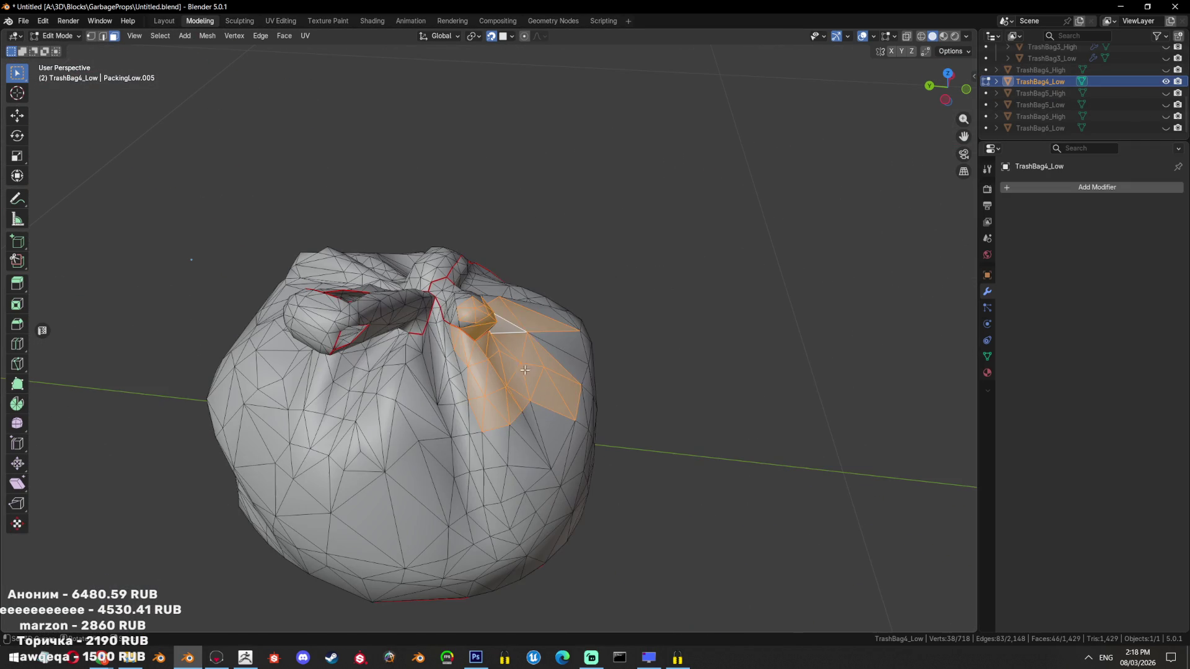
{"action": "left_click_drag", "start_coordinate": [523, 371], "coordinate": [544, 296]}
{"action": "key", "text": "b"}
{"action": "left_click_drag", "start_coordinate": [544, 296], "coordinate": [519, 371]}
{"action": "left_click_drag", "start_coordinate": [518, 370], "coordinate": [532, 297]}
{"action": "left_click_drag", "start_coordinate": [445, 280], "coordinate": [505, 329]}
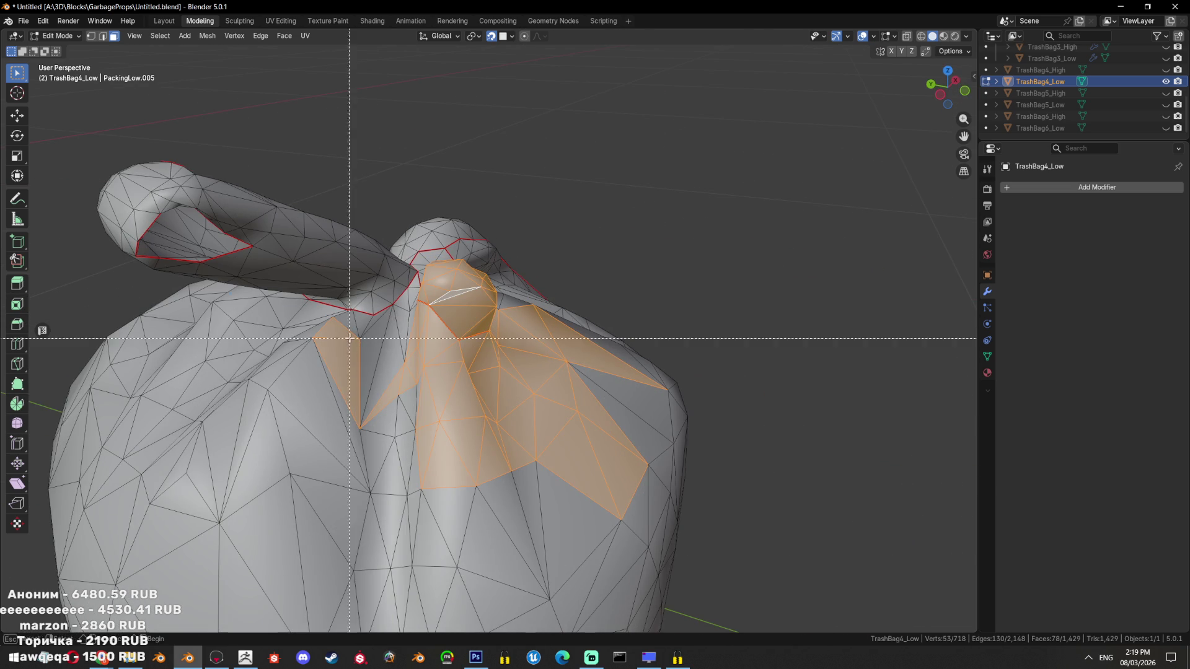
{"action": "left_click_drag", "start_coordinate": [409, 408], "coordinate": [720, 384]}
Dissolve and triangulate the knot faces, then delete them with X > Faces
{"action": "key", "text": "ctrl+x"}
{"action": "key", "text": "ctrl+t"}
{"action": "key", "text": "x"}
{"action": "left_click", "coordinate": [667, 278]}
Select the whole low mesh and add a Shrinkwrap modifier targeting TrashBag4_High
{"action": "left_click_drag", "start_coordinate": [605, 357], "coordinate": [626, 347]}
{"action": "left_click", "coordinate": [1166, 70]}
{"action": "left_click_drag", "start_coordinate": [562, 320], "coordinate": [601, 374]}
{"action": "key", "text": "a"}
{"action": "key", "text": "1"}
{"action": "scroll", "scroll_direction": "down", "scroll_amount": 3}
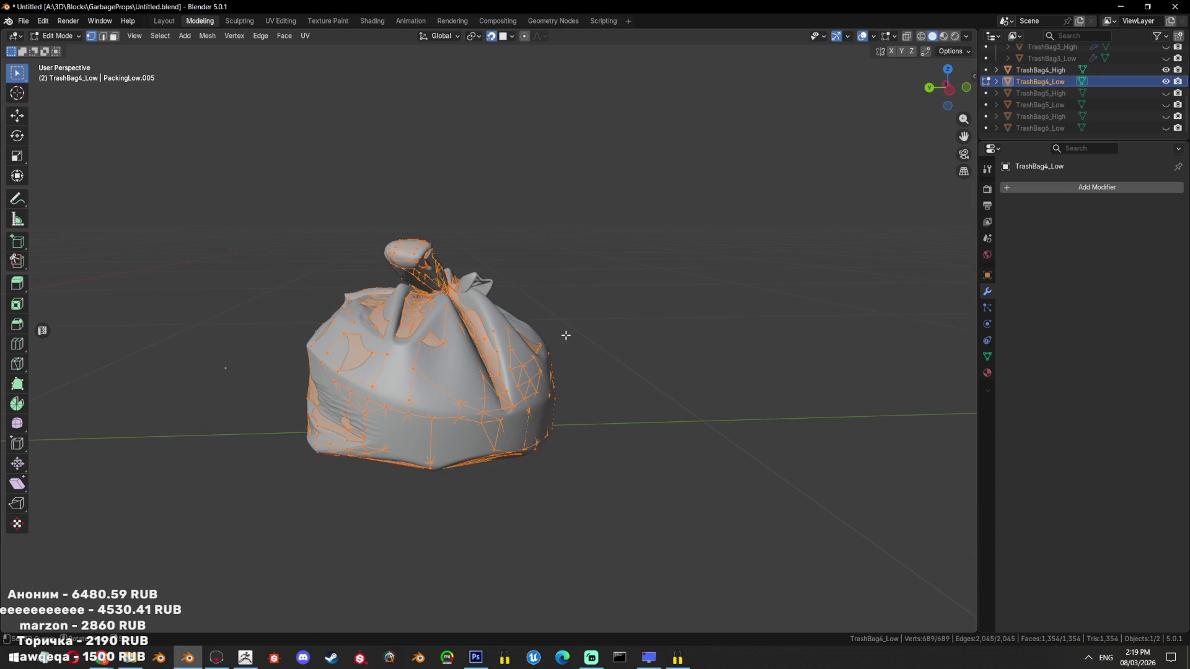
{"action": "key", "text": "Tab"}
{"action": "scroll", "scroll_direction": "up", "scroll_amount": 3}
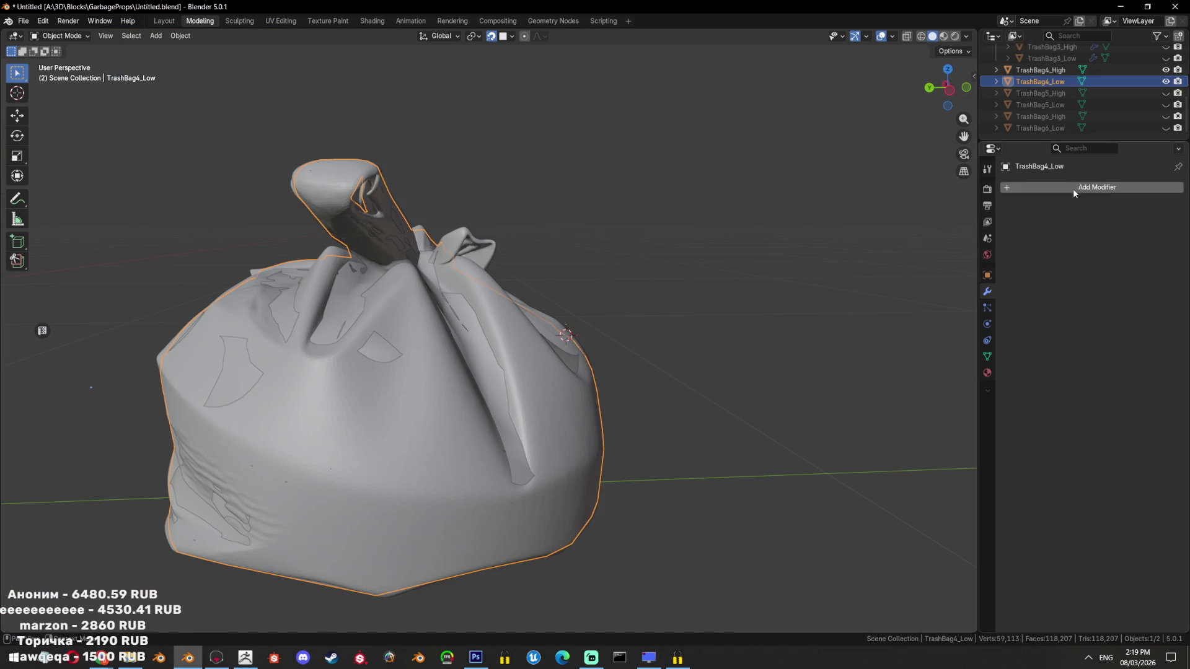
{"action": "left_click", "coordinate": [1074, 188]}
{"action": "type", "text": "s"}
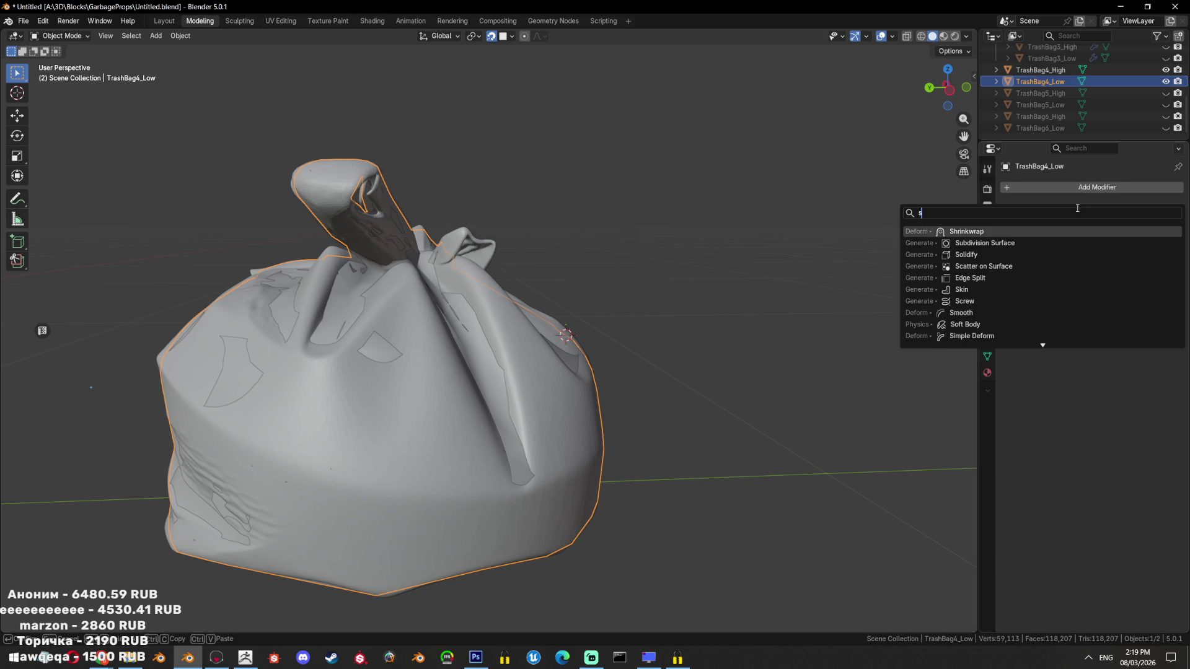
{"action": "key", "text": "Return"}
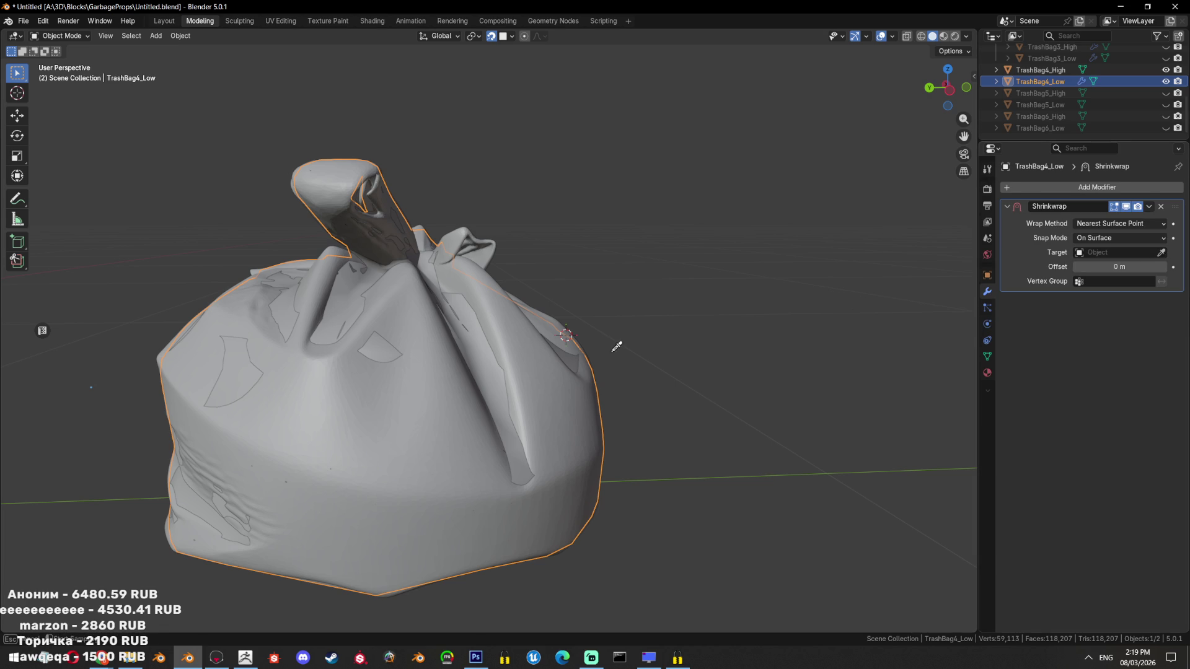
Re-enter Edit Mode and select the entire low mesh
{"action": "key", "text": "Tab"}
{"action": "scroll", "scroll_direction": "up", "scroll_amount": 3}
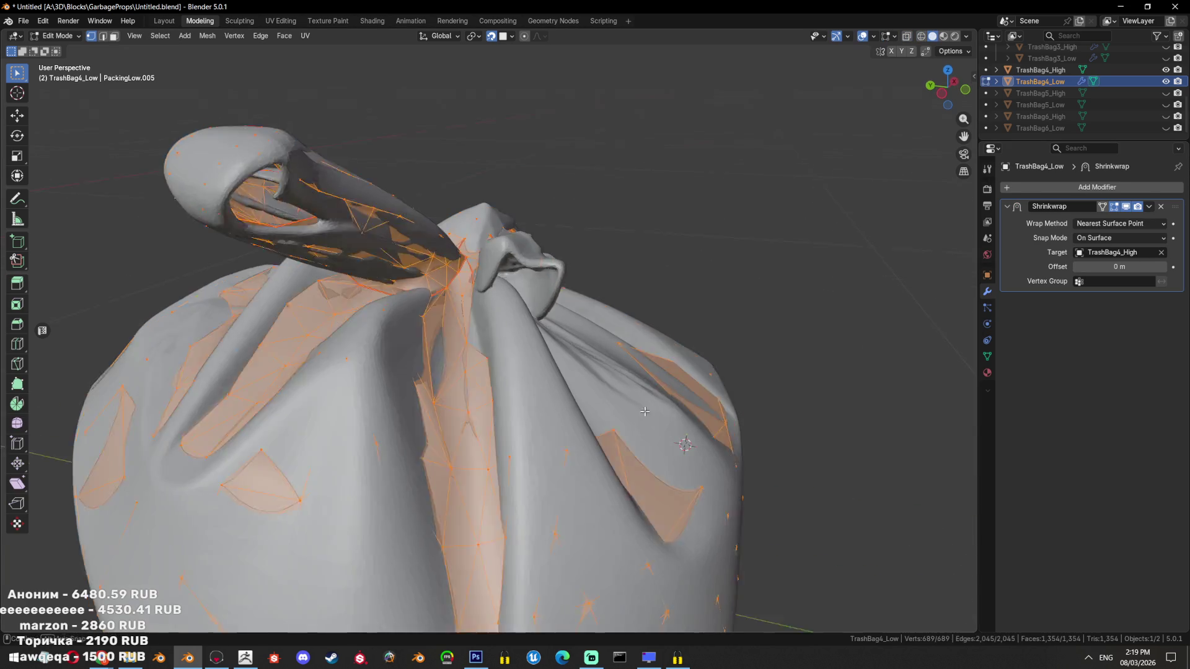
{"action": "key", "text": "alt+a"}
{"action": "scroll", "scroll_direction": "down", "scroll_amount": 3}
{"action": "scroll", "scroll_direction": "down", "scroll_amount": 3}
{"action": "key", "text": "a"}
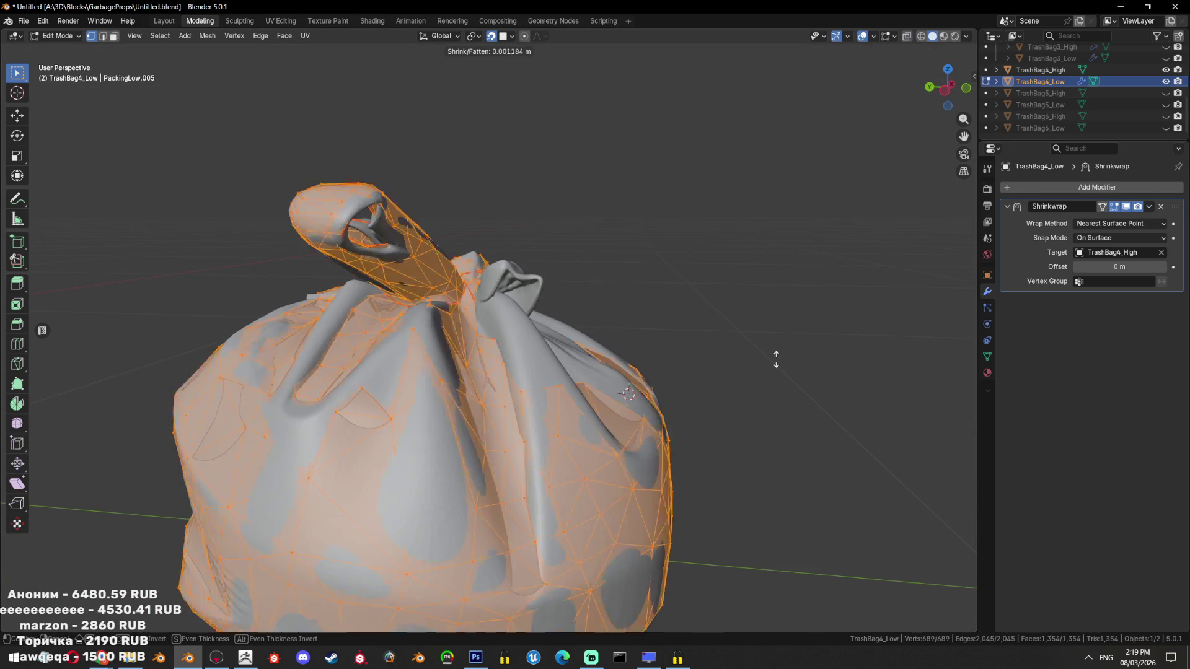
{"action": "scroll", "scroll_direction": "down", "scroll_amount": 3}
Cancel a shrink/fatten attempt and set the Shrinkwrap offset to 0.003 m
{"action": "key", "text": "alt+s"}
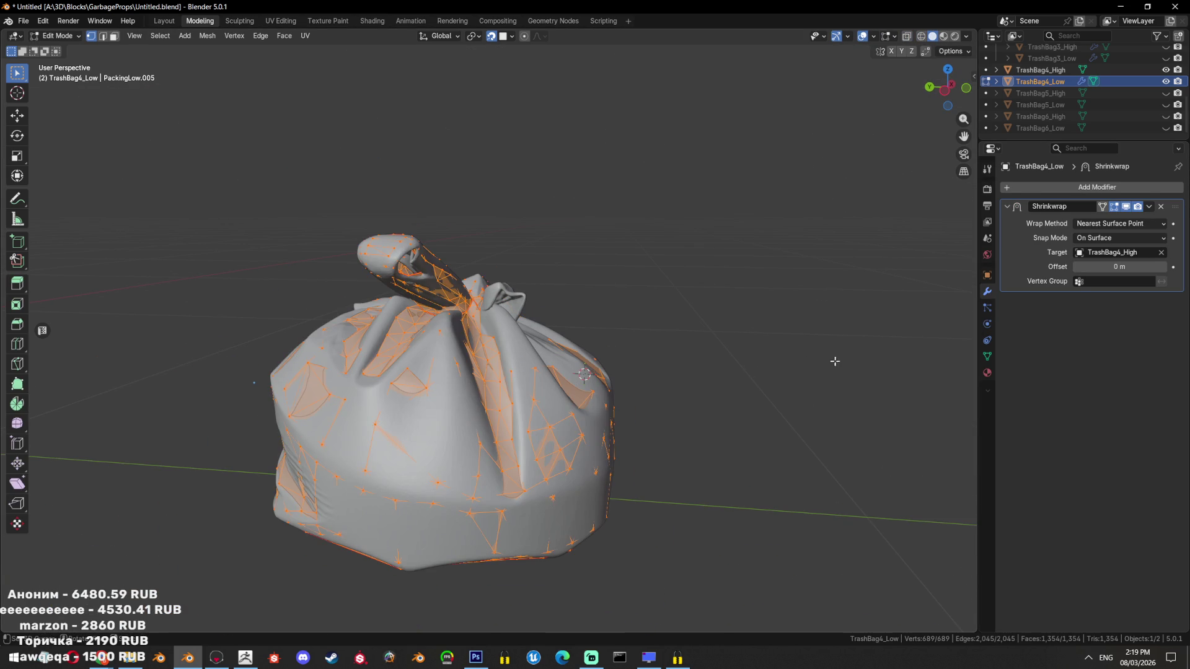
{"action": "key", "text": "Escape"}
{"action": "key", "text": "Tab"}
{"action": "scroll", "scroll_direction": "up", "scroll_amount": 3}
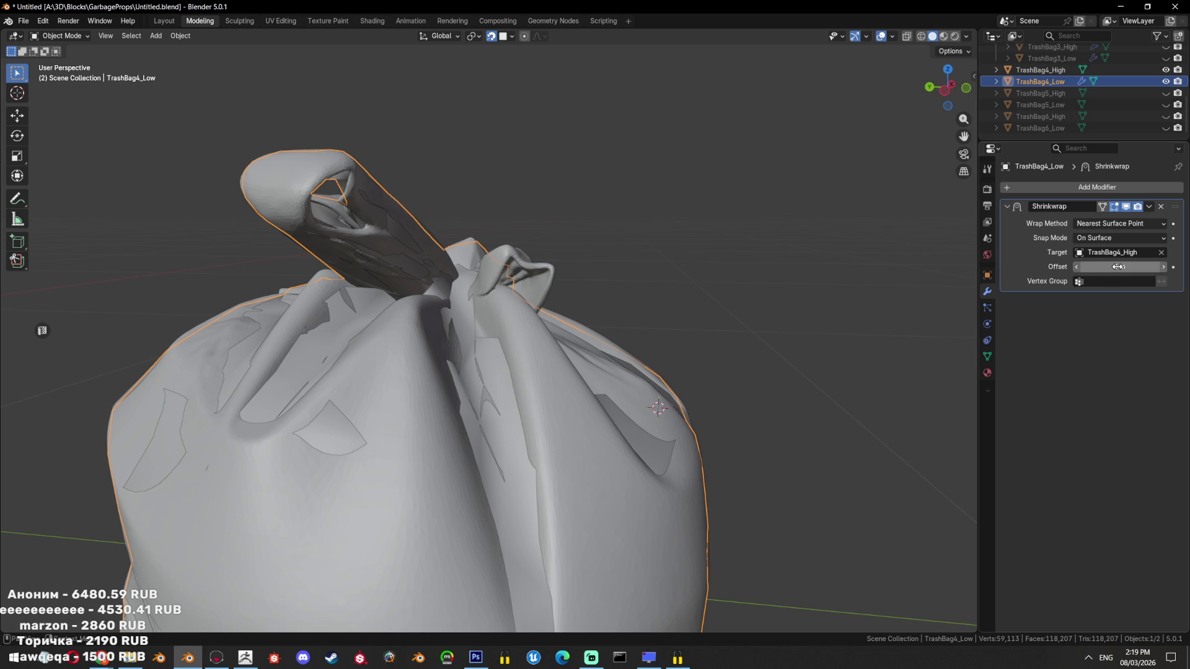
{"action": "left_click_drag", "start_coordinate": [1119, 267], "coordinate": [1125, 267]}
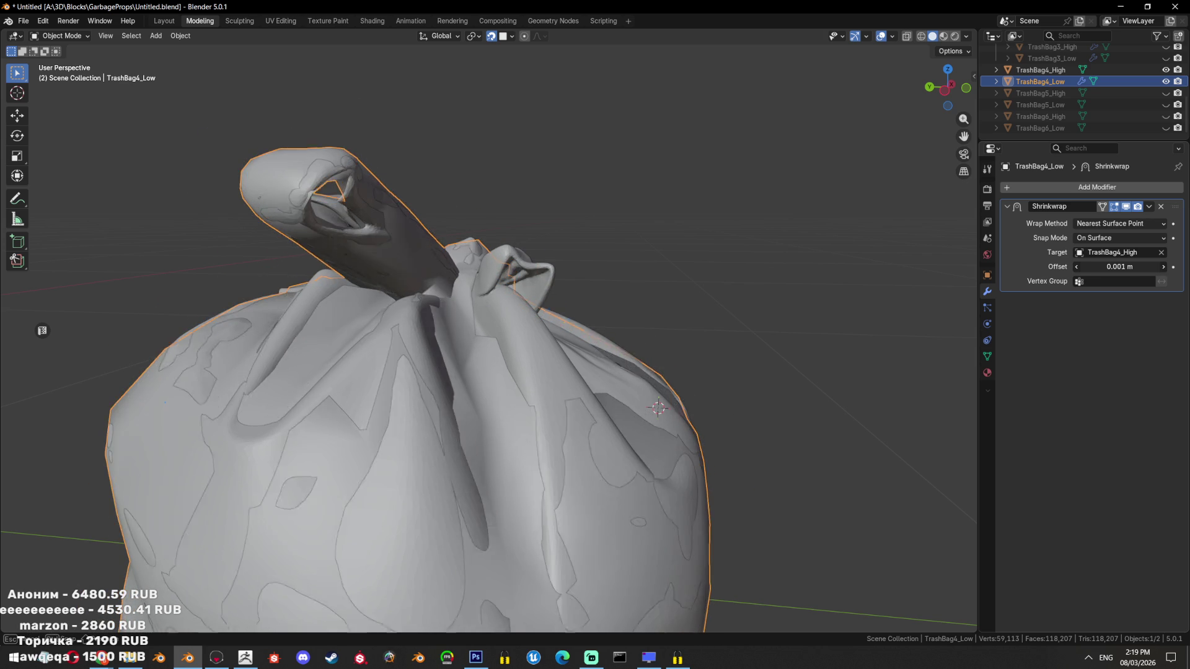
{"action": "scroll", "scroll_direction": "down", "scroll_amount": 3}
{"action": "left_click_drag", "start_coordinate": [824, 289], "coordinate": [682, 347]}
Hide TrashBag4_High and select an edge on the hole's border in edge mode
{"action": "key", "text": "Tab"}
{"action": "key", "text": "Tab"}
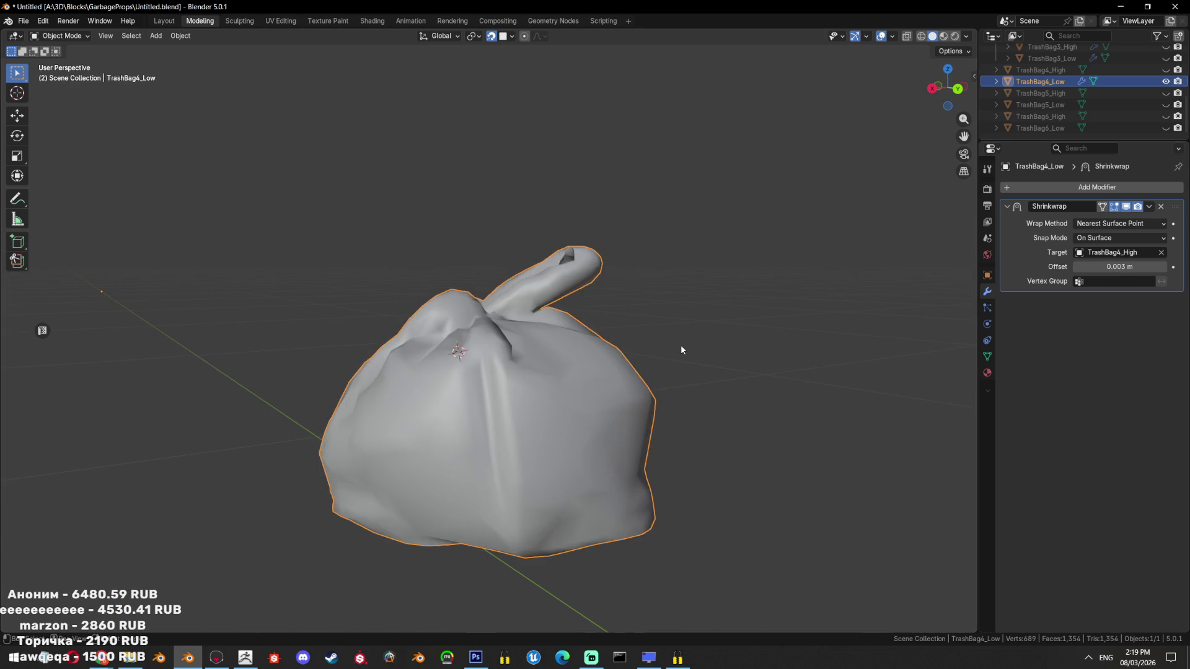
{"action": "key", "text": "shift+h"}
{"action": "key", "text": "Tab"}
{"action": "scroll", "scroll_direction": "up", "scroll_amount": 3}
{"action": "left_click_drag", "start_coordinate": [641, 380], "coordinate": [530, 416]}
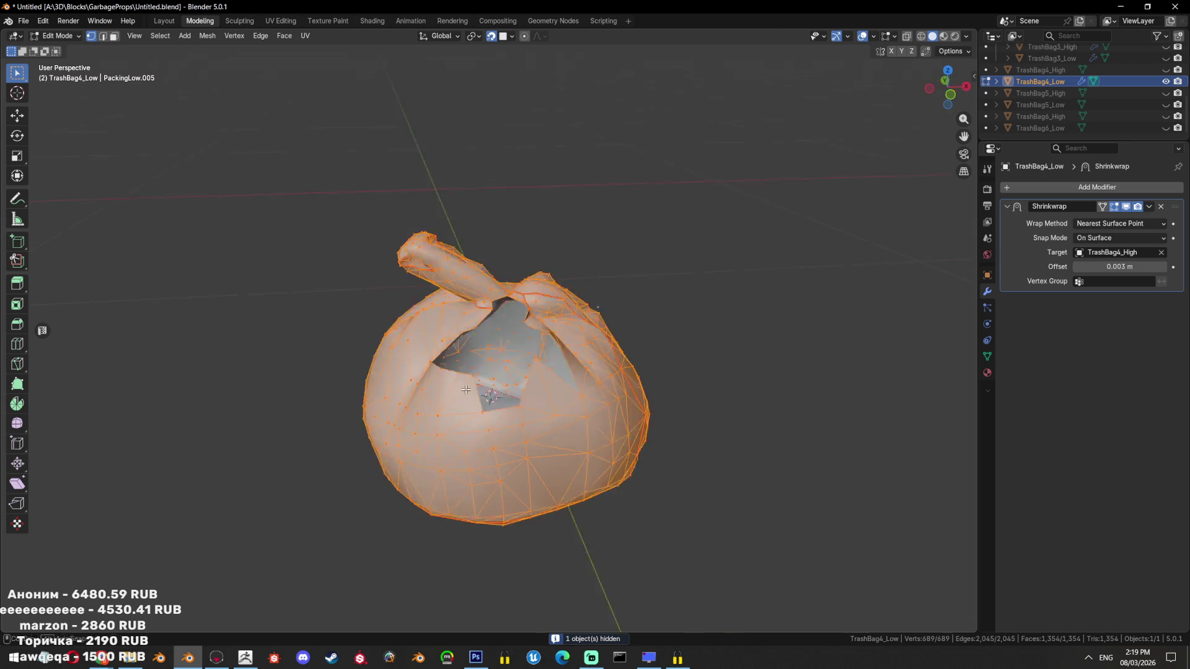
{"action": "key", "text": "2"}
{"action": "left_click", "coordinate": [530, 415]}
Apply the Shrinkwrap on TrashBag4_Low, then fill the knot hole and triangulate the new face
{"action": "key", "text": "a"}
{"action": "key", "text": "Tab"}
{"action": "key", "text": "ctrl+a"}
{"action": "key", "text": "Tab"}
{"action": "key", "text": "f"}
{"action": "key", "text": "3"}
{"action": "key", "text": "ctrl+t"}
{"action": "left_click_drag", "start_coordinate": [563, 389], "coordinate": [997, 194]}
Unhide TrashBag4_High, return to Object Mode and select the high-poly sculpt
{"action": "left_click", "coordinate": [1165, 69]}
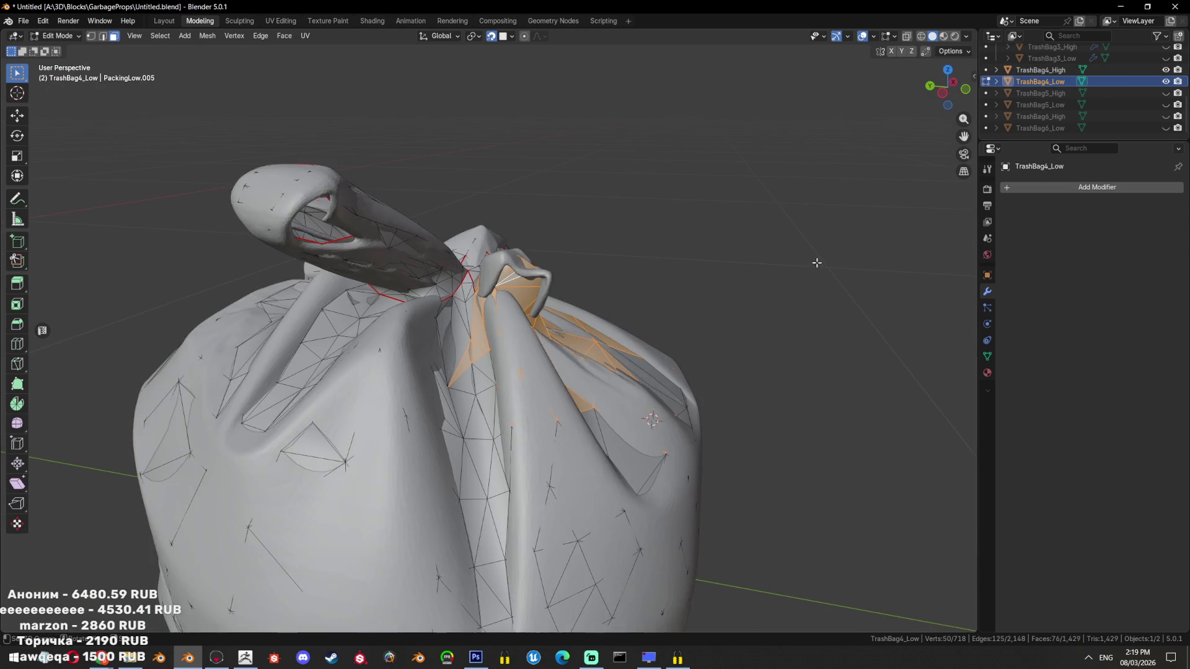
{"action": "scroll", "scroll_direction": "down", "scroll_amount": 3}
{"action": "scroll", "scroll_direction": "up", "scroll_amount": 3}
{"action": "left_click_drag", "start_coordinate": [450, 383], "coordinate": [437, 335]}
{"action": "key", "text": "1"}
{"action": "scroll", "scroll_direction": "up", "scroll_amount": 3}
{"action": "key", "text": "shift+z"}
{"action": "key", "text": "shift+z"}
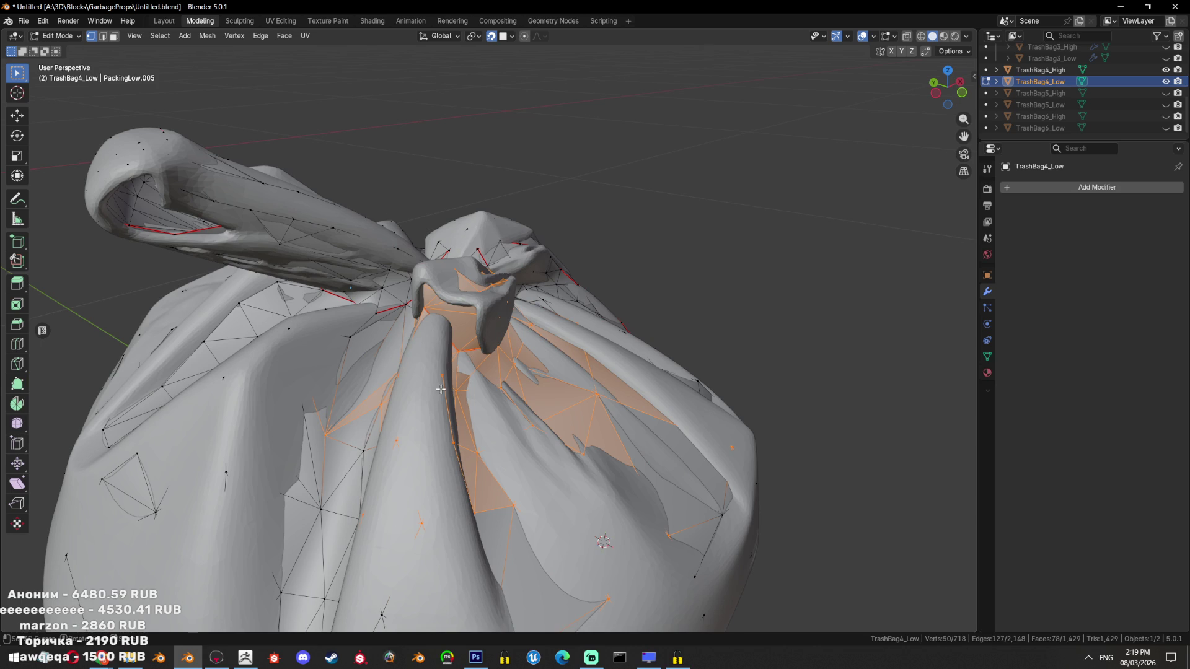
{"action": "scroll", "scroll_direction": "up", "scroll_amount": 3}
{"action": "key", "text": "Tab"}
{"action": "left_click", "coordinate": [489, 332]}
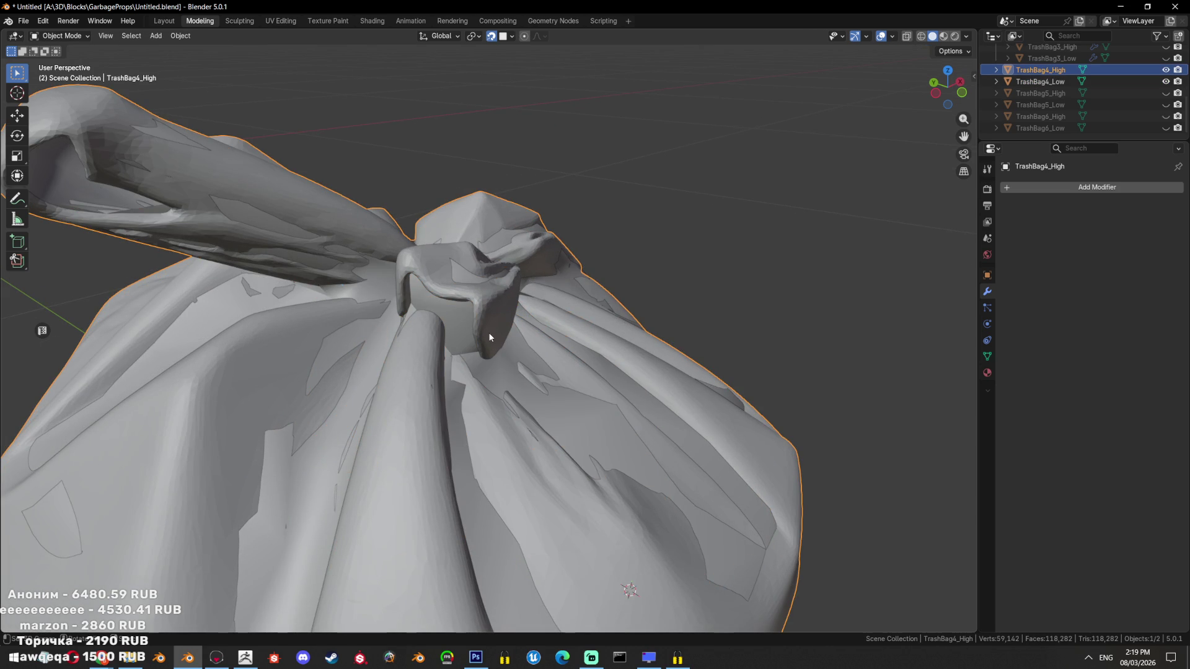
Hide the low-poly bag, shade TrashBag4_High smooth and switch it to Sculpt Mode
{"action": "key", "text": "shift+h"}
{"action": "left_click_drag", "start_coordinate": [484, 317], "coordinate": [179, 530]}
{"action": "right_click", "coordinate": [347, 292]}
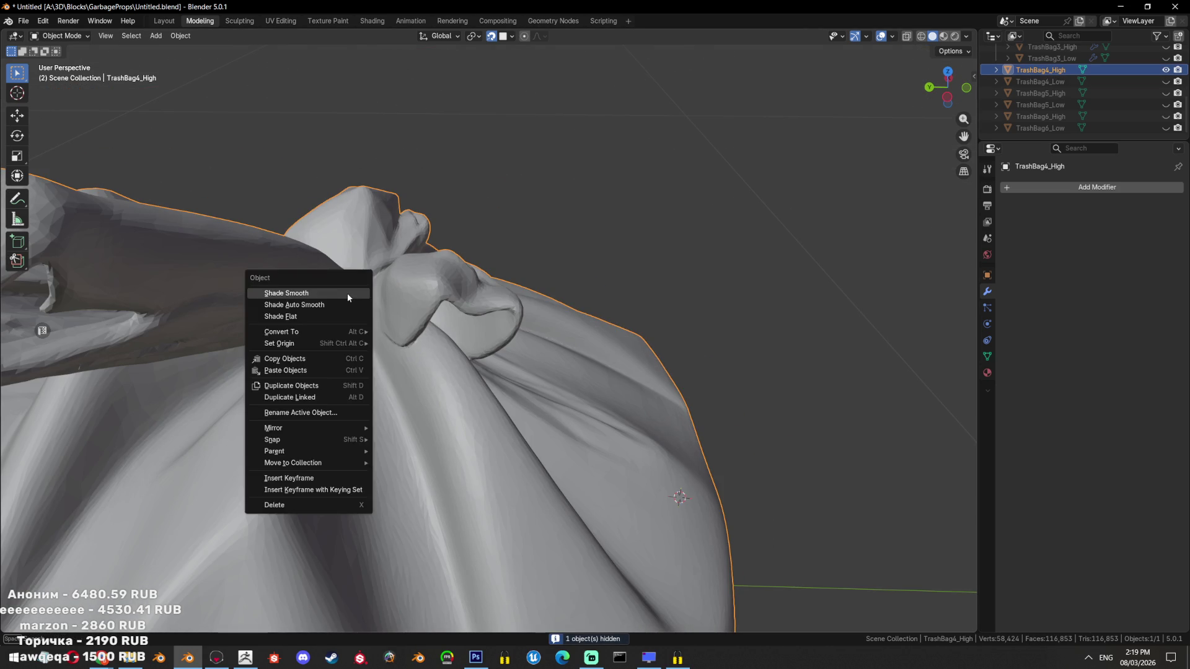
{"action": "left_click", "coordinate": [347, 293]}
{"action": "left_click", "coordinate": [70, 36]}
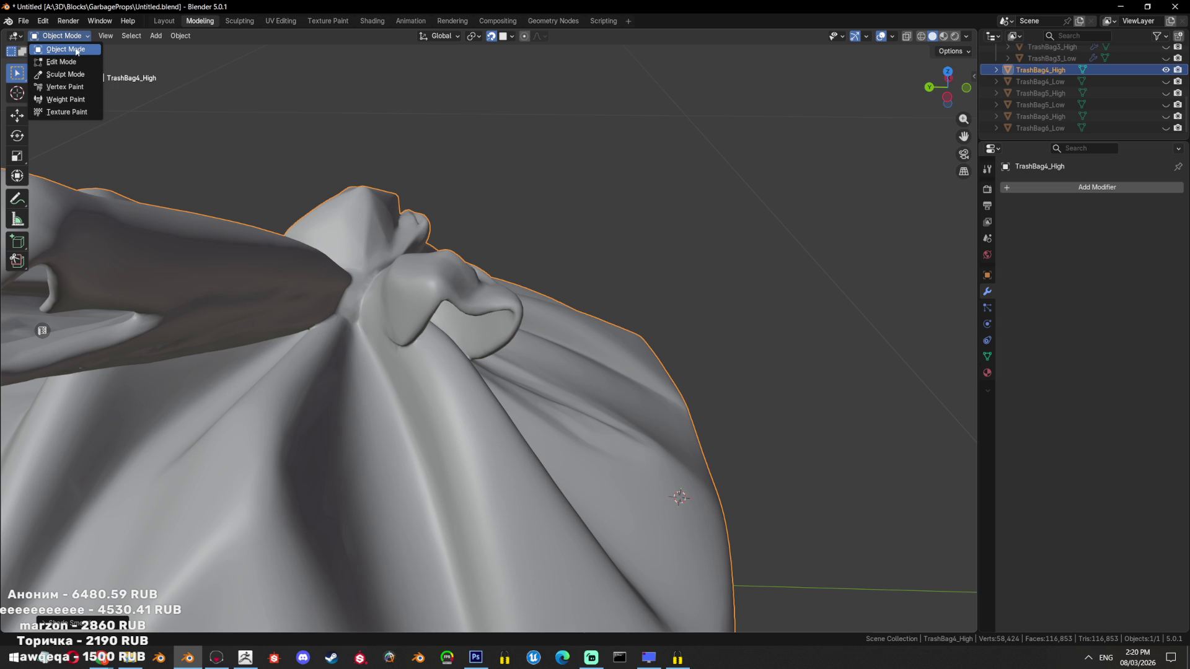
{"action": "left_click", "coordinate": [75, 83]}
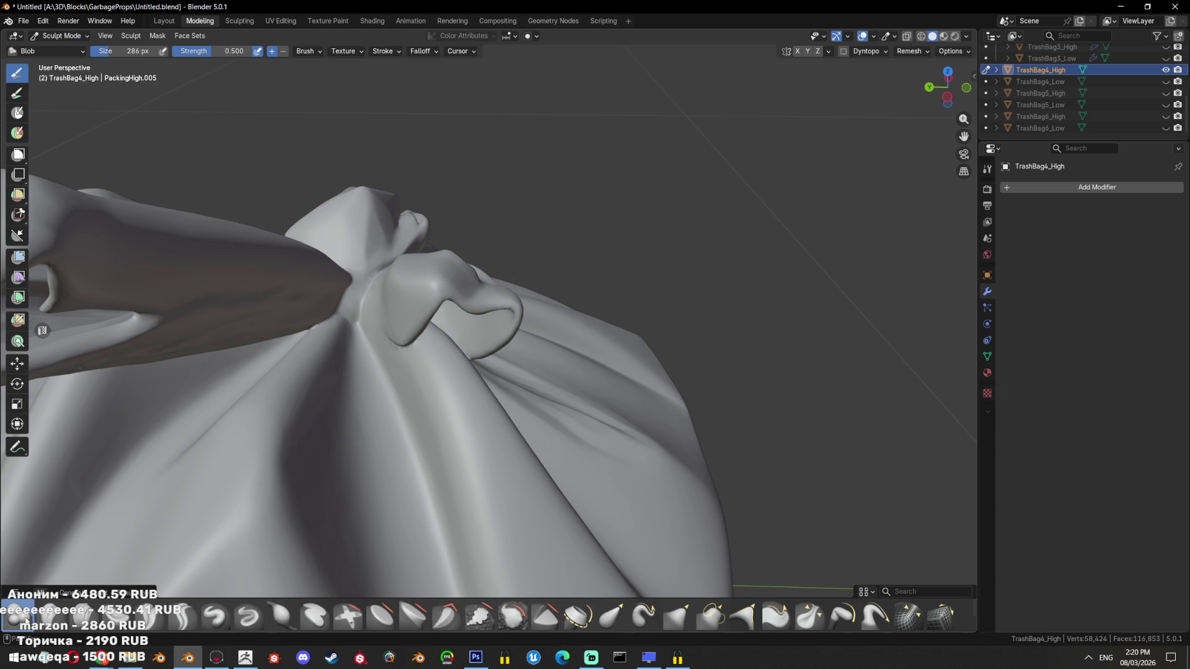
Resize the sculpt brush (528, 260, then about 532 px) and enter Edit Mode
{"action": "left_click_drag", "start_coordinate": [474, 303], "coordinate": [454, 302]}
{"action": "key", "text": "f"}
{"action": "left_click", "coordinate": [454, 302]}
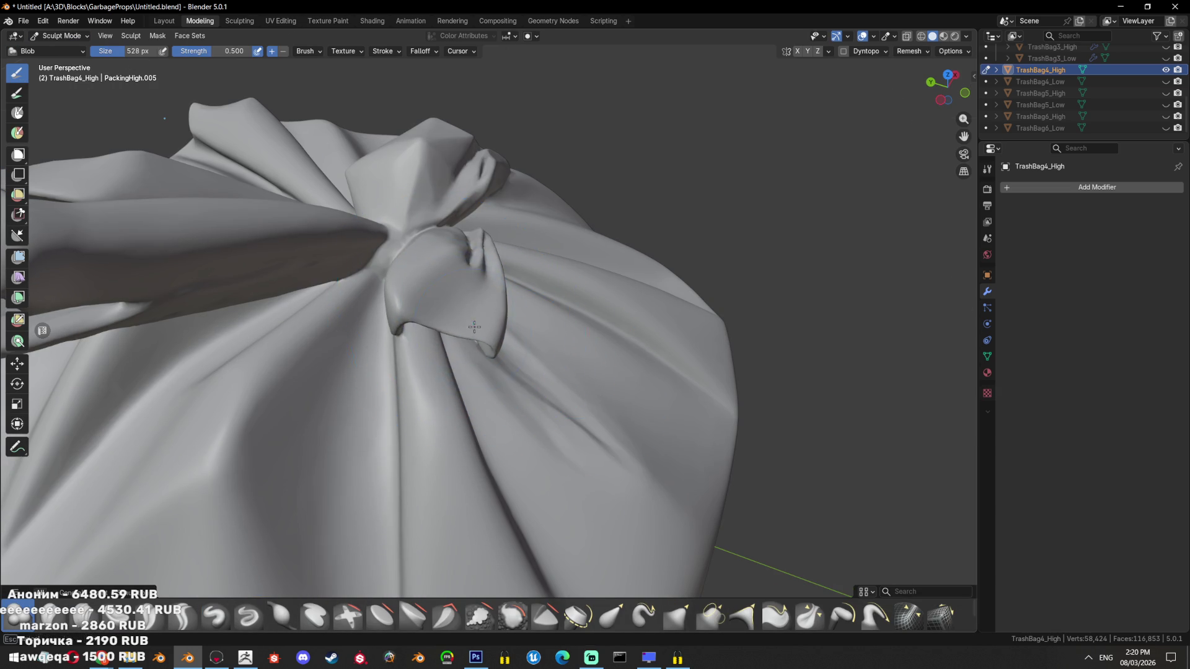
{"action": "left_click_drag", "start_coordinate": [460, 291], "coordinate": [527, 300]}
{"action": "left_click_drag", "start_coordinate": [448, 313], "coordinate": [496, 307]}
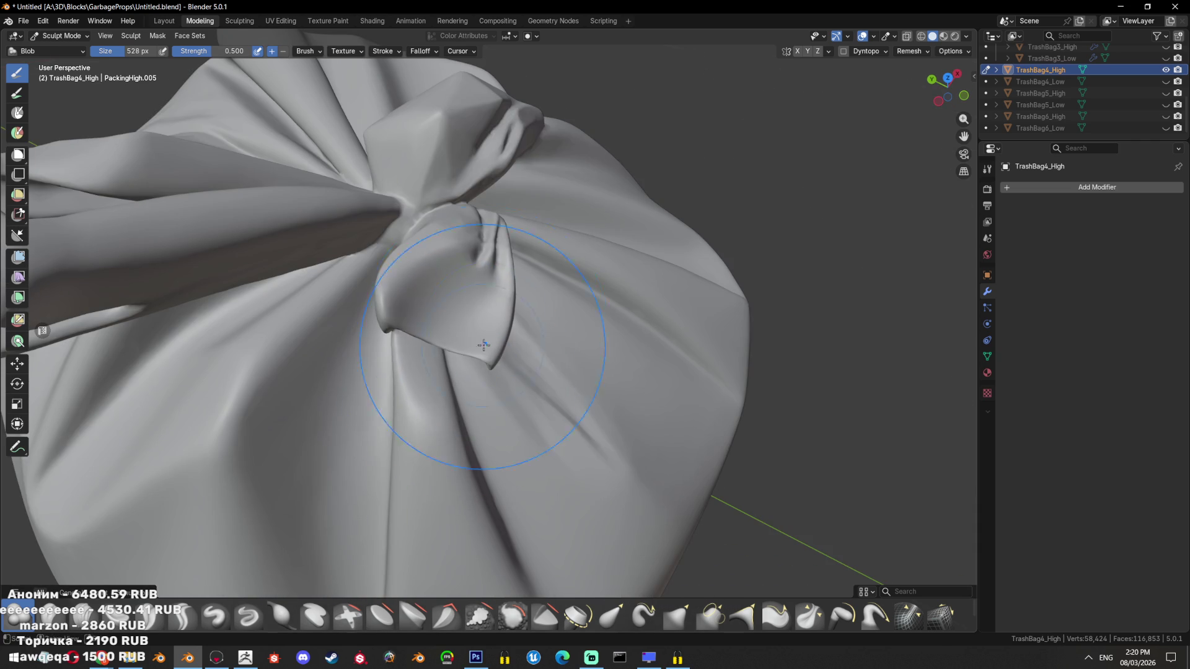
{"action": "key", "text": "f"}
{"action": "left_click", "coordinate": [429, 313]}
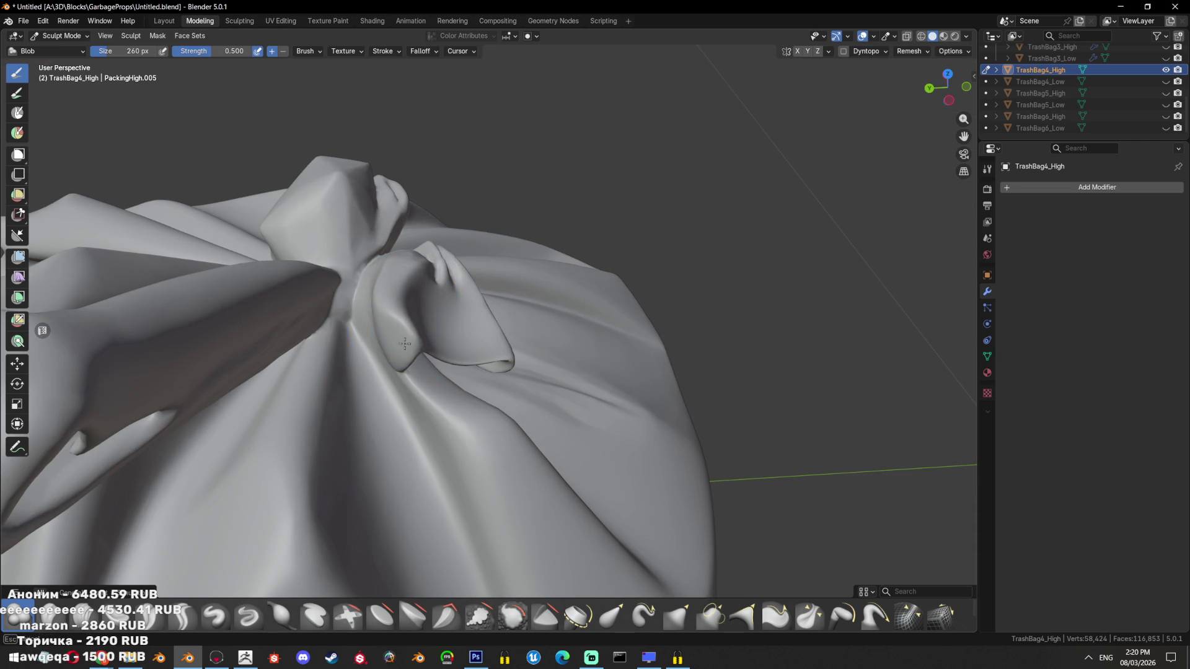
{"action": "key", "text": "f"}
{"action": "left_click", "coordinate": [471, 335]}
{"action": "left_click_drag", "start_coordinate": [434, 337], "coordinate": [439, 360]}
{"action": "key", "text": "Tab"}
{"action": "scroll", "scroll_direction": "down", "scroll_amount": 3}
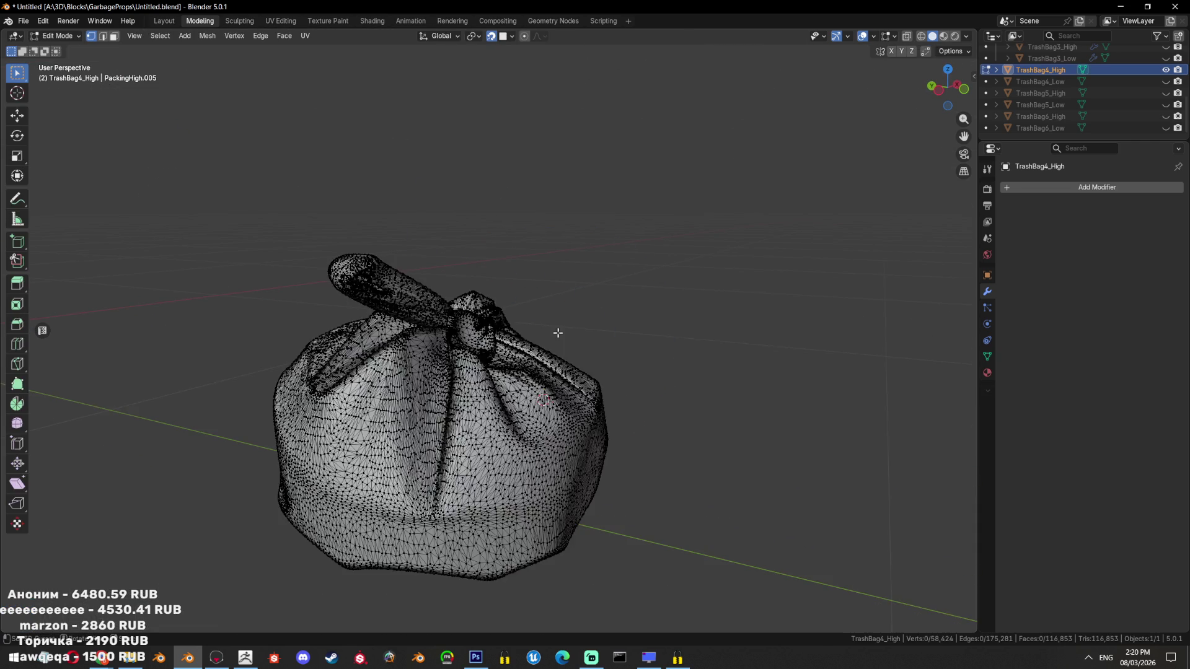
Select all of TrashBag4_High in Edit Mode and cancel a Shrink/Fatten adjustment
{"action": "key", "text": "Tab"}
{"action": "key", "text": "Tab"}
{"action": "scroll", "scroll_direction": "up", "scroll_amount": 3}
{"action": "scroll", "scroll_direction": "up", "scroll_amount": 3}
{"action": "key", "text": "a"}
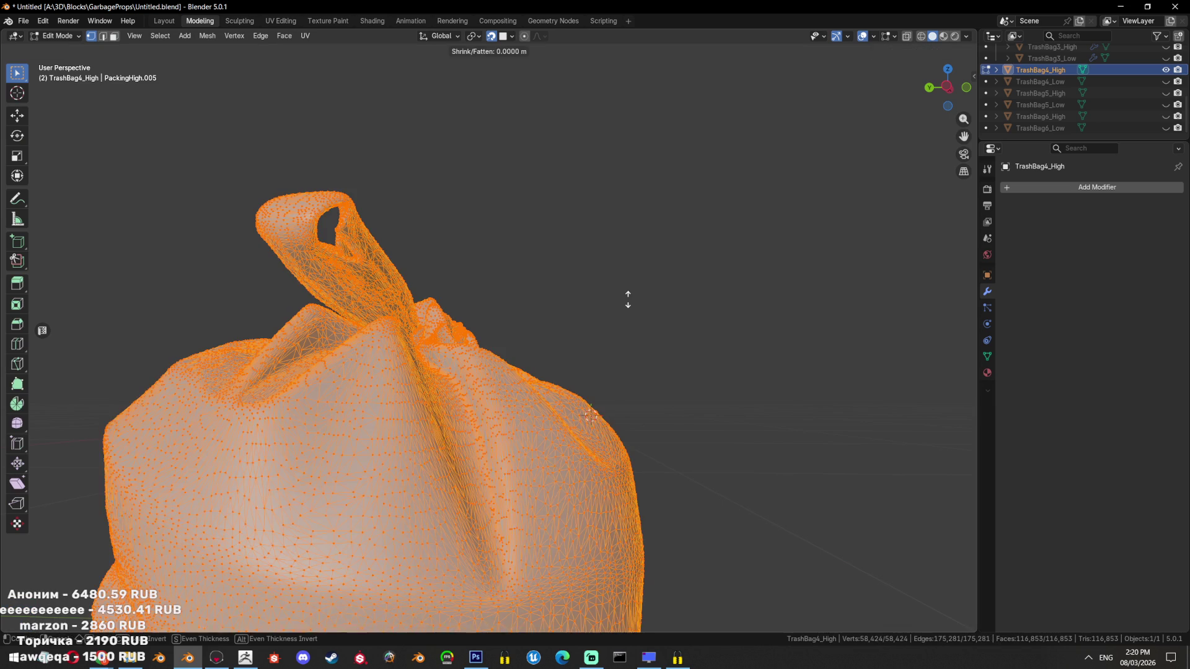
{"action": "scroll", "scroll_direction": "up", "scroll_amount": 3}
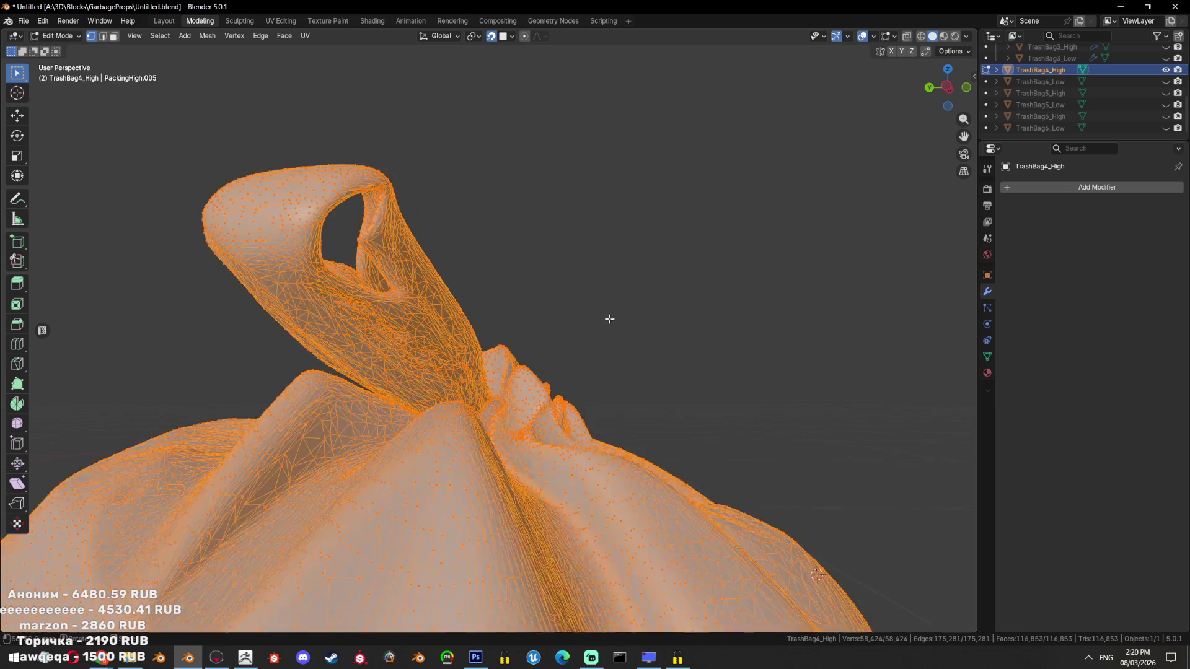
{"action": "scroll", "scroll_direction": "up", "scroll_amount": 3}
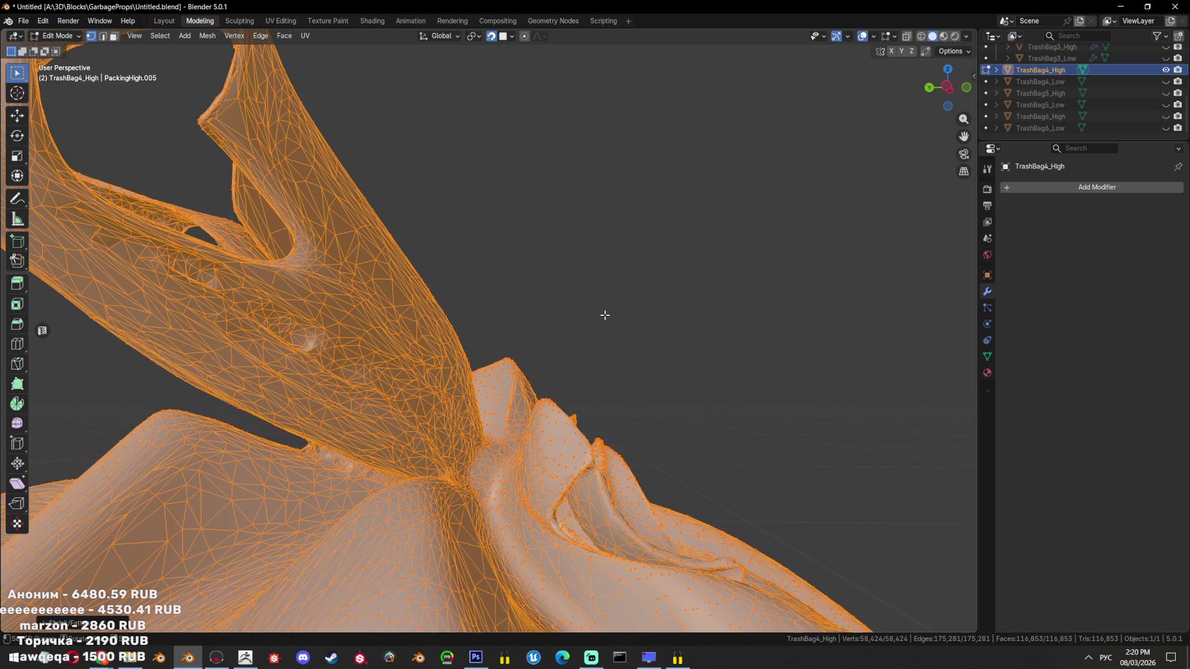
{"action": "key", "text": "Escape"}
Return to Sculpt Mode and reshape the fold beside the knot with the Blob brush
{"action": "key", "text": "ctrl+Tab"}
{"action": "left_click", "coordinate": [621, 424]}
{"action": "scroll", "scroll_direction": "down", "scroll_amount": 3}
{"action": "scroll", "scroll_direction": "down", "scroll_amount": 3}
{"action": "left_click_drag", "start_coordinate": [620, 423], "coordinate": [620, 508]}
{"action": "scroll", "scroll_direction": "up", "scroll_amount": 3}
{"action": "scroll", "scroll_direction": "down", "scroll_amount": 3}
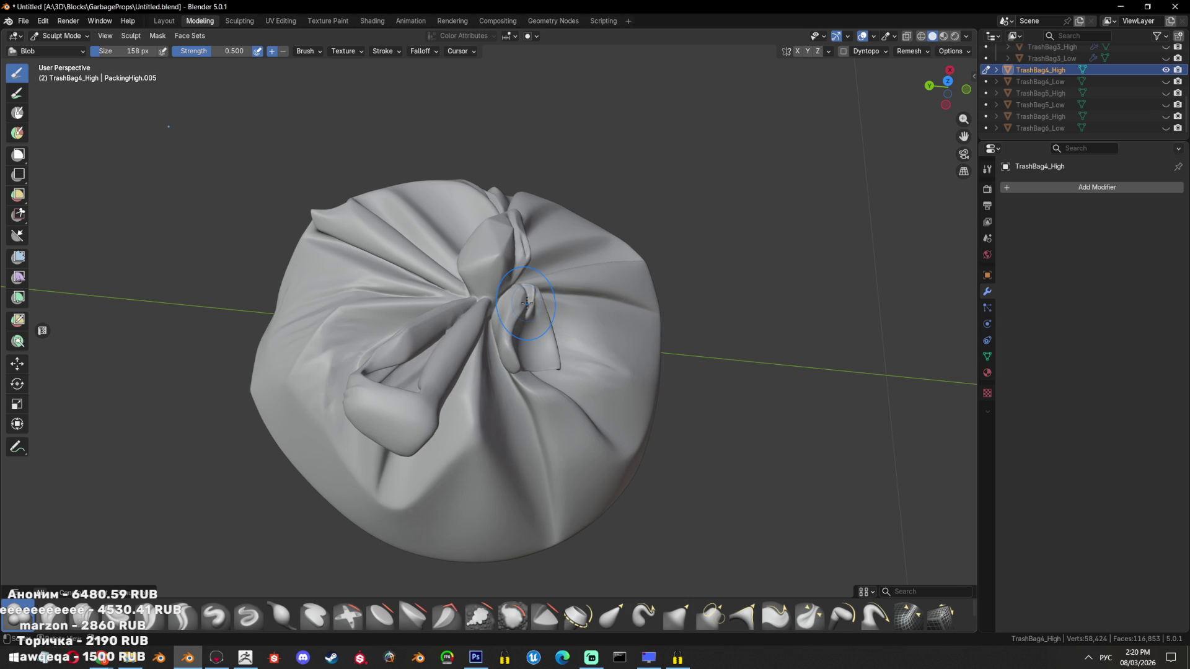
{"action": "scroll", "scroll_direction": "up", "scroll_amount": 3}
{"action": "left_click_drag", "start_coordinate": [526, 295], "coordinate": [620, 520]}
{"action": "scroll", "scroll_direction": "up", "scroll_amount": 3}
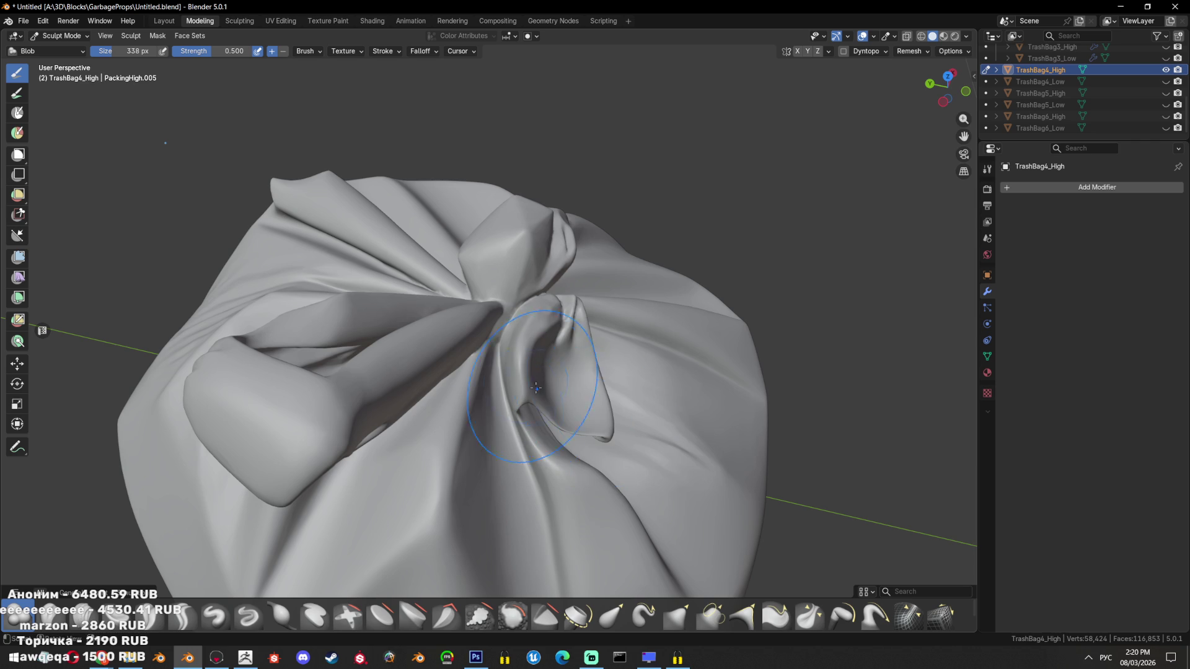
{"action": "left_click_drag", "start_coordinate": [536, 388], "coordinate": [577, 427]}
{"action": "left_click_drag", "start_coordinate": [632, 435], "coordinate": [582, 468]}
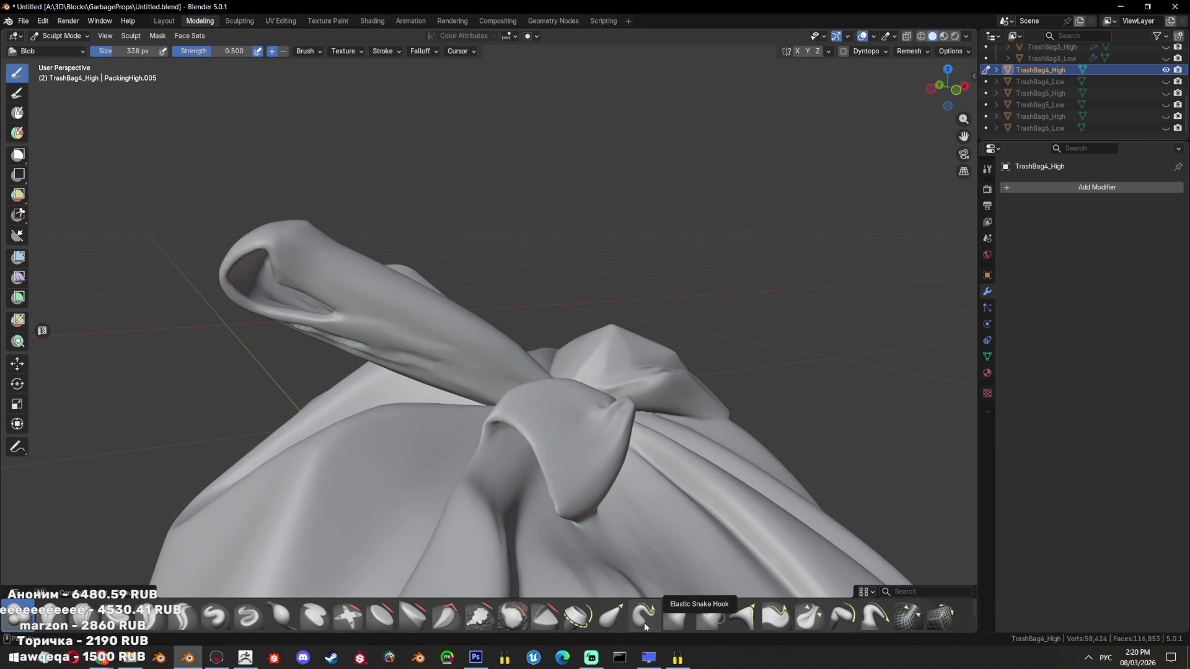
Pull the knot into a new shape with the Elastic Grab brush
{"action": "left_click", "coordinate": [612, 617]}
{"action": "scroll", "scroll_direction": "up", "scroll_amount": 3}
{"action": "left_click_drag", "start_coordinate": [574, 348], "coordinate": [583, 372]}
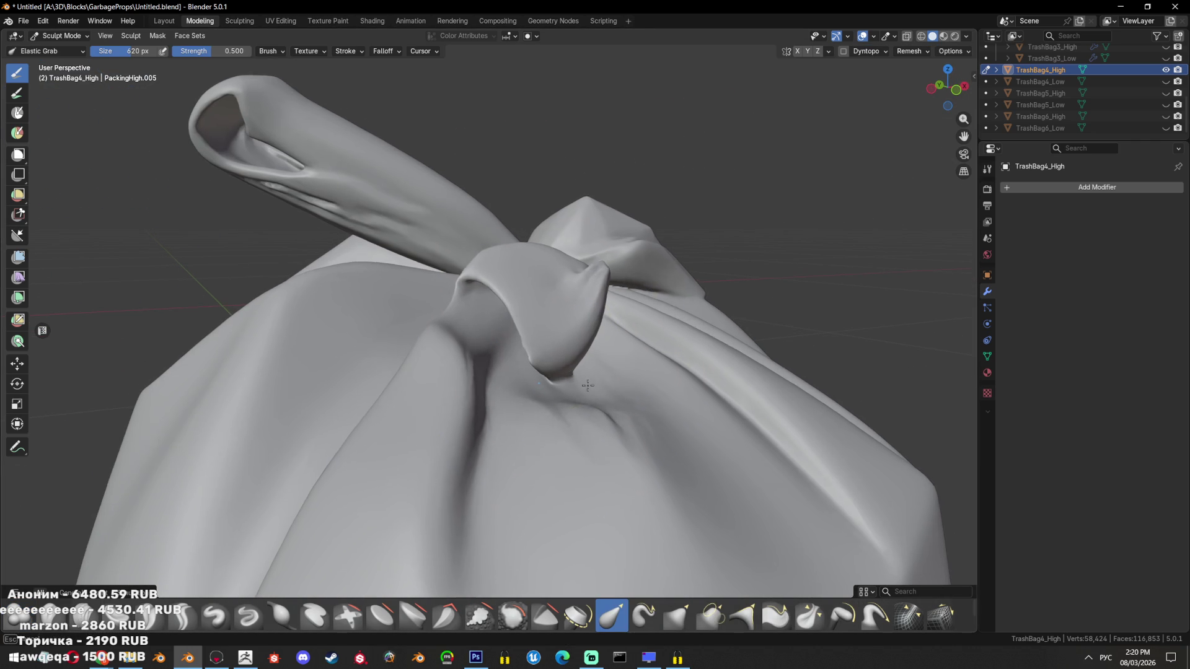
{"action": "left_click_drag", "start_coordinate": [583, 372], "coordinate": [638, 356]}
{"action": "scroll", "scroll_direction": "down", "scroll_amount": 3}
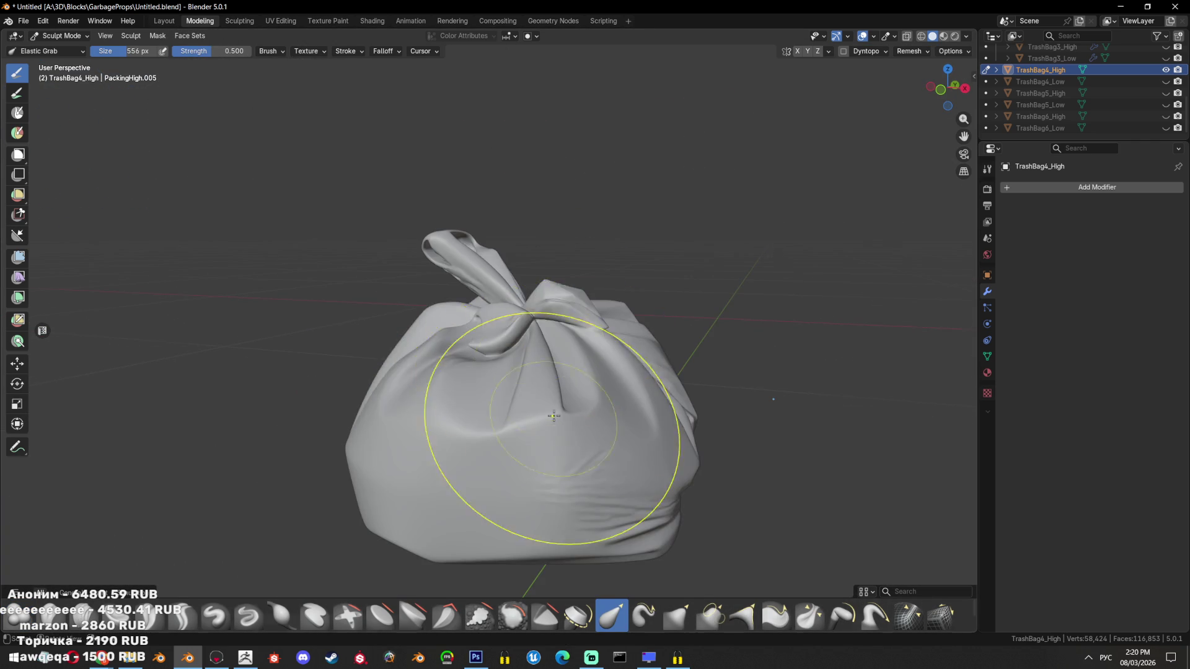
{"action": "left_click_drag", "start_coordinate": [518, 346], "coordinate": [434, 359]}
Switch to Object Mode and unhide TrashBag4_Low
{"action": "left_click", "coordinate": [60, 36]}
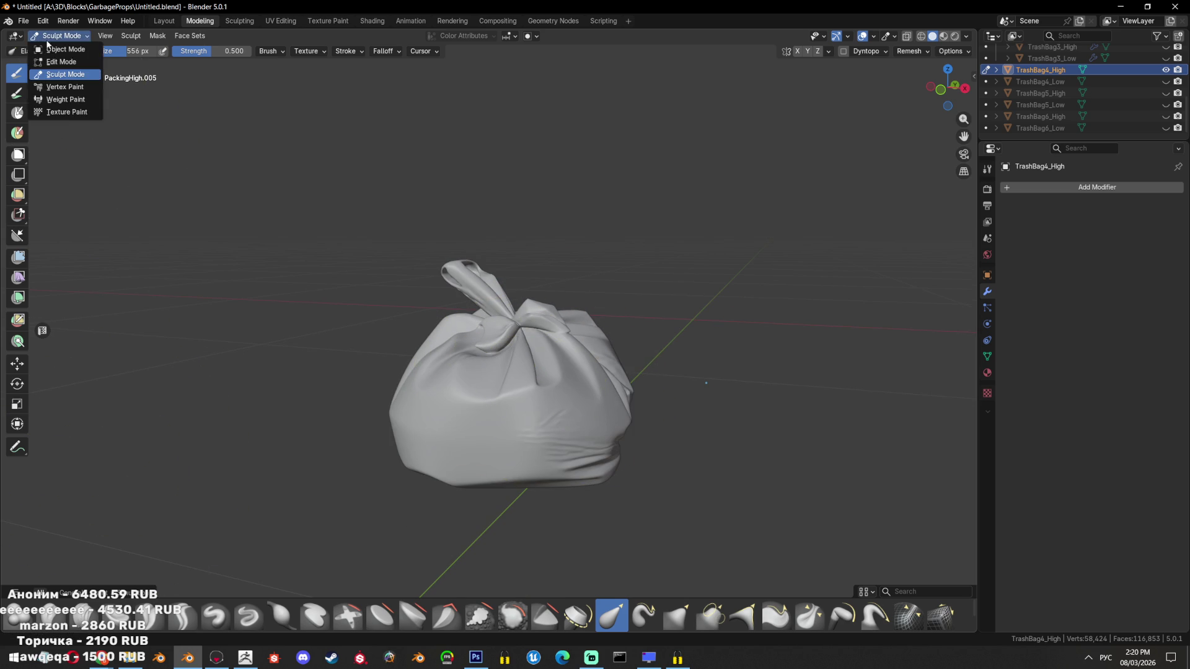
{"action": "left_click", "coordinate": [59, 50]}
{"action": "left_click_drag", "start_coordinate": [212, 165], "coordinate": [620, 136]}
{"action": "left_click", "coordinate": [1166, 81]}
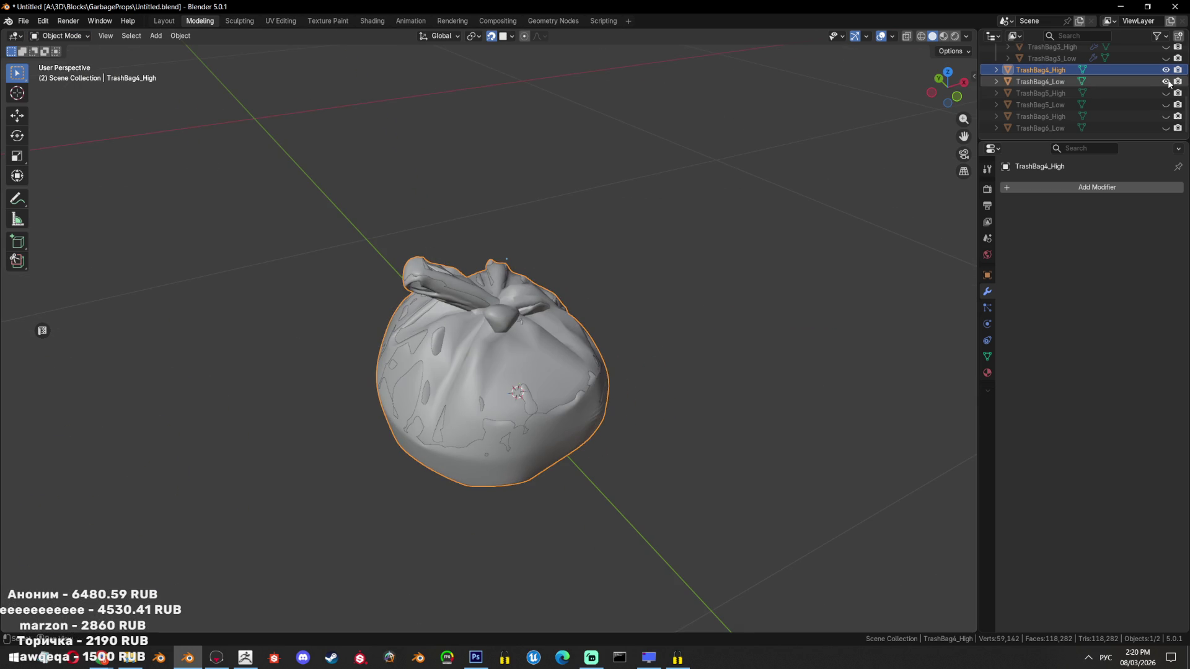
Enter Edit Mode on TrashBag4_Low and select a face at the knot
{"action": "left_click", "coordinate": [571, 351]}
{"action": "key", "text": "Tab"}
{"action": "scroll", "scroll_direction": "up", "scroll_amount": 3}
{"action": "left_click_drag", "start_coordinate": [634, 324], "coordinate": [605, 345]}
{"action": "scroll", "scroll_direction": "up", "scroll_amount": 3}
{"action": "key", "text": "alt+z"}
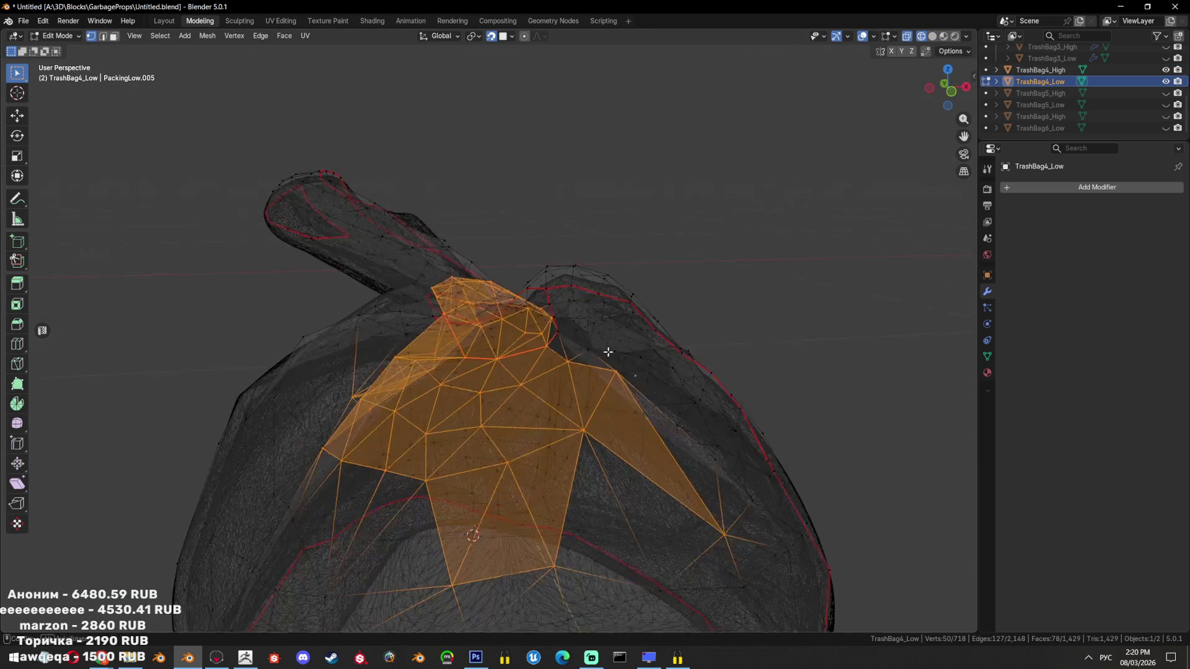
{"action": "key", "text": "alt+z"}
{"action": "key", "text": "3"}
{"action": "left_click", "coordinate": [511, 319]}
{"action": "left_click_drag", "start_coordinate": [497, 324], "coordinate": [453, 400]}
Dissolve and triangulate the knot faces, then delete the twelve selected faces
{"action": "key", "text": "ctrl+x"}
{"action": "key", "text": "ctrl+t"}
{"action": "scroll", "scroll_direction": "up", "scroll_amount": 3}
{"action": "key", "text": "x"}
{"action": "left_click", "coordinate": [502, 409]}
Dissolve a vertex at the hole's edge and fill the hole with a new face
{"action": "key", "text": "1"}
{"action": "left_click", "coordinate": [453, 399]}
{"action": "key", "text": "x"}
{"action": "left_click", "coordinate": [565, 451]}
{"action": "left_click_drag", "start_coordinate": [565, 451], "coordinate": [466, 454]}
{"action": "key", "text": "f"}
Box-select the new faces at the knot and re-triangulate them
{"action": "key", "text": "Tab"}
{"action": "scroll", "scroll_direction": "up", "scroll_amount": 3}
{"action": "key", "text": "Tab"}
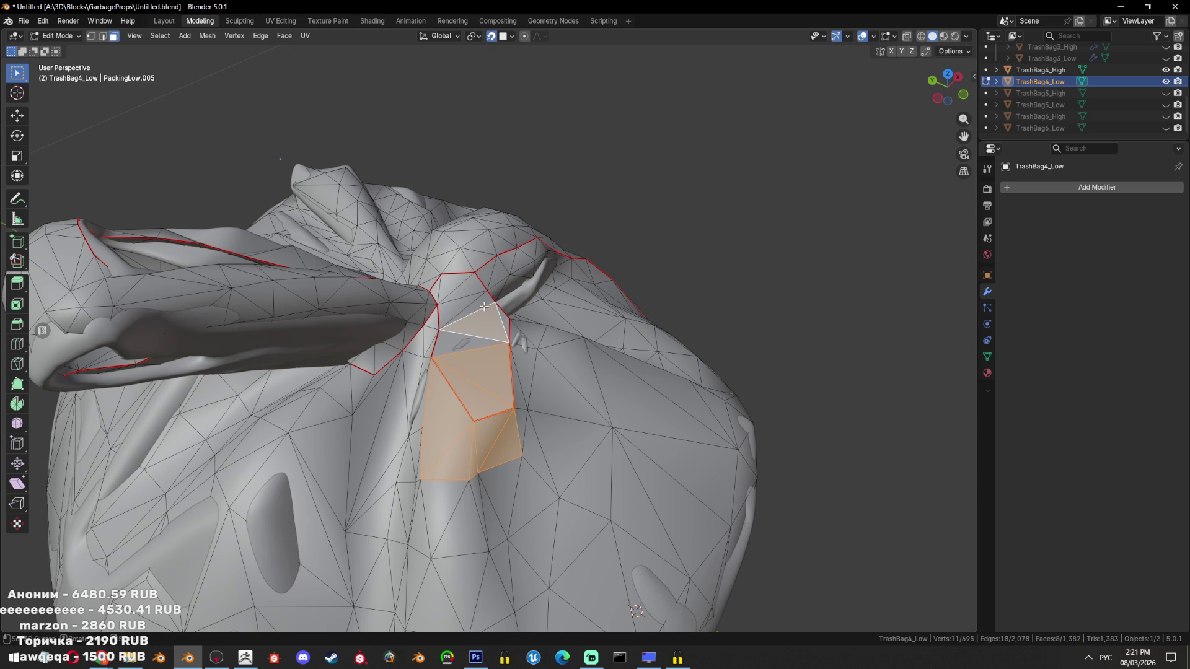
{"action": "key", "text": "alt+a"}
{"action": "key", "text": "b"}
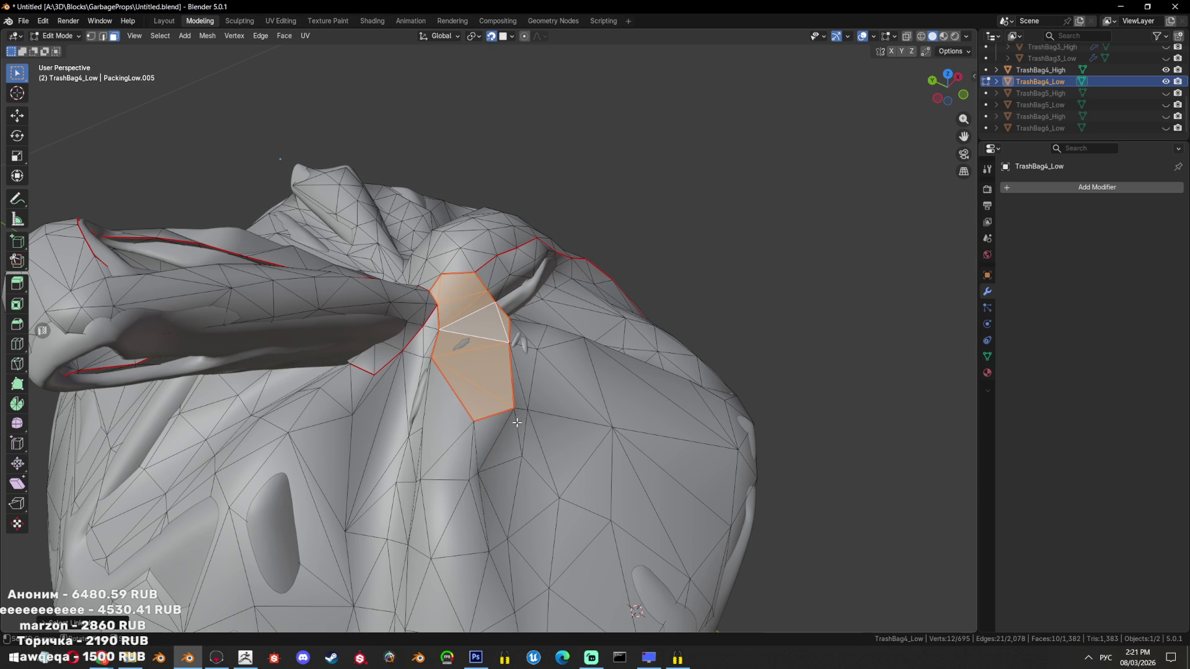
{"action": "key", "text": "ctrl+t"}
{"action": "left_click_drag", "start_coordinate": [507, 413], "coordinate": [457, 404]}
{"action": "key", "text": "alt+a"}
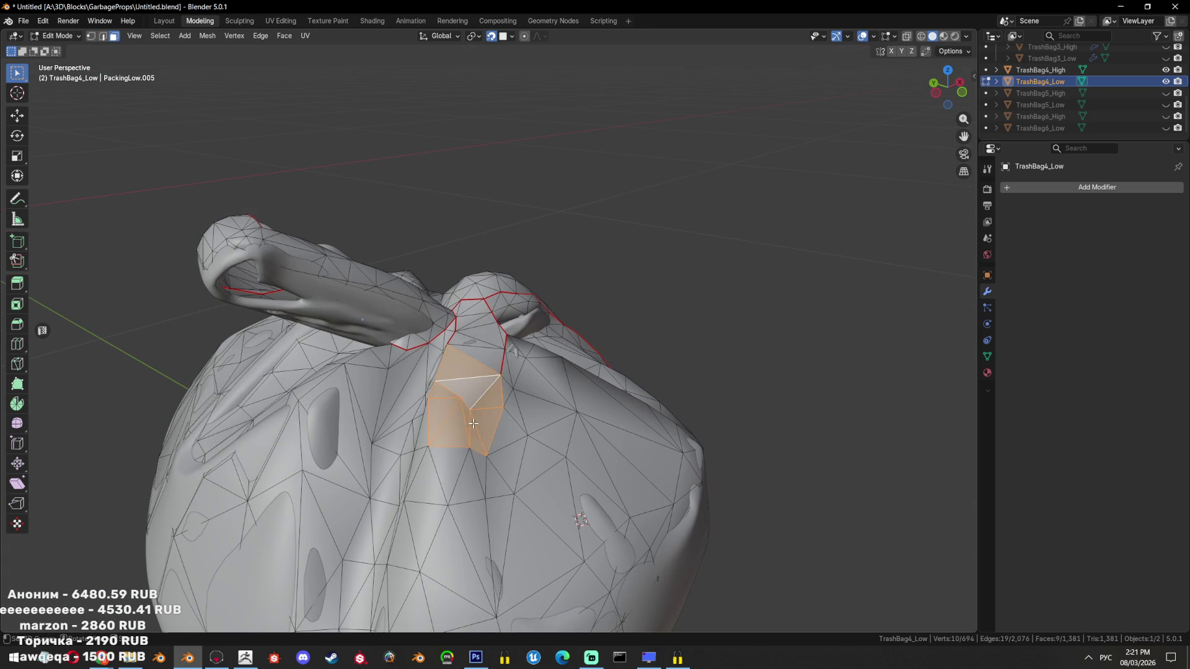
Dissolve and delete more knot faces, fill the eight-edge hole with triangles, then select all
{"action": "scroll", "scroll_direction": "down", "scroll_amount": 3}
{"action": "left_click_drag", "start_coordinate": [581, 434], "coordinate": [618, 466]}
{"action": "key", "text": "ctrl+x"}
{"action": "key", "text": "x"}
{"action": "left_click", "coordinate": [705, 361]}
{"action": "key", "text": "alt+f"}
{"action": "key", "text": "alt+a"}
{"action": "scroll", "scroll_direction": "down", "scroll_amount": 3}
{"action": "key", "text": "a"}
{"action": "scroll", "scroll_direction": "up", "scroll_amount": 3}
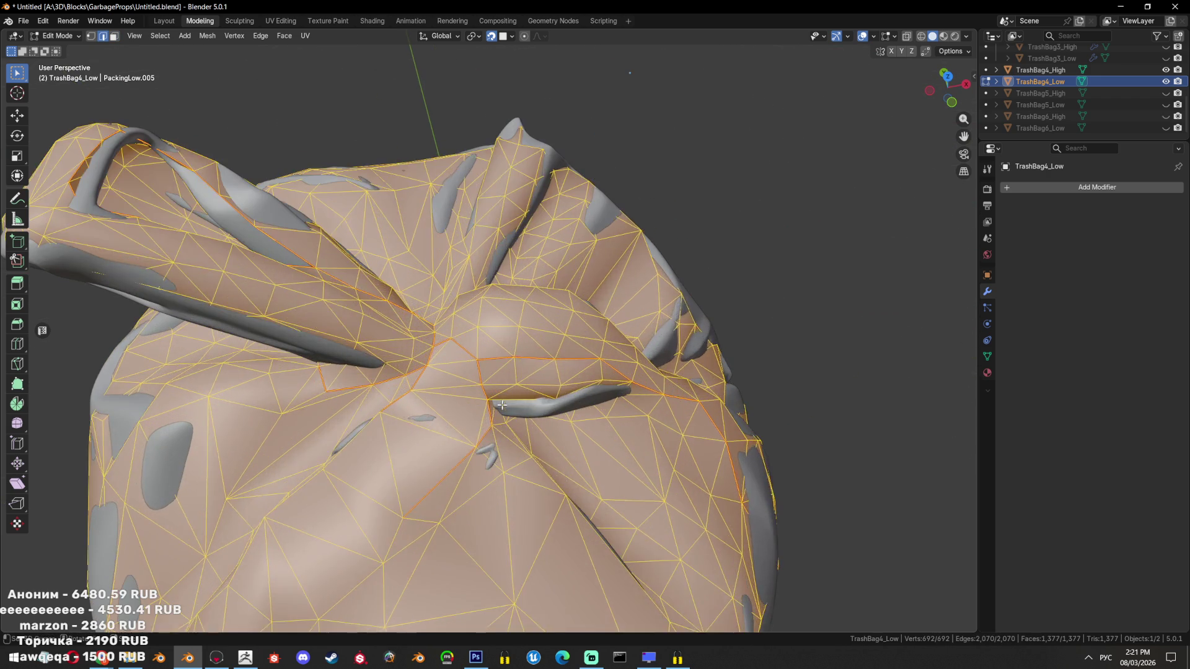
Clear seams and sharp marks from the edges around the knot
{"action": "left_click", "coordinate": [452, 462]}
{"action": "key", "text": "ctrl+e"}
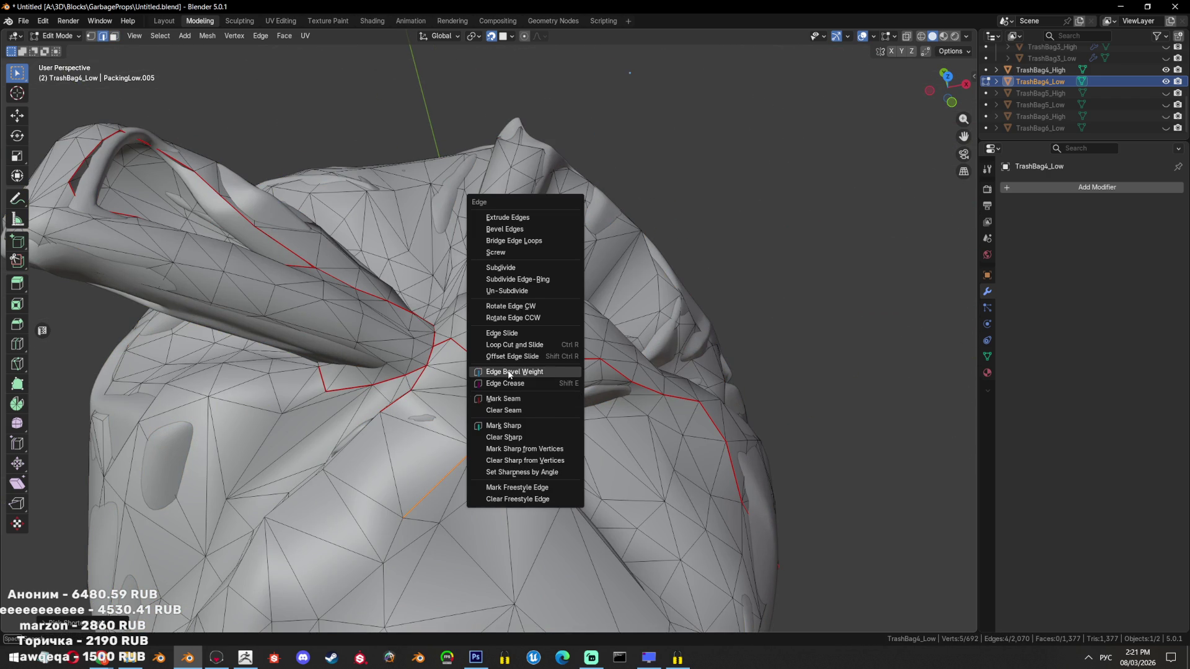
{"action": "left_click", "coordinate": [552, 409]}
{"action": "key", "text": "ctrl+e"}
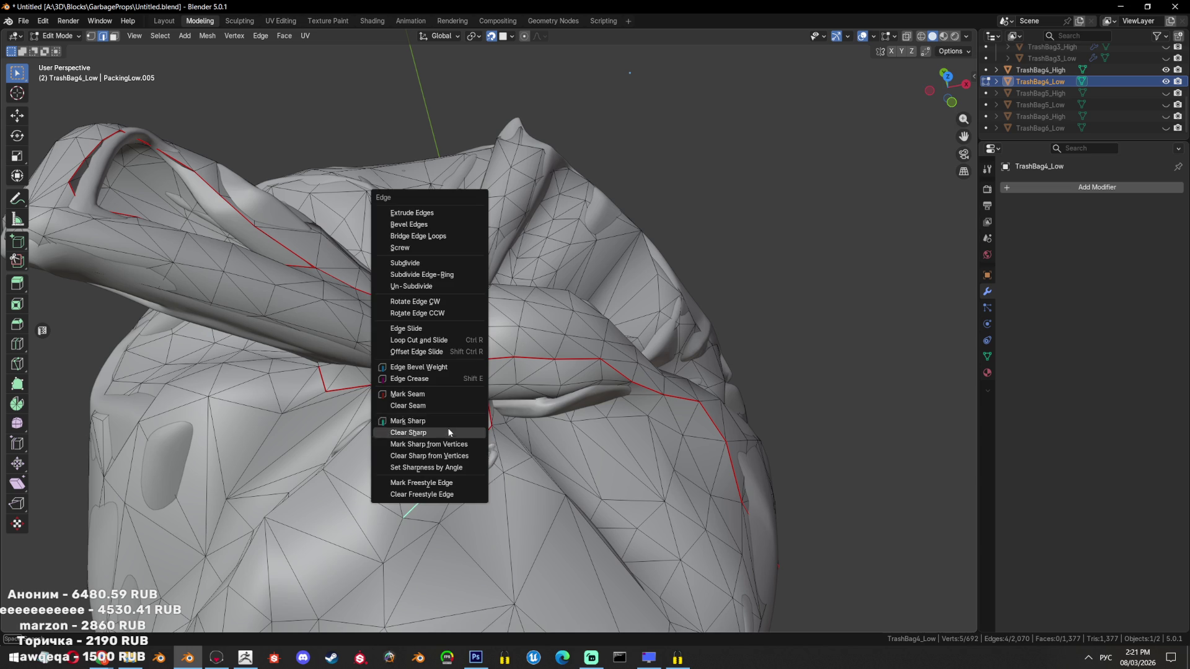
{"action": "left_click", "coordinate": [446, 433]}
{"action": "left_click_drag", "start_coordinate": [471, 434], "coordinate": [532, 430]}
{"action": "scroll", "scroll_direction": "up", "scroll_amount": 3}
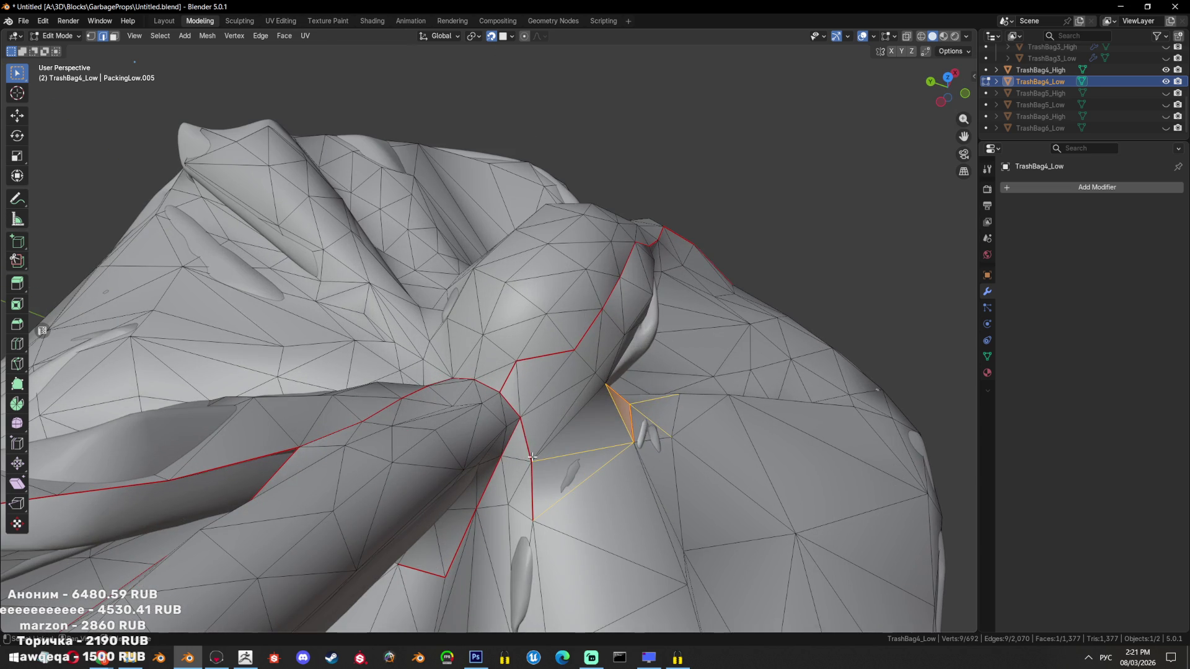
{"action": "key", "text": "ctrl+e"}
{"action": "left_click", "coordinate": [669, 452]}
{"action": "key", "text": "ctrl+e"}
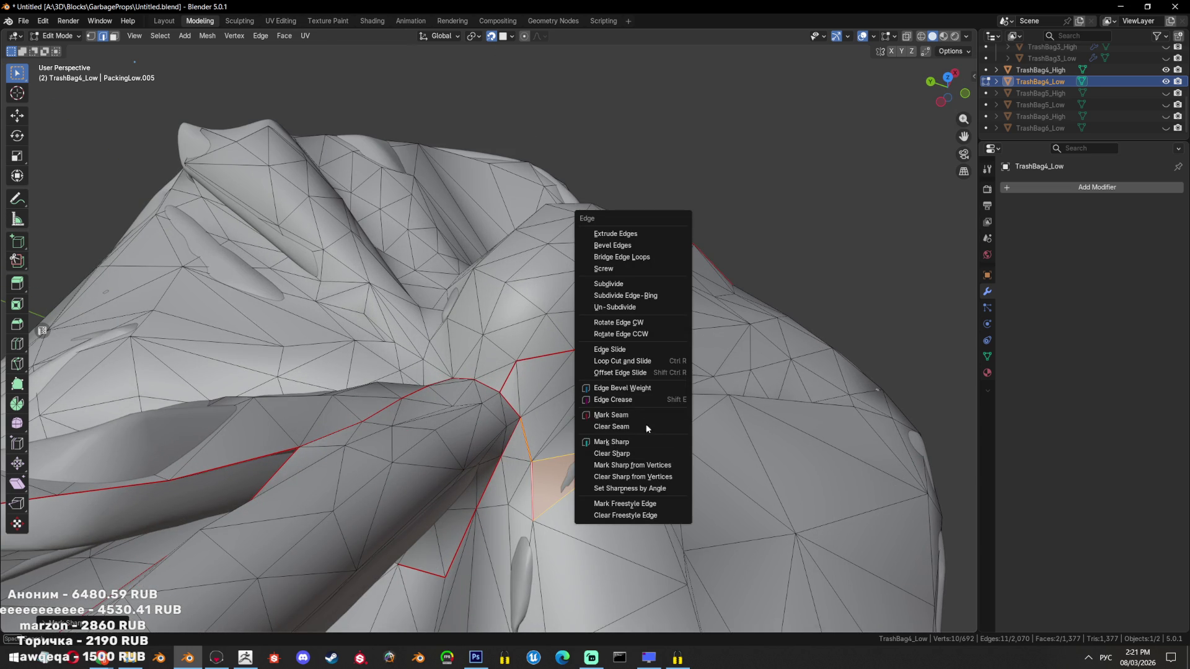
{"action": "left_click", "coordinate": [646, 424]}
{"action": "key", "text": "alt+a"}
Select both TrashBag4_Low and TrashBag4_High in Object Mode and save the blend file
{"action": "key", "text": "a"}
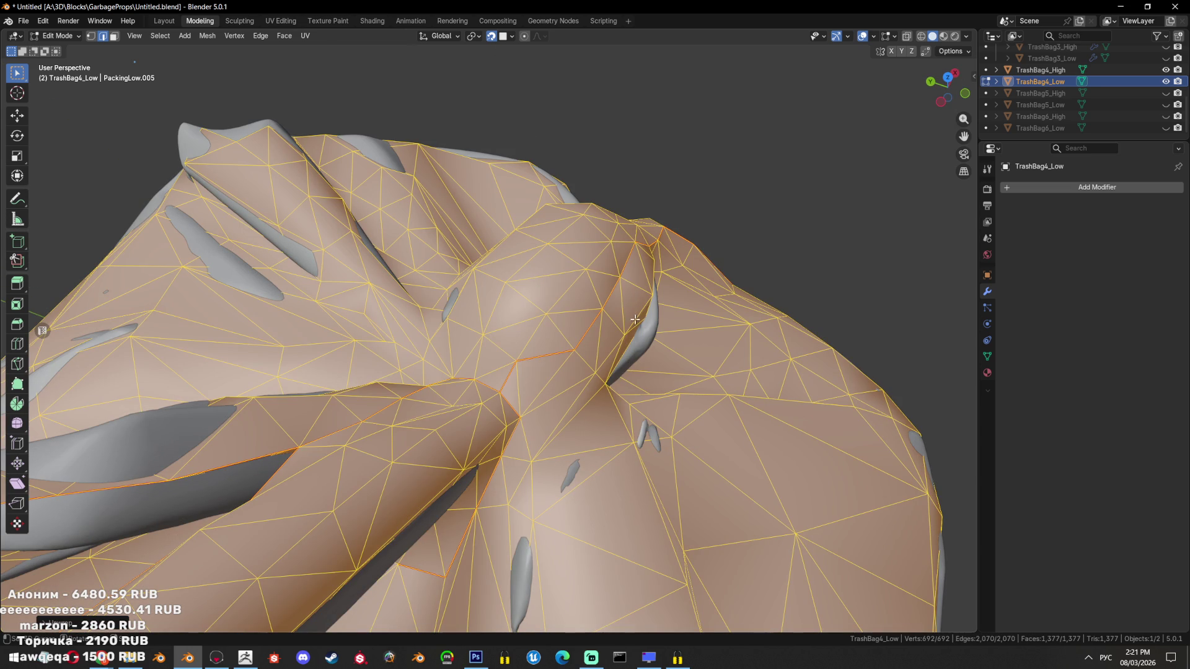
{"action": "scroll", "scroll_direction": "down", "scroll_amount": 3}
{"action": "left_click_drag", "start_coordinate": [647, 296], "coordinate": [586, 306]}
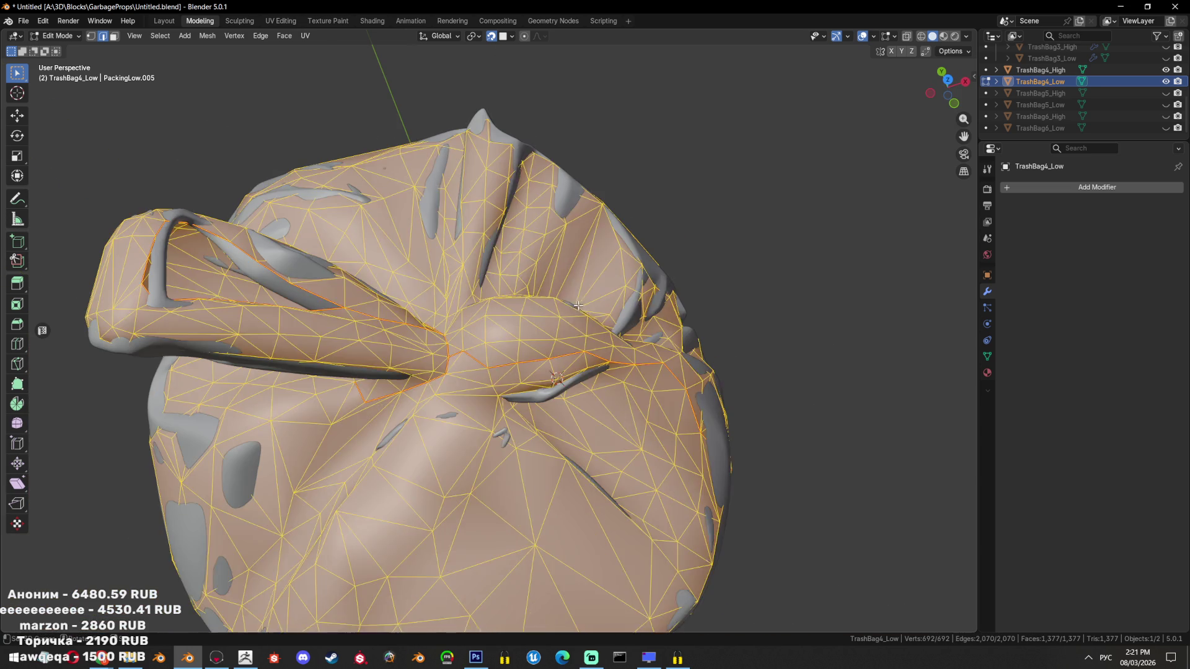
{"action": "key", "text": "Tab"}
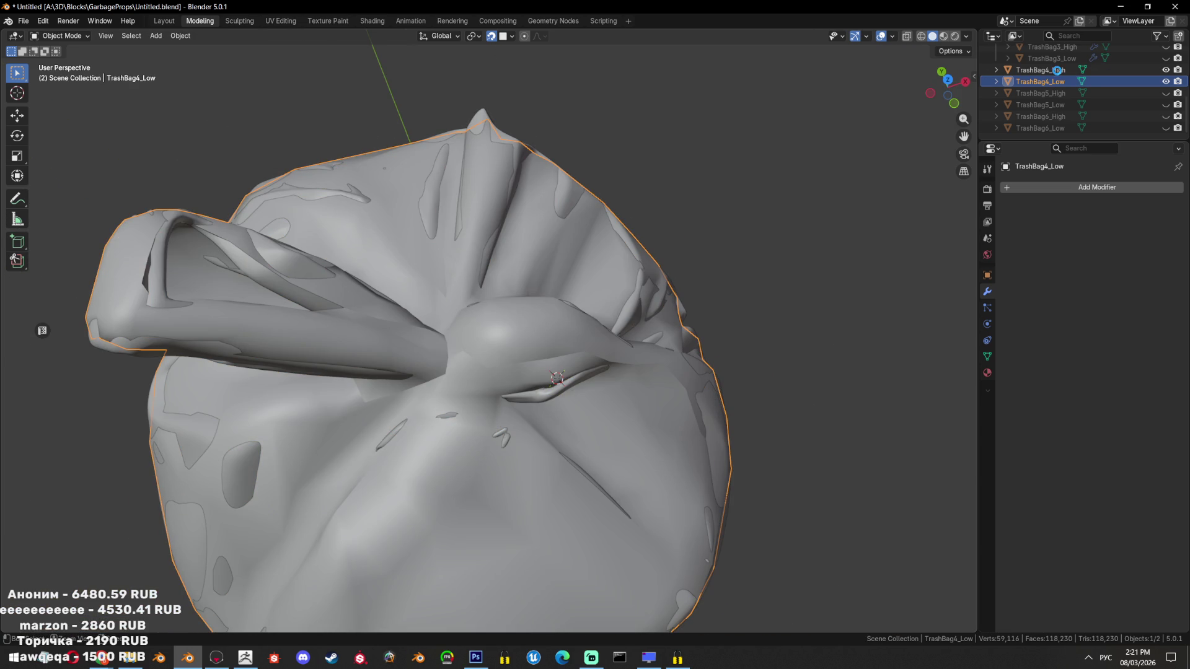
{"action": "left_click", "coordinate": [1057, 70]}
{"action": "key", "text": "ctrl+s"}
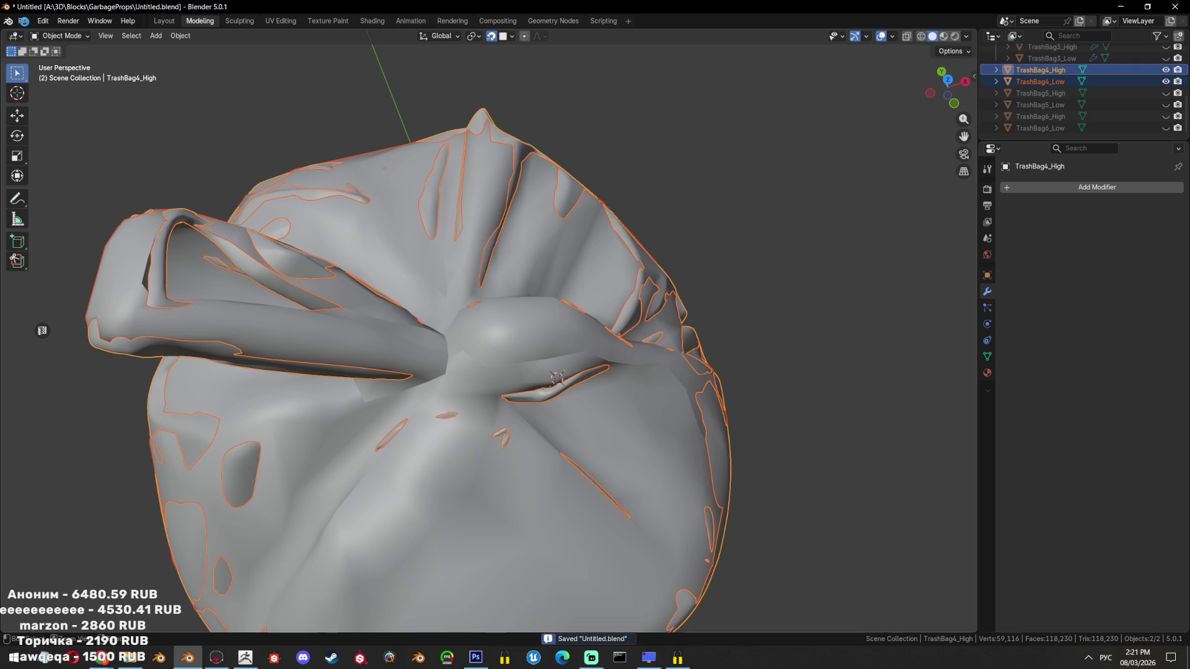
Export both bags to FBX and bring Marmoset Toolbag to the front
{"action": "left_click", "coordinate": [23, 22]}
{"action": "mouse_move", "coordinate": [64, 197]}
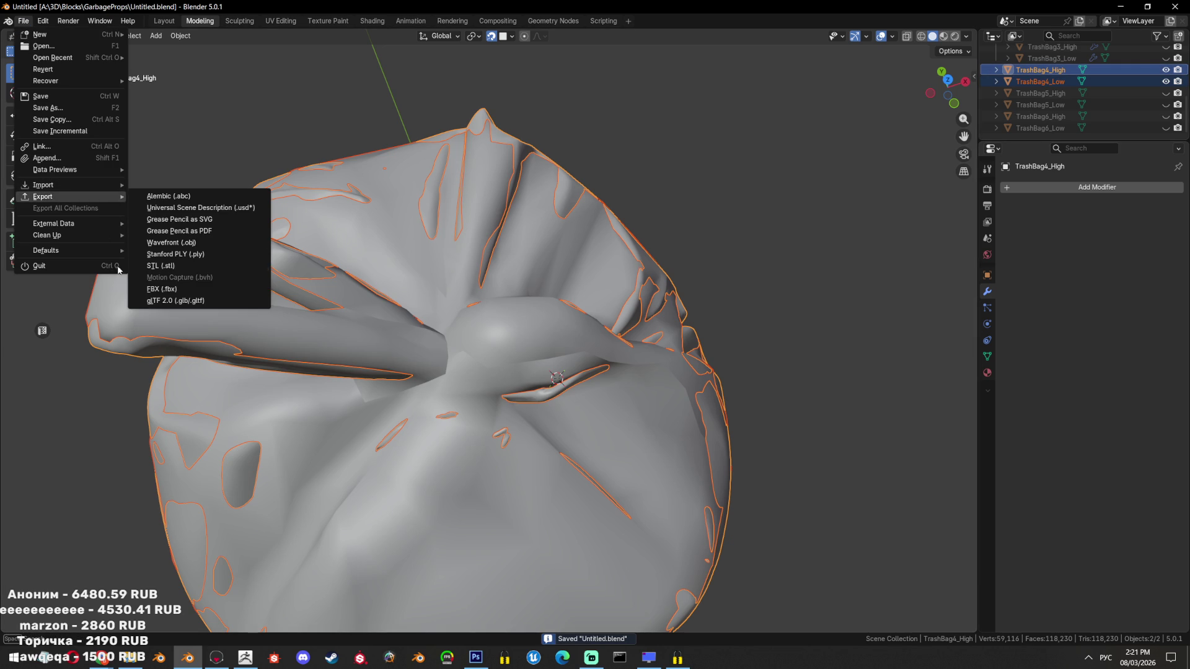
{"action": "left_click", "coordinate": [168, 290]}
{"action": "key", "text": "Return"}
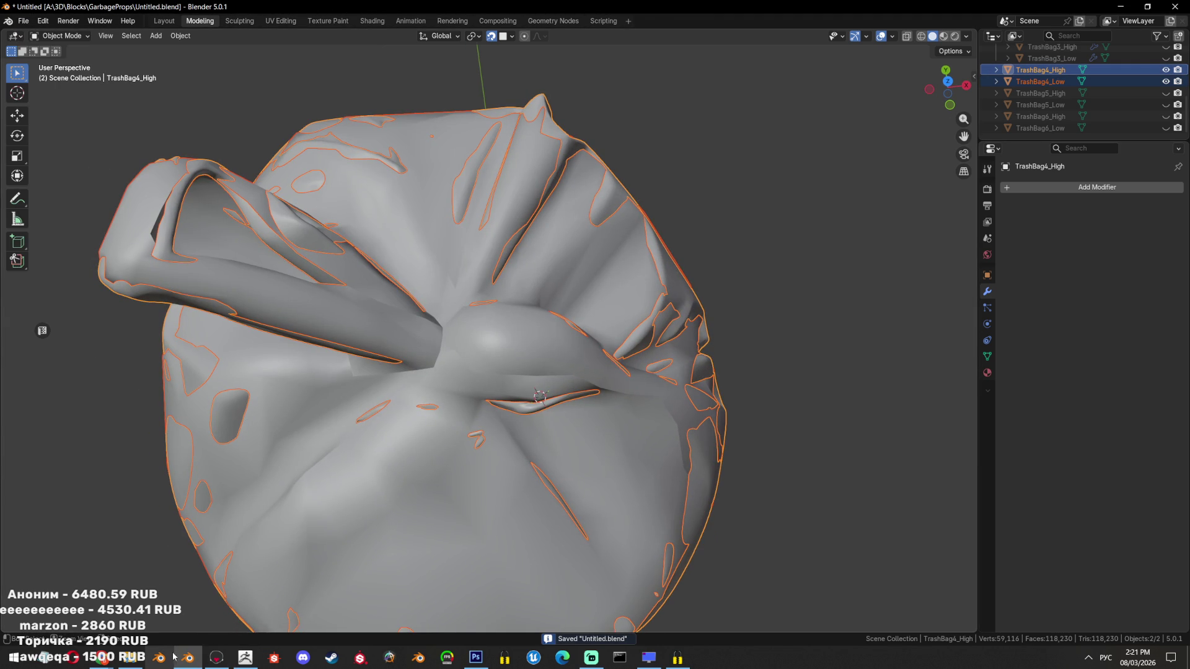
{"action": "left_click", "coordinate": [216, 657]}
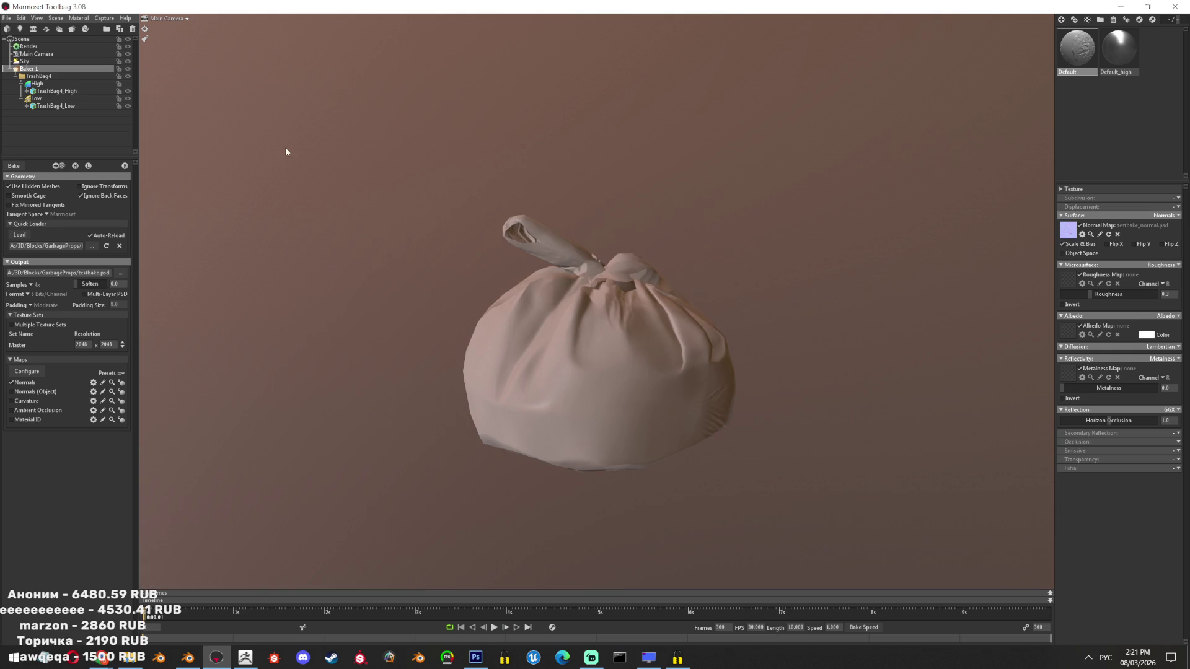
Collapse the bake geometry settings, inspect the baked bag's knot up close, then return to Blender
{"action": "left_click", "coordinate": [13, 177]}
{"action": "left_click_drag", "start_coordinate": [713, 276], "coordinate": [709, 307]}
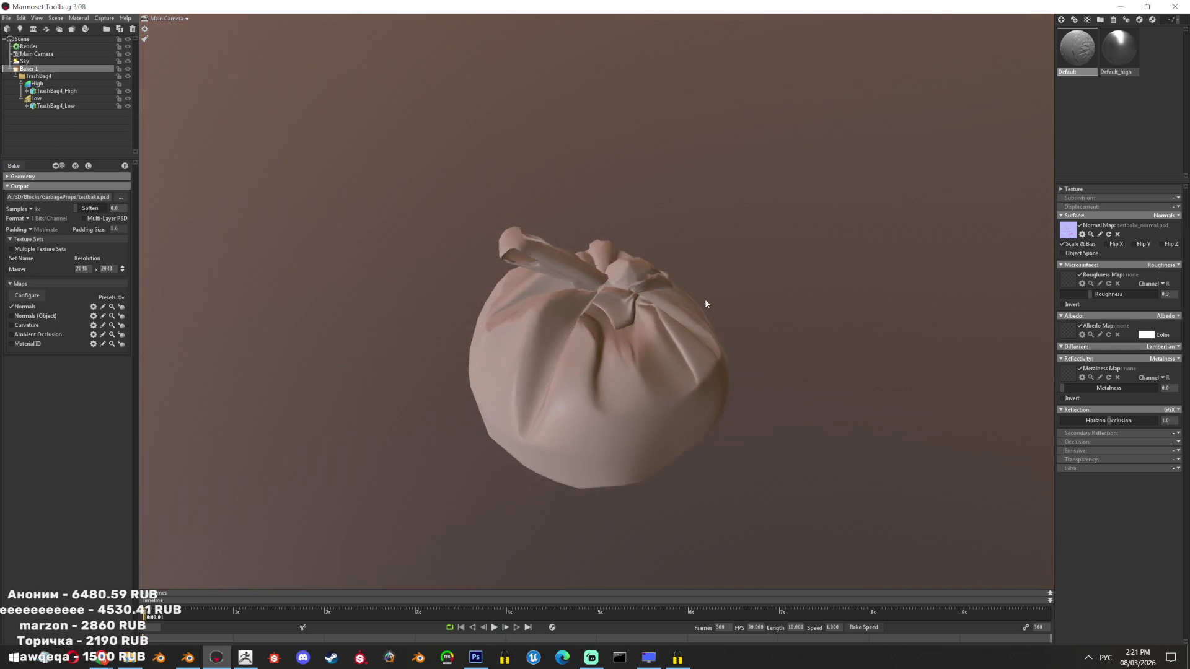
{"action": "left_click_drag", "start_coordinate": [709, 307], "coordinate": [723, 384]}
{"action": "left_click_drag", "start_coordinate": [724, 385], "coordinate": [648, 419]}
{"action": "left_click_drag", "start_coordinate": [648, 420], "coordinate": [554, 333]}
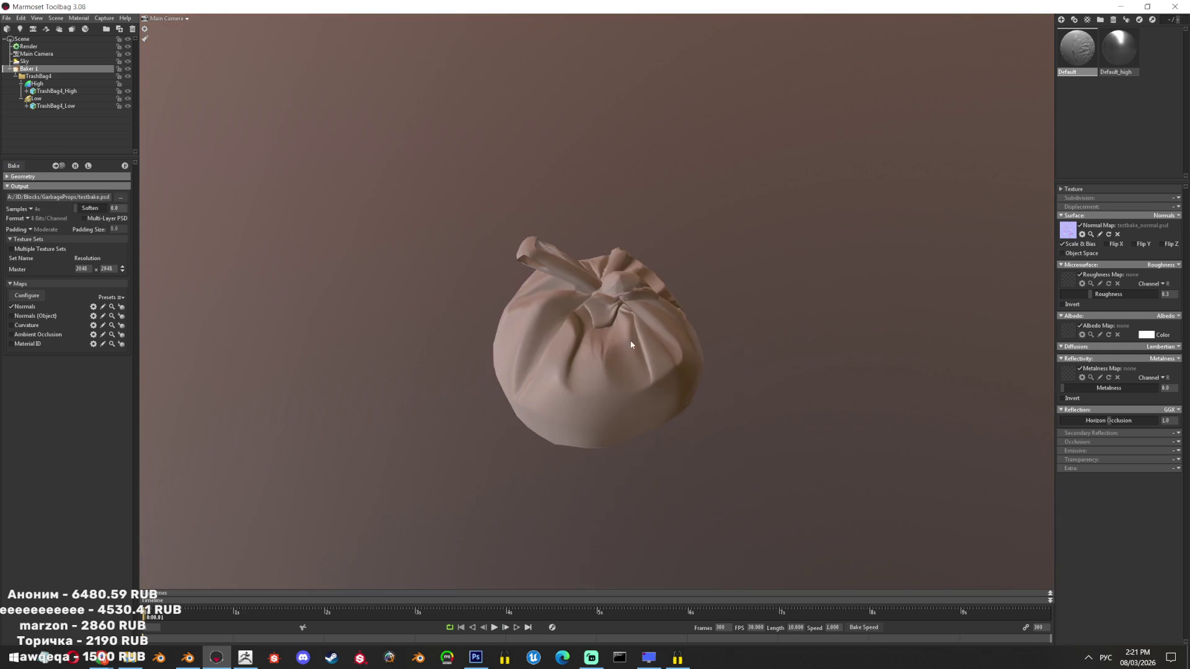
{"action": "left_click_drag", "start_coordinate": [554, 333], "coordinate": [628, 256]}
{"action": "left_click_drag", "start_coordinate": [628, 255], "coordinate": [657, 274]}
{"action": "left_click_drag", "start_coordinate": [656, 274], "coordinate": [674, 337]}
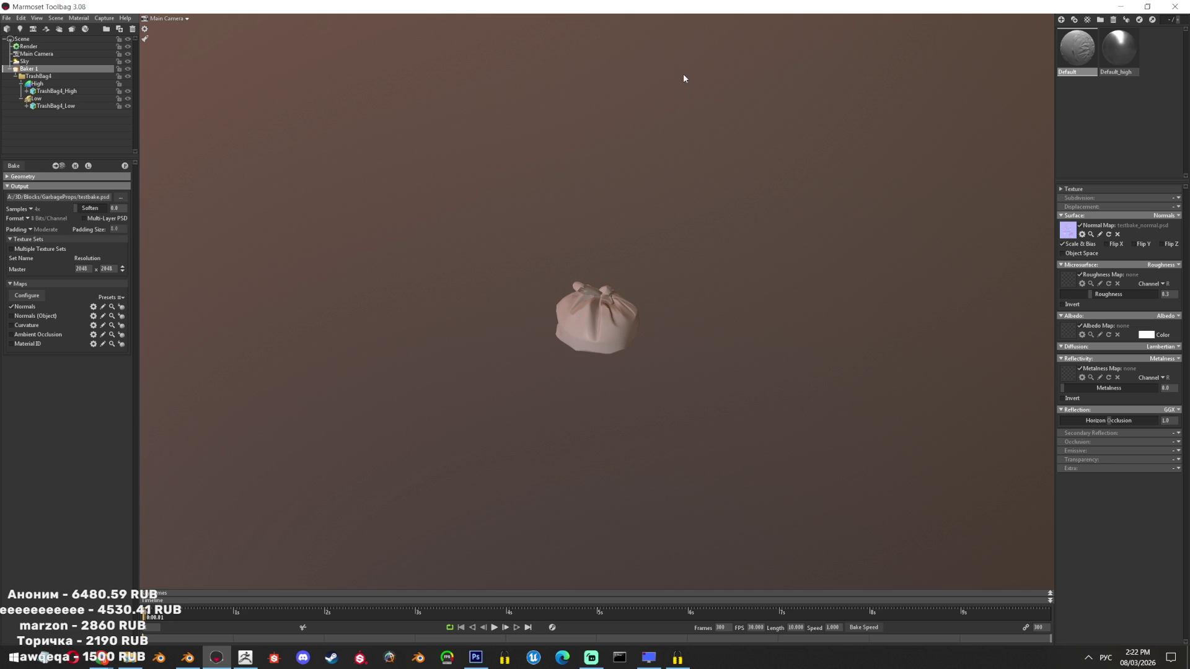
{"action": "scroll", "scroll_direction": "up", "scroll_amount": 3}
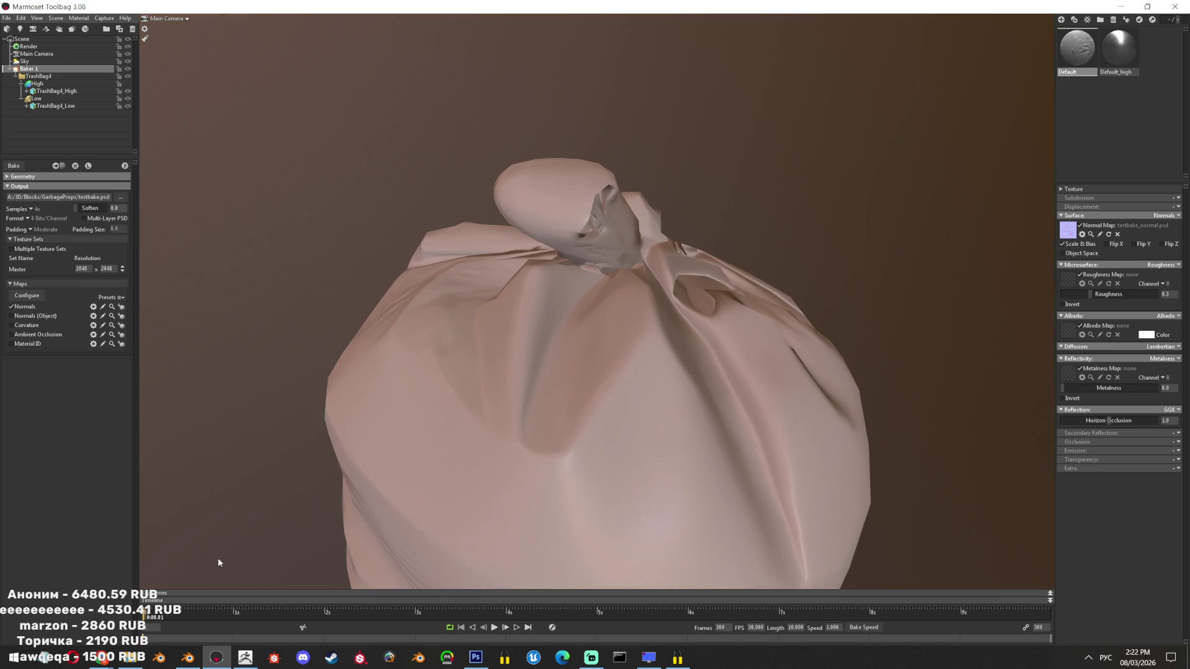
{"action": "left_click", "coordinate": [188, 655]}
Select TrashBag4_Low on its own and enter Edit Mode on it
{"action": "key", "text": "shift+z"}
{"action": "left_click", "coordinate": [595, 305]}
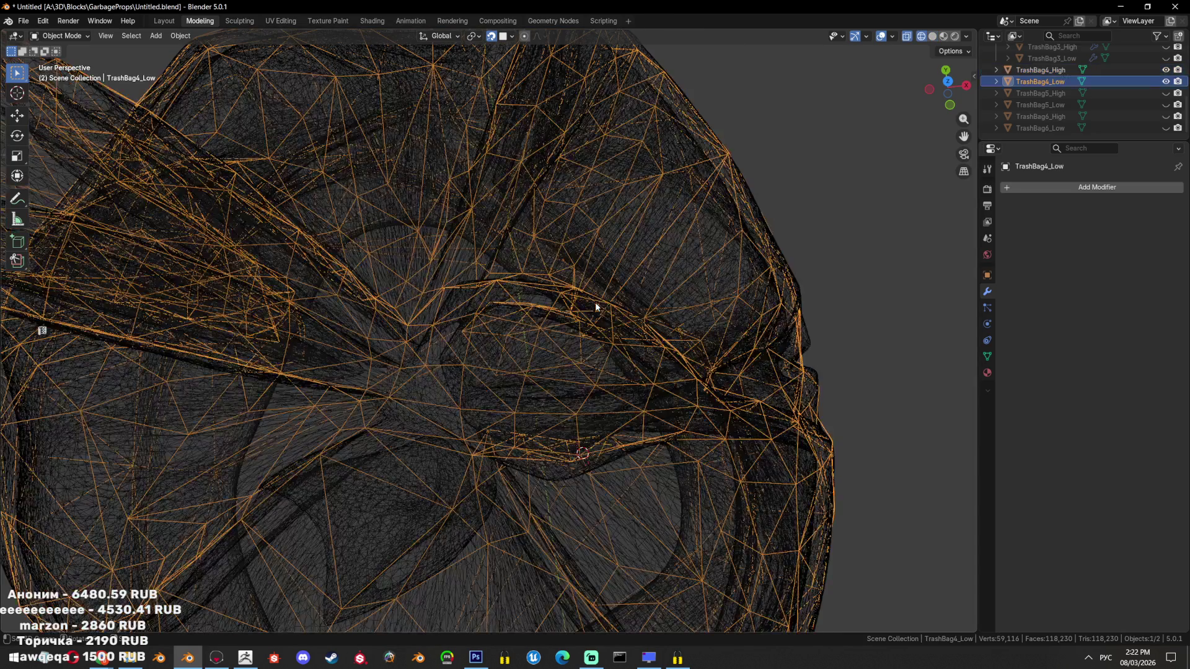
{"action": "key", "text": "shift+z"}
{"action": "scroll", "scroll_direction": "down", "scroll_amount": 3}
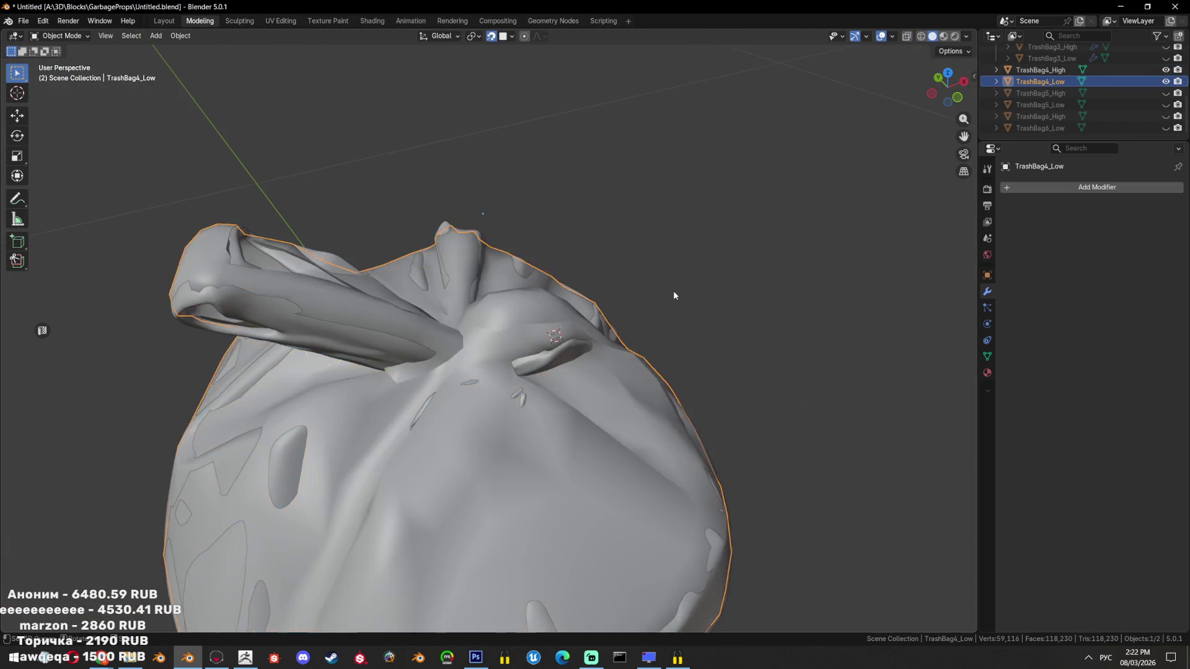
{"action": "key", "text": "Tab"}
{"action": "left_click_drag", "start_coordinate": [613, 308], "coordinate": [479, 314]}
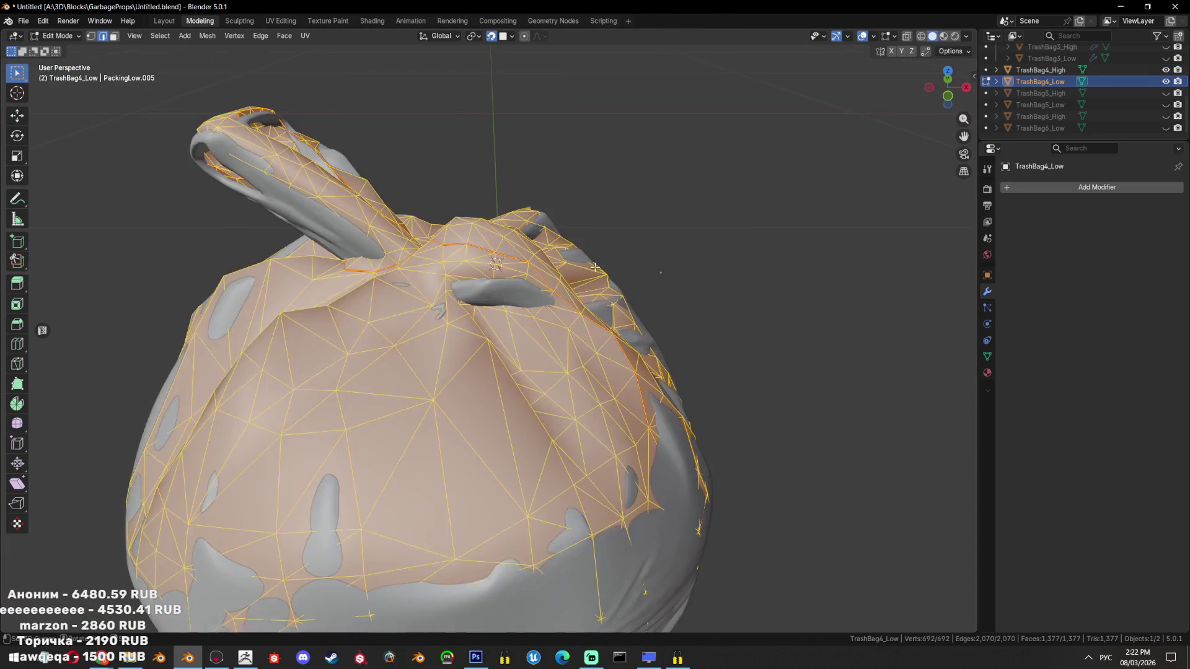
Pick a vertex near the flap and grow the linked selection across the flap area
{"action": "key", "text": "1"}
{"action": "left_click", "coordinate": [478, 315]}
{"action": "left_click_drag", "start_coordinate": [479, 315], "coordinate": [499, 326]}
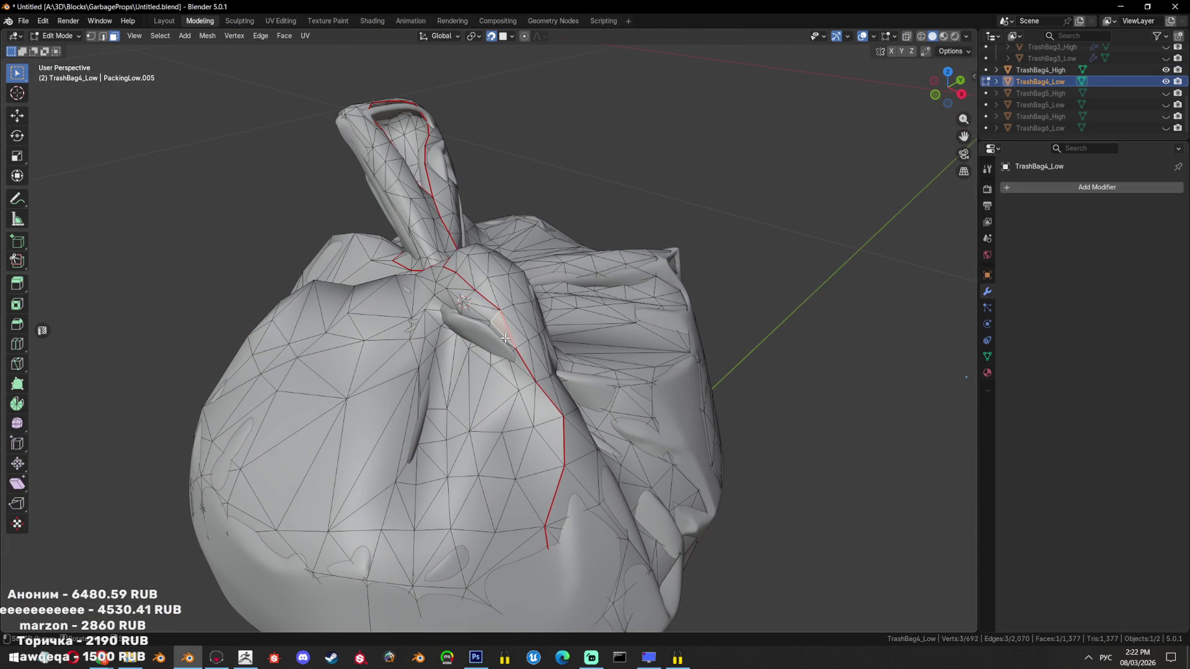
{"action": "key", "text": "l"}
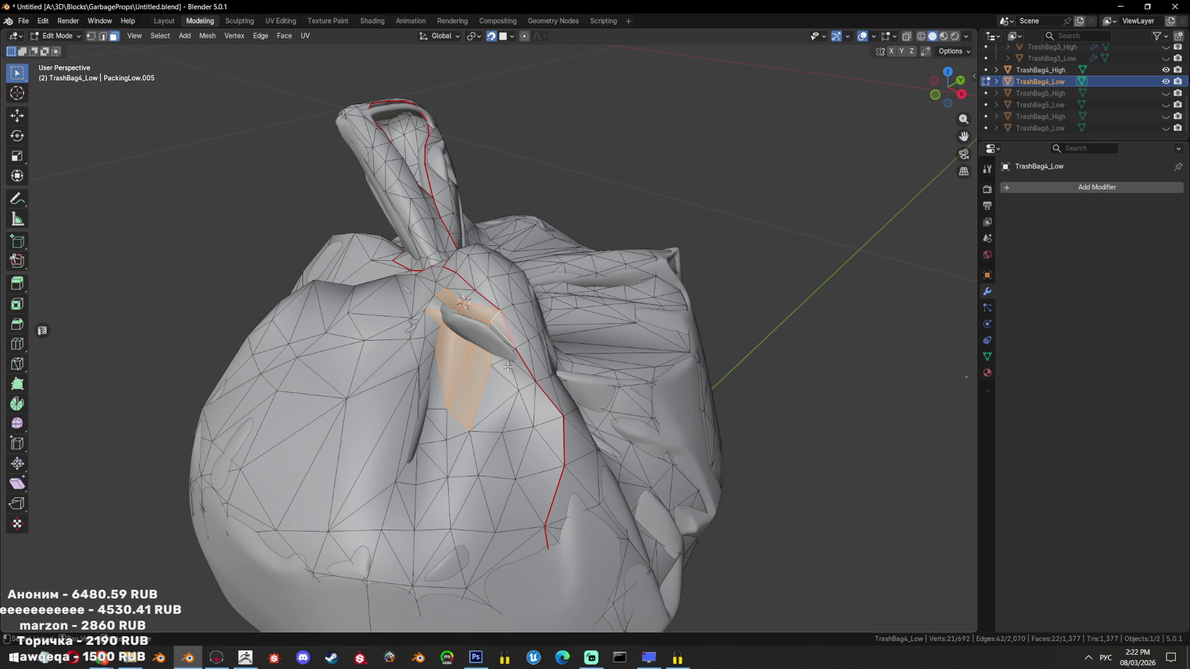
{"action": "key", "text": "l"}
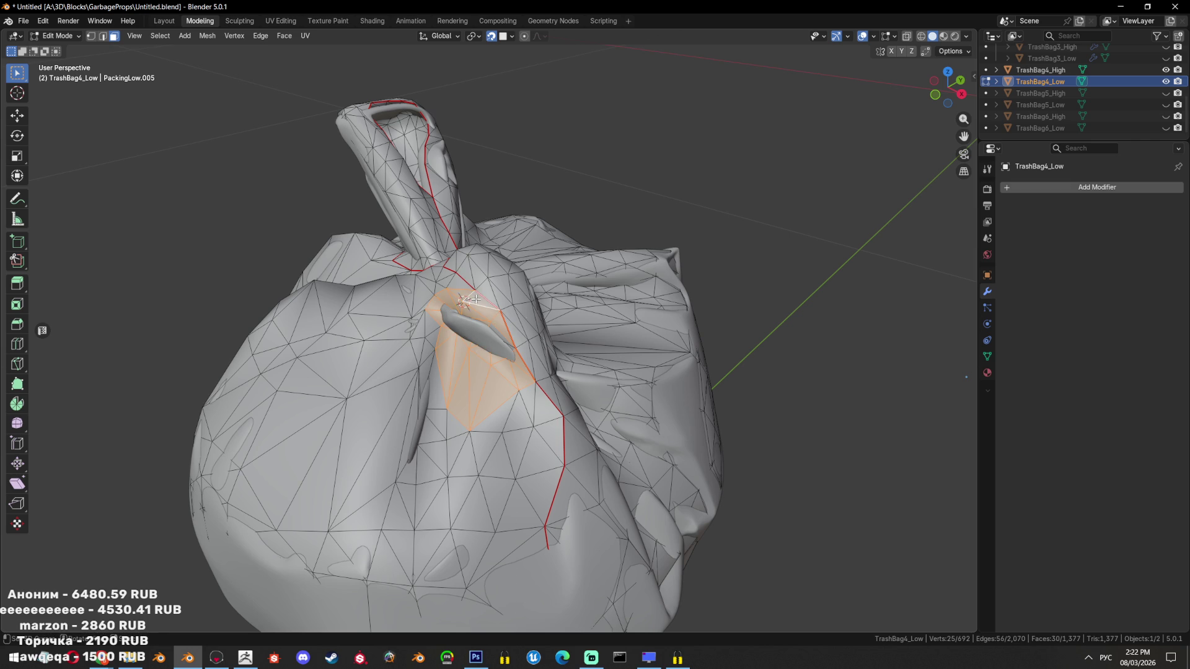
{"action": "left_click_drag", "start_coordinate": [476, 300], "coordinate": [524, 410]}
{"action": "scroll", "scroll_direction": "up", "scroll_amount": 3}
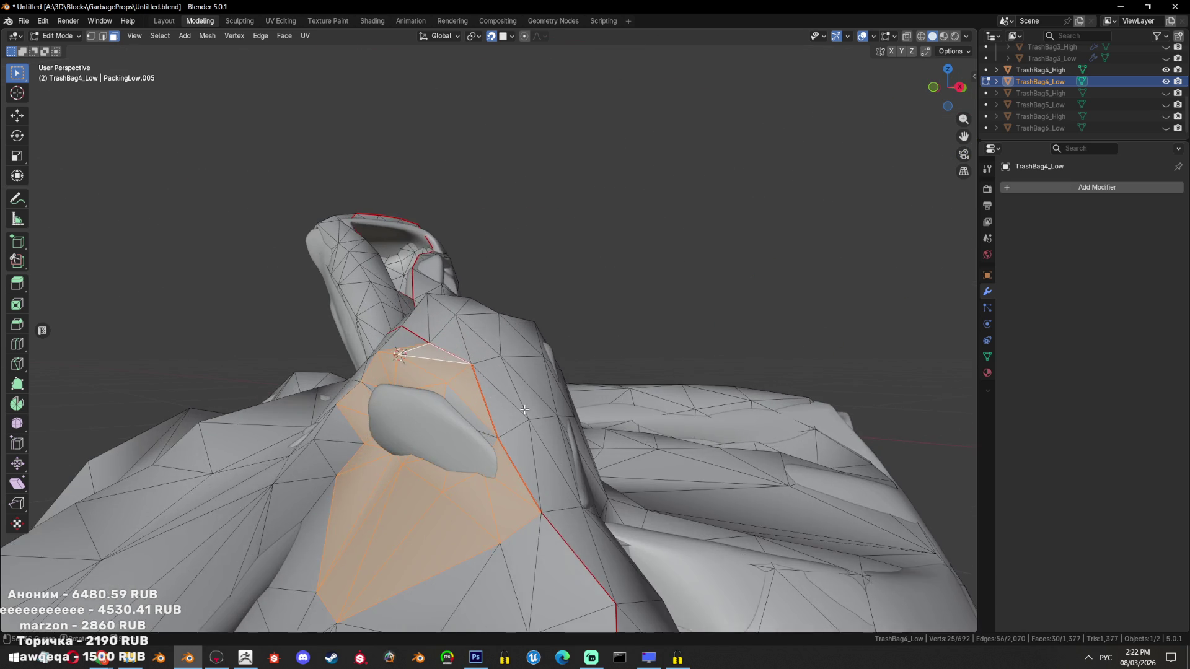
Check a vertex beside the flap in X-ray, then clear the selection and leave Edit Mode
{"action": "key", "text": "alt+z"}
{"action": "key", "text": "1"}
{"action": "left_click", "coordinate": [425, 425]}
{"action": "key", "text": "alt+z"}
{"action": "left_click_drag", "start_coordinate": [425, 425], "coordinate": [429, 378]}
{"action": "key", "text": "alt+a"}
{"action": "key", "text": "Tab"}
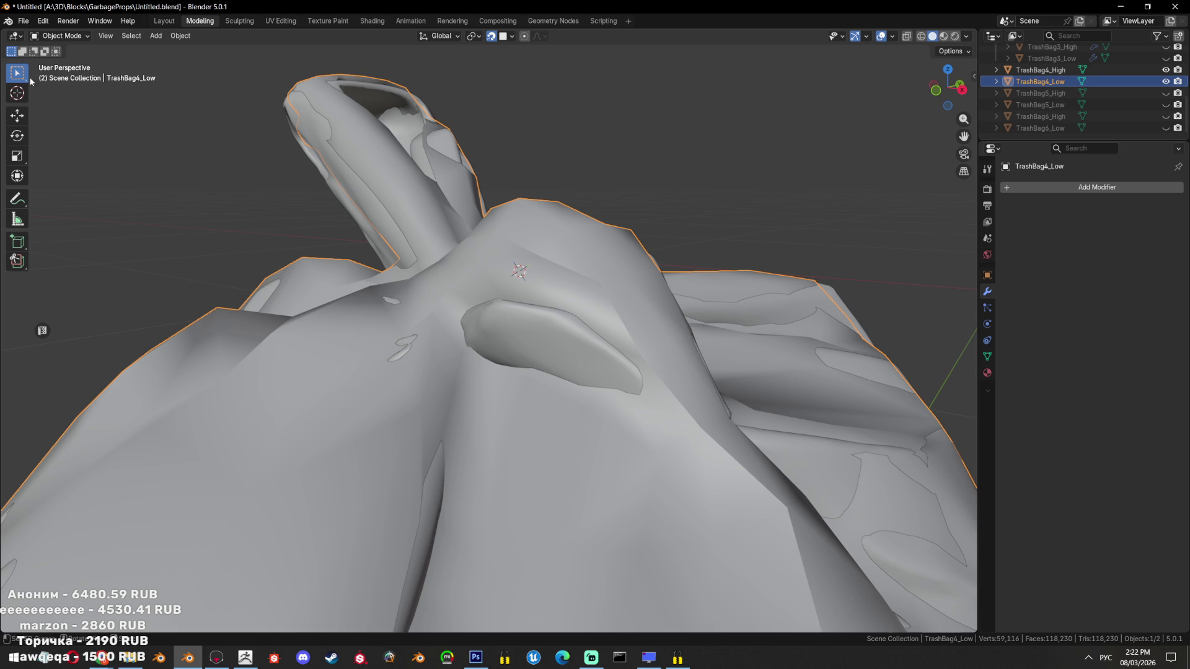
{"action": "left_click", "coordinate": [60, 35]}
In Sculpt Mode, pull the low-poly surface outward near the flap and check its wireframe
{"action": "left_click", "coordinate": [58, 75]}
{"action": "left_click_drag", "start_coordinate": [558, 386], "coordinate": [526, 358]}
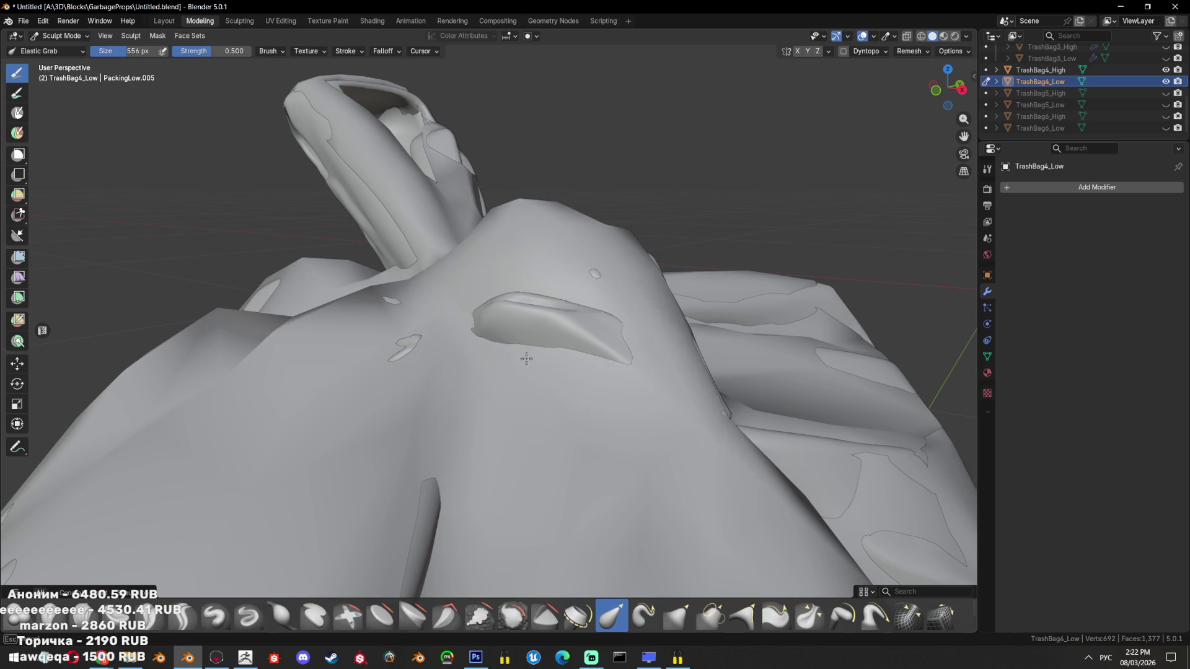
{"action": "scroll", "scroll_direction": "down", "scroll_amount": 3}
{"action": "key", "text": "Tab"}
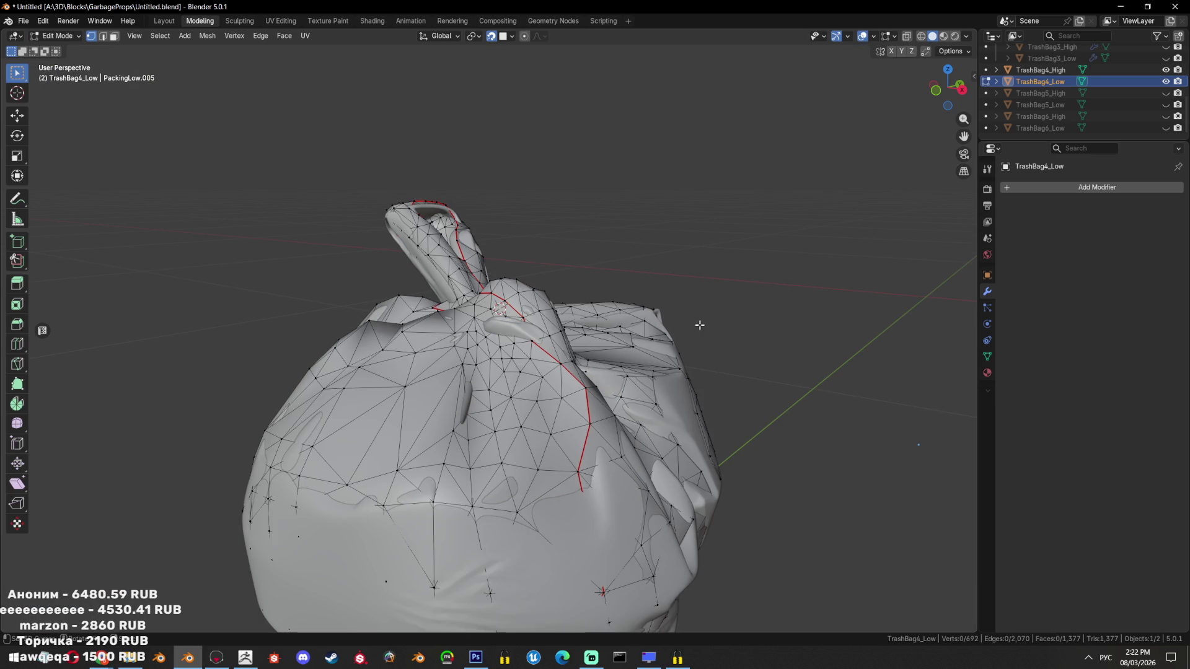
{"action": "key", "text": "Tab"}
Switch to the Blob brush at 266 px and review the knot's wireframe from several angles
{"action": "left_click", "coordinate": [20, 614]}
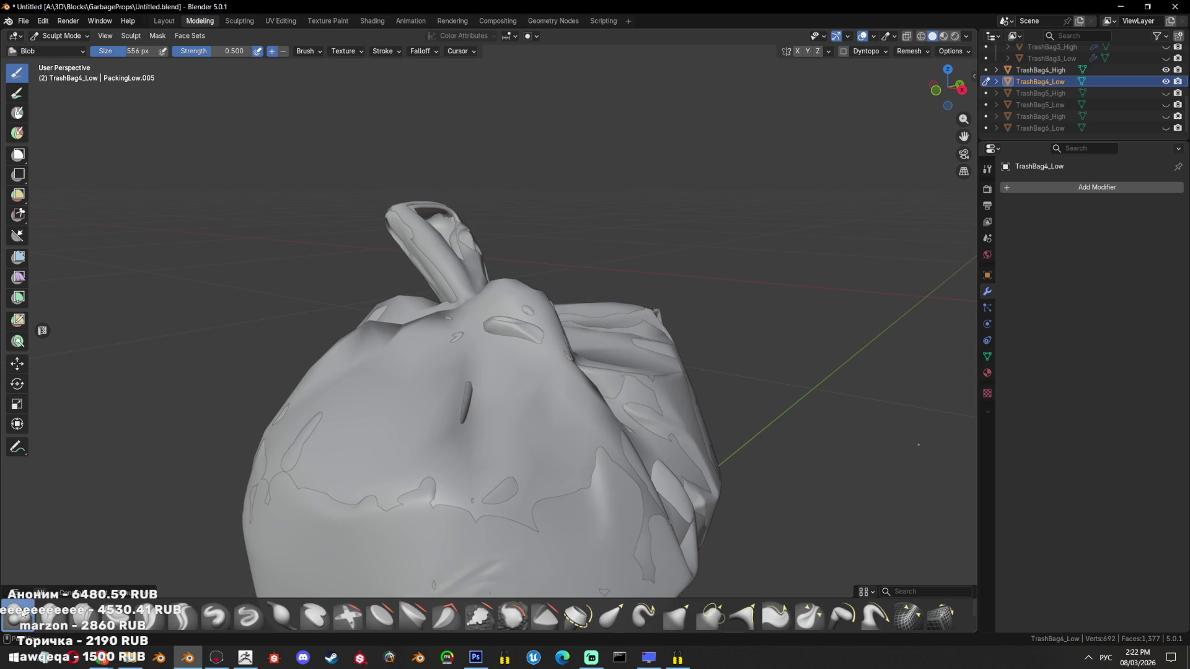
{"action": "key", "text": "f"}
{"action": "left_click", "coordinate": [475, 344]}
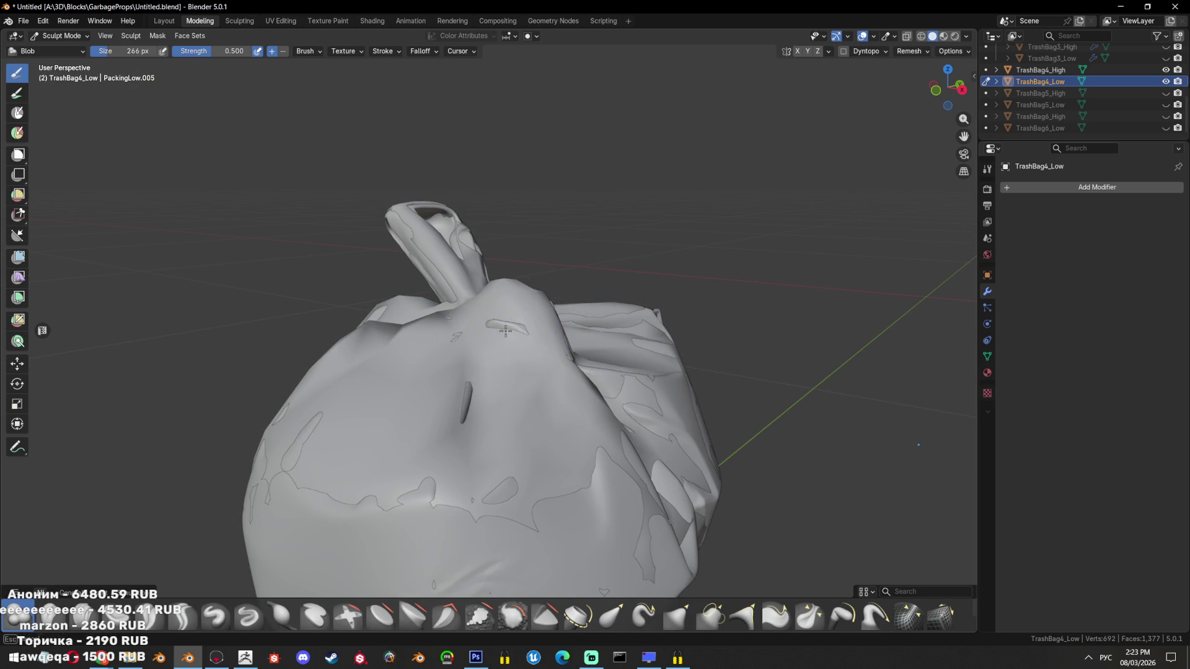
{"action": "scroll", "scroll_direction": "down", "scroll_amount": 3}
{"action": "left_click_drag", "start_coordinate": [539, 391], "coordinate": [531, 401]}
{"action": "left_click_drag", "start_coordinate": [425, 426], "coordinate": [399, 438]}
{"action": "scroll", "scroll_direction": "up", "scroll_amount": 3}
{"action": "scroll", "scroll_direction": "up", "scroll_amount": 3}
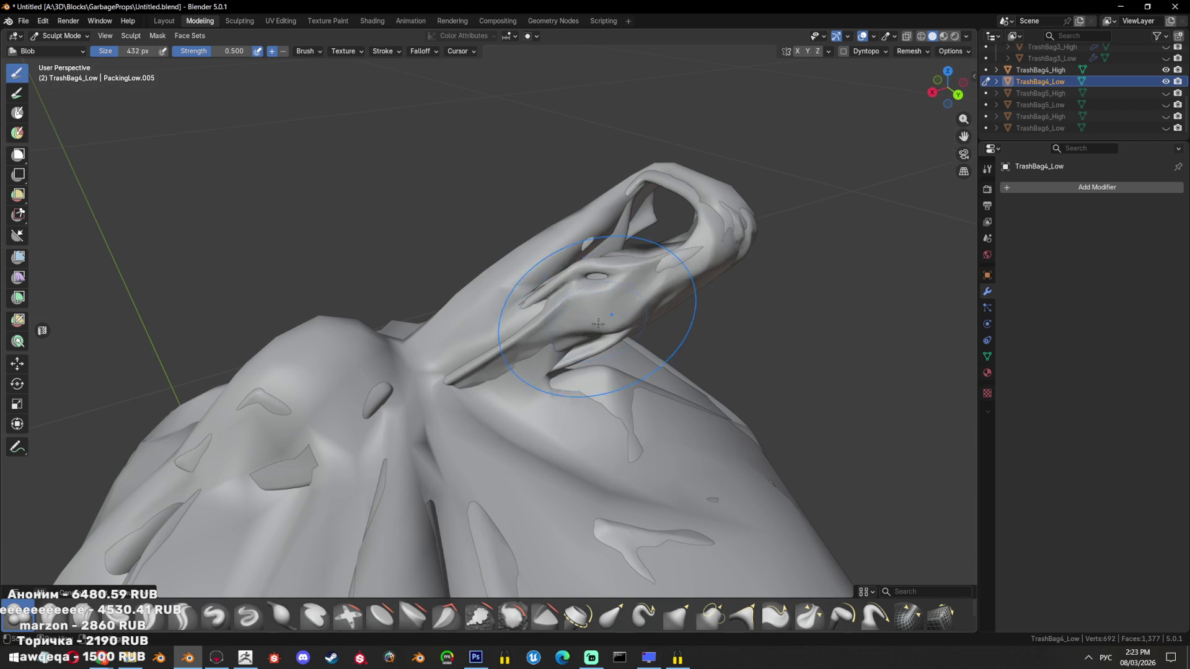
{"action": "left_click_drag", "start_coordinate": [663, 267], "coordinate": [688, 324]}
{"action": "key", "text": "Tab"}
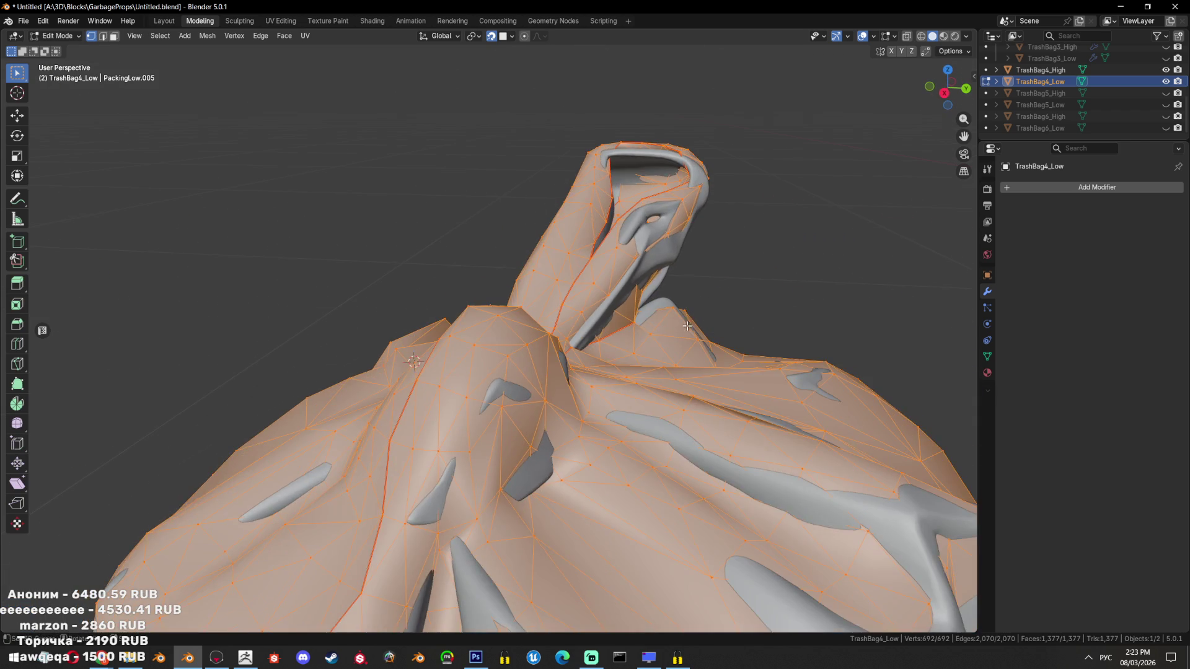
{"action": "left_click_drag", "start_coordinate": [638, 259], "coordinate": [564, 384]}
{"action": "key", "text": "Tab"}
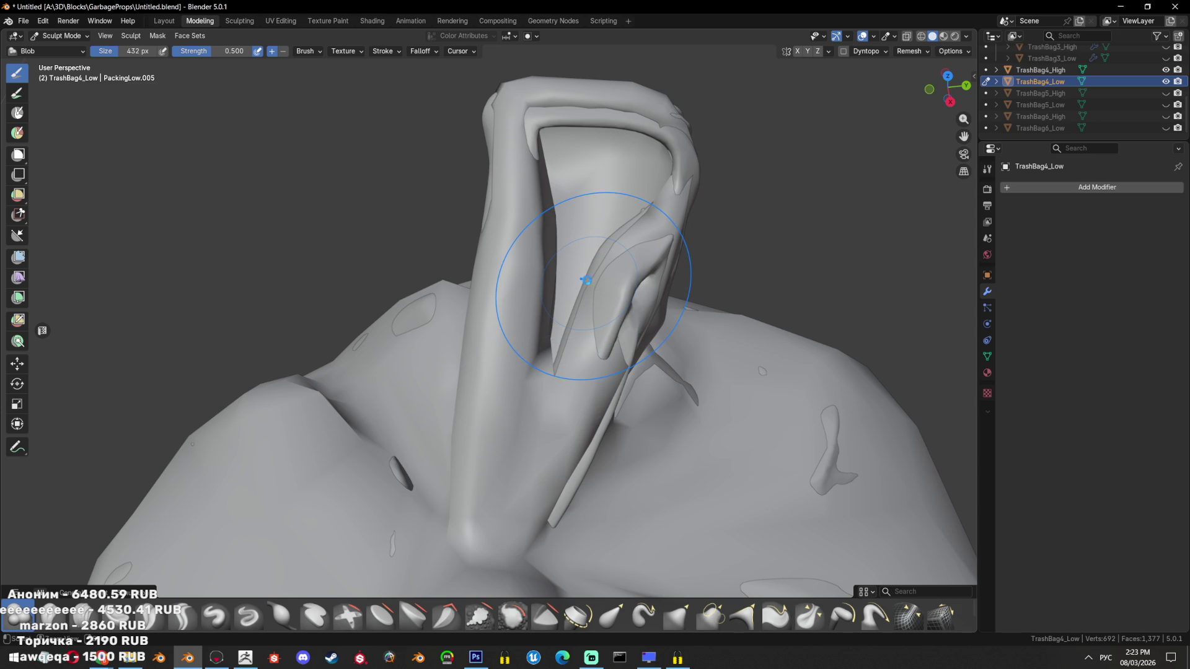
Save the file, return TrashBag4_Low to Object Mode, and save again
{"action": "key", "text": "ctrl+s"}
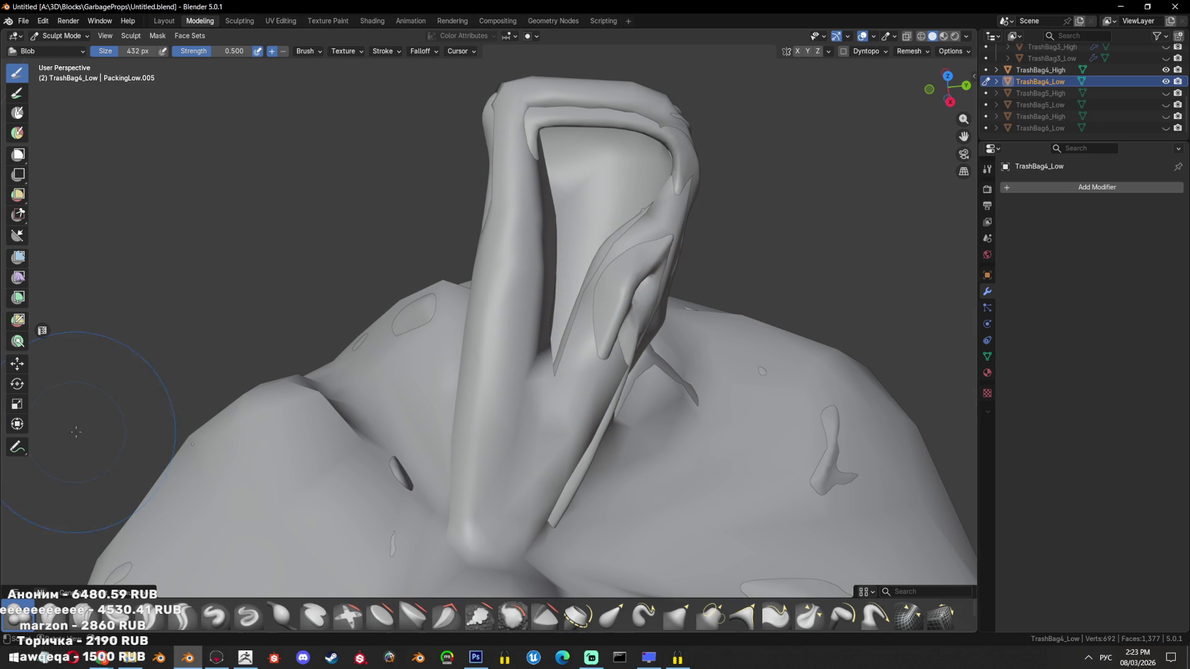
{"action": "left_click", "coordinate": [65, 36]}
{"action": "left_click", "coordinate": [50, 45]}
{"action": "scroll", "scroll_direction": "down", "scroll_amount": 3}
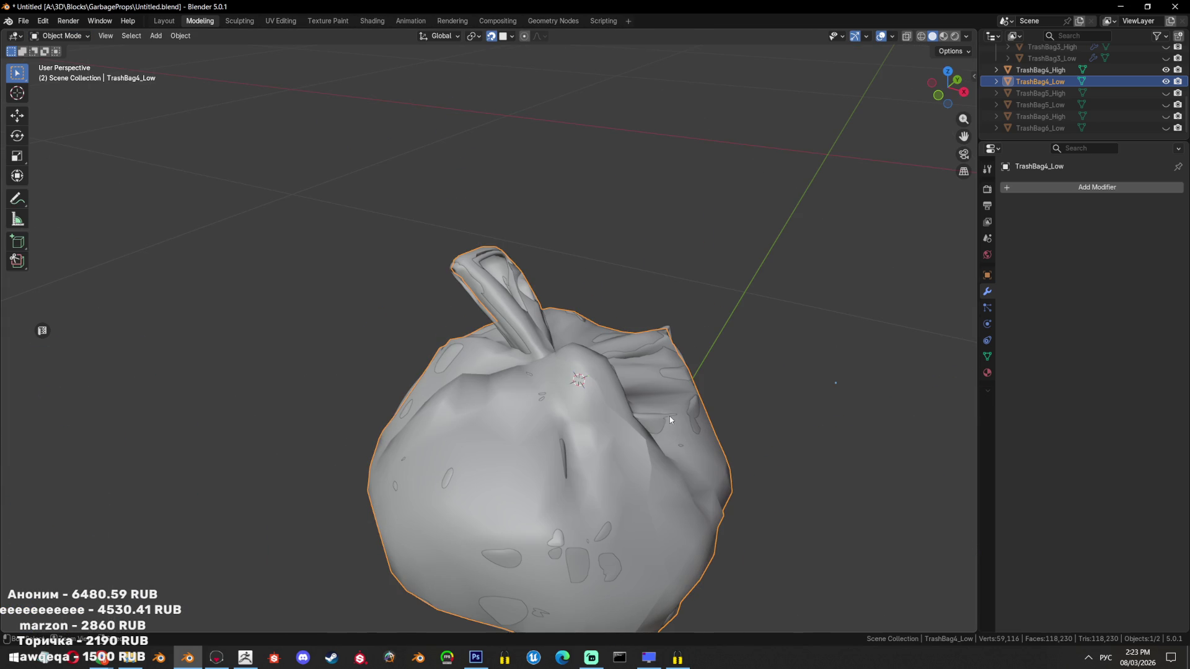
{"action": "key", "text": "ctrl+s"}
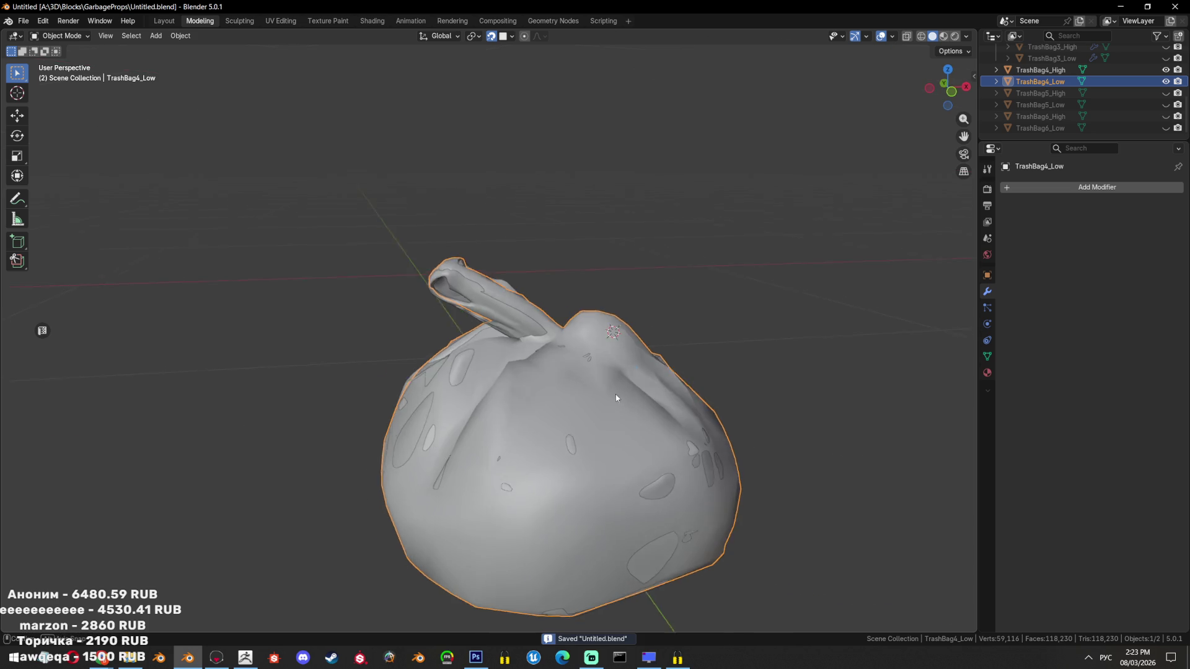
Inspect the TrashBag4 tube from behind in wireframe
{"action": "left_click_drag", "start_coordinate": [613, 390], "coordinate": [727, 475]}
{"action": "scroll", "scroll_direction": "up", "scroll_amount": 3}
{"action": "left_click_drag", "start_coordinate": [613, 407], "coordinate": [672, 406]}
{"action": "key", "text": "shift+z"}
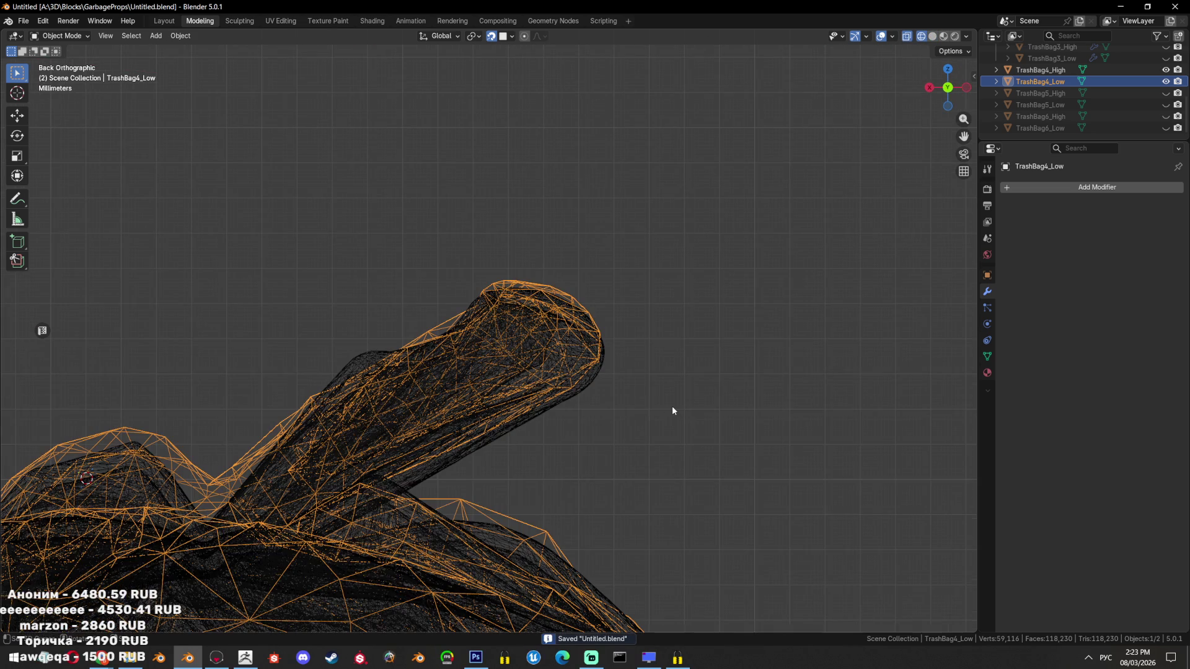
{"action": "key", "text": "shift+z"}
In Edit Mode, select the linked tube and inner flap face islands
{"action": "key", "text": "Tab"}
{"action": "left_click", "coordinate": [621, 405]}
{"action": "key", "text": "ctrl+l"}
{"action": "left_click_drag", "start_coordinate": [622, 405], "coordinate": [661, 361]}
{"action": "left_click", "coordinate": [629, 319]}
{"action": "key", "text": "ctrl+l"}
{"action": "left_click_drag", "start_coordinate": [749, 343], "coordinate": [651, 397]}
{"action": "left_click", "coordinate": [523, 388]}
{"action": "key", "text": "ctrl+l"}
{"action": "left_click_drag", "start_coordinate": [524, 387], "coordinate": [487, 412]}
View the selected islands from the front in wireframe, then leave Edit Mode
{"action": "key", "text": "KP_1"}
{"action": "key", "text": "shift+z"}
{"action": "key", "text": "Tab"}
{"action": "key", "text": "shift+z"}
Delete TrashBag4_High and TrashBag4_Low and unhide both TrashBag5 objects
{"action": "key", "text": "a"}
{"action": "key", "text": "Delete"}
{"action": "left_click", "coordinate": [1166, 93]}
{"action": "left_click", "coordinate": [1165, 105]}
Select and frame TrashBag5_Low, leaving TrashBag5_High hidden
{"action": "left_click_drag", "start_coordinate": [726, 290], "coordinate": [612, 306]}
{"action": "scroll", "scroll_direction": "up", "scroll_amount": 3}
{"action": "scroll", "scroll_direction": "up", "scroll_amount": 3}
{"action": "left_click_drag", "start_coordinate": [475, 305], "coordinate": [617, 273]}
{"action": "left_click", "coordinate": [641, 243]}
{"action": "key", "text": "shift+z"}
{"action": "key", "text": "shift+z"}
{"action": "scroll", "scroll_direction": "down", "scroll_amount": 3}
{"action": "key", "text": "g"}
{"action": "left_click", "coordinate": [868, 307]}
{"action": "key", "text": "KP_Decimal"}
{"action": "key", "text": "shift+h"}
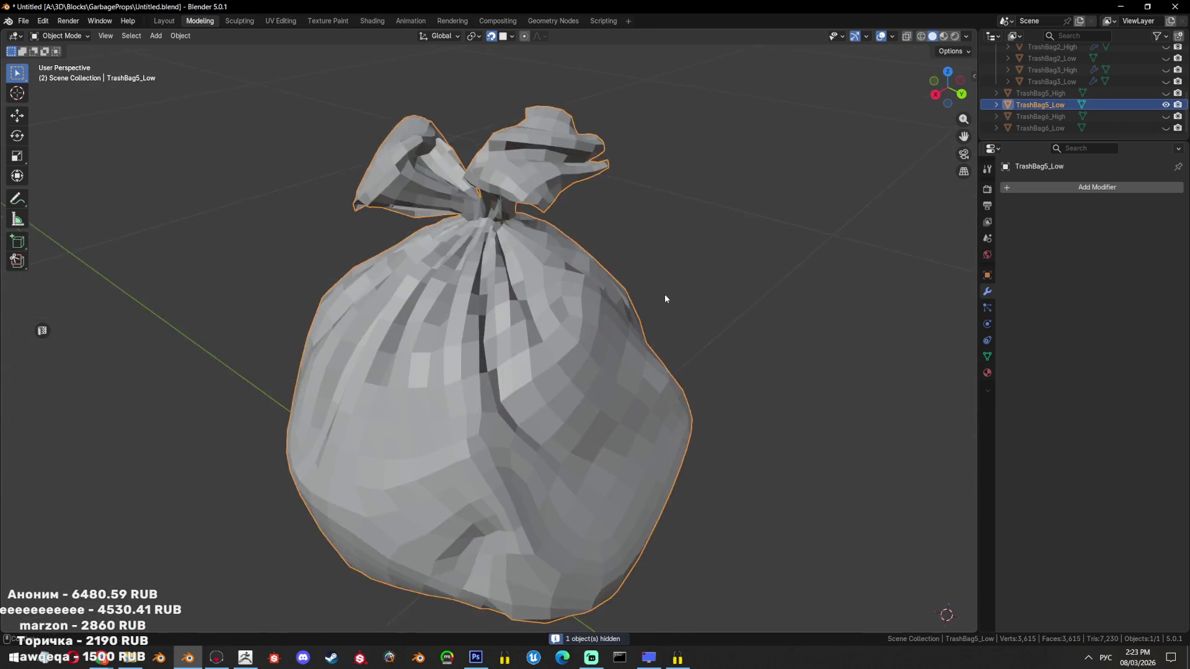
{"action": "scroll", "scroll_direction": "up", "scroll_amount": 3}
{"action": "left_click_drag", "start_coordinate": [681, 382], "coordinate": [1185, 98]}
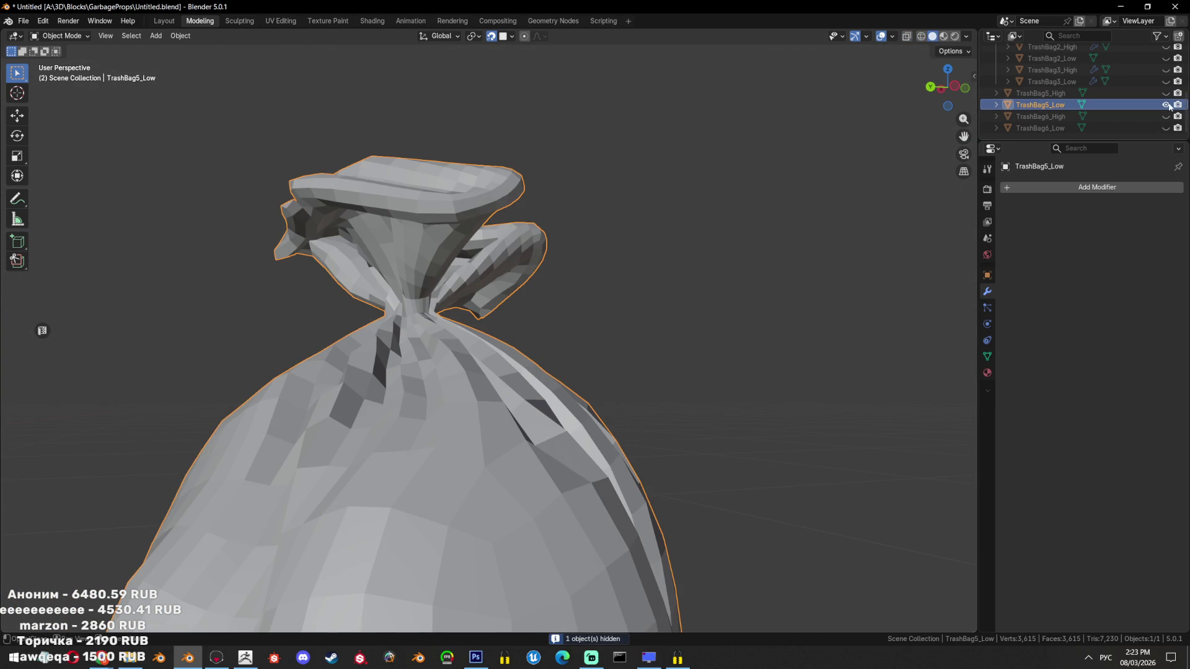
Keep TrashBag5_High hidden and shade TrashBag5_Low smooth
{"action": "left_click", "coordinate": [1166, 93]}
{"action": "key", "text": "shift+h"}
{"action": "scroll", "scroll_direction": "down", "scroll_amount": 3}
{"action": "left_click_drag", "start_coordinate": [512, 370], "coordinate": [623, 320]}
{"action": "right_click", "coordinate": [624, 320]}
{"action": "left_click", "coordinate": [624, 320]}
In Edit Mode, select the edge loops around the bag's rim
{"action": "key", "text": "Tab"}
{"action": "left_click_drag", "start_coordinate": [565, 362], "coordinate": [710, 388]}
{"action": "right_click", "coordinate": [710, 388]}
{"action": "left_click_drag", "start_coordinate": [539, 390], "coordinate": [604, 398]}
{"action": "scroll", "scroll_direction": "up", "scroll_amount": 3}
{"action": "left_click", "coordinate": [603, 399]}
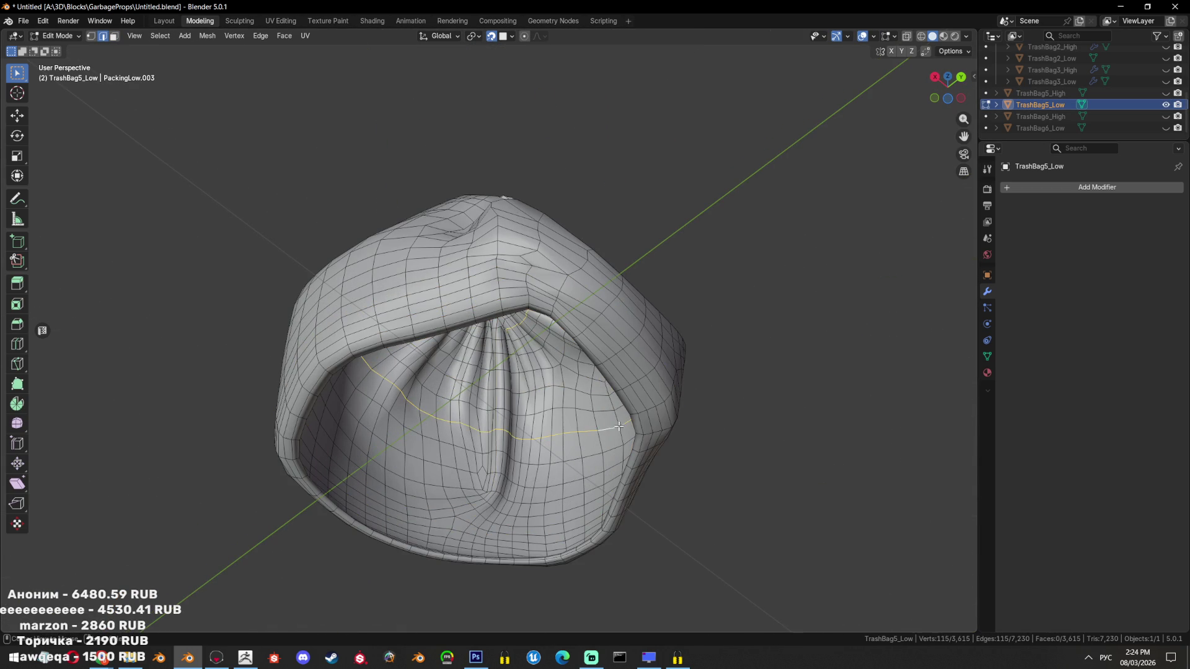
{"action": "key", "text": "ctrl+z"}
{"action": "left_click", "coordinate": [582, 463]}
{"action": "key", "text": "ctrl+z"}
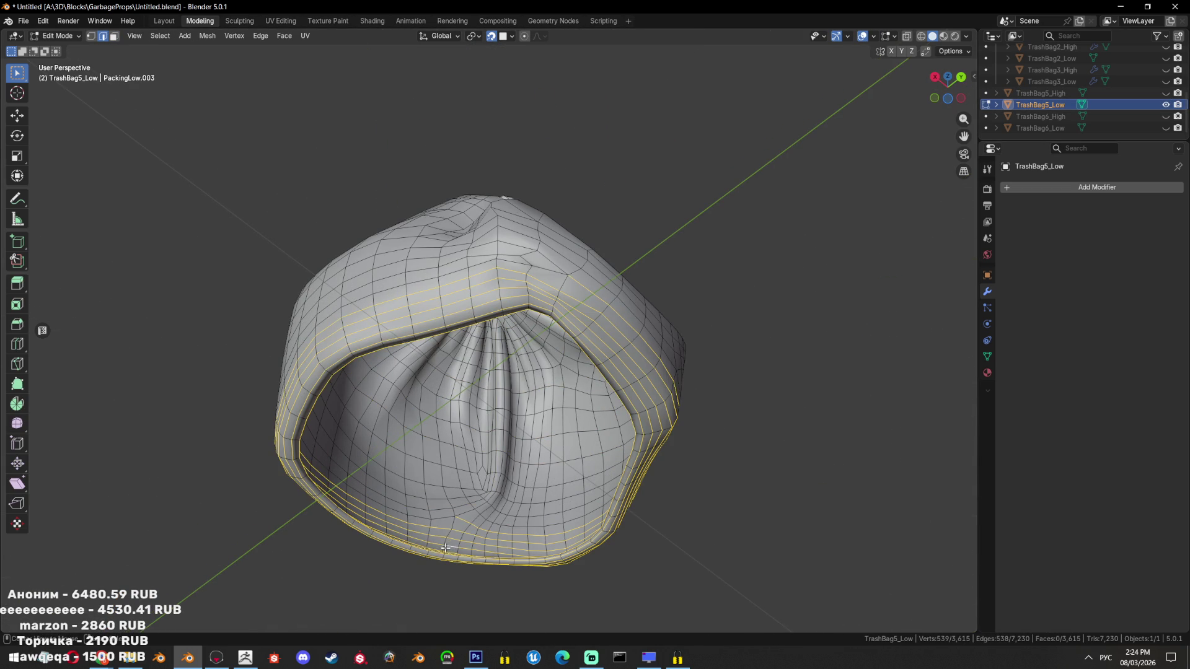
{"action": "left_click", "coordinate": [471, 521]}
Add the short right-rim loop and mark the rim loops as a seam
{"action": "left_click_drag", "start_coordinate": [593, 477], "coordinate": [666, 428]}
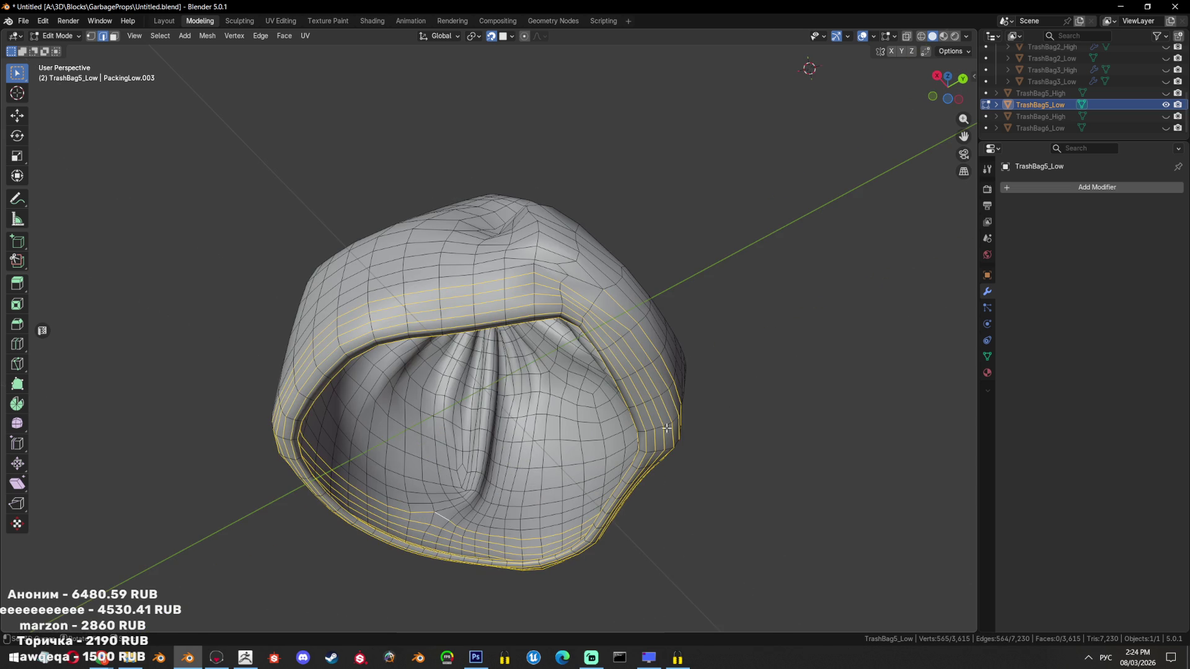
{"action": "left_click", "coordinate": [648, 437]}
{"action": "left_click_drag", "start_coordinate": [647, 437], "coordinate": [397, 278]}
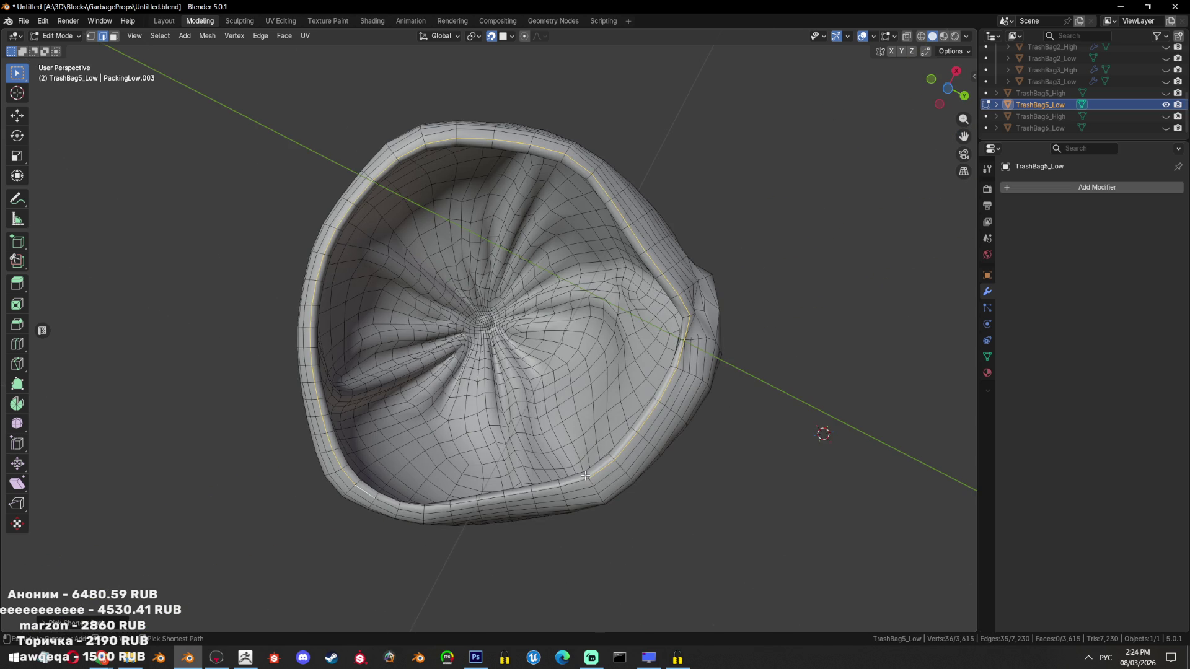
{"action": "key", "text": "ctrl+e"}
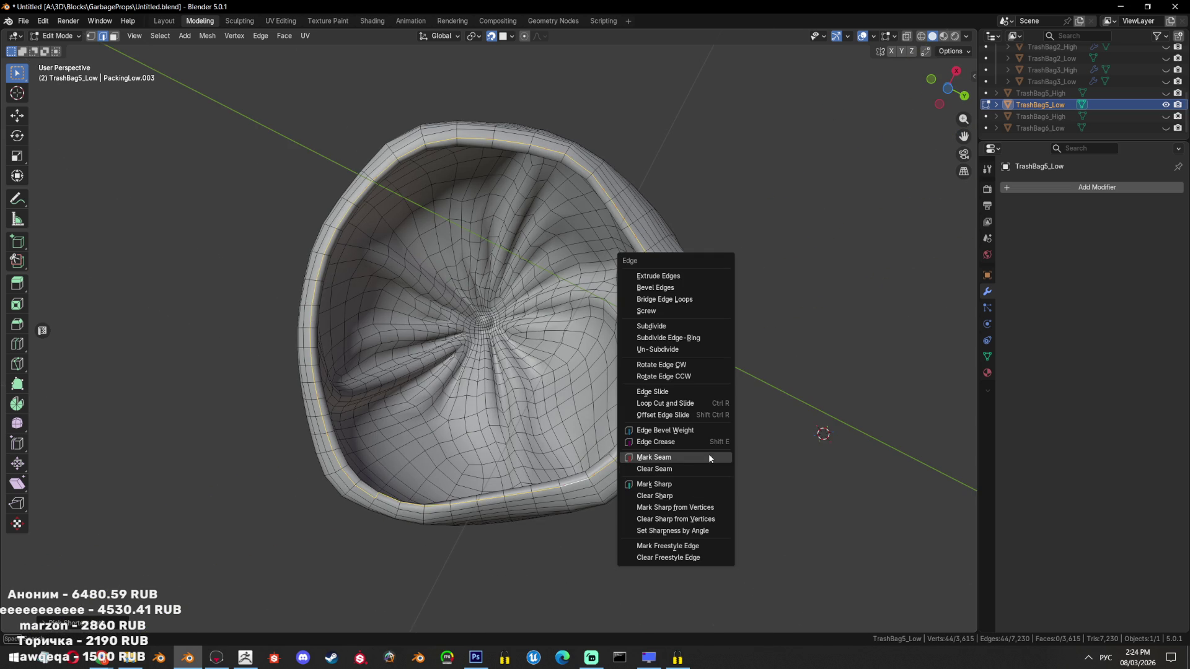
{"action": "left_click", "coordinate": [708, 455]}
Select the inner surface island and delete its faces
{"action": "key", "text": "ctrl+e"}
{"action": "key", "text": "alt+a"}
{"action": "key", "text": "l"}
{"action": "key", "text": "x"}
{"action": "left_click", "coordinate": [538, 375]}
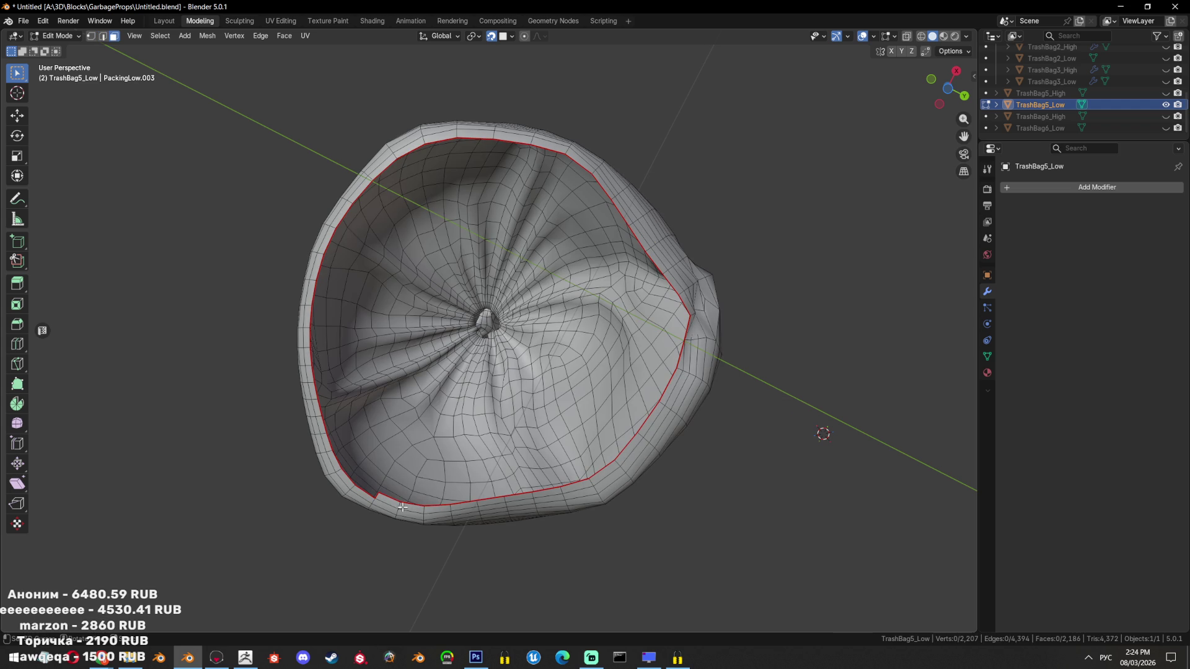
In vertex mode, dissolve the tangled vertex at the knot
{"action": "key", "text": "ctrl+Tab"}
{"action": "left_click", "coordinate": [471, 477]}
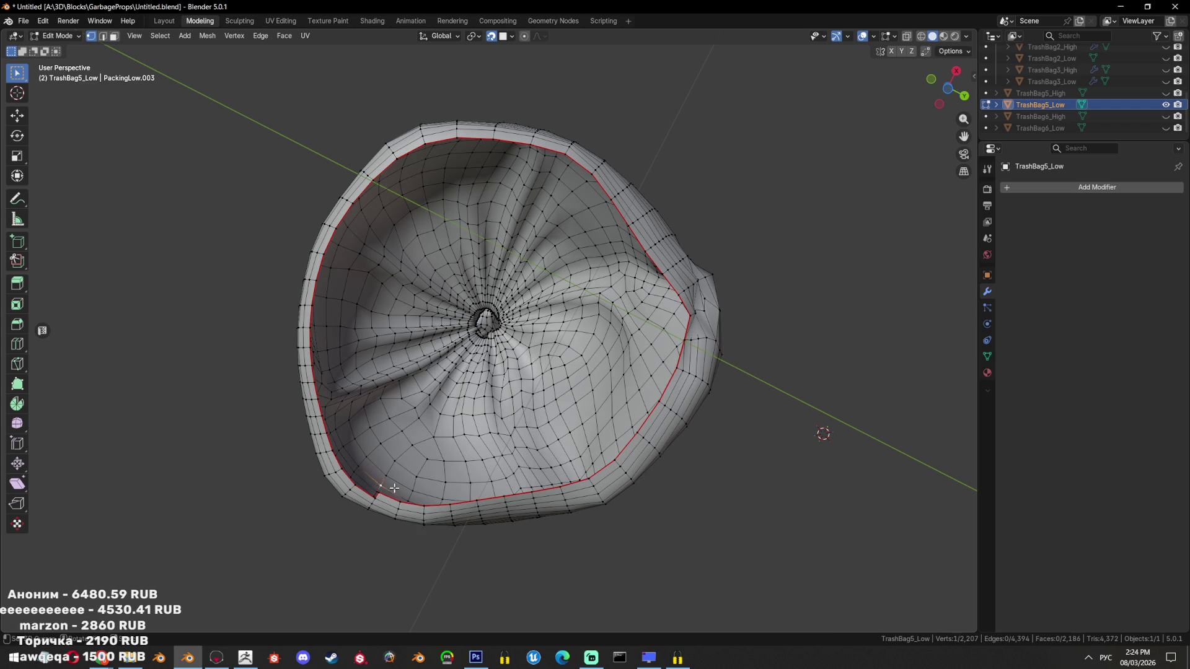
{"action": "left_click_drag", "start_coordinate": [438, 484], "coordinate": [550, 422]}
{"action": "scroll", "scroll_direction": "up", "scroll_amount": 3}
{"action": "key", "text": "x"}
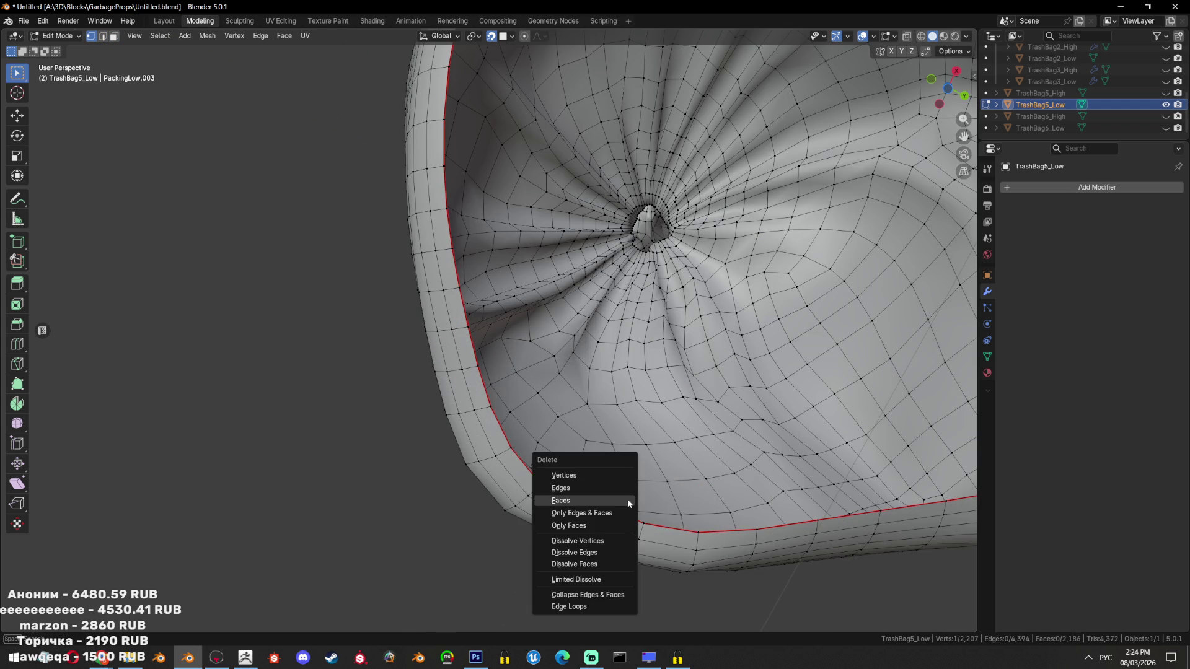
{"action": "left_click", "coordinate": [607, 541]}
Select the open boundary at the bag's base and fill it with one face
{"action": "key", "text": "2"}
{"action": "left_click", "coordinate": [669, 528]}
{"action": "key", "text": "f"}
{"action": "scroll", "scroll_direction": "down", "scroll_amount": 3}
{"action": "left_click_drag", "start_coordinate": [670, 528], "coordinate": [679, 411]}
{"action": "left_click_drag", "start_coordinate": [685, 470], "coordinate": [621, 380]}
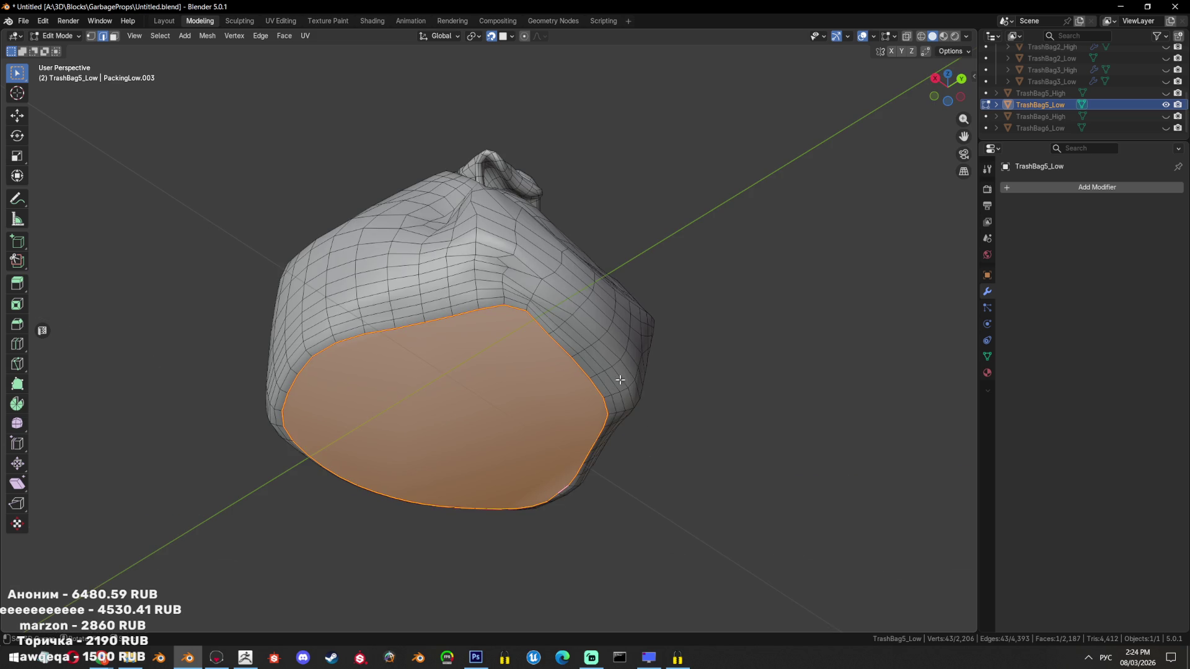
Mark the bottom boundary edges as sharp
{"action": "key", "text": "Tab"}
{"action": "key", "text": "Tab"}
{"action": "key", "text": "ctrl+e"}
{"action": "key", "text": "ctrl+e"}
{"action": "left_click", "coordinate": [633, 370]}
{"action": "key", "text": "Tab"}
{"action": "scroll", "scroll_direction": "up", "scroll_amount": 3}
{"action": "key", "text": "Tab"}
Select the edge loops just above the base and dissolve them
{"action": "left_click", "coordinate": [556, 309]}
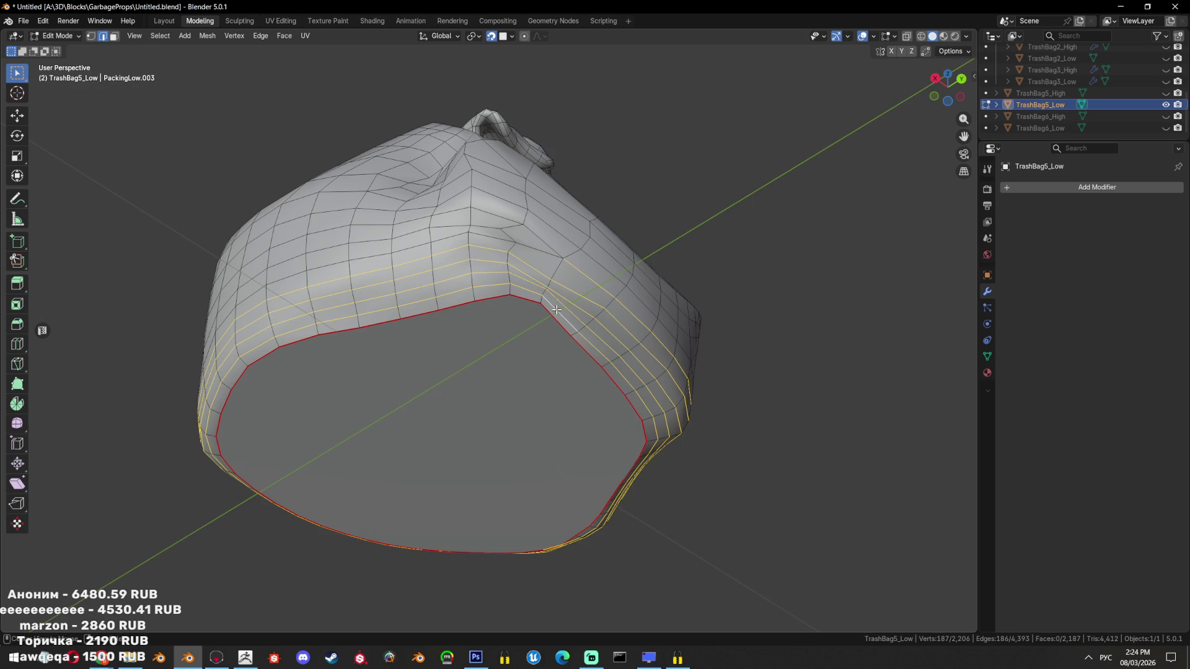
{"action": "key", "text": "x"}
{"action": "left_click_drag", "start_coordinate": [642, 348], "coordinate": [697, 216]}
{"action": "key", "text": "x"}
{"action": "left_click", "coordinate": [651, 436]}
{"action": "left_click_drag", "start_coordinate": [580, 382], "coordinate": [618, 372]}
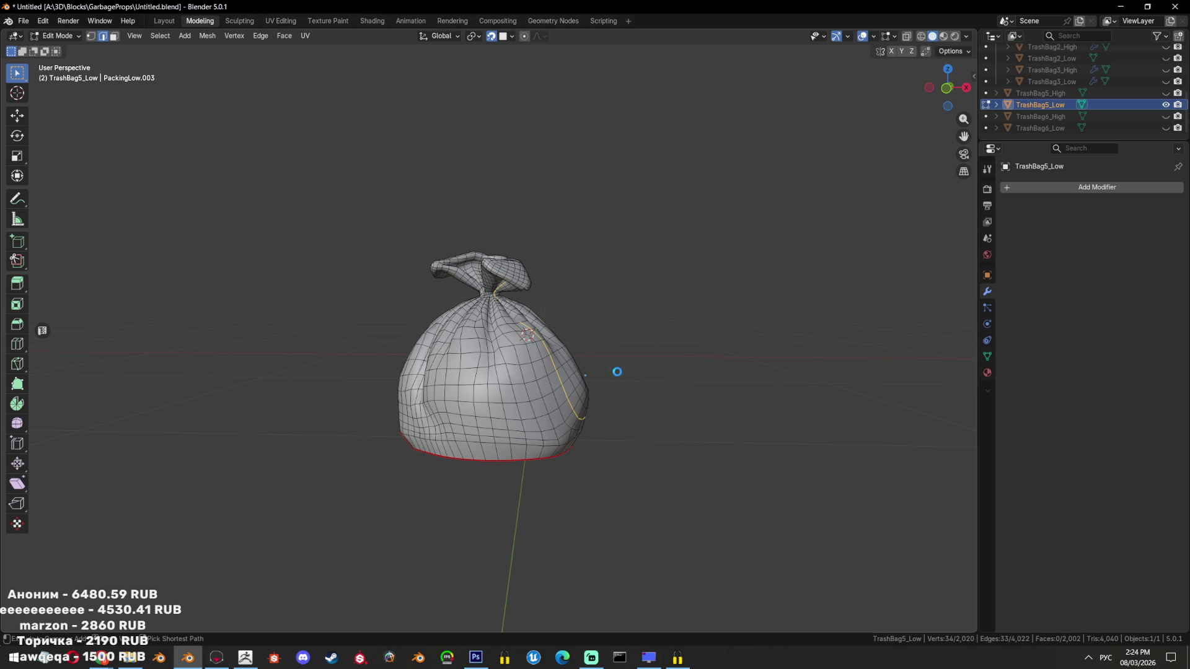
Save the file and return to Object Mode to review the 2,022-face bag
{"action": "key", "text": "ctrl+s"}
{"action": "scroll", "scroll_direction": "up", "scroll_amount": 3}
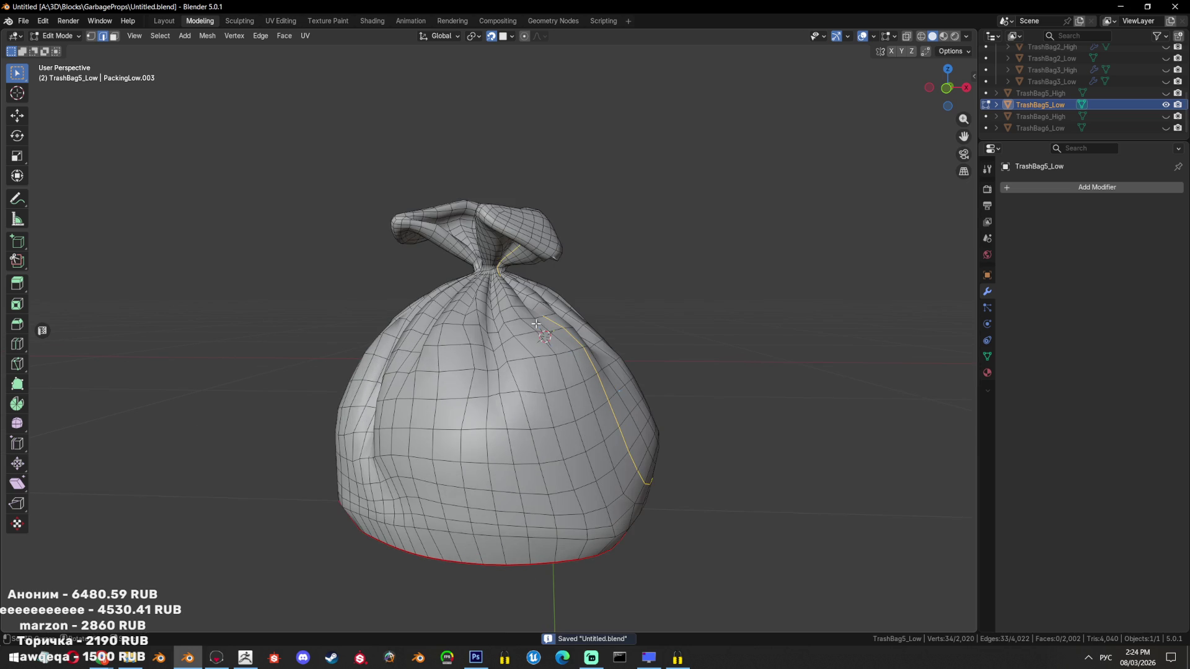
{"action": "left_click_drag", "start_coordinate": [496, 372], "coordinate": [534, 379]}
{"action": "key", "text": "Tab"}
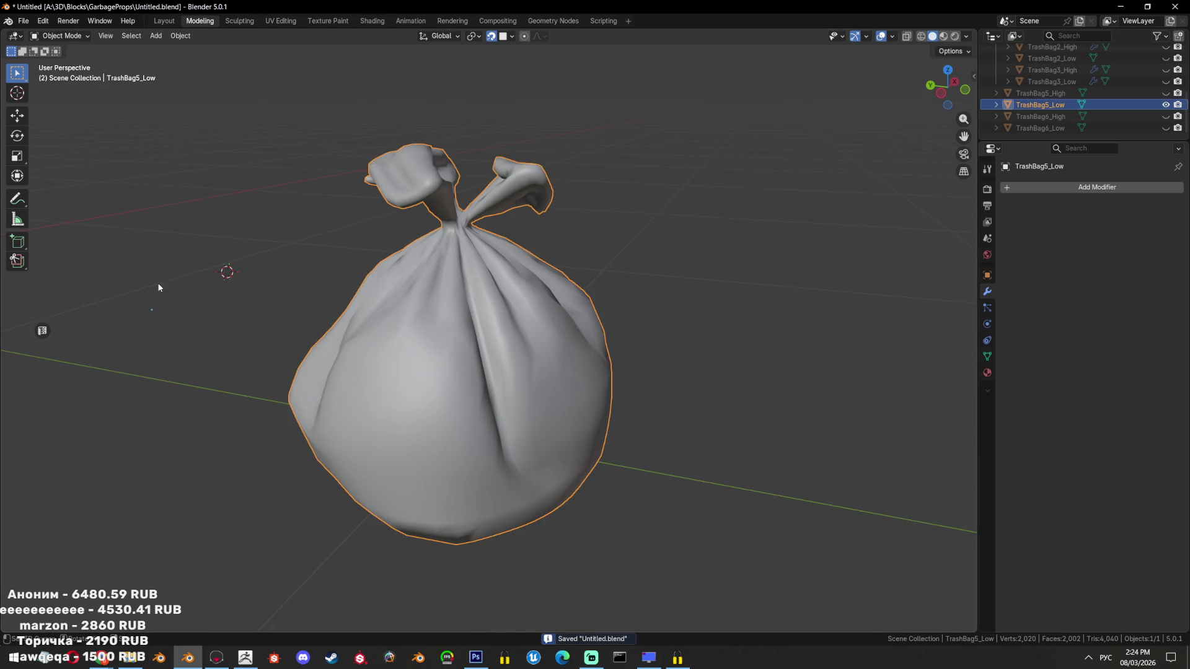
{"action": "scroll", "scroll_direction": "down", "scroll_amount": 3}
{"action": "scroll", "scroll_direction": "up", "scroll_amount": 3}
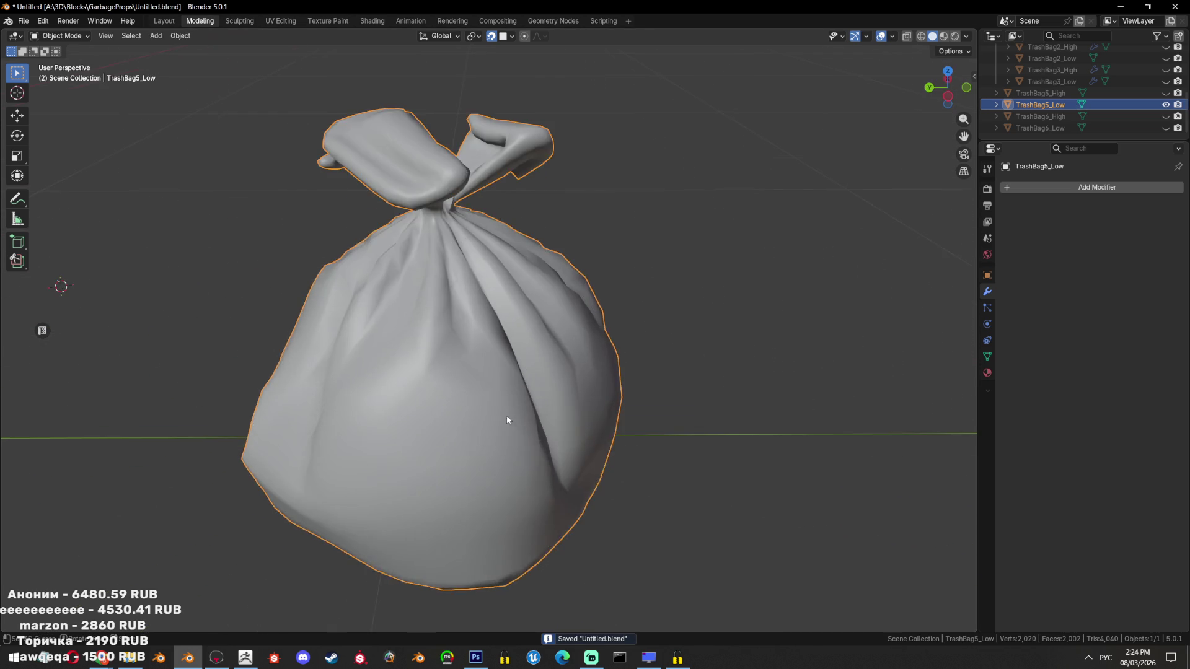
Try deleting the selected edge loops on TrashBag5_Low, then undo the removal
{"action": "key", "text": "Tab"}
{"action": "left_click_drag", "start_coordinate": [508, 417], "coordinate": [492, 377]}
{"action": "key", "text": "ctrl+z"}
{"action": "key", "text": "ctrl+z"}
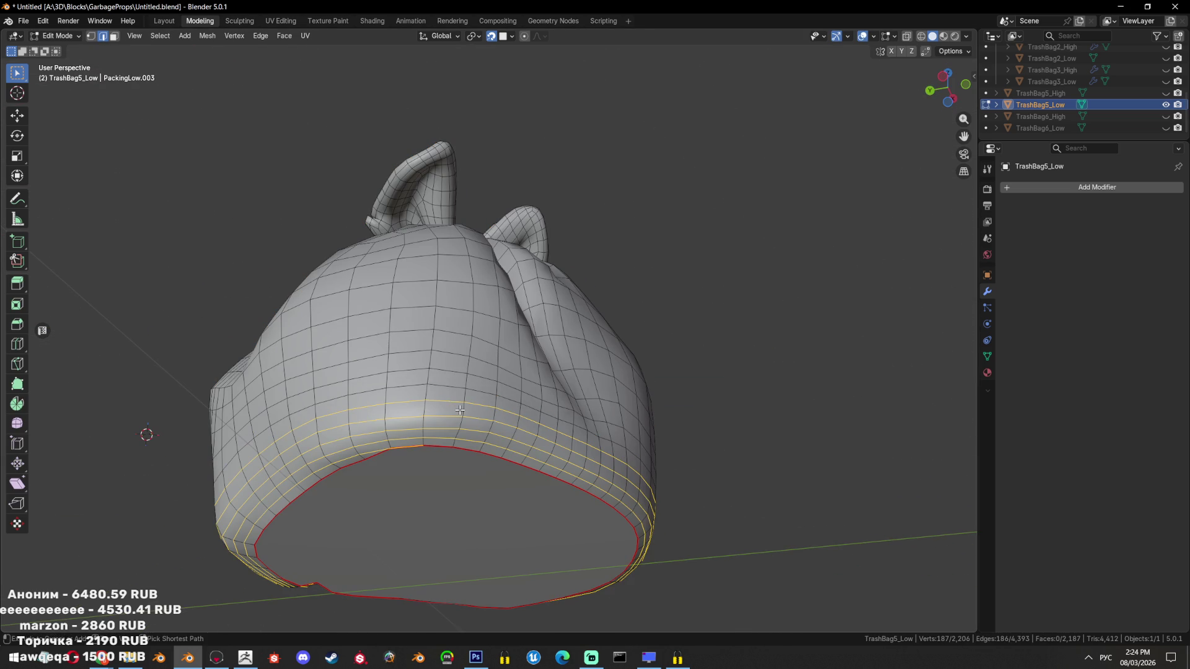
{"action": "left_click_drag", "start_coordinate": [439, 421], "coordinate": [490, 402]}
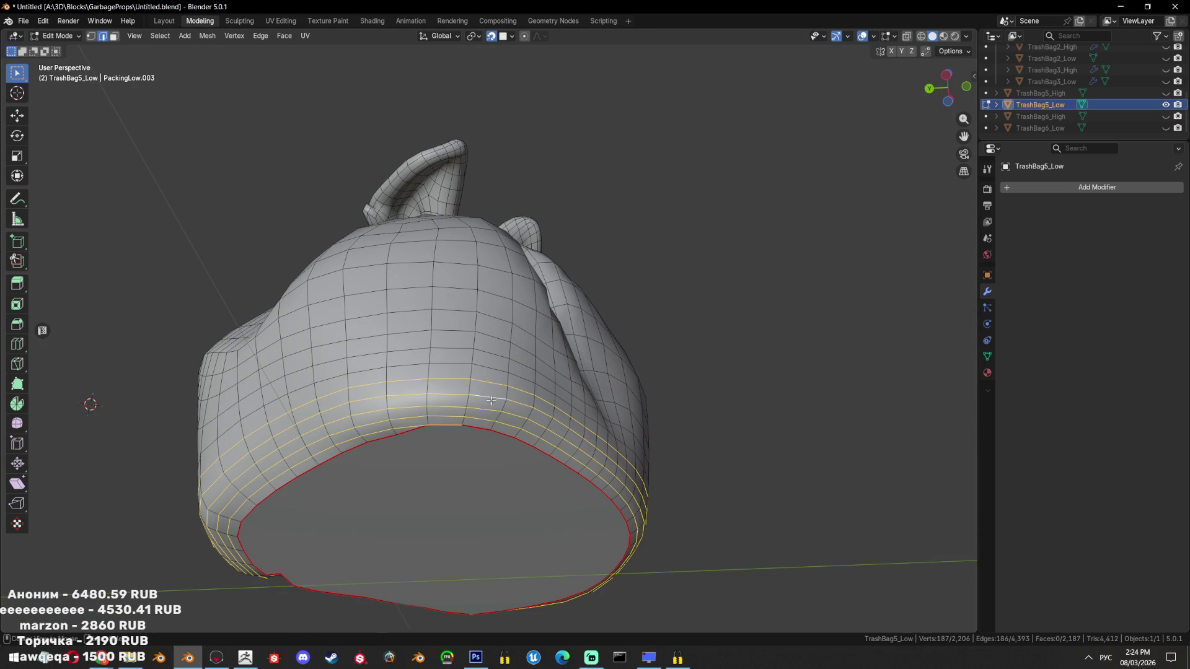
{"action": "key", "text": "x"}
{"action": "left_click", "coordinate": [628, 463]}
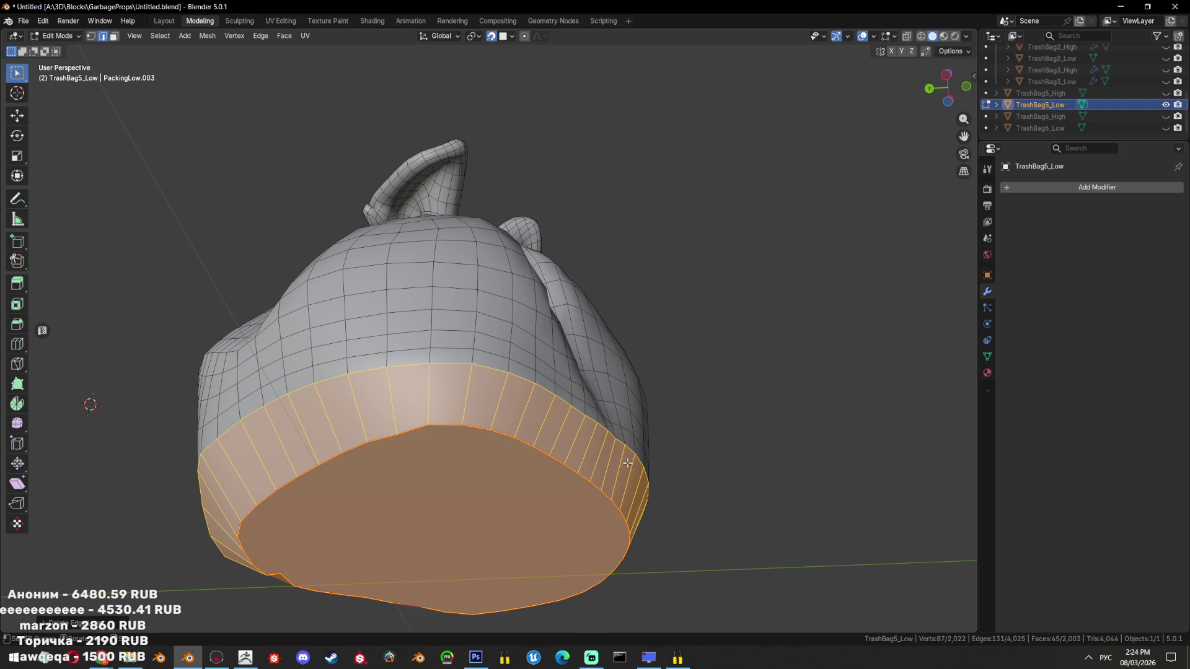
{"action": "left_click_drag", "start_coordinate": [584, 445], "coordinate": [599, 410]}
{"action": "key", "text": "ctrl+z"}
Limited-dissolve the whole mesh with an adjusted Max Angle, then triangulate the merged faces
{"action": "key", "text": "a"}
{"action": "key", "text": "x"}
{"action": "left_click", "coordinate": [690, 354]}
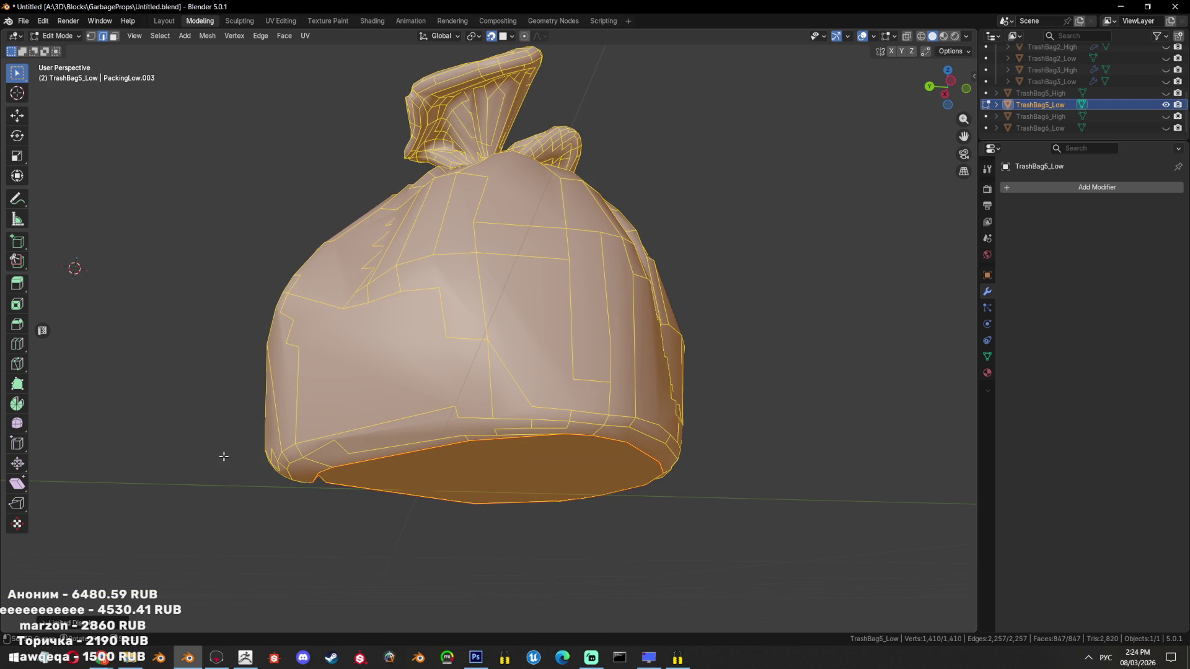
{"action": "left_click", "coordinate": [110, 620]}
{"action": "left_click_drag", "start_coordinate": [149, 547], "coordinate": [180, 547]}
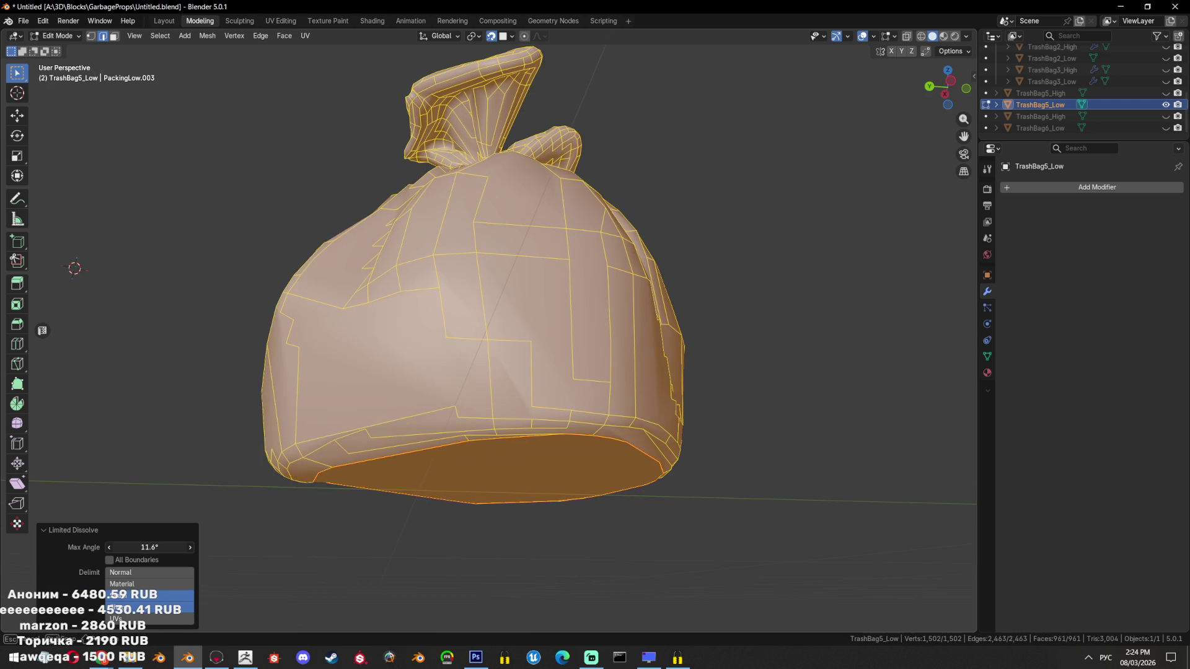
{"action": "left_click_drag", "start_coordinate": [644, 471], "coordinate": [640, 379]}
{"action": "key", "text": "ctrl+z"}
In face select, box-select the crease faces near the base, dissolve them and re-triangulate
{"action": "key", "text": "alt+a"}
{"action": "scroll", "scroll_direction": "up", "scroll_amount": 3}
{"action": "key", "text": "3"}
{"action": "key", "text": "a"}
{"action": "left_click_drag", "start_coordinate": [645, 310], "coordinate": [653, 259]}
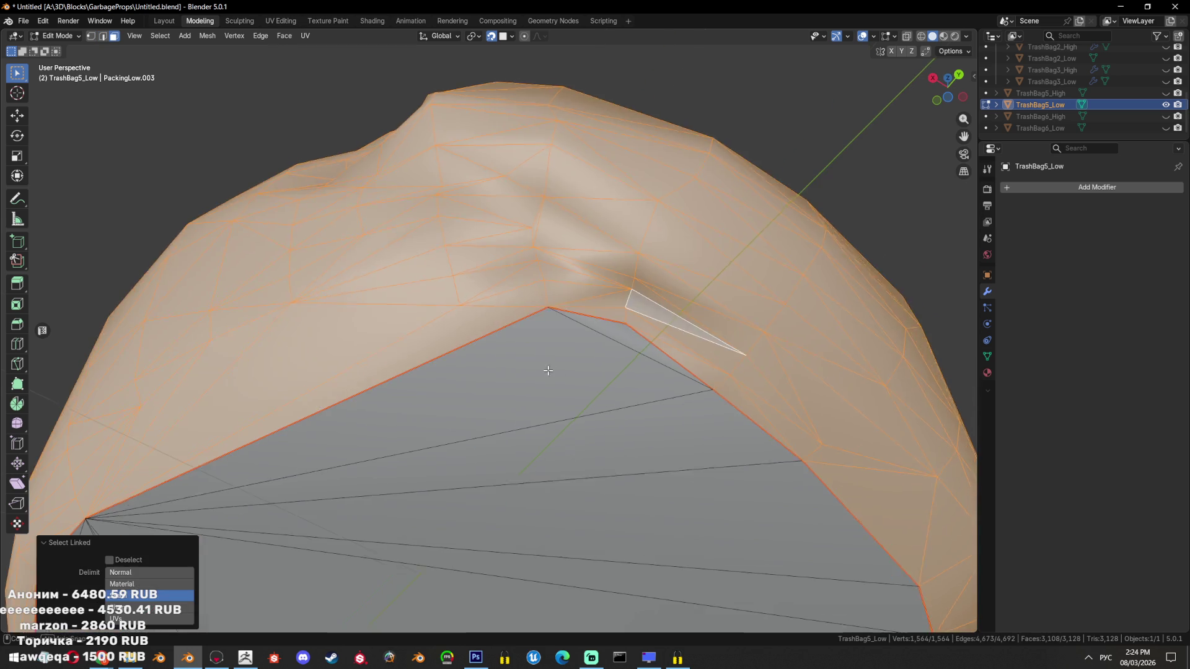
{"action": "key", "text": "alt+a"}
{"action": "key", "text": "b"}
{"action": "left_click_drag", "start_coordinate": [652, 260], "coordinate": [636, 318]}
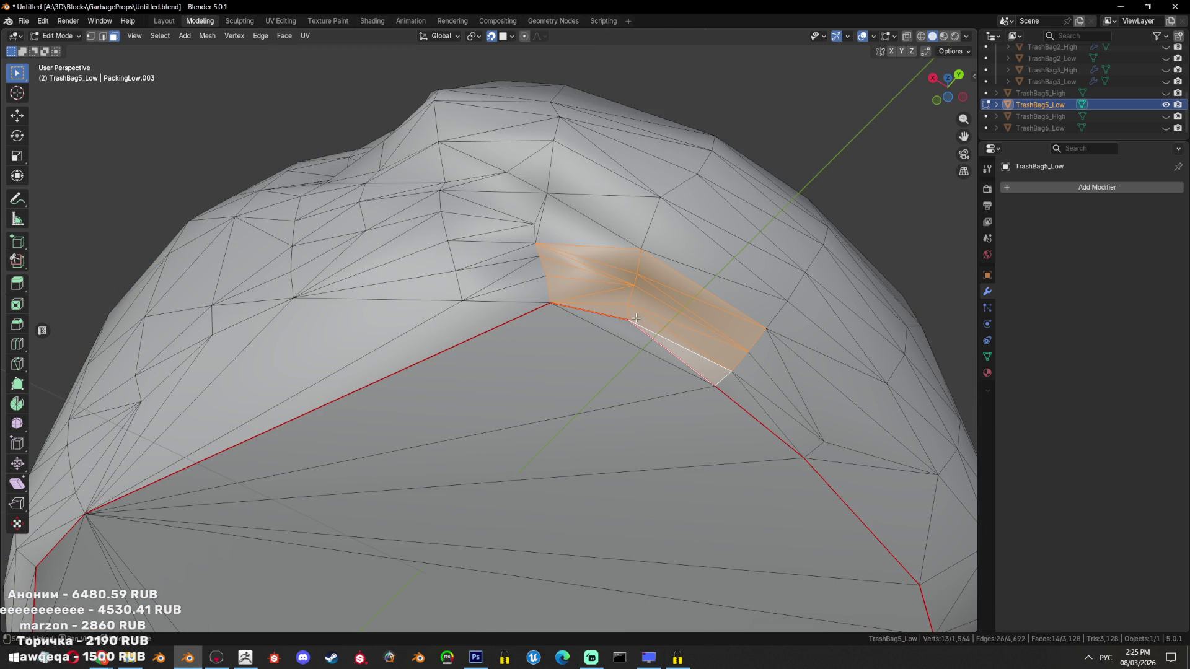
{"action": "key", "text": "ctrl+x"}
{"action": "left_click_drag", "start_coordinate": [513, 259], "coordinate": [551, 444]}
{"action": "key", "text": "ctrl+t"}
{"action": "key", "text": "alt+a"}
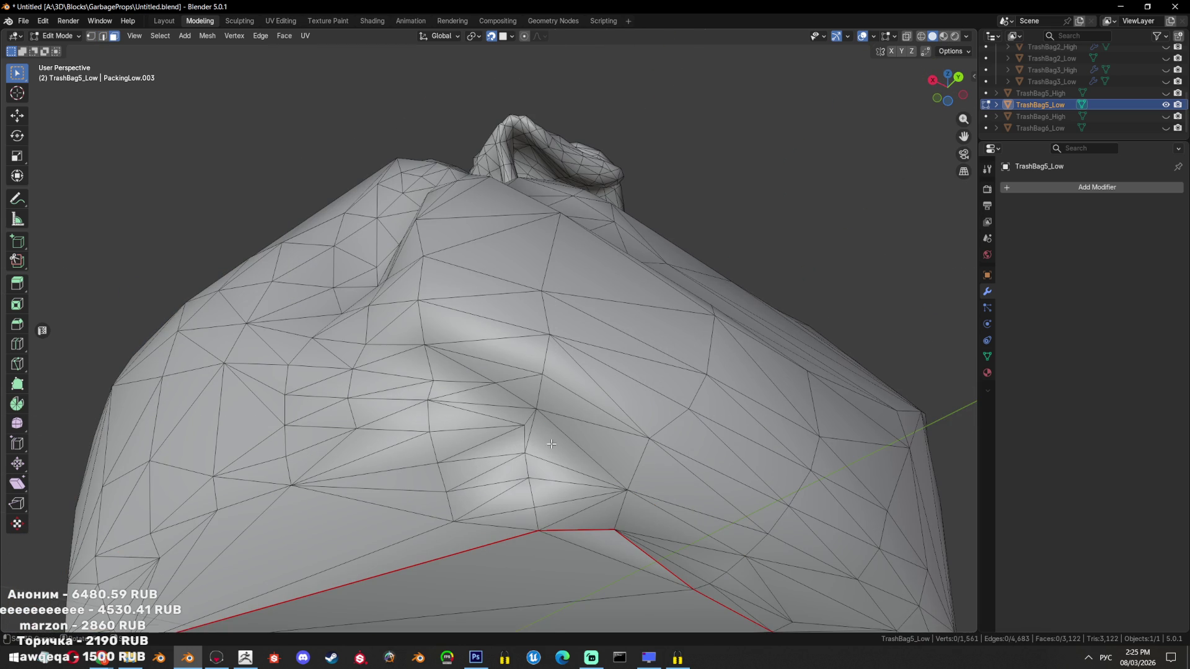
Dissolve and re-triangulate a second cluster of crease faces, then save the file
{"action": "left_click_drag", "start_coordinate": [553, 419], "coordinate": [481, 491]}
{"action": "left_click_drag", "start_coordinate": [612, 472], "coordinate": [535, 512]}
{"action": "key", "text": "ctrl+x"}
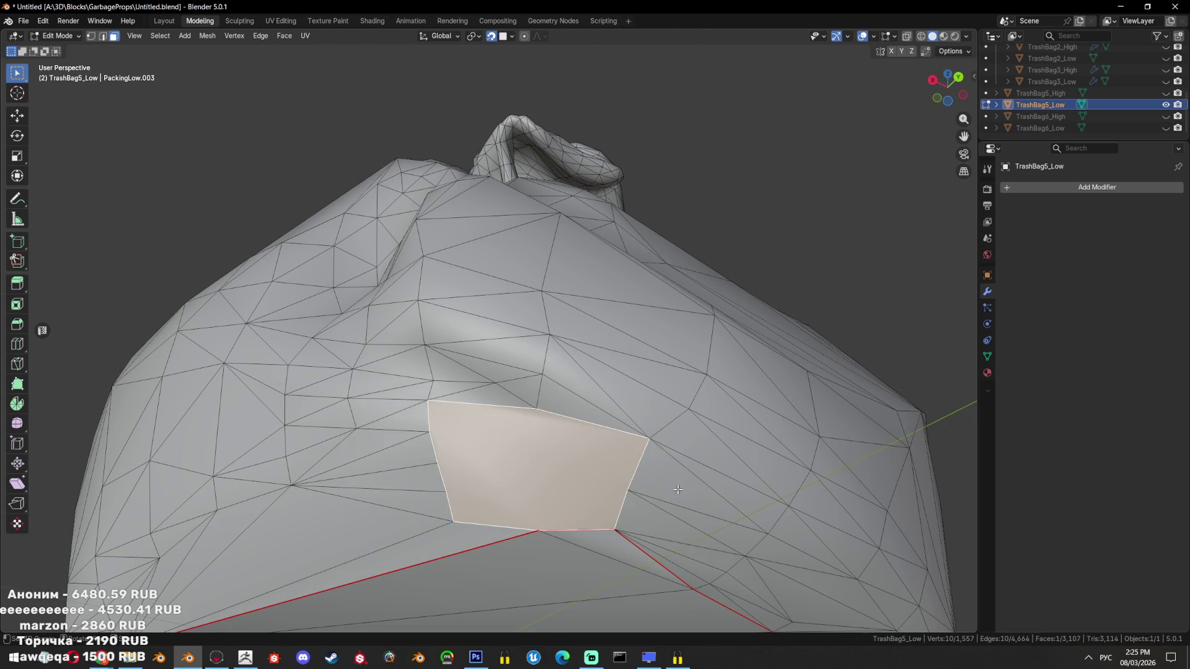
{"action": "scroll", "scroll_direction": "down", "scroll_amount": 3}
{"action": "left_click_drag", "start_coordinate": [535, 512], "coordinate": [641, 431]}
{"action": "key", "text": "ctrl+t"}
{"action": "key", "text": "alt+a"}
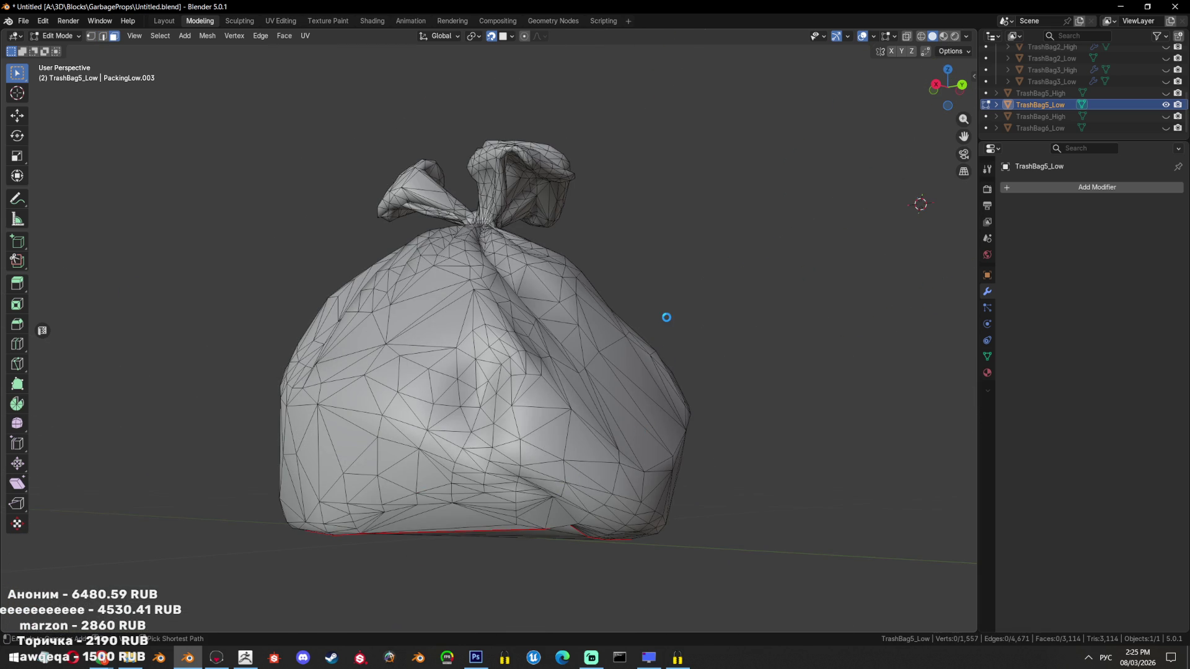
{"action": "key", "text": "ctrl+s"}
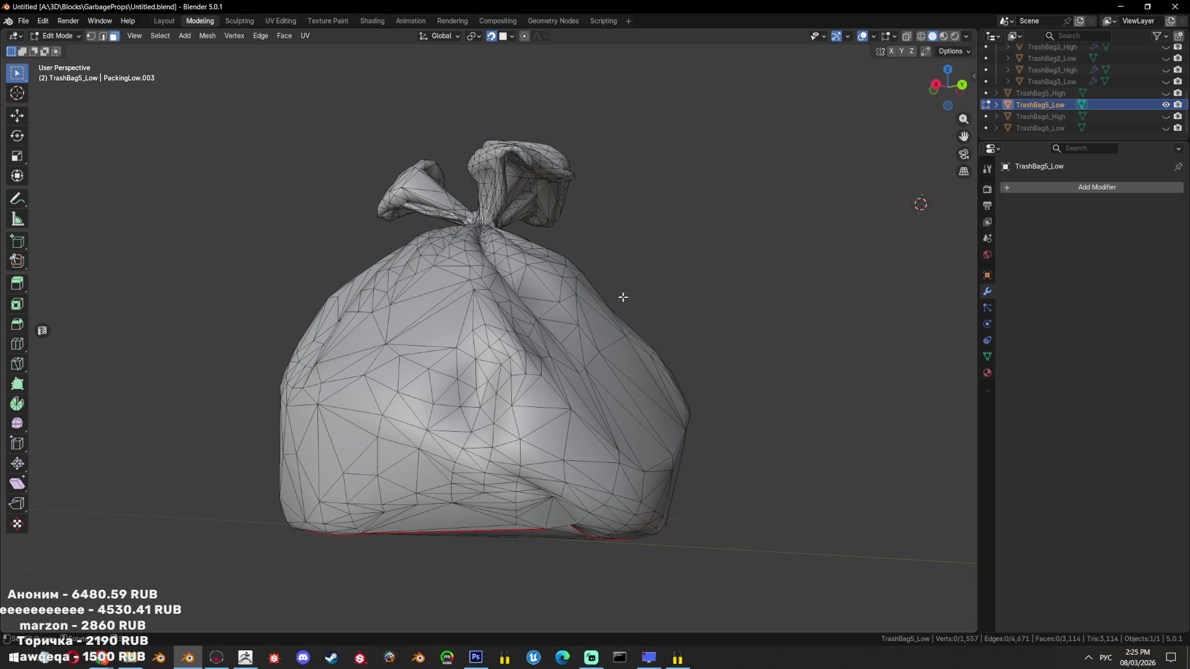
Select all geometry connected to a face on the bag's underside, then leave Edit Mode
{"action": "left_click_drag", "start_coordinate": [619, 296], "coordinate": [604, 335]}
{"action": "left_click", "coordinate": [612, 286]}
{"action": "key", "text": "ctrl+l"}
{"action": "scroll", "scroll_direction": "up", "scroll_amount": 3}
{"action": "scroll", "scroll_direction": "down", "scroll_amount": 3}
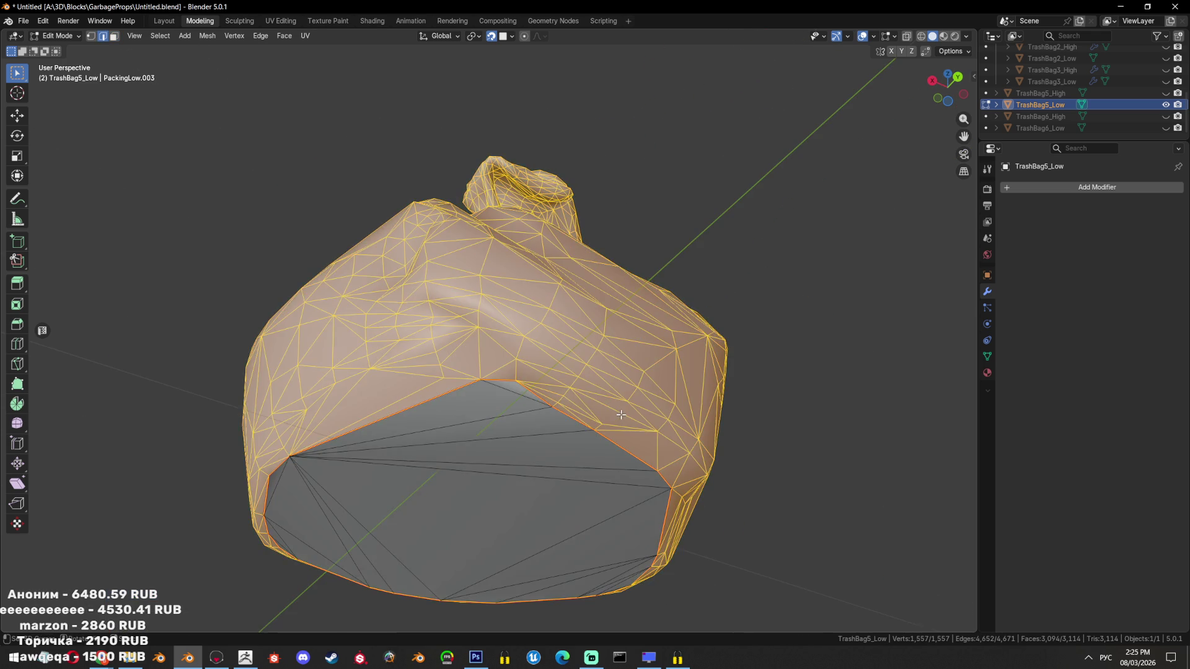
{"action": "left_click_drag", "start_coordinate": [605, 428], "coordinate": [601, 428]}
{"action": "key", "text": "Tab"}
{"action": "key", "text": "Tab"}
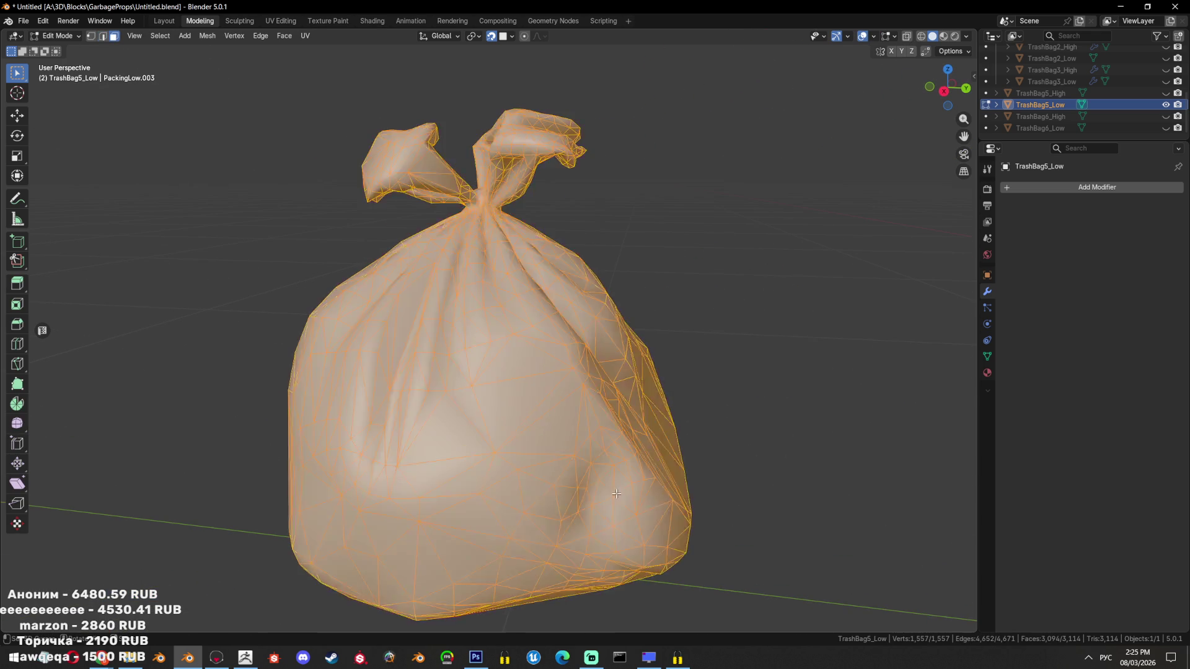
Select a shortest edge path around the bag's neck, then exit Edit Mode
{"action": "key", "text": "a"}
{"action": "left_click_drag", "start_coordinate": [600, 428], "coordinate": [558, 409]}
{"action": "scroll", "scroll_direction": "up", "scroll_amount": 3}
{"action": "left_click", "coordinate": [536, 397]}
{"action": "scroll", "scroll_direction": "up", "scroll_amount": 3}
{"action": "left_click_drag", "start_coordinate": [492, 331], "coordinate": [661, 322]}
{"action": "left_click", "coordinate": [574, 317]}
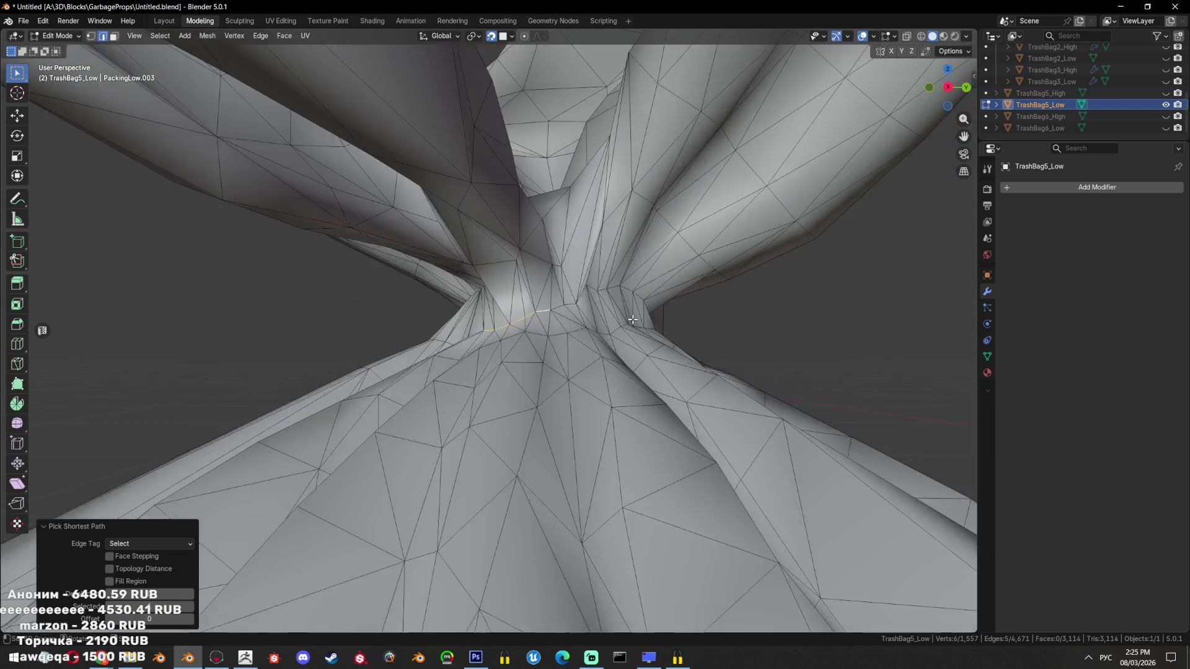
{"action": "key", "text": "Tab"}
{"action": "scroll", "scroll_direction": "down", "scroll_amount": 3}
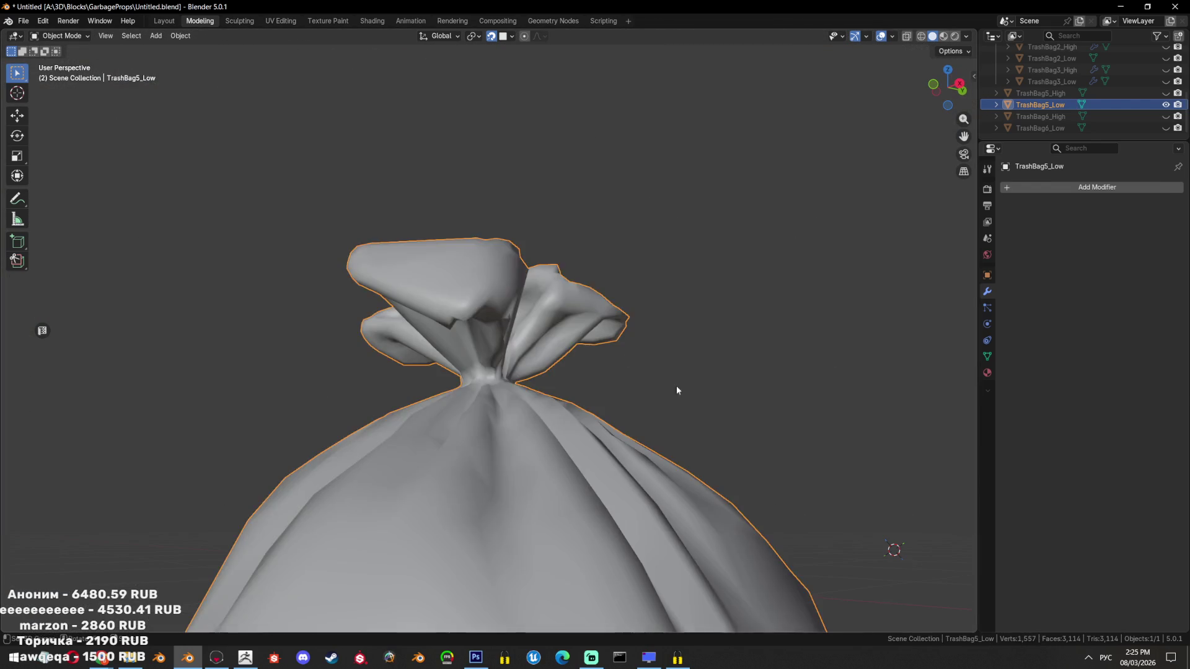
Delete TrashBag5_Low and frame the TrashBag6_High and TrashBag6_Low pair
{"action": "key", "text": "Delete"}
{"action": "left_click", "coordinate": [1158, 127]}
{"action": "left_click", "coordinate": [1158, 116]}
{"action": "key", "text": "KP_Decimal"}
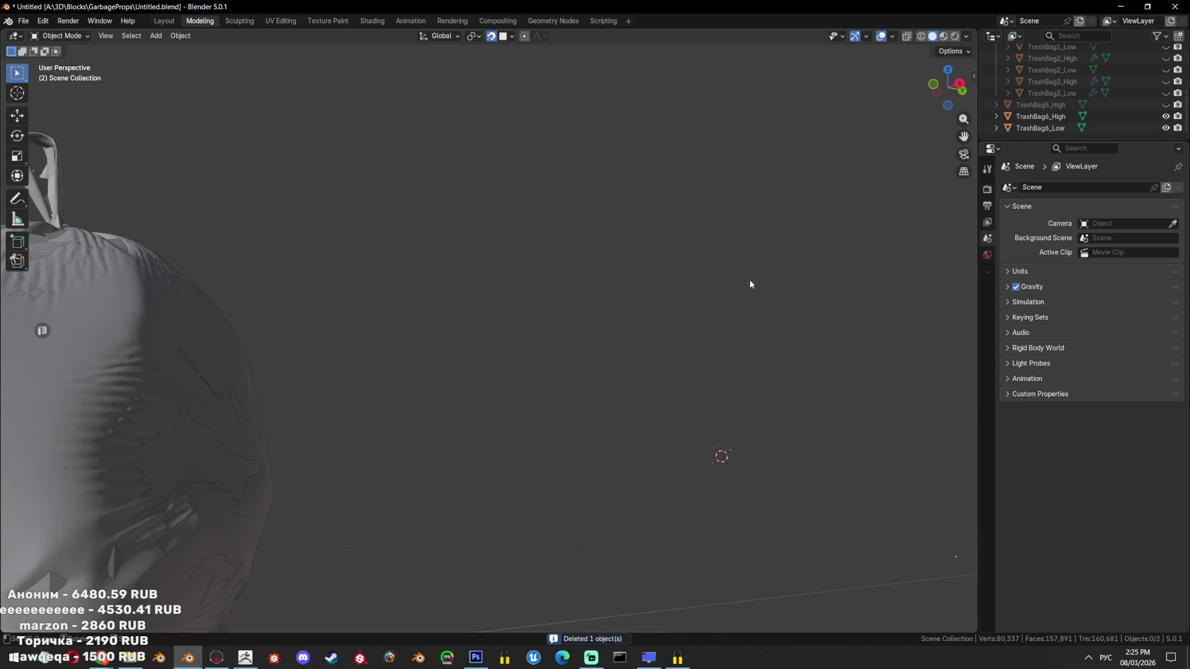
Move TrashBag6_High aside from TrashBag6_Low and select the low-poly bag
{"action": "left_click", "coordinate": [645, 243]}
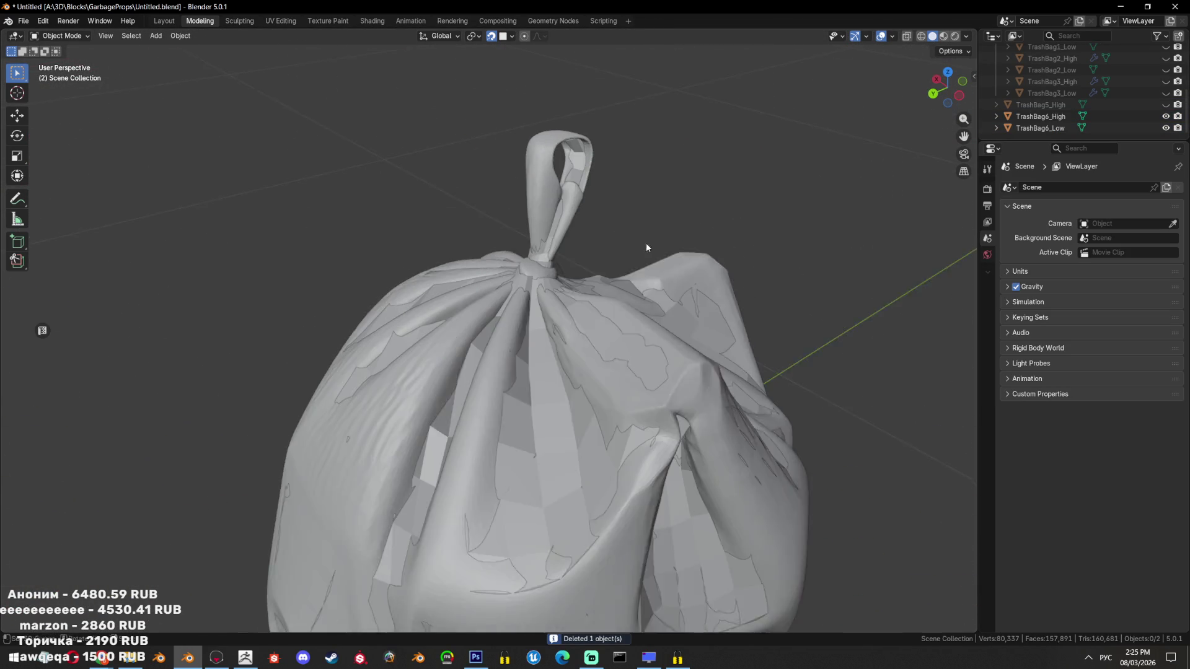
{"action": "key", "text": "g"}
{"action": "left_click", "coordinate": [583, 284]}
{"action": "key", "text": "ctrl+z"}
{"action": "key", "text": "g"}
{"action": "left_click", "coordinate": [524, 314]}
{"action": "scroll", "scroll_direction": "up", "scroll_amount": 3}
{"action": "left_click", "coordinate": [525, 315]}
{"action": "scroll", "scroll_direction": "down", "scroll_amount": 3}
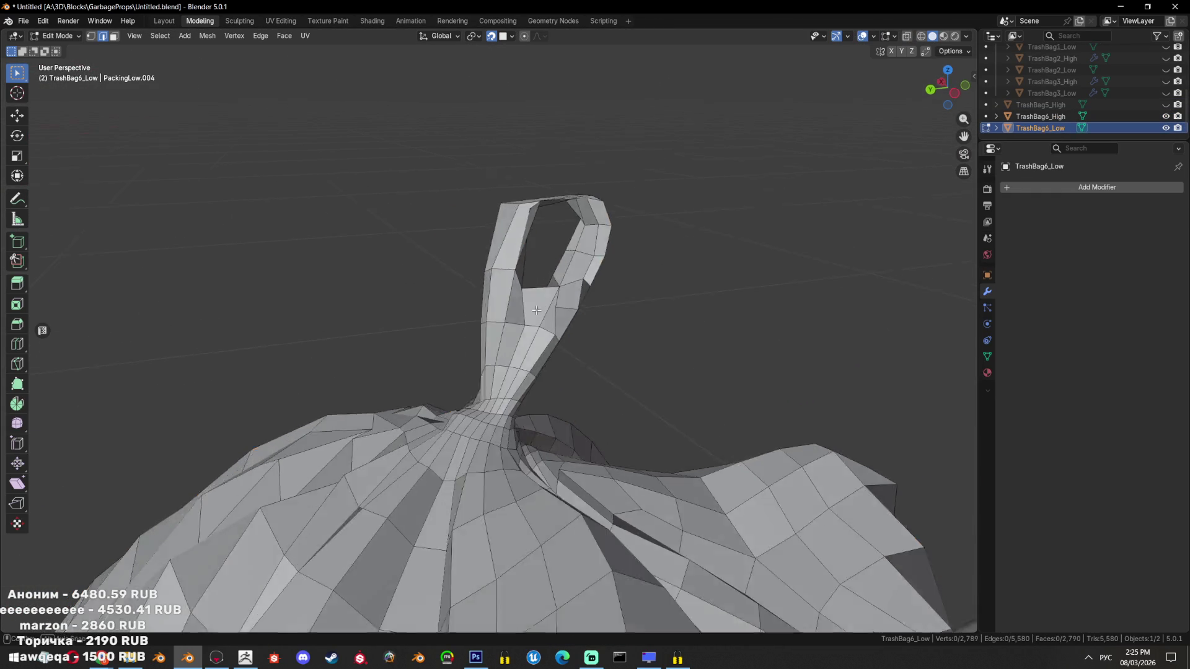
Inspect both TrashBag6 bags around the handle, then hide them
{"action": "left_click_drag", "start_coordinate": [524, 315], "coordinate": [651, 290]}
{"action": "scroll", "scroll_direction": "down", "scroll_amount": 3}
{"action": "left_click_drag", "start_coordinate": [542, 297], "coordinate": [811, 314]}
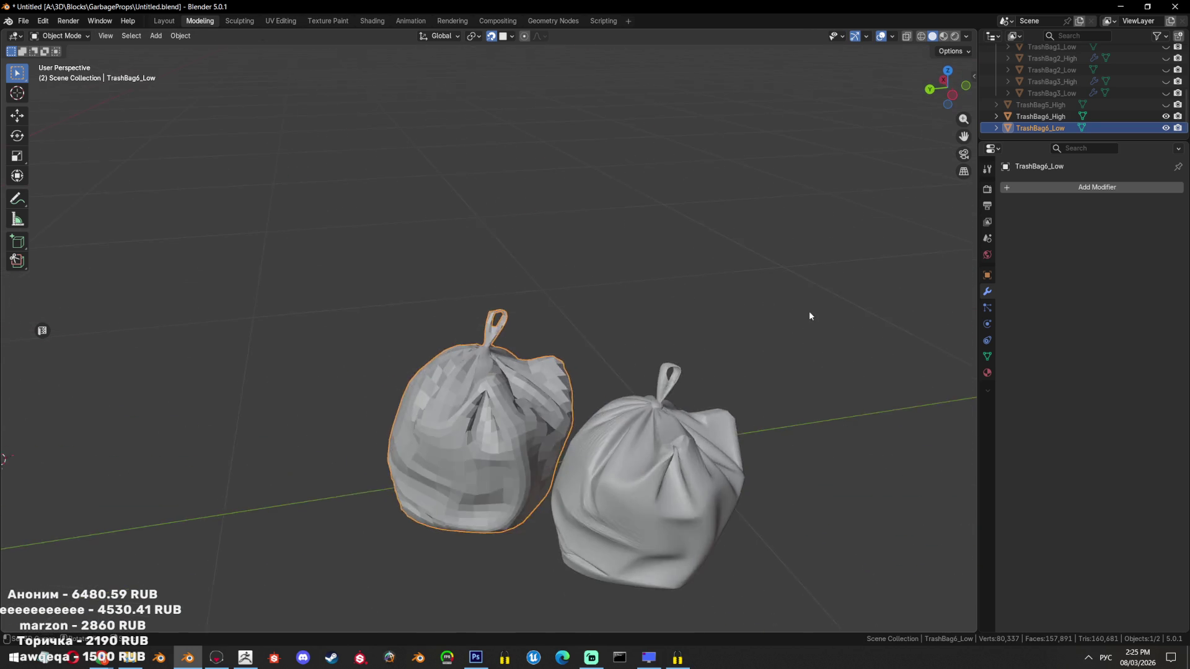
{"action": "scroll", "scroll_direction": "up", "scroll_amount": 3}
{"action": "left_click_drag", "start_coordinate": [659, 354], "coordinate": [645, 313]}
{"action": "scroll", "scroll_direction": "up", "scroll_amount": 3}
{"action": "scroll", "scroll_direction": "down", "scroll_amount": 3}
{"action": "key", "text": "h"}
Bring back TrashBag5_Low and briefly check its mesh in Edit Mode
{"action": "key", "text": "alt+h"}
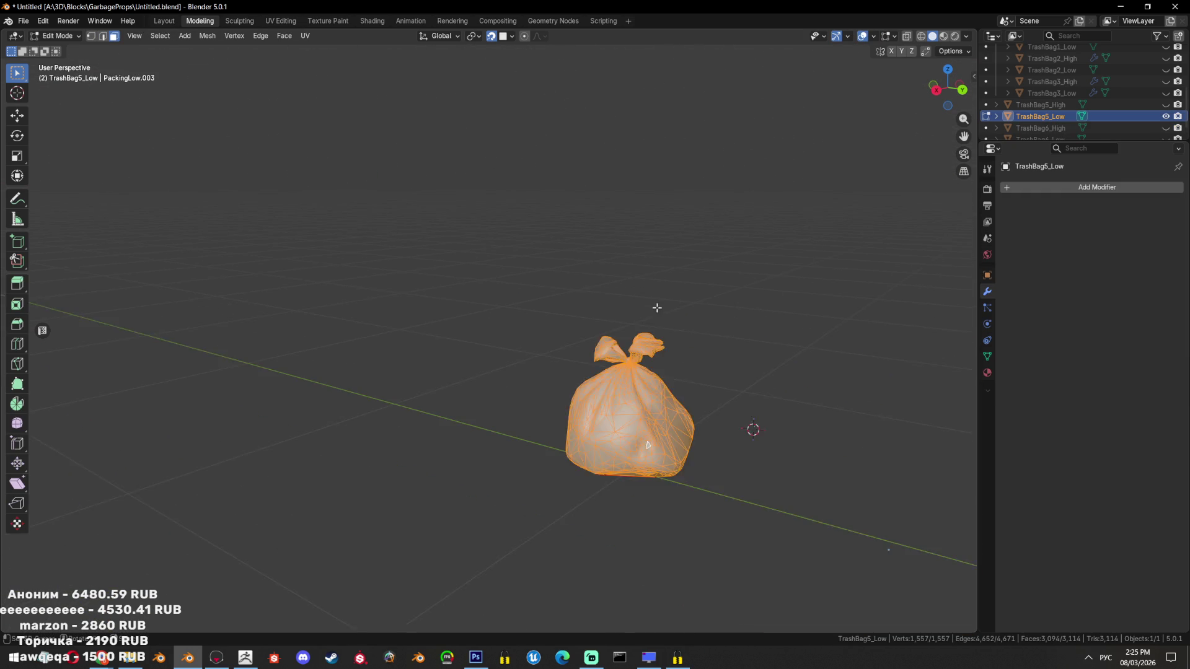
{"action": "key", "text": "Tab"}
{"action": "scroll", "scroll_direction": "down", "scroll_amount": 3}
{"action": "left_click_drag", "start_coordinate": [670, 301], "coordinate": [753, 300]}
{"action": "key", "text": "Tab"}
{"action": "key", "text": "Tab"}
{"action": "key", "text": "Tab"}
{"action": "scroll", "scroll_direction": "down", "scroll_amount": 3}
Unhide all bags, select the middle one, enable X-ray, and open the File menu
{"action": "key", "text": "alt+h"}
{"action": "left_click_drag", "start_coordinate": [574, 223], "coordinate": [583, 225]}
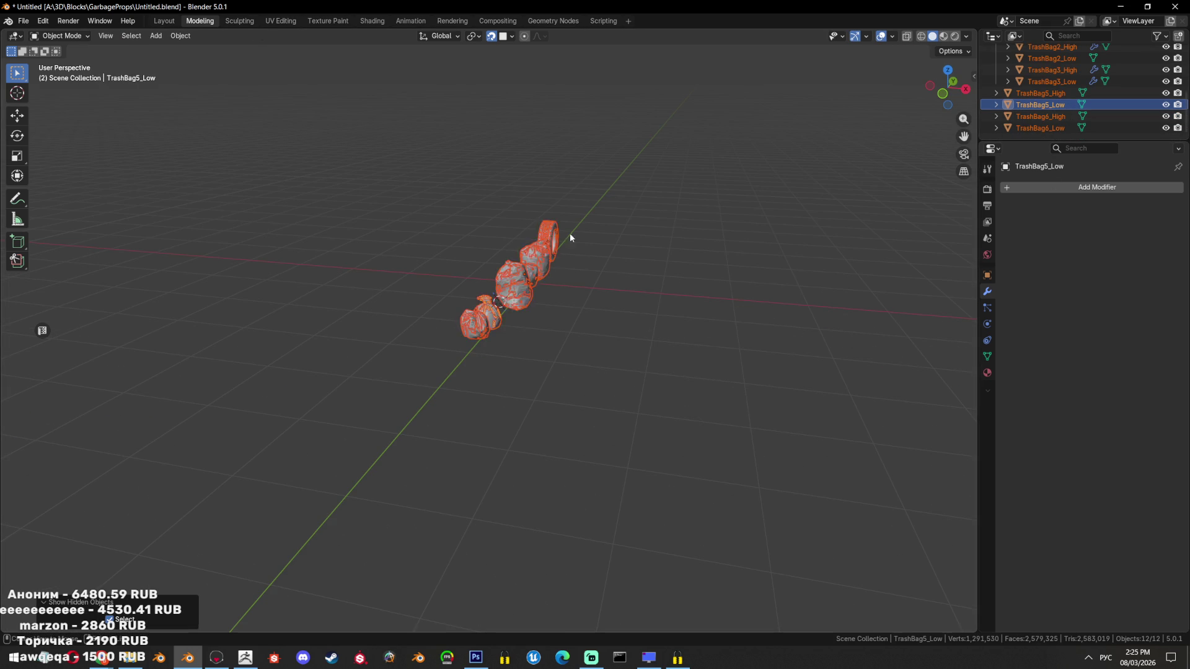
{"action": "scroll", "scroll_direction": "up", "scroll_amount": 3}
{"action": "scroll", "scroll_direction": "up", "scroll_amount": 3}
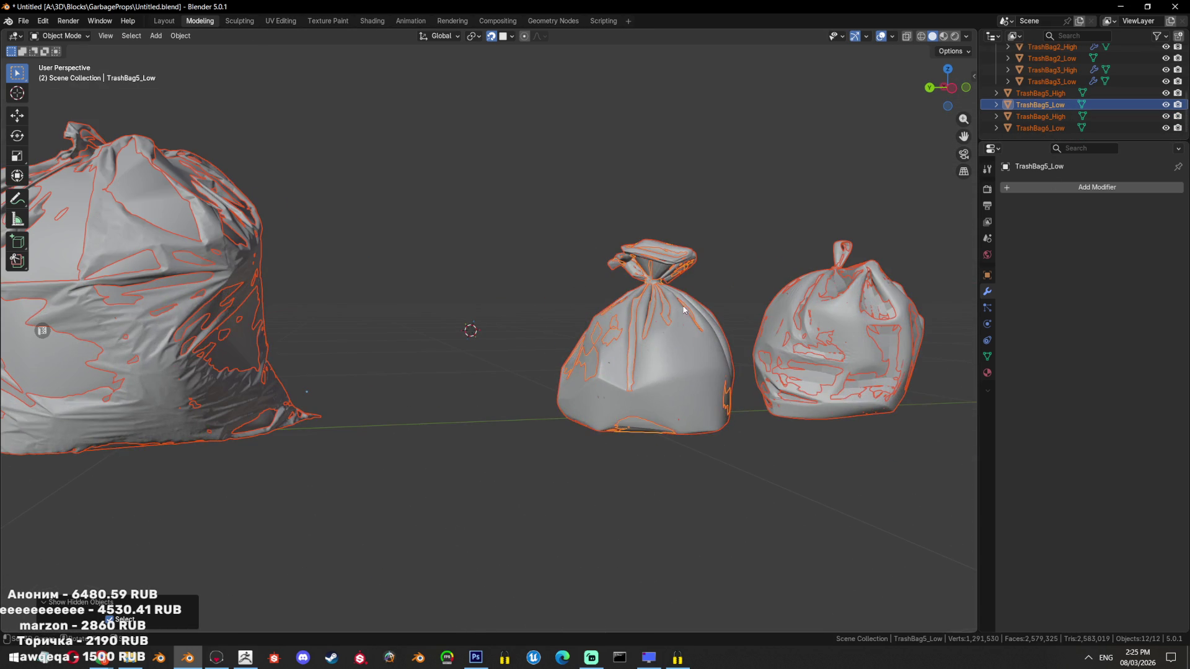
{"action": "left_click", "coordinate": [689, 276]}
{"action": "key", "text": "alt+z"}
{"action": "left_click", "coordinate": [25, 21]}
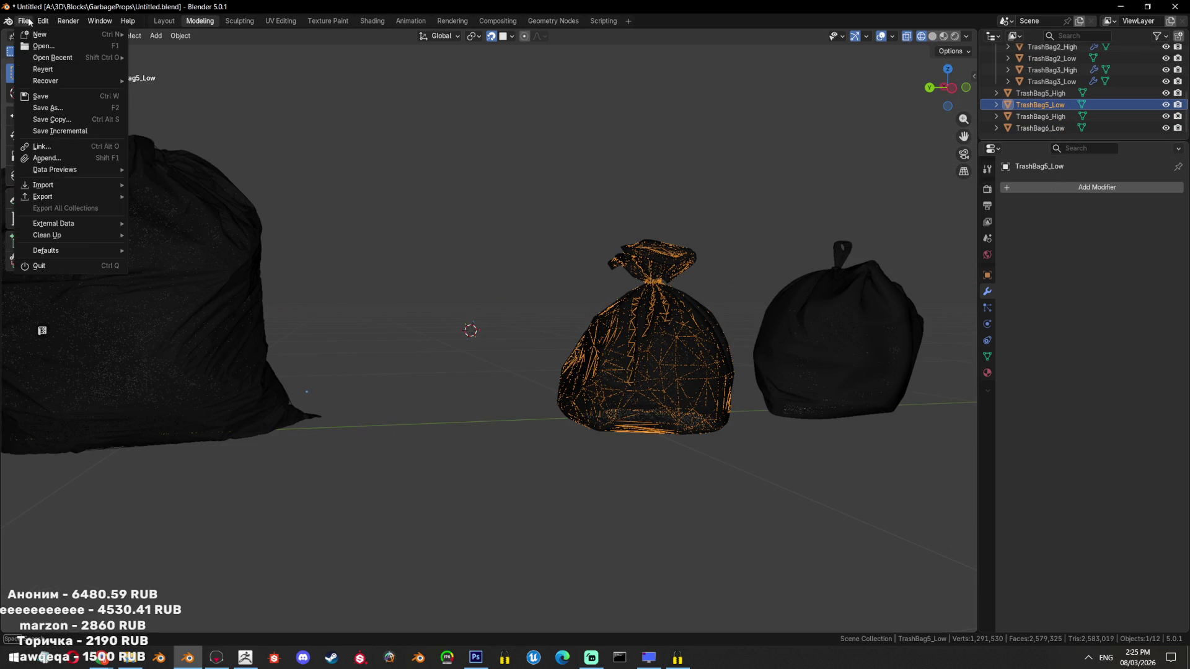
{"action": "key", "text": "Escape"}
{"action": "left_click", "coordinate": [43, 21]}
{"action": "left_click", "coordinate": [59, 170]}
{"action": "scroll", "scroll_direction": "down", "scroll_amount": 3}
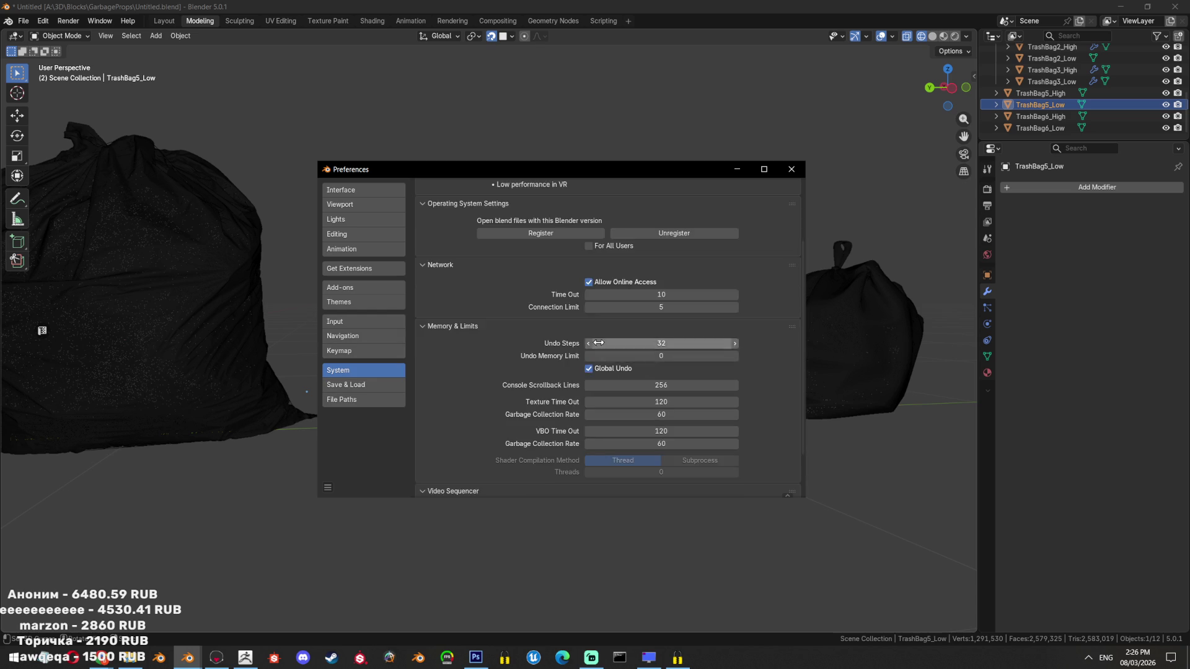
{"action": "scroll", "scroll_direction": "down", "scroll_amount": 3}
{"action": "scroll", "scroll_direction": "up", "scroll_amount": 3}
{"action": "left_click", "coordinate": [347, 384]}
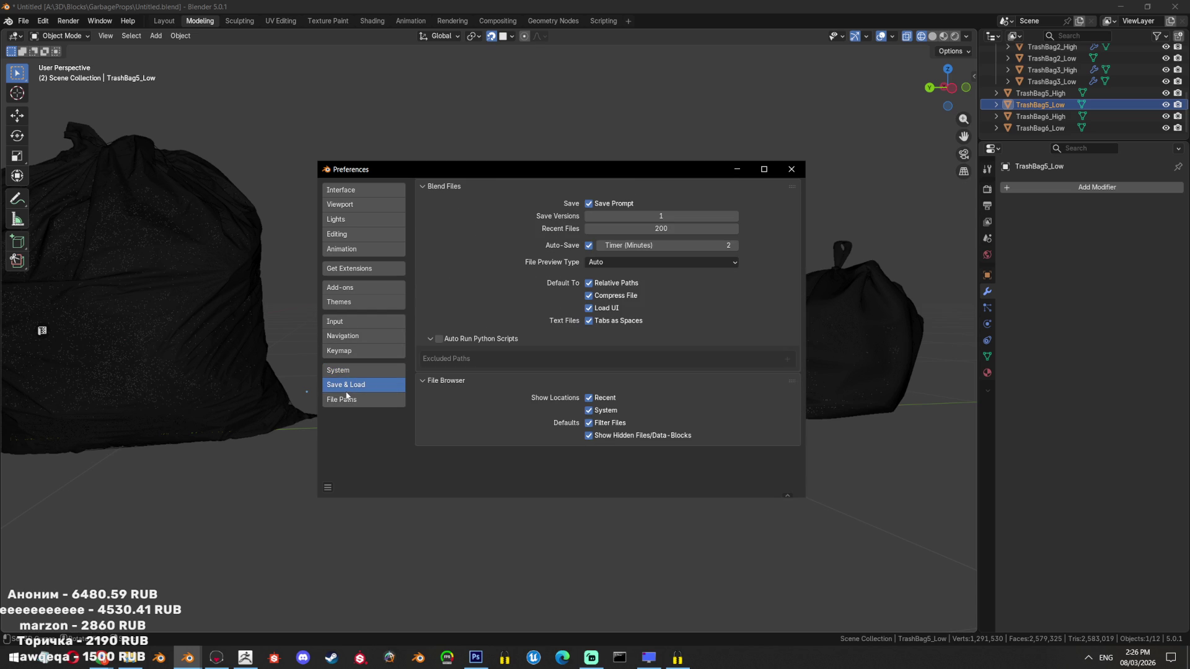
{"action": "left_click", "coordinate": [365, 399]}
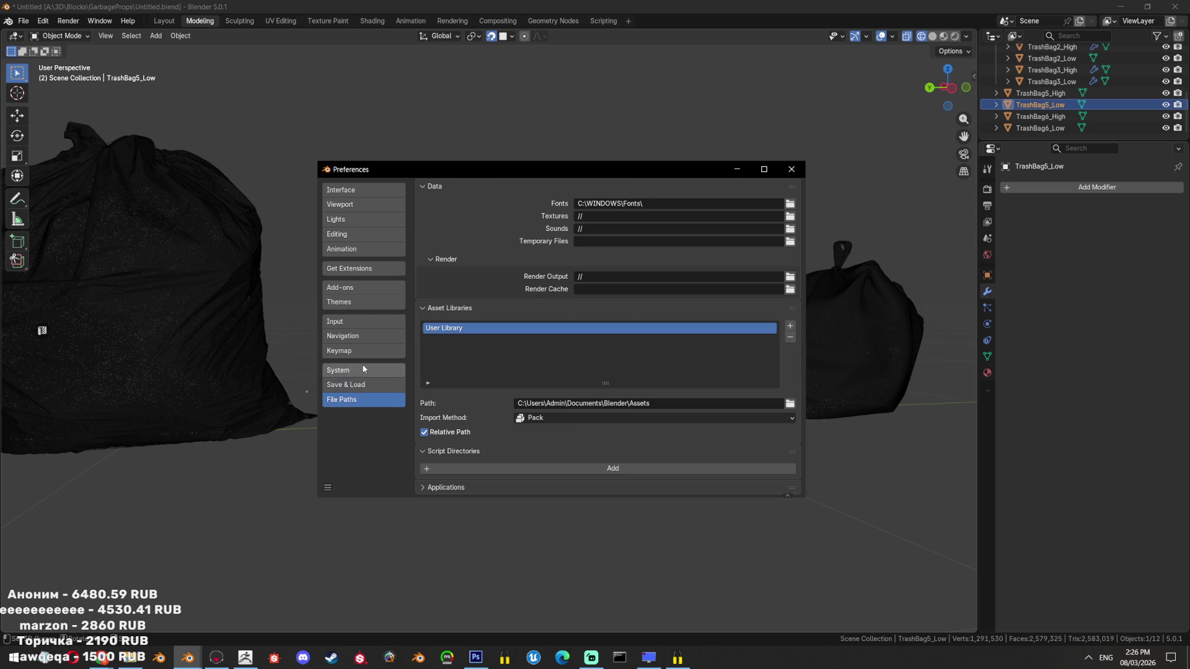
{"action": "left_click", "coordinate": [364, 353]}
{"action": "left_click", "coordinate": [364, 370]}
{"action": "scroll", "scroll_direction": "down", "scroll_amount": 3}
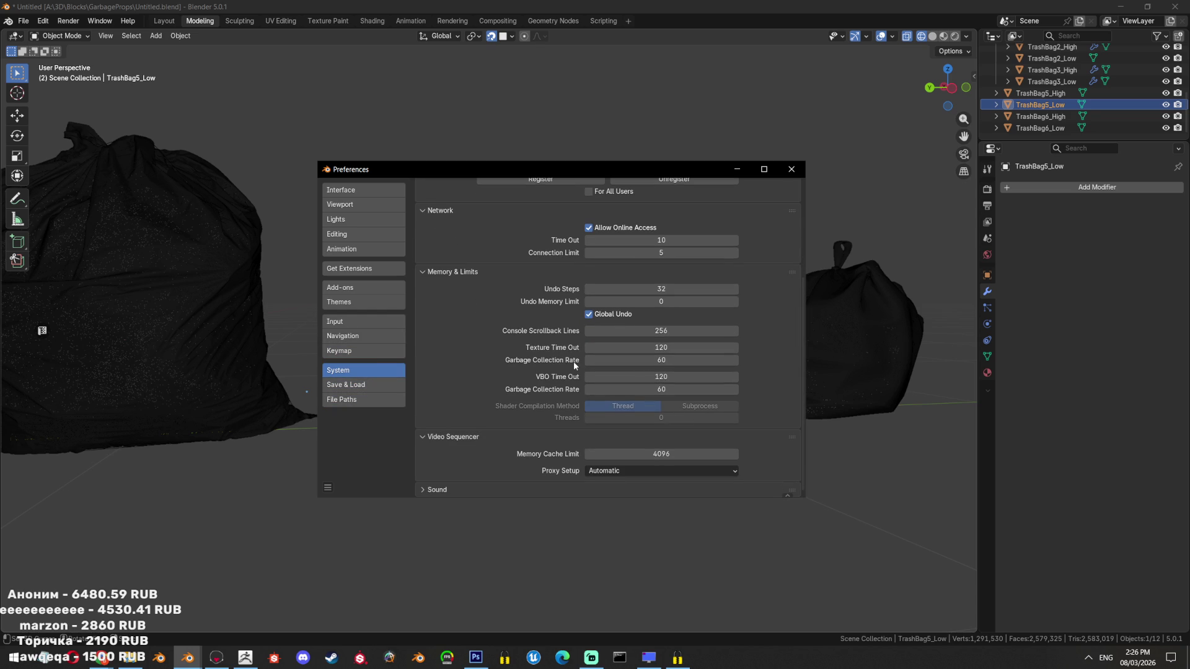
{"action": "left_click", "coordinate": [363, 322]}
{"action": "left_click", "coordinate": [368, 337]}
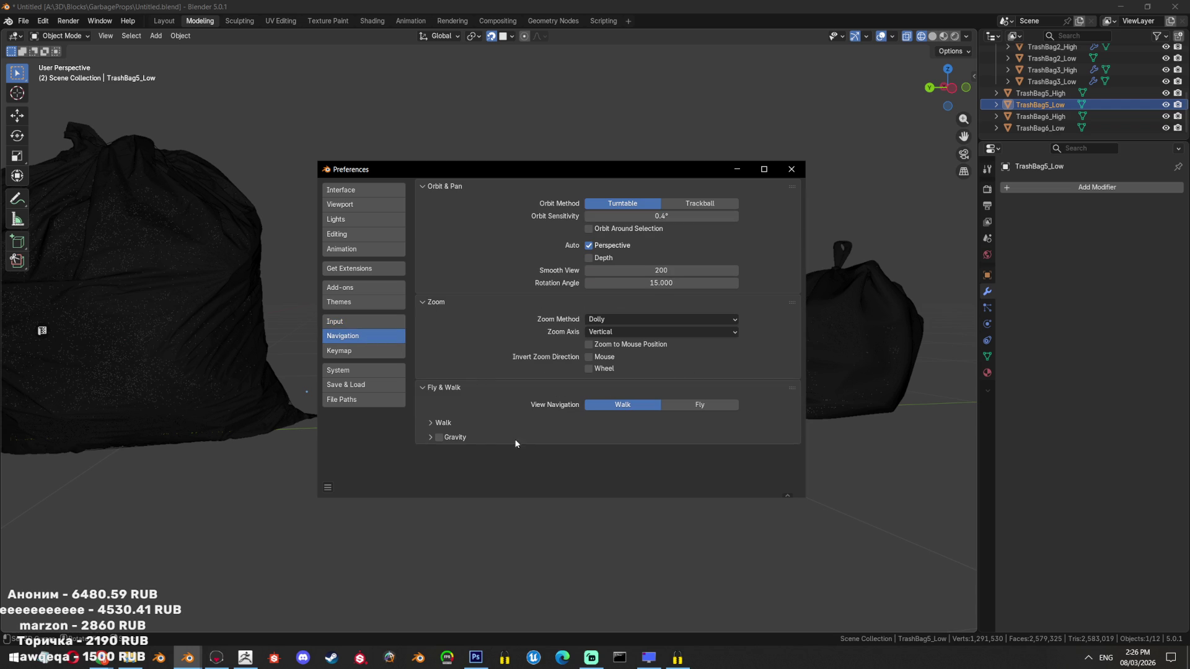
{"action": "left_click", "coordinate": [348, 322]}
{"action": "left_click", "coordinate": [369, 289]}
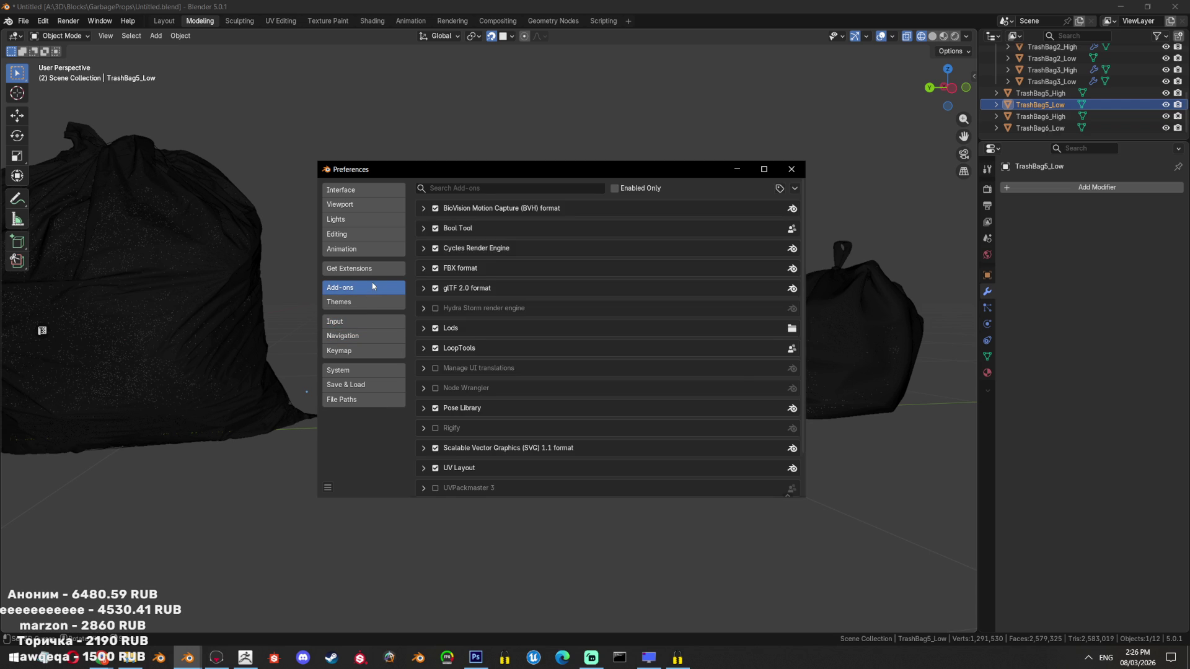
{"action": "left_click", "coordinate": [367, 338]}
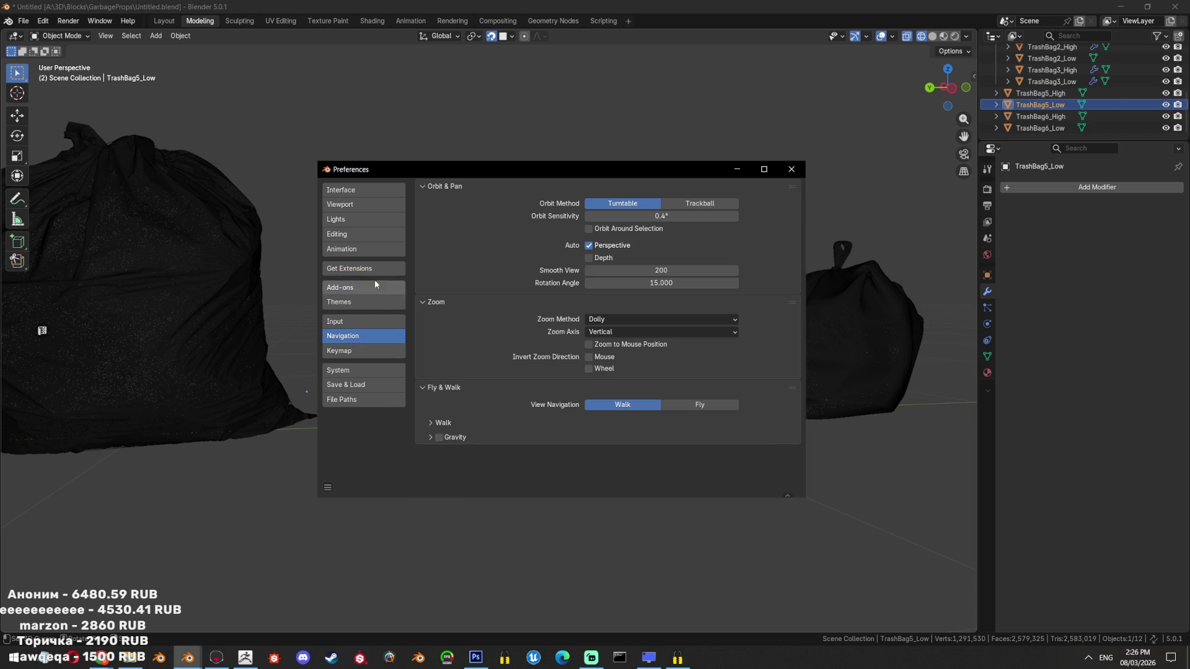
{"action": "left_click", "coordinate": [366, 235]}
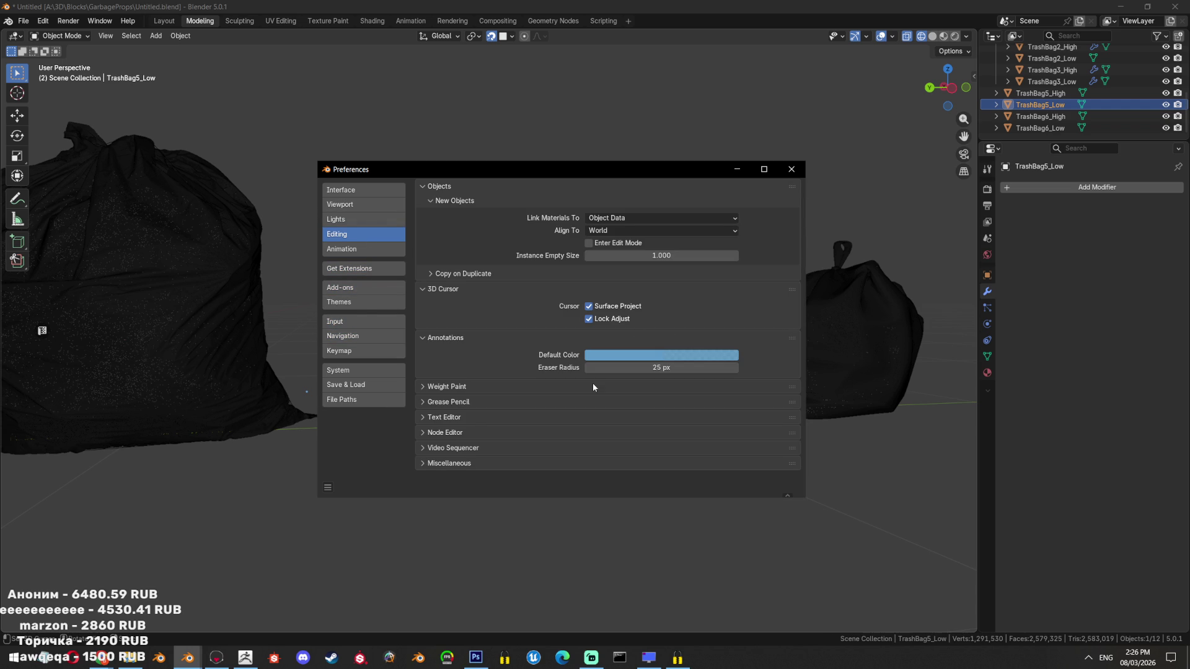
{"action": "left_click", "coordinate": [382, 220]}
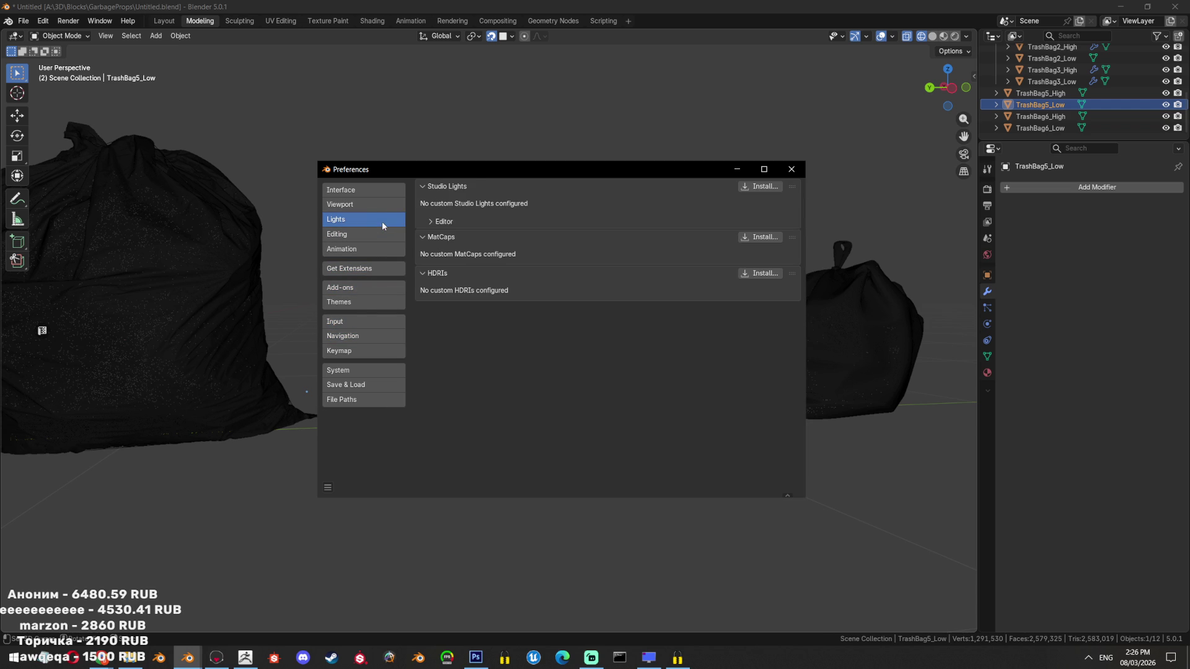
{"action": "left_click", "coordinate": [390, 206]}
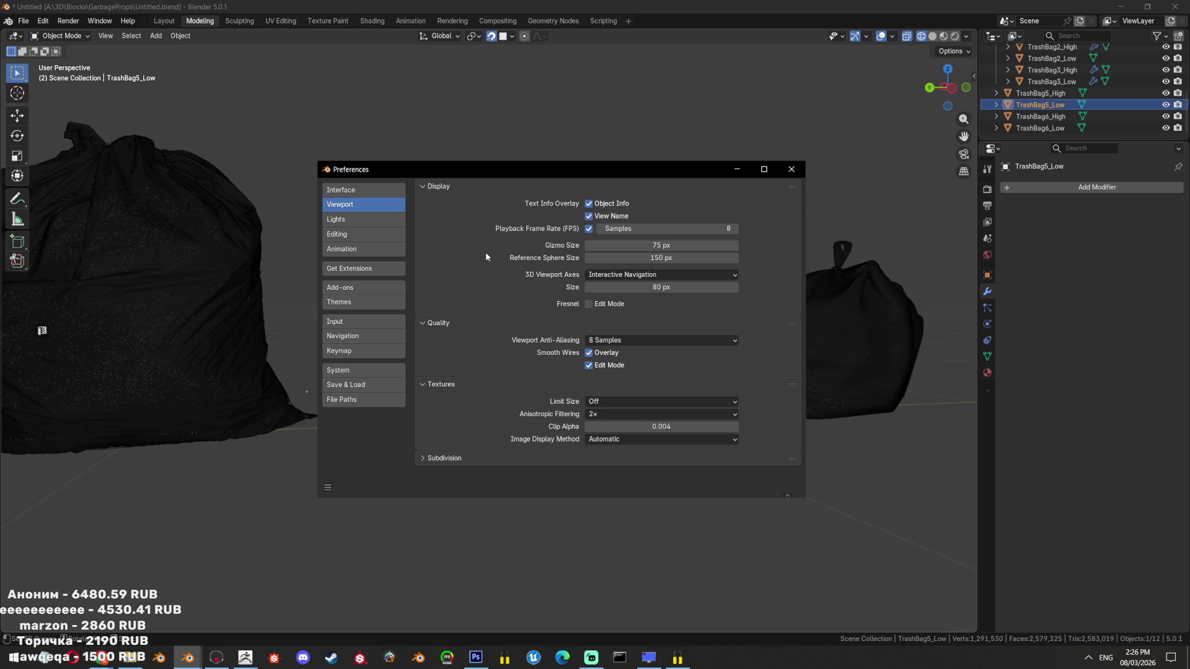
{"action": "left_click", "coordinate": [467, 458]}
{"action": "left_click", "coordinate": [367, 193]}
{"action": "scroll", "scroll_direction": "down", "scroll_amount": 3}
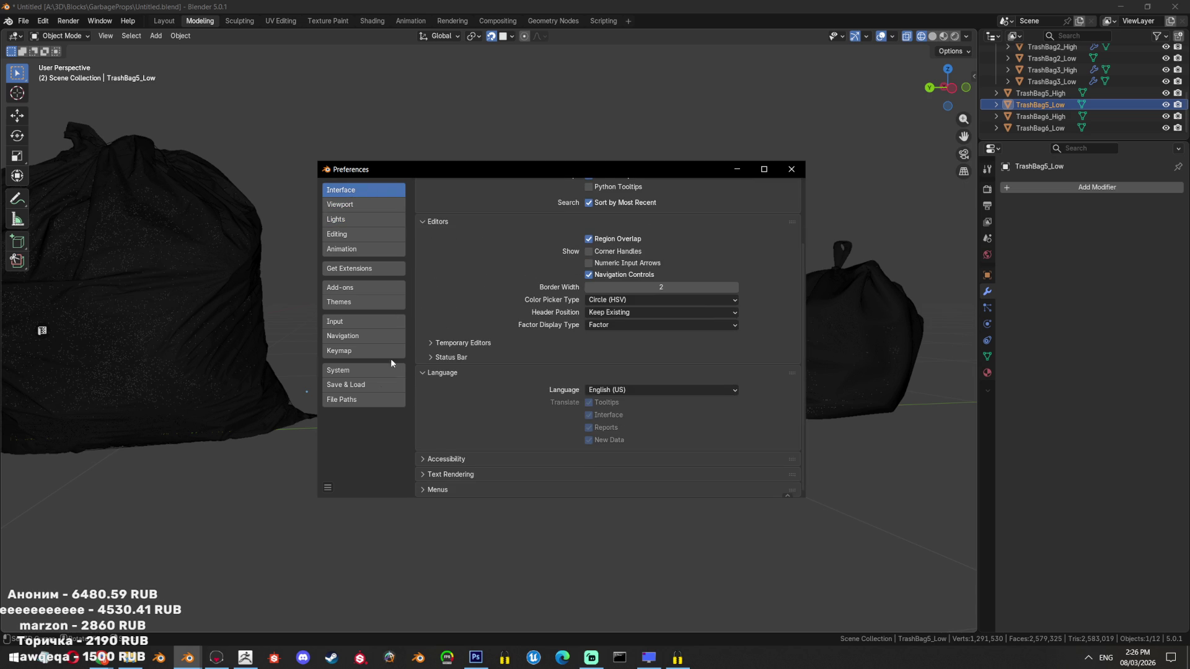
{"action": "left_click", "coordinate": [360, 385]}
{"action": "left_click", "coordinate": [360, 370]}
{"action": "scroll", "scroll_direction": "down", "scroll_amount": 3}
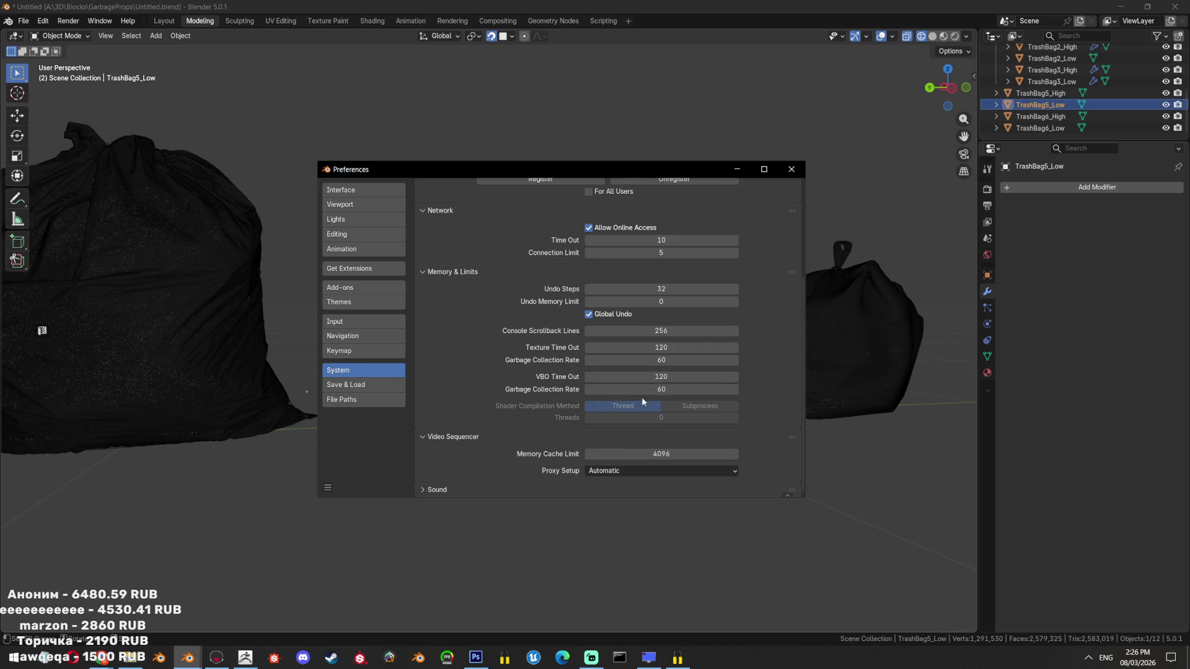
{"action": "scroll", "scroll_direction": "up", "scroll_amount": 3}
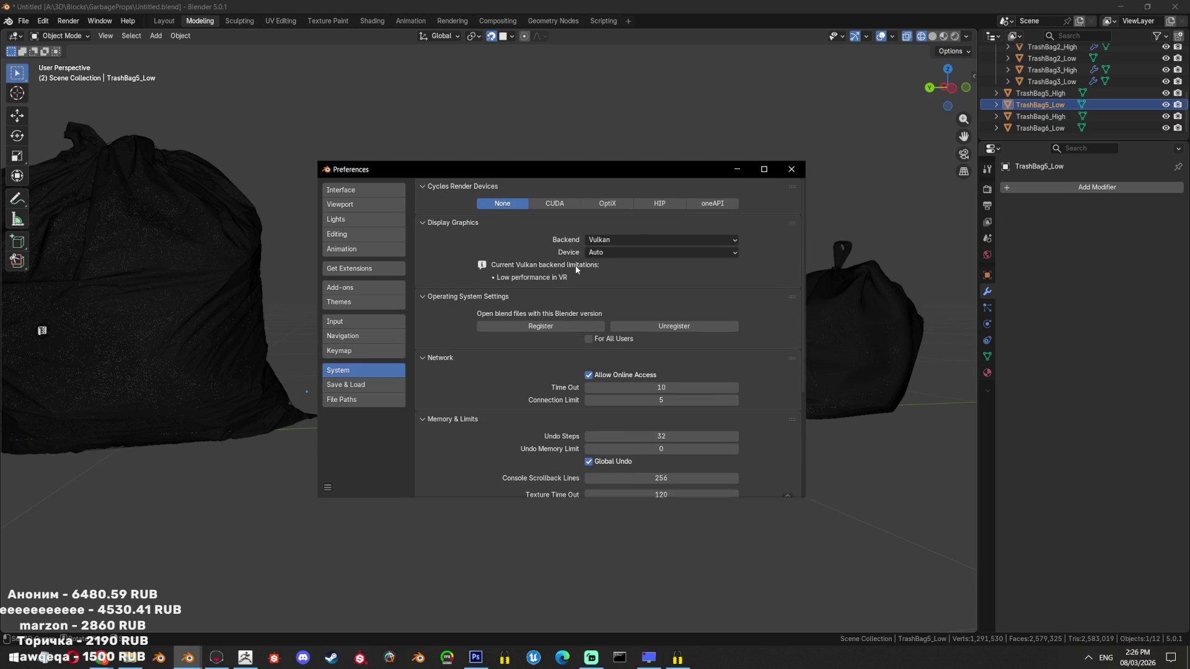
{"action": "scroll", "scroll_direction": "down", "scroll_amount": 3}
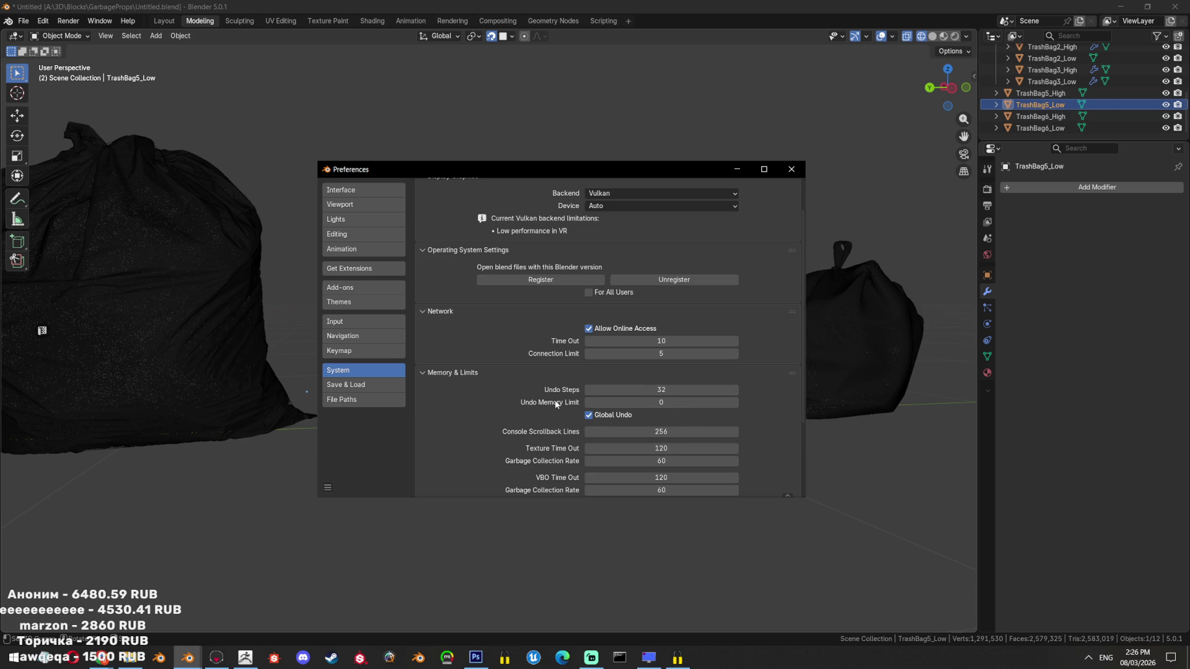
{"action": "left_click", "coordinate": [638, 389]}
{"action": "scroll", "scroll_direction": "down", "scroll_amount": 3}
{"action": "left_click", "coordinate": [792, 169]}
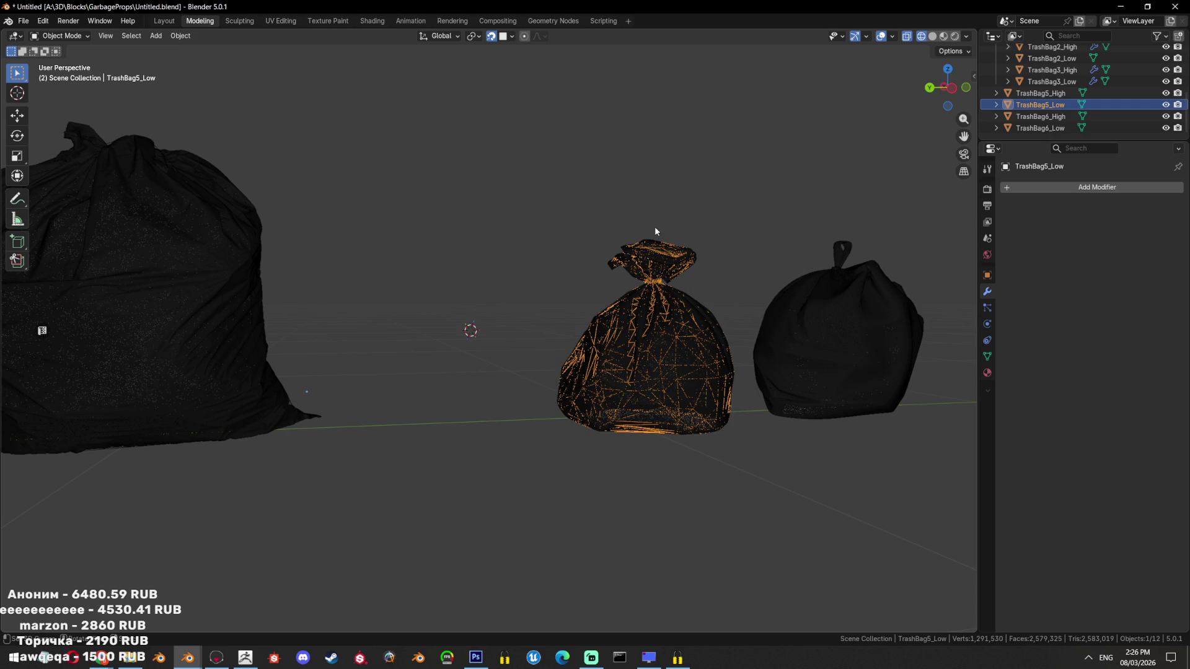
Isolate TrashBag5_Low with Shift+H, frame it, and switch to Solid shading
{"action": "left_click_drag", "start_coordinate": [656, 222], "coordinate": [672, 229]}
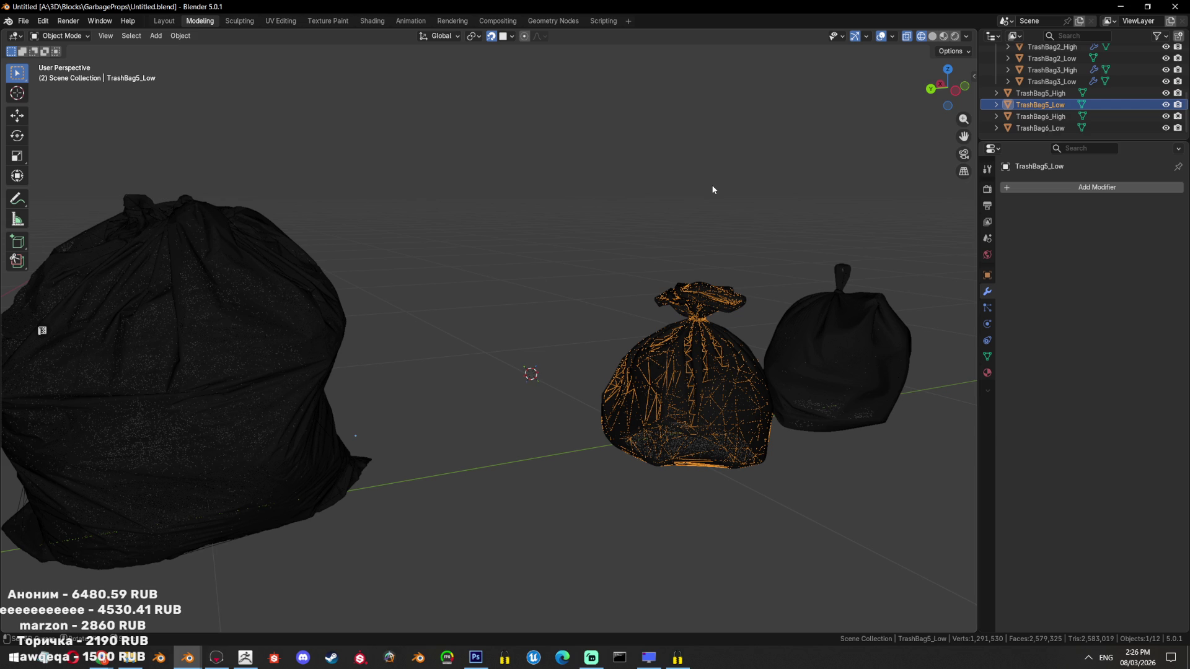
{"action": "key", "text": "shift+h"}
{"action": "key", "text": "KP_Decimal"}
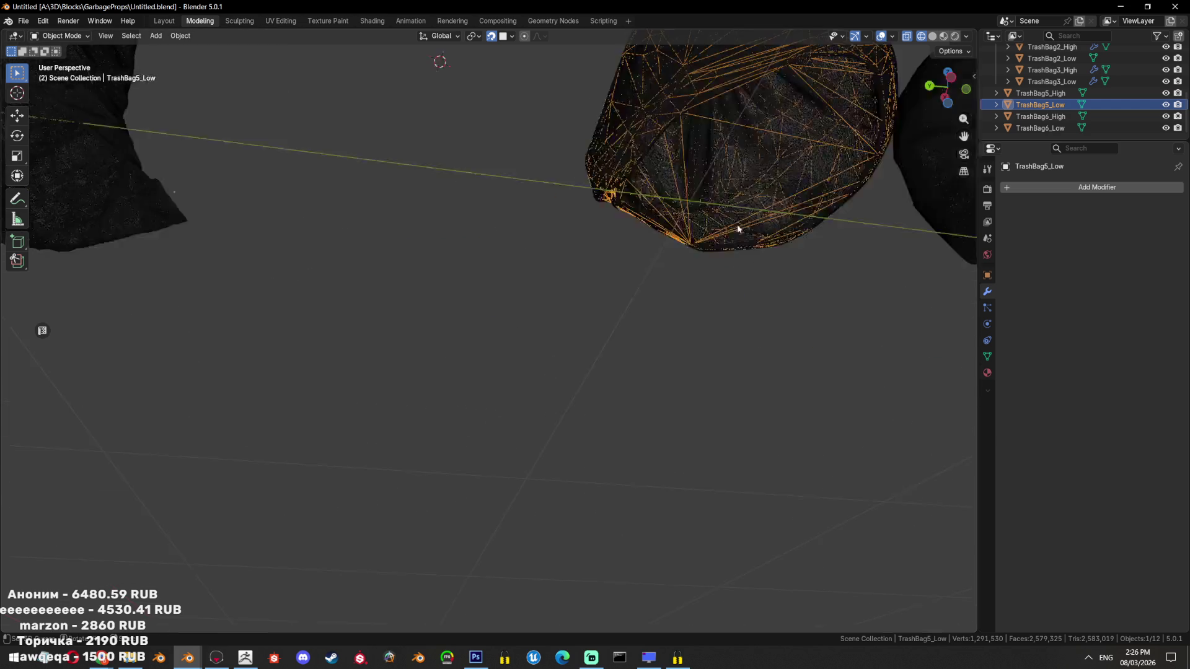
{"action": "key", "text": "shift+z"}
{"action": "left_click_drag", "start_coordinate": [553, 146], "coordinate": [685, 280]}
{"action": "scroll", "scroll_direction": "down", "scroll_amount": 3}
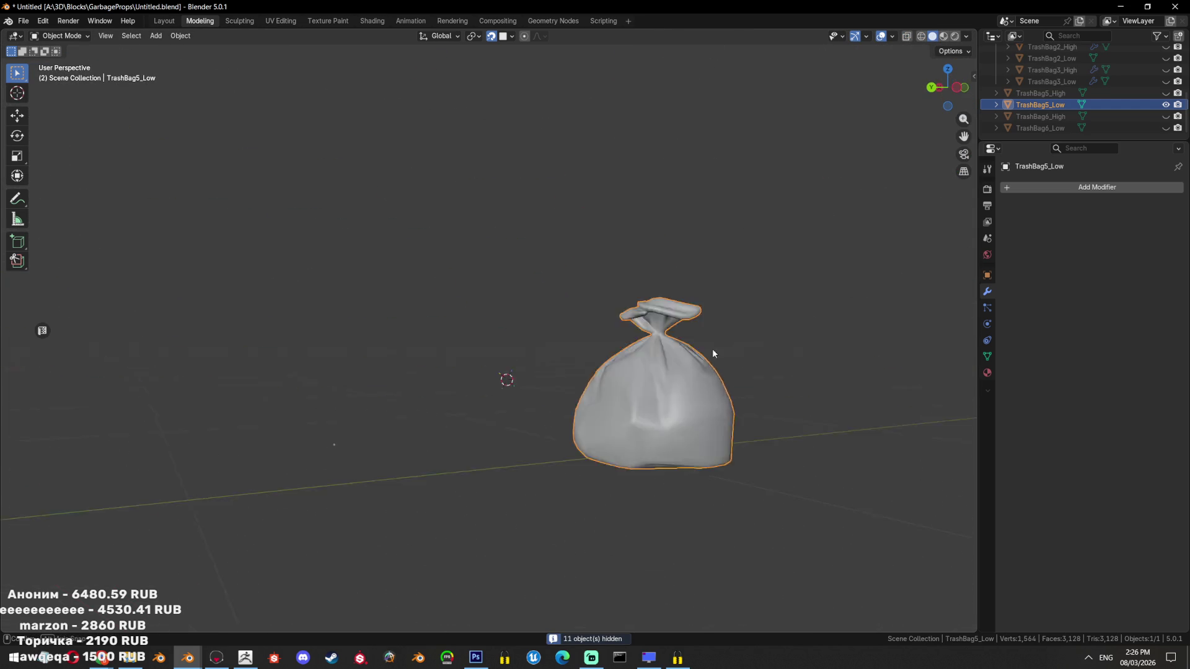
{"action": "left_click_drag", "start_coordinate": [712, 349], "coordinate": [627, 322]}
{"action": "key", "text": "Tab"}
Try a limited dissolve on the bag's linked faces, then undo it
{"action": "left_click", "coordinate": [618, 376]}
{"action": "scroll", "scroll_direction": "up", "scroll_amount": 3}
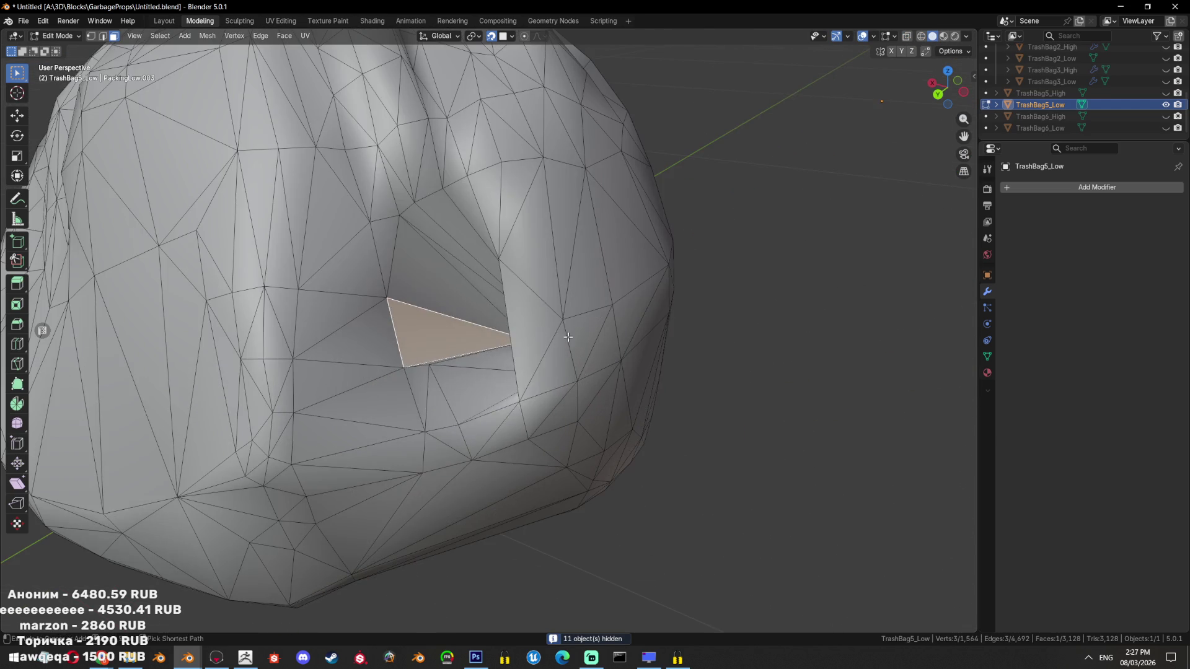
{"action": "left_click_drag", "start_coordinate": [595, 347], "coordinate": [570, 241]}
{"action": "key", "text": "ctrl+l"}
{"action": "scroll", "scroll_direction": "down", "scroll_amount": 3}
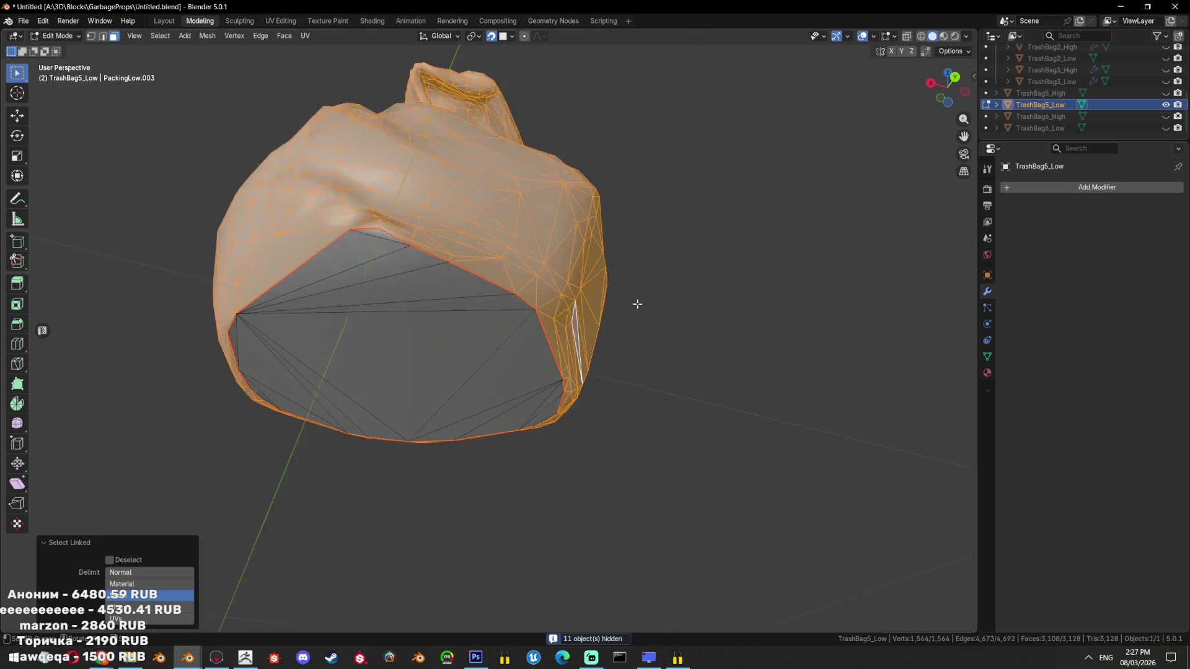
{"action": "left_click_drag", "start_coordinate": [635, 306], "coordinate": [656, 298]}
{"action": "key", "text": "x"}
{"action": "left_click", "coordinate": [660, 303]}
{"action": "key", "text": "ctrl+z"}
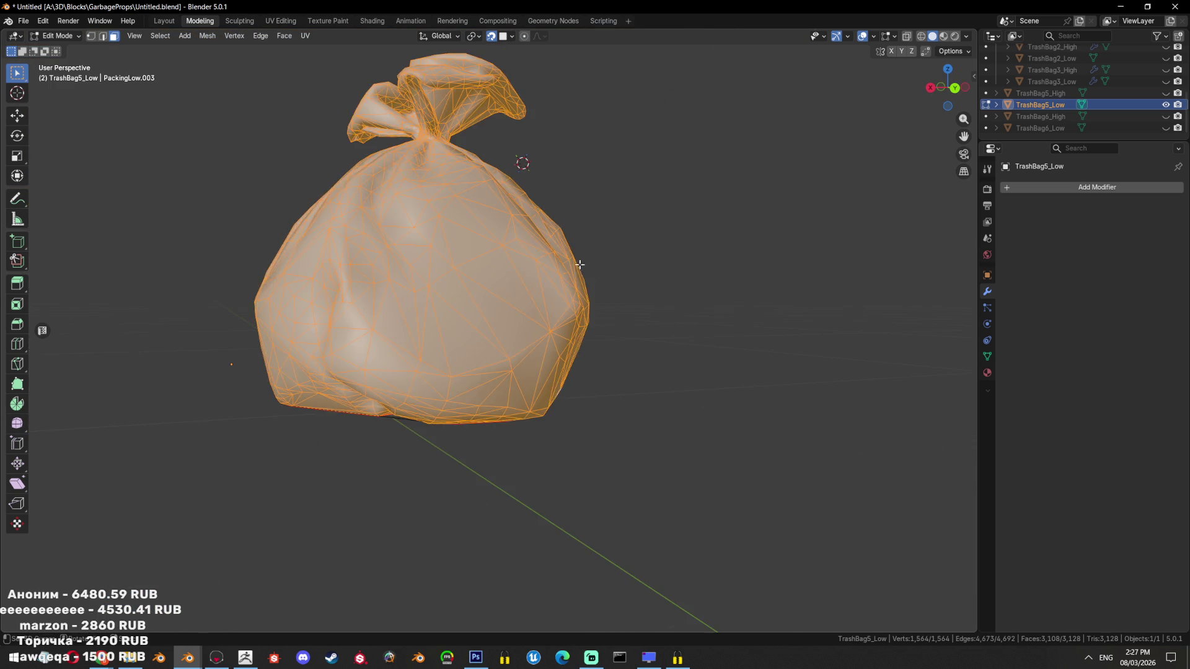
{"action": "key", "text": "Tab"}
Compare the knot against TrashBag5_High, then enter edge select with nothing selected
{"action": "scroll", "scroll_direction": "up", "scroll_amount": 3}
{"action": "left_click_drag", "start_coordinate": [627, 308], "coordinate": [630, 337]}
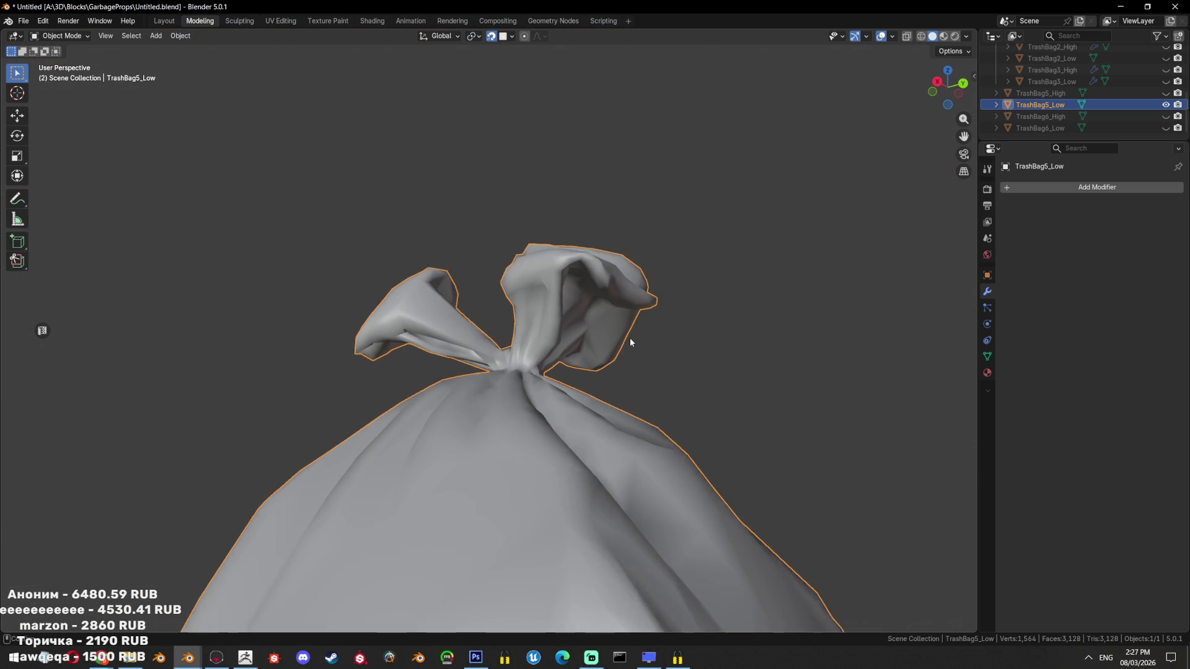
{"action": "left_click", "coordinate": [1166, 93]}
{"action": "left_click", "coordinate": [1166, 93]}
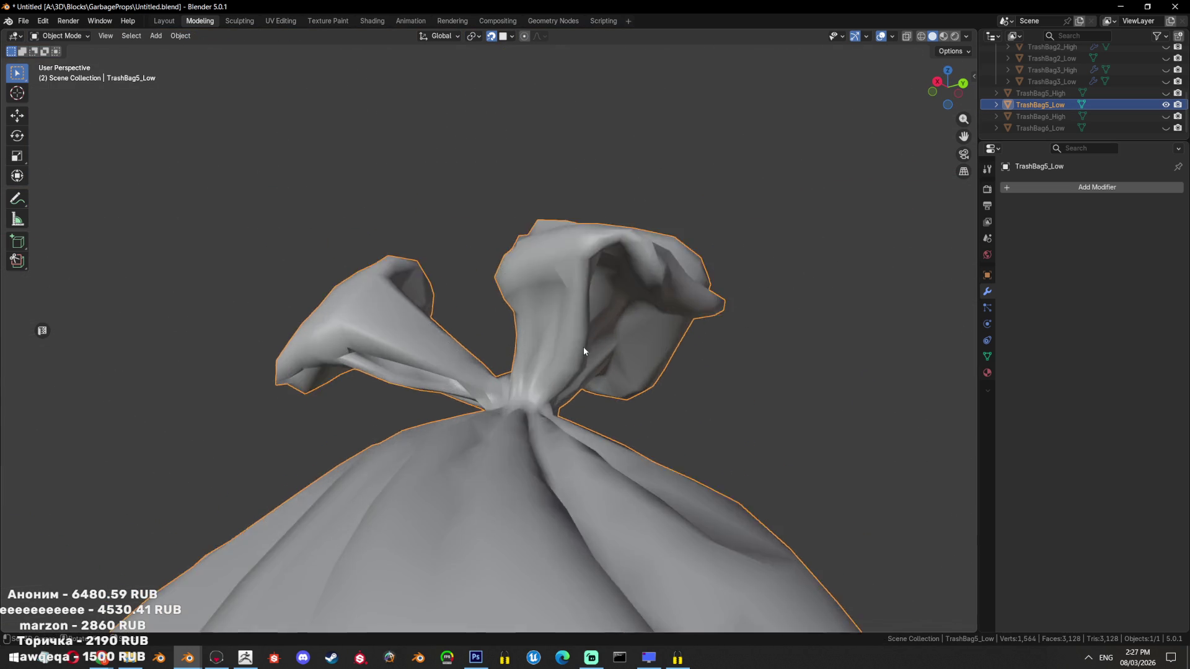
{"action": "key", "text": "Tab"}
{"action": "scroll", "scroll_direction": "up", "scroll_amount": 3}
{"action": "left_click", "coordinate": [500, 322]}
{"action": "key", "text": "a"}
{"action": "key", "text": "2"}
{"action": "key", "text": "alt+a"}
Start a shortest-path edge selection around the knot's narrow neck
{"action": "left_click_drag", "start_coordinate": [500, 322], "coordinate": [569, 451]}
{"action": "left_click", "coordinate": [569, 451]}
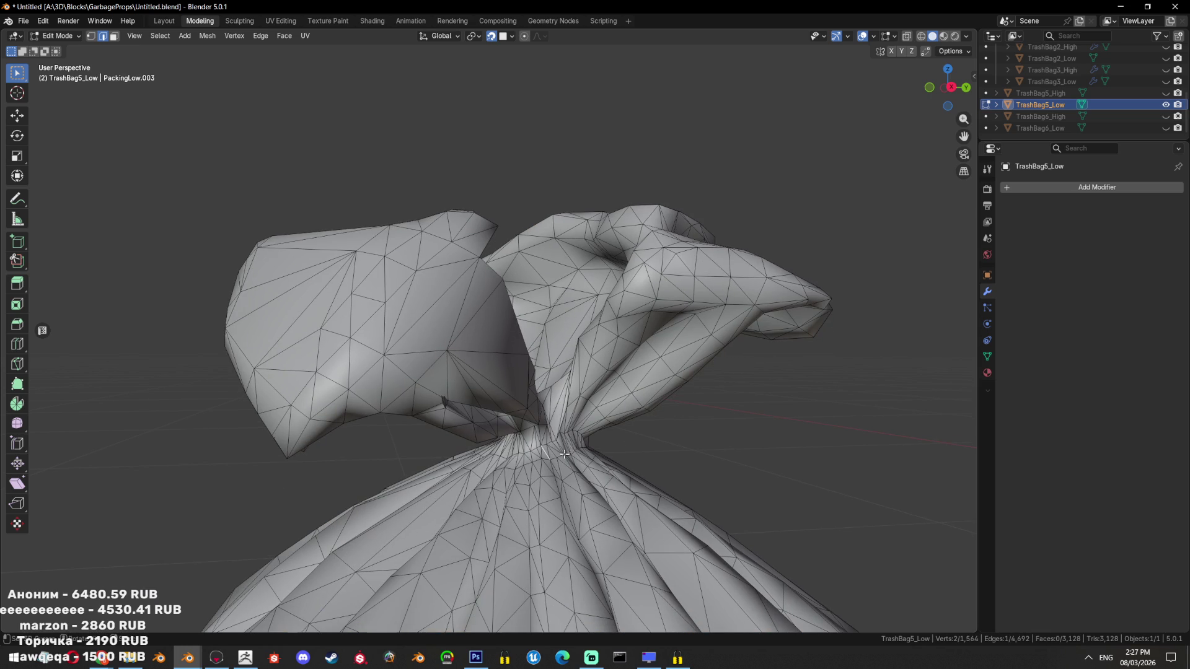
{"action": "key", "text": "alt+a"}
{"action": "scroll", "scroll_direction": "up", "scroll_amount": 3}
{"action": "left_click_drag", "start_coordinate": [554, 443], "coordinate": [532, 451]}
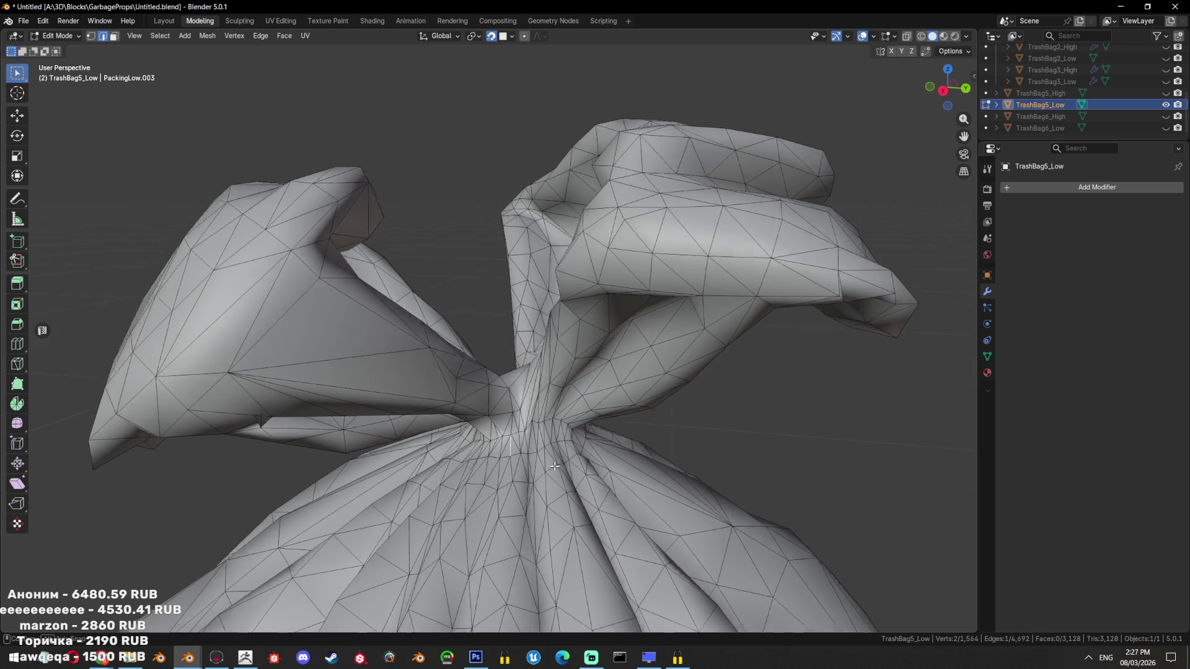
{"action": "left_click", "coordinate": [560, 447]}
{"action": "left_click_drag", "start_coordinate": [560, 447], "coordinate": [491, 457]}
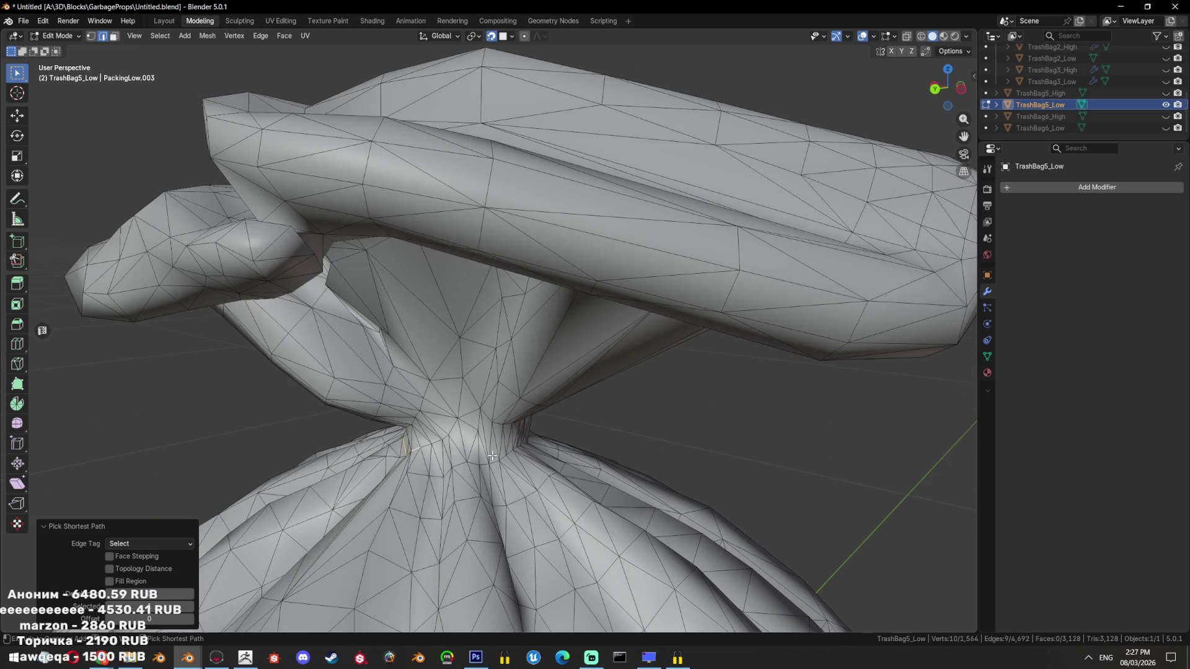
{"action": "left_click_drag", "start_coordinate": [590, 438], "coordinate": [515, 434]}
Close the edge path around the bag's neck and mark it as a seam
{"action": "left_click", "coordinate": [466, 440]}
{"action": "left_click", "coordinate": [507, 434]}
{"action": "left_click", "coordinate": [561, 439]}
{"action": "key", "text": "ctrl+e"}
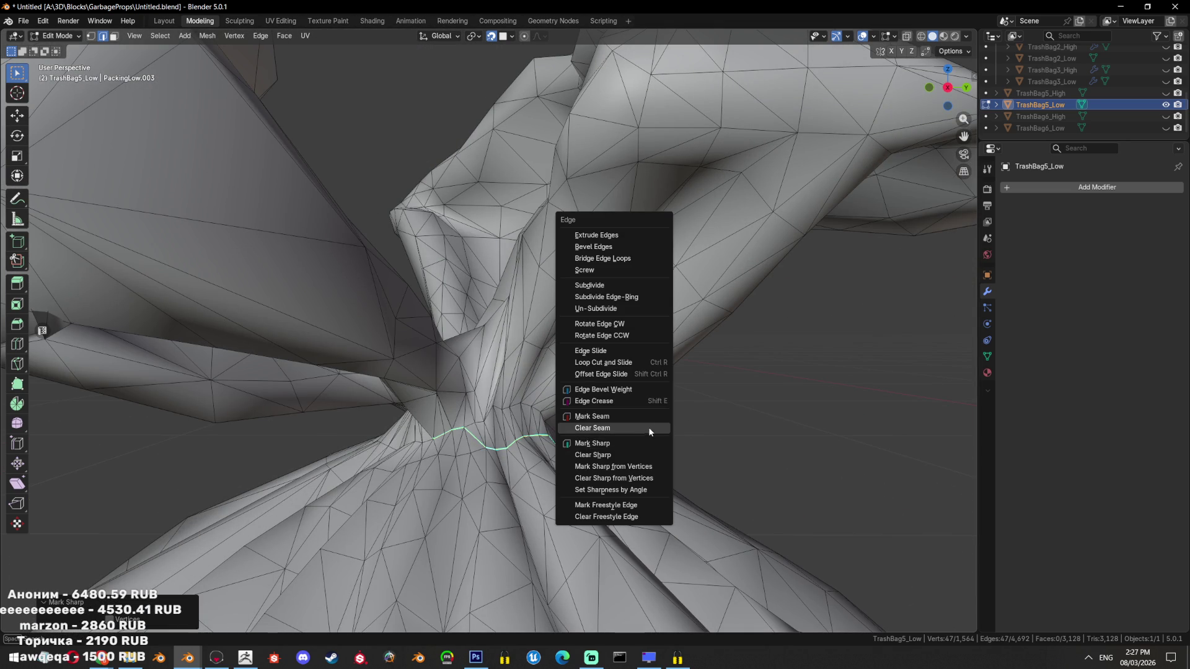
{"action": "left_click", "coordinate": [648, 436]}
Select the knot above the seam and limited-dissolve its faces with a raised angle
{"action": "scroll", "scroll_direction": "down", "scroll_amount": 3}
{"action": "left_click_drag", "start_coordinate": [651, 364], "coordinate": [614, 318]}
{"action": "key", "text": "l"}
{"action": "key", "text": "ctrl+z"}
{"action": "key", "text": "x"}
{"action": "left_click", "coordinate": [614, 318]}
{"action": "left_click_drag", "start_coordinate": [166, 548], "coordinate": [186, 547]}
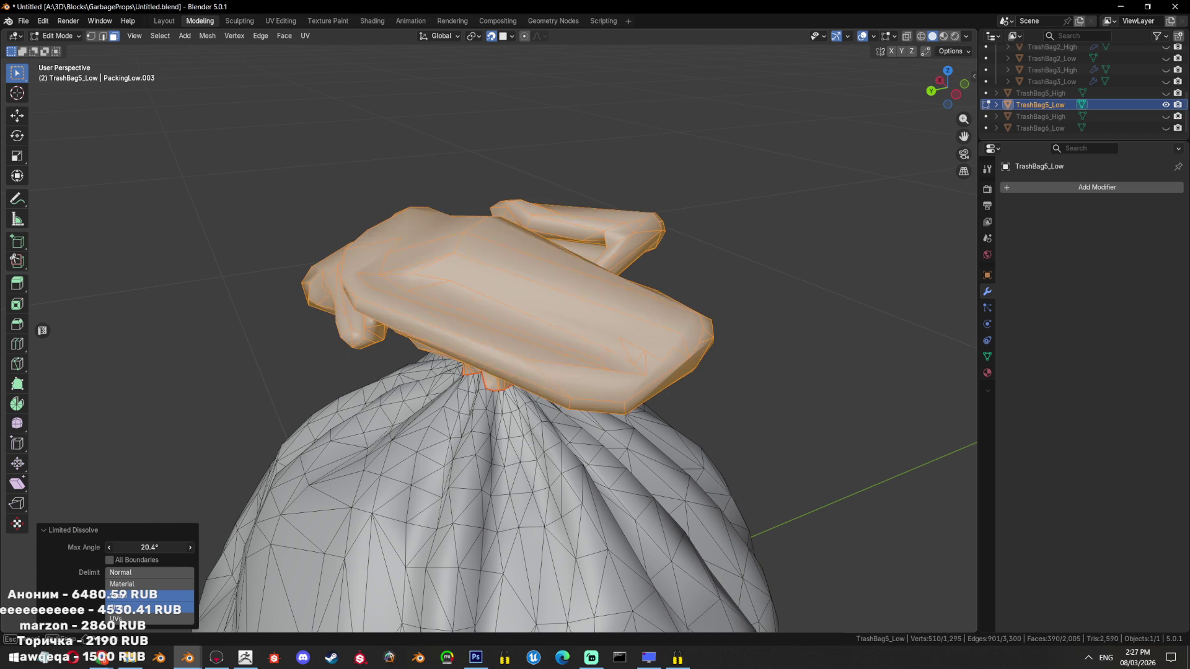
Triangulate the knot's faces
{"action": "left_click_drag", "start_coordinate": [457, 460], "coordinate": [564, 418]}
{"action": "scroll", "scroll_direction": "up", "scroll_amount": 3}
{"action": "key", "text": "ctrl+t"}
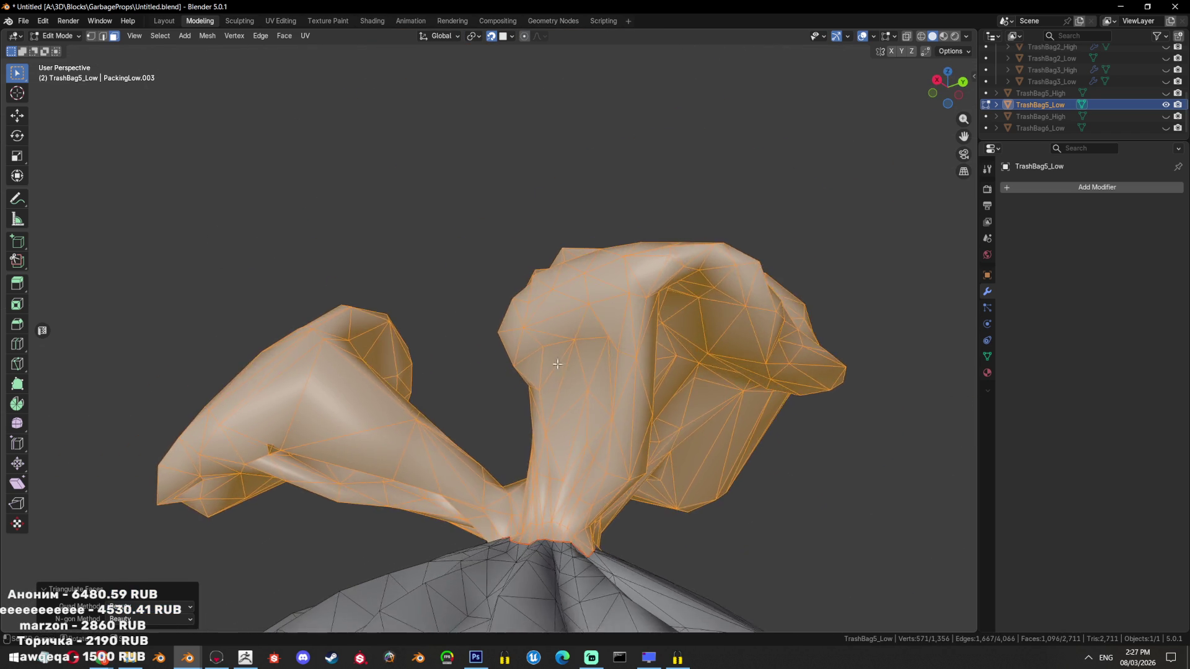
{"action": "scroll", "scroll_direction": "up", "scroll_amount": 3}
{"action": "scroll", "scroll_direction": "up", "scroll_amount": 3}
{"action": "left_click_drag", "start_coordinate": [565, 418], "coordinate": [589, 484]}
In vertex mode, dissolve the stray vertex on the knot's left flap
{"action": "key", "text": "1"}
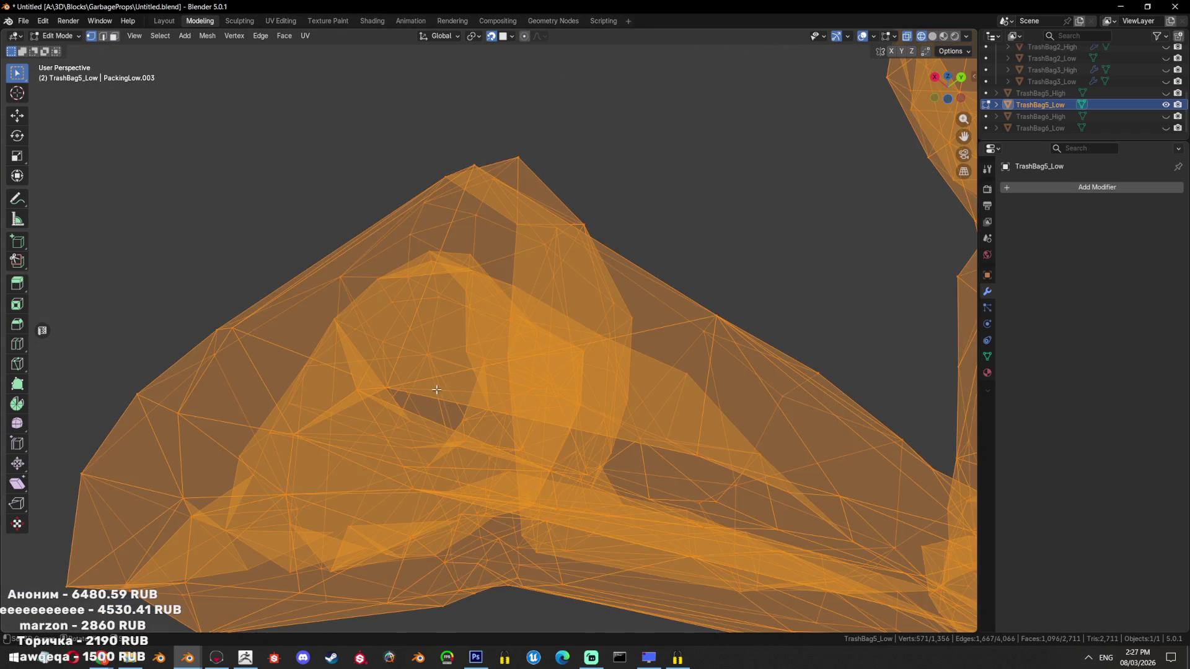
{"action": "key", "text": "alt+z"}
{"action": "scroll", "scroll_direction": "down", "scroll_amount": 3}
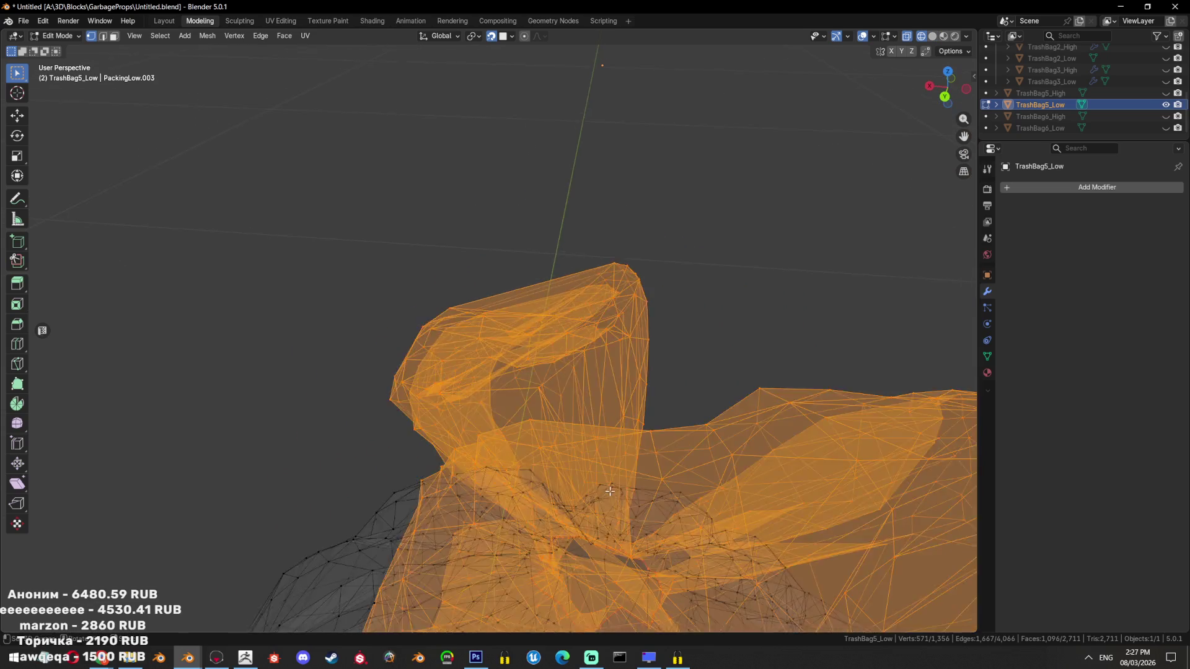
{"action": "key", "text": "alt+z"}
{"action": "left_click_drag", "start_coordinate": [752, 473], "coordinate": [515, 329]}
{"action": "scroll", "scroll_direction": "up", "scroll_amount": 3}
{"action": "scroll", "scroll_direction": "up", "scroll_amount": 3}
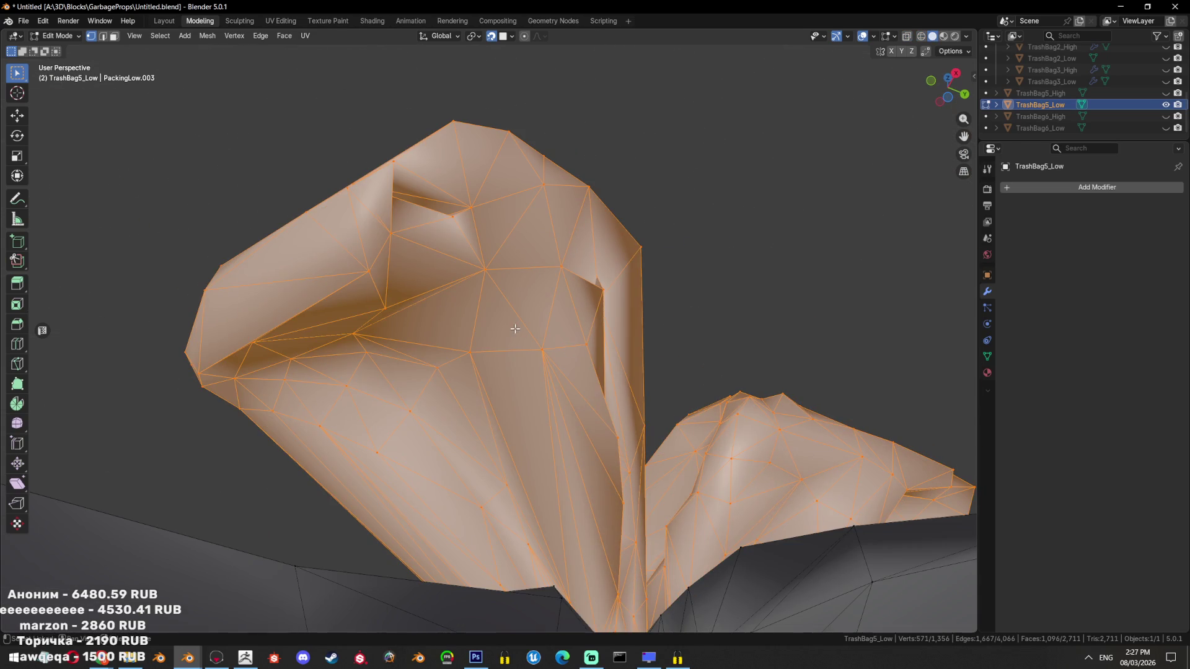
{"action": "left_click", "coordinate": [451, 206]}
{"action": "scroll", "scroll_direction": "up", "scroll_amount": 3}
{"action": "left_click_drag", "start_coordinate": [451, 206], "coordinate": [619, 393]}
{"action": "key", "text": "x"}
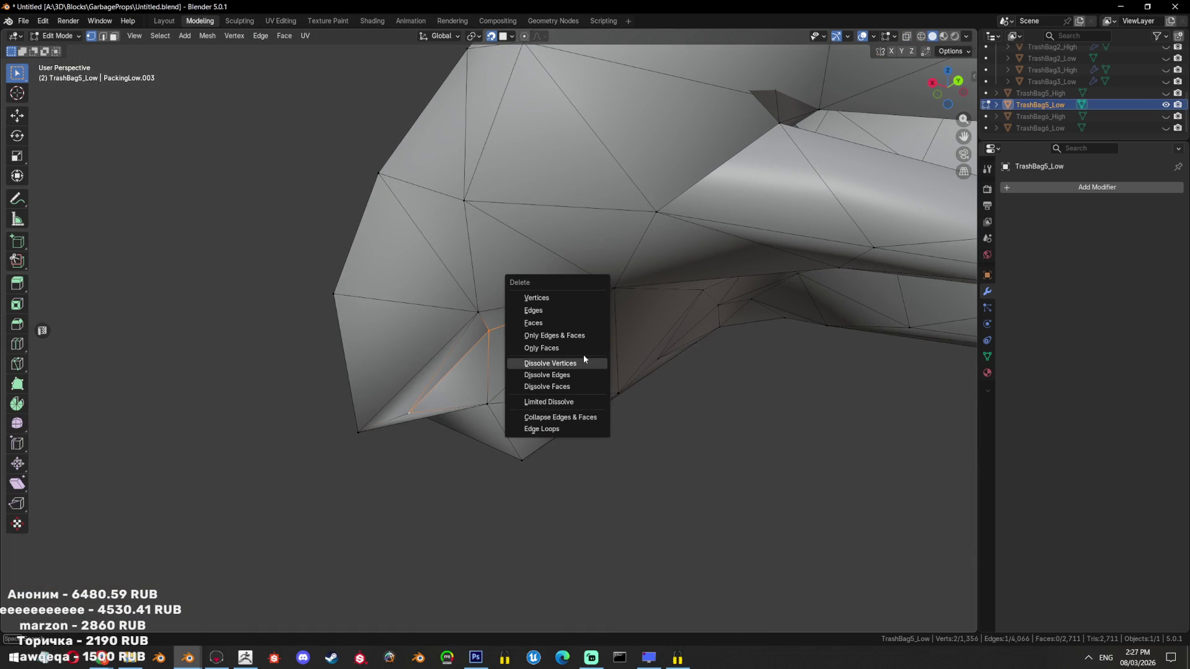
{"action": "left_click", "coordinate": [582, 355]}
{"action": "left_click_drag", "start_coordinate": [583, 355], "coordinate": [576, 375]}
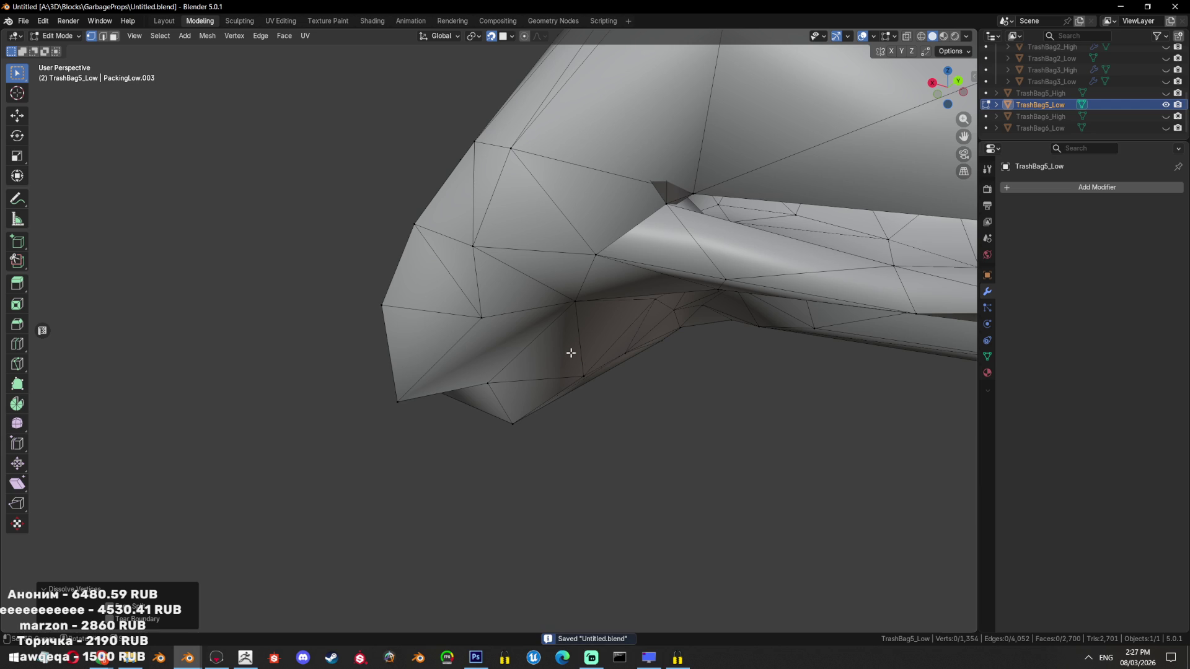
Pick a single vertex in the fold and grow the selection around it
{"action": "left_click_drag", "start_coordinate": [571, 349], "coordinate": [484, 357]}
{"action": "key", "text": "a"}
{"action": "left_click", "coordinate": [546, 428]}
{"action": "key", "text": "ctrl+KP_Add"}
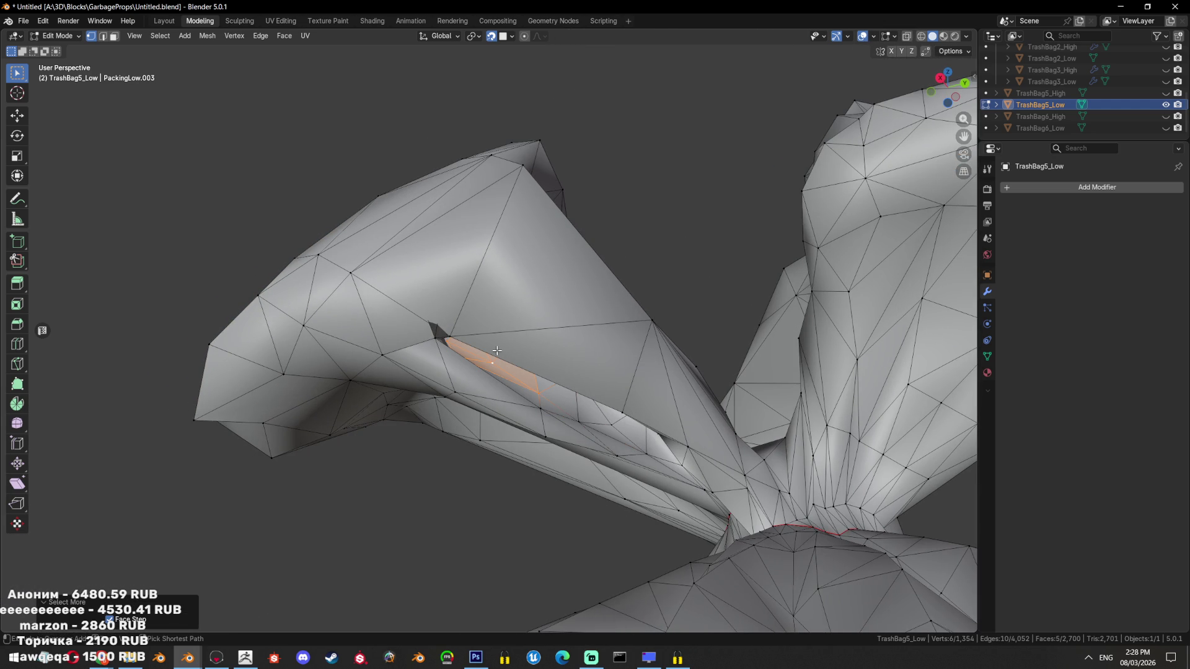
{"action": "key", "text": "ctrl+KP_Add"}
{"action": "key", "text": "ctrl+KP_Add"}
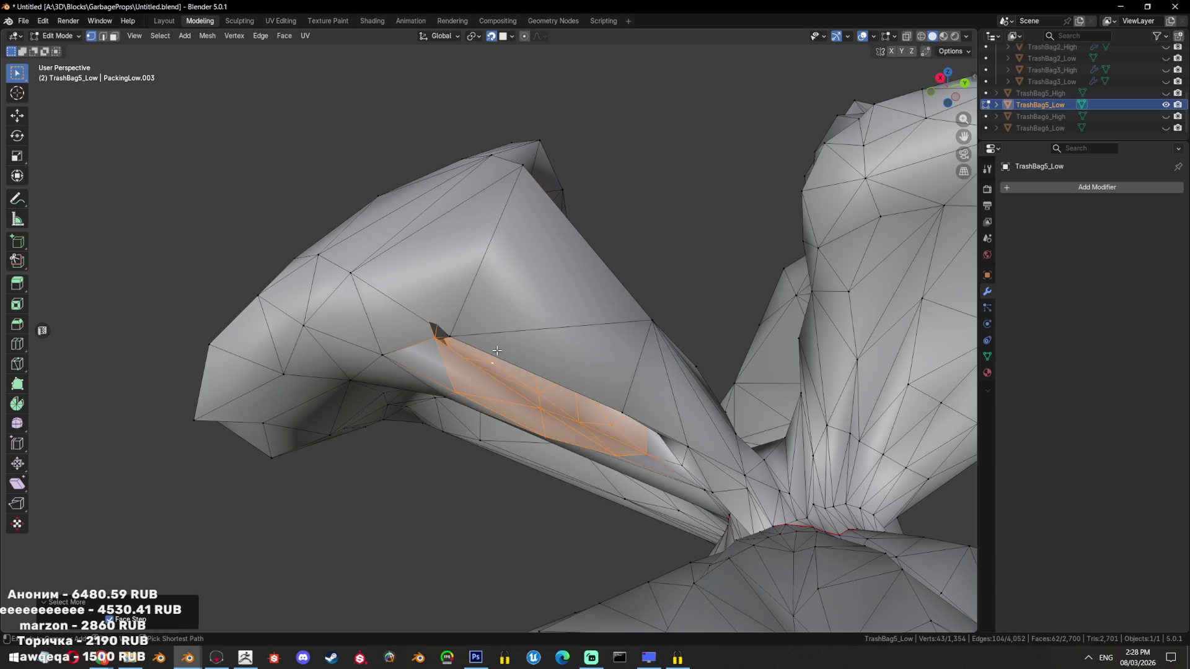
{"action": "key", "text": "ctrl+KP_Subtract"}
{"action": "left_click_drag", "start_coordinate": [557, 366], "coordinate": [551, 421]}
Fine-tune the fold selection with Select More/Less, checking it in X-ray
{"action": "key", "text": "alt+z"}
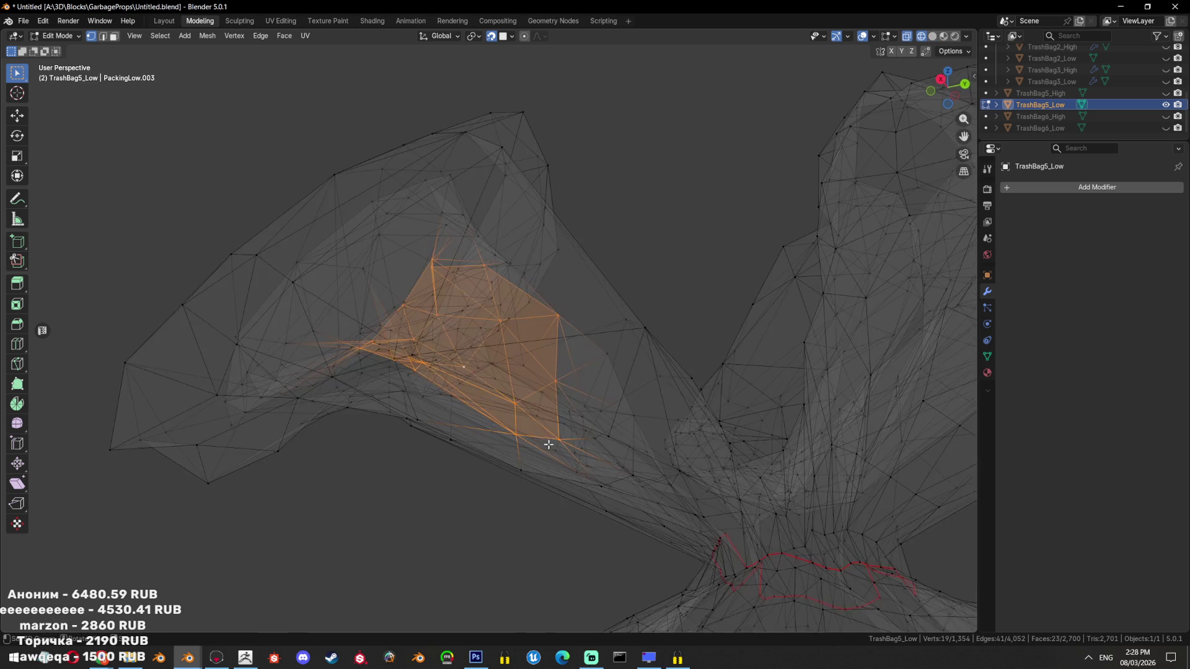
{"action": "key", "text": "alt+z"}
{"action": "key", "text": "ctrl+KP_Add"}
{"action": "key", "text": "ctrl+KP_Add"}
{"action": "key", "text": "ctrl+KP_Subtract"}
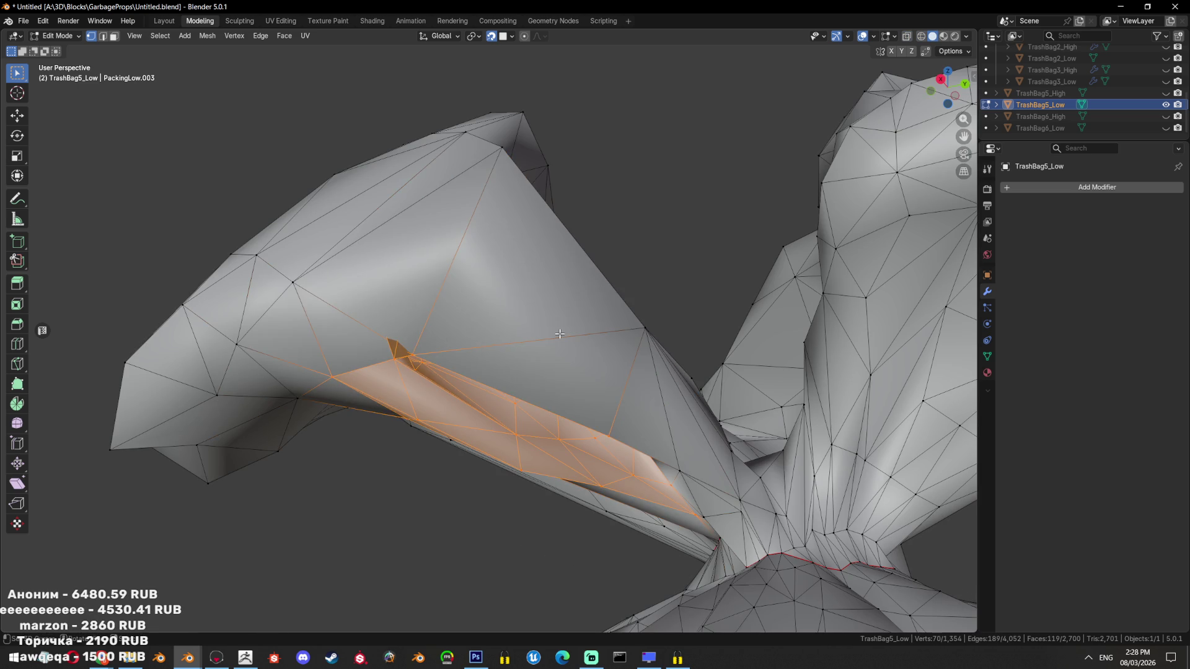
{"action": "key", "text": "alt+z"}
{"action": "key", "text": "ctrl+KP_Add"}
{"action": "left_click_drag", "start_coordinate": [551, 420], "coordinate": [462, 376]}
{"action": "key", "text": "alt+z"}
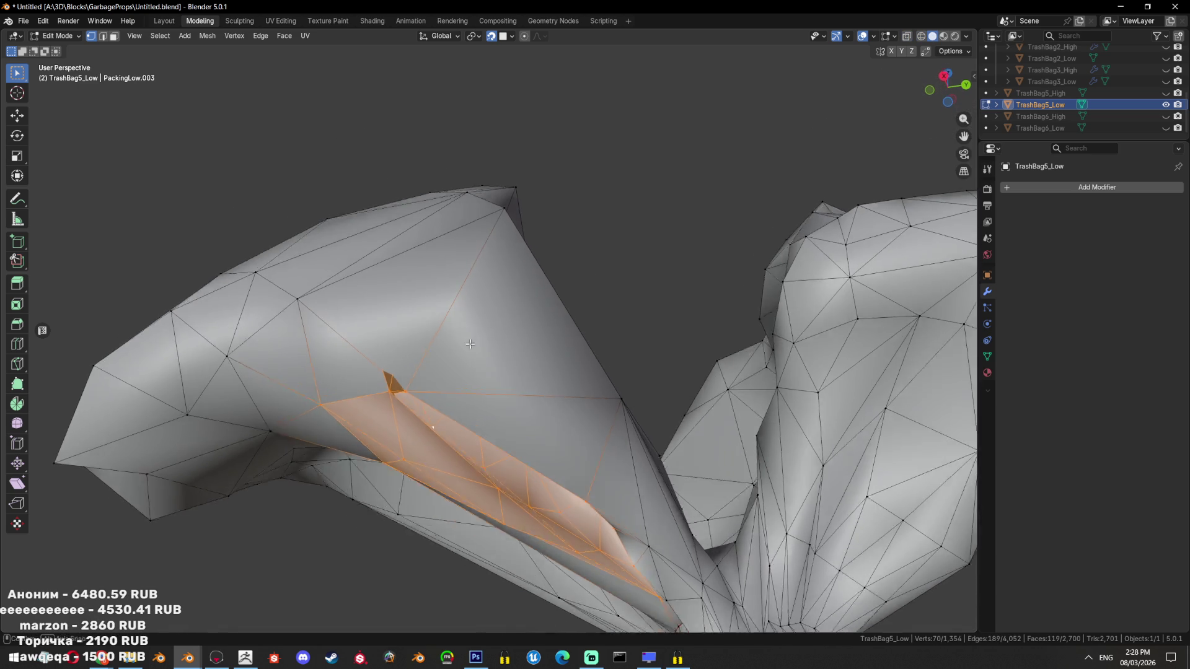
Reselect a vertex inside the fold and grow the selection over its inner part
{"action": "left_click", "coordinate": [457, 391]}
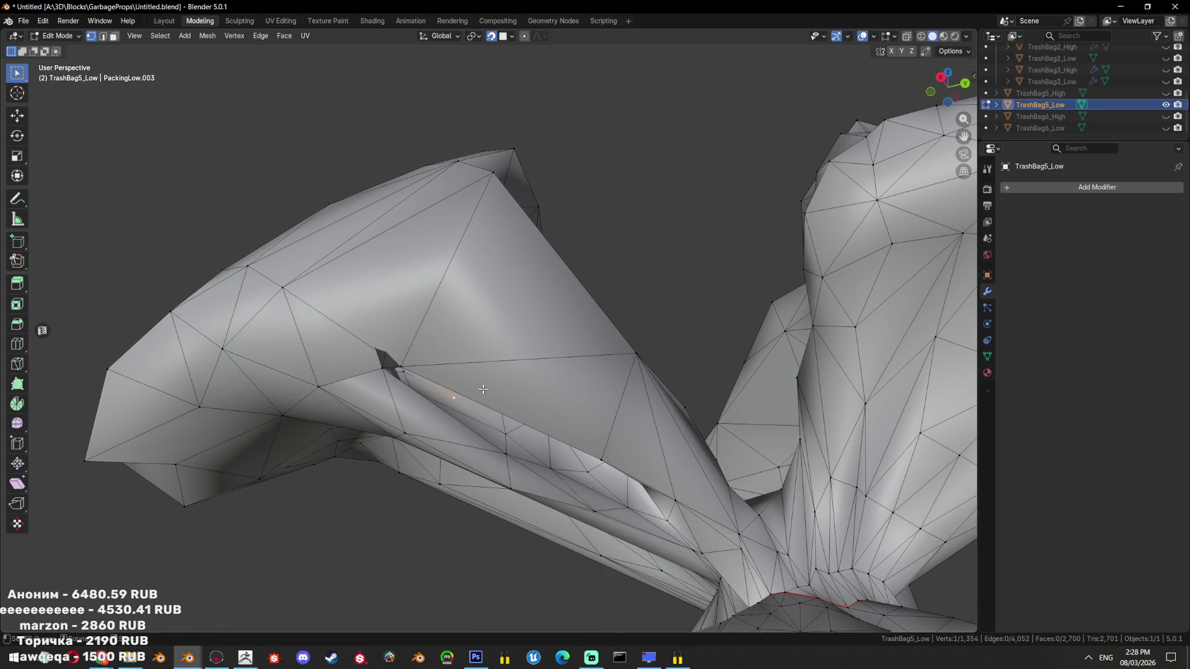
{"action": "left_click", "coordinate": [483, 388]}
{"action": "key", "text": "ctrl+shift+z"}
{"action": "key", "text": "ctrl+shift+z"}
{"action": "key", "text": "ctrl+shift+z"}
{"action": "key", "text": "ctrl+shift+z"}
{"action": "key", "text": "ctrl+shift+z"}
{"action": "key", "text": "ctrl+z"}
{"action": "key", "text": "ctrl+z"}
{"action": "left_click_drag", "start_coordinate": [483, 388], "coordinate": [522, 458]}
{"action": "key", "text": "alt+z"}
{"action": "key", "text": "alt+z"}
{"action": "left_click_drag", "start_coordinate": [480, 423], "coordinate": [490, 419]}
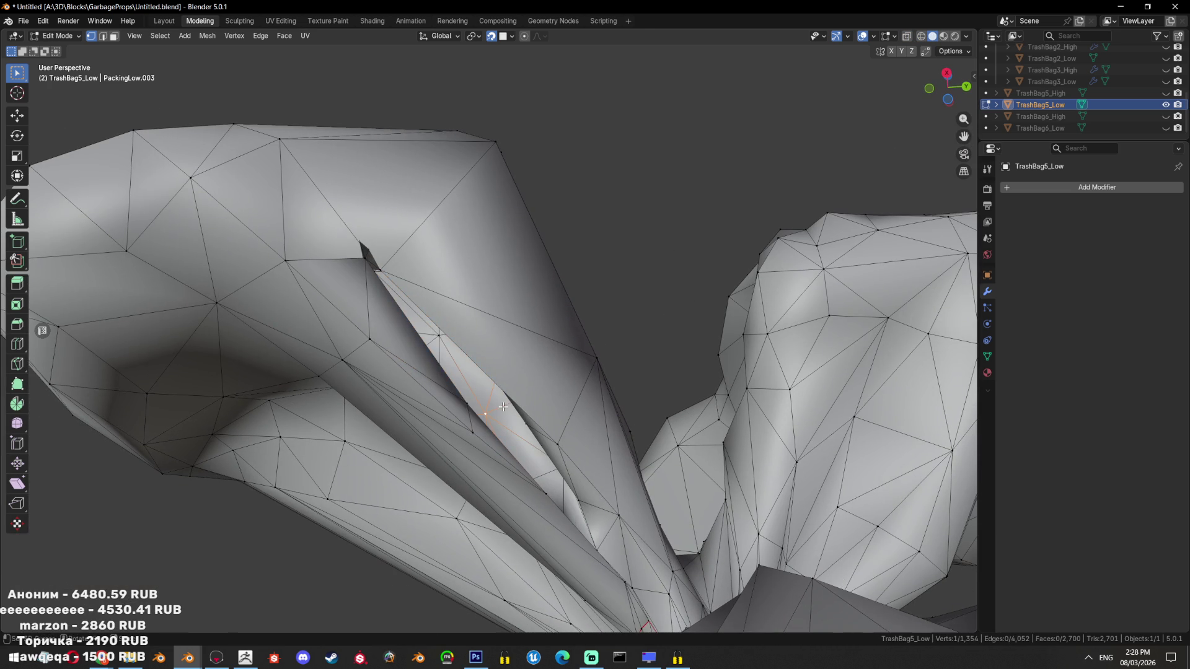
{"action": "key", "text": "alt+z"}
{"action": "key", "text": "ctrl+KP_Add"}
{"action": "key", "text": "ctrl+KP_Add"}
{"action": "key", "text": "ctrl+KP_Add"}
{"action": "key", "text": "alt+z"}
Delete the selected inner faces of the fold
{"action": "left_click_drag", "start_coordinate": [536, 386], "coordinate": [492, 373]}
{"action": "key", "text": "x"}
{"action": "left_click", "coordinate": [606, 357]}
{"action": "left_click_drag", "start_coordinate": [467, 327], "coordinate": [552, 398]}
Switch to face selection and select the connected knot piece
{"action": "key", "text": "3"}
{"action": "key", "text": "l"}
{"action": "key", "text": "alt+z"}
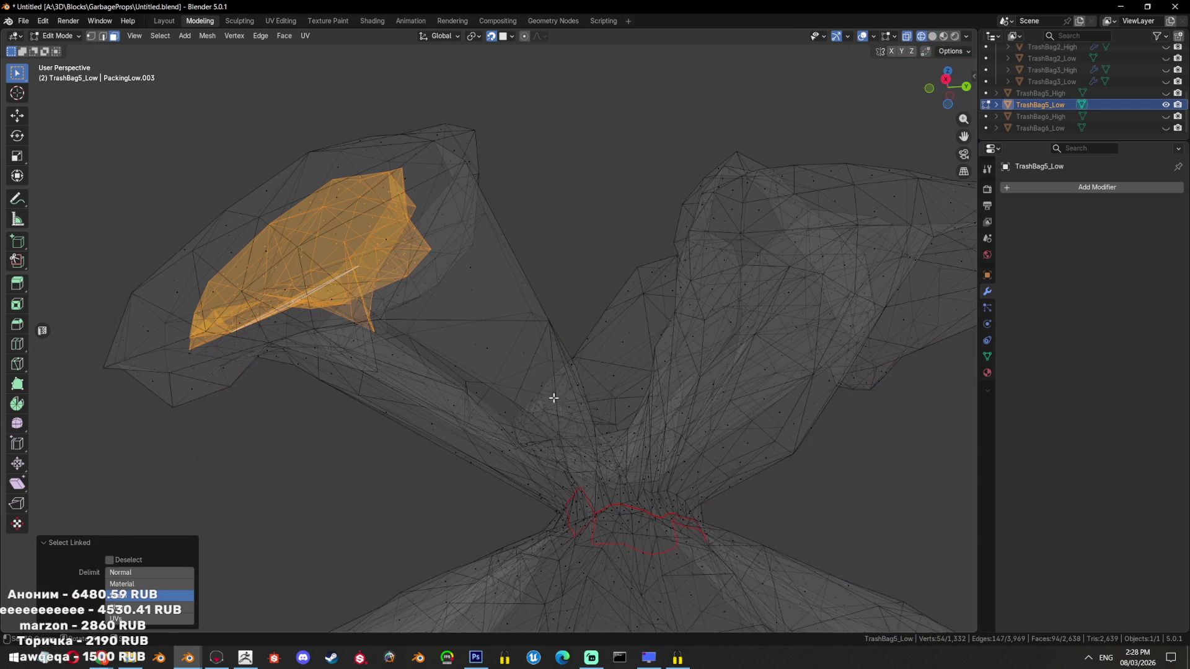
{"action": "key", "text": "shift+g"}
{"action": "left_click", "coordinate": [591, 302]}
Reselect both knot lobes as linked pieces and check the selection
{"action": "left_click_drag", "start_coordinate": [477, 378], "coordinate": [459, 391]}
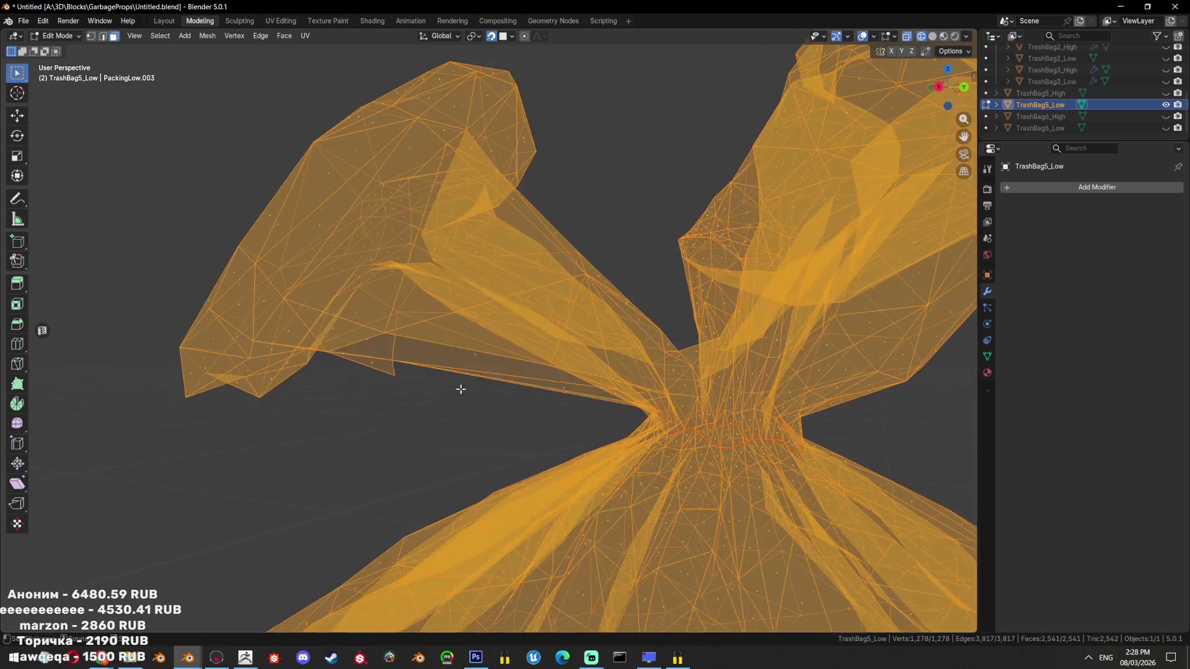
{"action": "key", "text": "alt+a"}
{"action": "key", "text": "l"}
{"action": "key", "text": "alt+a"}
{"action": "key", "text": "l"}
{"action": "left_click_drag", "start_coordinate": [518, 240], "coordinate": [576, 297]}
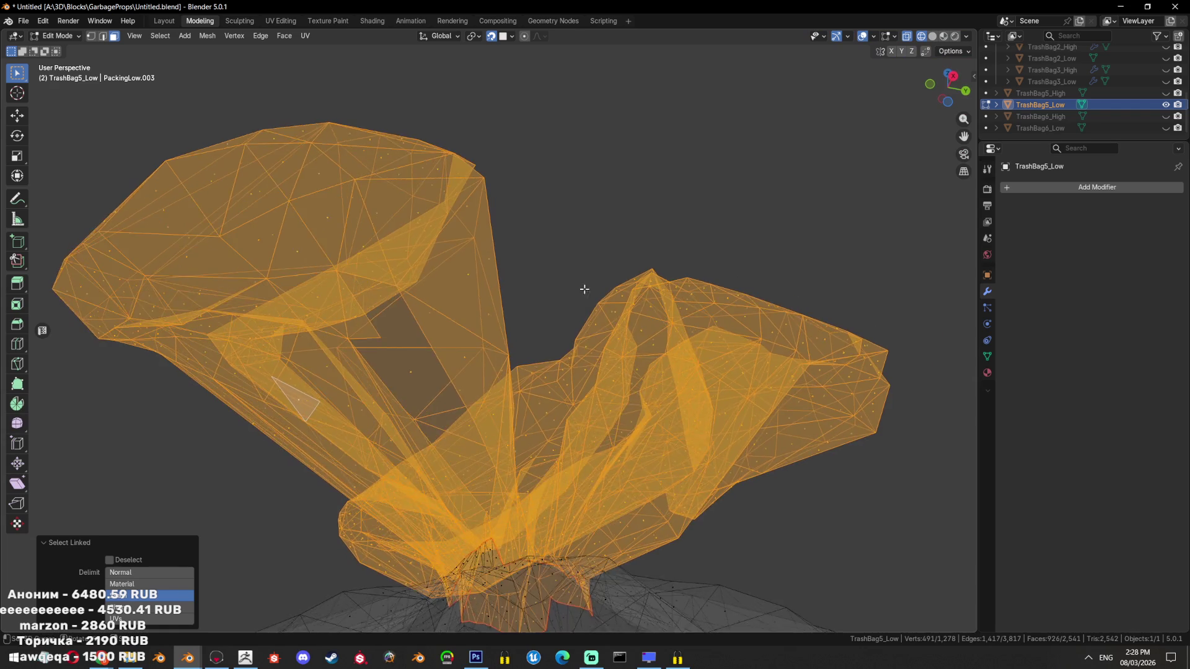
{"action": "key", "text": "alt+z"}
{"action": "scroll", "scroll_direction": "up", "scroll_amount": 3}
{"action": "scroll", "scroll_direction": "up", "scroll_amount": 3}
{"action": "scroll", "scroll_direction": "down", "scroll_amount": 3}
Select the thin sliver strip of faces and triangulate it
{"action": "left_click", "coordinate": [384, 351]}
{"action": "left_click_drag", "start_coordinate": [385, 352], "coordinate": [552, 401]}
{"action": "key", "text": "ctrl+t"}
{"action": "key", "text": "2"}
{"action": "left_click_drag", "start_coordinate": [579, 451], "coordinate": [551, 331]}
{"action": "scroll", "scroll_direction": "up", "scroll_amount": 3}
{"action": "scroll", "scroll_direction": "down", "scroll_amount": 3}
Merge the sliver's vertices into a single point
{"action": "key", "text": "1"}
{"action": "key", "text": "alt+z"}
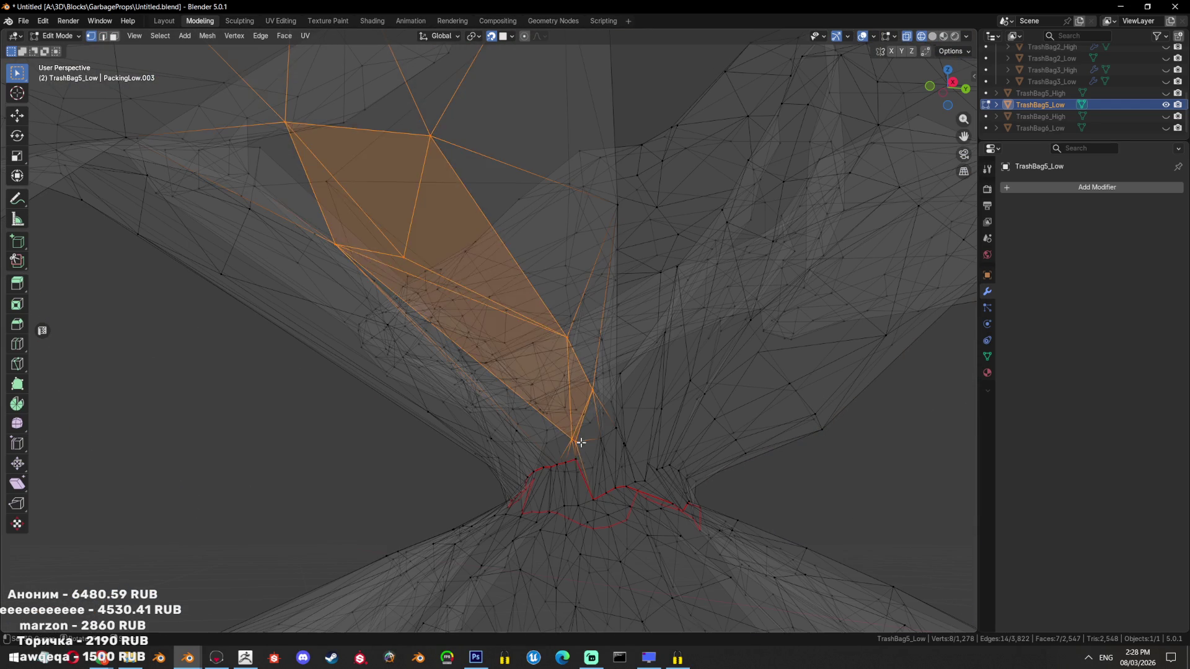
{"action": "left_click", "coordinate": [570, 447]}
{"action": "key", "text": "m"}
{"action": "left_click", "coordinate": [630, 399]}
{"action": "key", "text": "alt+z"}
{"action": "left_click_drag", "start_coordinate": [630, 399], "coordinate": [642, 352]}
Shade the TrashBag5_Low object smooth in Object Mode
{"action": "key", "text": "Tab"}
{"action": "right_click", "coordinate": [641, 352]}
{"action": "left_click", "coordinate": [577, 404]}
Select faces along the remaining sliver strip, then return to Object Mode
{"action": "key", "text": "Tab"}
{"action": "key", "text": "3"}
{"action": "left_click_drag", "start_coordinate": [577, 403], "coordinate": [600, 381]}
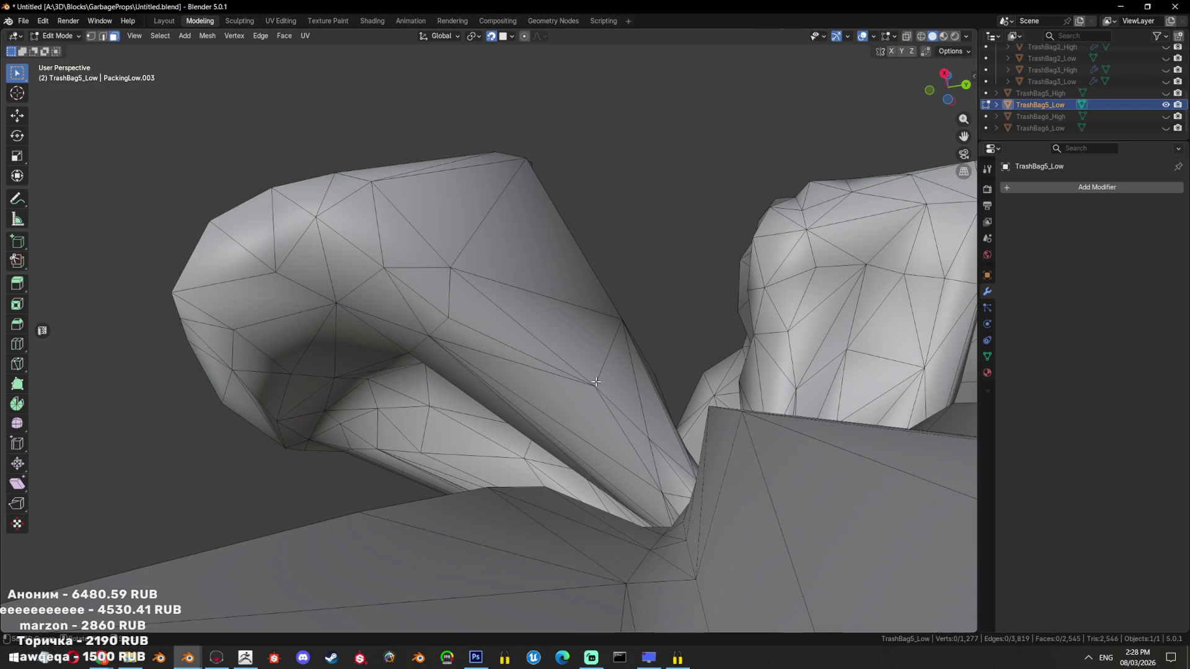
{"action": "left_click", "coordinate": [444, 318]}
{"action": "left_click", "coordinate": [466, 313]}
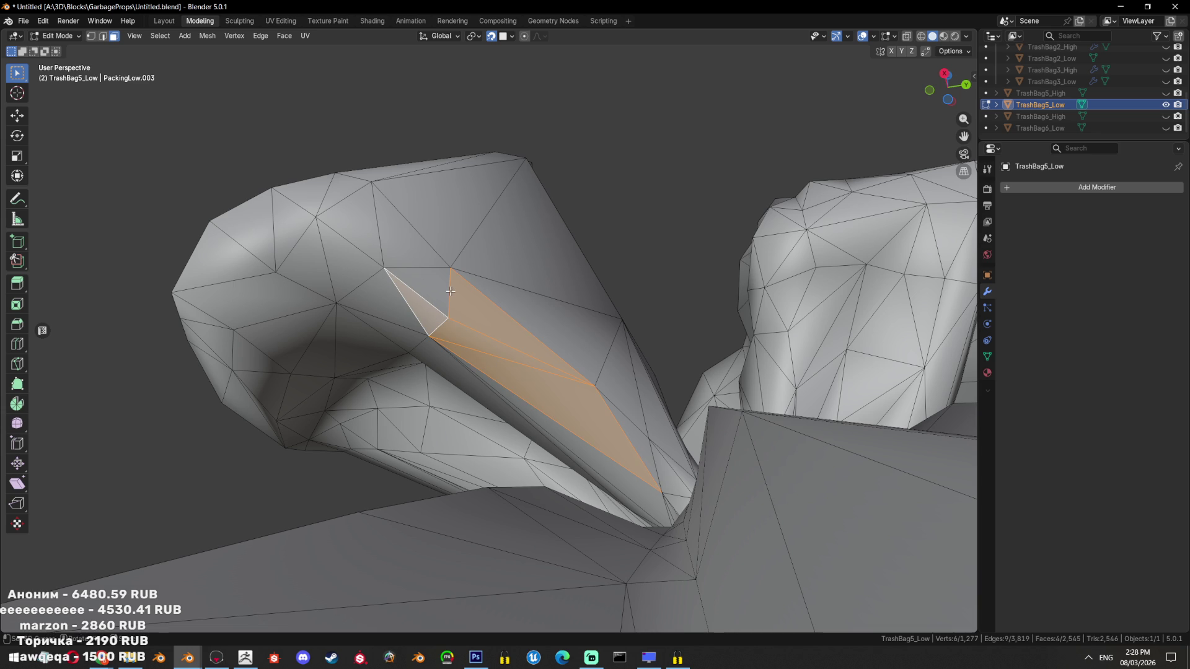
{"action": "left_click_drag", "start_coordinate": [451, 292], "coordinate": [496, 279]}
{"action": "key", "text": "Tab"}
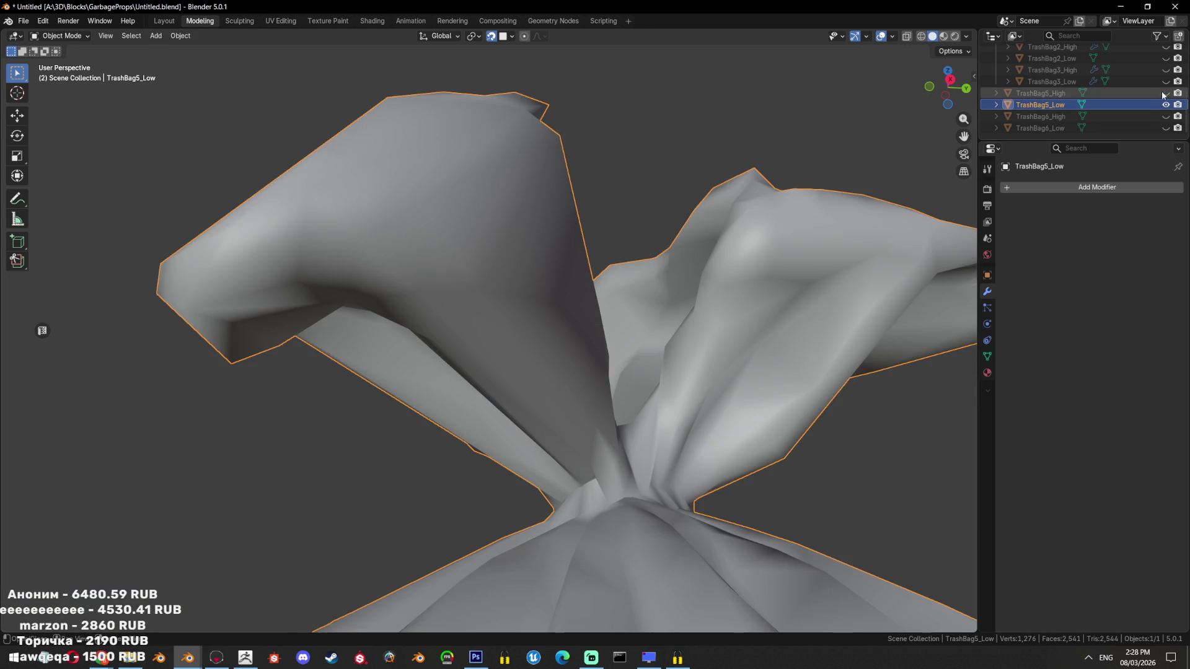
Toggle TrashBag5_High on and off to compare it with the low-poly bag, then save Untitled.blend
{"action": "left_click", "coordinate": [1165, 93]}
{"action": "left_click", "coordinate": [1165, 93]}
{"action": "key", "text": "Tab"}
{"action": "key", "text": "Tab"}
{"action": "scroll", "scroll_direction": "down", "scroll_amount": 3}
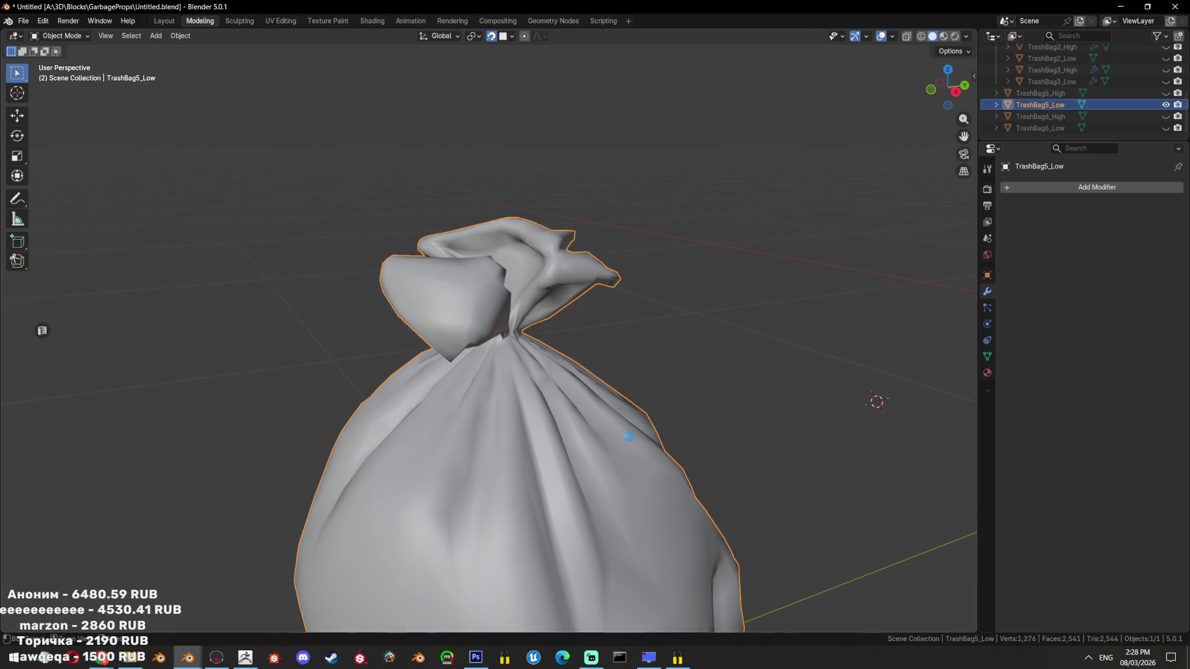
{"action": "key", "text": "ctrl+s"}
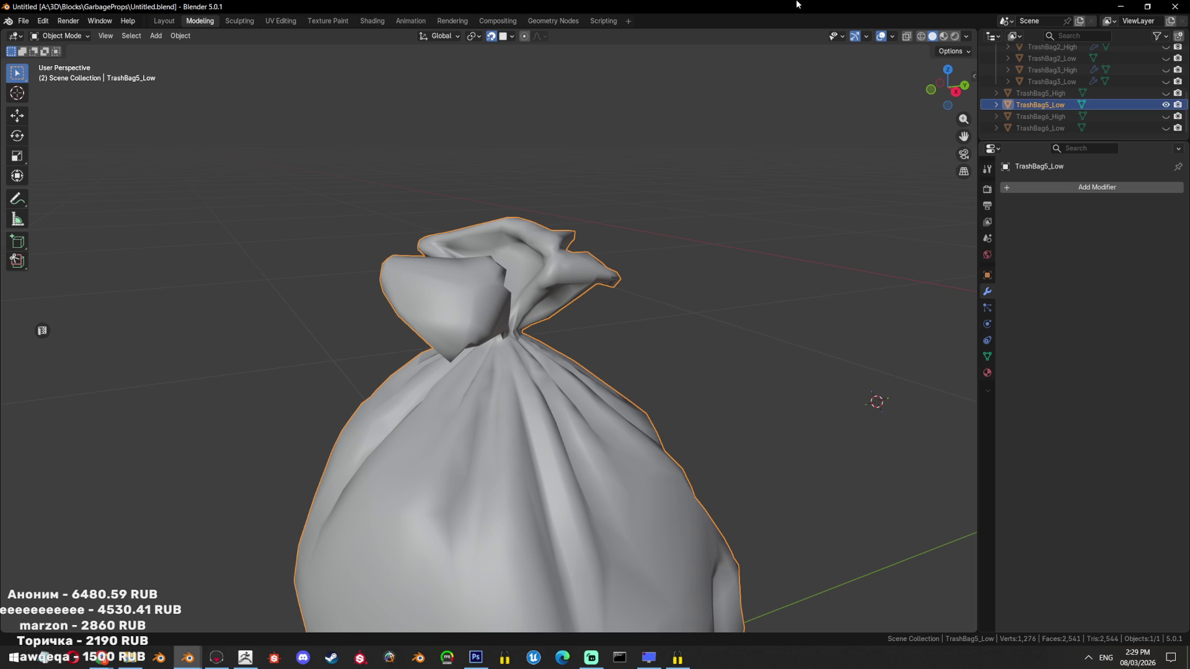
Select the whole knot piece in Edit Mode and try wrapping it in a convex hull
{"action": "scroll", "scroll_direction": "up", "scroll_amount": 3}
{"action": "scroll", "scroll_direction": "up", "scroll_amount": 3}
{"action": "key", "text": "Tab"}
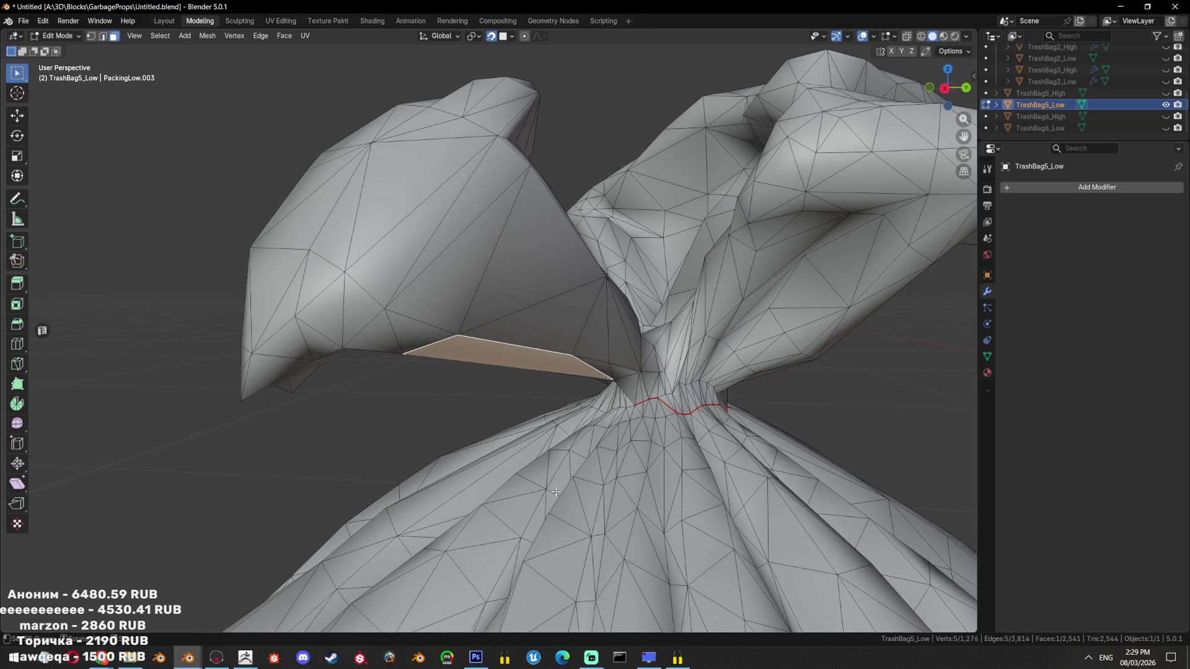
{"action": "scroll", "scroll_direction": "down", "scroll_amount": 3}
{"action": "key", "text": "ctrl+l"}
{"action": "scroll", "scroll_direction": "down", "scroll_amount": 3}
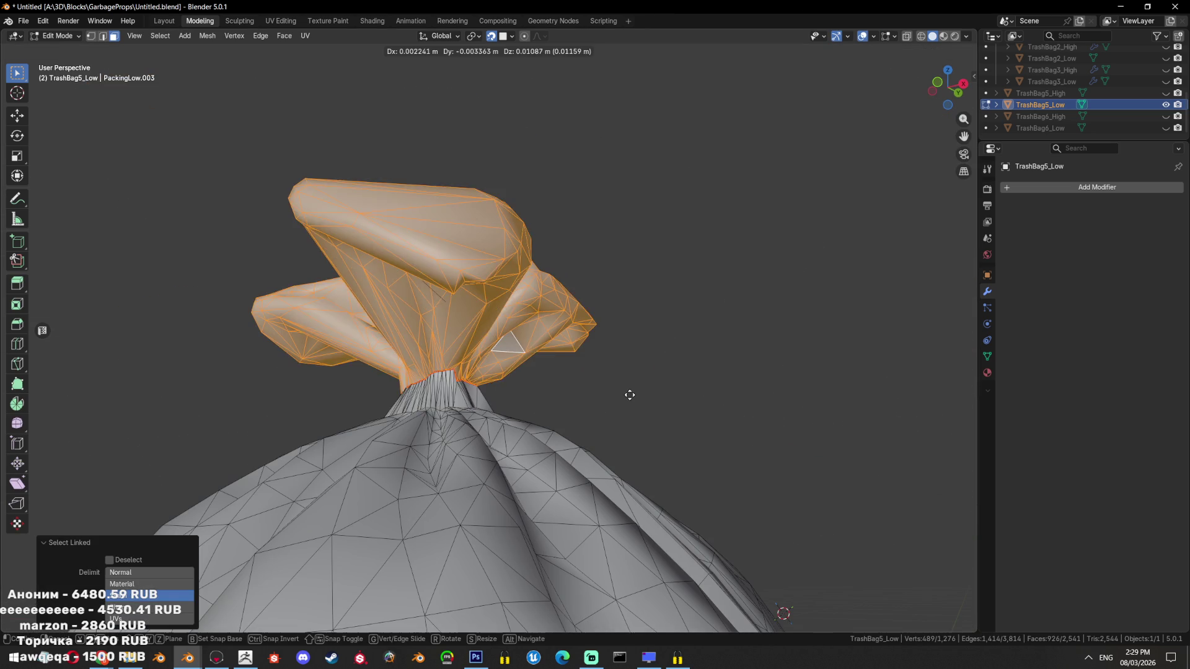
{"action": "key", "text": "alt+d"}
{"action": "key", "text": "F3"}
{"action": "key", "text": "Return"}
{"action": "scroll", "scroll_direction": "down", "scroll_amount": 3}
{"action": "key", "text": "Tab"}
{"action": "scroll", "scroll_direction": "down", "scroll_amount": 3}
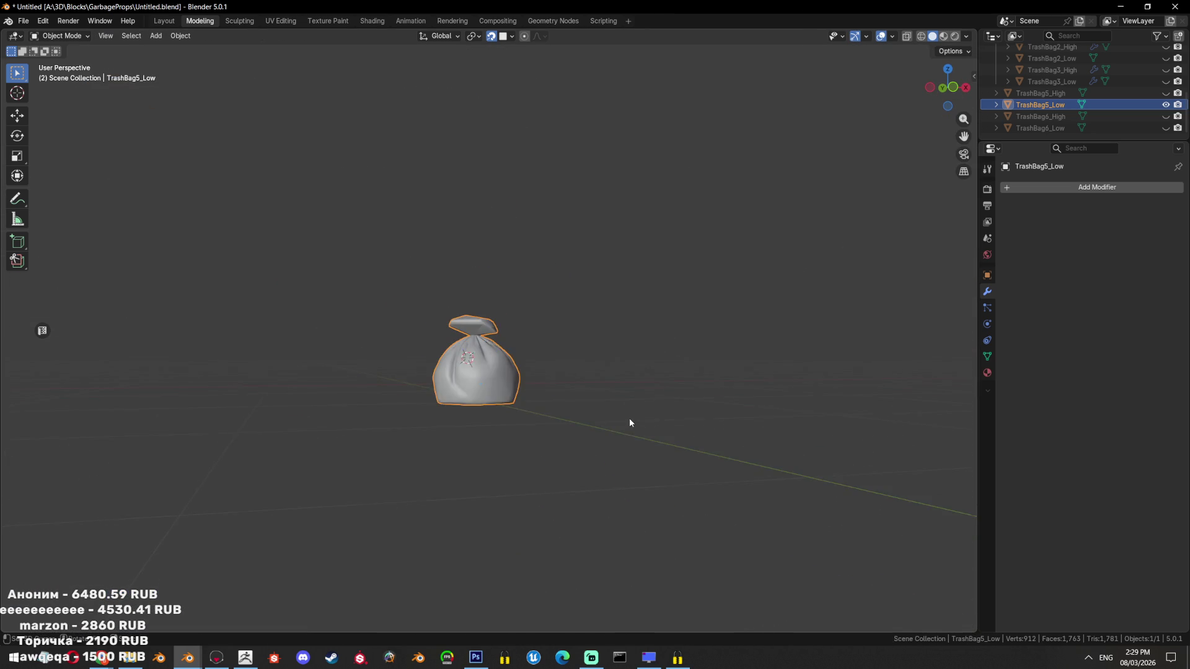
{"action": "scroll", "scroll_direction": "up", "scroll_amount": 3}
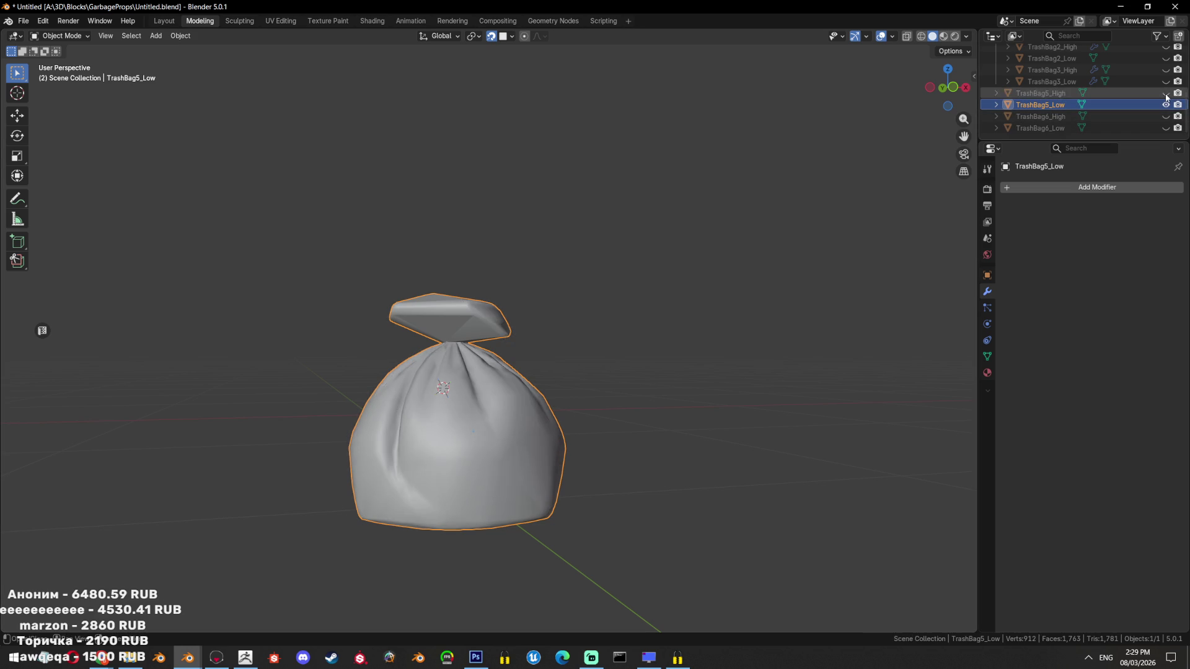
Compare, retry and finally undo the convex hull on the knot
{"action": "left_click_drag", "start_coordinate": [446, 391], "coordinate": [474, 394]}
{"action": "key", "text": "Tab"}
{"action": "scroll", "scroll_direction": "up", "scroll_amount": 3}
{"action": "scroll", "scroll_direction": "up", "scroll_amount": 3}
{"action": "key", "text": "Tab"}
{"action": "left_click_drag", "start_coordinate": [558, 366], "coordinate": [580, 358]}
{"action": "key", "text": "Tab"}
{"action": "key", "text": "ctrl+z"}
{"action": "scroll", "scroll_direction": "up", "scroll_amount": 3}
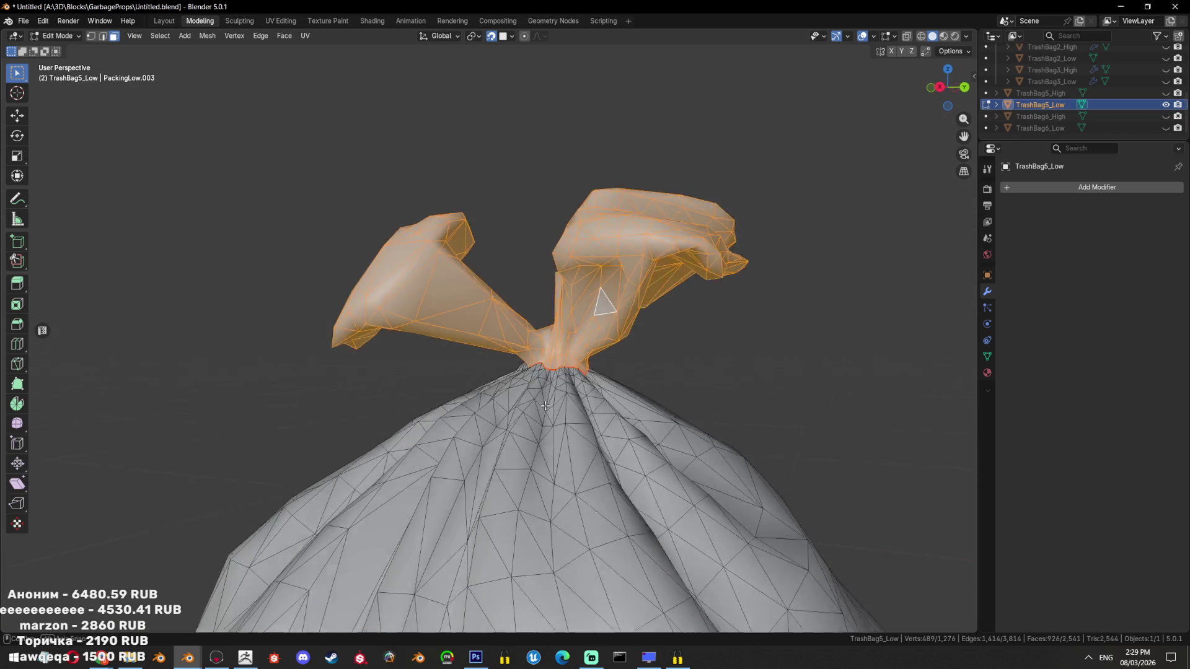
{"action": "scroll", "scroll_direction": "up", "scroll_amount": 3}
{"action": "key", "text": "shift+r"}
{"action": "left_click_drag", "start_coordinate": [636, 389], "coordinate": [451, 364]}
{"action": "key", "text": "ctrl+z"}
Grow a selection over the left knot lobe, limited-dissolve it with a larger angle, and triangulate
{"action": "key", "text": "1"}
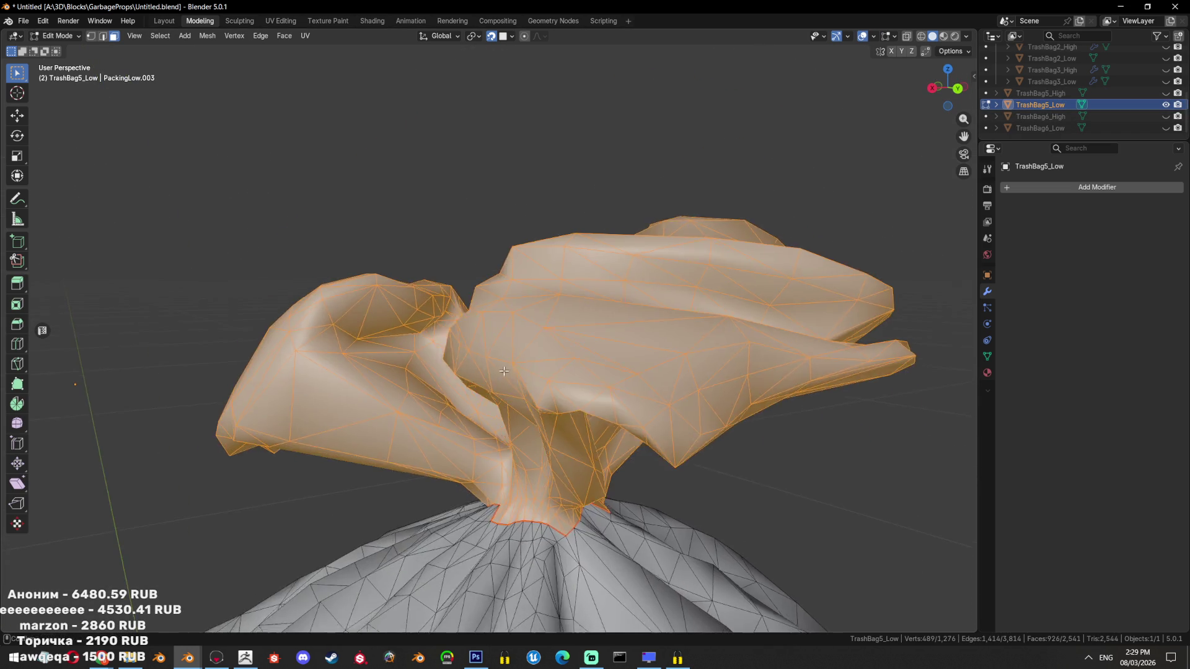
{"action": "scroll", "scroll_direction": "up", "scroll_amount": 3}
{"action": "left_click", "coordinate": [483, 333]}
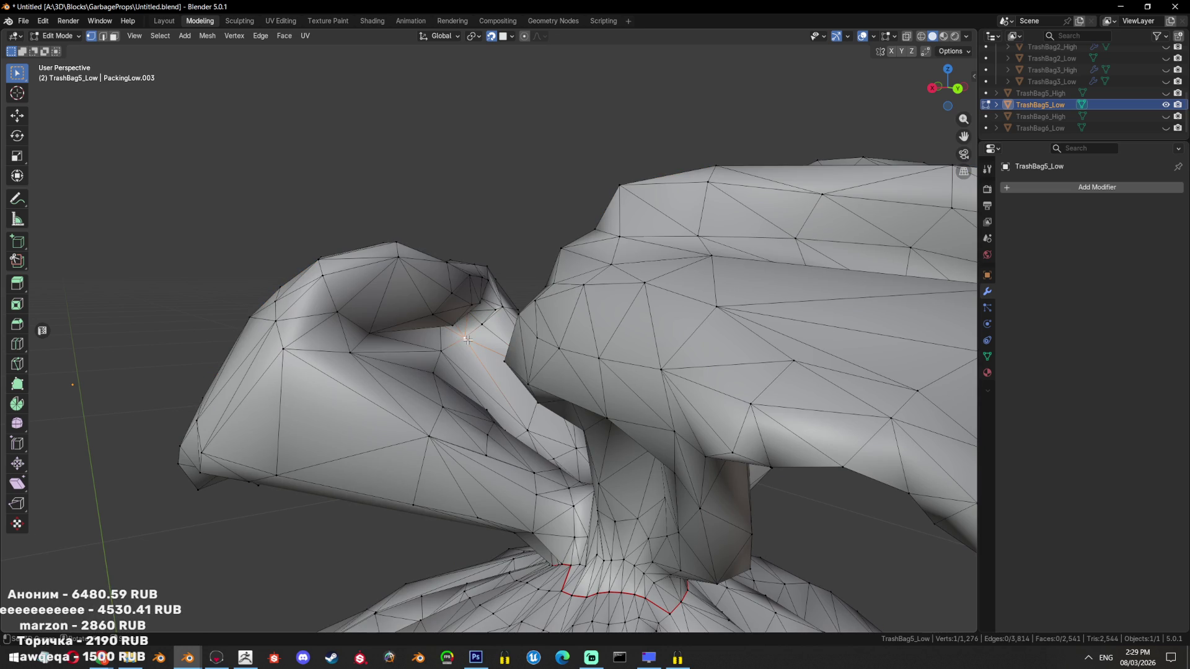
{"action": "key", "text": "ctrl+KP_Add"}
{"action": "key", "text": "ctrl+KP_Add"}
{"action": "key", "text": "ctrl+KP_Add"}
{"action": "key", "text": "ctrl+KP_Add"}
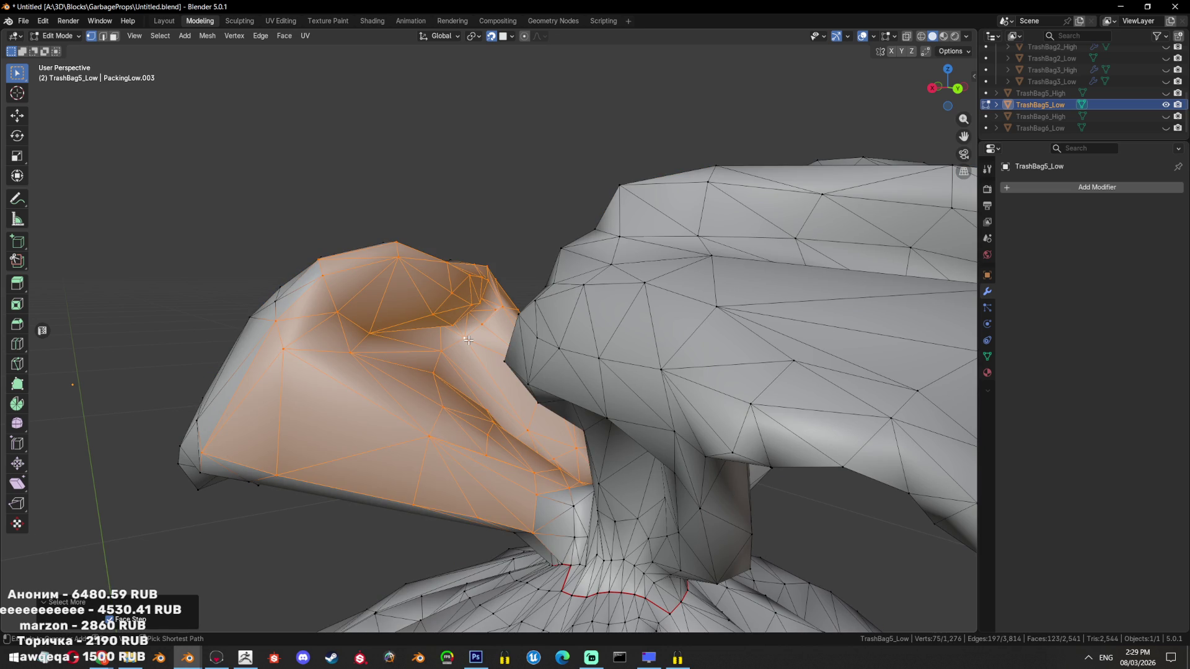
{"action": "key", "text": "x"}
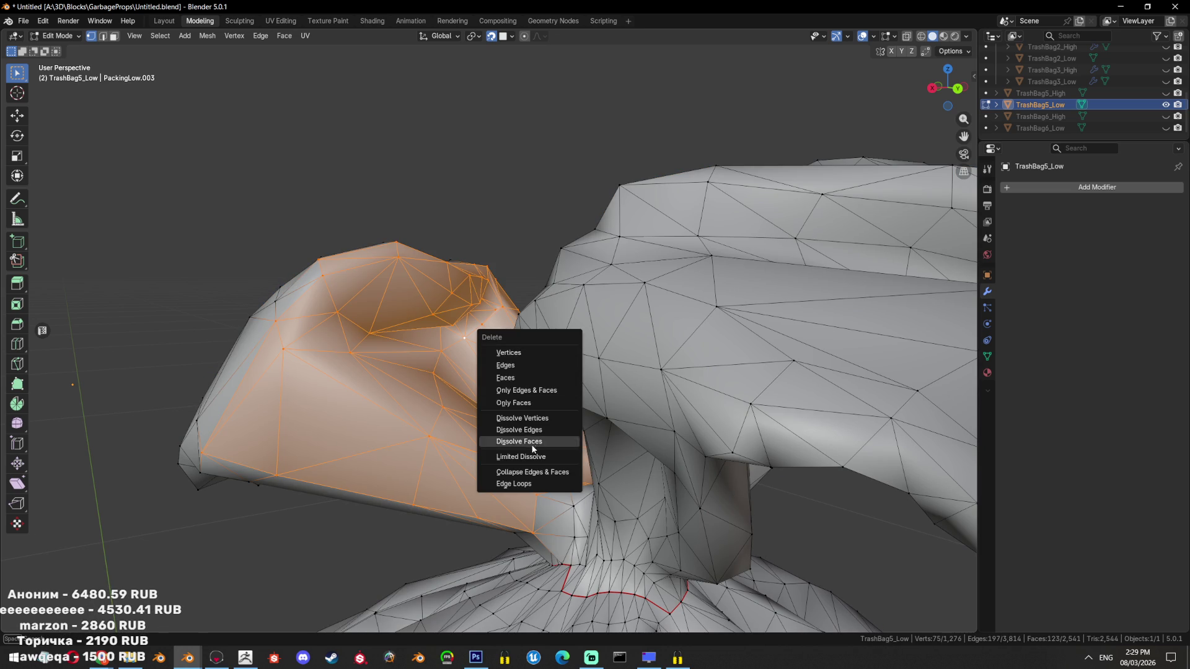
{"action": "left_click", "coordinate": [534, 435]}
{"action": "left_click_drag", "start_coordinate": [149, 548], "coordinate": [204, 548]}
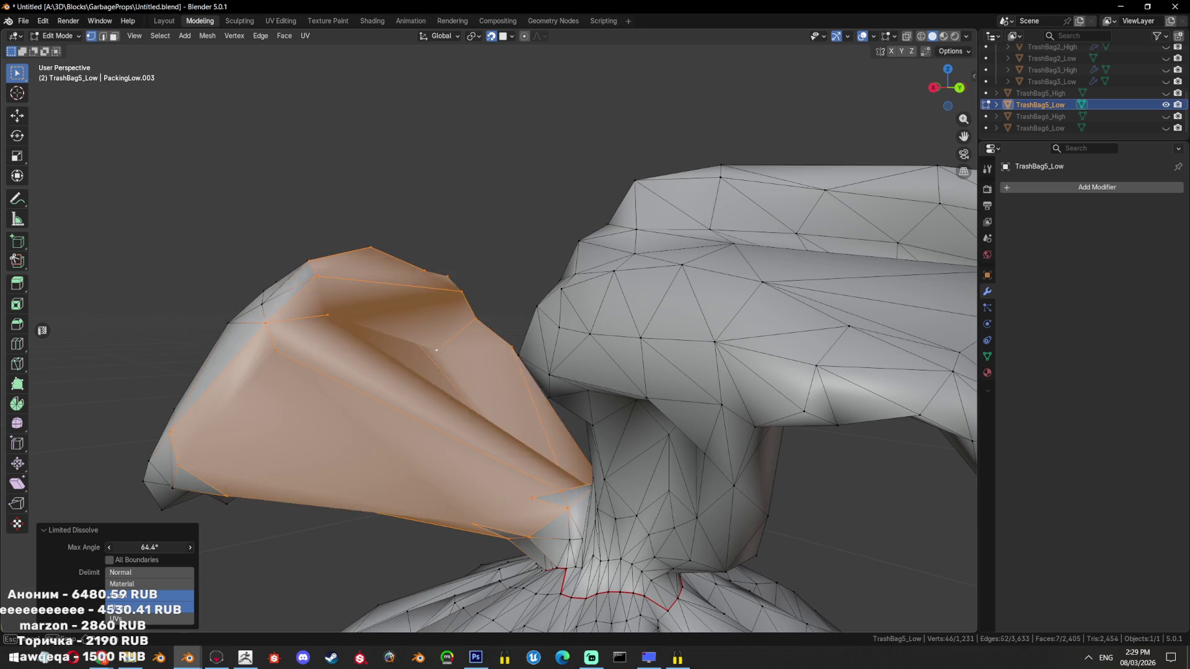
{"action": "key", "text": "ctrl+t"}
Select a single knot vertex, then turn off X-ray to inspect the knot folds as solid faces
{"action": "key", "text": "alt+z"}
{"action": "left_click_drag", "start_coordinate": [502, 300], "coordinate": [550, 403]}
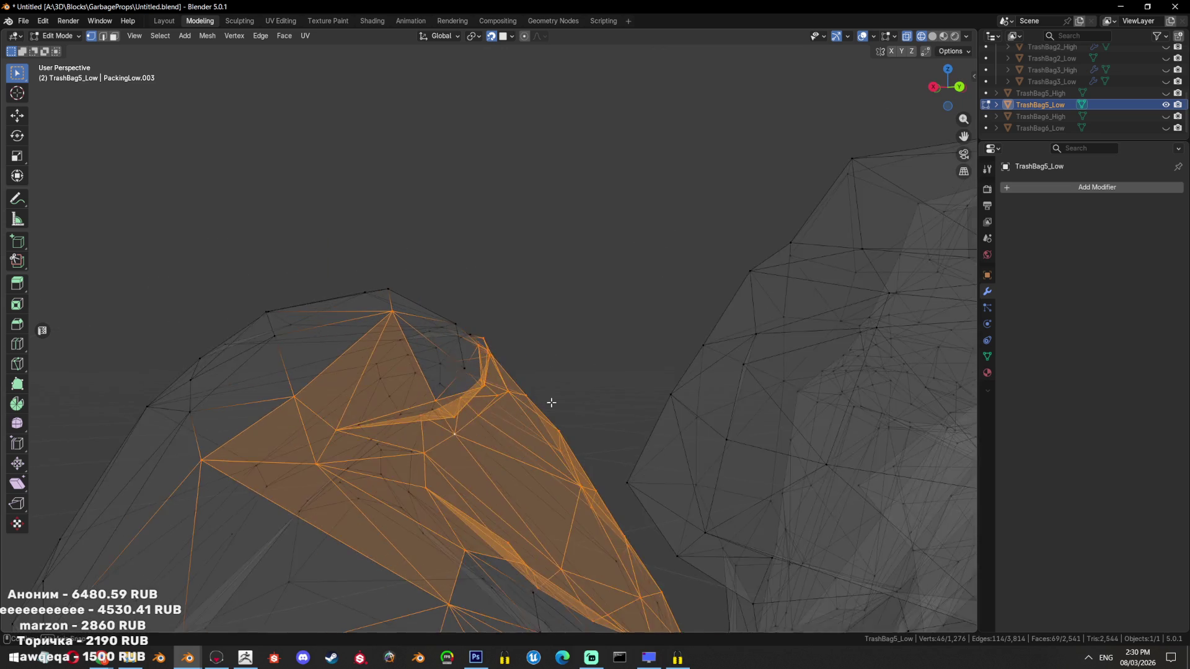
{"action": "scroll", "scroll_direction": "up", "scroll_amount": 3}
{"action": "left_click", "coordinate": [489, 447]}
{"action": "left_click_drag", "start_coordinate": [488, 452], "coordinate": [548, 417]}
{"action": "key", "text": "alt+z"}
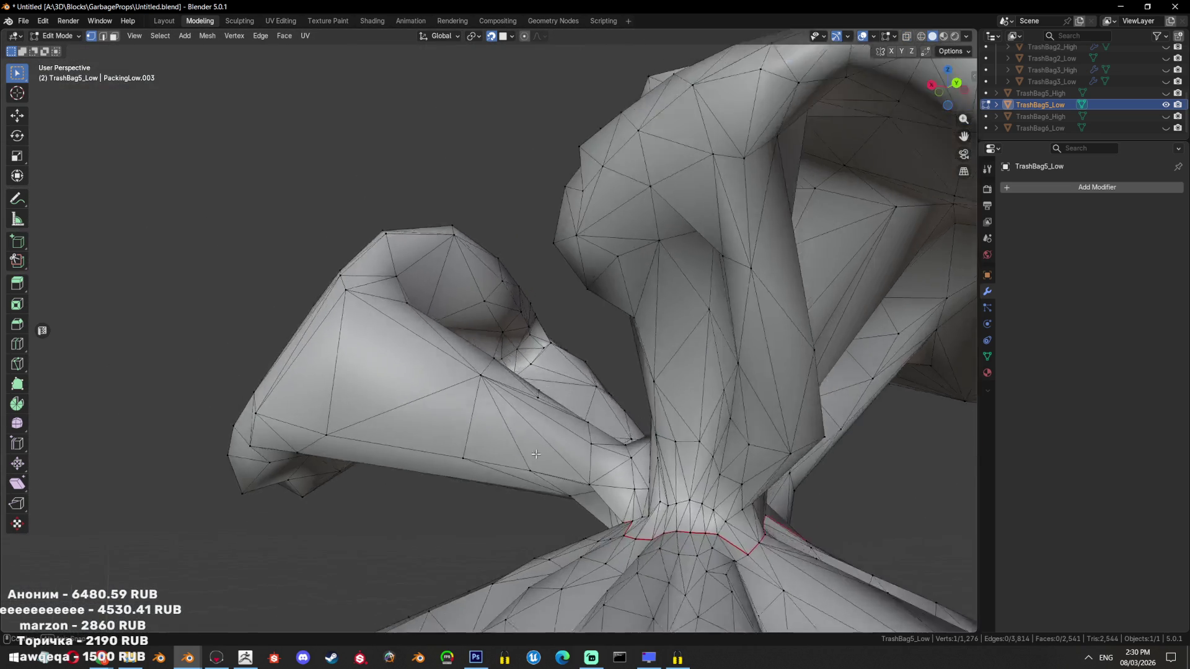
{"action": "scroll", "scroll_direction": "down", "scroll_amount": 3}
{"action": "left_click_drag", "start_coordinate": [574, 404], "coordinate": [512, 422]}
Grow the selection around the knot vertex, dissolve it into one face, and triangulate it
{"action": "scroll", "scroll_direction": "up", "scroll_amount": 3}
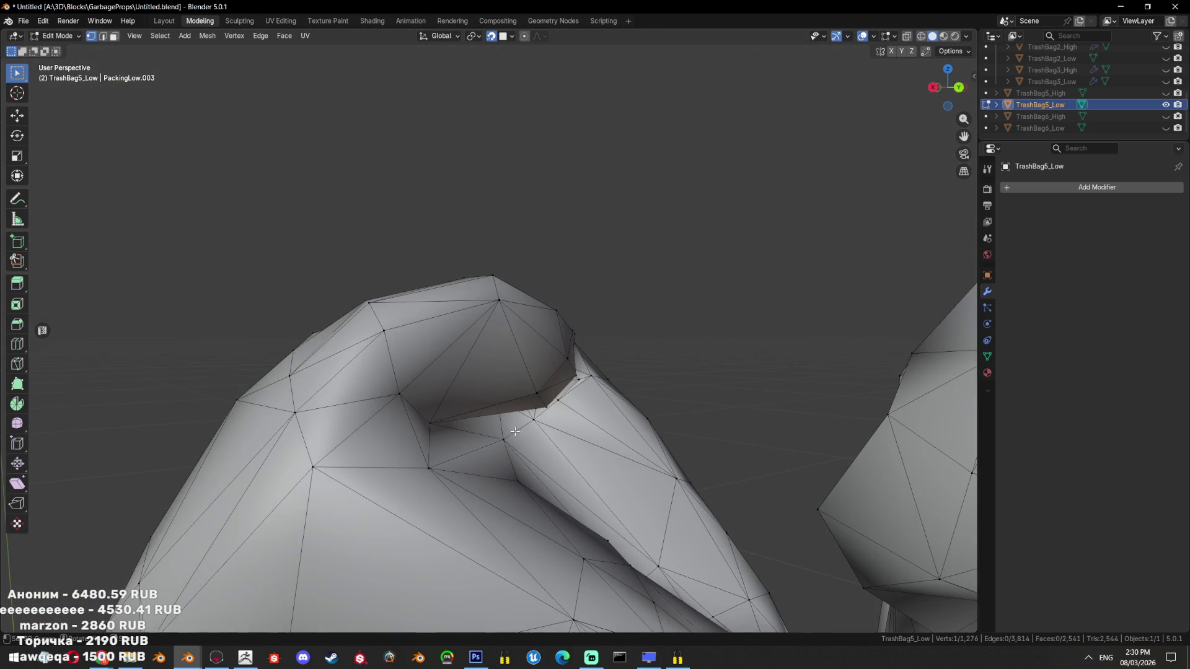
{"action": "key", "text": "ctrl+KP_Add"}
{"action": "key", "text": "ctrl+KP_Add"}
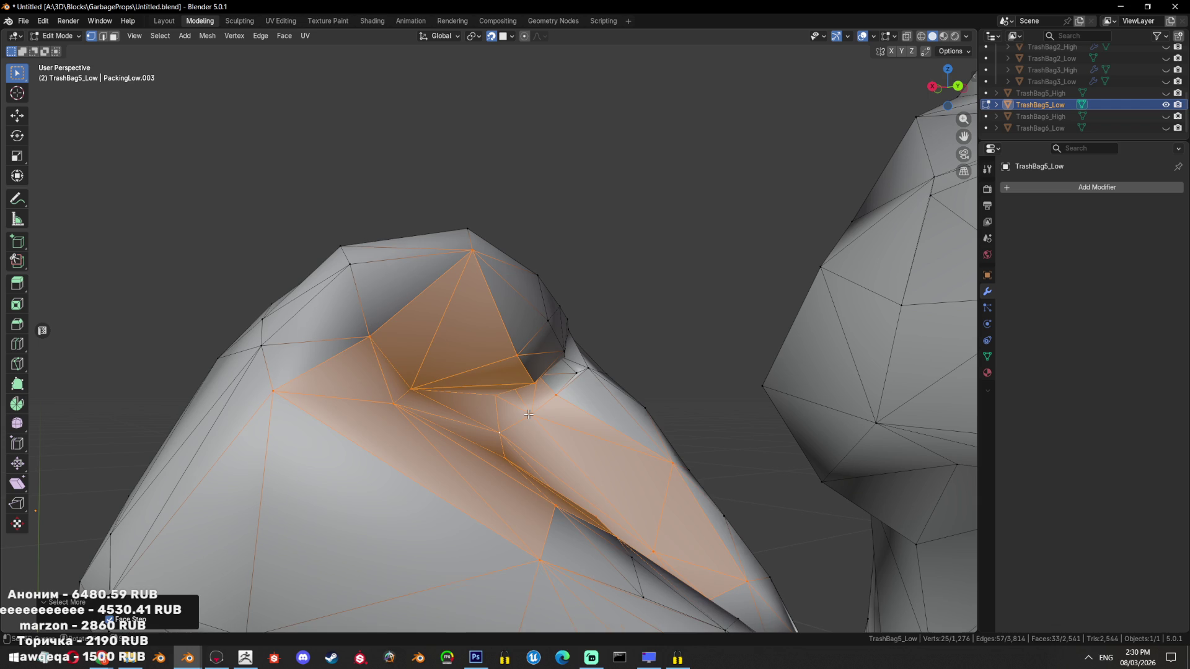
{"action": "key", "text": "ctrl+x"}
{"action": "left_click_drag", "start_coordinate": [529, 414], "coordinate": [456, 444]}
{"action": "key", "text": "ctrl+t"}
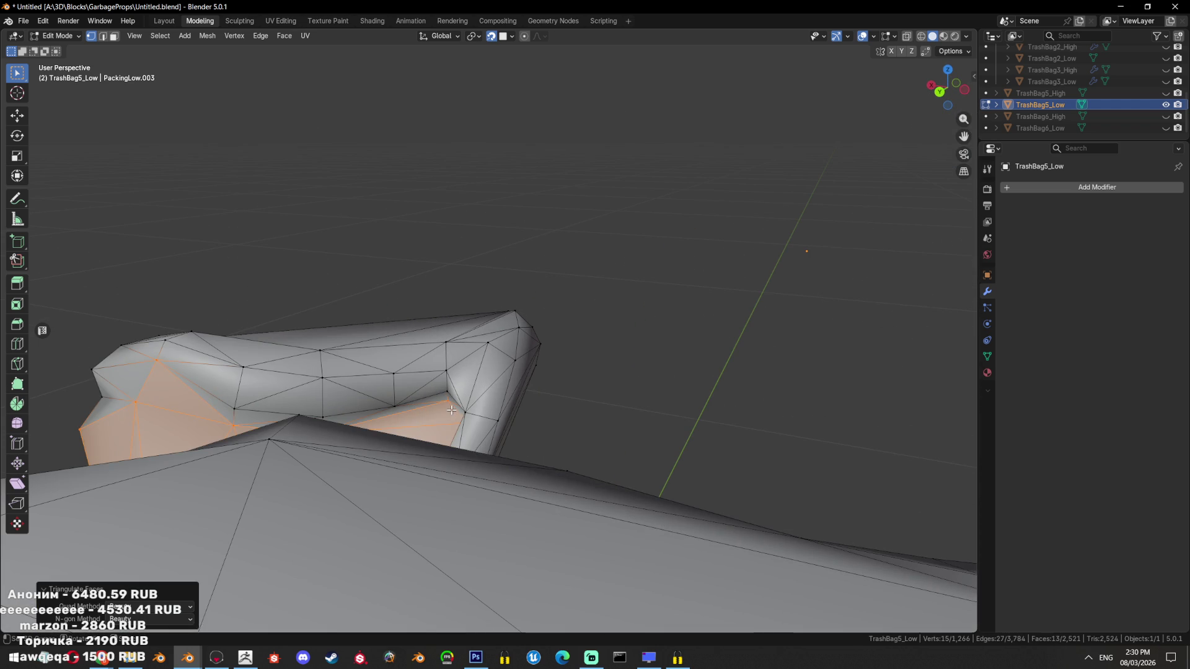
{"action": "left_click_drag", "start_coordinate": [451, 410], "coordinate": [347, 428]}
Add a nearby region, dissolve those faces into one, triangulate, and clear the selection
{"action": "left_click", "coordinate": [308, 408]}
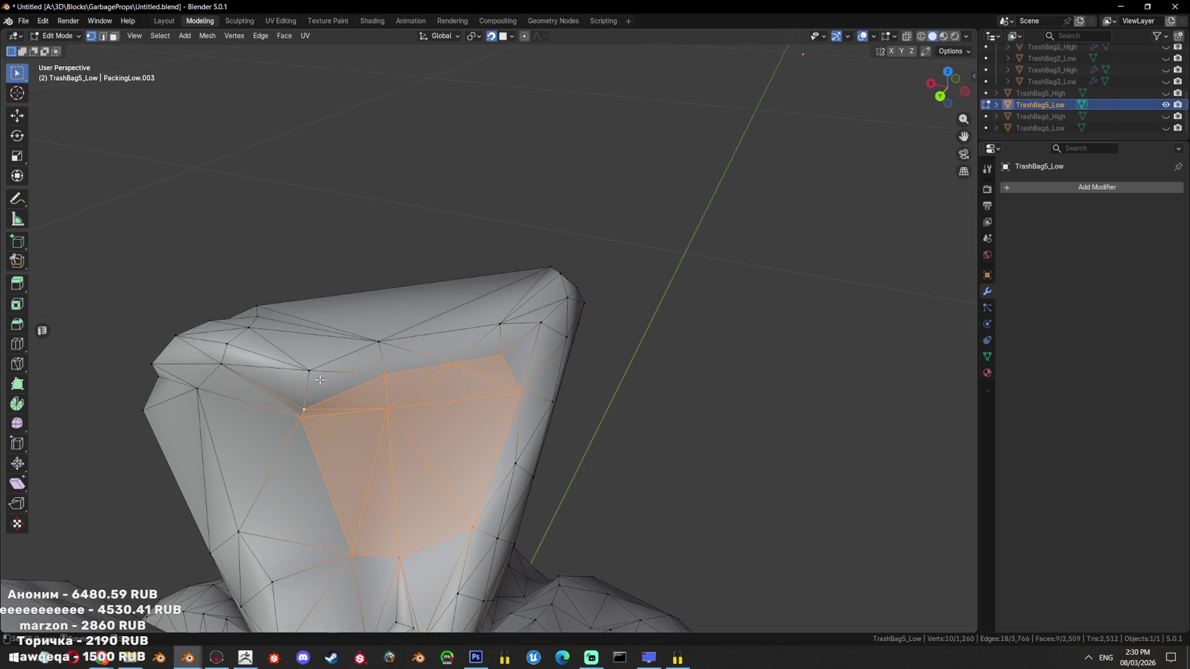
{"action": "left_click_drag", "start_coordinate": [385, 381], "coordinate": [518, 400]}
{"action": "key", "text": "3"}
{"action": "key", "text": "ctrl+x"}
{"action": "key", "text": "ctrl+t"}
{"action": "key", "text": "alt+a"}
Nudge a single vertex at the knot neck into a slightly new position
{"action": "key", "text": "ctrl+l"}
{"action": "key", "text": "1"}
{"action": "left_click", "coordinate": [518, 404]}
{"action": "key", "text": "g"}
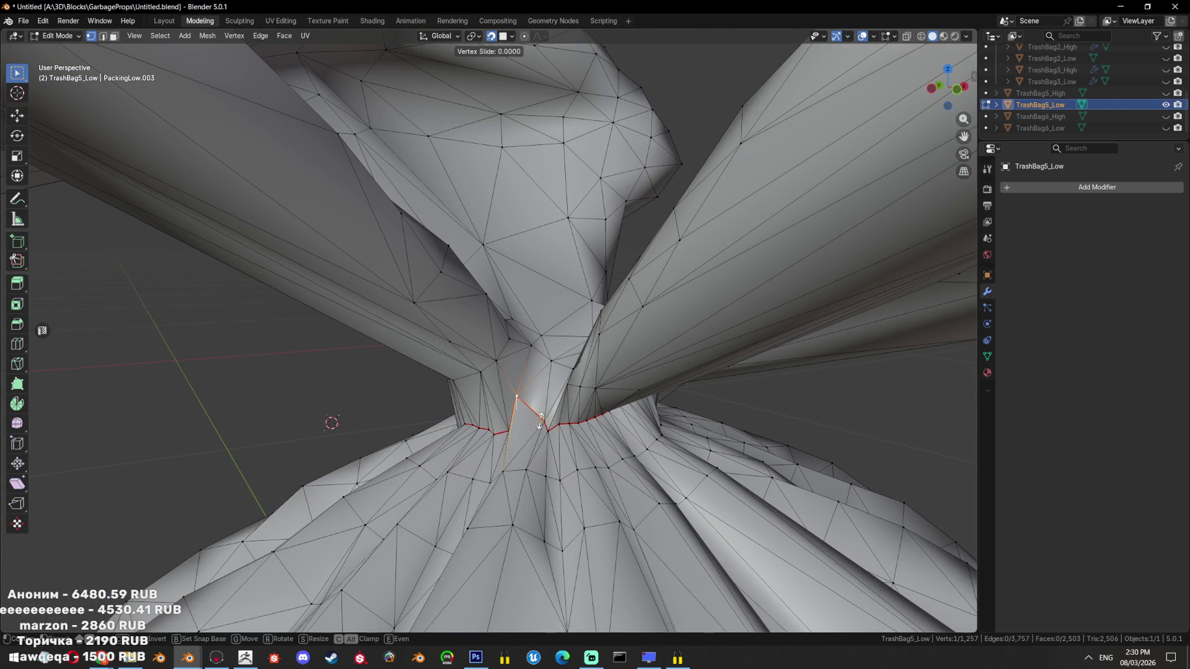
{"action": "left_click", "coordinate": [818, 447]}
{"action": "left_click_drag", "start_coordinate": [818, 452], "coordinate": [577, 346]}
{"action": "key", "text": "g"}
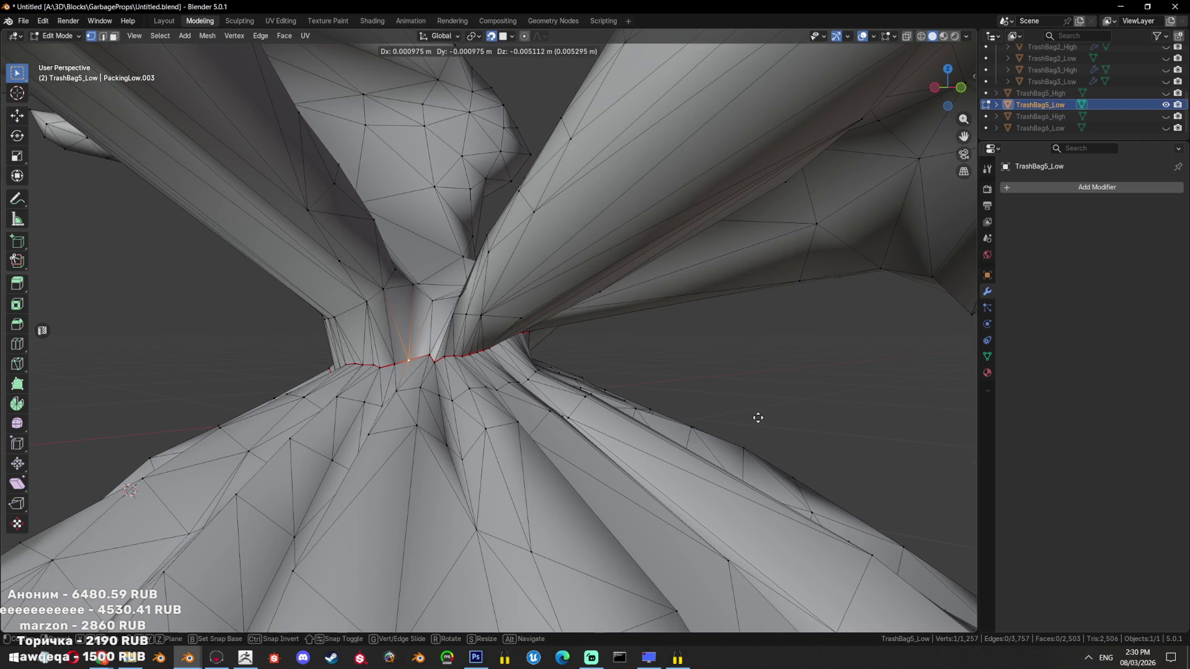
{"action": "left_click", "coordinate": [758, 418]}
{"action": "scroll", "scroll_direction": "down", "scroll_amount": 3}
{"action": "left_click_drag", "start_coordinate": [759, 418], "coordinate": [699, 292]}
{"action": "scroll", "scroll_direction": "down", "scroll_amount": 3}
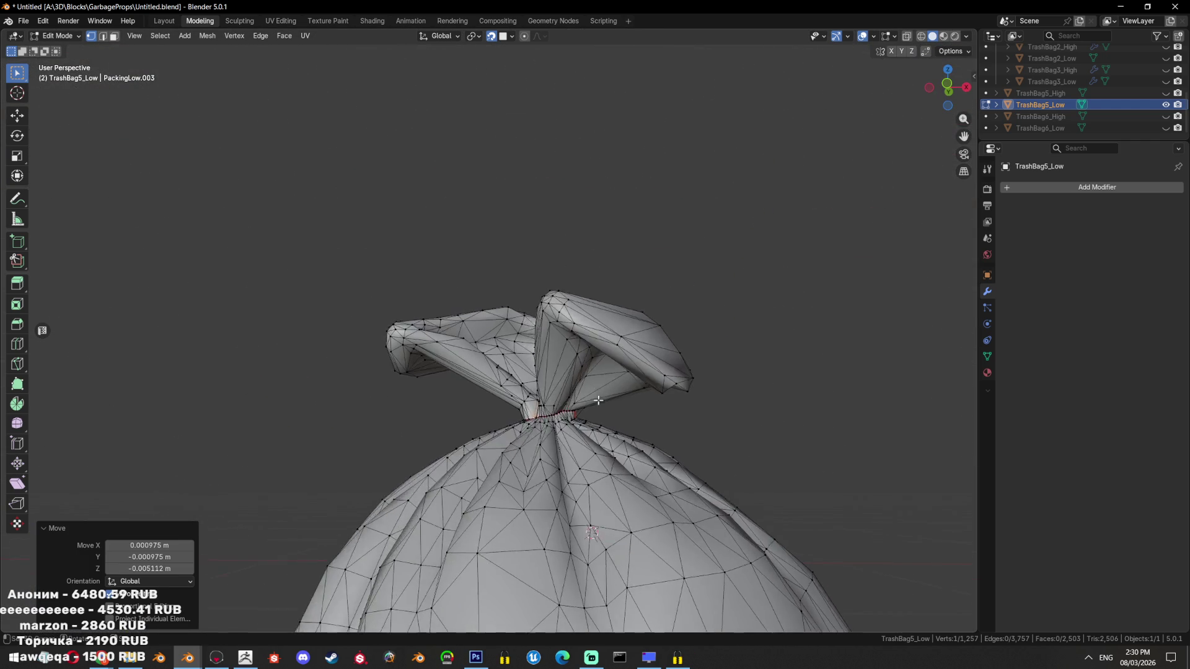
Select the whole connected knot and extend the selection across the bag mesh
{"action": "key", "text": "3"}
{"action": "key", "text": "l"}
{"action": "left_click_drag", "start_coordinate": [592, 420], "coordinate": [583, 409]}
{"action": "scroll", "scroll_direction": "up", "scroll_amount": 3}
{"action": "scroll", "scroll_direction": "up", "scroll_amount": 3}
{"action": "key", "text": "1"}
{"action": "key", "text": "ctrl+l"}
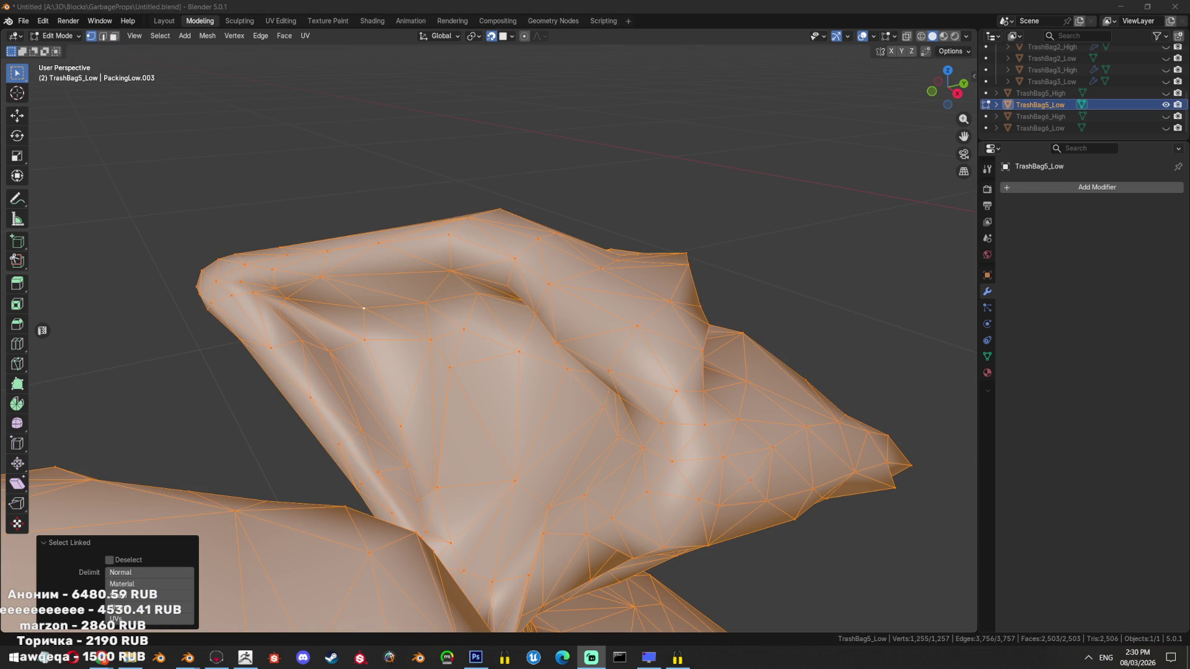
Select a vertex inside a knot fold, grow the selection, then shrink it back one ring
{"action": "left_click_drag", "start_coordinate": [620, 279], "coordinate": [704, 258]}
{"action": "scroll", "scroll_direction": "up", "scroll_amount": 3}
{"action": "left_click", "coordinate": [539, 365]}
{"action": "key", "text": "ctrl+KP_Add"}
{"action": "key", "text": "ctrl+KP_Add"}
{"action": "key", "text": "ctrl+KP_Add"}
{"action": "key", "text": "ctrl+KP_Add"}
{"action": "left_click_drag", "start_coordinate": [548, 362], "coordinate": [595, 310]}
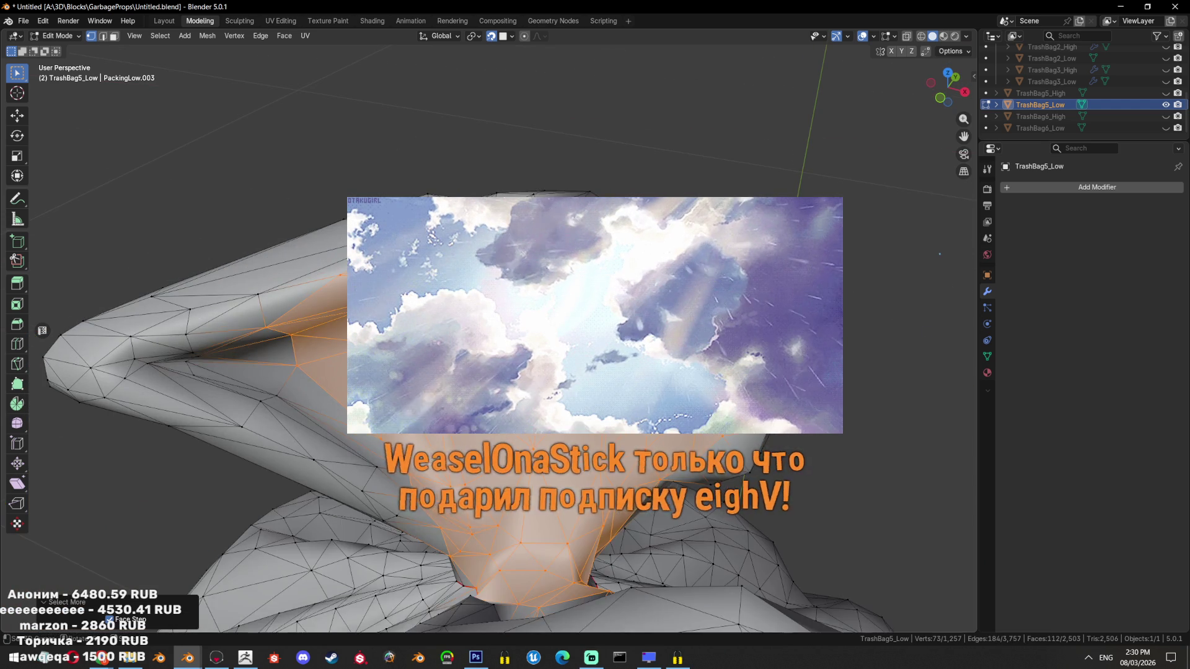
{"action": "key", "text": "ctrl+KP_Subtract"}
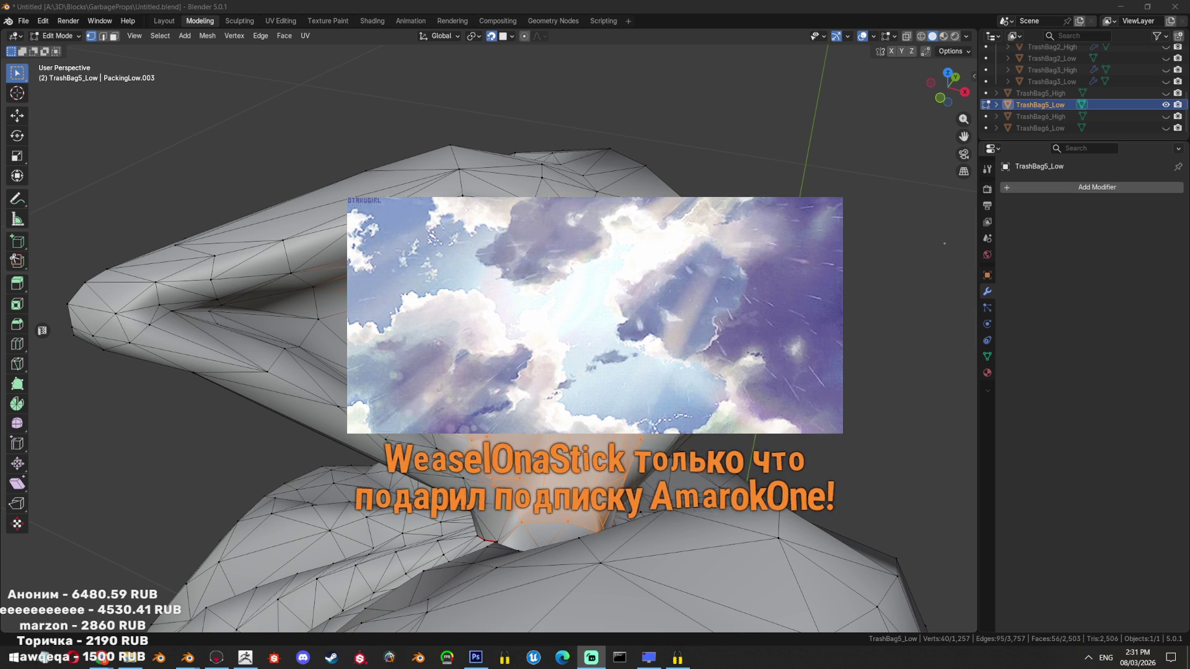
{"action": "left_click_drag", "start_coordinate": [595, 310], "coordinate": [620, 323]}
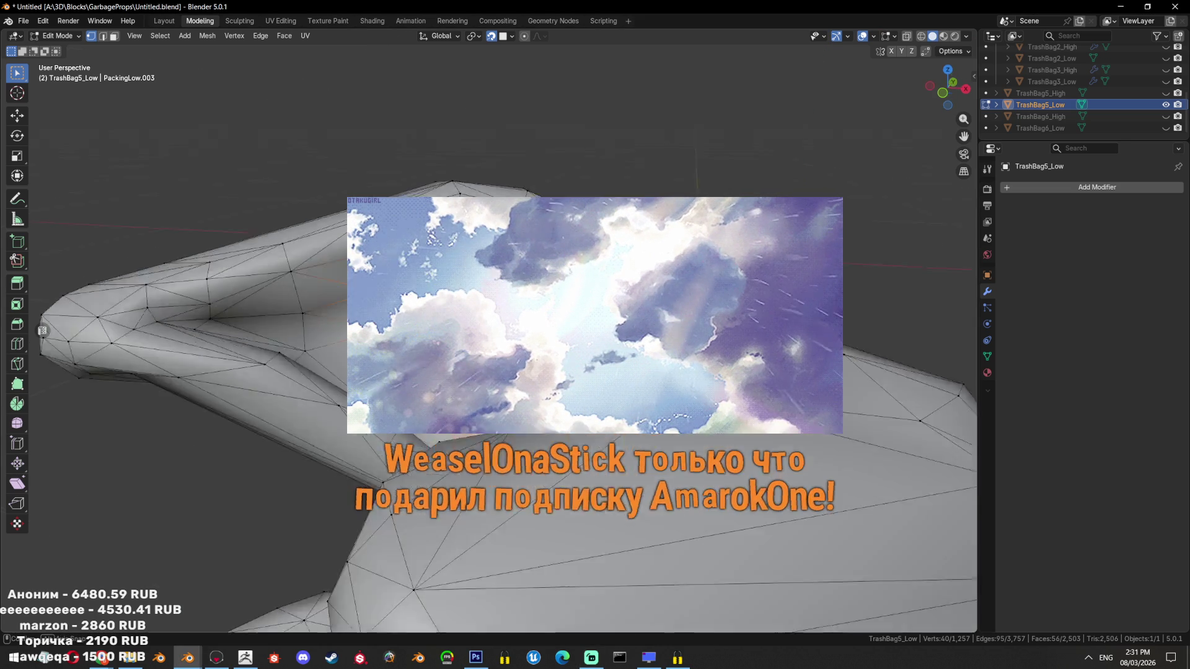
Path-select faces inside the fold, undoing the oversized selections
{"action": "key", "text": "3"}
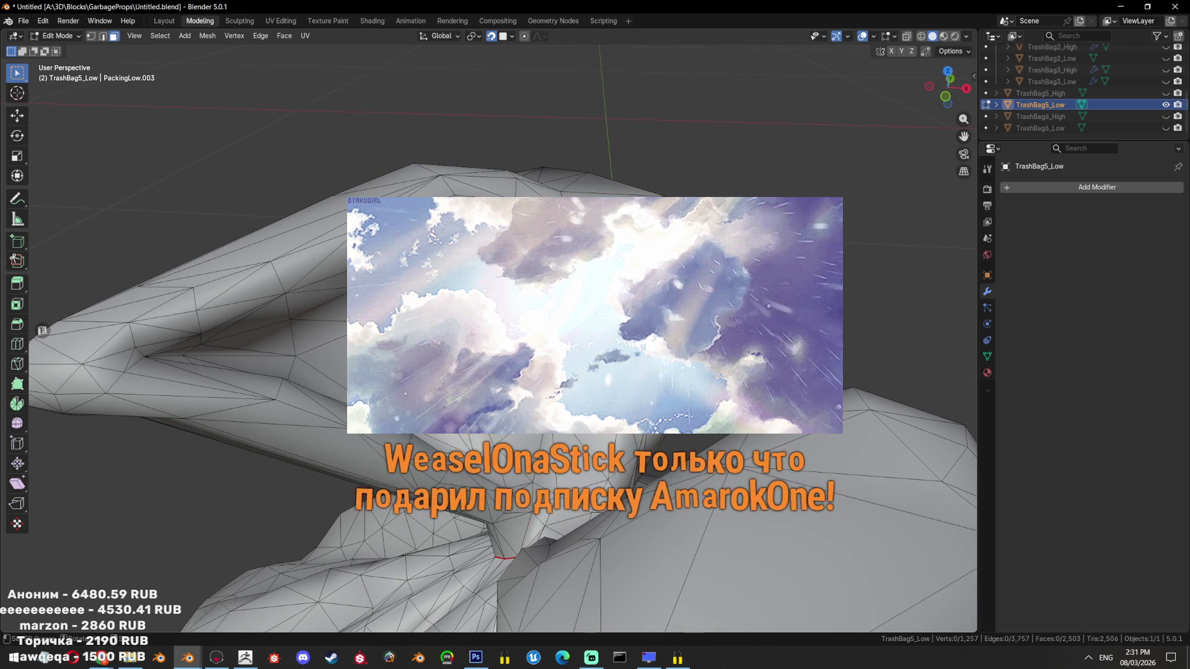
{"action": "left_click", "coordinate": [456, 273]}
{"action": "left_click", "coordinate": [483, 328]}
{"action": "left_click_drag", "start_coordinate": [483, 328], "coordinate": [529, 333]}
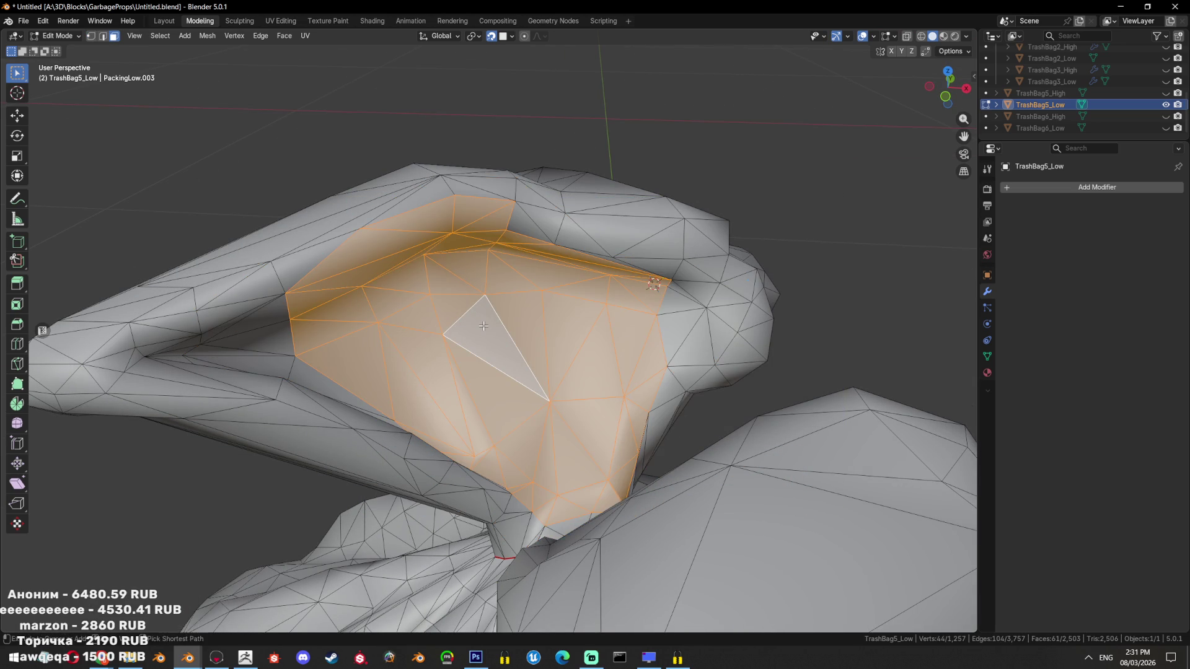
{"action": "key", "text": "ctrl+z"}
{"action": "key", "text": "ctrl+z"}
{"action": "key", "text": "ctrl+z"}
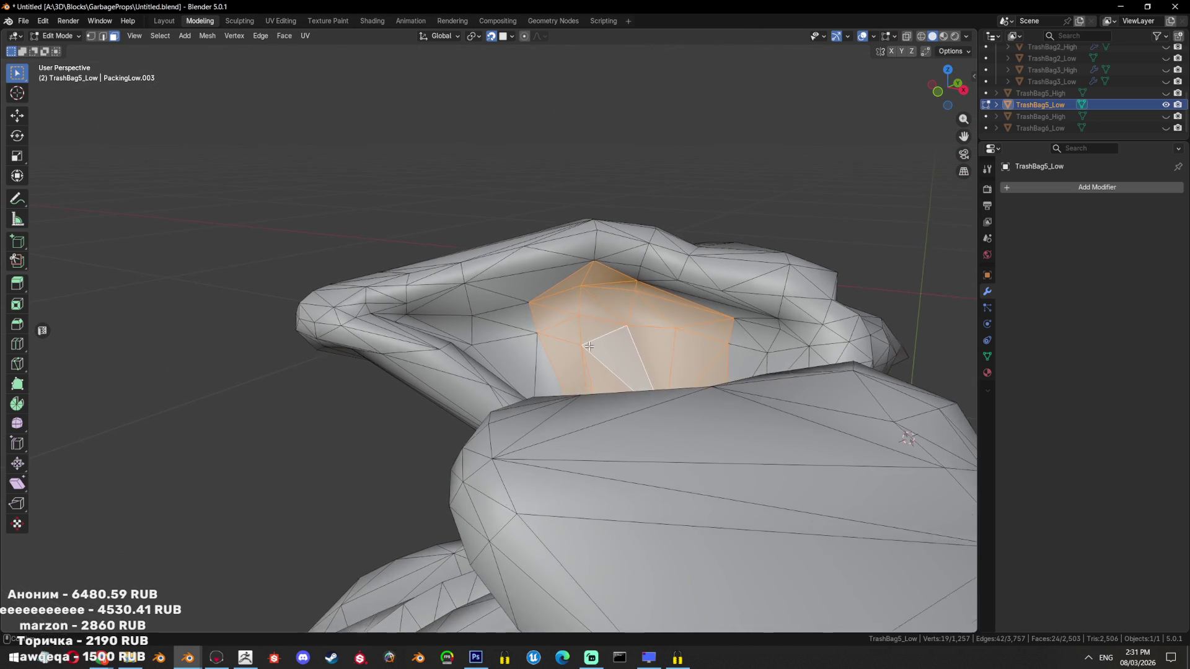
{"action": "left_click_drag", "start_coordinate": [529, 333], "coordinate": [643, 519]}
{"action": "left_click", "coordinate": [643, 520]}
{"action": "key", "text": "ctrl+z"}
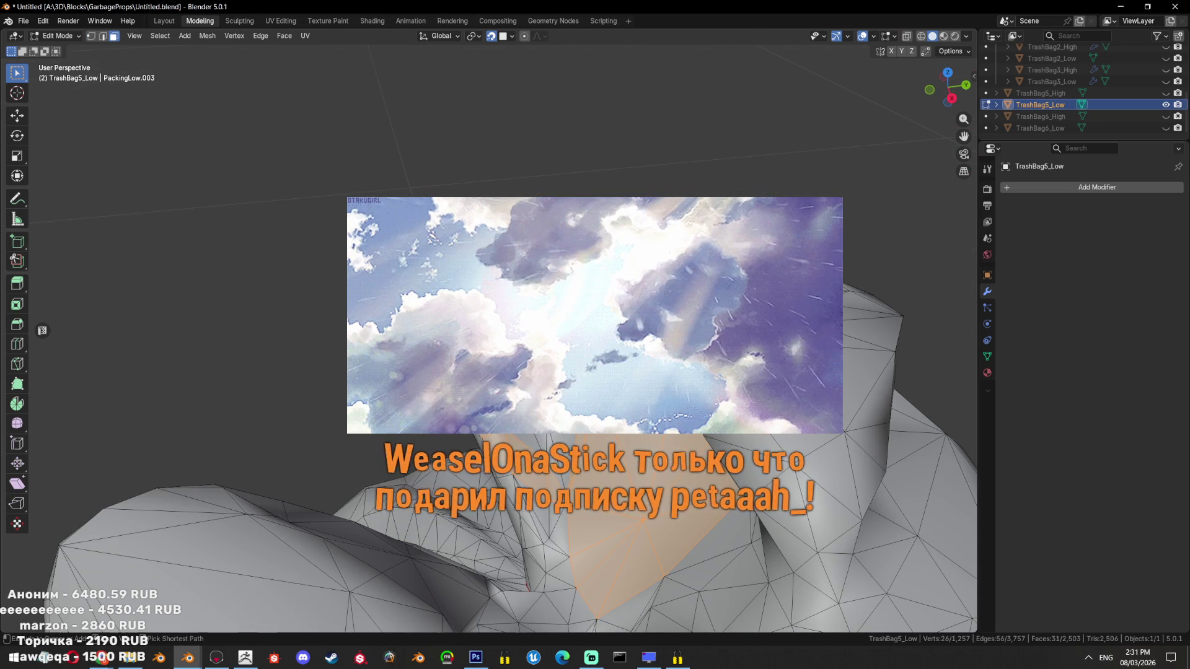
{"action": "left_click_drag", "start_coordinate": [643, 519], "coordinate": [620, 610]}
Refine the fold selection by adding and removing individual faces
{"action": "left_click", "coordinate": [620, 611]}
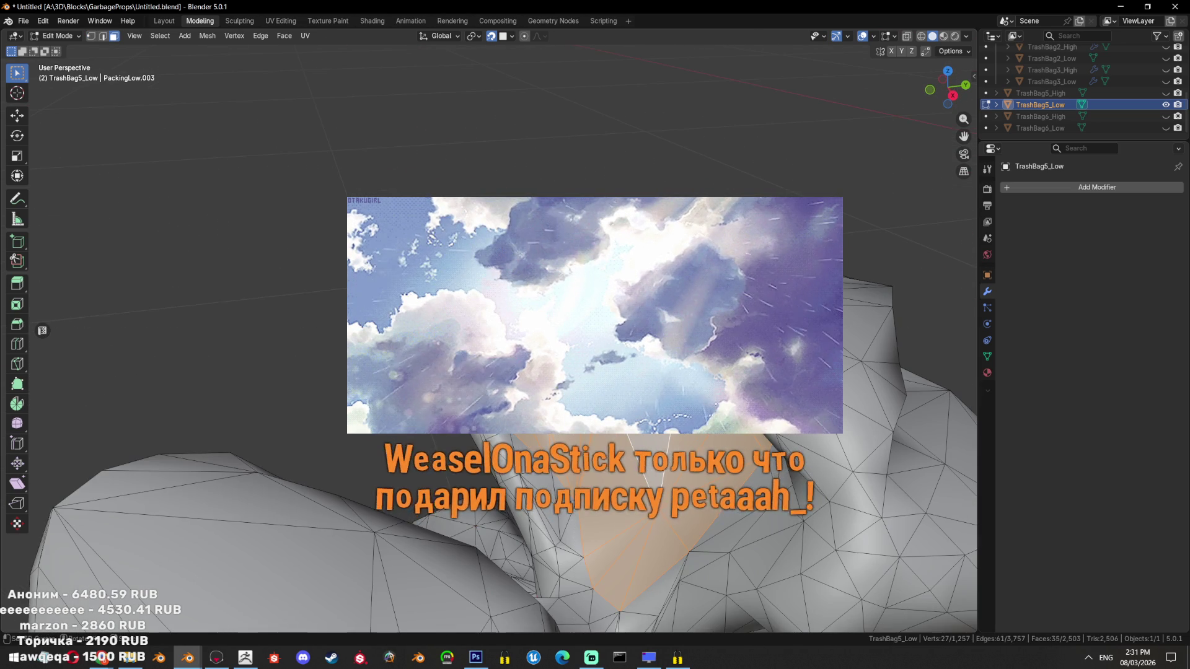
{"action": "left_click", "coordinate": [576, 478]}
{"action": "left_click_drag", "start_coordinate": [575, 478], "coordinate": [558, 571]}
{"action": "left_click", "coordinate": [582, 545]}
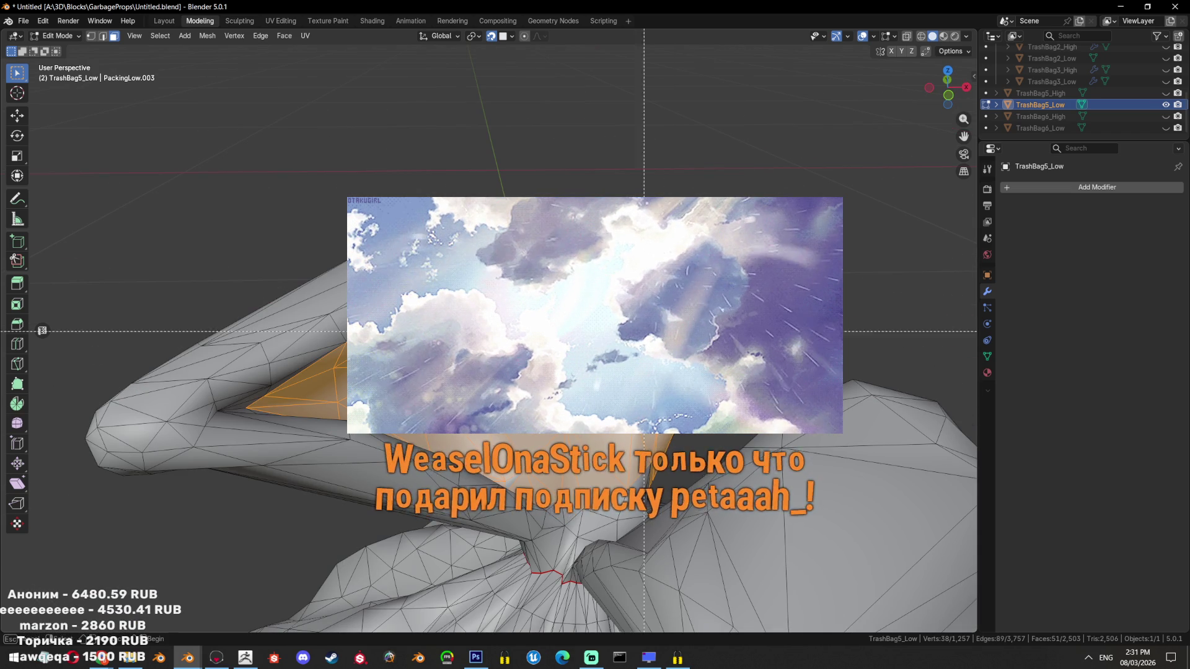
{"action": "left_click_drag", "start_coordinate": [614, 304], "coordinate": [628, 320]}
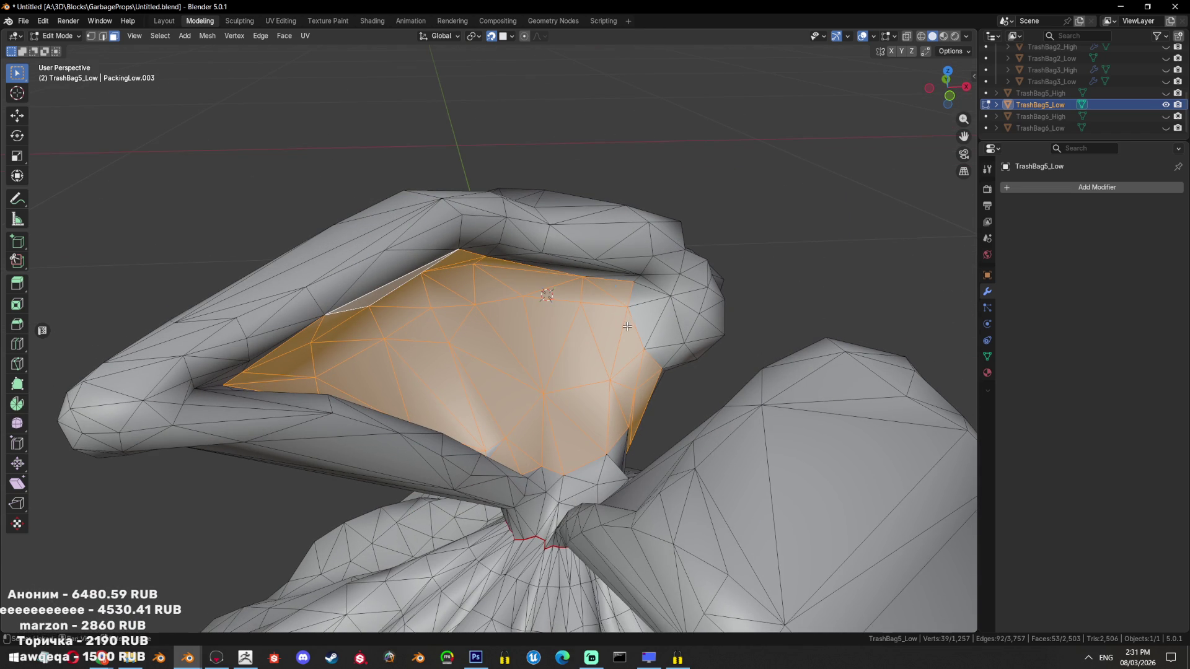
{"action": "left_click_drag", "start_coordinate": [627, 327], "coordinate": [647, 352]}
{"action": "left_click", "coordinate": [648, 420]}
{"action": "left_click_drag", "start_coordinate": [649, 420], "coordinate": [645, 434]}
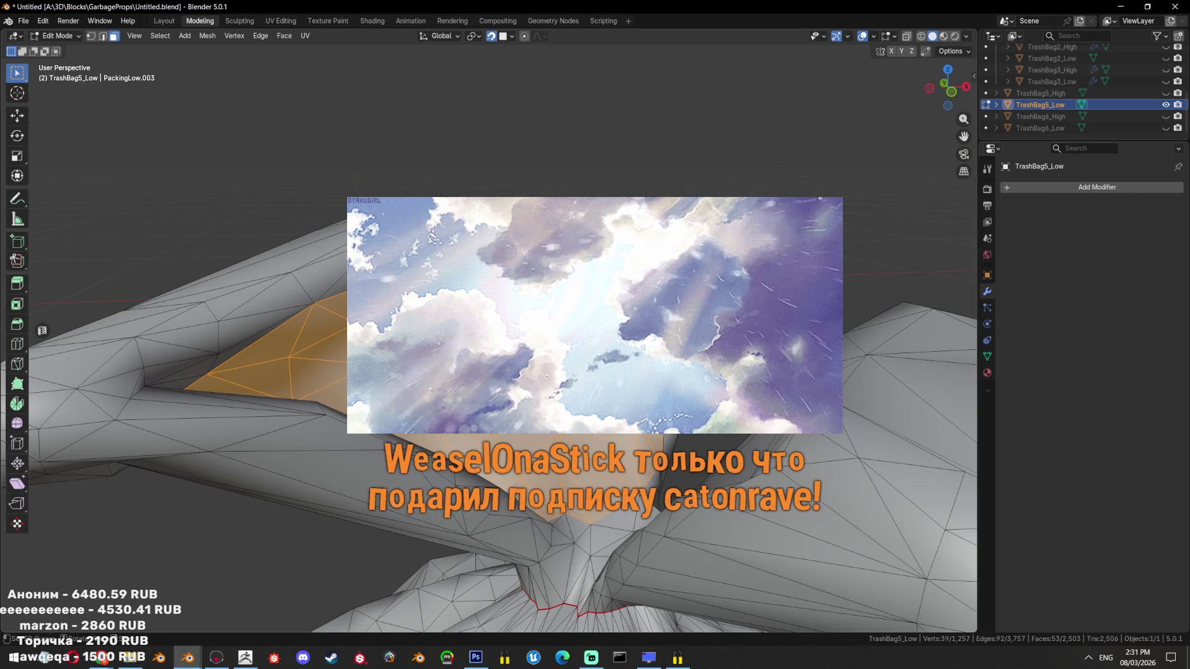
{"action": "left_click", "coordinate": [644, 428]}
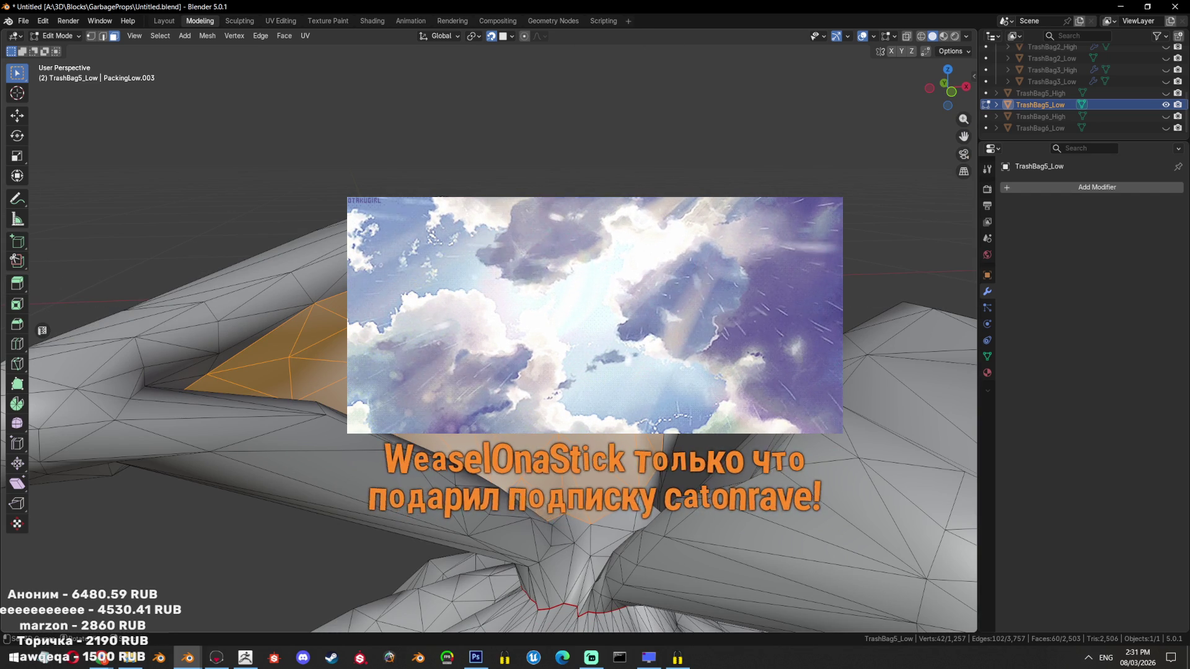
{"action": "left_click_drag", "start_coordinate": [645, 428], "coordinate": [635, 409]}
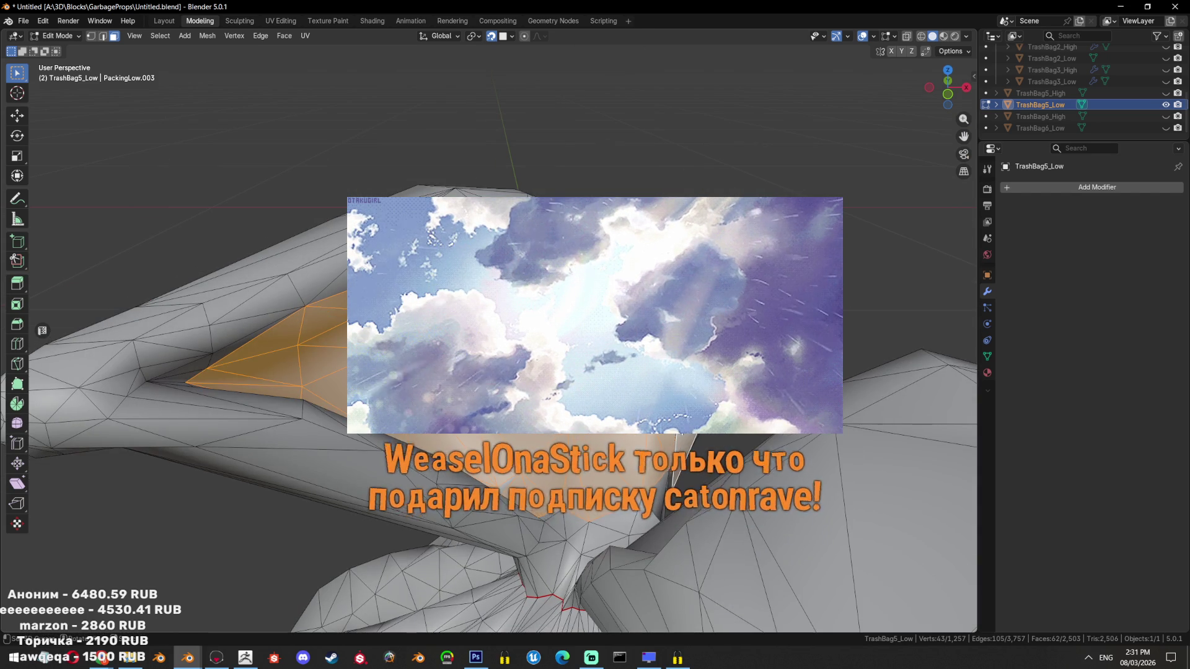
Check the fold through X-ray and dissolve its faces into a single face
{"action": "key", "text": "shift+z"}
{"action": "left_click_drag", "start_coordinate": [546, 472], "coordinate": [710, 457]}
{"action": "key", "text": "ctrl+x"}
{"action": "key", "text": "shift+z"}
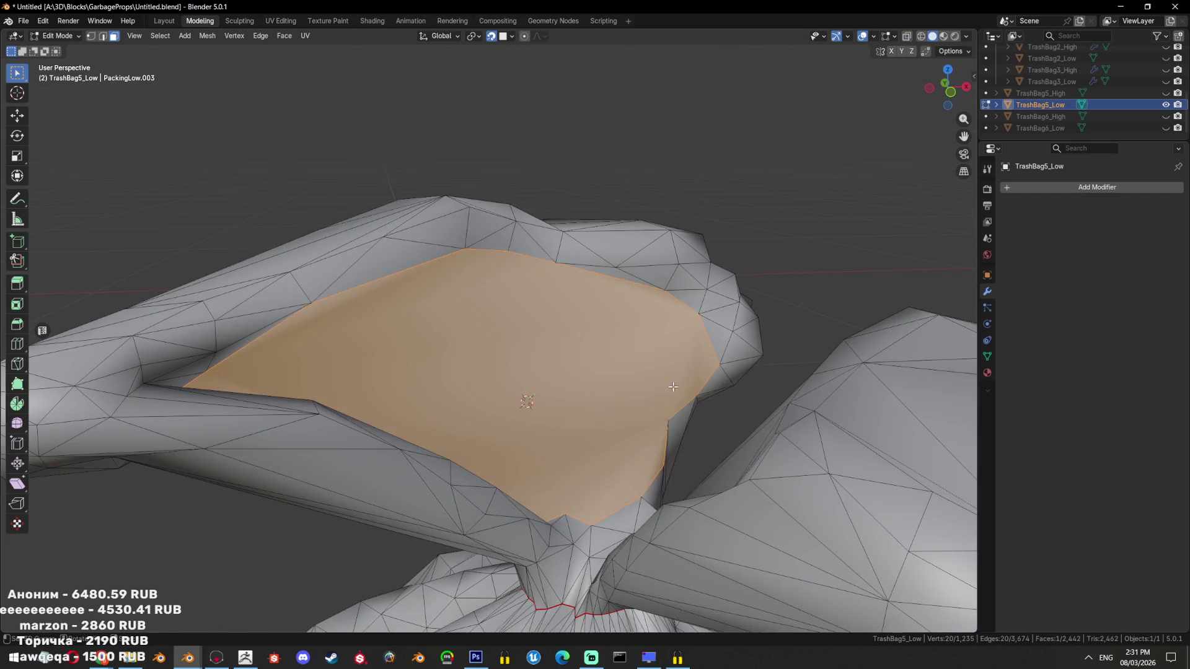
Box-select and grow faces on the next fold, dissolve them, and triangulate
{"action": "left_click_drag", "start_coordinate": [674, 387], "coordinate": [558, 345]}
{"action": "left_click_drag", "start_coordinate": [539, 316], "coordinate": [445, 383]}
{"action": "key", "text": "ctrl+KP_Add"}
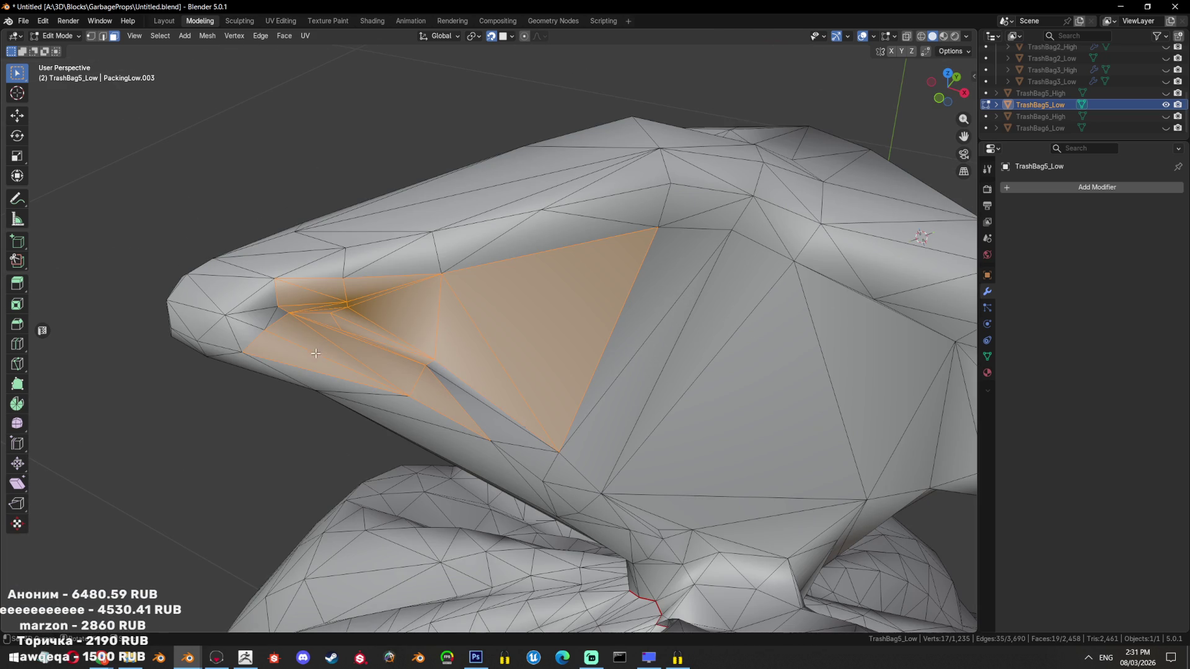
{"action": "left_click", "coordinate": [470, 394]}
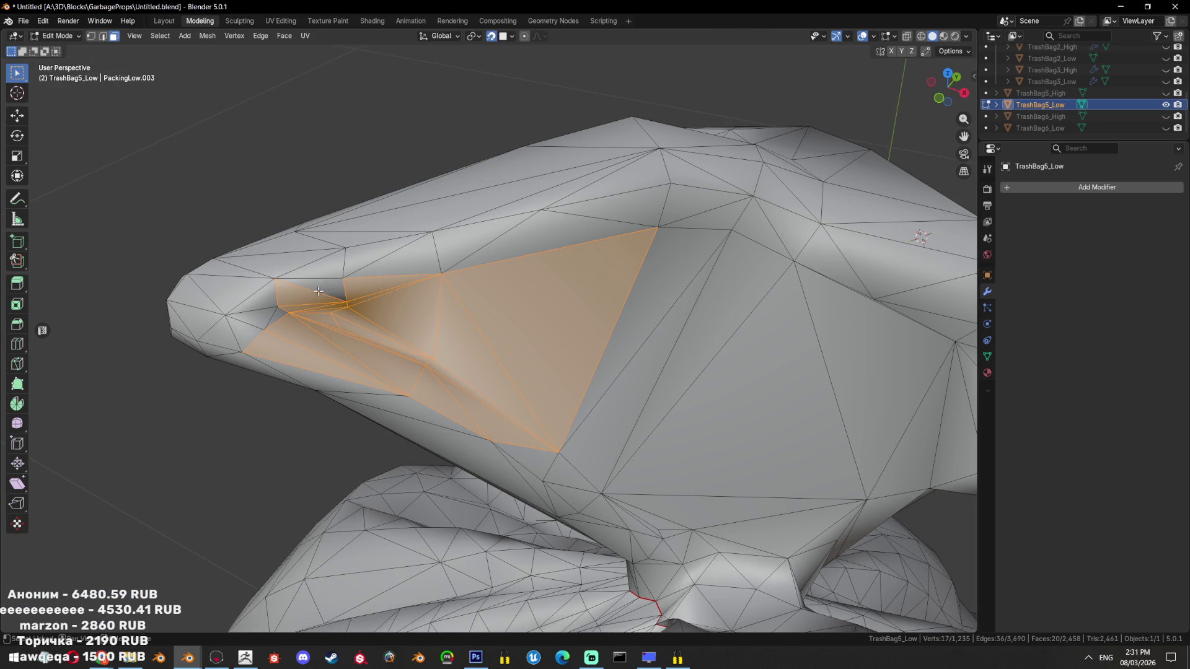
{"action": "key", "text": "ctrl+x"}
{"action": "key", "text": "ctrl+t"}
{"action": "left_click_drag", "start_coordinate": [365, 294], "coordinate": [389, 336]}
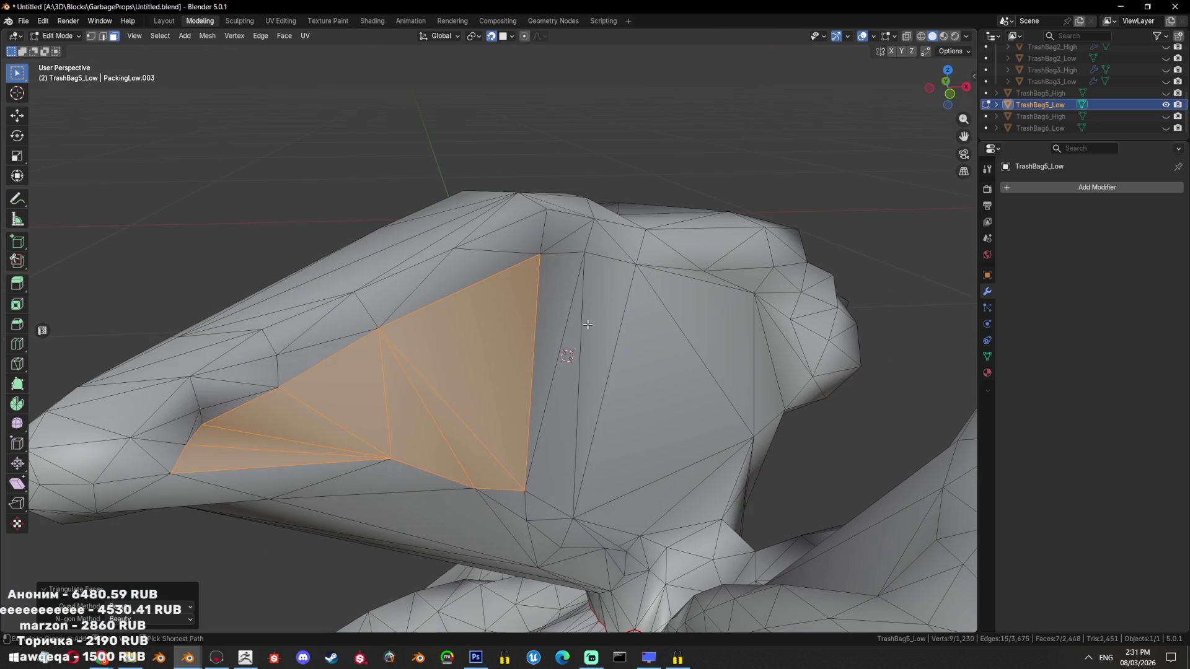
Dissolve and triangulate the faces near the fold's left tip, then clear the selection
{"action": "left_click_drag", "start_coordinate": [297, 370], "coordinate": [276, 372]}
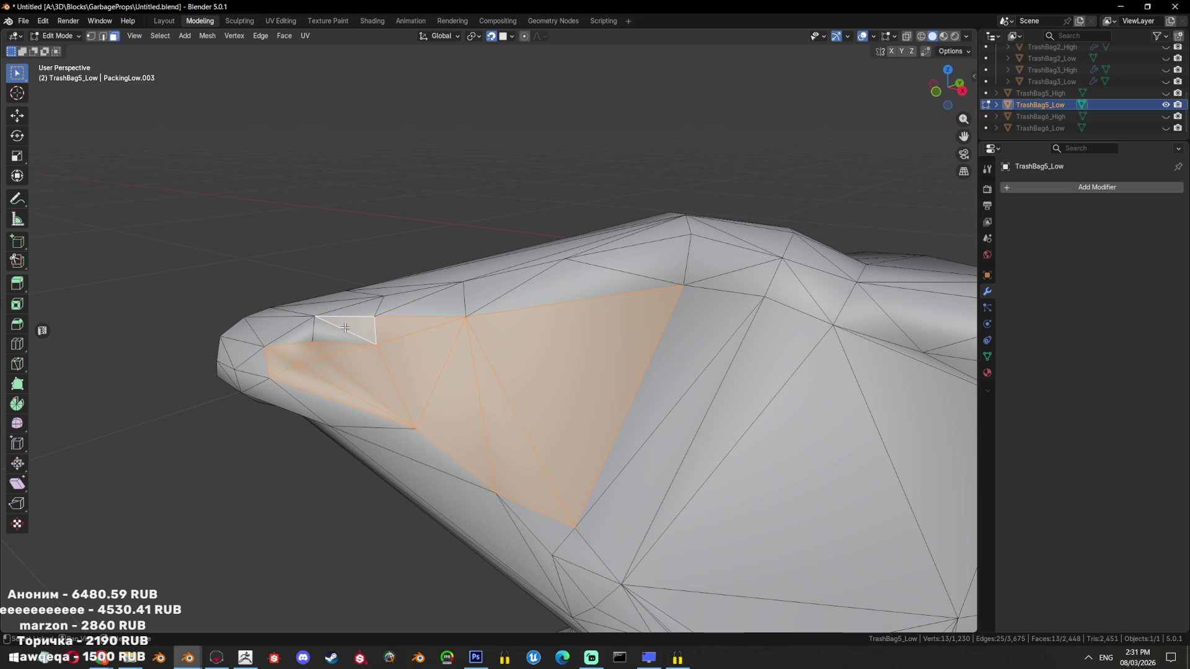
{"action": "key", "text": "ctrl+x"}
{"action": "key", "text": "ctrl+t"}
{"action": "left_click_drag", "start_coordinate": [310, 338], "coordinate": [619, 357]}
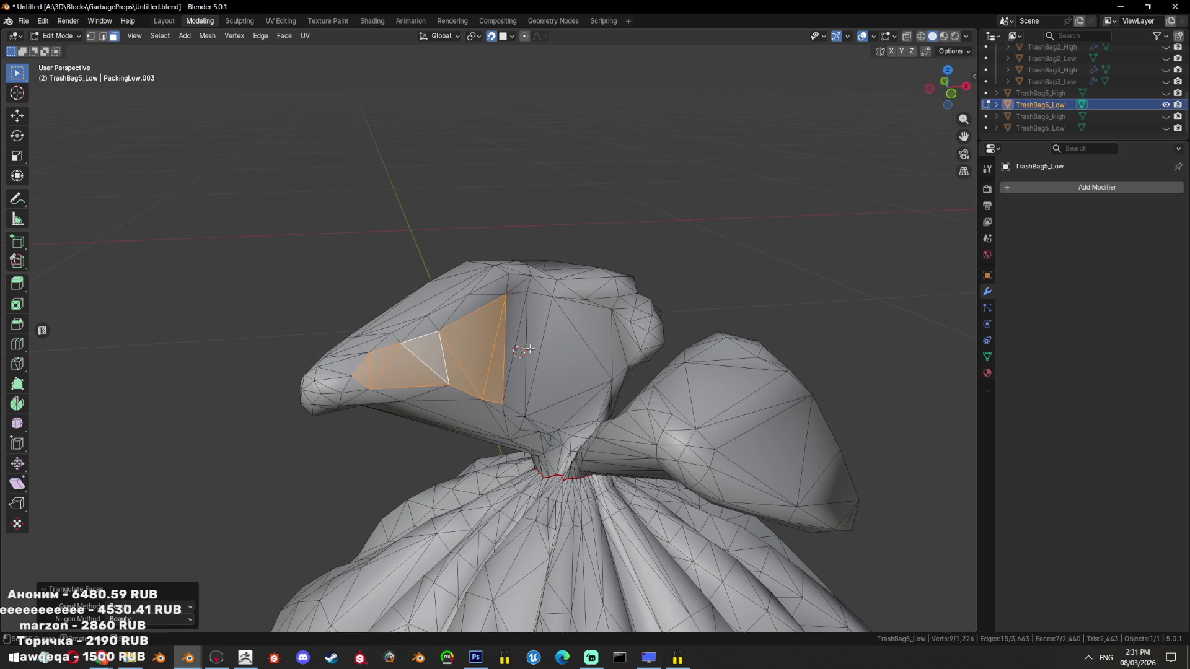
{"action": "key", "text": "alt+a"}
Inspect the neck seam in Object Mode, then re-enter Edit Mode on TrashBag5_Low
{"action": "scroll", "scroll_direction": "up", "scroll_amount": 3}
{"action": "left_click_drag", "start_coordinate": [746, 367], "coordinate": [627, 385]}
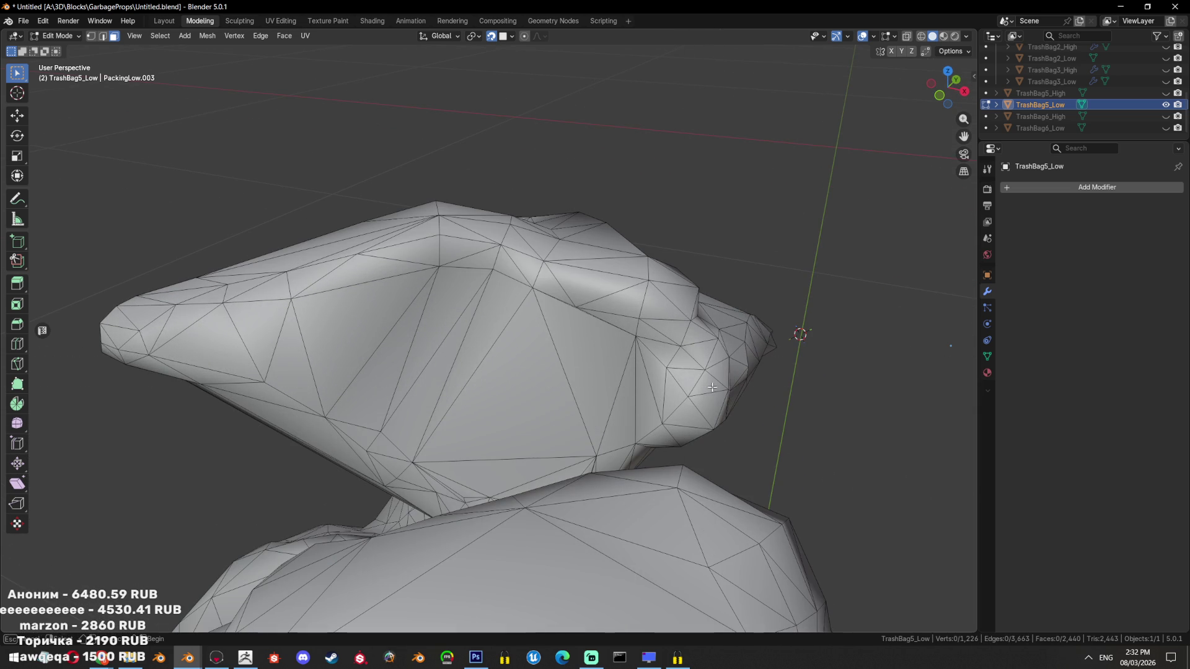
{"action": "left_click_drag", "start_coordinate": [680, 348], "coordinate": [551, 419]}
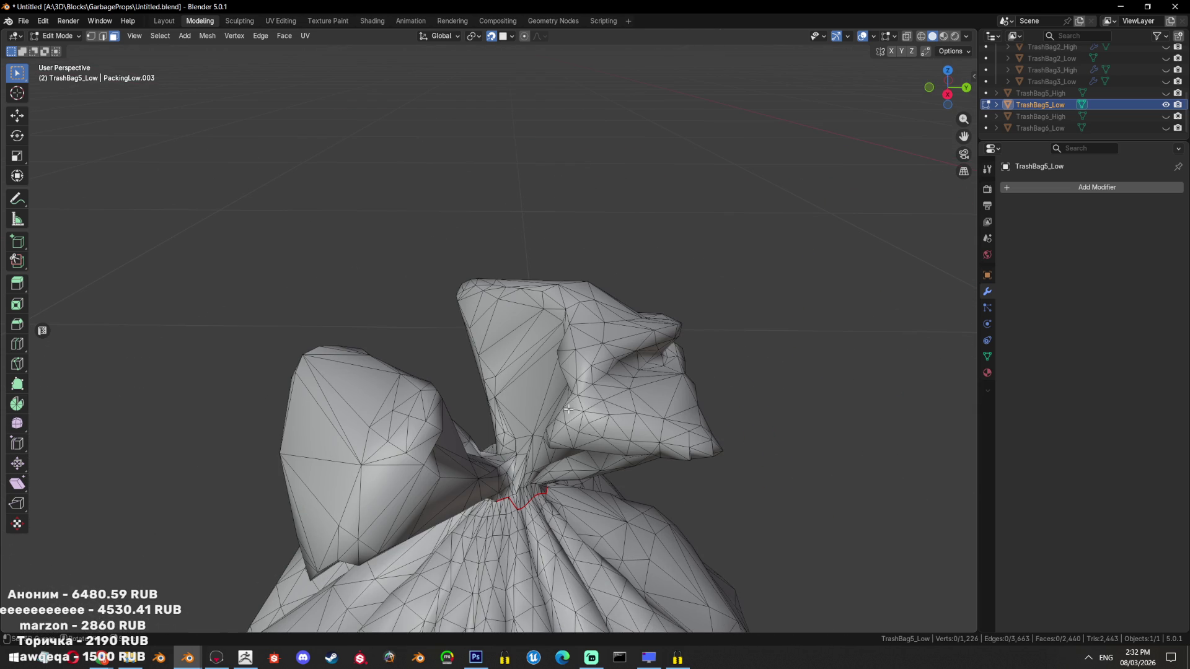
{"action": "key", "text": "Tab"}
{"action": "left_click_drag", "start_coordinate": [565, 397], "coordinate": [528, 430]}
{"action": "key", "text": "Tab"}
Select the connected knot, try a convex hull against TrashBag5_High, and revert to the original shape
{"action": "key", "text": "l"}
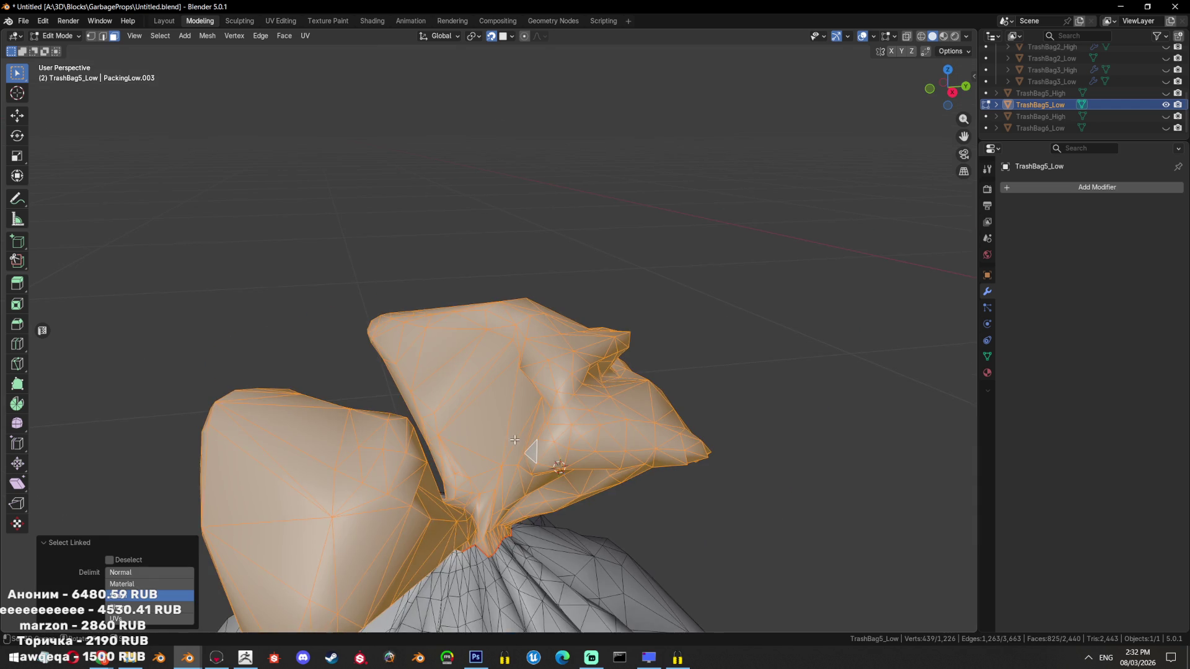
{"action": "scroll", "scroll_direction": "up", "scroll_amount": 3}
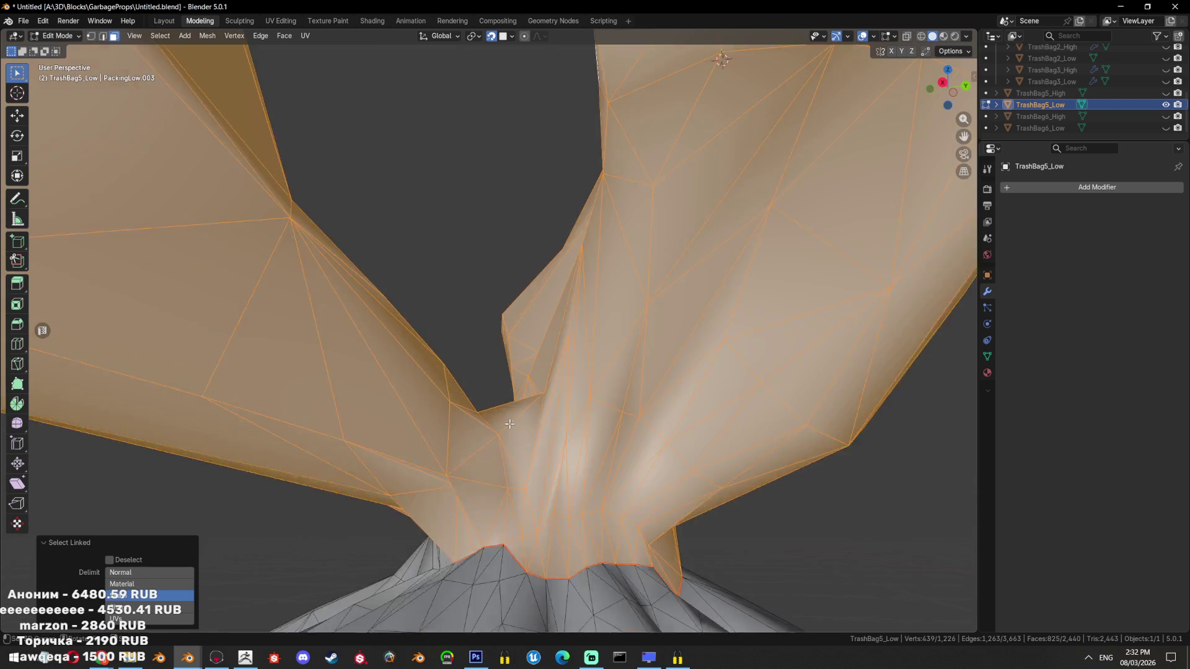
{"action": "scroll", "scroll_direction": "down", "scroll_amount": 3}
{"action": "left_click_drag", "start_coordinate": [528, 429], "coordinate": [682, 310]}
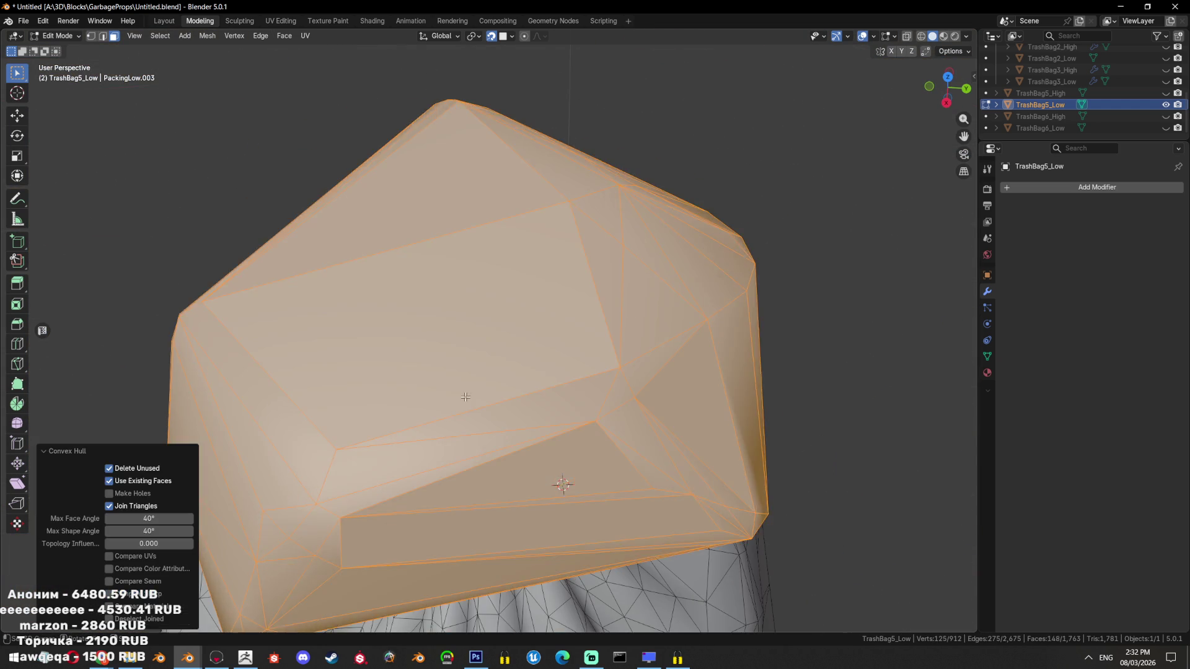
{"action": "key", "text": "ctrl+z"}
{"action": "left_click", "coordinate": [1164, 92]}
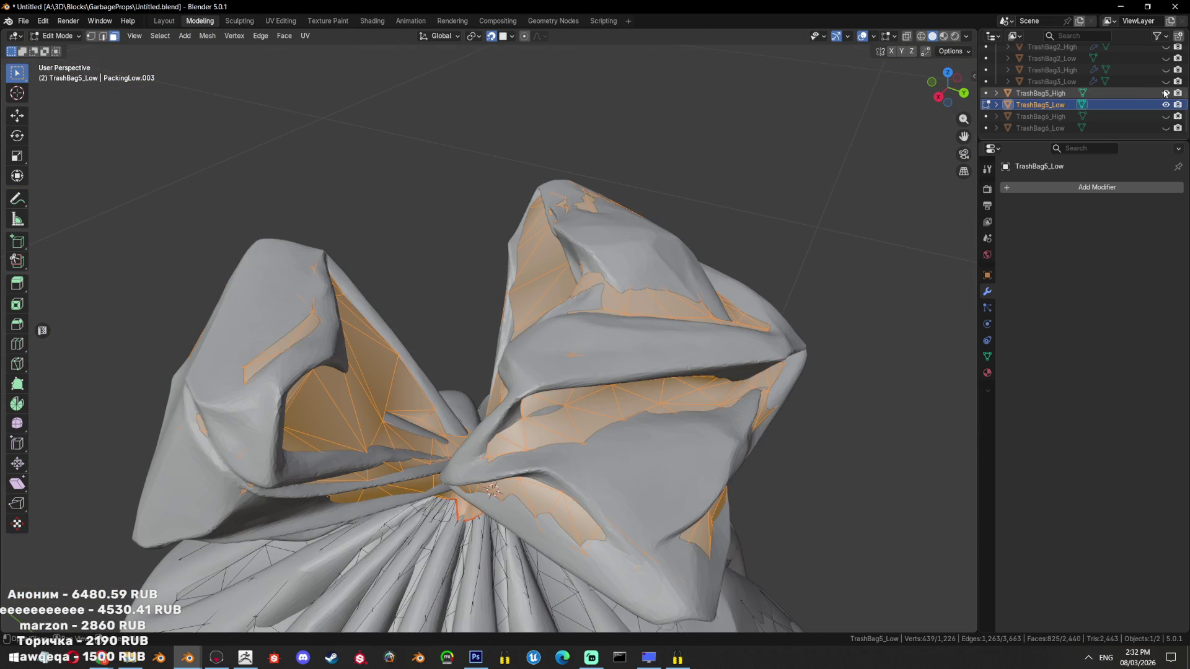
{"action": "left_click", "coordinate": [1165, 93]}
{"action": "left_click_drag", "start_coordinate": [643, 313], "coordinate": [843, 332]}
{"action": "key", "text": "ctrl+shift+z"}
{"action": "key", "text": "ctrl+z"}
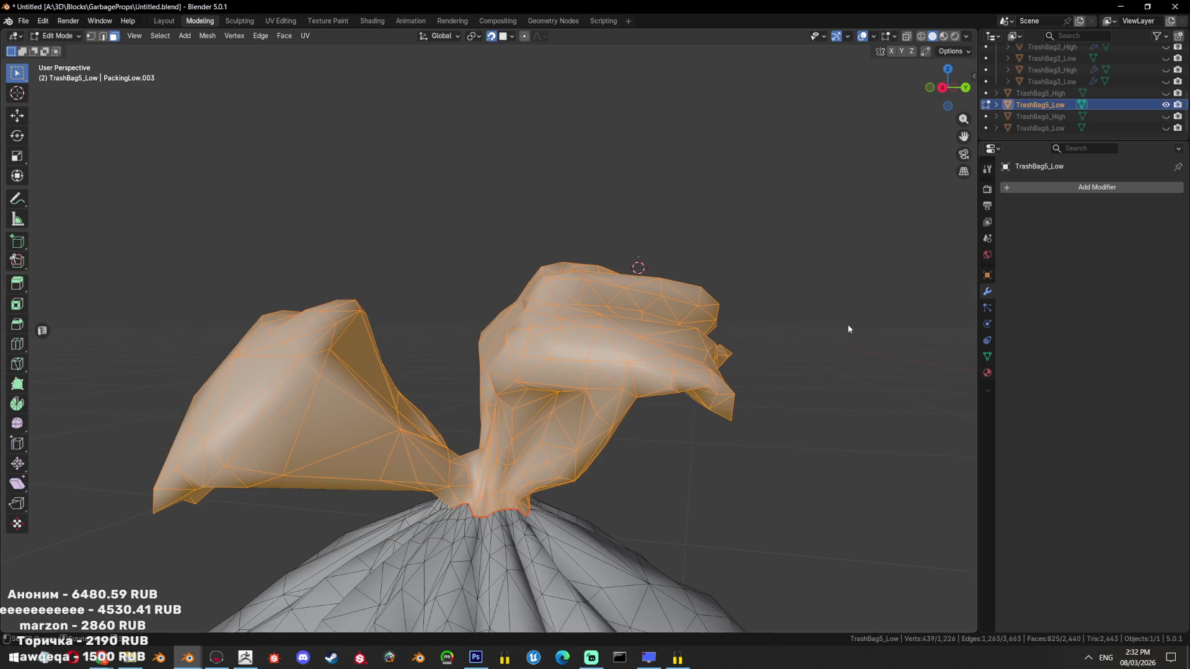
Fatten the knot by 0.00418 m, show TrashBag5_High, and select both meshes in Object Mode
{"action": "key", "text": "alt+s"}
{"action": "left_click", "coordinate": [845, 298]}
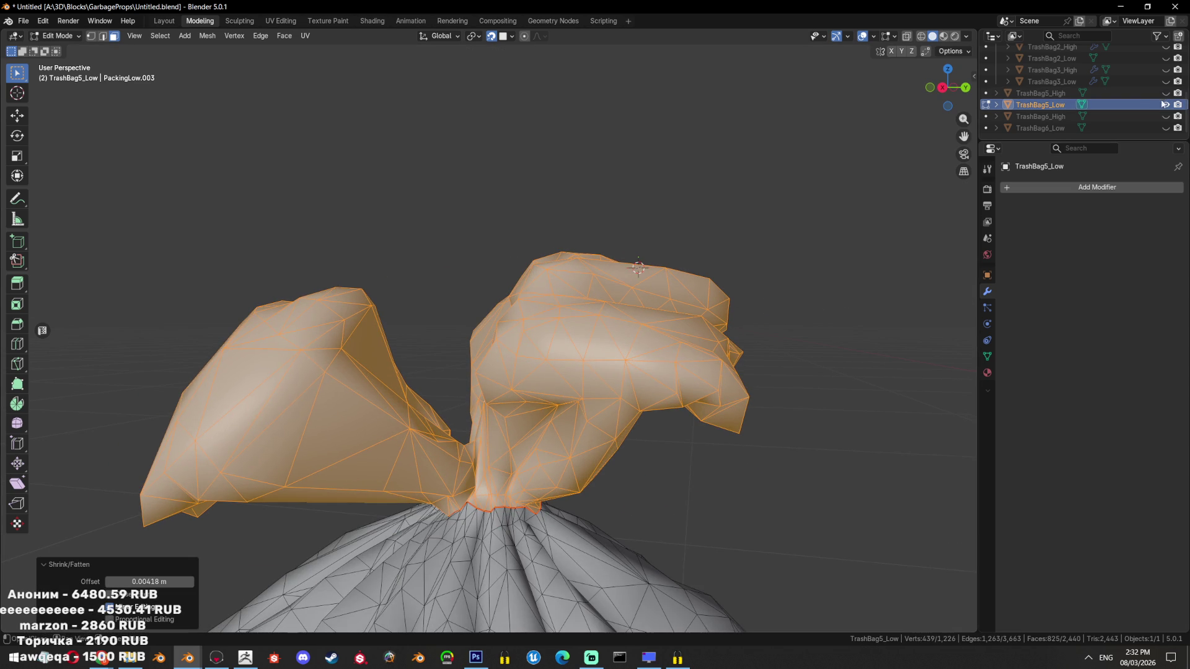
{"action": "left_click", "coordinate": [1165, 104]}
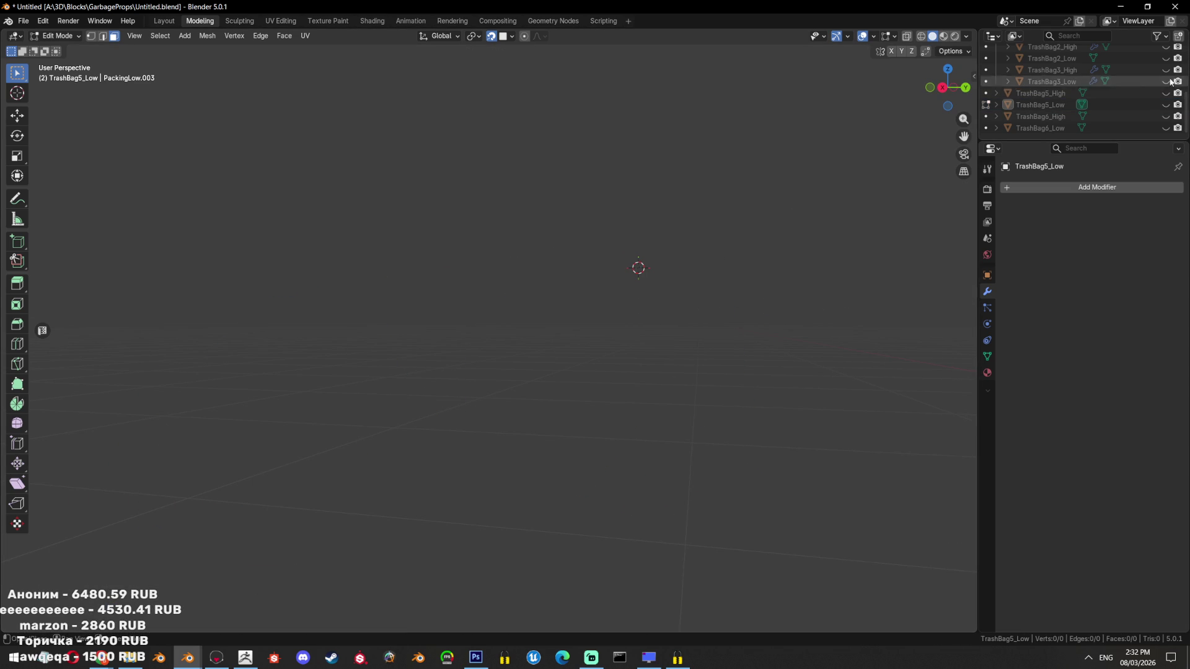
{"action": "left_click", "coordinate": [1166, 93]}
{"action": "left_click", "coordinate": [1166, 104]}
{"action": "key", "text": "Tab"}
{"action": "key", "text": "a"}
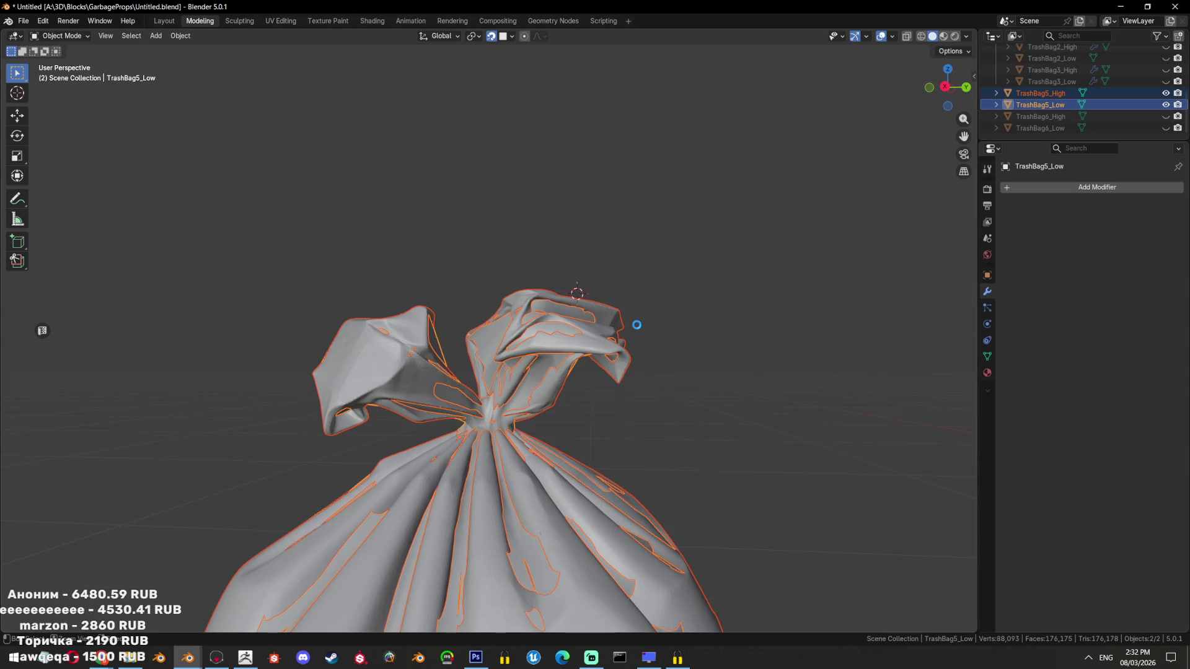
Save the file, select TrashBag5_Low and check its mesh against the sculpt in X-ray
{"action": "key", "text": "shift+z"}
{"action": "key", "text": "ctrl+s"}
{"action": "left_click", "coordinate": [607, 348]}
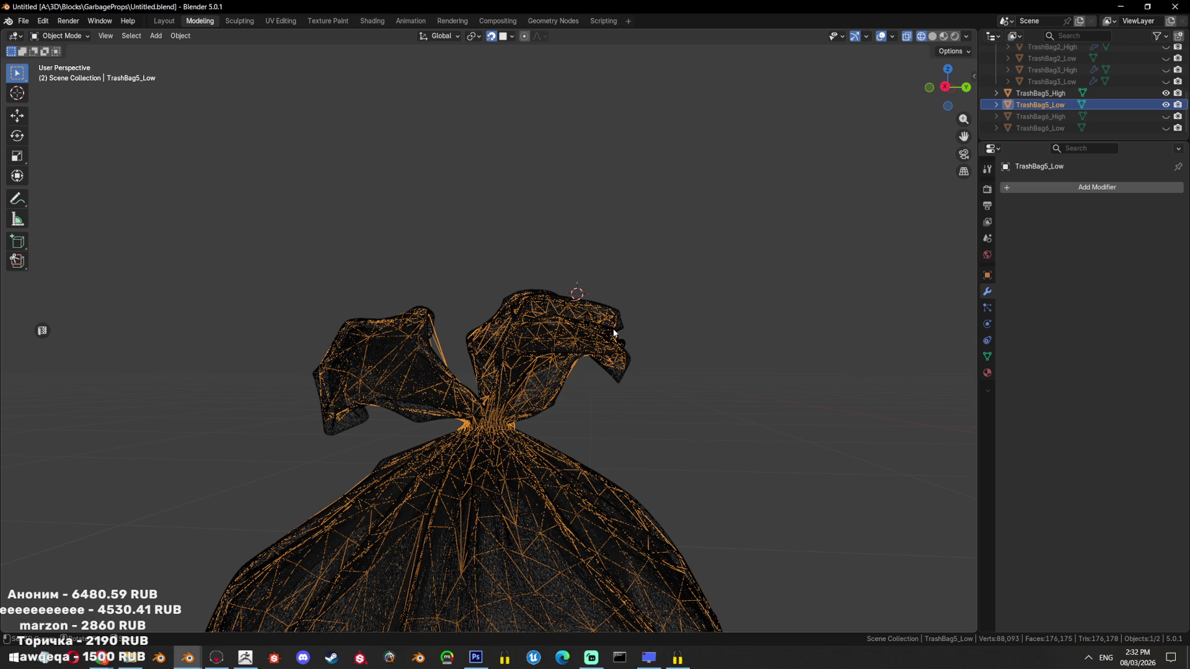
{"action": "key", "text": "shift+z"}
{"action": "key", "text": "Tab"}
{"action": "scroll", "scroll_direction": "up", "scroll_amount": 3}
{"action": "key", "text": "alt+z"}
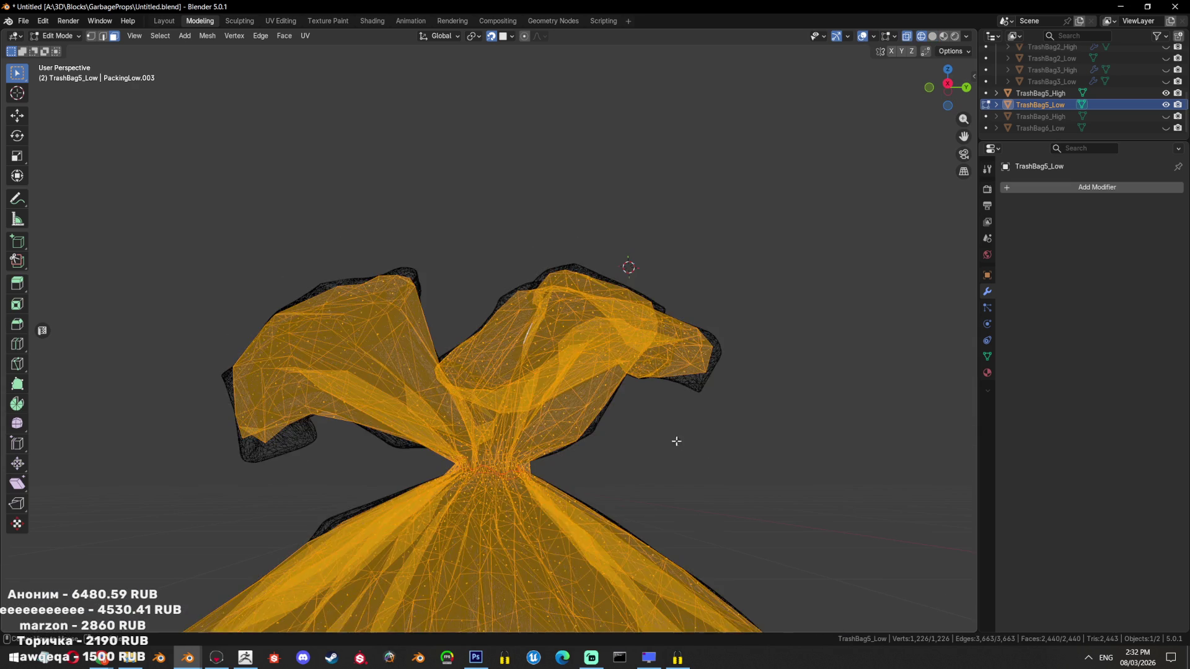
{"action": "key", "text": "alt+z"}
{"action": "key", "text": "Tab"}
{"action": "scroll", "scroll_direction": "down", "scroll_amount": 3}
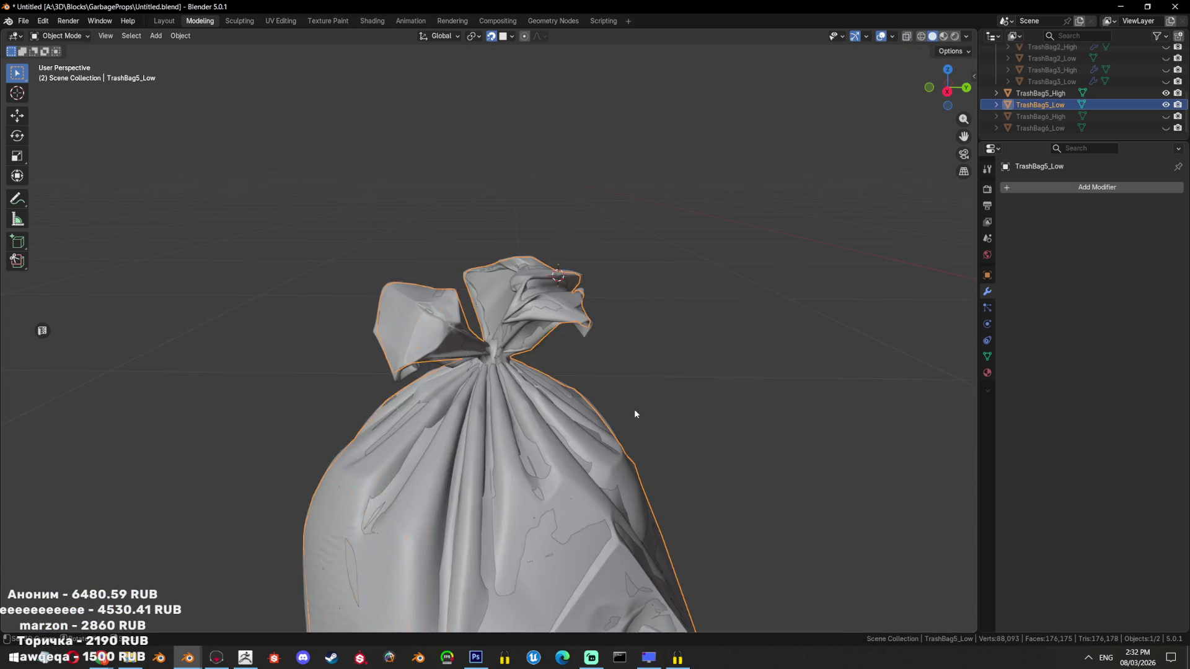
Hide the high-poly sculpt and select all of TrashBag5_Low's mesh in Edit Mode
{"action": "key", "text": "Tab"}
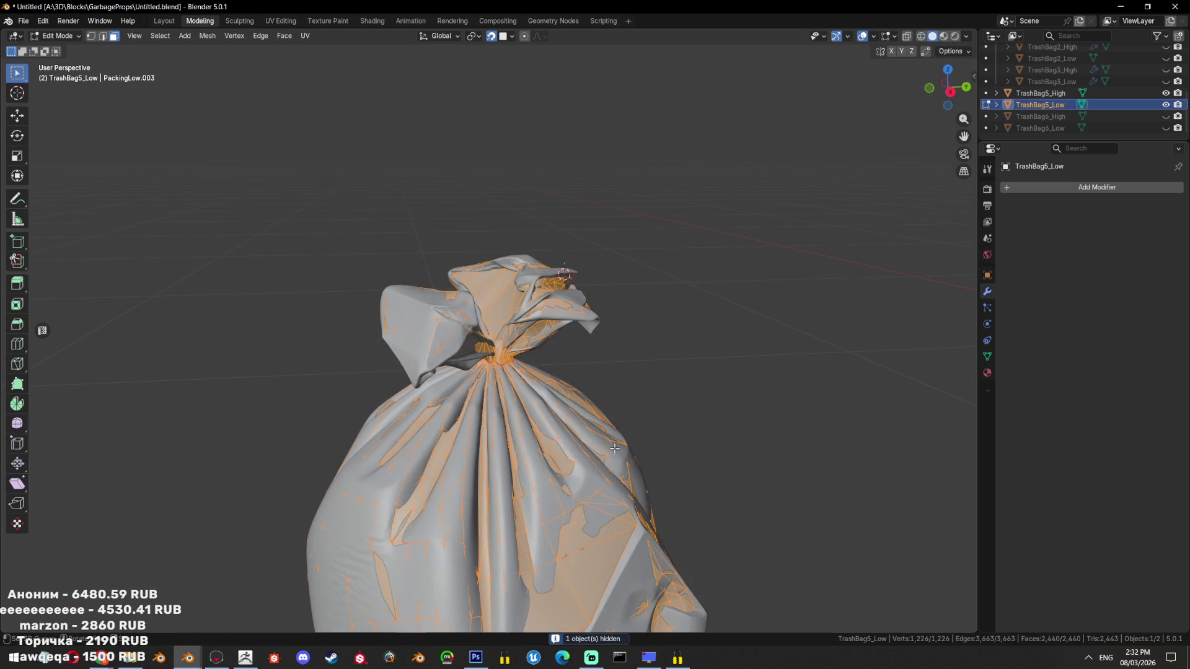
{"action": "key", "text": "Tab"}
{"action": "key", "text": "shift+h"}
{"action": "key", "text": "Tab"}
{"action": "left_click_drag", "start_coordinate": [645, 407], "coordinate": [758, 396]}
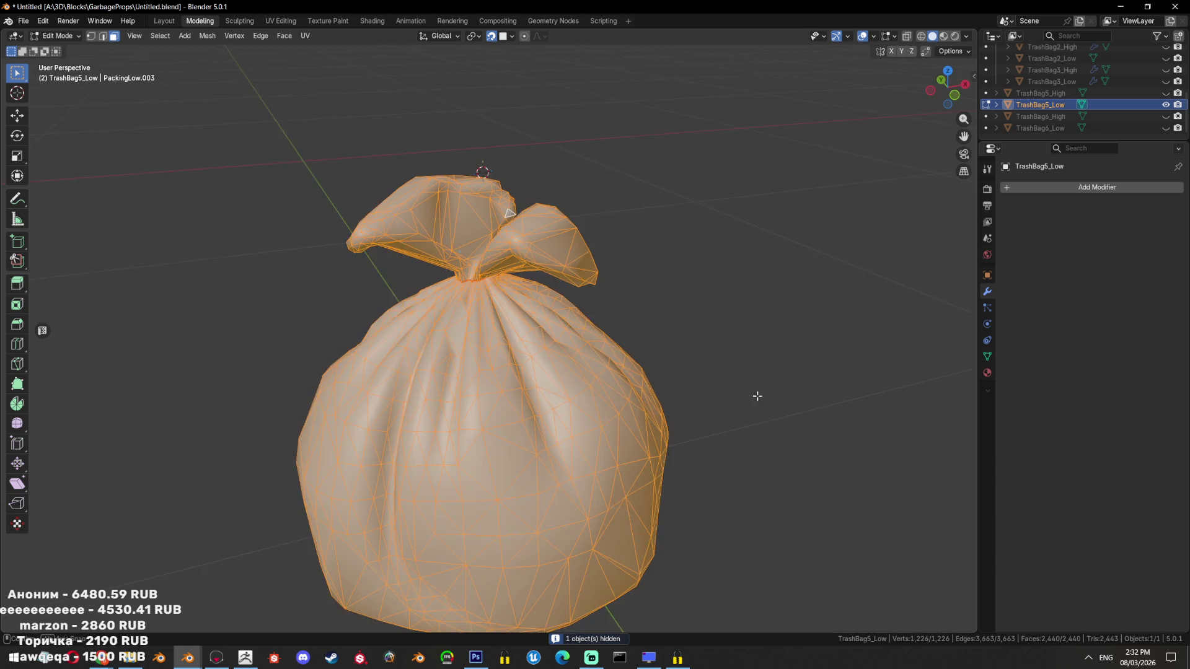
{"action": "key", "text": "alt+a"}
{"action": "scroll", "scroll_direction": "down", "scroll_amount": 3}
{"action": "scroll", "scroll_direction": "up", "scroll_amount": 3}
{"action": "key", "text": "Tab"}
{"action": "key", "text": "Tab"}
{"action": "left_click_drag", "start_coordinate": [668, 339], "coordinate": [683, 393]}
{"action": "key", "text": "a"}
Undo the whole-mesh hull and convex-hull only the knot from the Right Ortho view
{"action": "key", "text": "ctrl+z"}
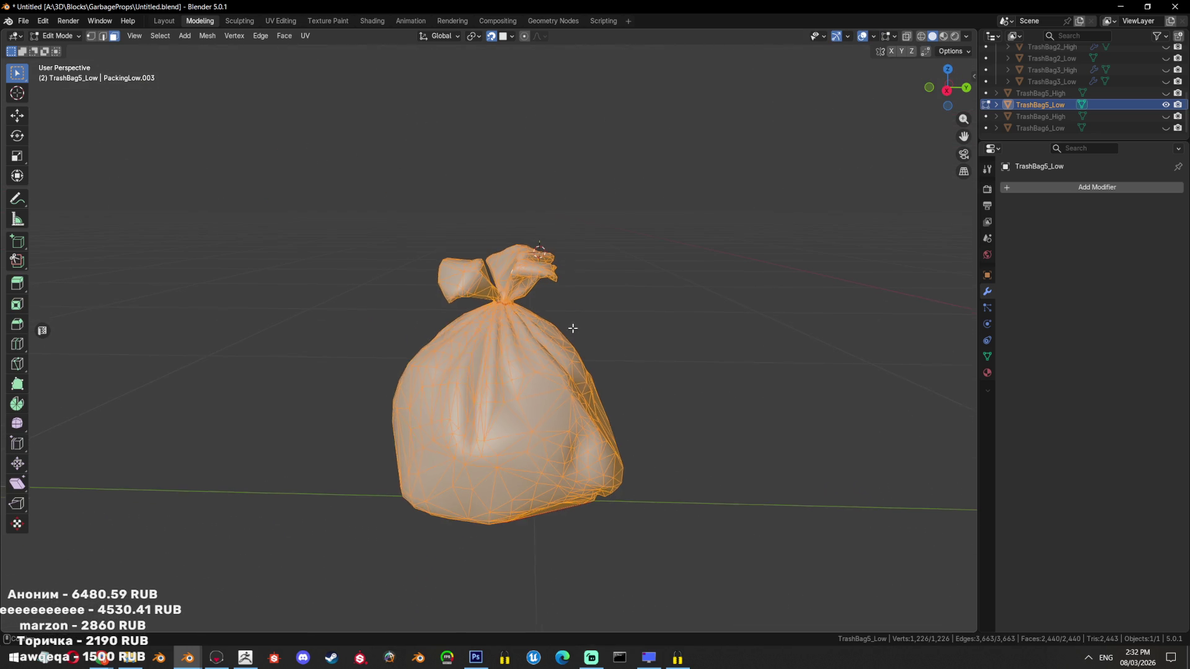
{"action": "key", "text": "KP_3"}
{"action": "key", "text": "alt+a"}
{"action": "key", "text": "l"}
{"action": "scroll", "scroll_direction": "up", "scroll_amount": 3}
{"action": "key", "text": "Tab"}
Show the TrashBag6 high and low bags and select TrashBag6_High in wireframe
{"action": "left_click_drag", "start_coordinate": [710, 397], "coordinate": [679, 384]}
{"action": "scroll", "scroll_direction": "down", "scroll_amount": 3}
{"action": "left_click_drag", "start_coordinate": [718, 340], "coordinate": [536, 353]}
{"action": "scroll", "scroll_direction": "down", "scroll_amount": 3}
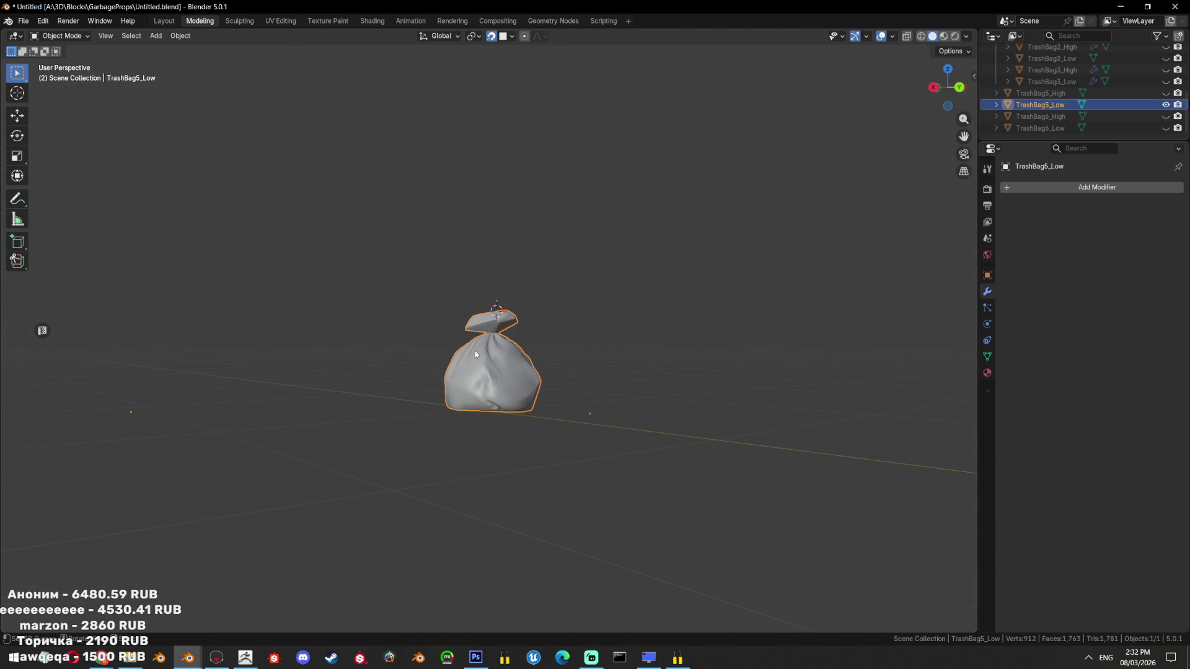
{"action": "left_click_drag", "start_coordinate": [1166, 116], "coordinate": [1166, 128]}
{"action": "scroll", "scroll_direction": "up", "scroll_amount": 3}
{"action": "left_click_drag", "start_coordinate": [609, 280], "coordinate": [680, 338]}
{"action": "key", "text": "shift+z"}
{"action": "left_click", "coordinate": [680, 338]}
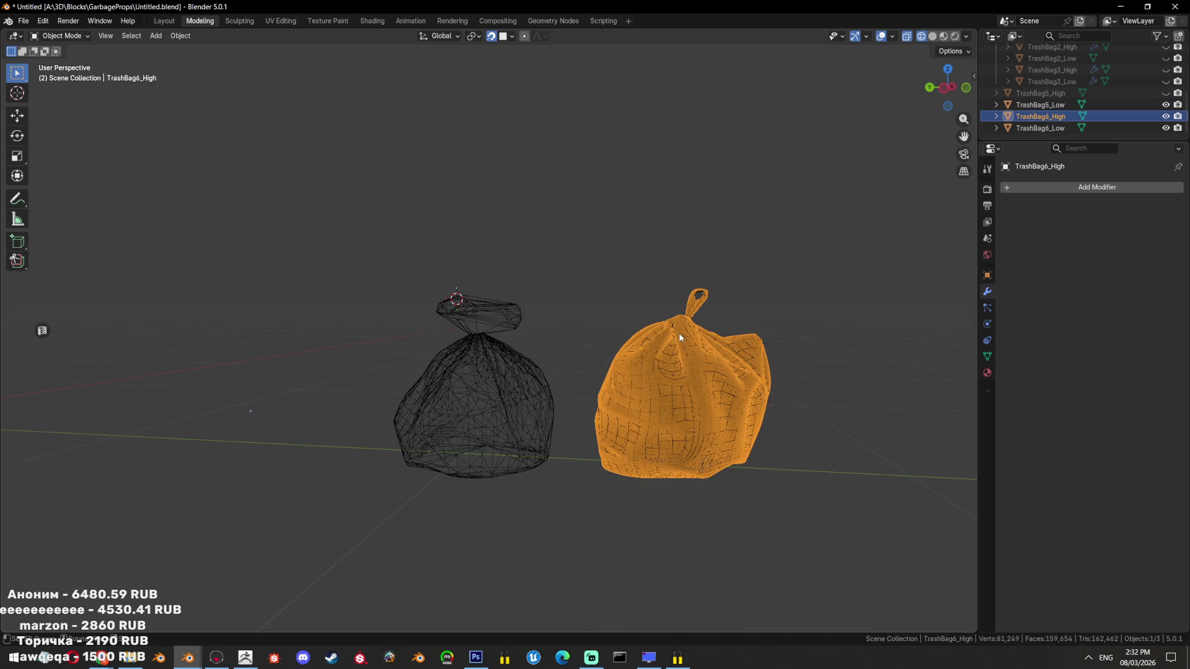
Isolate TrashBag6_Low and select all its connected geometry in Edit Mode
{"action": "left_click", "coordinate": [682, 335]}
{"action": "scroll", "scroll_direction": "up", "scroll_amount": 3}
{"action": "key", "text": "shift+h"}
{"action": "scroll", "scroll_direction": "down", "scroll_amount": 3}
{"action": "key", "text": "shift+z"}
{"action": "left_click_drag", "start_coordinate": [702, 295], "coordinate": [500, 403]}
{"action": "key", "text": "Tab"}
{"action": "scroll", "scroll_direction": "up", "scroll_amount": 3}
{"action": "key", "text": "ctrl+l"}
{"action": "scroll", "scroll_direction": "up", "scroll_amount": 3}
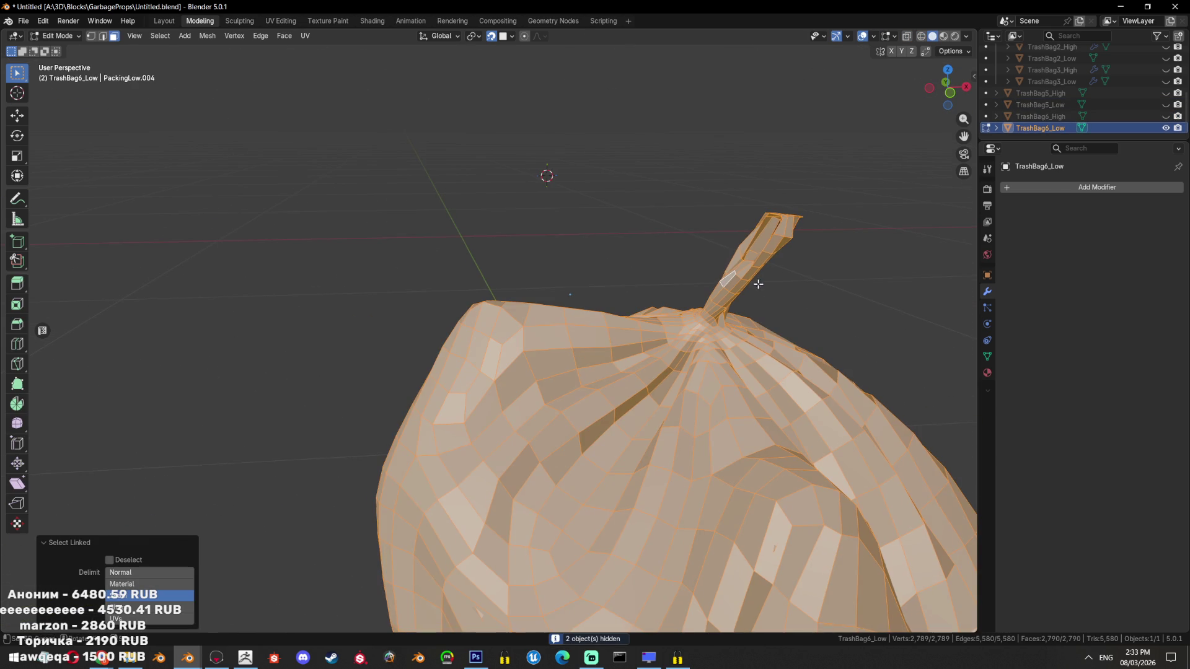
{"action": "left_click_drag", "start_coordinate": [773, 289], "coordinate": [623, 287]}
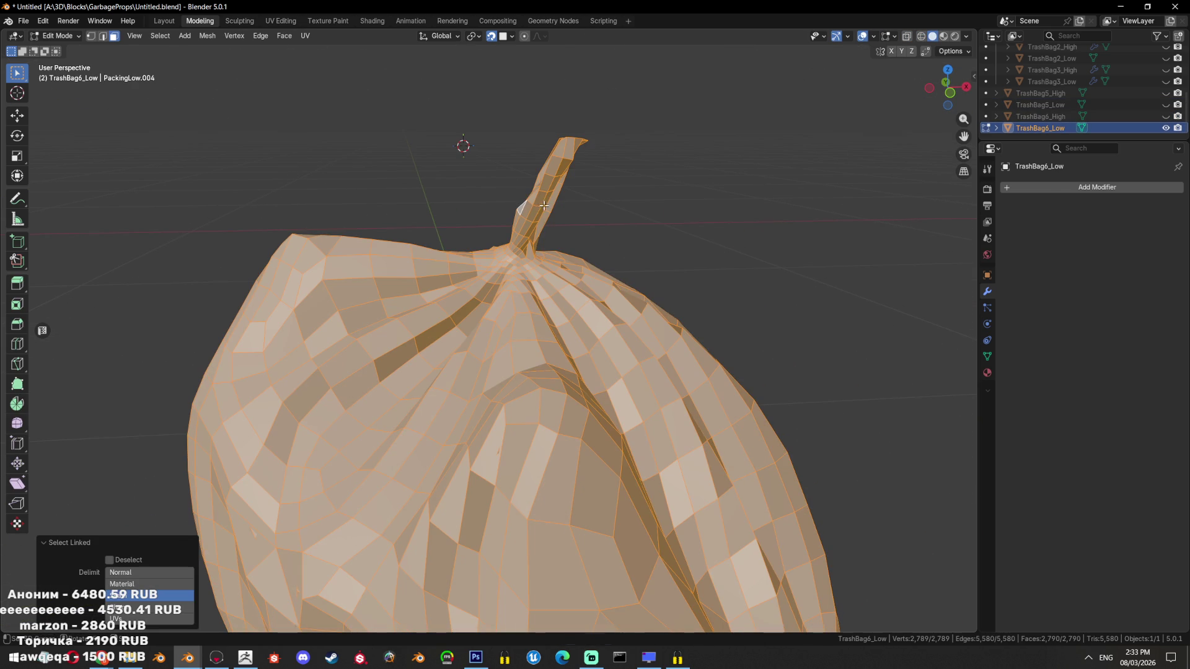
Hide TrashBag6_Low, show TrashBag5_Low and TrashBag5_High again, and save
{"action": "left_click", "coordinate": [1166, 128]}
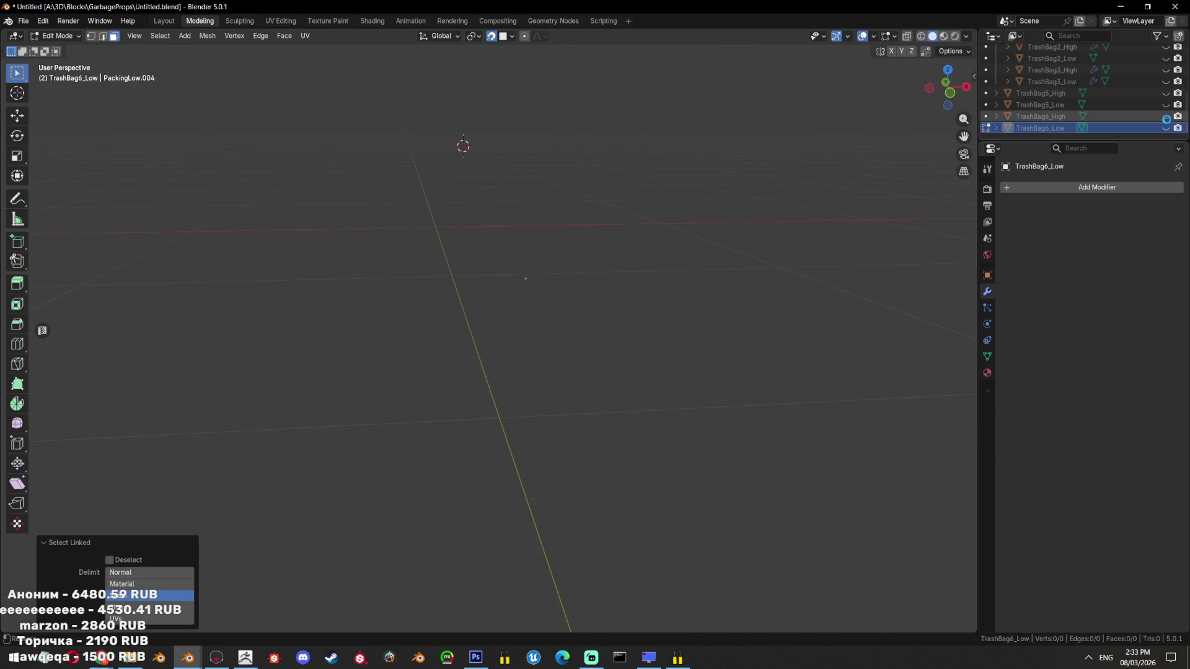
{"action": "left_click", "coordinate": [1165, 105]}
{"action": "key", "text": "ctrl+s"}
{"action": "left_click", "coordinate": [1166, 93]}
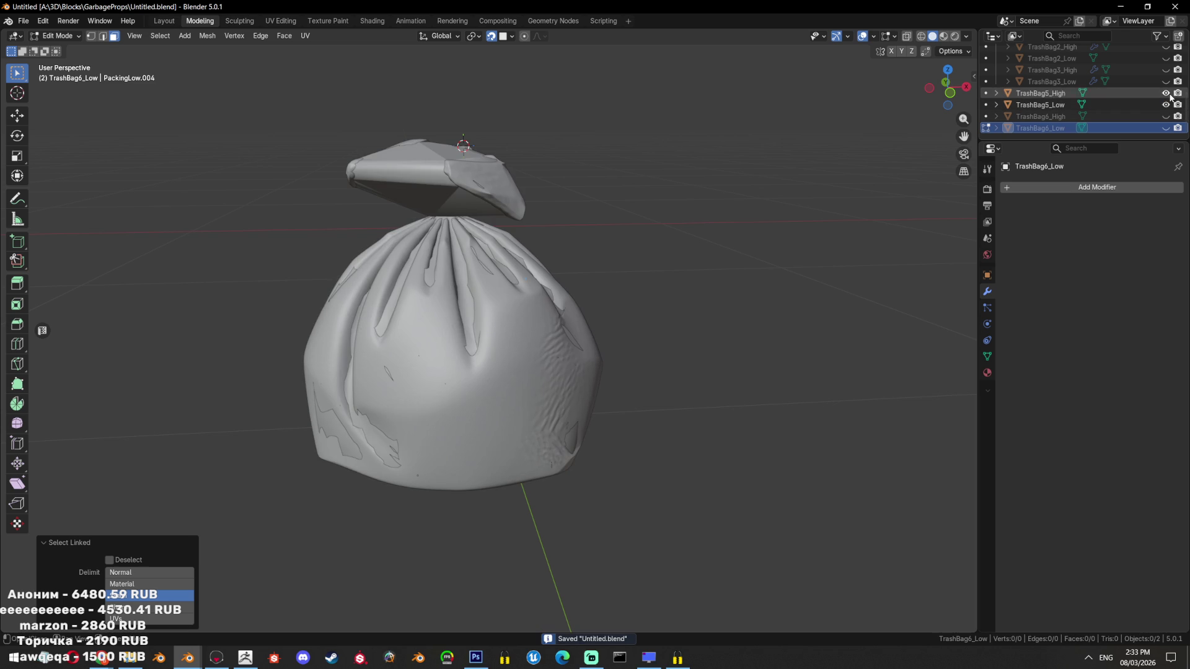
Revert TrashBag5_Low's knot hull, select the knot, and display the high sculpt over it
{"action": "key", "text": "alt+q"}
{"action": "key", "text": "Tab"}
{"action": "key", "text": "Tab"}
{"action": "key", "text": "Tab"}
{"action": "left_click_drag", "start_coordinate": [486, 264], "coordinate": [541, 300]}
{"action": "key", "text": "Tab"}
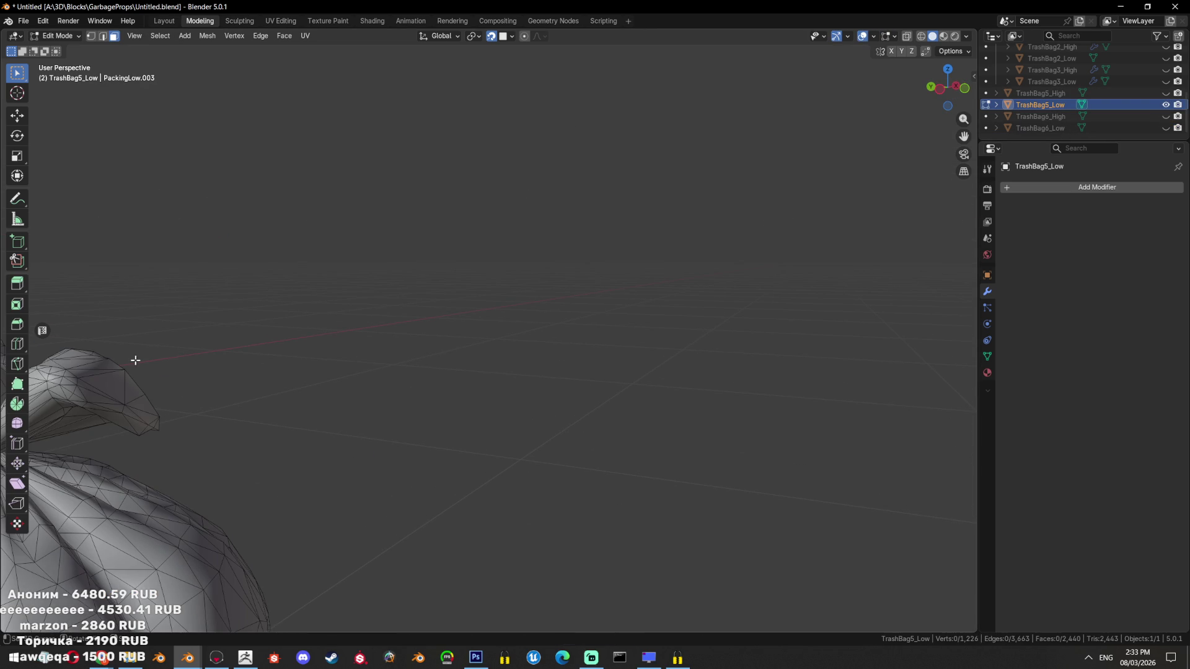
{"action": "key", "text": "l"}
{"action": "key", "text": "KP_Decimal"}
{"action": "left_click", "coordinate": [1166, 93]}
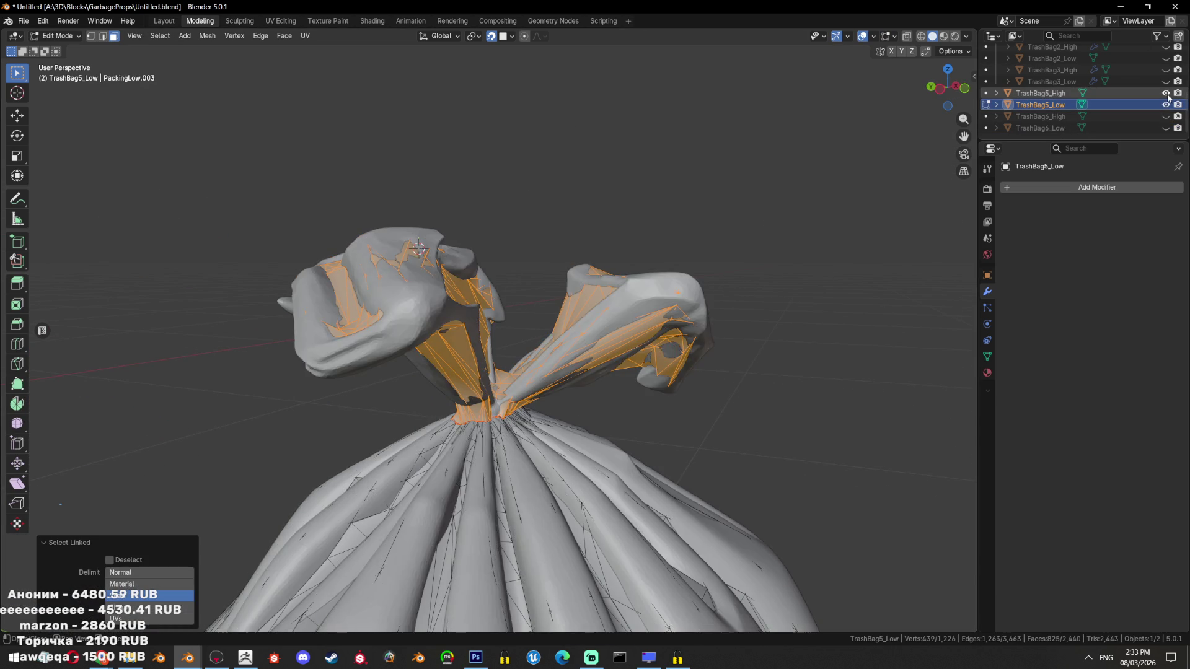
Hide the sculpt and limited-dissolve the whole TrashBag5_Low mesh at a 25.2° max angle
{"action": "left_click_drag", "start_coordinate": [594, 263], "coordinate": [667, 298]}
{"action": "key", "text": "Tab"}
{"action": "key", "text": "shift+h"}
{"action": "key", "text": "Tab"}
{"action": "key", "text": "l"}
{"action": "key", "text": "alt+a"}
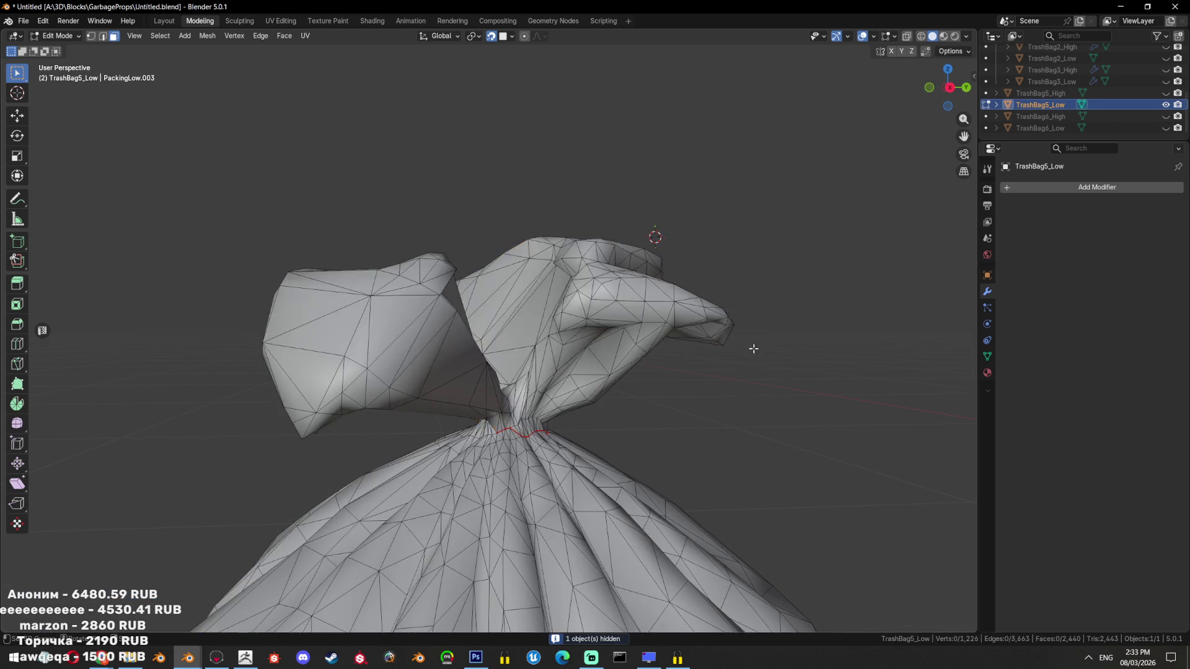
{"action": "key", "text": "a"}
{"action": "key", "text": "x"}
{"action": "left_click", "coordinate": [753, 348]}
{"action": "left_click_drag", "start_coordinate": [116, 542], "coordinate": [74, 542]}
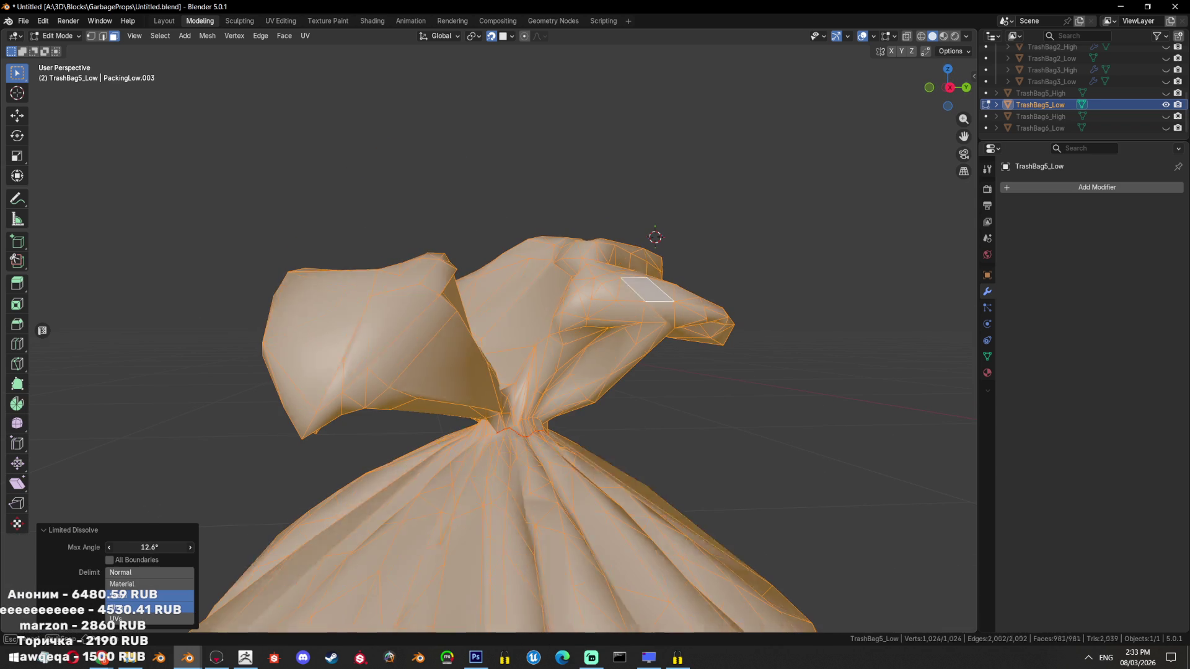
{"action": "scroll", "scroll_direction": "down", "scroll_amount": 3}
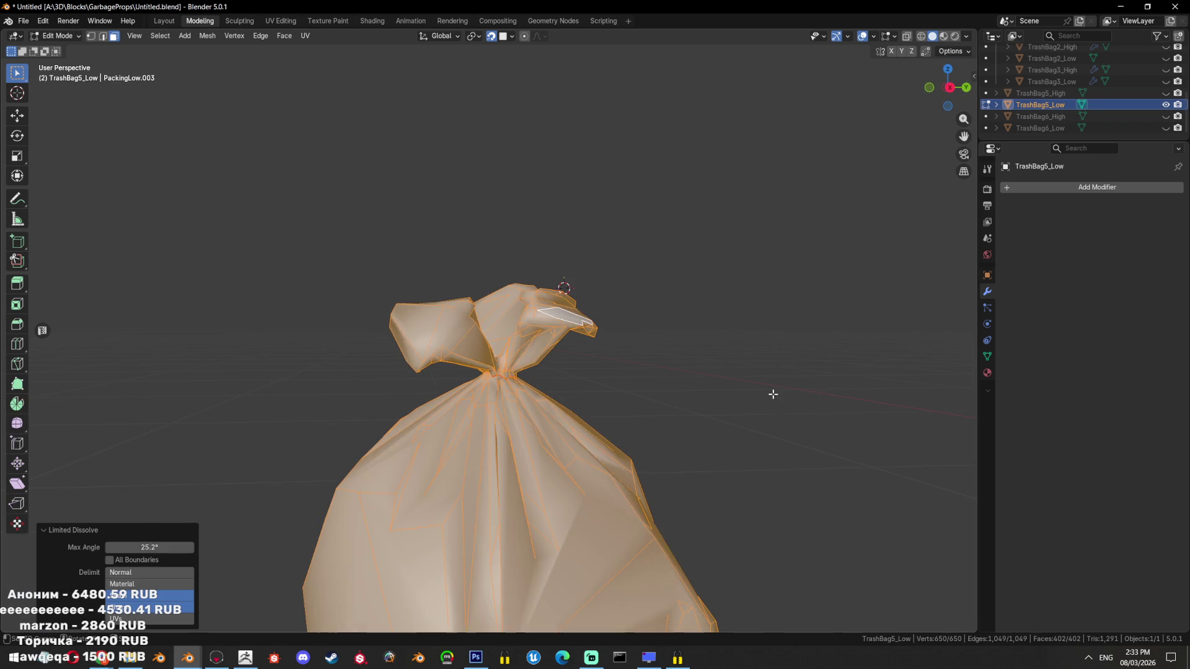
Triangulate the mesh and merge vertices by distance at 0.01 m
{"action": "key", "text": "ctrl+t"}
{"action": "key", "text": "F3"}
{"action": "type", "text": "DIST"}
{"action": "key", "text": "Return"}
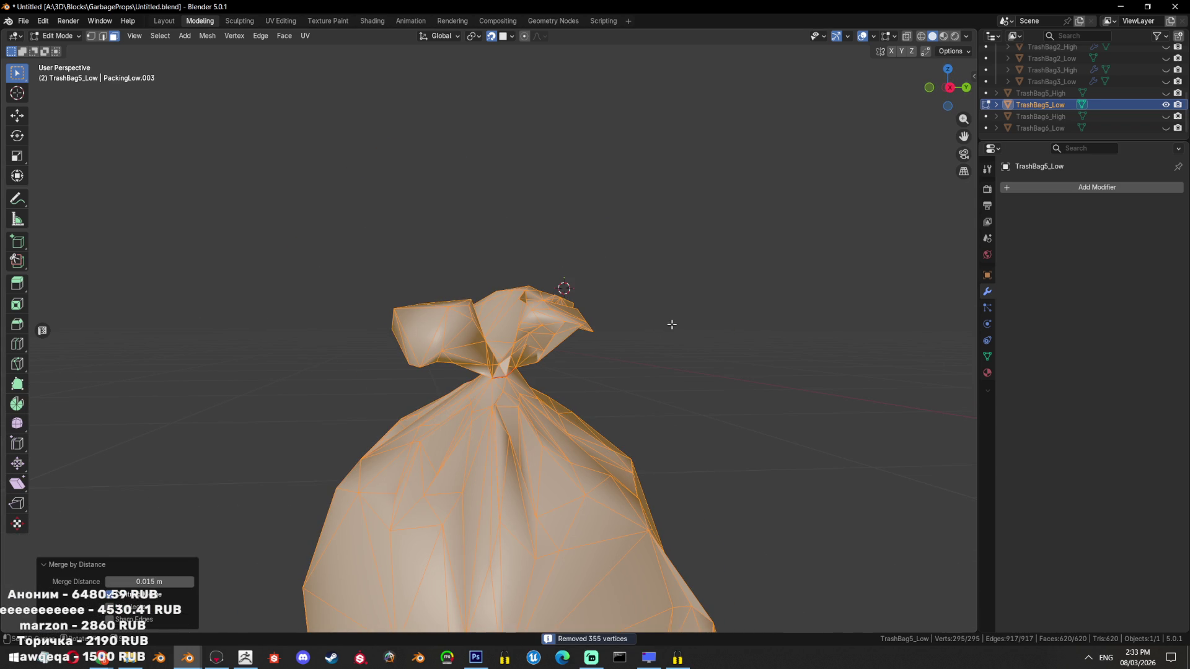
{"action": "key", "text": "BackSpace"}
{"action": "key", "text": "Return"}
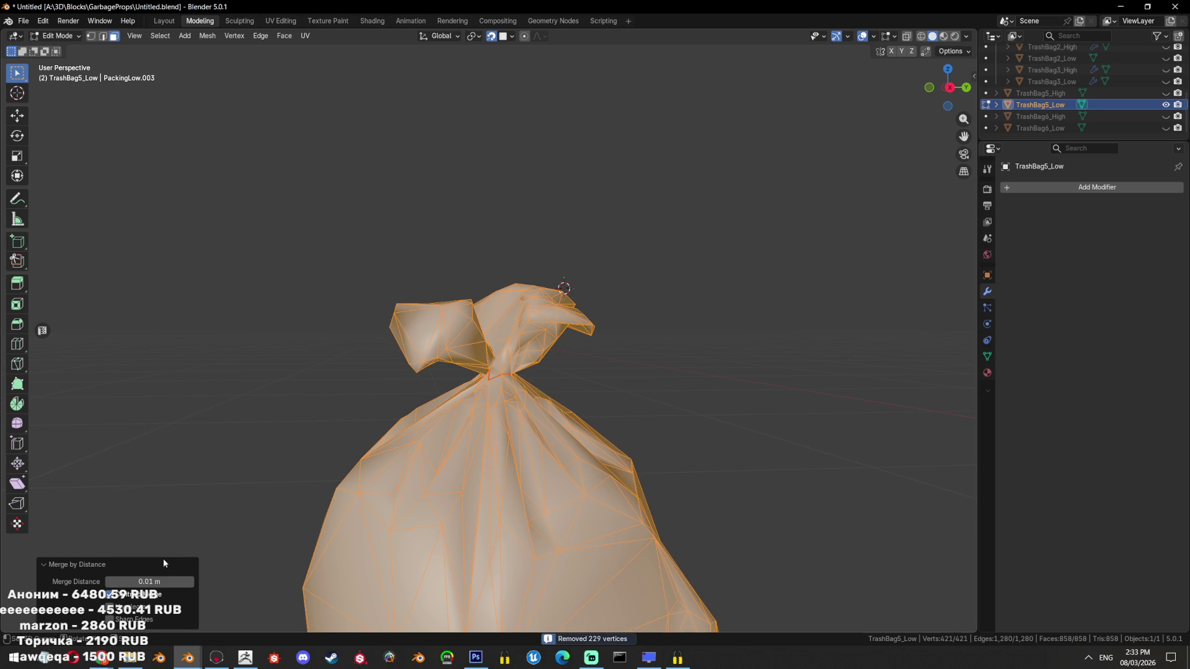
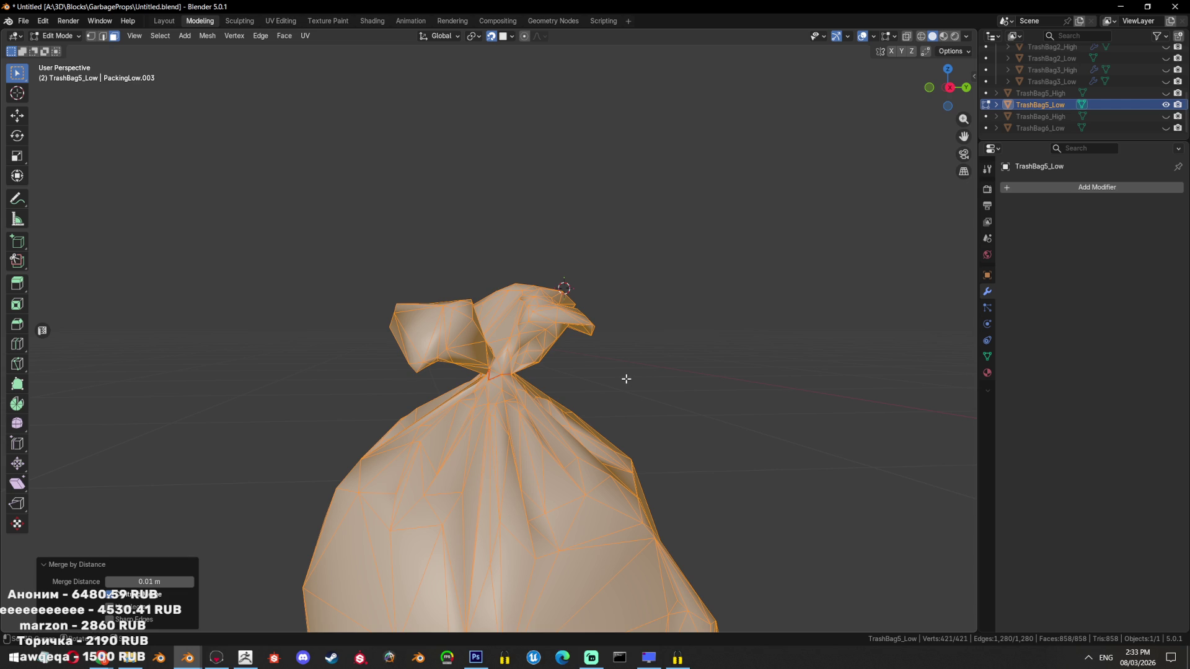
Select the linked faces on the bag's top and dissolve a stray vertex on the knot
{"action": "scroll", "scroll_direction": "up", "scroll_amount": 3}
{"action": "left_click", "coordinate": [559, 410]}
{"action": "key", "text": "ctrl+l"}
{"action": "key", "text": "1"}
{"action": "scroll", "scroll_direction": "up", "scroll_amount": 3}
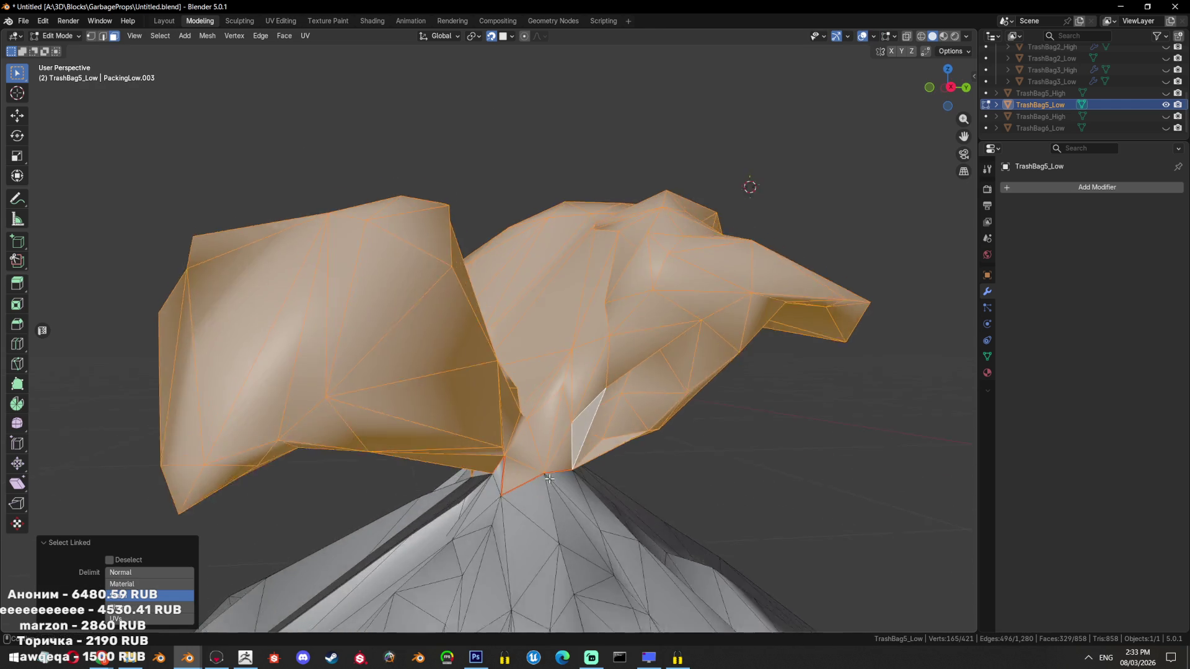
{"action": "left_click", "coordinate": [481, 490]}
{"action": "key", "text": "x"}
{"action": "left_click", "coordinate": [659, 481]}
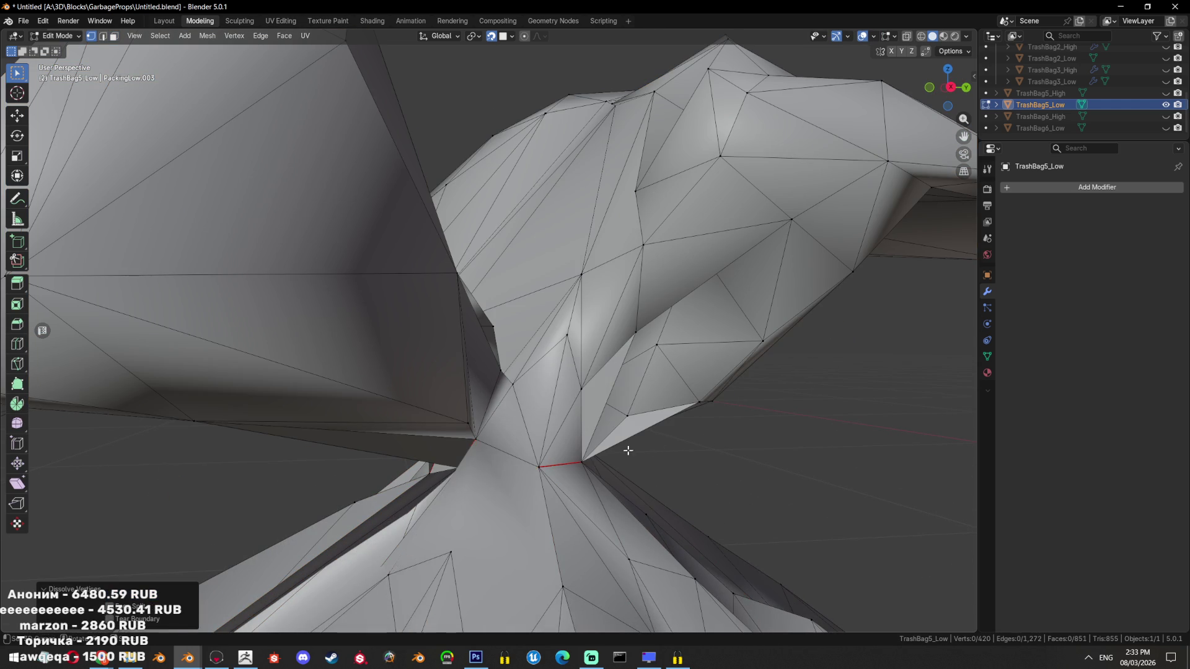
Mark an edge at the bag's neck as sharp
{"action": "key", "text": "2"}
{"action": "key", "text": "ctrl+t"}
{"action": "left_click", "coordinate": [561, 464]}
{"action": "right_click", "coordinate": [571, 459]}
{"action": "key", "text": "Escape"}
{"action": "right_click", "coordinate": [581, 494]}
{"action": "left_click", "coordinate": [582, 496]}
{"action": "left_click_drag", "start_coordinate": [581, 496], "coordinate": [522, 442]}
{"action": "scroll", "scroll_direction": "down", "scroll_amount": 3}
Dissolve the three faces around the dark sliver into one and triangulate it
{"action": "key", "text": "Tab"}
{"action": "key", "text": "Tab"}
{"action": "key", "text": "3"}
{"action": "left_click", "coordinate": [521, 439]}
{"action": "left_click", "coordinate": [543, 467]}
{"action": "left_click", "coordinate": [462, 545]}
{"action": "key", "text": "ctrl+x"}
{"action": "left_click_drag", "start_coordinate": [530, 532], "coordinate": [571, 365]}
{"action": "key", "text": "ctrl+t"}
{"action": "key", "text": "alt+a"}
Dissolve a strip and a box-selected group of neck faces, then re-triangulate them
{"action": "left_click", "coordinate": [556, 330]}
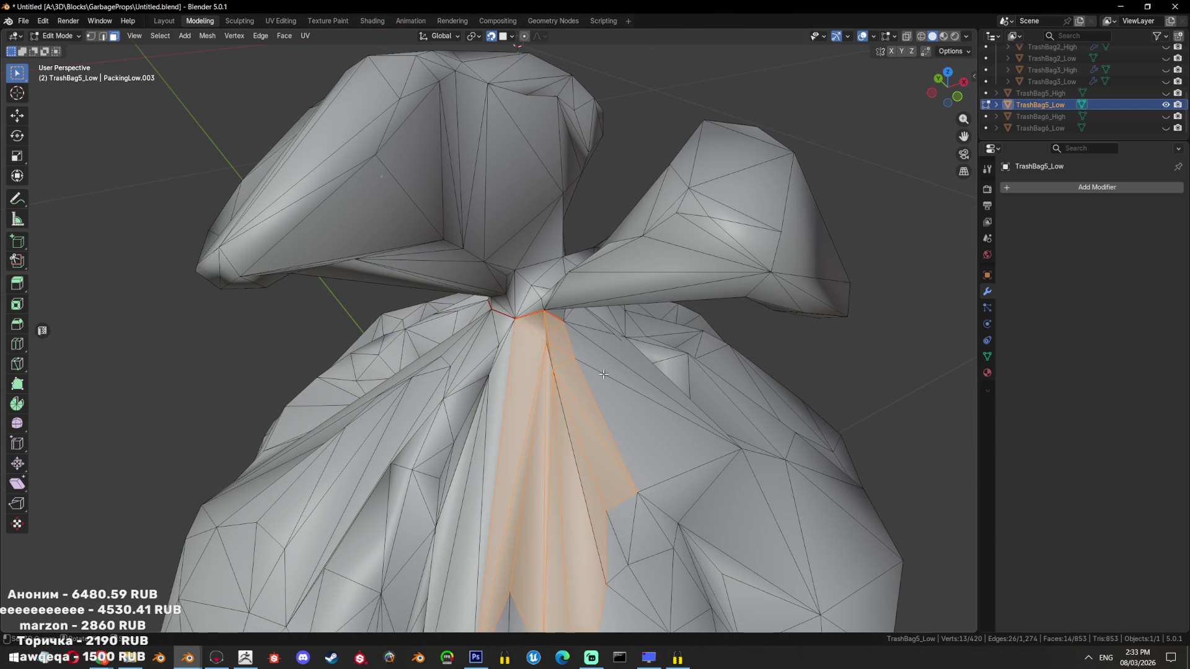
{"action": "key", "text": "ctrl+x"}
{"action": "left_click_drag", "start_coordinate": [557, 331], "coordinate": [485, 332]}
{"action": "key", "text": "2"}
{"action": "left_click", "coordinate": [446, 420]}
{"action": "key", "text": "3"}
{"action": "key", "text": "a"}
{"action": "key", "text": "alt+a"}
{"action": "left_click_drag", "start_coordinate": [485, 332], "coordinate": [421, 425]}
{"action": "key", "text": "ctrl+x"}
{"action": "key", "text": "ctrl+t"}
{"action": "left_click_drag", "start_coordinate": [422, 426], "coordinate": [606, 372]}
{"action": "key", "text": "alt+a"}
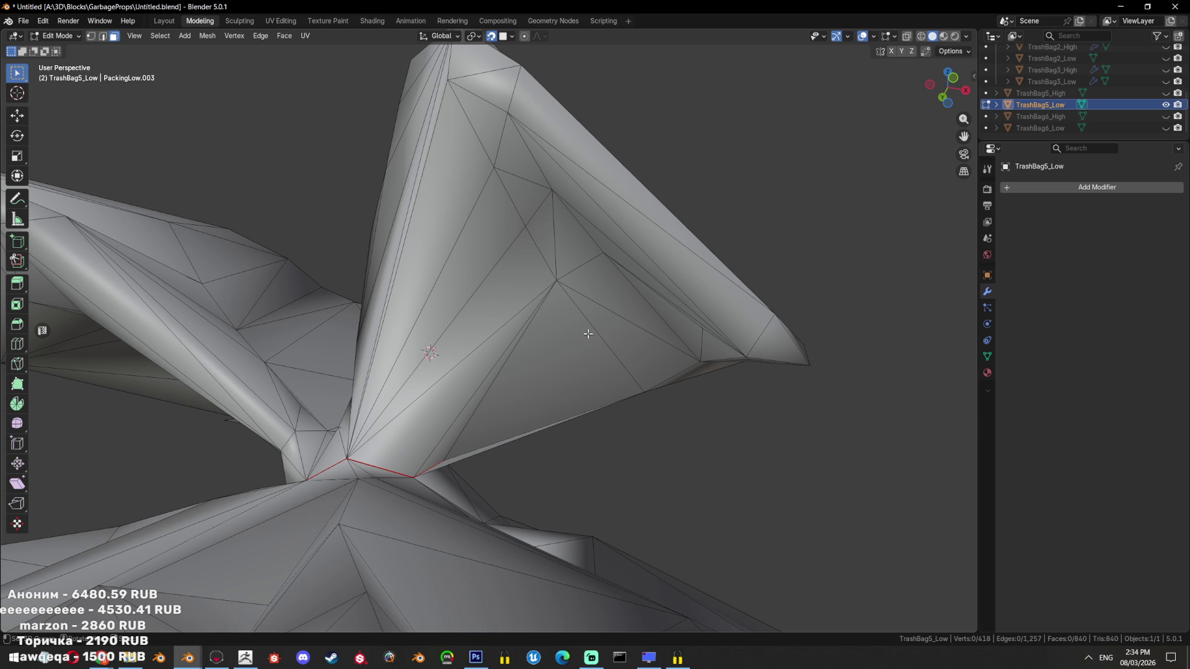
Dissolve the 13 linked faces on the knot and re-triangulate them
{"action": "scroll", "scroll_direction": "down", "scroll_amount": 3}
{"action": "left_click_drag", "start_coordinate": [532, 375], "coordinate": [404, 406]}
{"action": "key", "text": "ctrl+l"}
{"action": "scroll", "scroll_direction": "up", "scroll_amount": 3}
{"action": "key", "text": "1"}
{"action": "left_click", "coordinate": [403, 398]}
{"action": "key", "text": "3"}
{"action": "key", "text": "a"}
{"action": "key", "text": "alt+a"}
{"action": "key", "text": "l"}
{"action": "key", "text": "ctrl+x"}
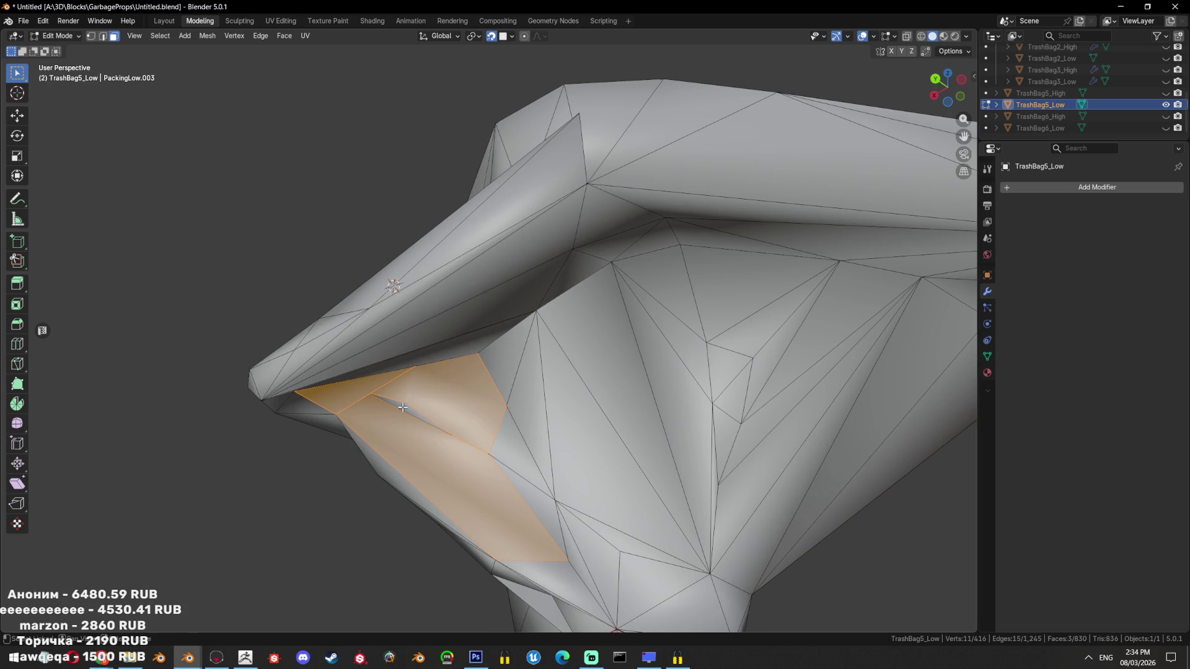
{"action": "key", "text": "ctrl+t"}
{"action": "left_click_drag", "start_coordinate": [540, 411], "coordinate": [613, 404]}
Triangulate another face in X-ray view and select the linked 15-face island
{"action": "key", "text": "1"}
{"action": "key", "text": "alt+z"}
{"action": "key", "text": "ctrl+t"}
{"action": "key", "text": "alt+z"}
{"action": "key", "text": "3"}
{"action": "key", "text": "alt+a"}
{"action": "key", "text": "l"}
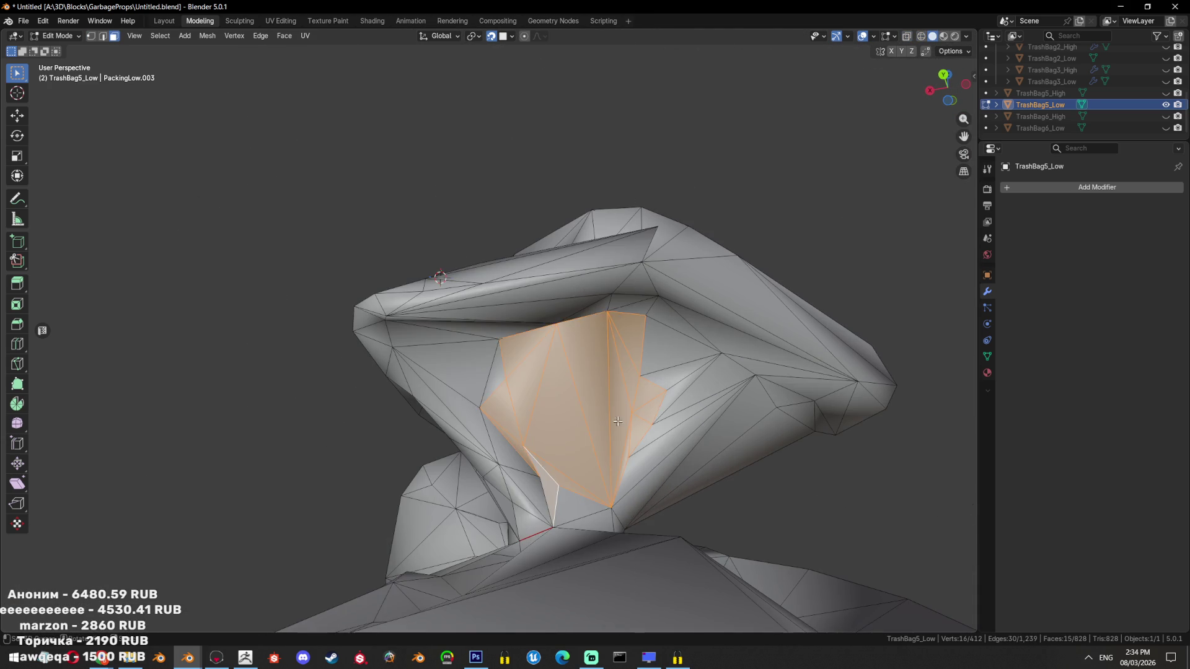
{"action": "scroll", "scroll_direction": "down", "scroll_amount": 3}
{"action": "left_click_drag", "start_coordinate": [626, 489], "coordinate": [553, 364]}
{"action": "scroll", "scroll_direction": "down", "scroll_amount": 3}
{"action": "scroll", "scroll_direction": "up", "scroll_amount": 3}
{"action": "scroll", "scroll_direction": "up", "scroll_amount": 3}
Box-select both knot lobes, delete their faces and return to Object Mode
{"action": "key", "text": "alt+z"}
{"action": "left_click_drag", "start_coordinate": [565, 180], "coordinate": [334, 316]}
{"action": "key", "text": "alt+z"}
{"action": "key", "text": "ctrl+l"}
{"action": "key", "text": "x"}
{"action": "left_click", "coordinate": [616, 345]}
{"action": "key", "text": "Tab"}
{"action": "left_click_drag", "start_coordinate": [471, 429], "coordinate": [539, 382]}
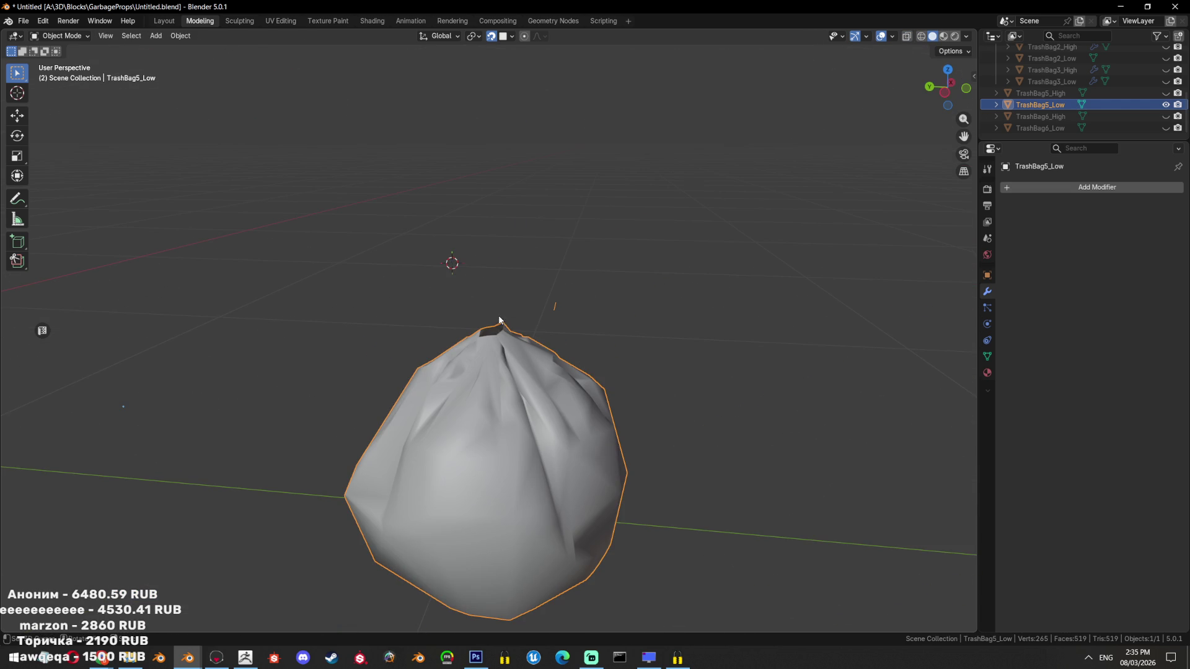
Reveal the hidden bags, then isolate TrashBag5_Low
{"action": "key", "text": "alt+h"}
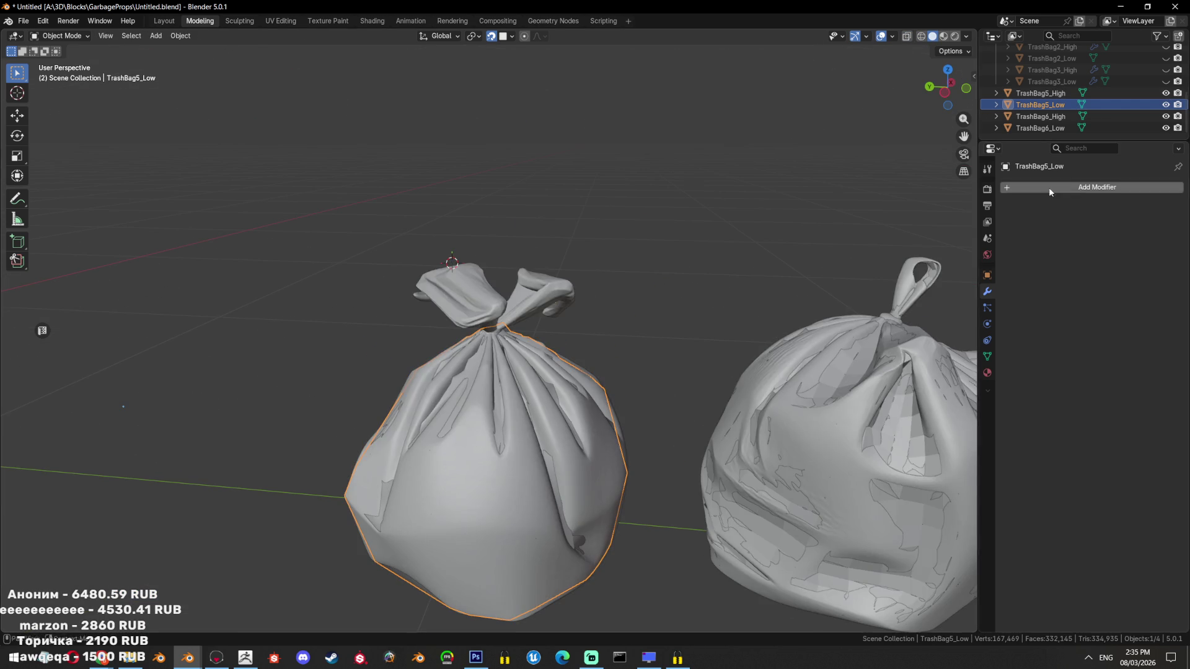
{"action": "scroll", "scroll_direction": "down", "scroll_amount": 3}
{"action": "scroll", "scroll_direction": "up", "scroll_amount": 3}
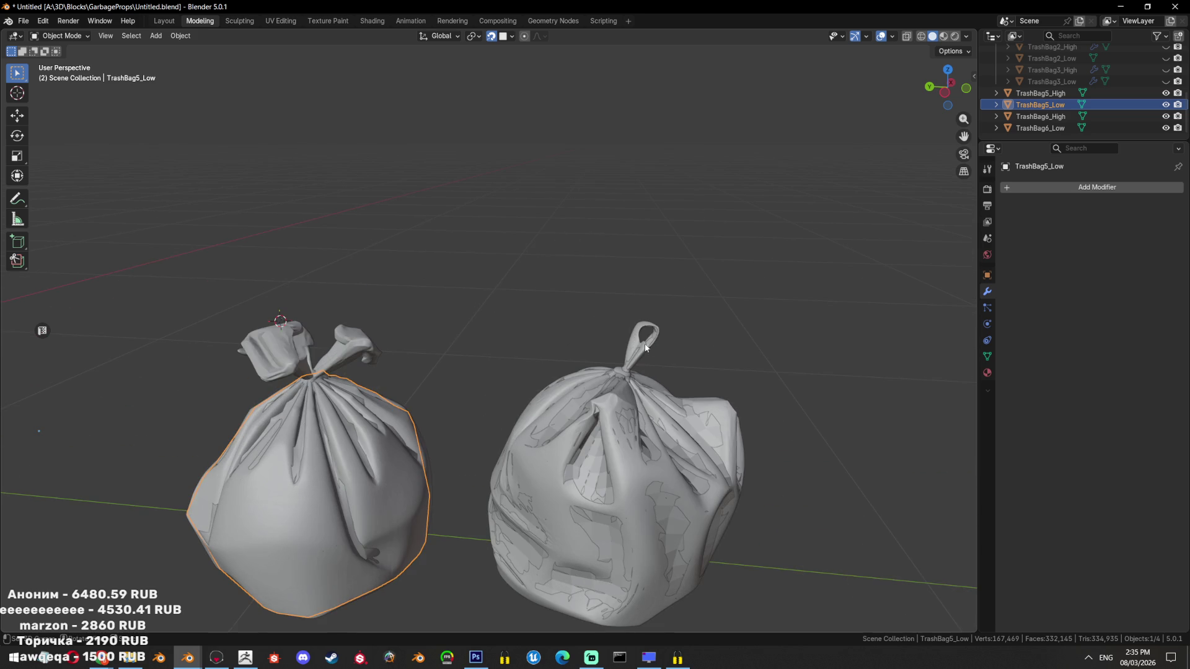
{"action": "left_click_drag", "start_coordinate": [612, 364], "coordinate": [636, 368]}
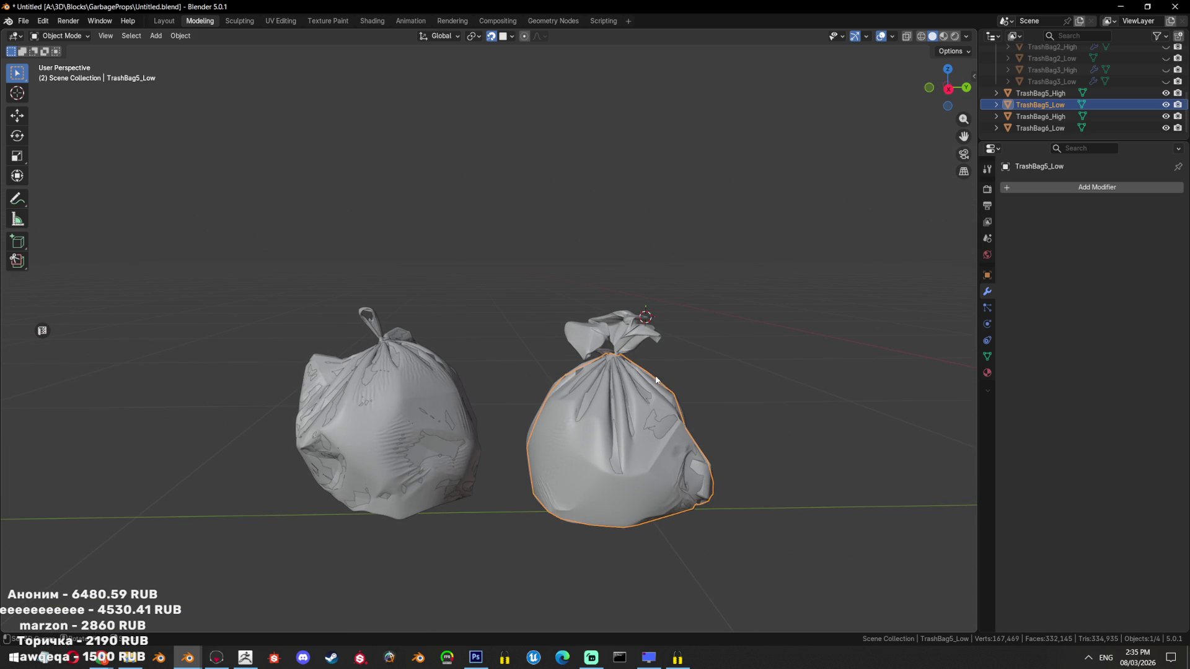
{"action": "key", "text": "shift+h"}
{"action": "right_click", "coordinate": [695, 385]}
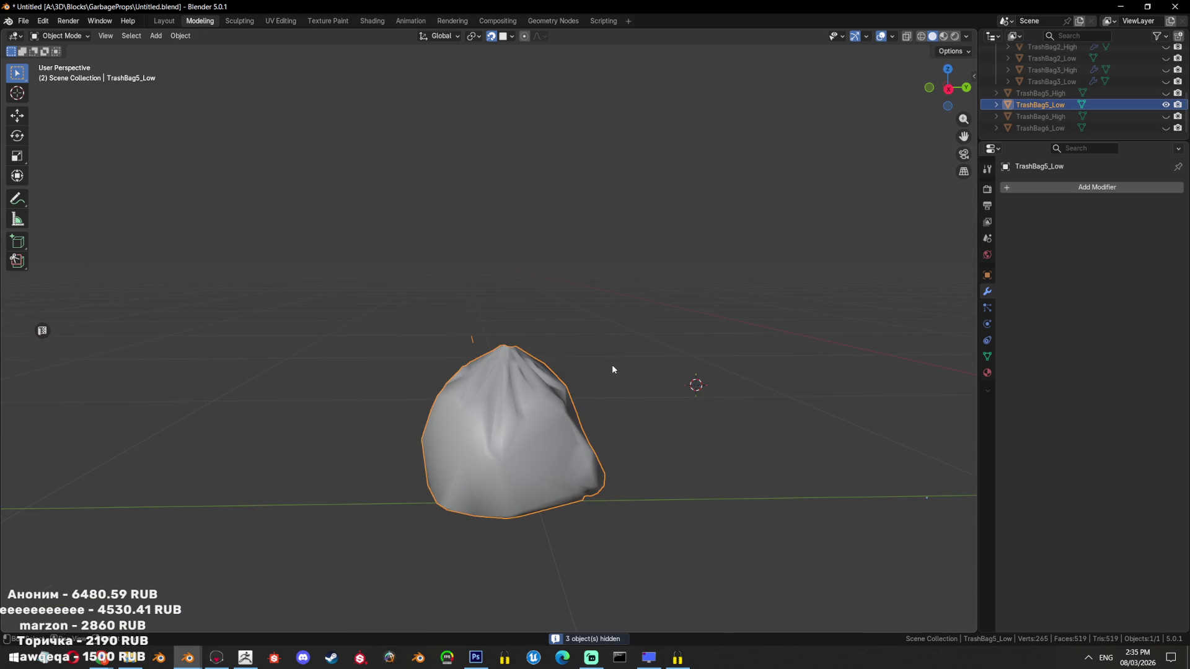
{"action": "left_click_drag", "start_coordinate": [613, 369], "coordinate": [556, 397]}
In Edit Mode, undo the deletion to bring the knot lobes back
{"action": "key", "text": "Tab"}
{"action": "scroll", "scroll_direction": "up", "scroll_amount": 3}
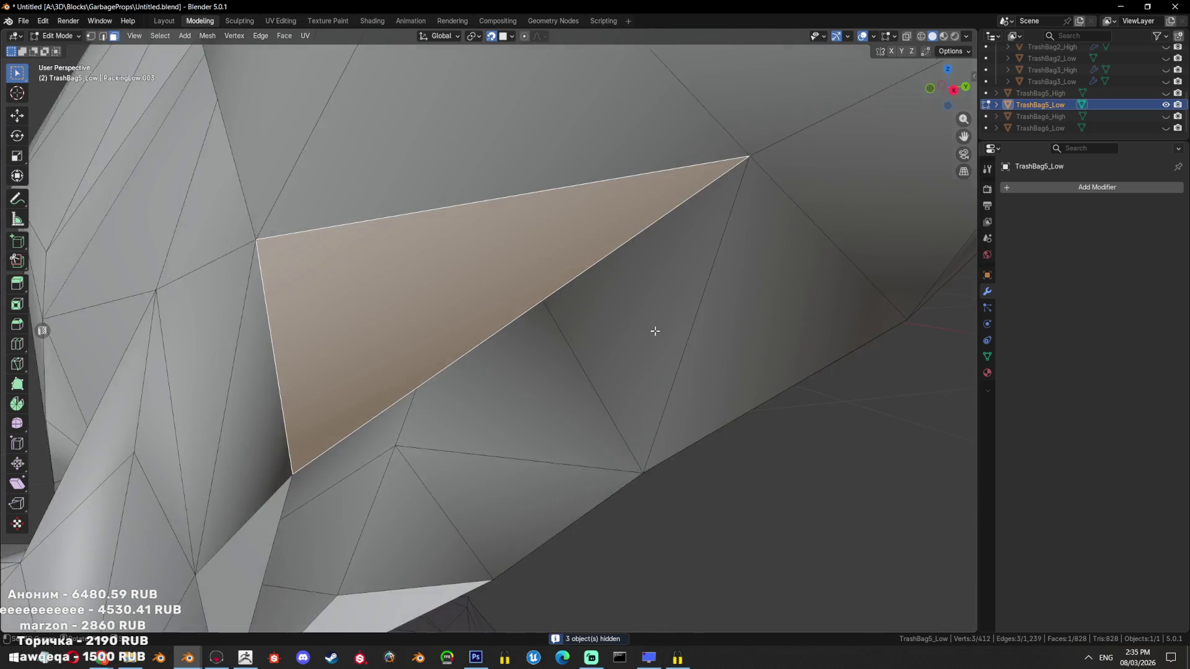
{"action": "scroll", "scroll_direction": "down", "scroll_amount": 3}
{"action": "key", "text": "ctrl+l"}
{"action": "left_click_drag", "start_coordinate": [524, 412], "coordinate": [506, 340]}
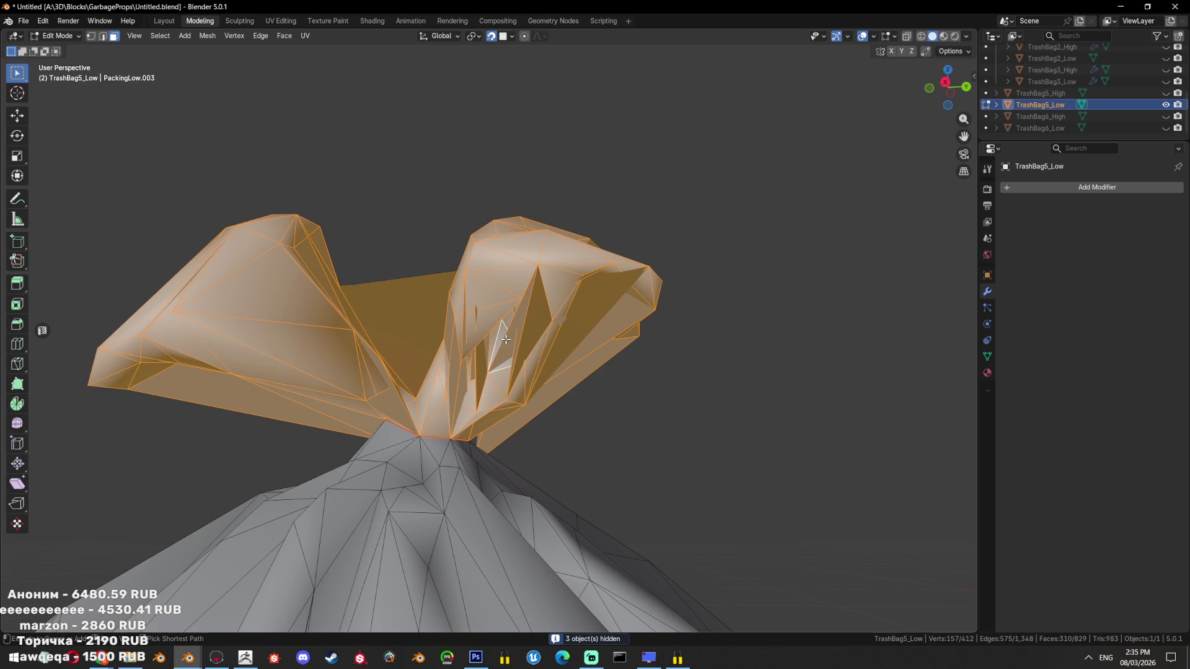
{"action": "key", "text": "ctrl+z"}
{"action": "left_click_drag", "start_coordinate": [595, 358], "coordinate": [509, 354]}
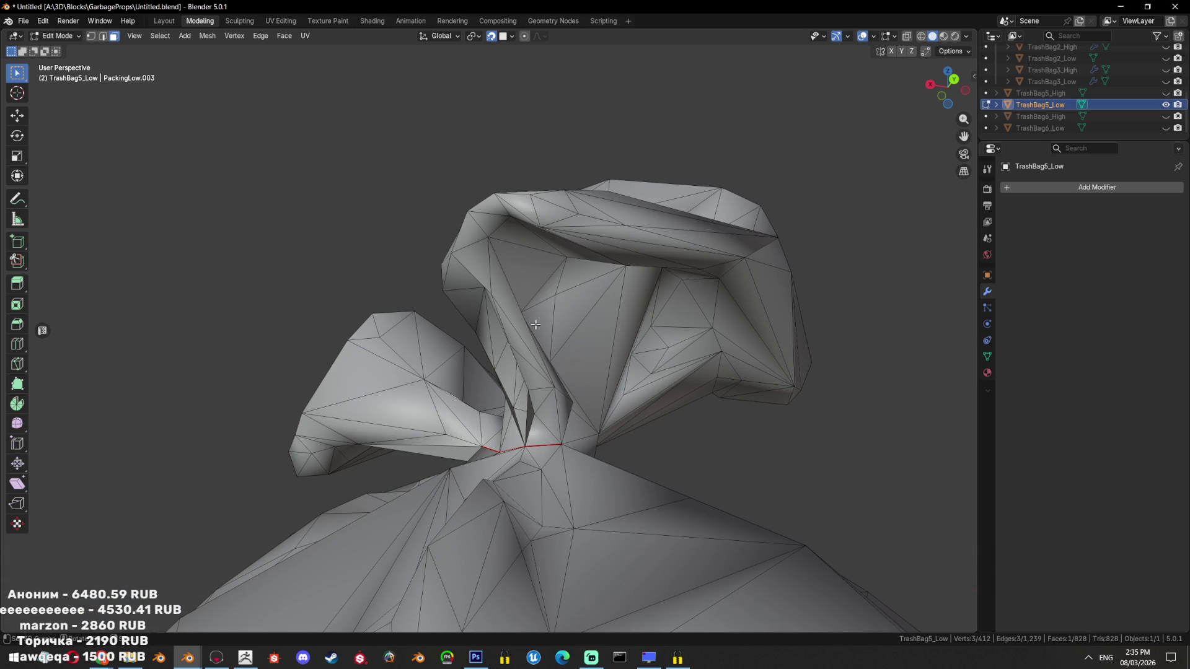
Delete two faces inside the knot
{"action": "left_click_drag", "start_coordinate": [527, 317], "coordinate": [424, 427]}
{"action": "key", "text": "x"}
{"action": "left_click", "coordinate": [424, 426]}
{"action": "left_click_drag", "start_coordinate": [424, 427], "coordinate": [478, 429]}
{"action": "key", "text": "x"}
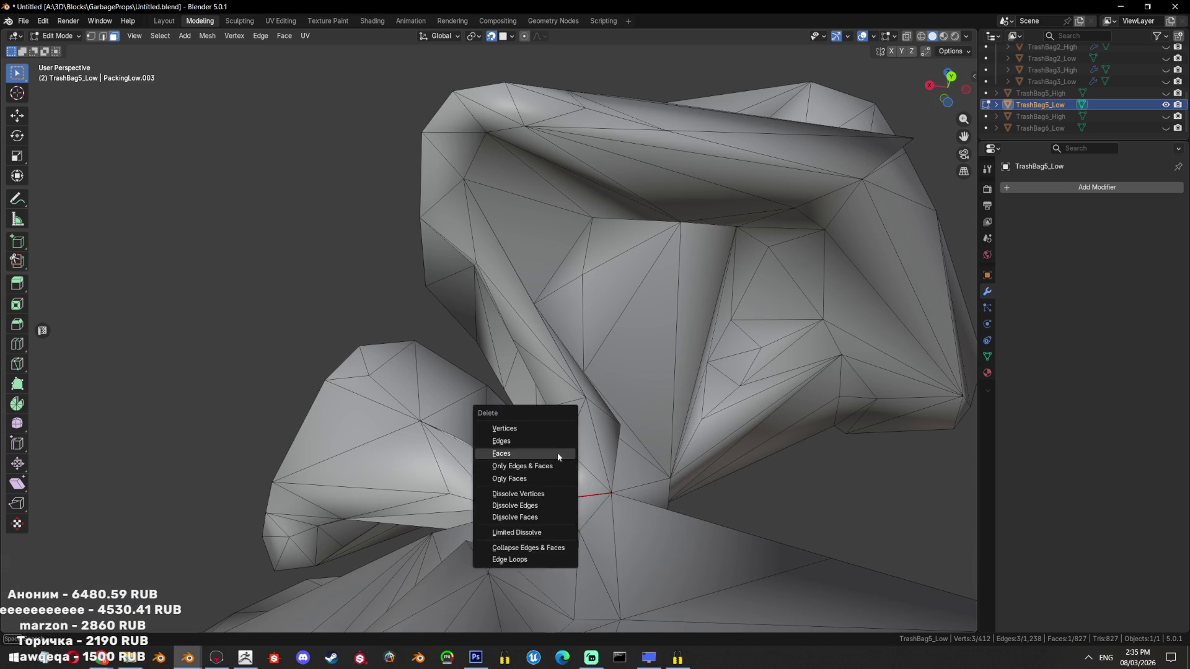
{"action": "left_click", "coordinate": [557, 453]}
{"action": "left_click_drag", "start_coordinate": [557, 453], "coordinate": [537, 376]}
Dissolve the ten faces around a knot vertex into one and triangulate it
{"action": "left_click", "coordinate": [537, 376]}
{"action": "key", "text": "ctrl+l"}
{"action": "key", "text": "ctrl+z"}
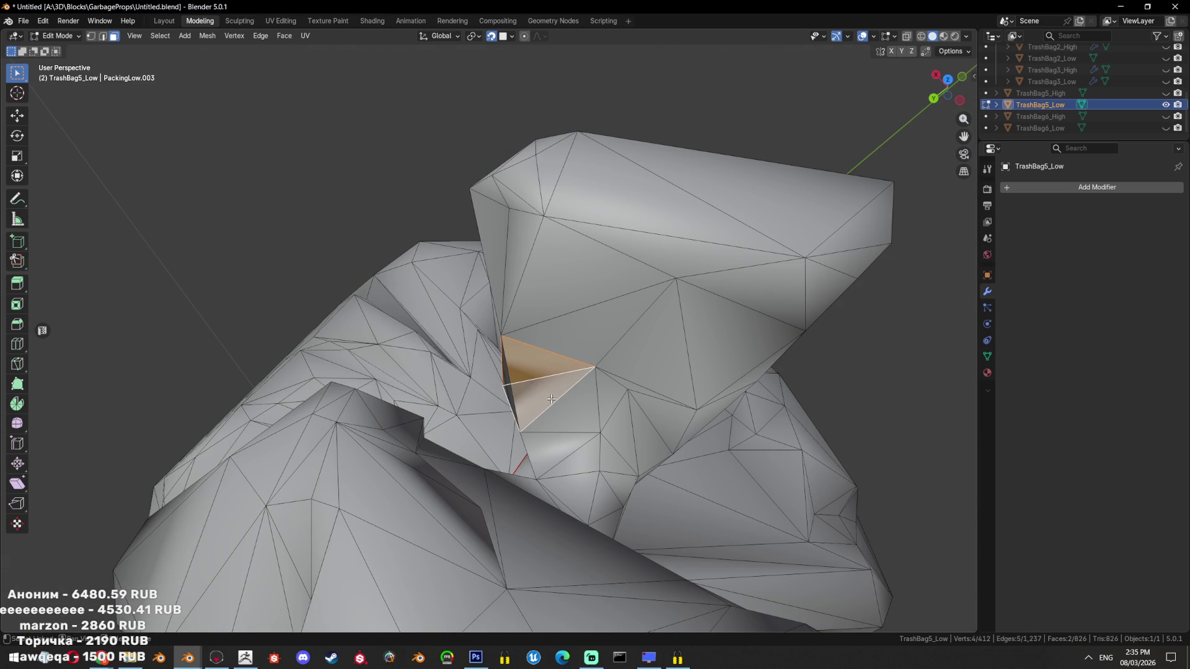
{"action": "left_click", "coordinate": [540, 406]}
{"action": "left_click", "coordinate": [595, 322]}
{"action": "left_click", "coordinate": [598, 407]}
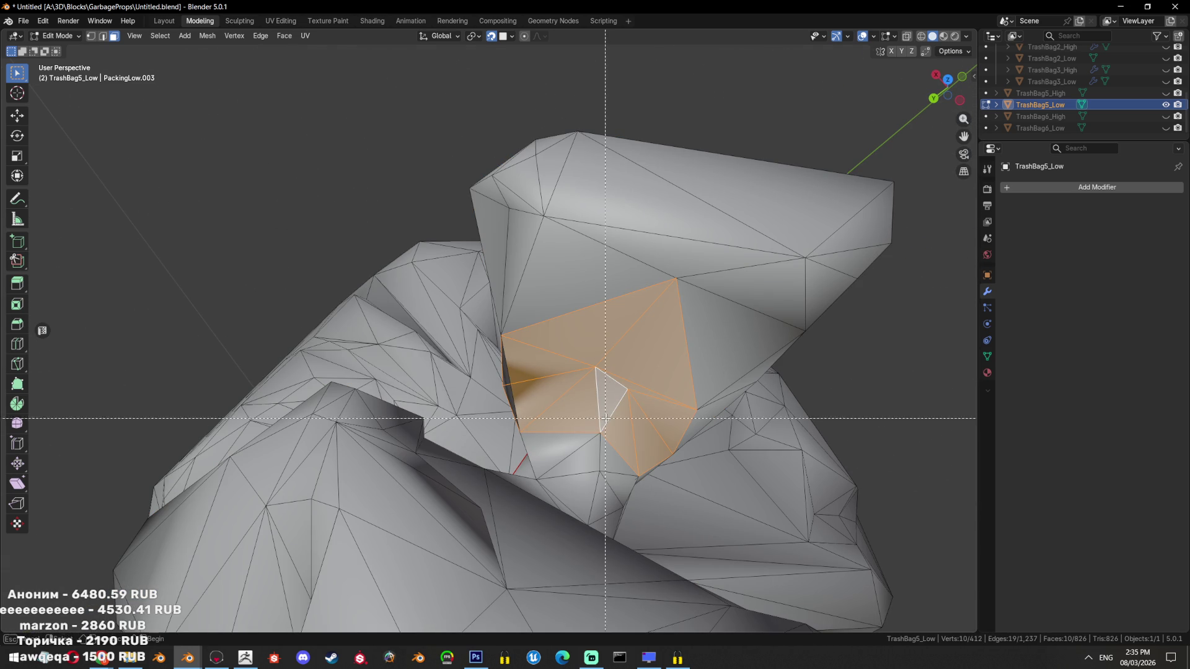
{"action": "key", "text": "ctrl+x"}
{"action": "left_click_drag", "start_coordinate": [603, 419], "coordinate": [629, 430]}
{"action": "key", "text": "ctrl+t"}
{"action": "key", "text": "alt+a"}
Slide a knot vertex along its edge, then dissolve it
{"action": "key", "text": "g"}
{"action": "key", "text": "g"}
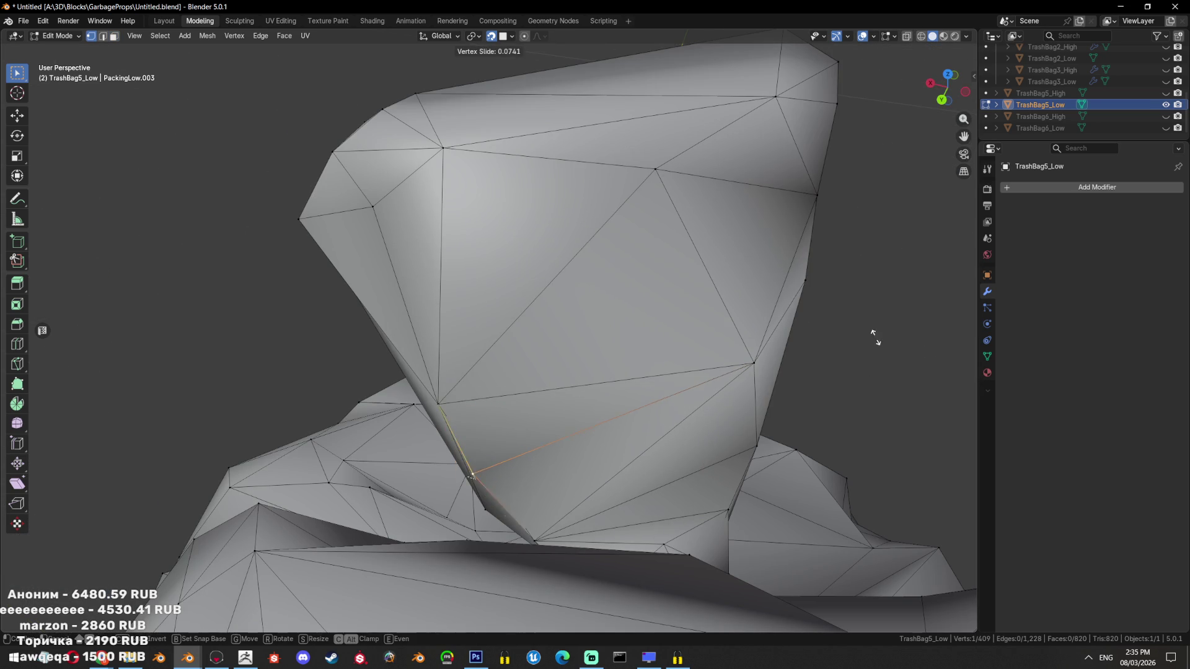
{"action": "left_click", "coordinate": [874, 338]}
{"action": "left_click_drag", "start_coordinate": [903, 329], "coordinate": [548, 321]}
{"action": "key", "text": "x"}
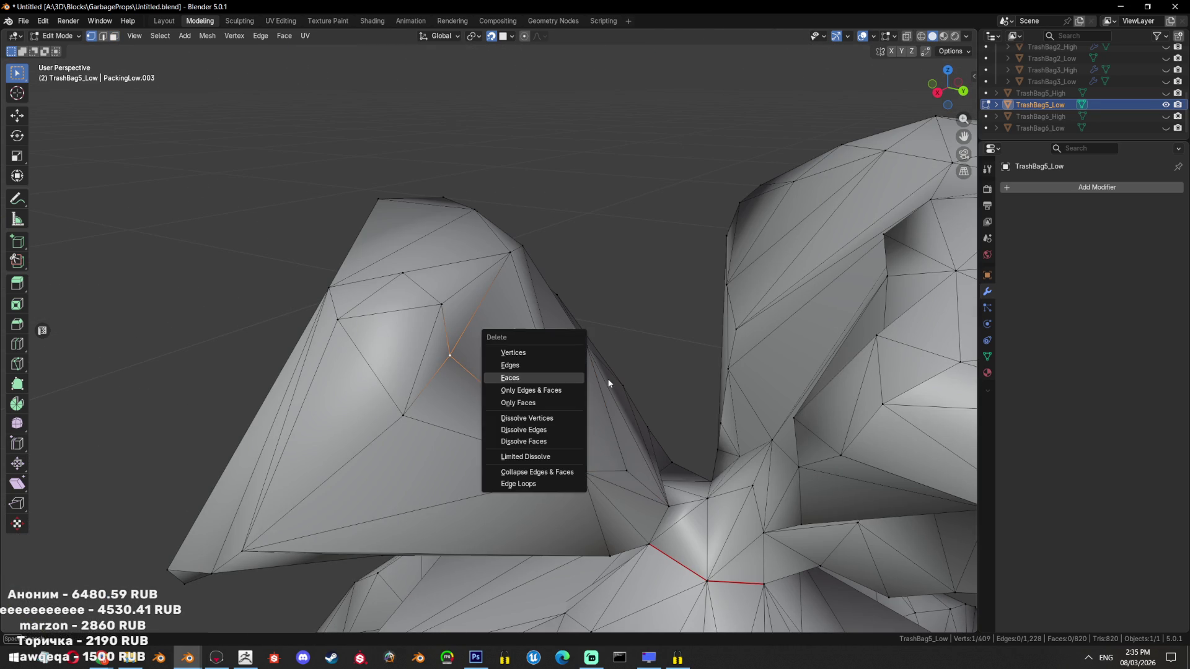
{"action": "left_click", "coordinate": [550, 417]}
{"action": "left_click_drag", "start_coordinate": [550, 418], "coordinate": [464, 394]}
Mark an edge path running around the knot's top as sharp
{"action": "key", "text": "3"}
{"action": "left_click", "coordinate": [536, 320]}
{"action": "key", "text": "ctrl+l"}
{"action": "scroll", "scroll_direction": "up", "scroll_amount": 3}
{"action": "key", "text": "2"}
{"action": "left_click", "coordinate": [455, 422]}
{"action": "scroll", "scroll_direction": "down", "scroll_amount": 3}
{"action": "left_click", "coordinate": [451, 268]}
{"action": "left_click_drag", "start_coordinate": [451, 268], "coordinate": [445, 193]}
{"action": "left_click", "coordinate": [435, 233]}
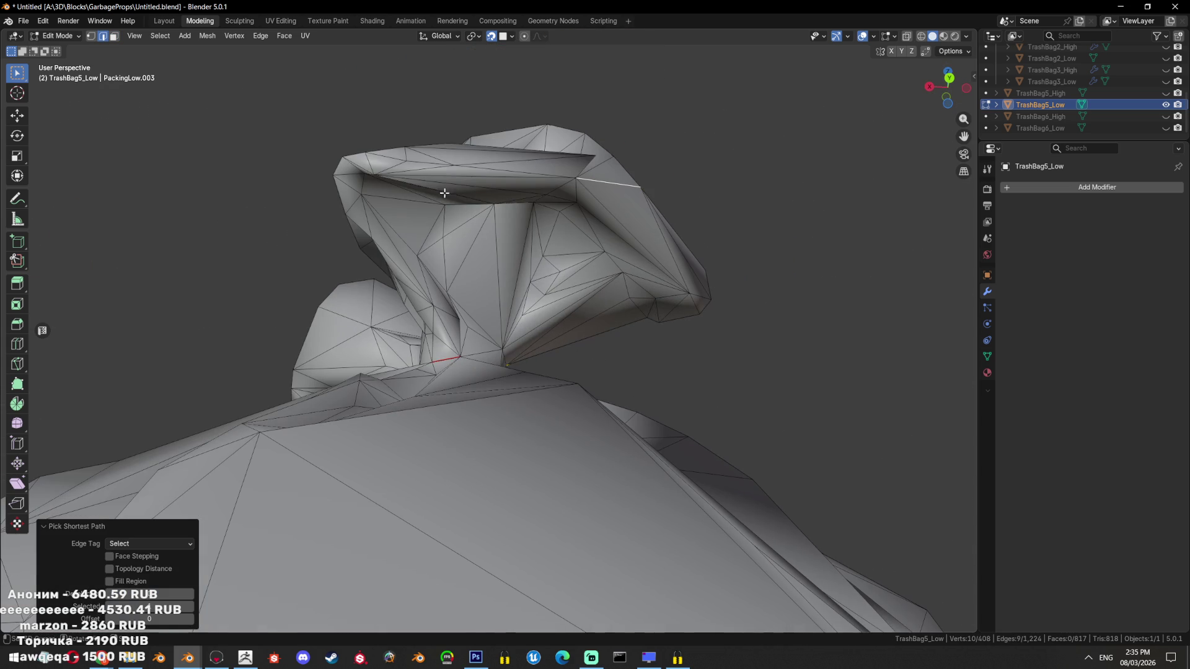
{"action": "left_click_drag", "start_coordinate": [364, 240], "coordinate": [499, 379]}
{"action": "key", "text": "ctrl+e"}
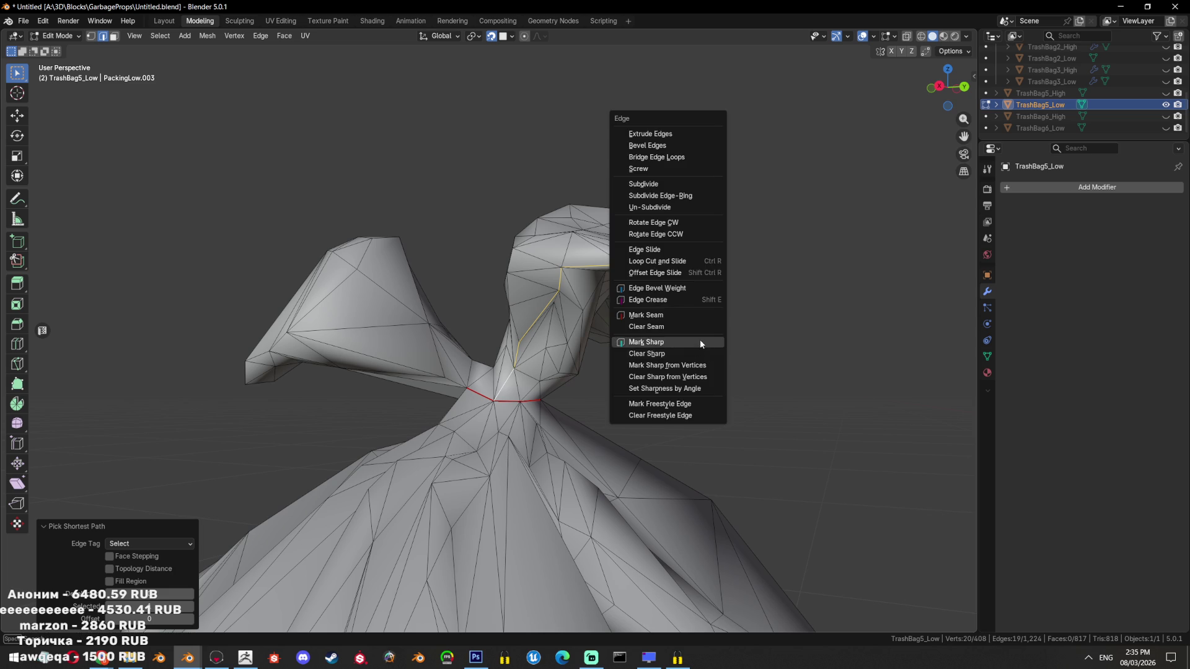
{"action": "left_click", "coordinate": [700, 339]}
{"action": "key", "text": "ctrl+e"}
{"action": "left_click_drag", "start_coordinate": [690, 303], "coordinate": [685, 335]}
Select the whole mesh and inflate it slightly along its normals with Alt+S
{"action": "key", "text": "l"}
{"action": "key", "text": "3"}
{"action": "key", "text": "alt+a"}
{"action": "scroll", "scroll_direction": "down", "scroll_amount": 3}
{"action": "scroll", "scroll_direction": "up", "scroll_amount": 3}
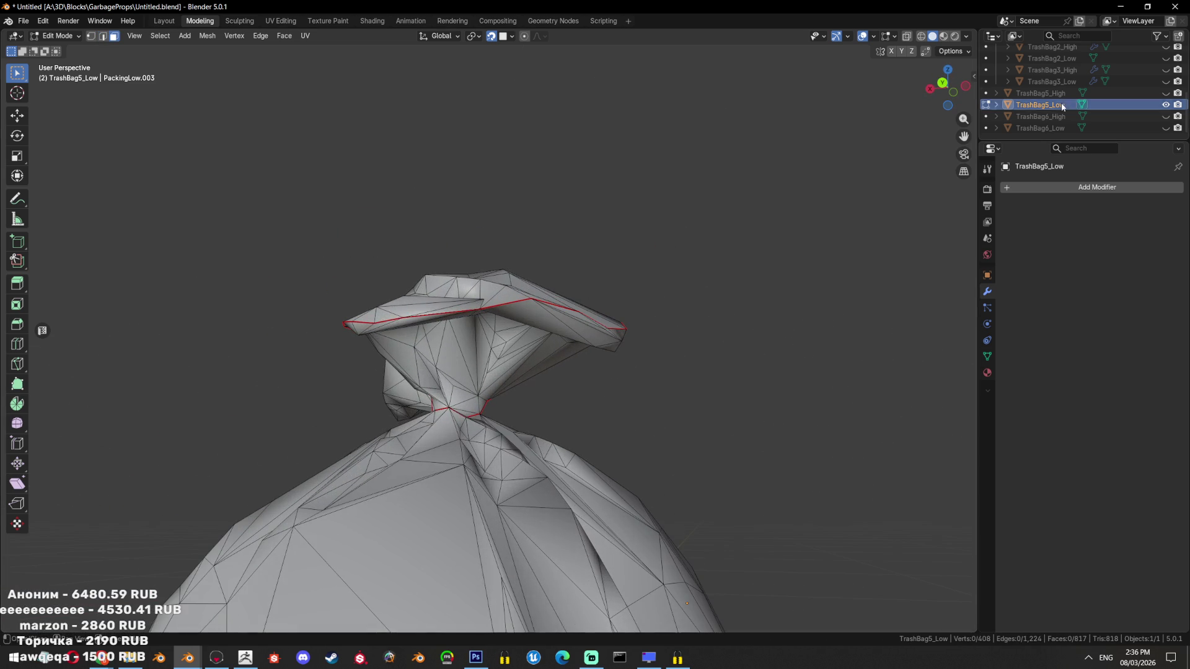
{"action": "key", "text": "a"}
{"action": "key", "text": "alt+s"}
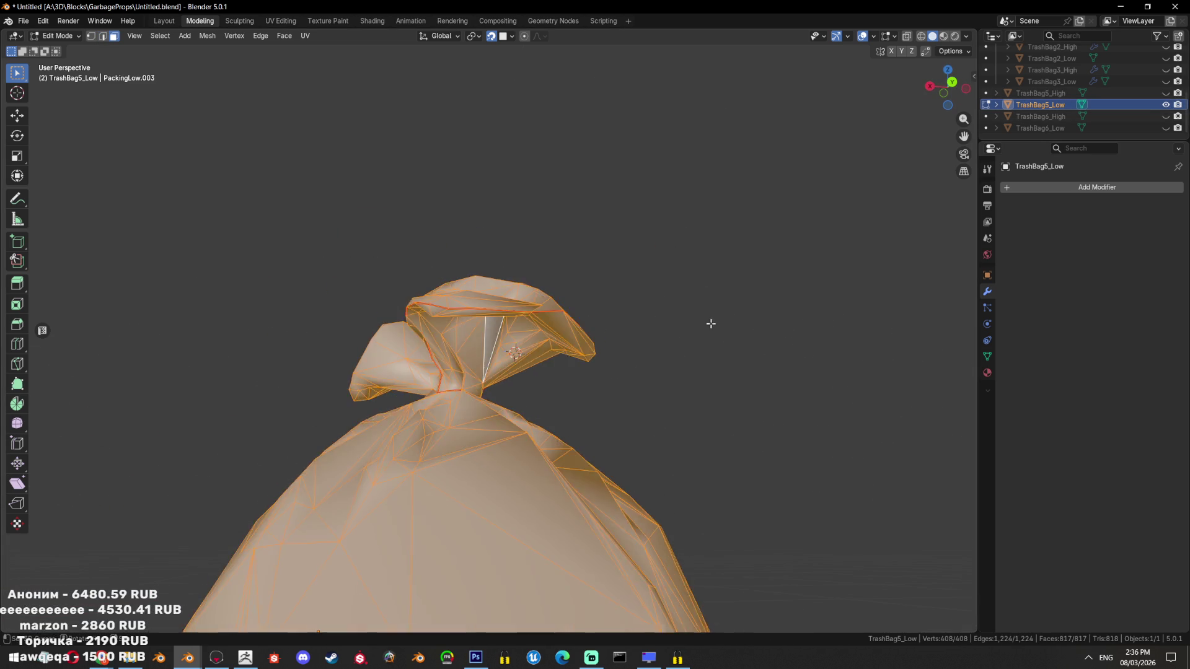
{"action": "left_click", "coordinate": [718, 316]}
Delete the knot's linked ear faces, then show the TrashBag5_High model
{"action": "left_click_drag", "start_coordinate": [718, 316], "coordinate": [711, 338]}
{"action": "scroll", "scroll_direction": "down", "scroll_amount": 3}
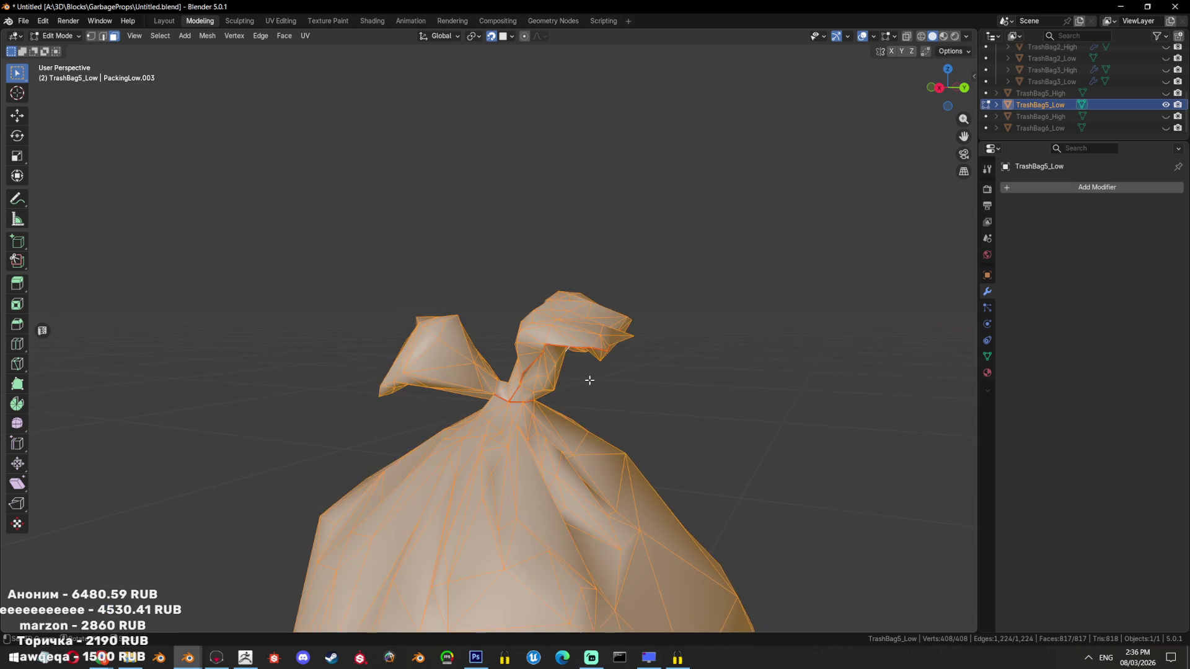
{"action": "scroll", "scroll_direction": "down", "scroll_amount": 3}
{"action": "key", "text": "alt+a"}
{"action": "key", "text": "l"}
{"action": "key", "text": "x"}
{"action": "left_click", "coordinate": [627, 282]}
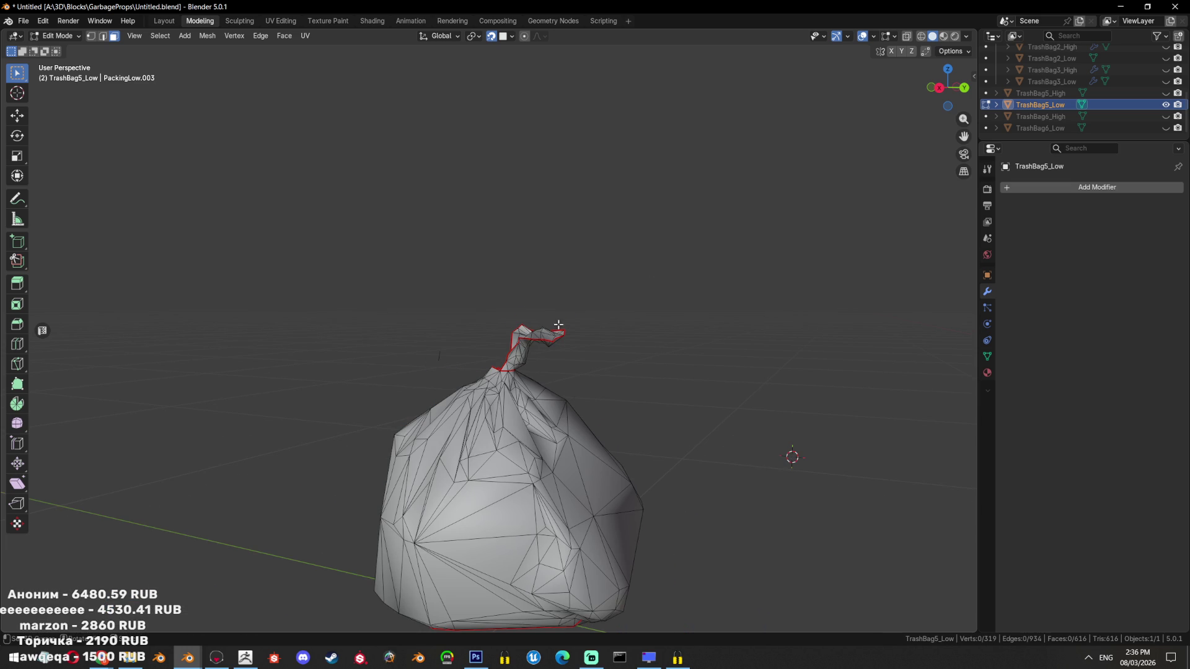
{"action": "left_click", "coordinate": [1166, 93]}
Delete the four trash bag objects, including the low-poly bag and TrashBag6
{"action": "left_click", "coordinate": [1166, 105]}
{"action": "left_click_drag", "start_coordinate": [558, 403], "coordinate": [353, 417]}
{"action": "key", "text": "Tab"}
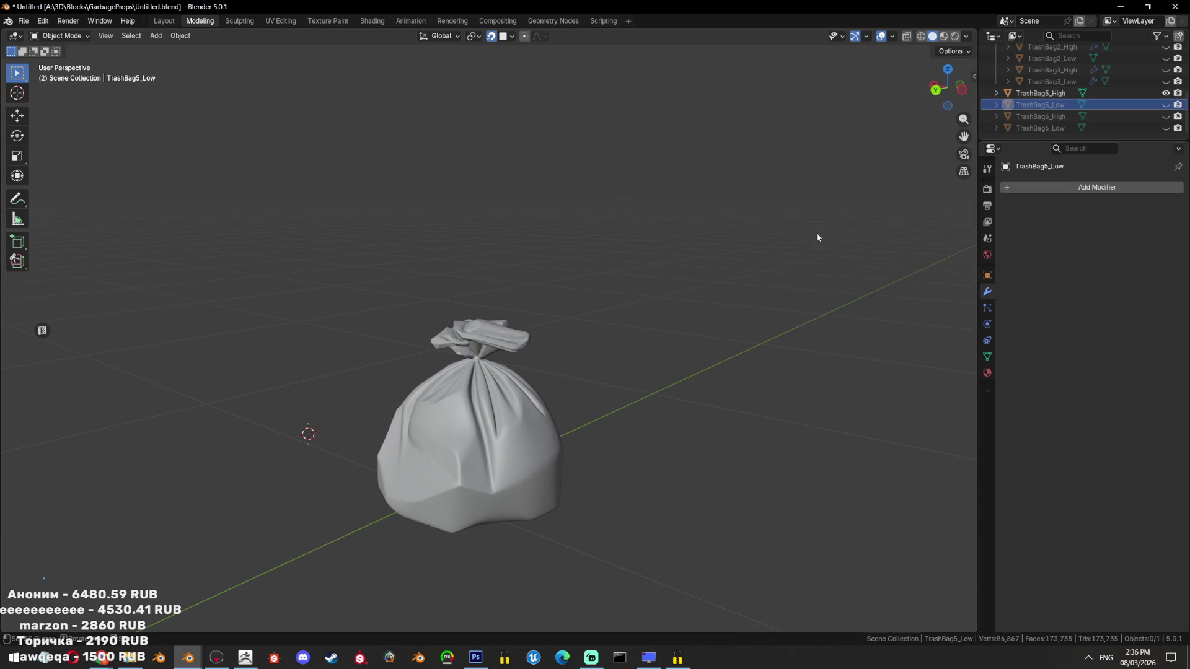
{"action": "left_click_drag", "start_coordinate": [1166, 104], "coordinate": [1166, 128]}
{"action": "scroll", "scroll_direction": "down", "scroll_amount": 3}
{"action": "key", "text": "a"}
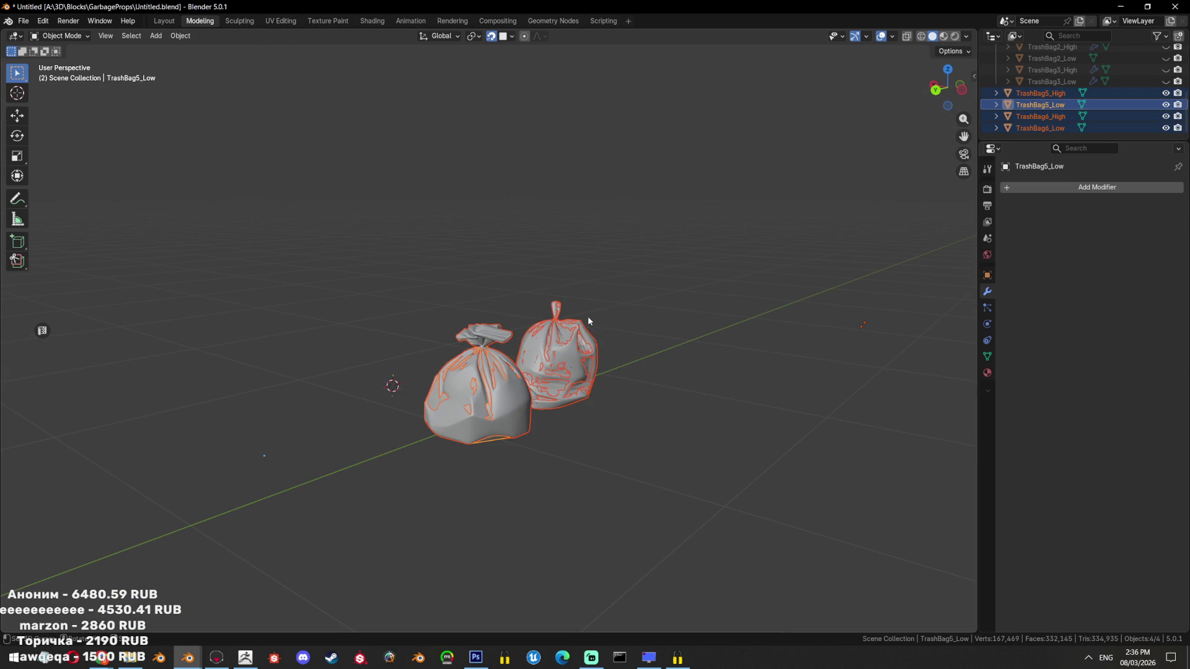
{"action": "key", "text": "Delete"}
Reveal all hidden objects, frame the tire and bags, and save the file
{"action": "key", "text": "alt+h"}
{"action": "scroll", "scroll_direction": "down", "scroll_amount": 3}
{"action": "left_click_drag", "start_coordinate": [388, 289], "coordinate": [402, 330]}
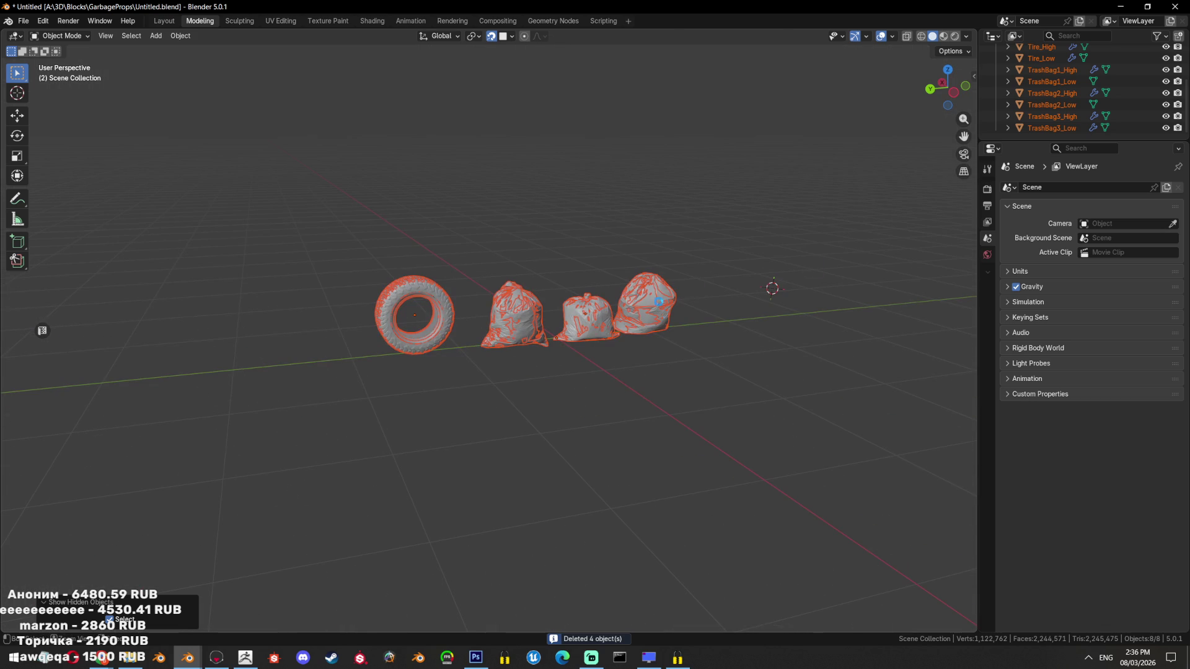
{"action": "key", "text": "KP_Decimal"}
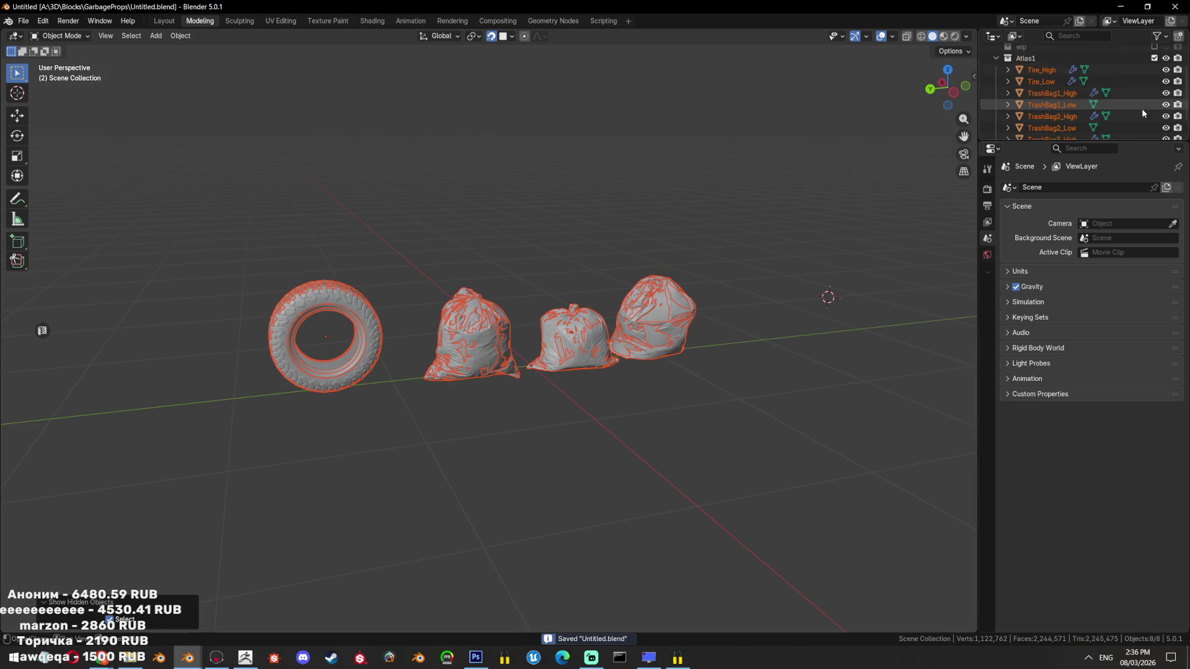
{"action": "scroll", "scroll_direction": "up", "scroll_amount": 3}
{"action": "left_click_drag", "start_coordinate": [1063, 140], "coordinate": [1069, 305]}
{"action": "key", "text": "ctrl+s"}
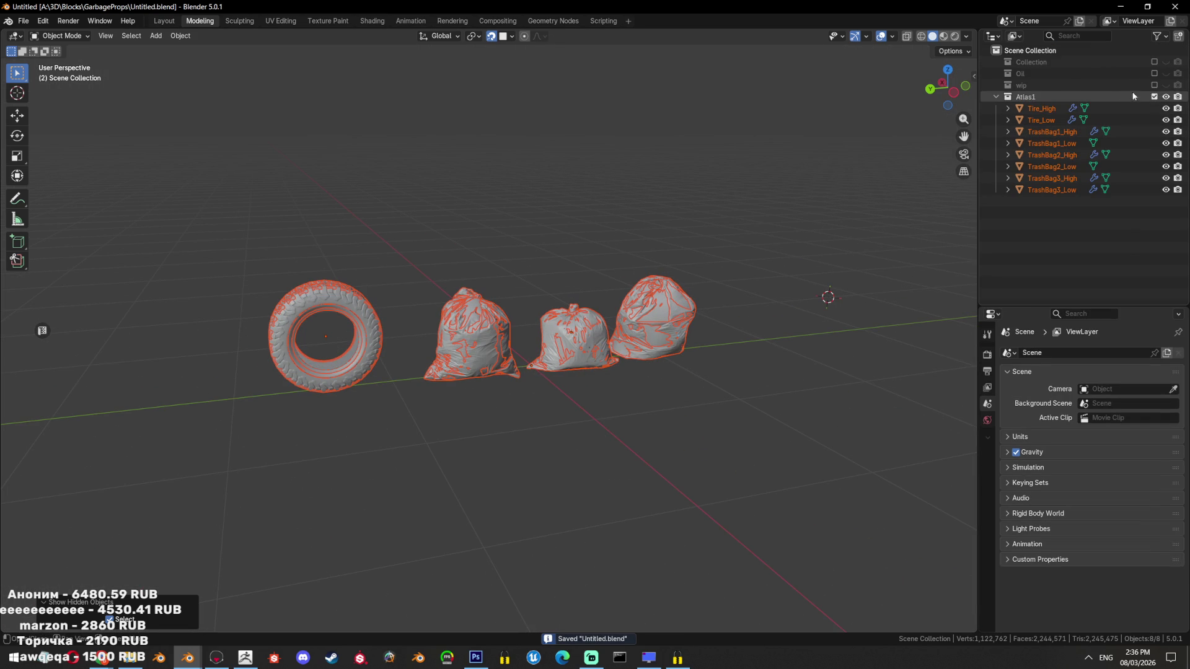
Deselect everything, switch to a side orthographic view, and save again
{"action": "scroll", "scroll_direction": "up", "scroll_amount": 3}
{"action": "left_click", "coordinate": [659, 277]}
{"action": "left_click_drag", "start_coordinate": [658, 277], "coordinate": [615, 269]}
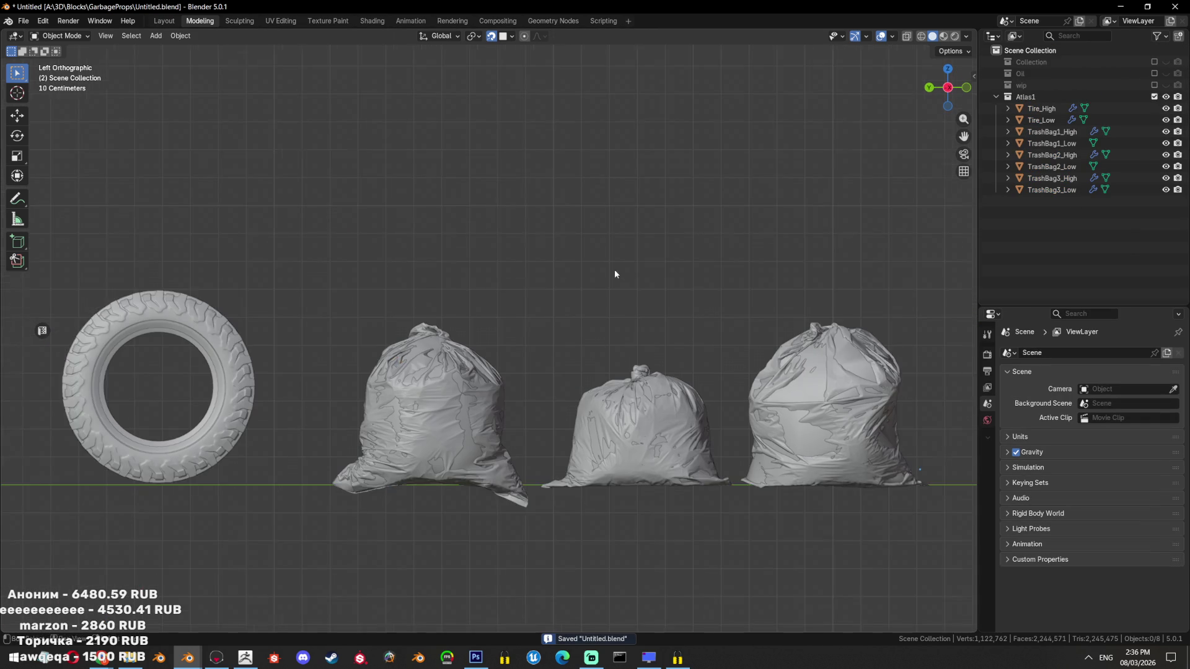
{"action": "scroll", "scroll_direction": "down", "scroll_amount": 3}
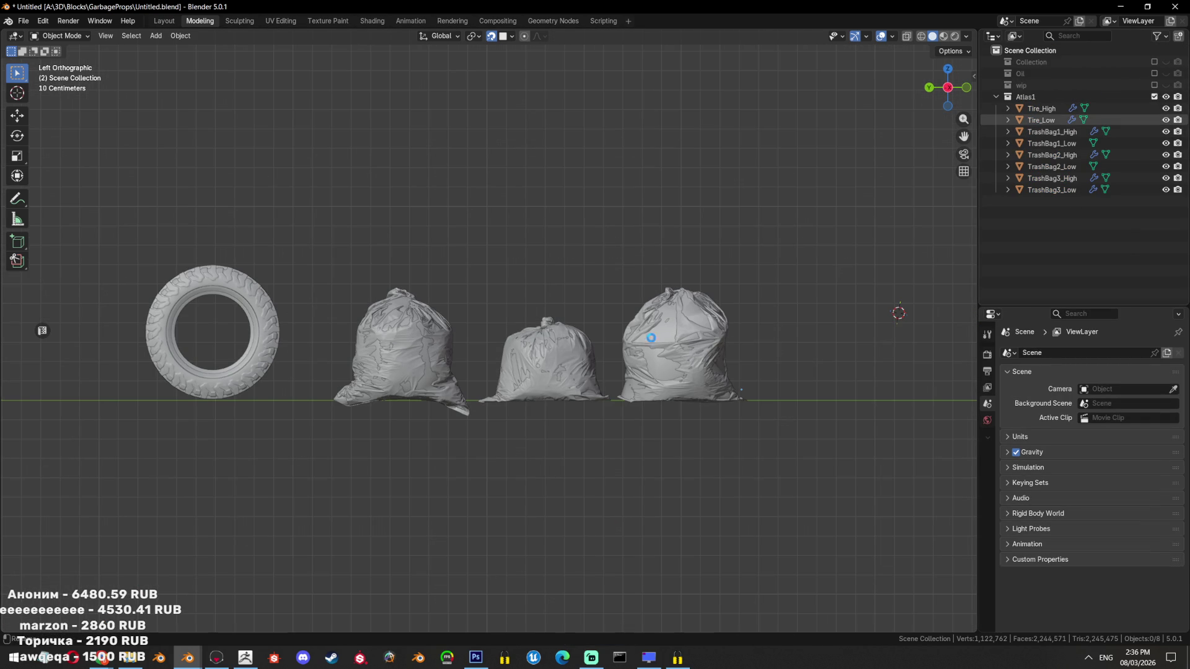
{"action": "key", "text": "ctrl+s"}
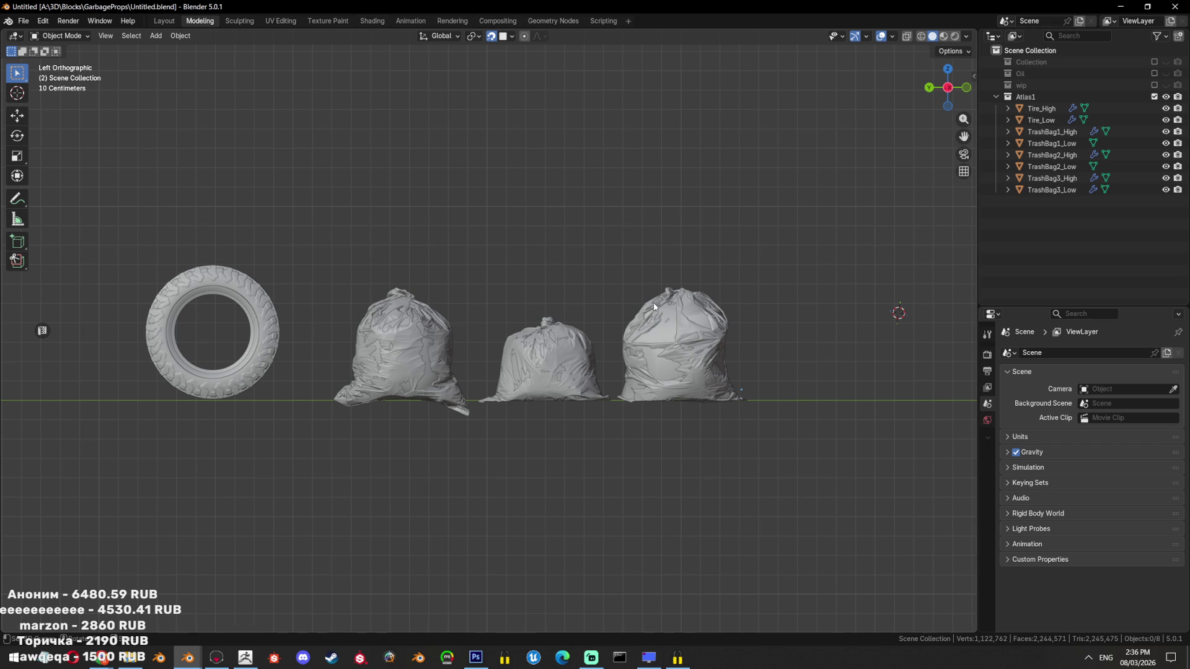
With X-ray on, move the right trash bag along Y toward the middle one
{"action": "key", "text": "alt+z"}
{"action": "left_click_drag", "start_coordinate": [712, 256], "coordinate": [645, 396]}
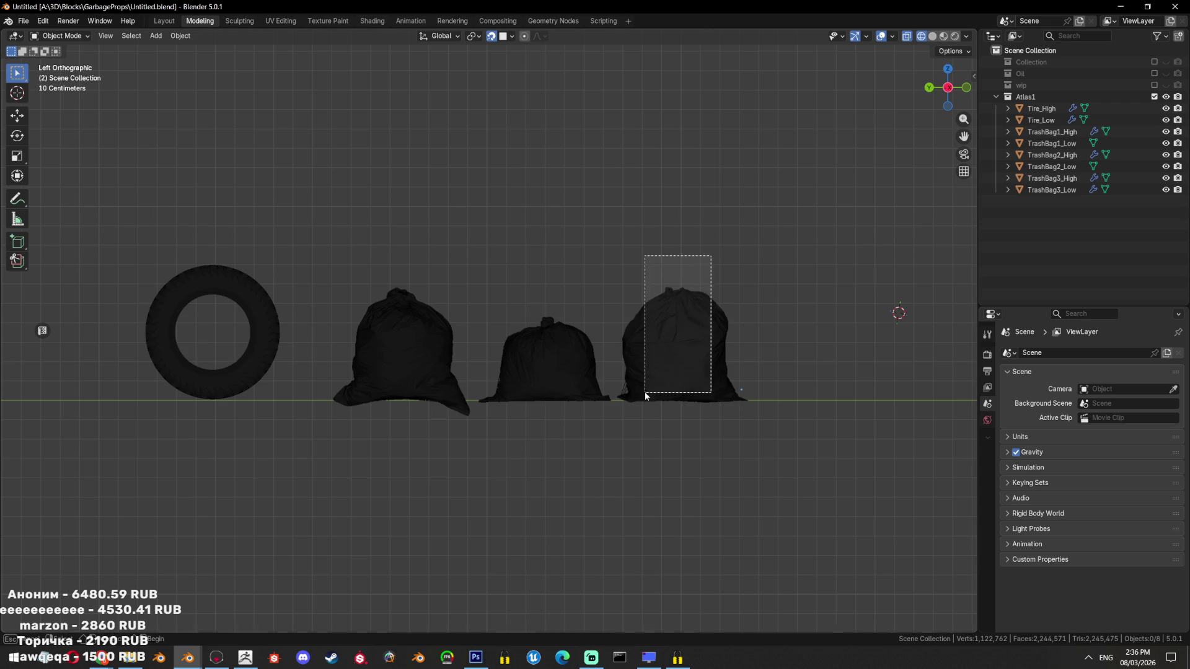
{"action": "left_click", "coordinate": [16, 116]}
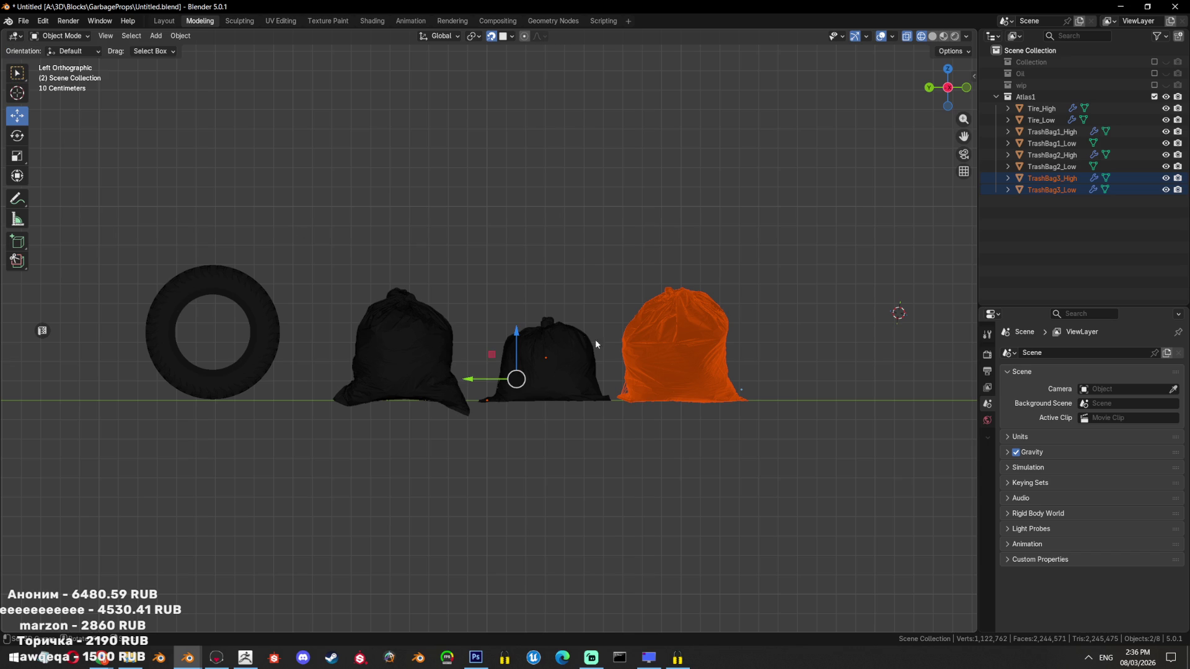
{"action": "left_click_drag", "start_coordinate": [463, 380], "coordinate": [398, 380]}
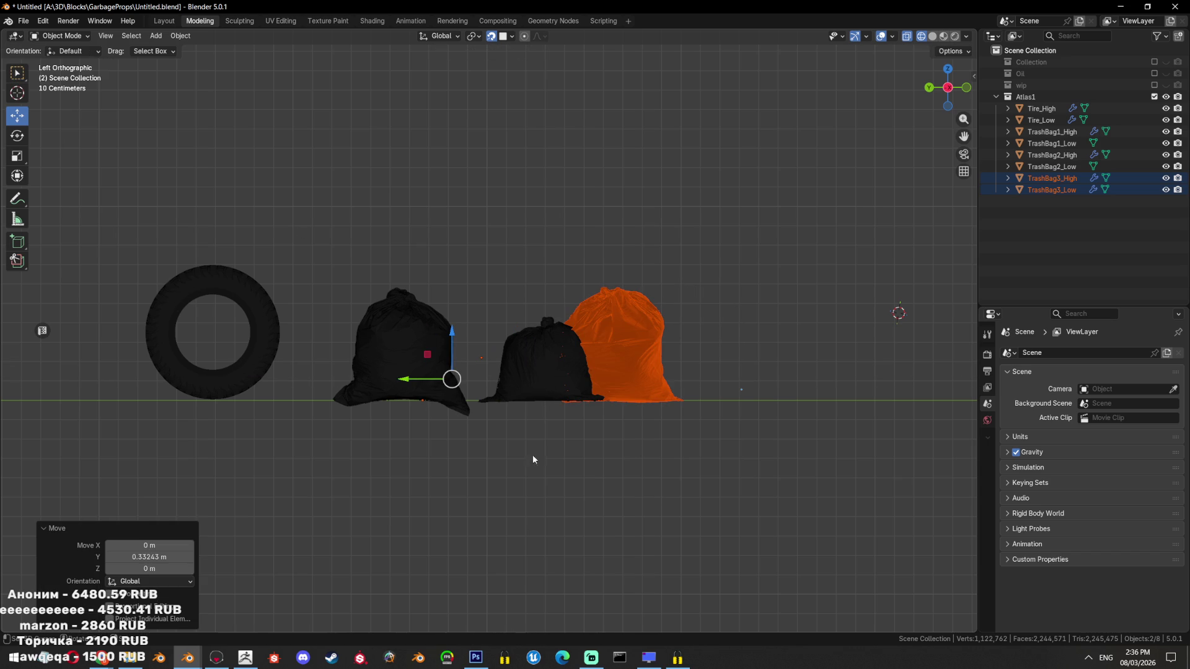
{"action": "key", "text": "ctrl+z"}
{"action": "key", "text": "g"}
{"action": "key", "text": "y"}
{"action": "left_click", "coordinate": [823, 283]}
Move both versions of the middle trash bag along Y to even the spacing
{"action": "left_click_drag", "start_coordinate": [584, 289], "coordinate": [550, 347]}
{"action": "key", "text": "g"}
{"action": "key", "text": "y"}
{"action": "left_click", "coordinate": [638, 434]}
{"action": "left_click_drag", "start_coordinate": [641, 435], "coordinate": [653, 457]}
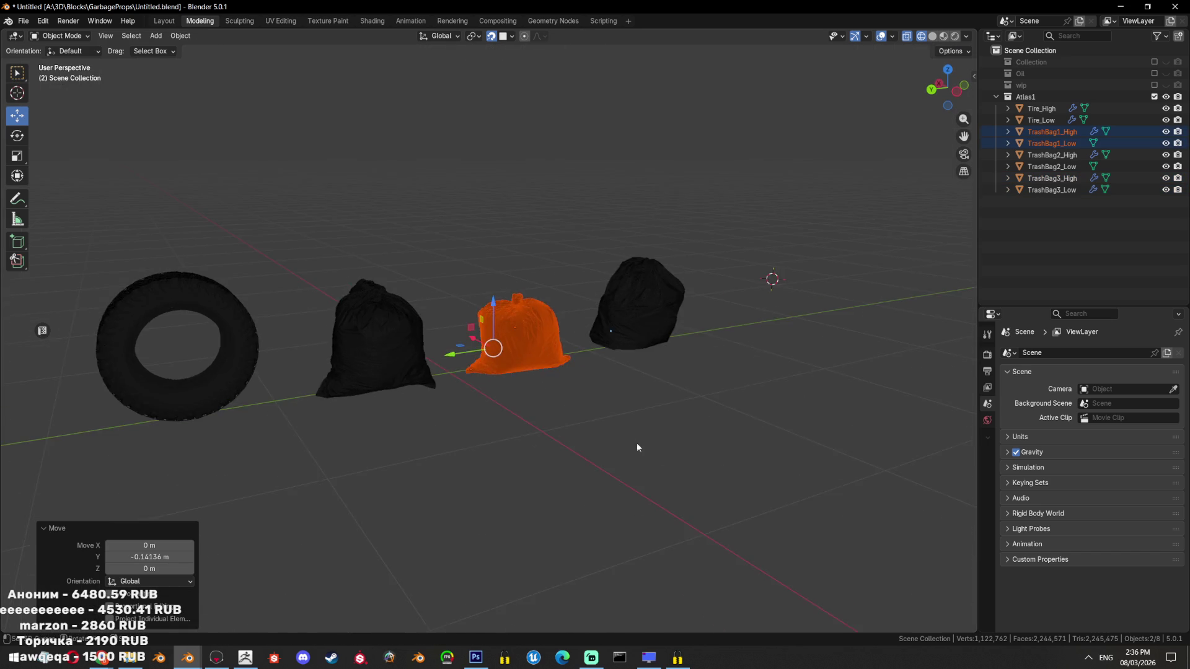
{"action": "key", "text": "ctrl+KP_3"}
{"action": "key", "text": "g"}
{"action": "key", "text": "y"}
{"action": "key", "text": "Escape"}
{"action": "left_click", "coordinate": [579, 441]}
Inspect the bag spacing from around the props and save the file
{"action": "scroll", "scroll_direction": "up", "scroll_amount": 3}
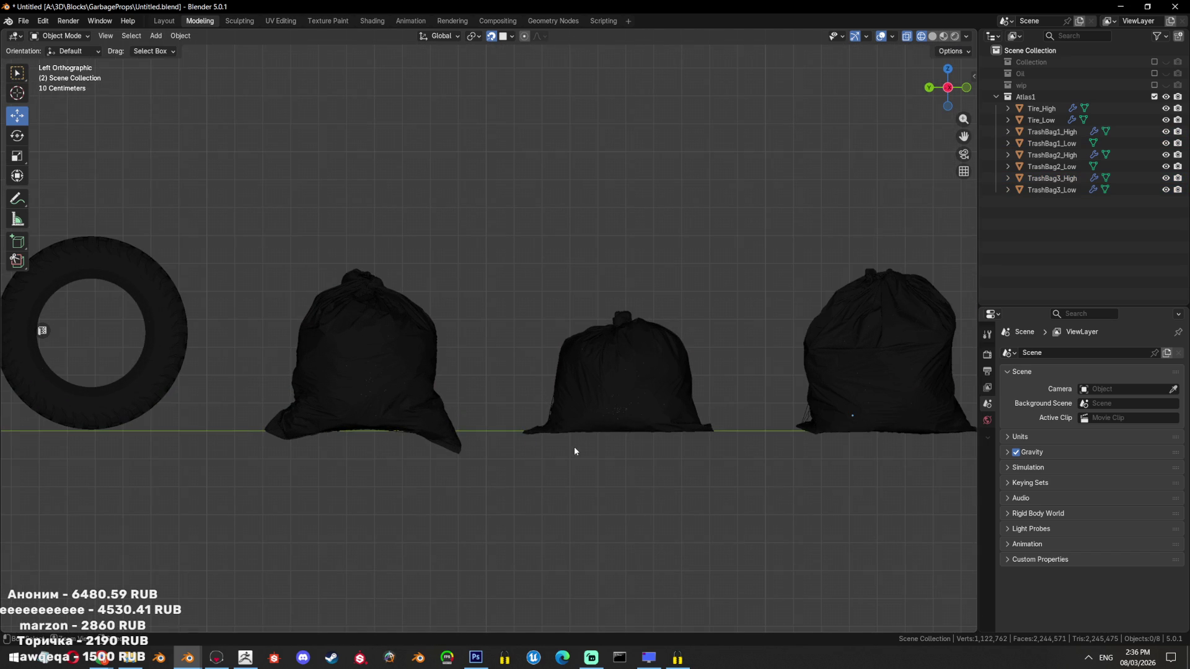
{"action": "scroll", "scroll_direction": "down", "scroll_amount": 3}
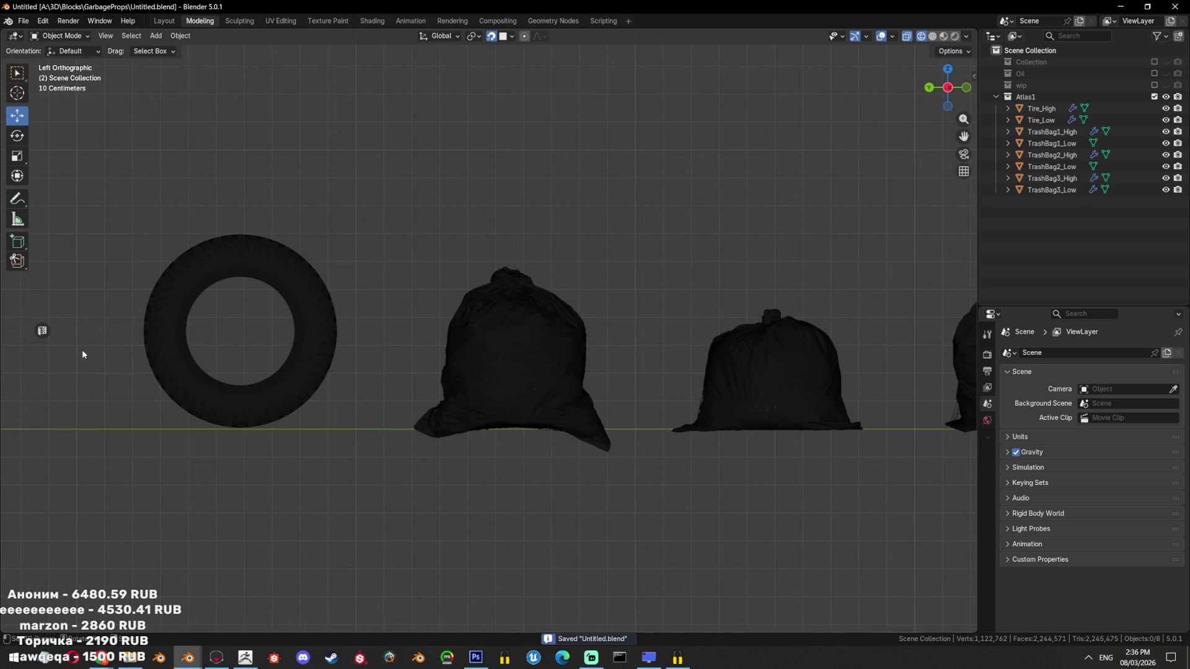
{"action": "left_click_drag", "start_coordinate": [440, 414], "coordinate": [495, 380]}
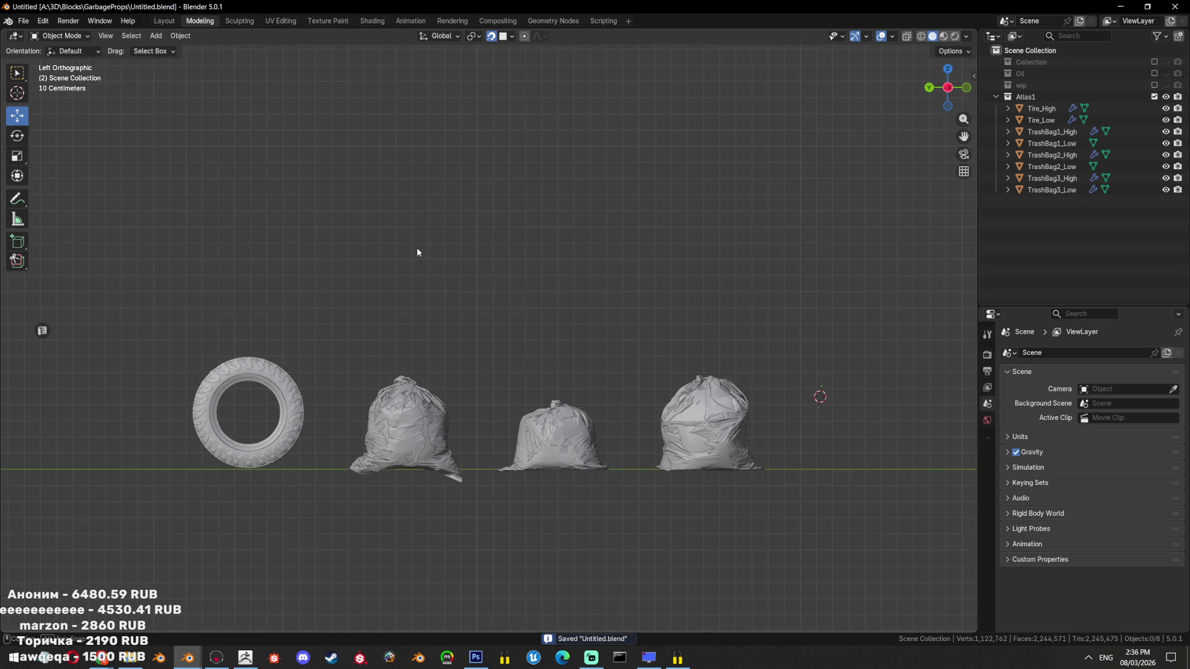
{"action": "scroll", "scroll_direction": "up", "scroll_amount": 3}
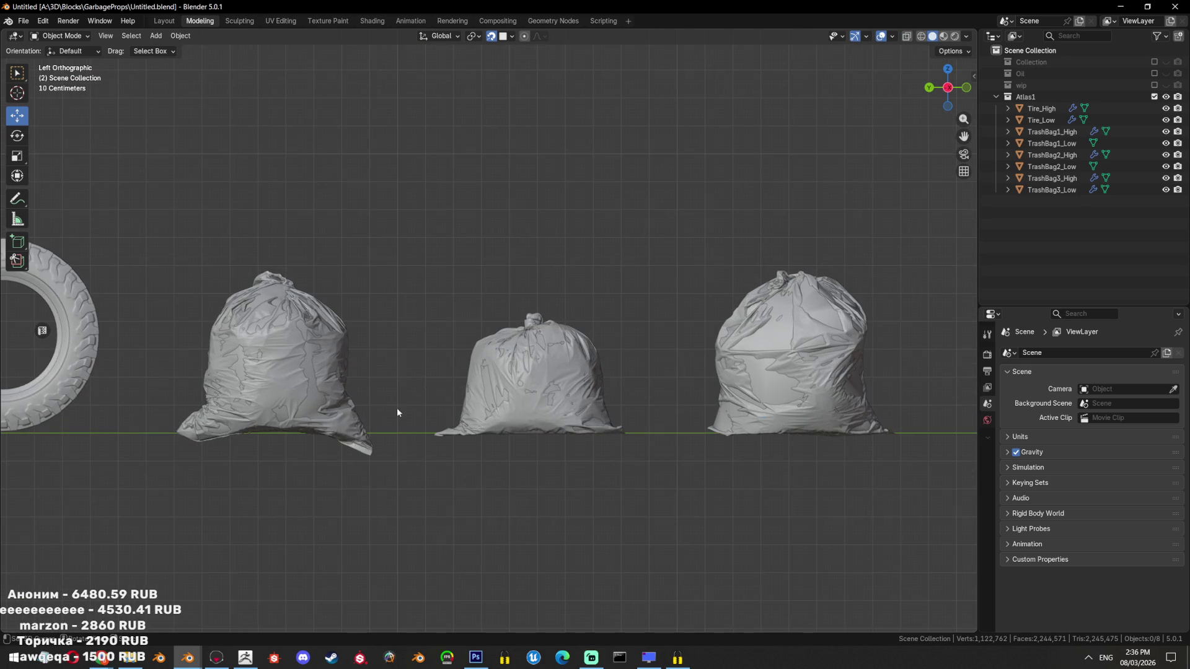
{"action": "scroll", "scroll_direction": "down", "scroll_amount": 3}
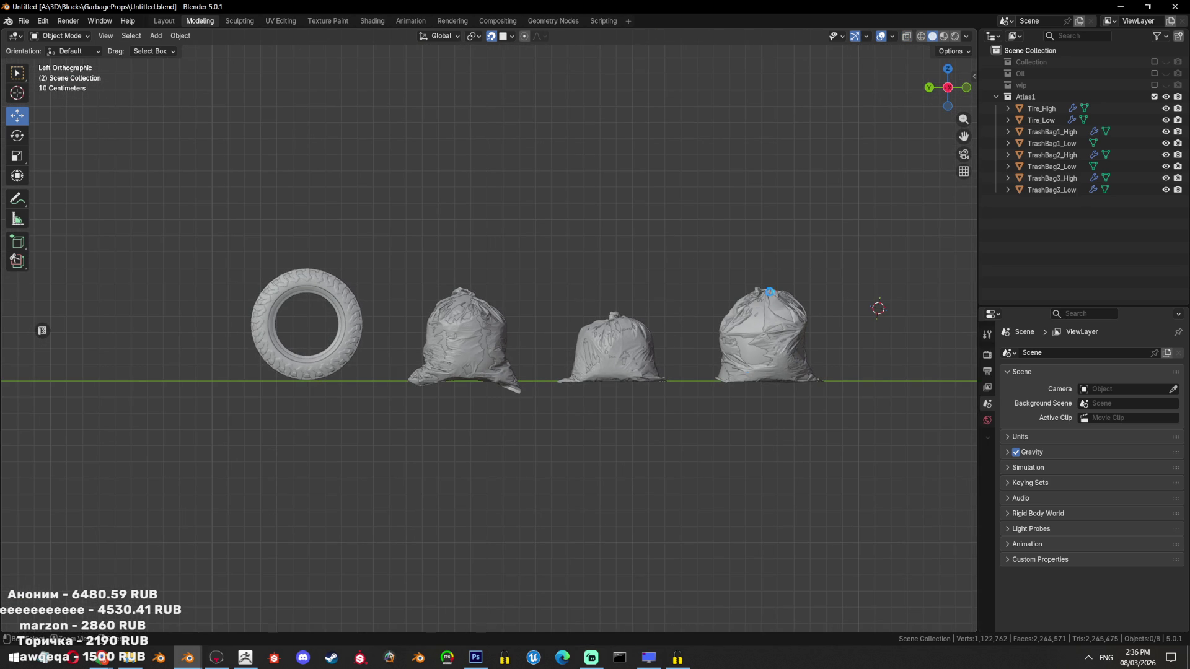
{"action": "key", "text": "ctrl+s"}
Exclude the Atlas1 collection, bring back the Collection props, and frame them
{"action": "left_click", "coordinate": [1155, 96]}
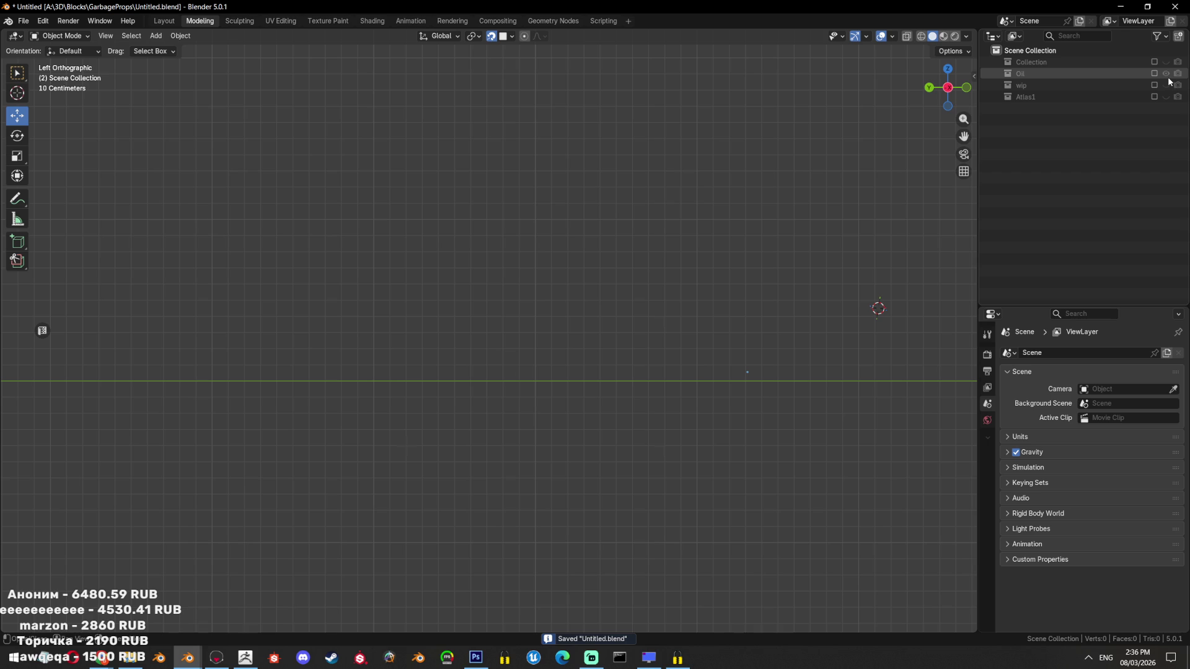
{"action": "left_click", "coordinate": [1155, 62]}
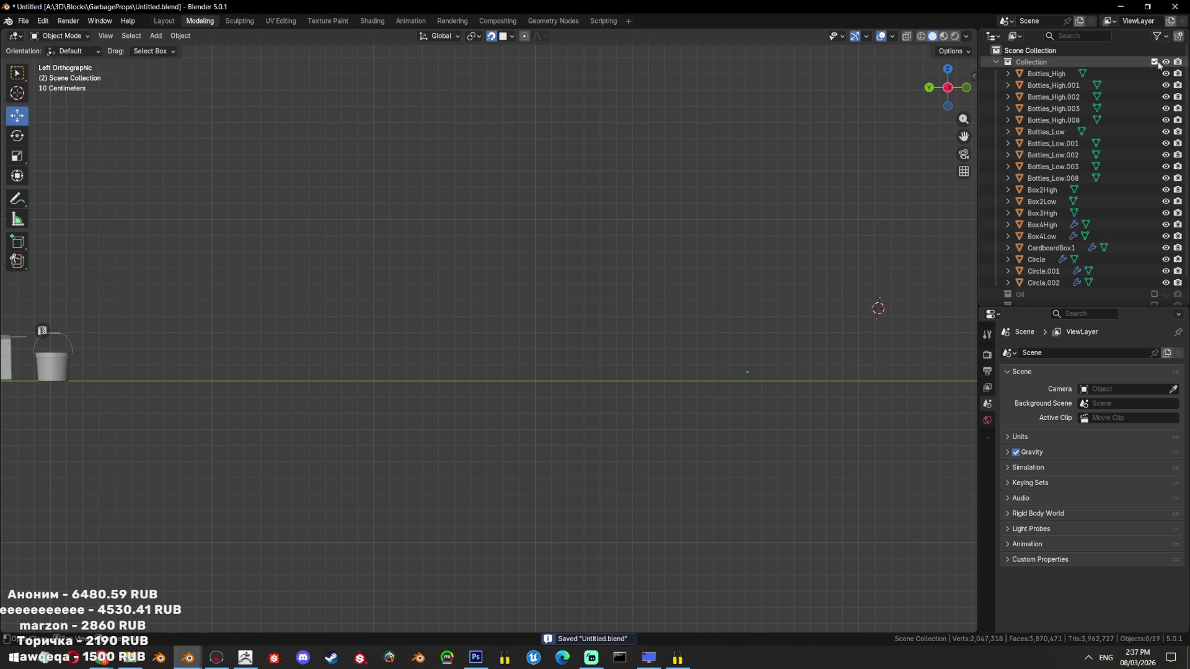
{"action": "scroll", "scroll_direction": "down", "scroll_amount": 3}
{"action": "key", "text": "Home"}
{"action": "scroll", "scroll_direction": "up", "scroll_amount": 3}
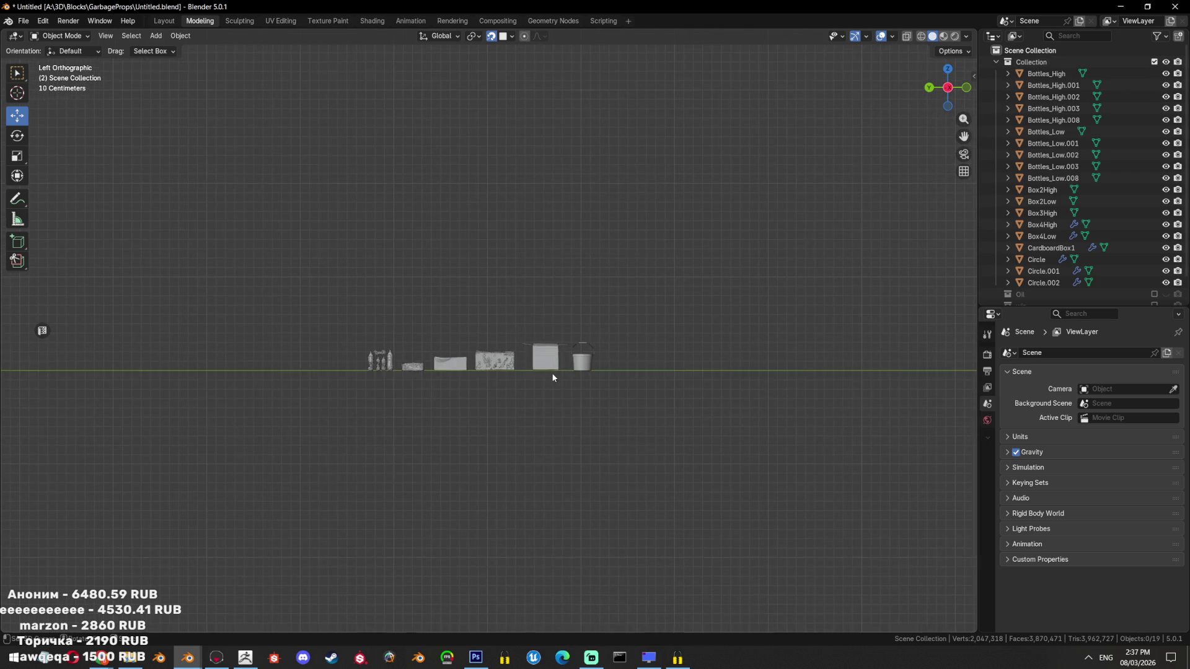
{"action": "left_click_drag", "start_coordinate": [552, 373], "coordinate": [599, 396]}
{"action": "key", "text": "a"}
{"action": "left_click", "coordinate": [623, 388]}
{"action": "scroll", "scroll_direction": "up", "scroll_amount": 3}
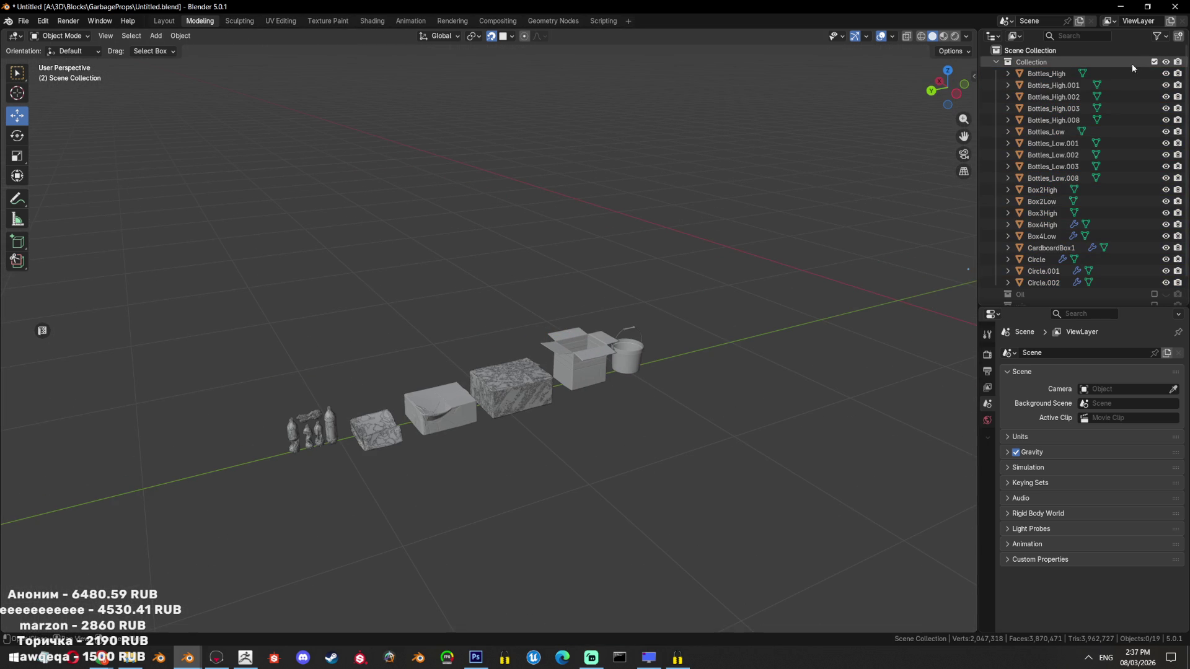
{"action": "left_click_drag", "start_coordinate": [485, 366], "coordinate": [575, 282]}
{"action": "scroll", "scroll_direction": "up", "scroll_amount": 3}
Re-include Atlas1 and make the tire and bags visible in the viewport
{"action": "left_click", "coordinate": [996, 62]}
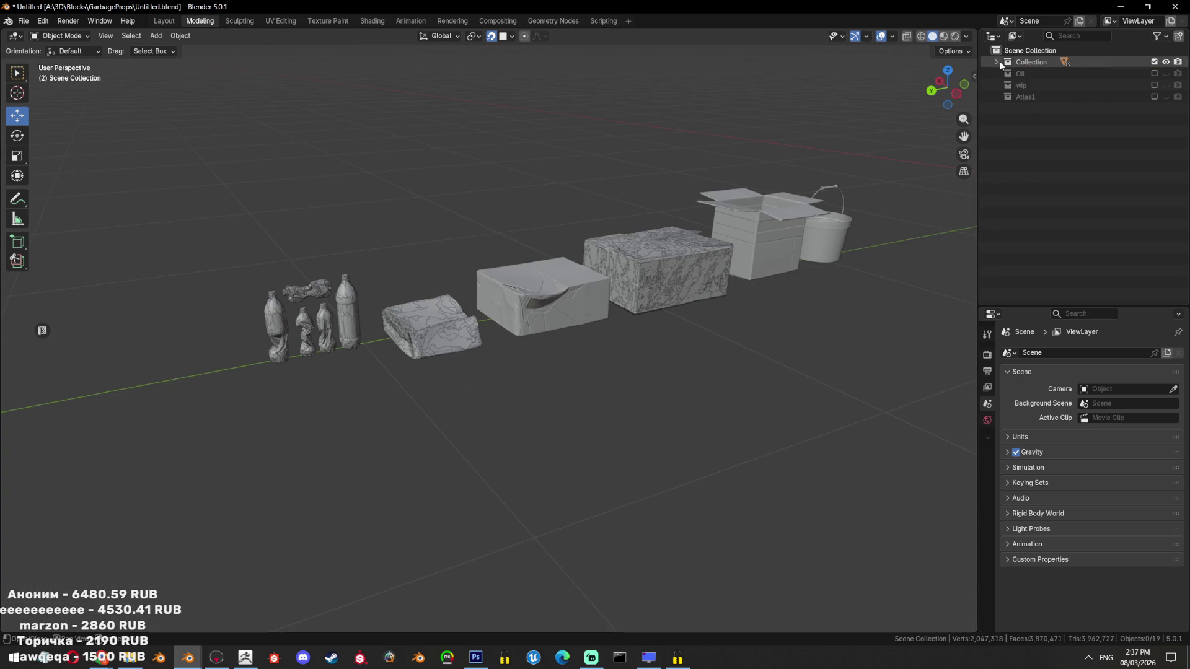
{"action": "left_click", "coordinate": [1154, 97]}
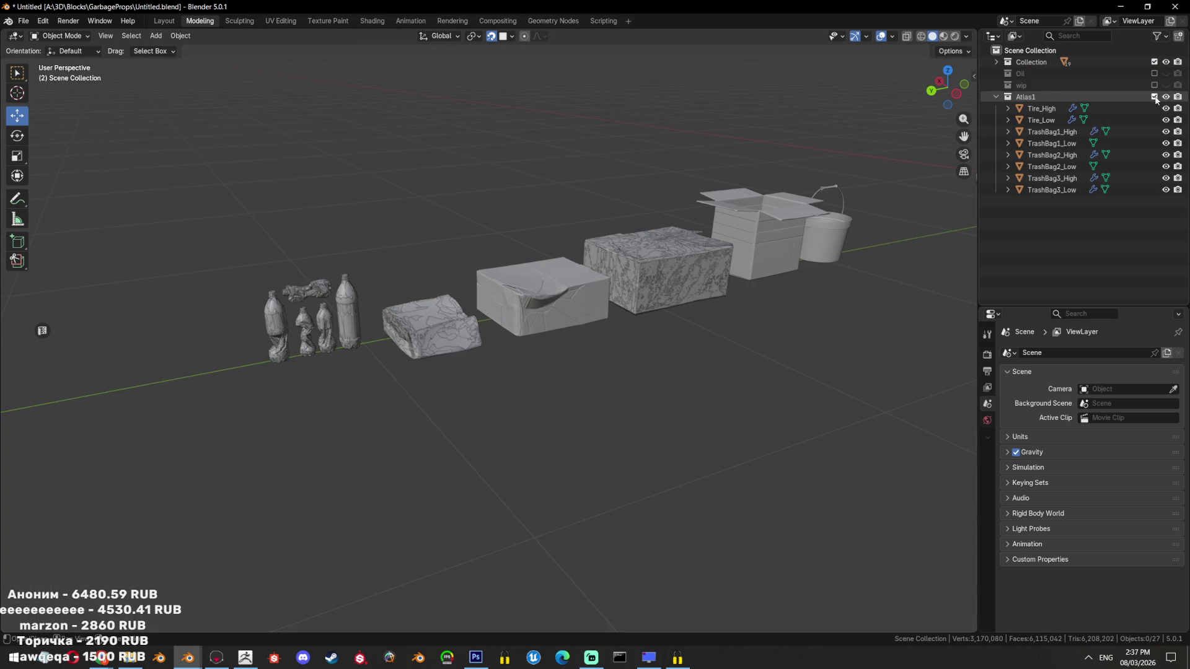
{"action": "scroll", "scroll_direction": "down", "scroll_amount": 3}
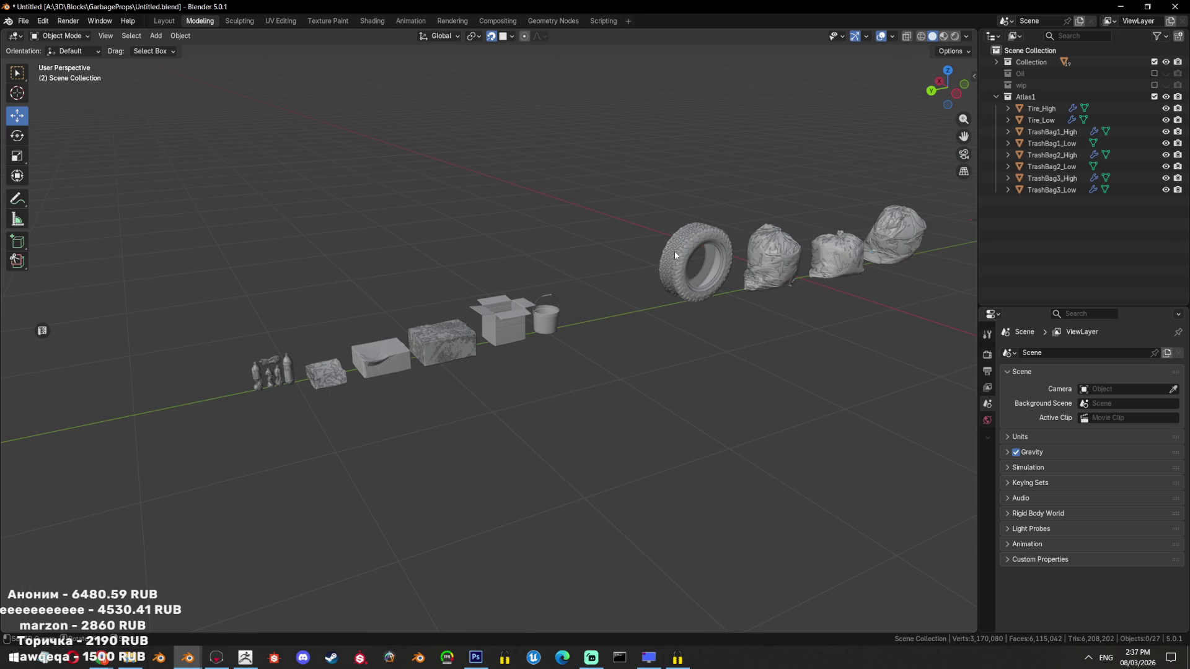
{"action": "left_click", "coordinate": [996, 97]}
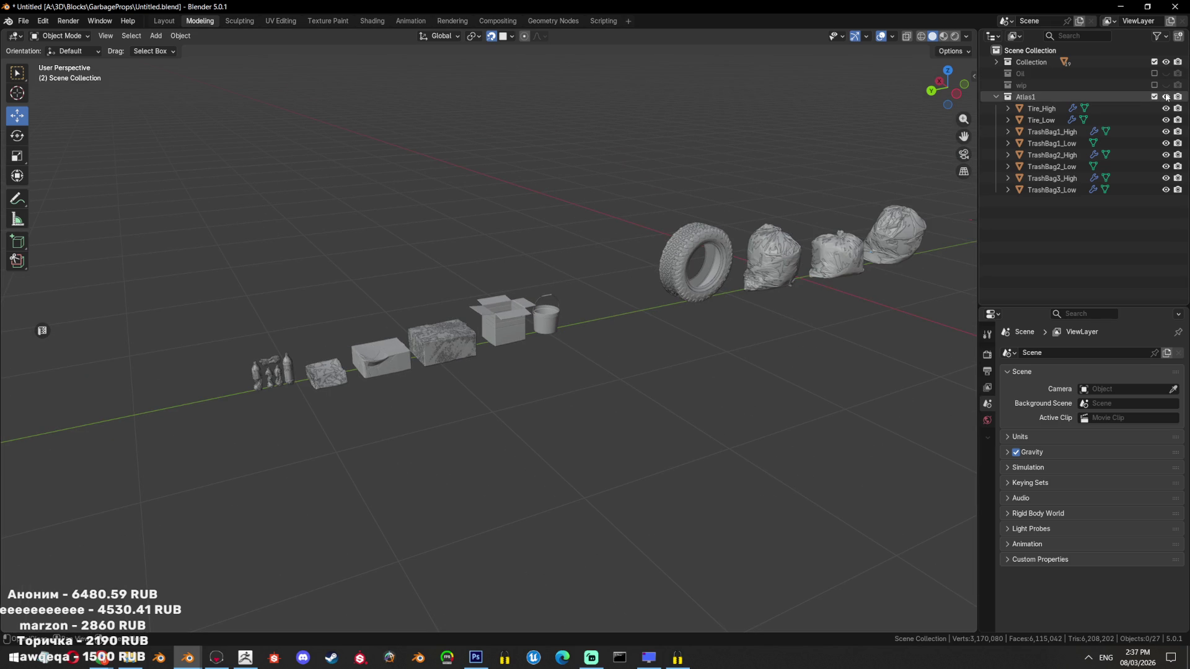
{"action": "left_click", "coordinate": [1154, 97]}
{"action": "left_click", "coordinate": [1154, 96]}
{"action": "left_click", "coordinate": [1164, 98]}
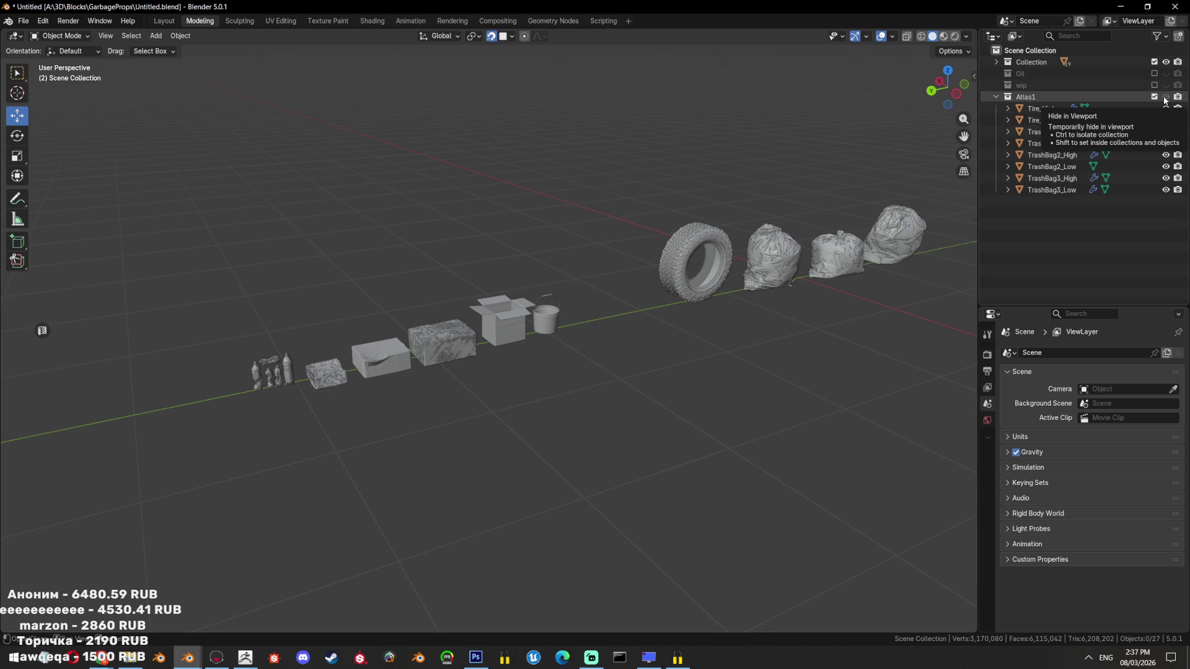
{"action": "left_click_drag", "start_coordinate": [792, 510], "coordinate": [513, 390]}
{"action": "scroll", "scroll_direction": "up", "scroll_amount": 3}
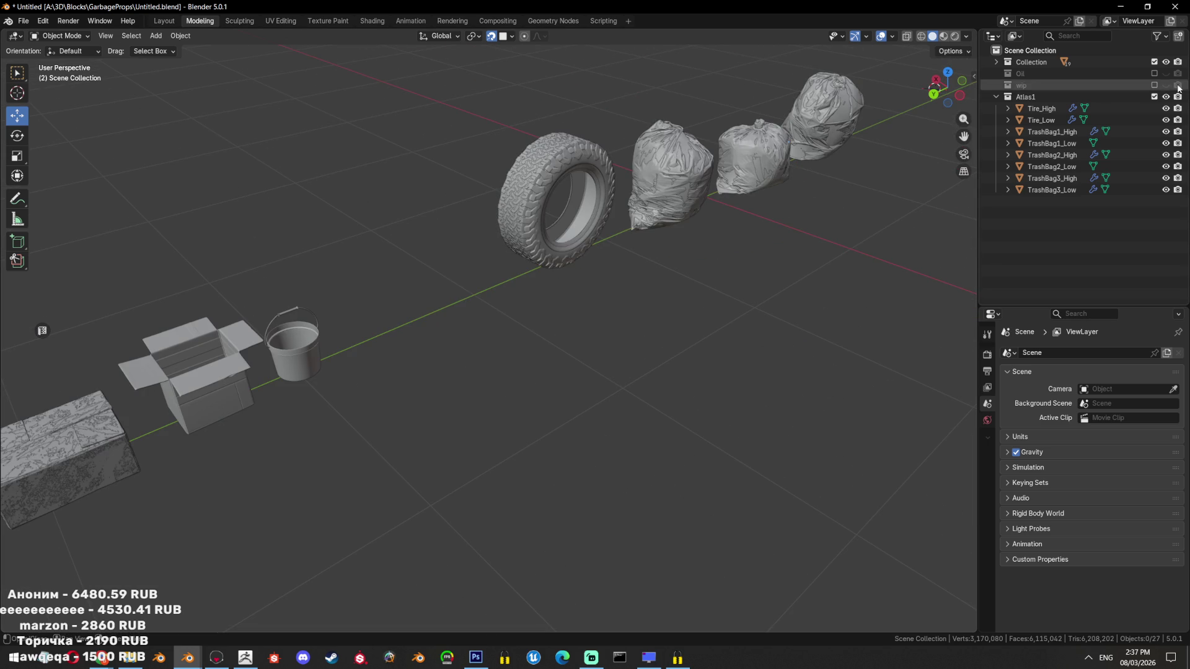
Leave only Atlas1 included, then select and frame Tire_Low
{"action": "left_click", "coordinate": [1154, 96]}
{"action": "left_click", "coordinate": [1155, 62]}
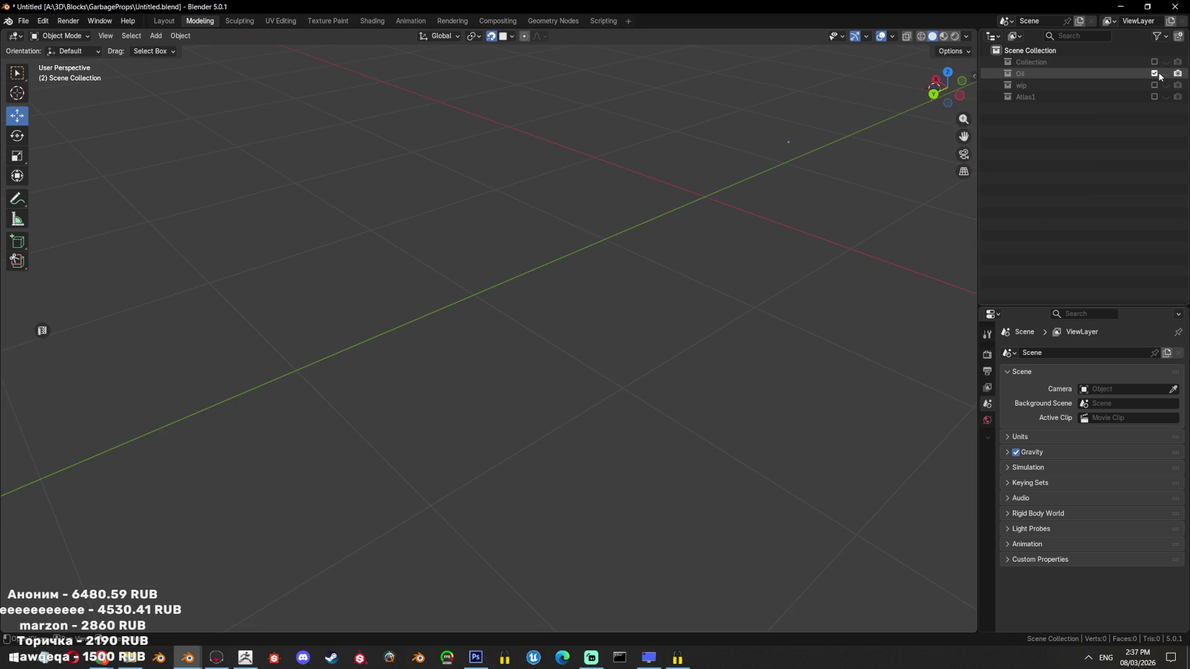
{"action": "left_click", "coordinate": [1154, 62]}
{"action": "left_click", "coordinate": [1155, 97]}
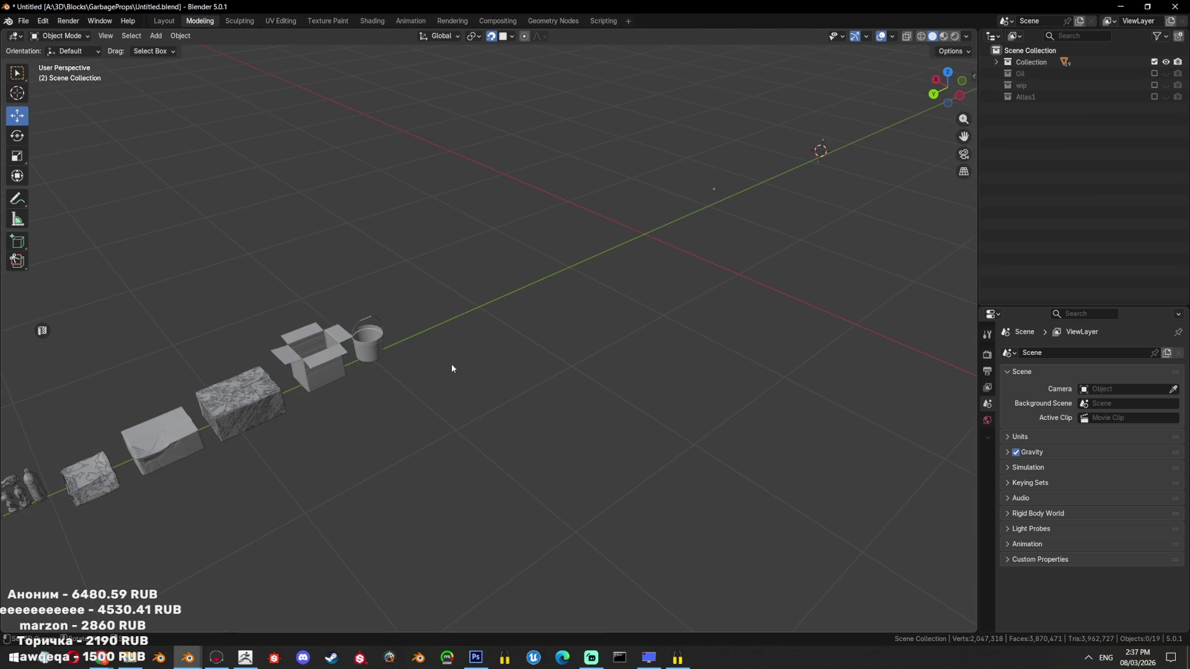
{"action": "left_click", "coordinate": [1154, 62]}
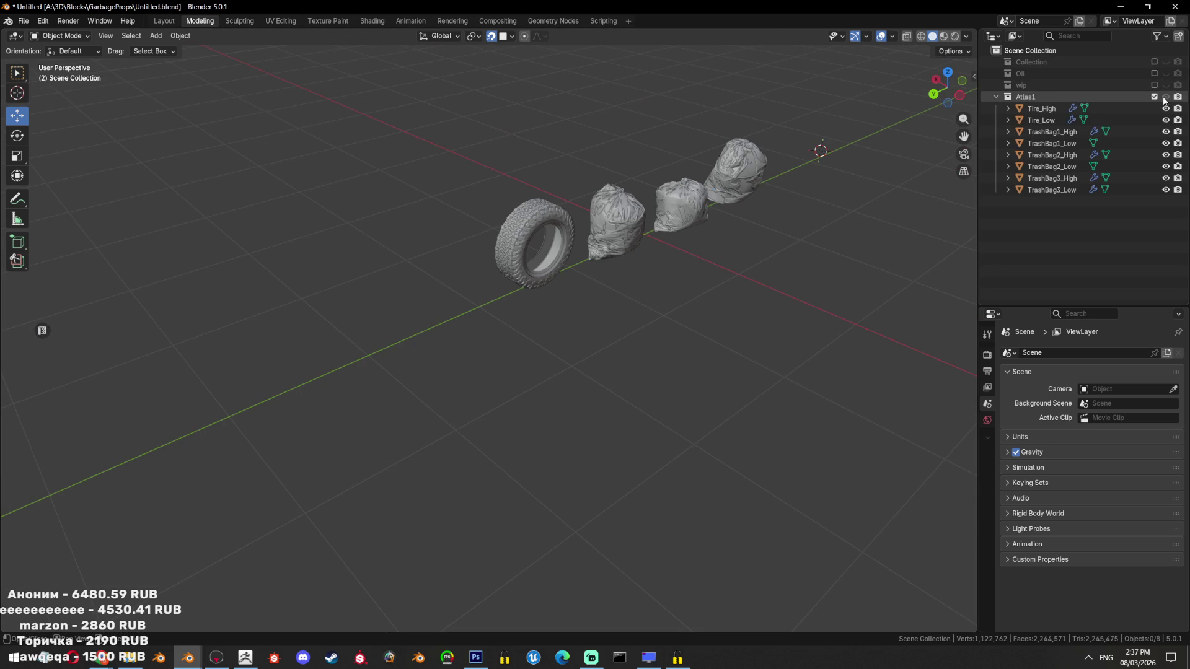
{"action": "left_click", "coordinate": [1045, 119]}
{"action": "key", "text": "KP_Decimal"}
{"action": "left_click_drag", "start_coordinate": [782, 227], "coordinate": [727, 251]}
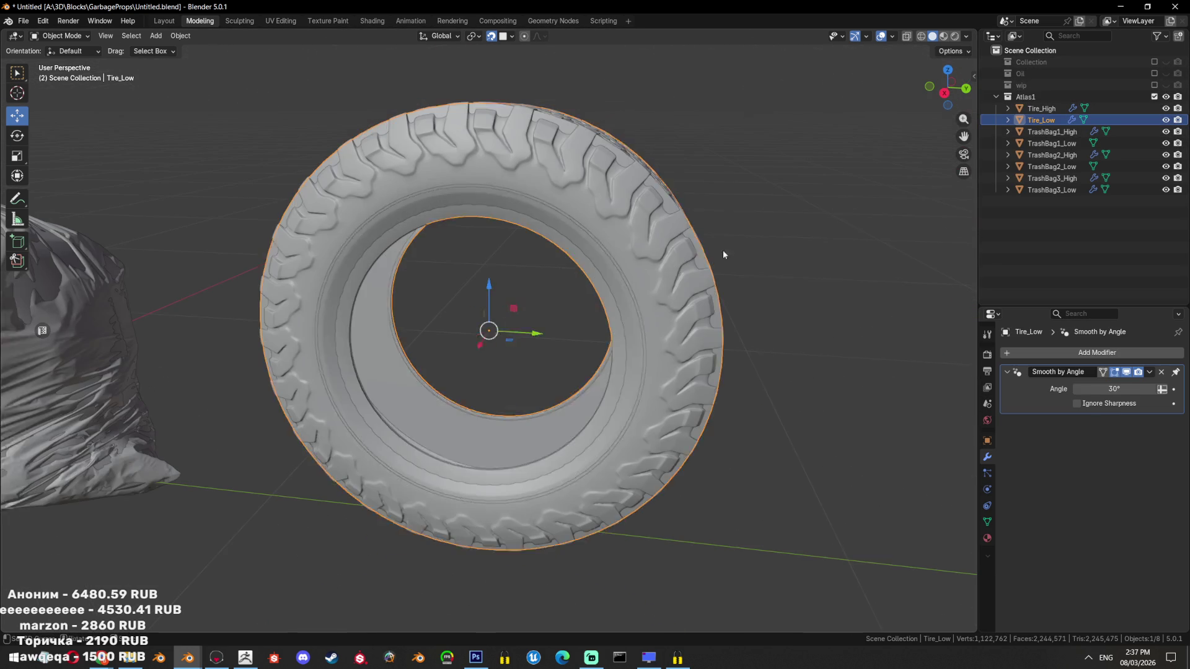
Isolate the tire and edit its mesh in the UV Editing workspace
{"action": "key", "text": "shift+h"}
{"action": "key", "text": "shift+g"}
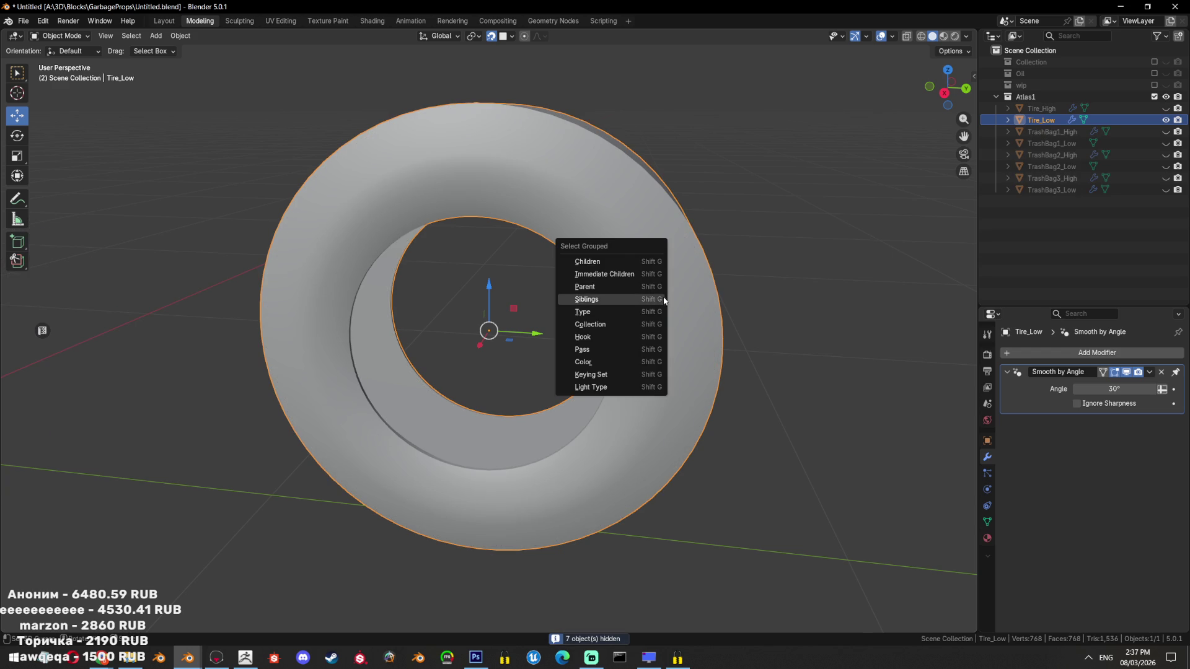
{"action": "left_click_drag", "start_coordinate": [477, 214], "coordinate": [556, 255]}
{"action": "key", "text": "Tab"}
{"action": "scroll", "scroll_direction": "up", "scroll_amount": 3}
{"action": "scroll", "scroll_direction": "down", "scroll_amount": 3}
{"action": "left_click", "coordinate": [281, 20]}
Unwrap the tire mesh and quadrify its curved islands into rectangular grids
{"action": "key", "text": "u"}
{"action": "left_click", "coordinate": [800, 211]}
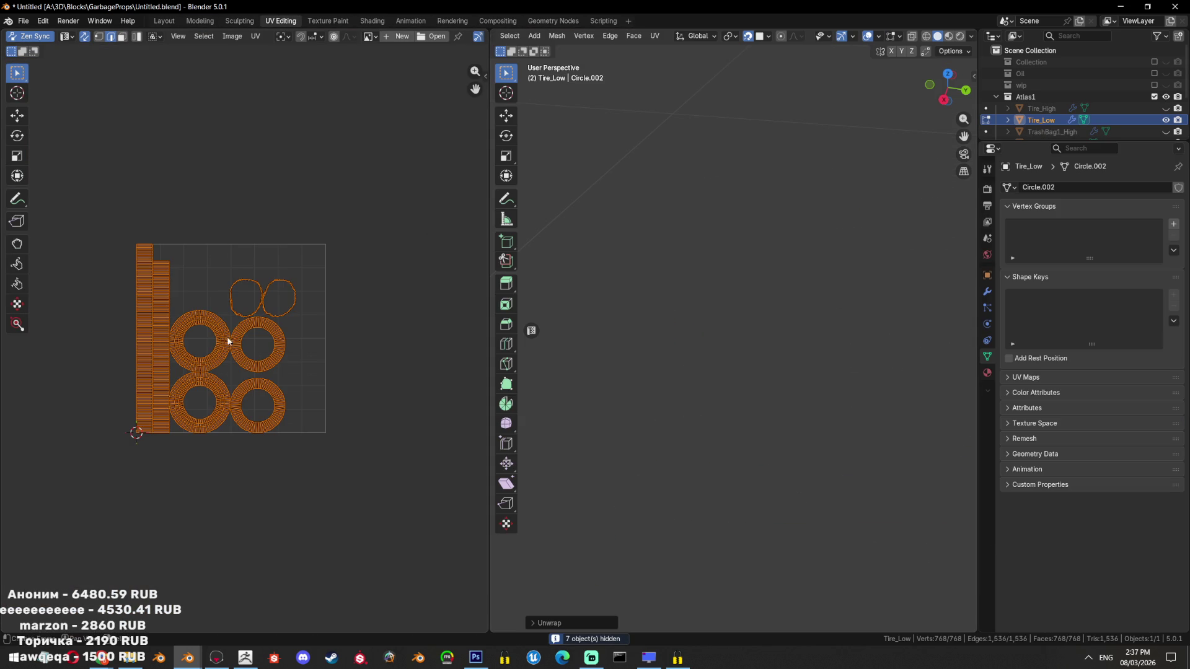
{"action": "scroll", "scroll_direction": "up", "scroll_amount": 3}
{"action": "scroll", "scroll_direction": "up", "scroll_amount": 3}
{"action": "right_click", "coordinate": [302, 284]}
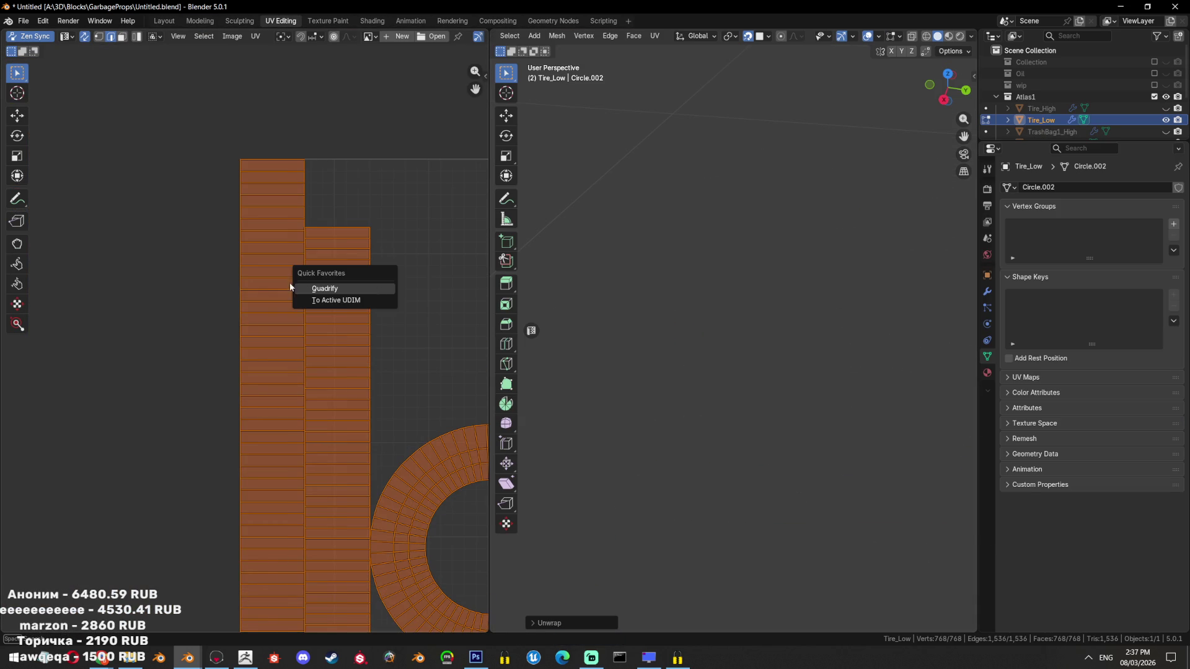
{"action": "left_click", "coordinate": [310, 286]}
{"action": "scroll", "scroll_direction": "down", "scroll_amount": 3}
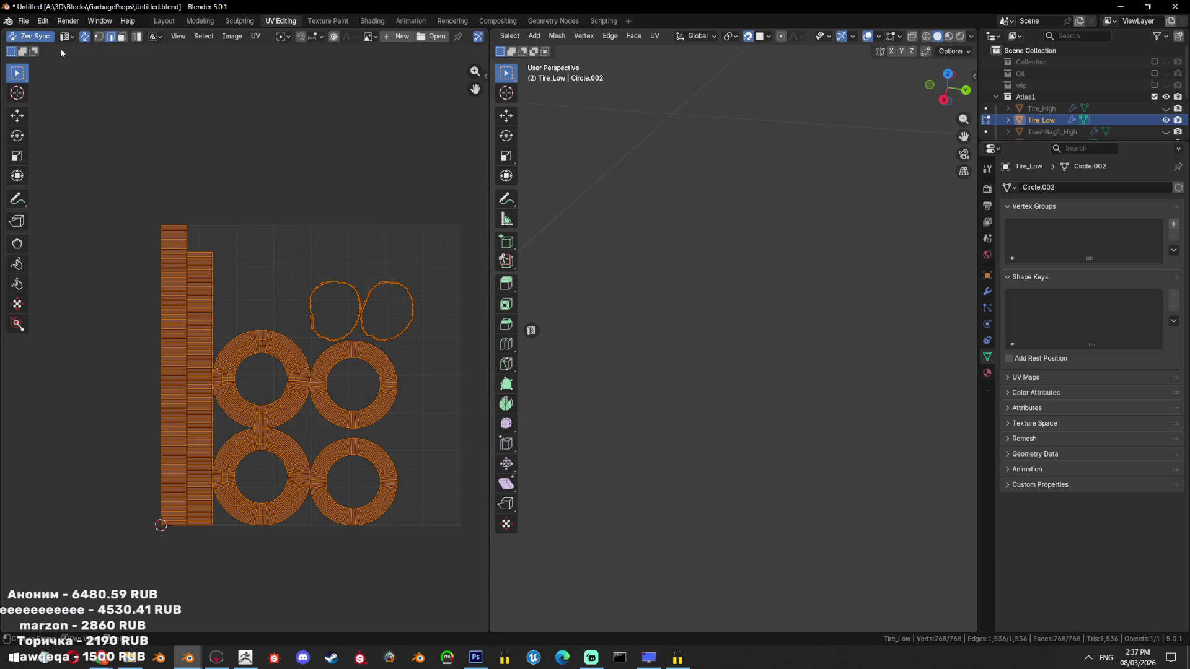
Select the two long strip islands and the full face loop around the rim
{"action": "key", "text": "alt+a"}
{"action": "left_click", "coordinate": [176, 248]}
{"action": "right_click", "coordinate": [299, 243]}
{"action": "left_click", "coordinate": [299, 243]}
{"action": "scroll", "scroll_direction": "up", "scroll_amount": 3}
{"action": "left_click", "coordinate": [282, 323]}
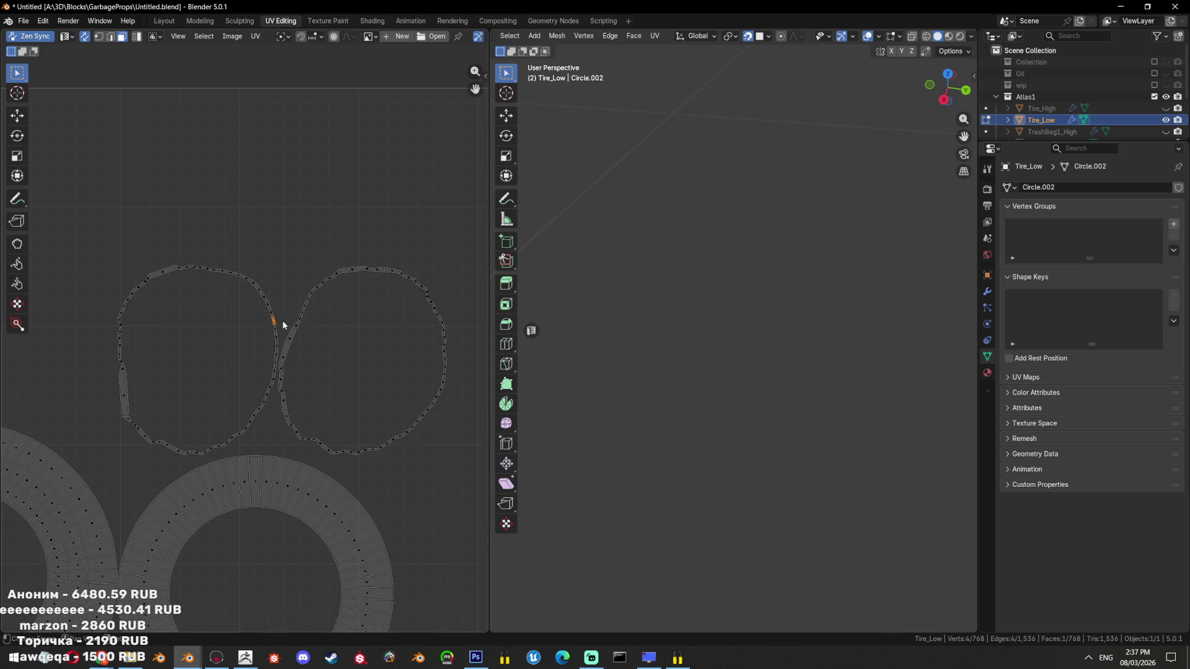
{"action": "left_click_drag", "start_coordinate": [657, 251], "coordinate": [731, 337]}
{"action": "left_click", "coordinate": [731, 330]}
{"action": "left_click", "coordinate": [739, 320]}
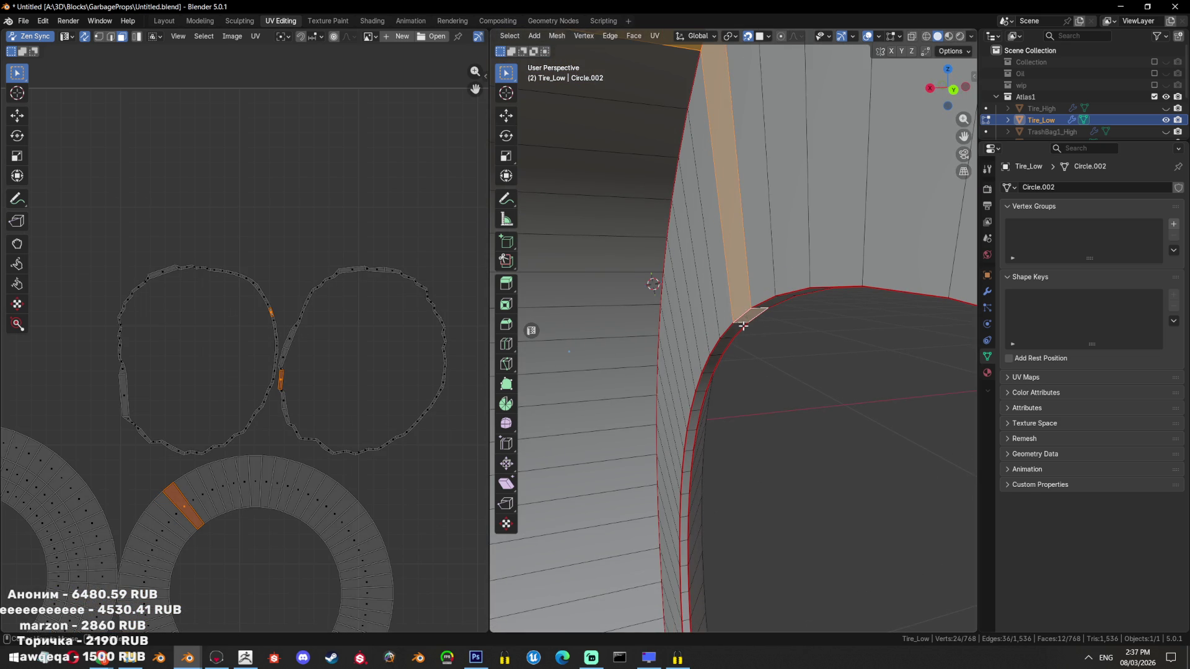
{"action": "left_click", "coordinate": [760, 308]}
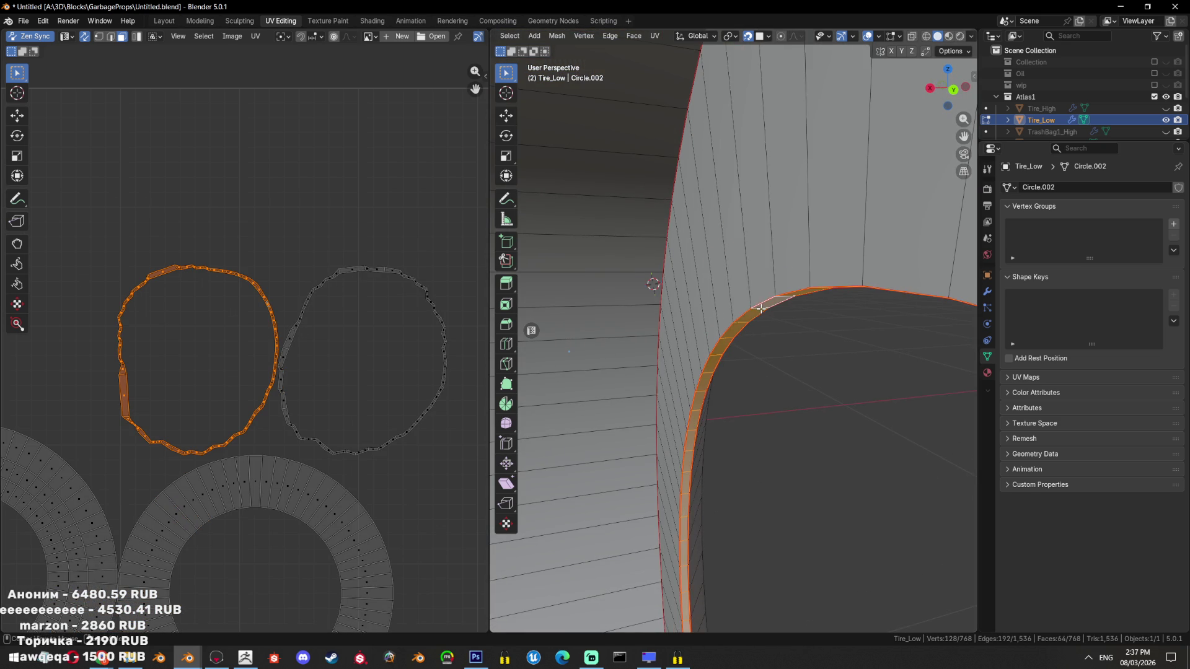
Add a second edge loop, unwrap the strip, and straighten it with Quadrify
{"action": "key", "text": "Home"}
{"action": "scroll", "scroll_direction": "up", "scroll_amount": 3}
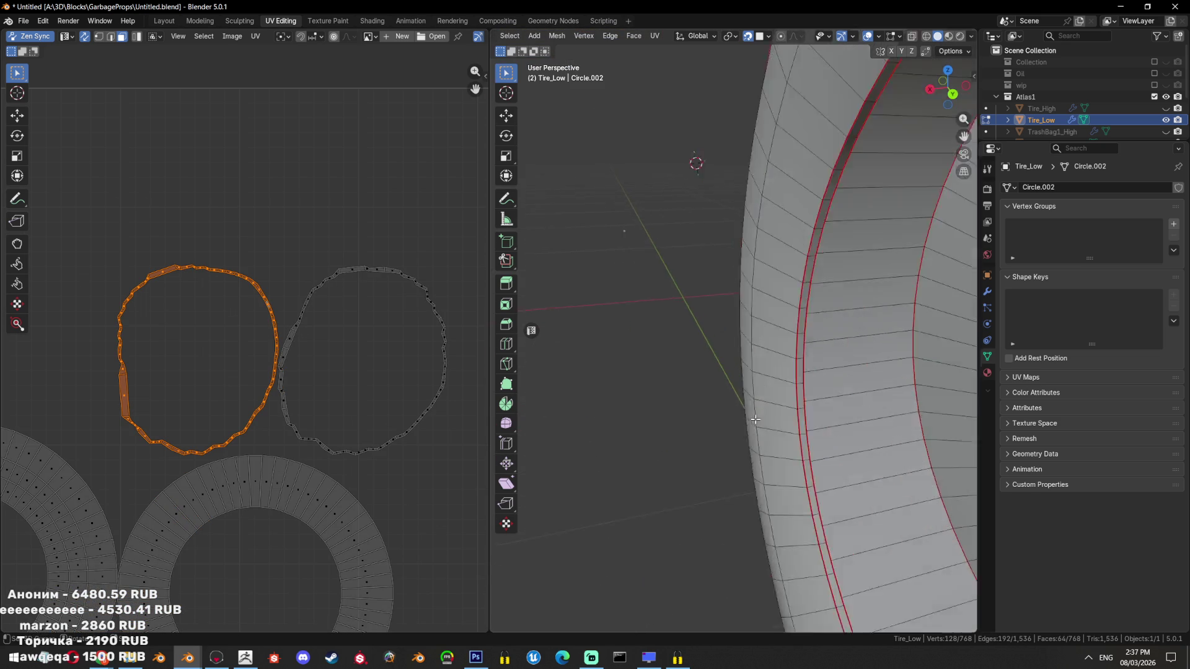
{"action": "left_click", "coordinate": [915, 408]}
{"action": "key", "text": "u"}
{"action": "left_click", "coordinate": [784, 197]}
{"action": "key", "text": "alt+q"}
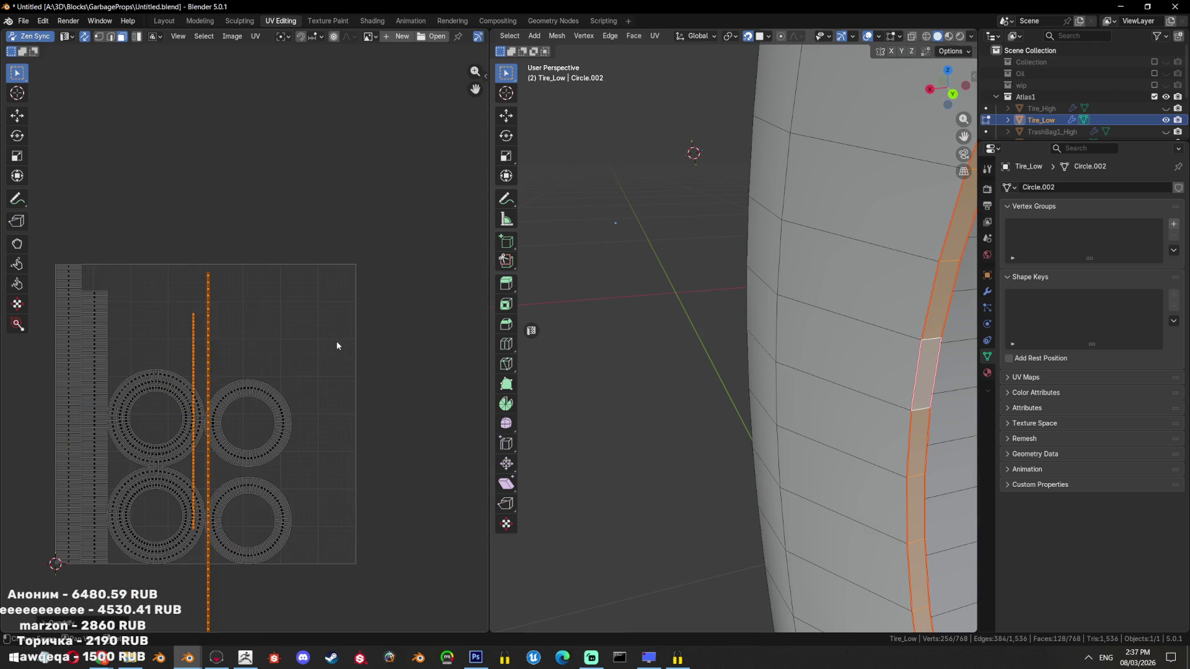
{"action": "scroll", "scroll_direction": "down", "scroll_amount": 3}
{"action": "scroll", "scroll_direction": "up", "scroll_amount": 3}
Select the tire's inner face loops and grow the selection to neighbouring faces
{"action": "key", "text": "a"}
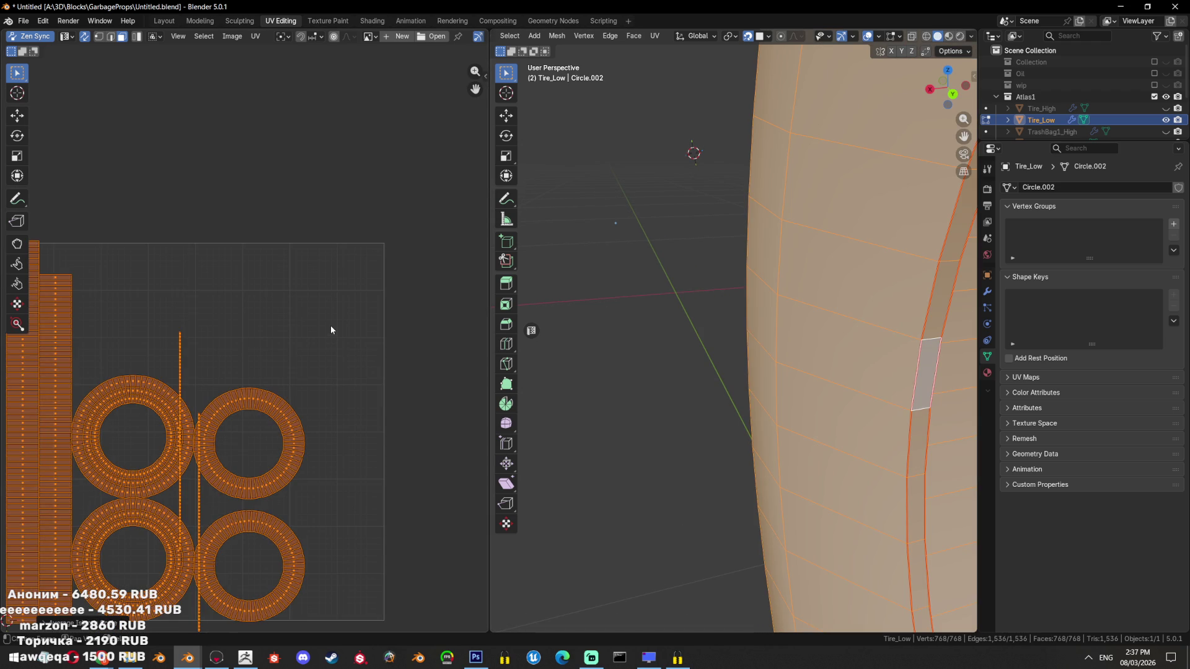
{"action": "scroll", "scroll_direction": "down", "scroll_amount": 3}
{"action": "scroll", "scroll_direction": "down", "scroll_amount": 3}
{"action": "scroll", "scroll_direction": "down", "scroll_amount": 3}
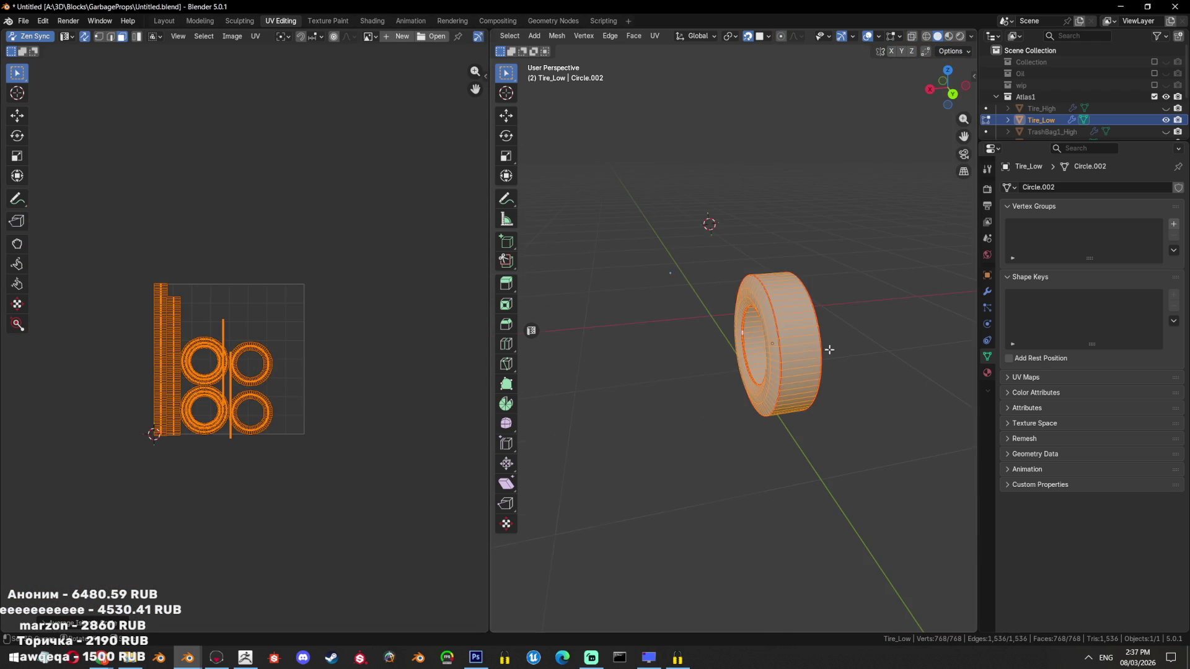
{"action": "left_click_drag", "start_coordinate": [682, 298], "coordinate": [719, 397]}
{"action": "left_click", "coordinate": [719, 397]}
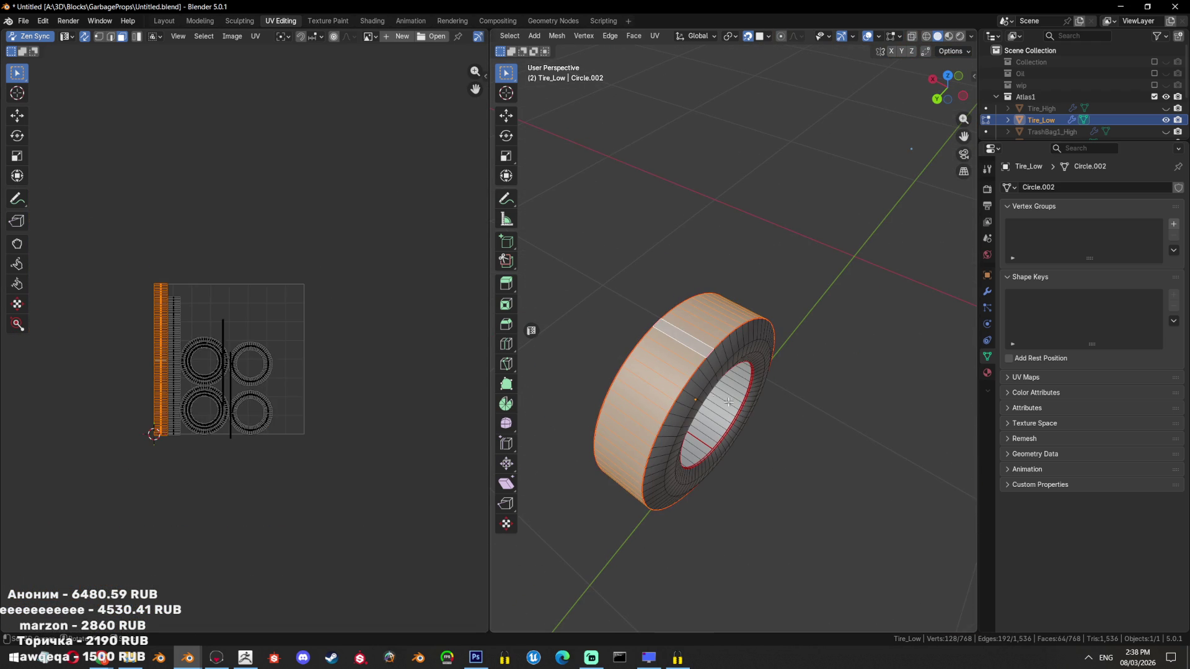
{"action": "left_click", "coordinate": [713, 391]}
{"action": "left_click", "coordinate": [729, 405]}
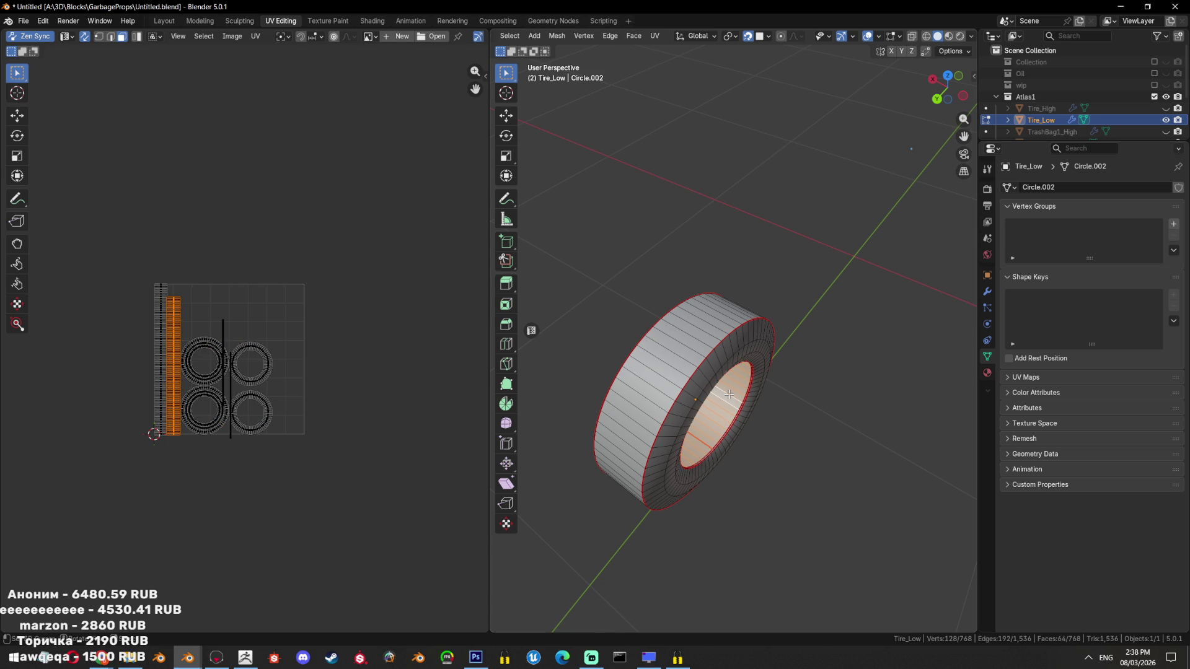
{"action": "key", "text": "ctrl+KP_Add"}
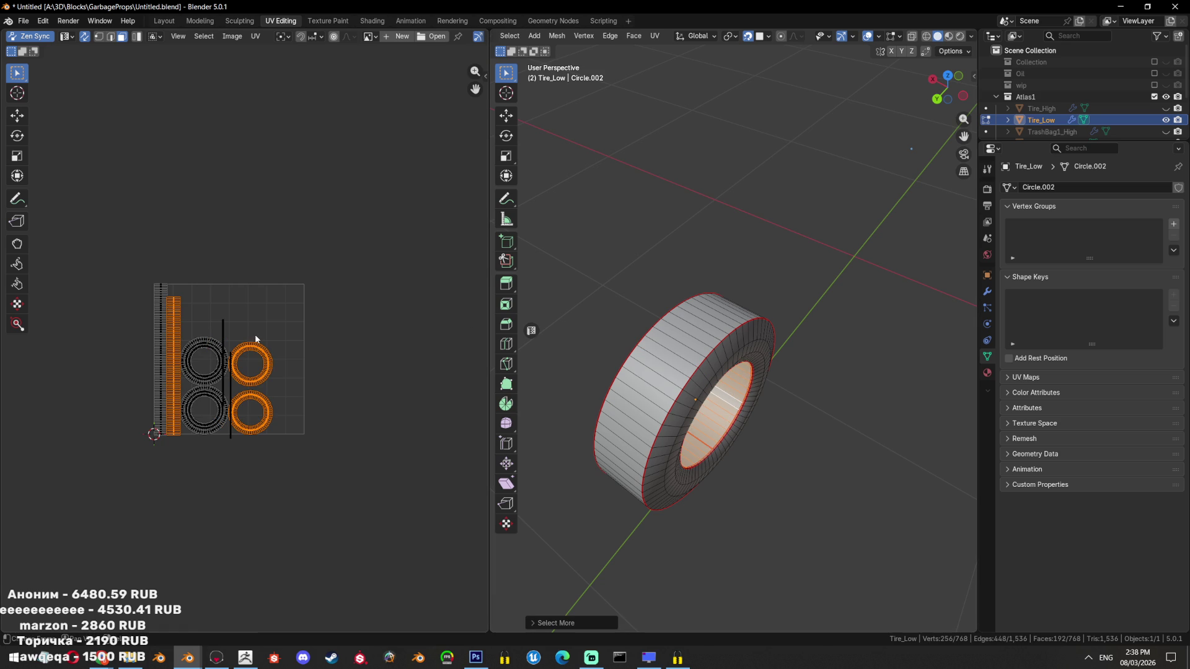
Scale down the selected ring UV islands and return to Object Mode
{"action": "key", "text": "s"}
{"action": "key", "text": "0"}
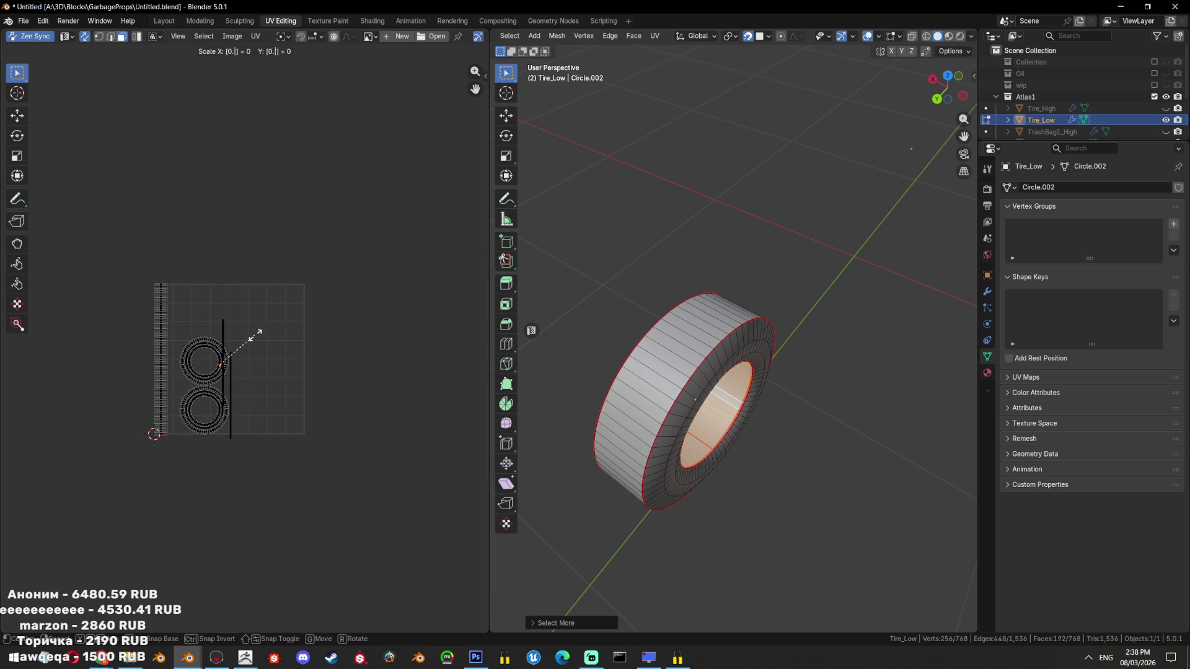
{"action": "key", "text": "Escape"}
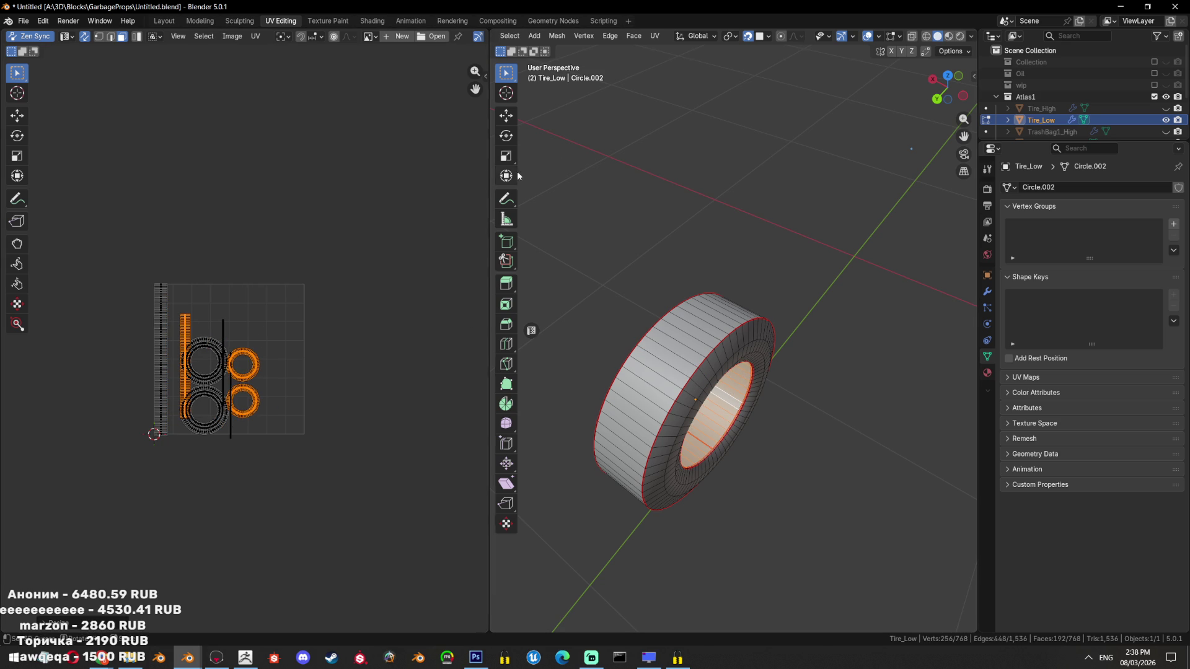
{"action": "key", "text": "Tab"}
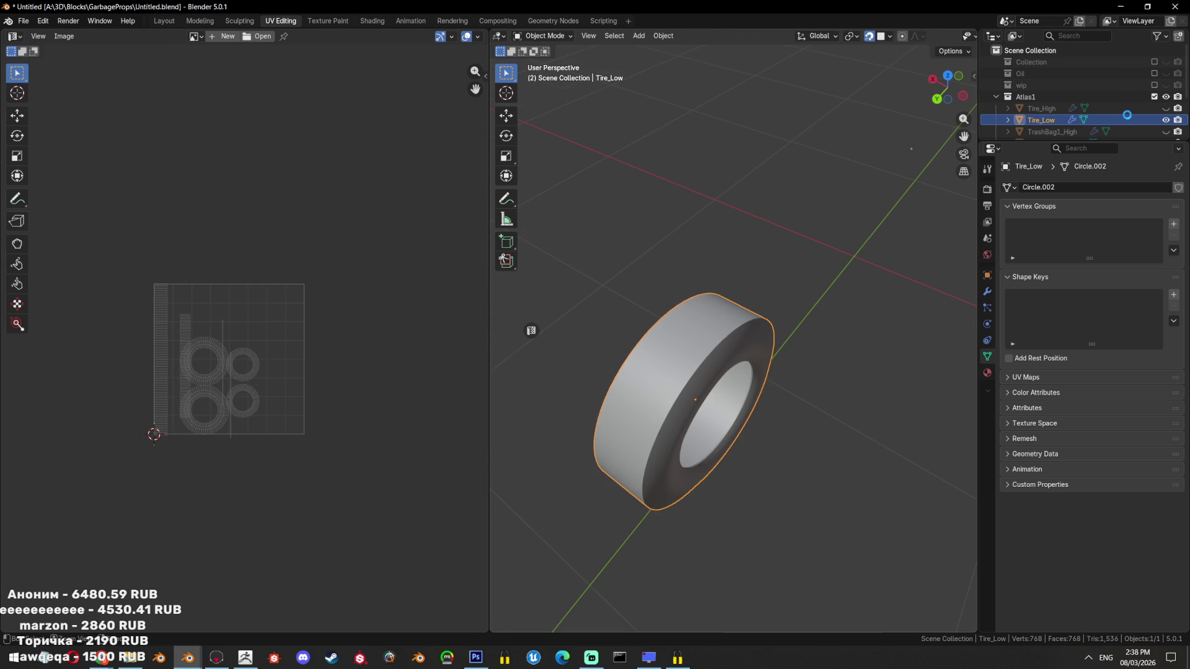
{"action": "scroll", "scroll_direction": "down", "scroll_amount": 3}
Show TrashBag1_Low, save, and hide the tire to isolate and frame the bag
{"action": "left_click", "coordinate": [1166, 97]}
{"action": "key", "text": "ctrl+s"}
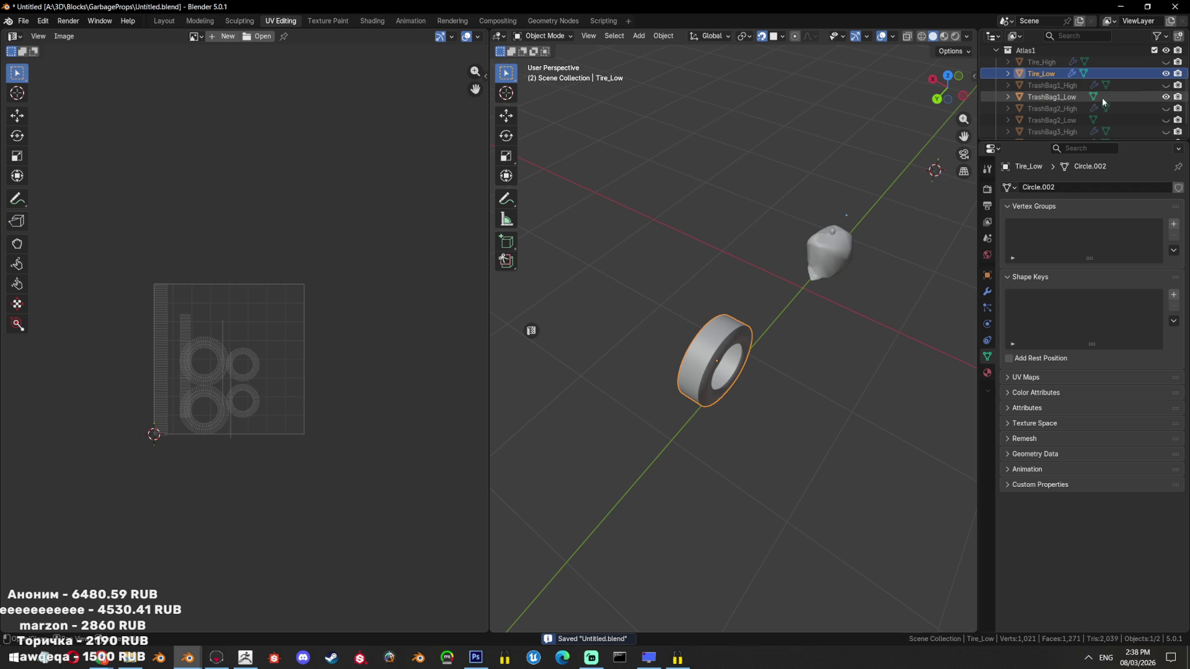
{"action": "left_click", "coordinate": [1052, 96]}
{"action": "key", "text": "shift+h"}
{"action": "key", "text": "KP_Decimal"}
{"action": "left_click_drag", "start_coordinate": [885, 253], "coordinate": [819, 266]}
Give TrashBag1_Low an initial unwrap of its whole mesh in Edit Mode
{"action": "key", "text": "Tab"}
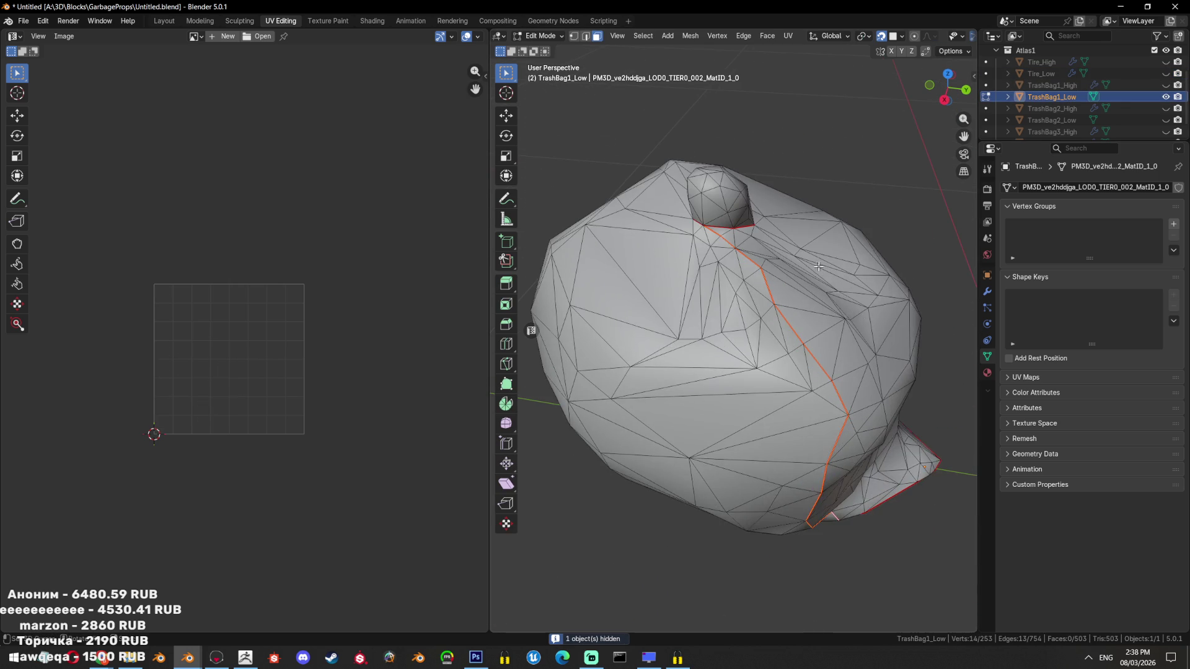
{"action": "key", "text": "a"}
{"action": "key", "text": "u"}
{"action": "left_click", "coordinate": [828, 139]}
{"action": "scroll", "scroll_direction": "up", "scroll_amount": 3}
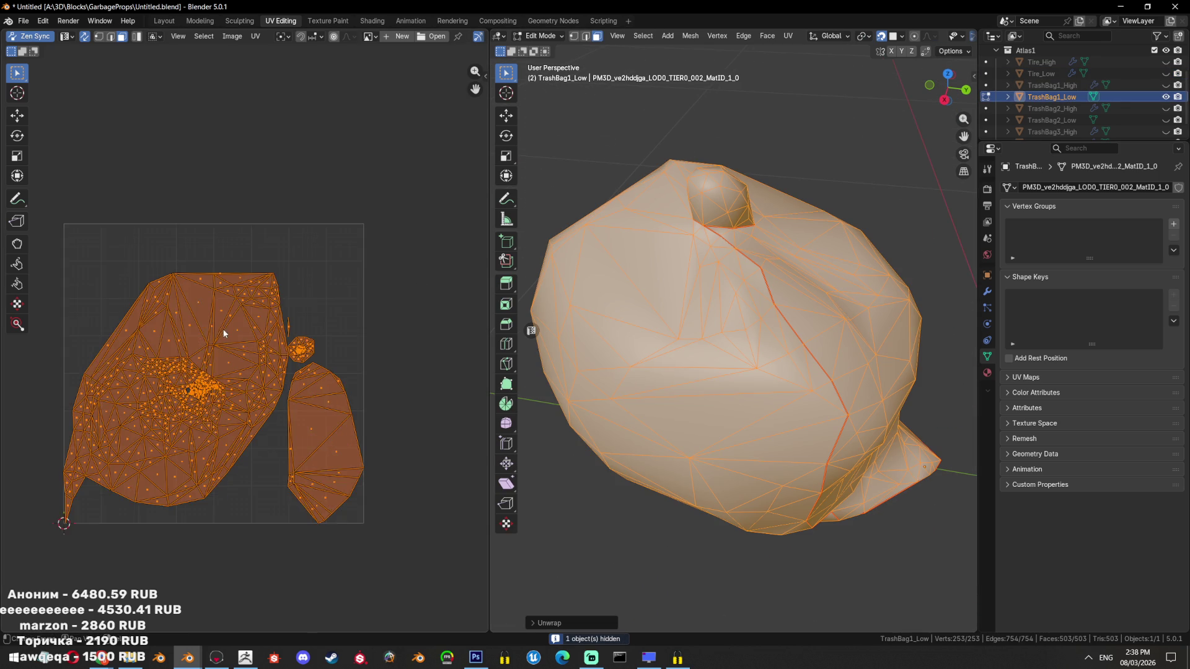
{"action": "scroll", "scroll_direction": "up", "scroll_amount": 3}
{"action": "scroll", "scroll_direction": "down", "scroll_amount": 3}
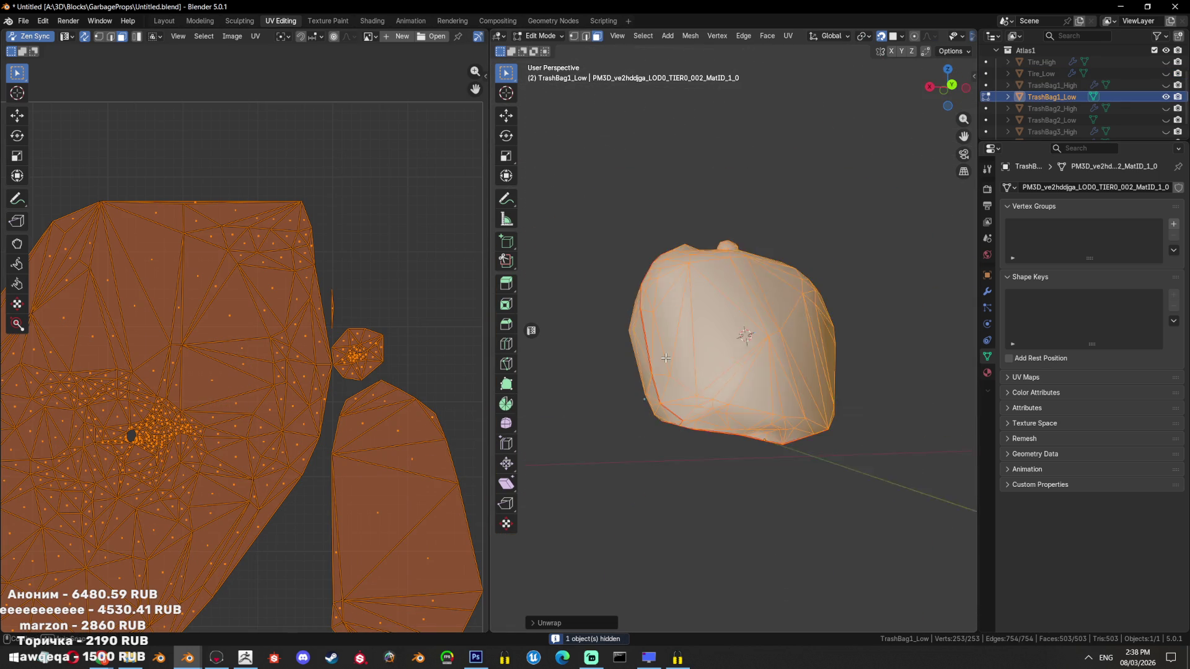
Mark a seam along an edge path running up the bag's side
{"action": "left_click", "coordinate": [595, 368]}
{"action": "left_click_drag", "start_coordinate": [595, 368], "coordinate": [807, 402]}
{"action": "key", "text": "2"}
{"action": "left_click", "coordinate": [807, 402]}
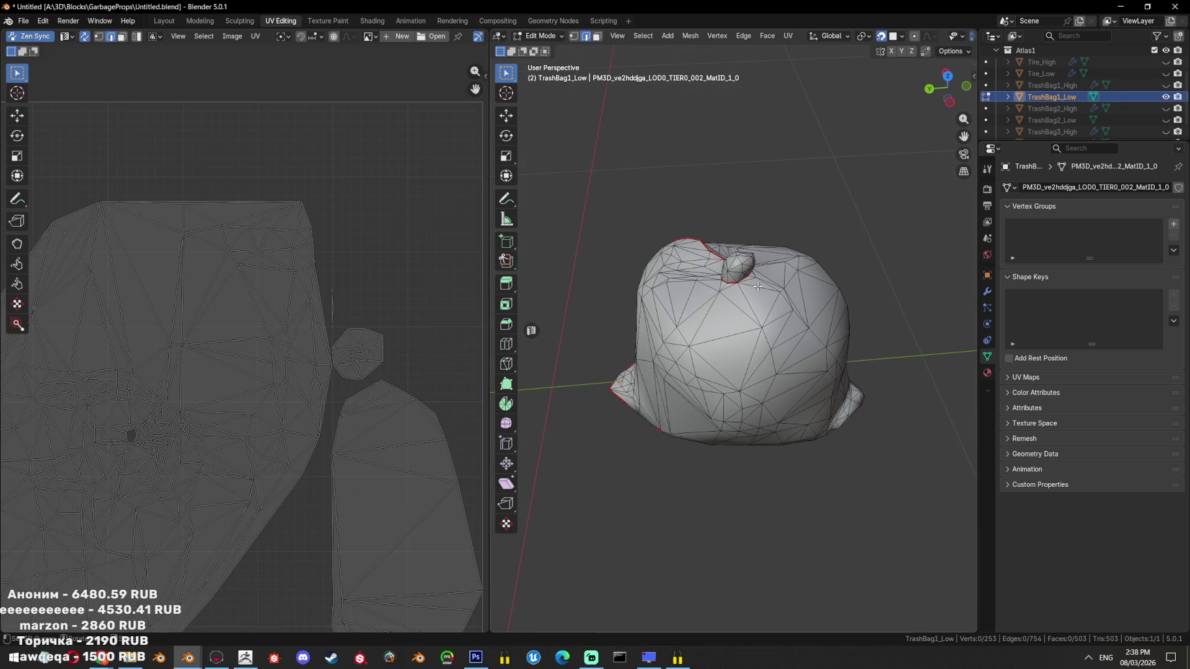
{"action": "left_click_drag", "start_coordinate": [807, 401], "coordinate": [804, 396]}
{"action": "scroll", "scroll_direction": "up", "scroll_amount": 3}
{"action": "left_click", "coordinate": [688, 186]}
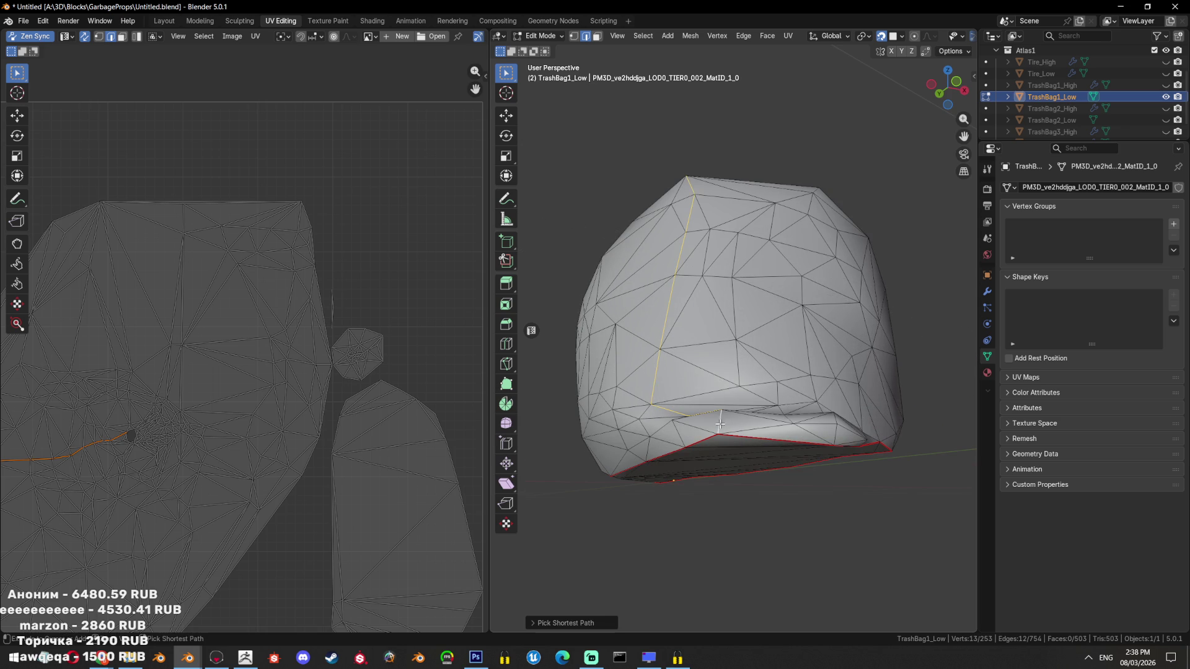
{"action": "key", "text": "ctrl+e"}
{"action": "left_click", "coordinate": [784, 384]}
{"action": "scroll", "scroll_direction": "down", "scroll_amount": 3}
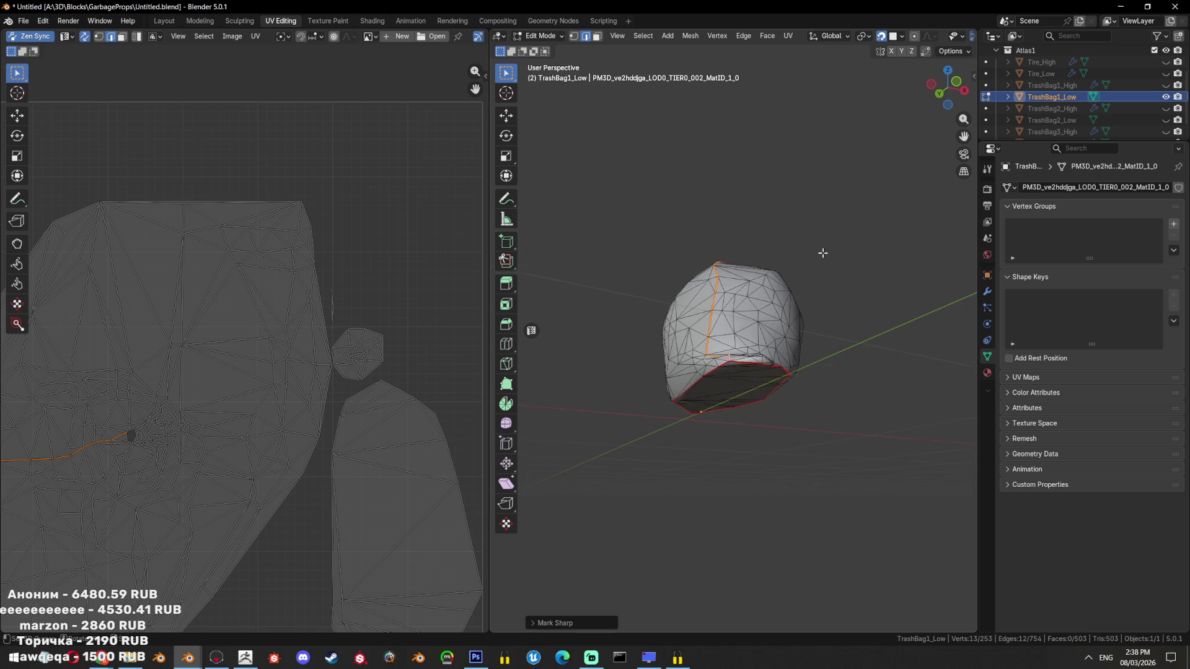
Re-unwrap the whole bag using the new seam
{"action": "key", "text": "a"}
{"action": "key", "text": "u"}
{"action": "left_click", "coordinate": [859, 184]}
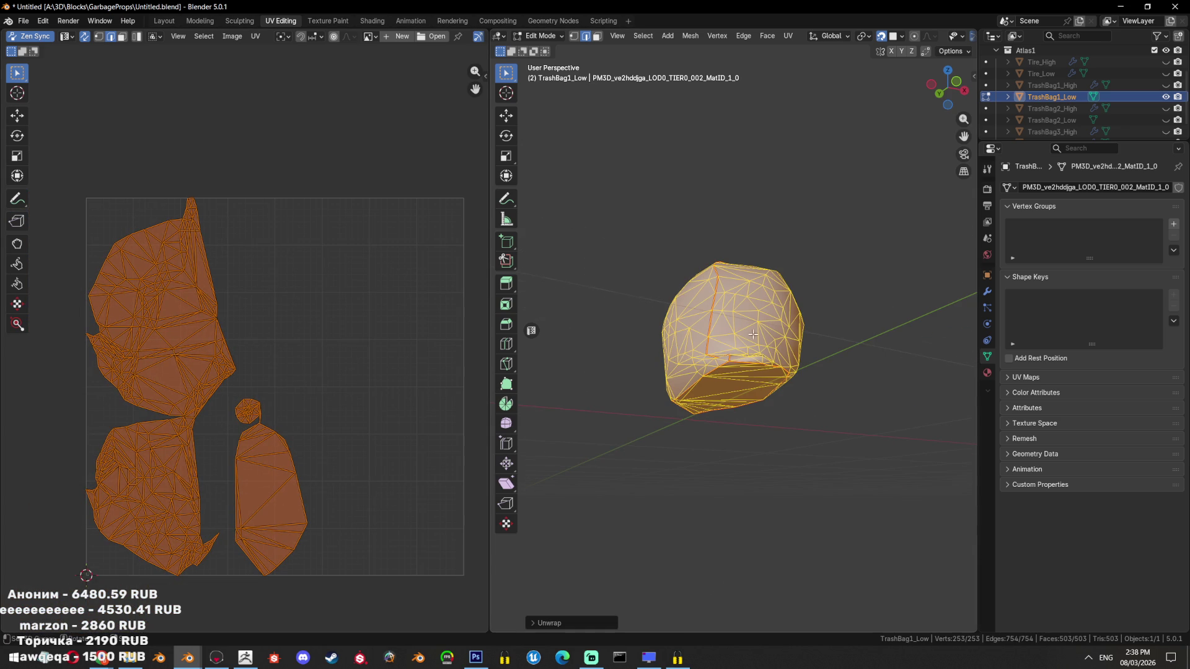
{"action": "scroll", "scroll_direction": "up", "scroll_amount": 3}
{"action": "left_click_drag", "start_coordinate": [722, 256], "coordinate": [813, 341]}
Check the bag's separated islands by selecting linked faces from picked faces
{"action": "key", "text": "alt+a"}
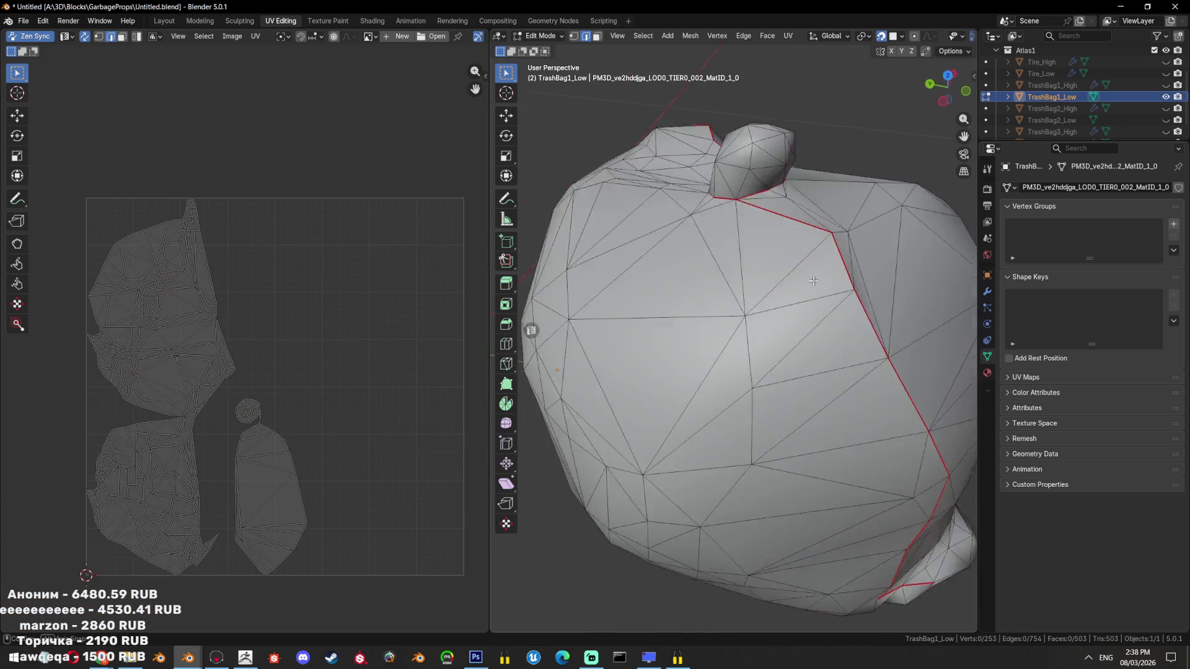
{"action": "key", "text": "3"}
{"action": "left_click", "coordinate": [814, 341]}
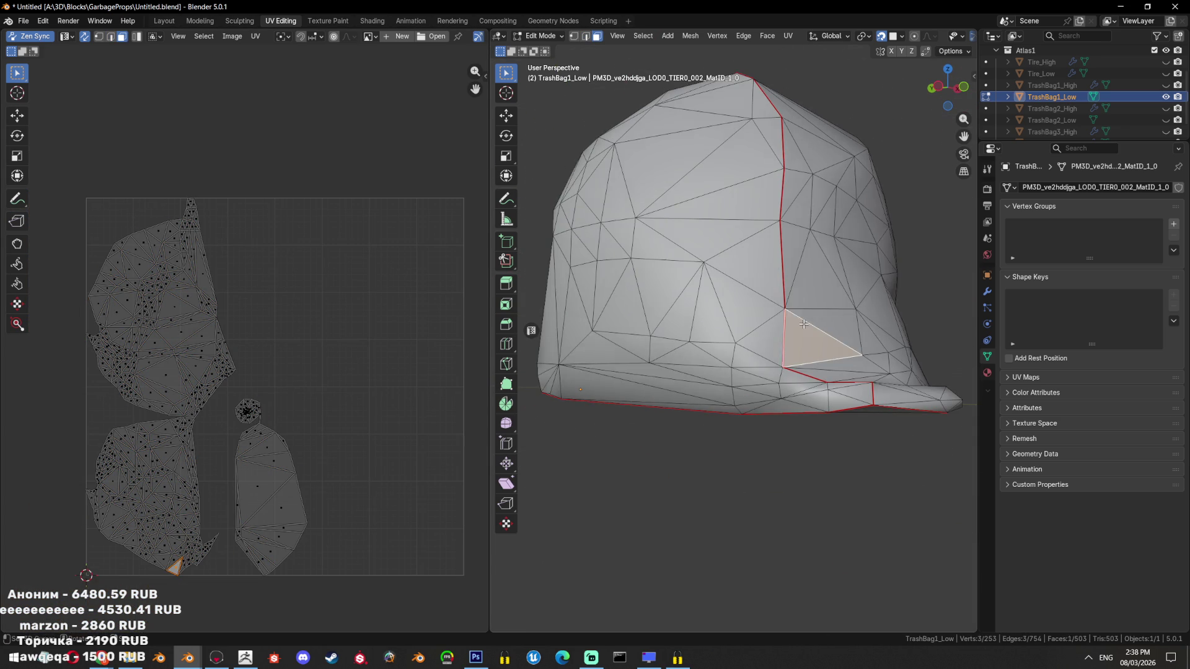
{"action": "key", "text": "ctrl+l"}
{"action": "scroll", "scroll_direction": "up", "scroll_amount": 3}
{"action": "left_click_drag", "start_coordinate": [813, 341], "coordinate": [800, 362]}
{"action": "scroll", "scroll_direction": "up", "scroll_amount": 3}
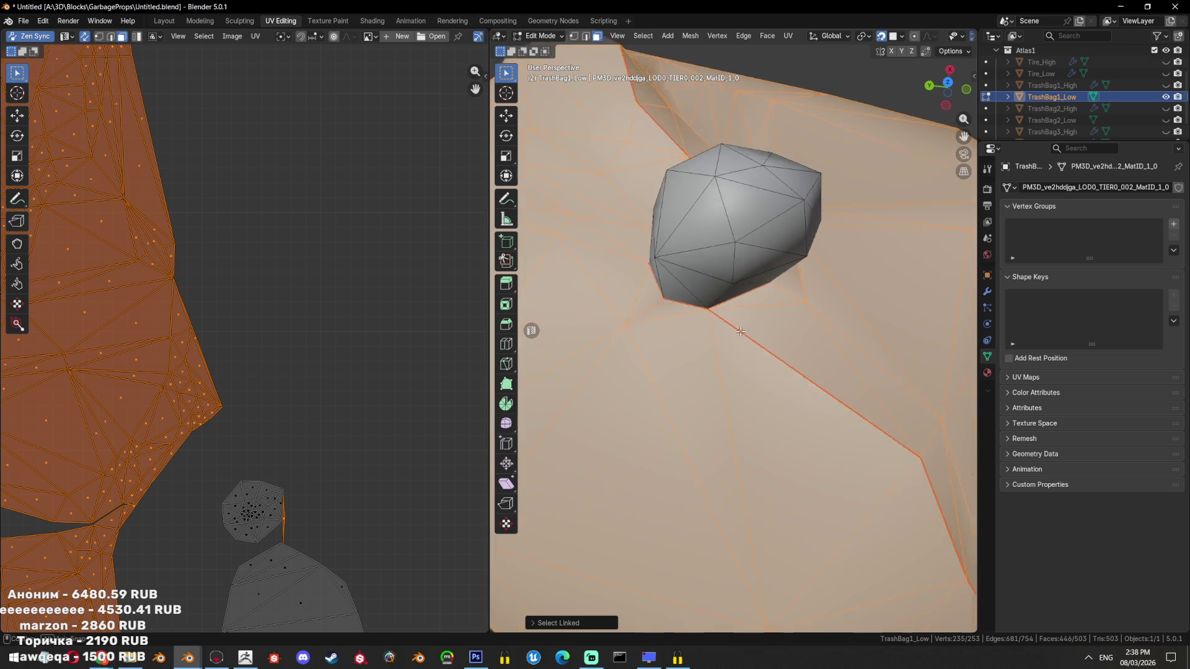
{"action": "scroll", "scroll_direction": "up", "scroll_amount": 3}
{"action": "left_click", "coordinate": [776, 313]}
{"action": "key", "text": "ctrl+l"}
{"action": "scroll", "scroll_direction": "down", "scroll_amount": 3}
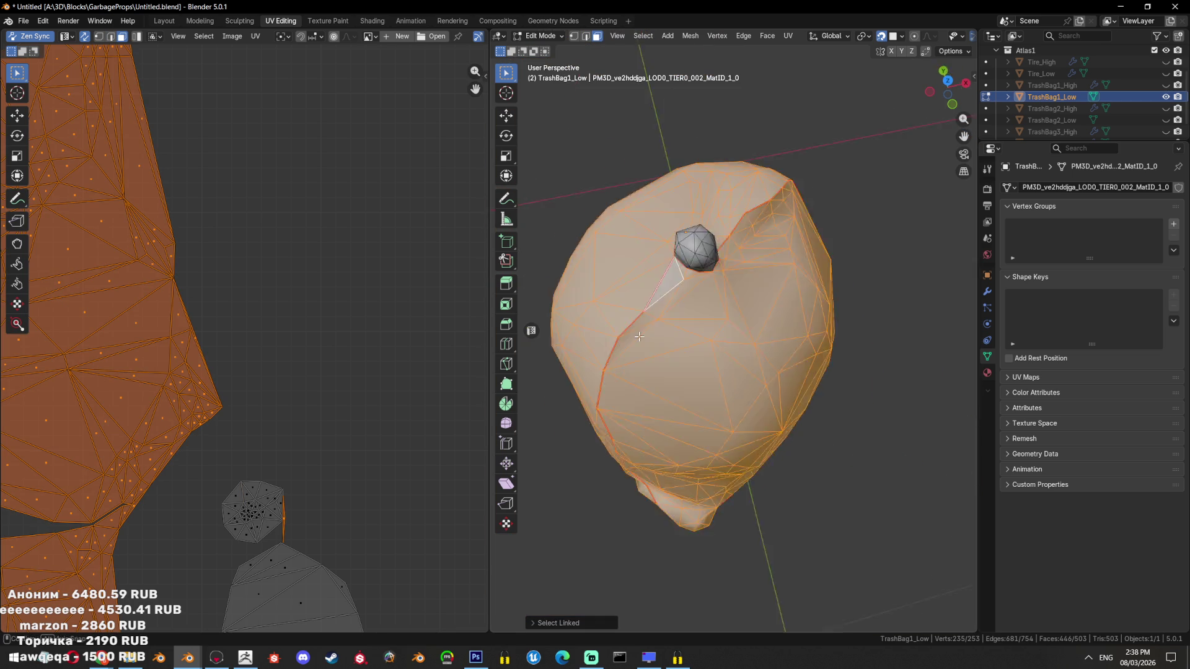
{"action": "left_click_drag", "start_coordinate": [776, 313], "coordinate": [728, 334]}
Select a single edge on the bag's lower rim and frame it for seaming
{"action": "key", "text": "alt+a"}
{"action": "left_click", "coordinate": [776, 254]}
{"action": "left_click_drag", "start_coordinate": [777, 255], "coordinate": [652, 330]}
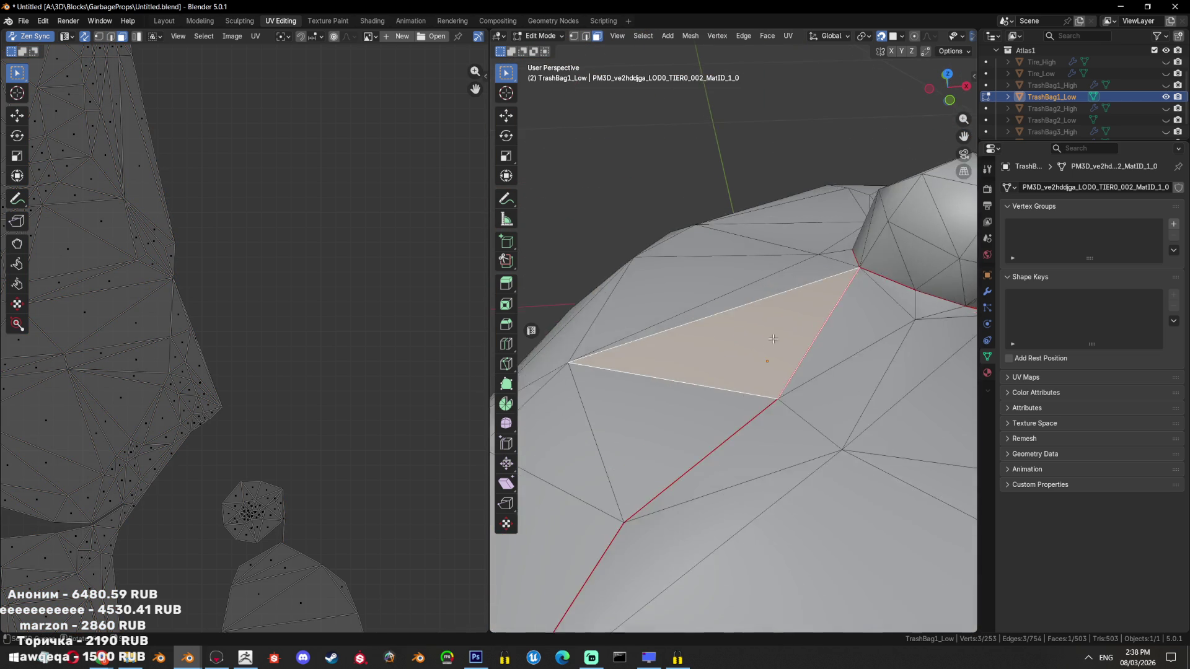
{"action": "key", "text": "2"}
{"action": "left_click", "coordinate": [137, 501]}
{"action": "key", "text": "KP_Decimal"}
{"action": "scroll", "scroll_direction": "down", "scroll_amount": 3}
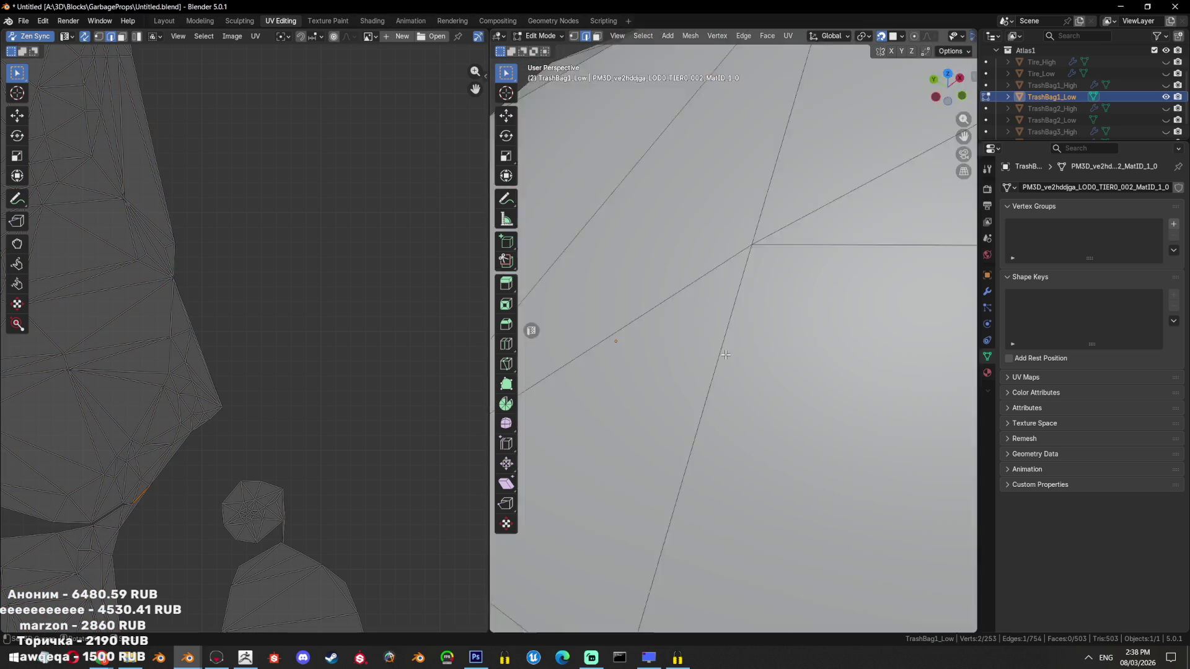
{"action": "left_click_drag", "start_coordinate": [719, 317], "coordinate": [805, 271]}
{"action": "scroll", "scroll_direction": "up", "scroll_amount": 3}
{"action": "left_click_drag", "start_coordinate": [936, 301], "coordinate": [694, 316]}
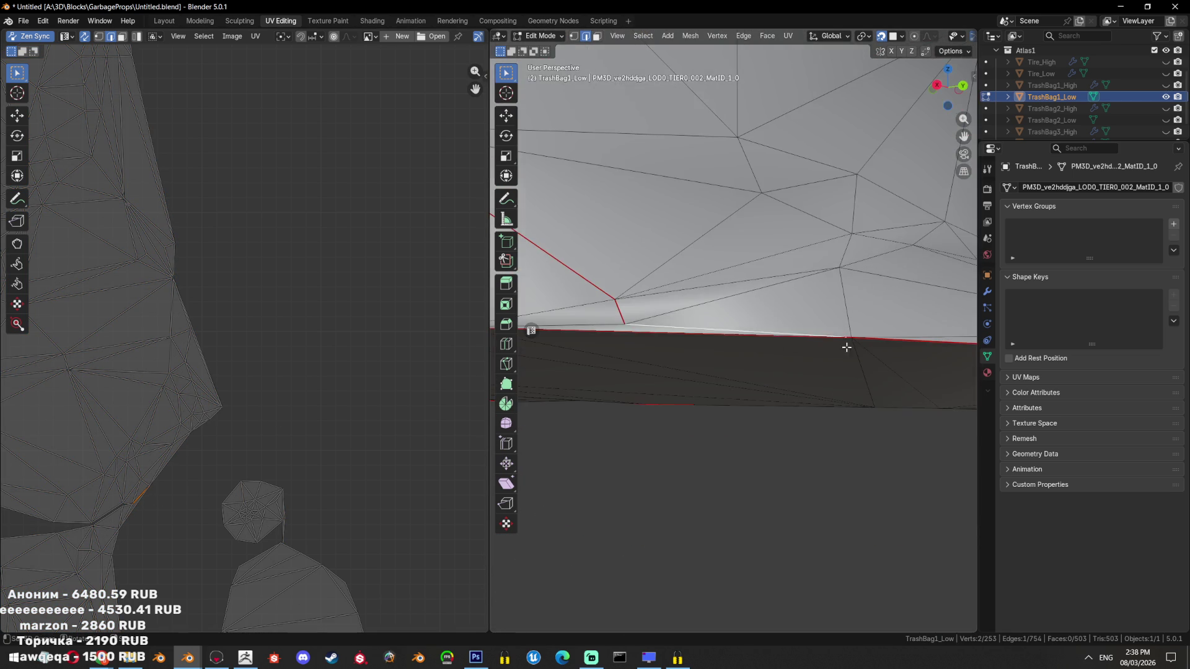
{"action": "right_click", "coordinate": [694, 316]}
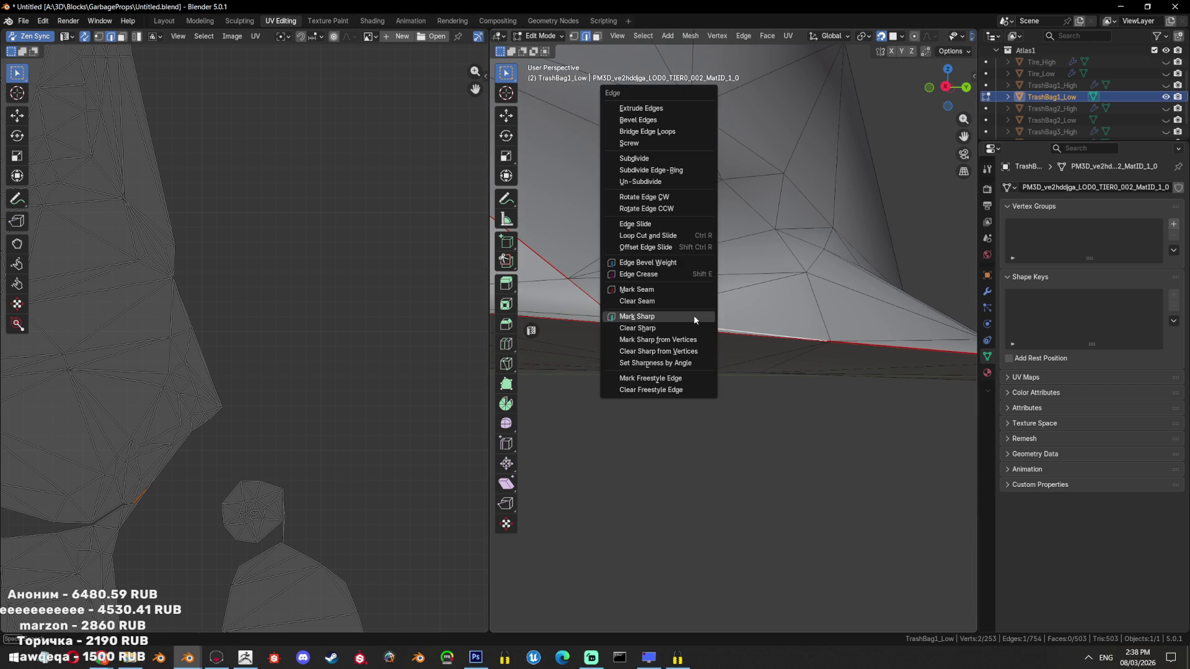
Mark the lower-edge seam and delete a stray edge loop near the bottom
{"action": "left_click", "coordinate": [695, 273]}
{"action": "left_click_drag", "start_coordinate": [695, 273], "coordinate": [681, 291]}
{"action": "left_click", "coordinate": [567, 301]}
{"action": "left_click", "coordinate": [741, 295]}
{"action": "key", "text": "x"}
{"action": "left_click", "coordinate": [719, 449]}
Re-unwrap the whole bag after removing the loop
{"action": "key", "text": "a"}
{"action": "key", "text": "u"}
{"action": "left_click", "coordinate": [828, 142]}
{"action": "key", "text": "Tab"}
{"action": "left_click_drag", "start_coordinate": [733, 351], "coordinate": [639, 375]}
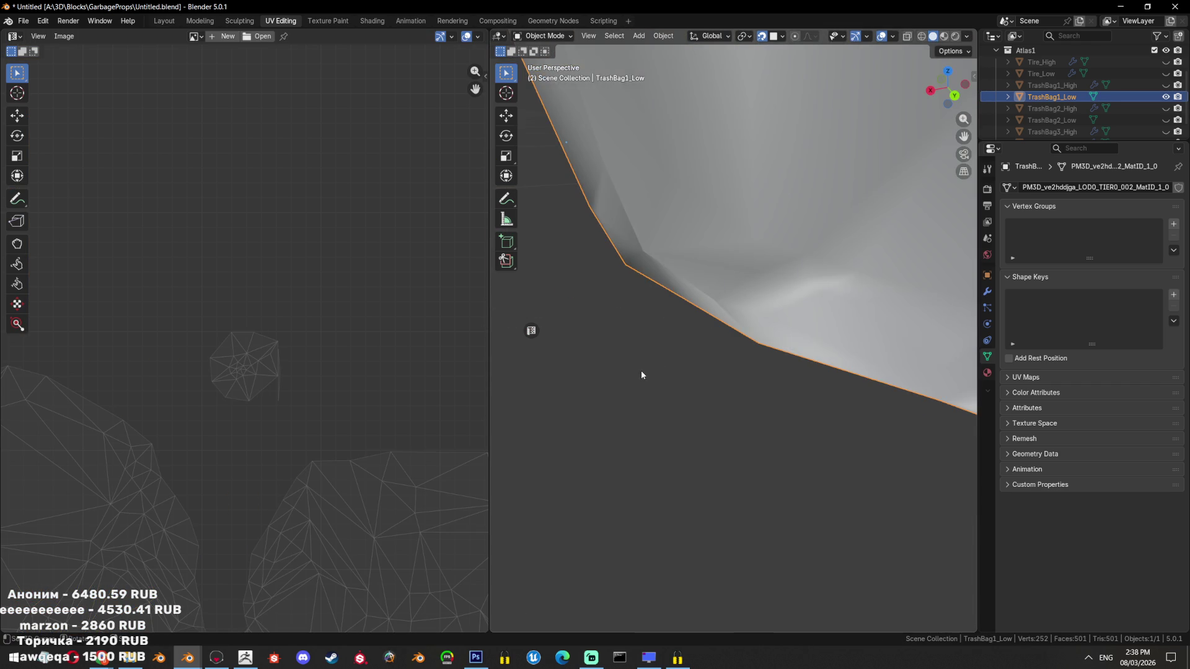
{"action": "key", "text": "Tab"}
{"action": "left_click_drag", "start_coordinate": [745, 284], "coordinate": [840, 320]}
Delete the stray sliver face from the bag mesh
{"action": "key", "text": "3"}
{"action": "left_click", "coordinate": [285, 370]}
{"action": "key", "text": "a"}
{"action": "key", "text": "ctrl+z"}
{"action": "key", "text": "x"}
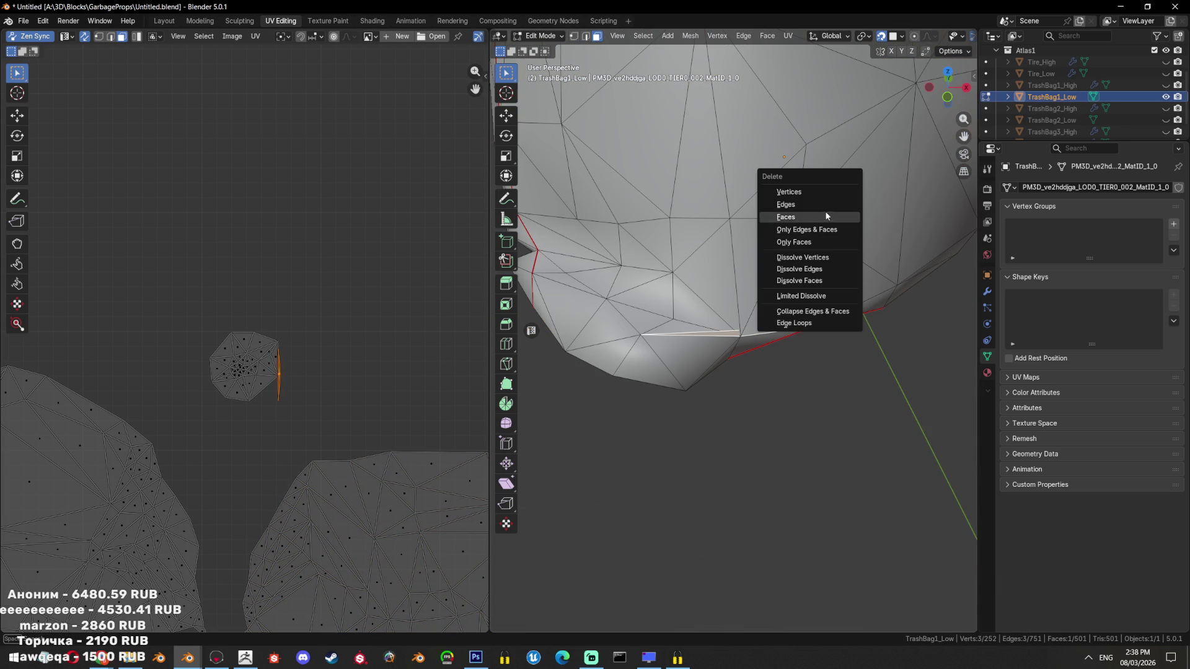
{"action": "left_click", "coordinate": [832, 217]}
Unwrap the entire bag again with the Angle Based method
{"action": "left_click_drag", "start_coordinate": [832, 217], "coordinate": [826, 161]}
{"action": "key", "text": "a"}
{"action": "key", "text": "u"}
{"action": "left_click", "coordinate": [826, 161]}
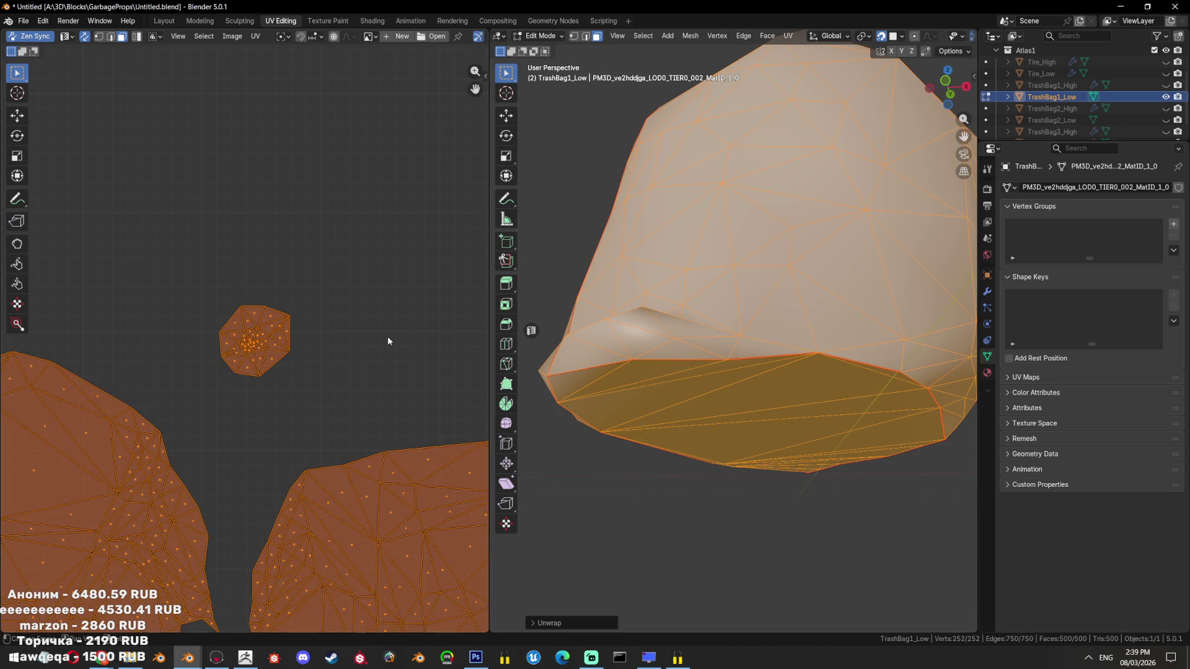
{"action": "left_click_drag", "start_coordinate": [651, 322], "coordinate": [715, 373]}
{"action": "scroll", "scroll_direction": "down", "scroll_amount": 3}
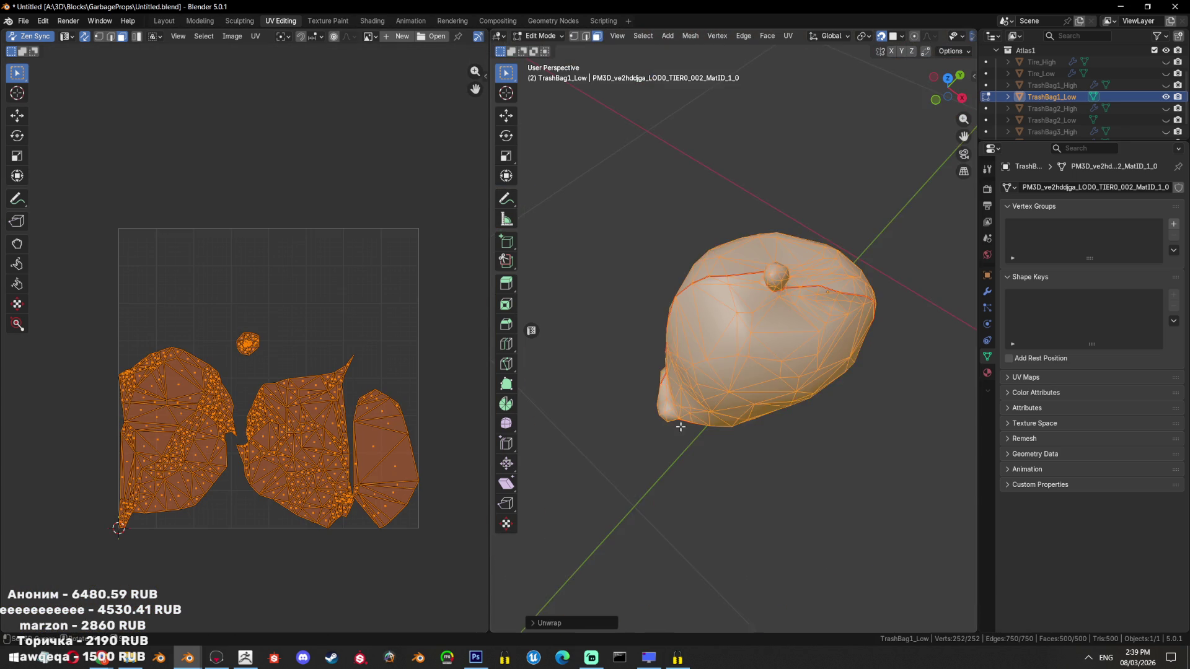
{"action": "scroll", "scroll_direction": "up", "scroll_amount": 3}
Return to Object Mode, save the file, and check the bag's UVs
{"action": "key", "text": "Tab"}
{"action": "key", "text": "ctrl+s"}
{"action": "scroll", "scroll_direction": "down", "scroll_amount": 3}
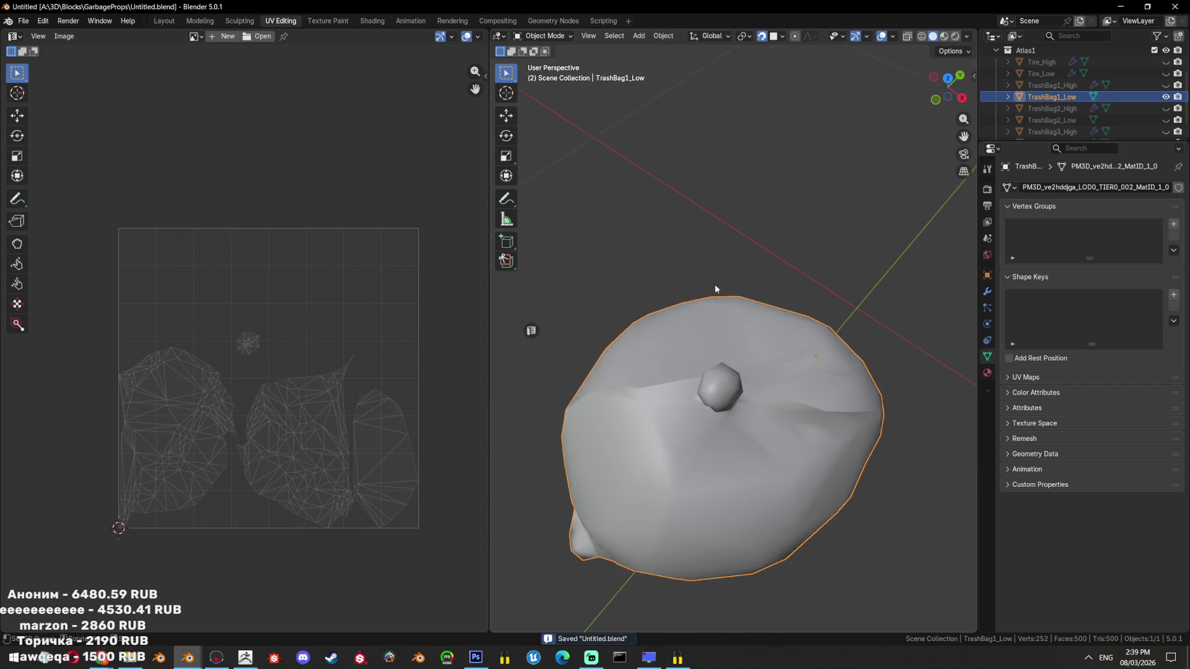
{"action": "scroll", "scroll_direction": "down", "scroll_amount": 3}
{"action": "left_click_drag", "start_coordinate": [831, 196], "coordinate": [771, 284]}
{"action": "scroll", "scroll_direction": "up", "scroll_amount": 3}
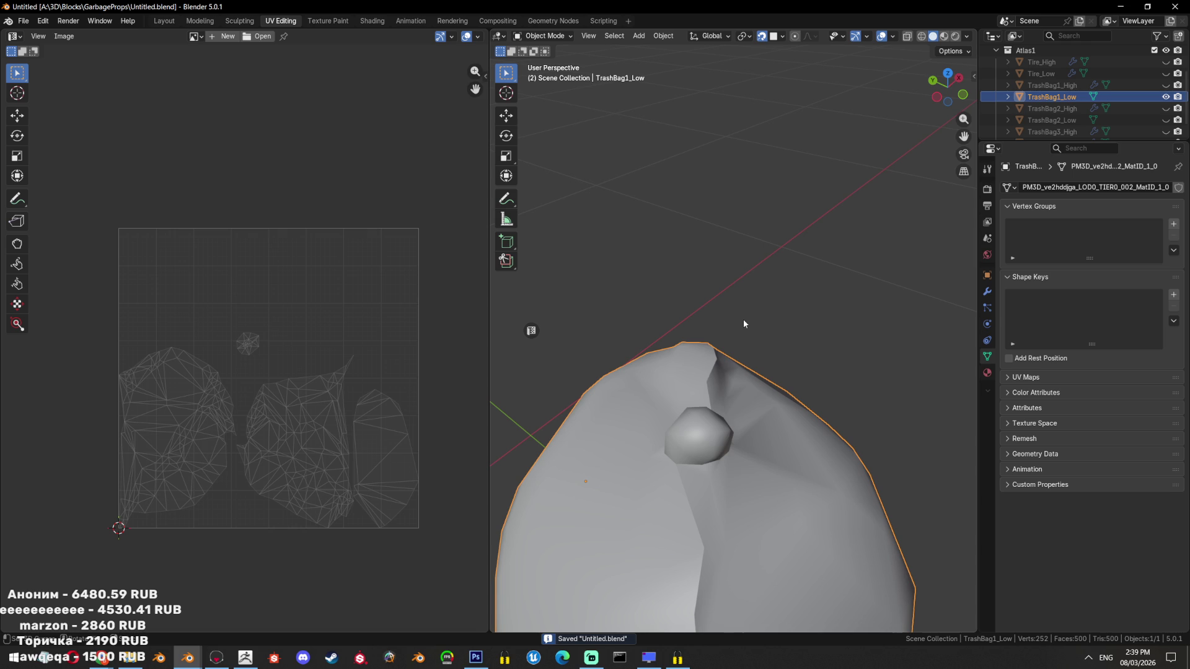
{"action": "key", "text": "Tab"}
{"action": "scroll", "scroll_direction": "down", "scroll_amount": 3}
{"action": "key", "text": "Tab"}
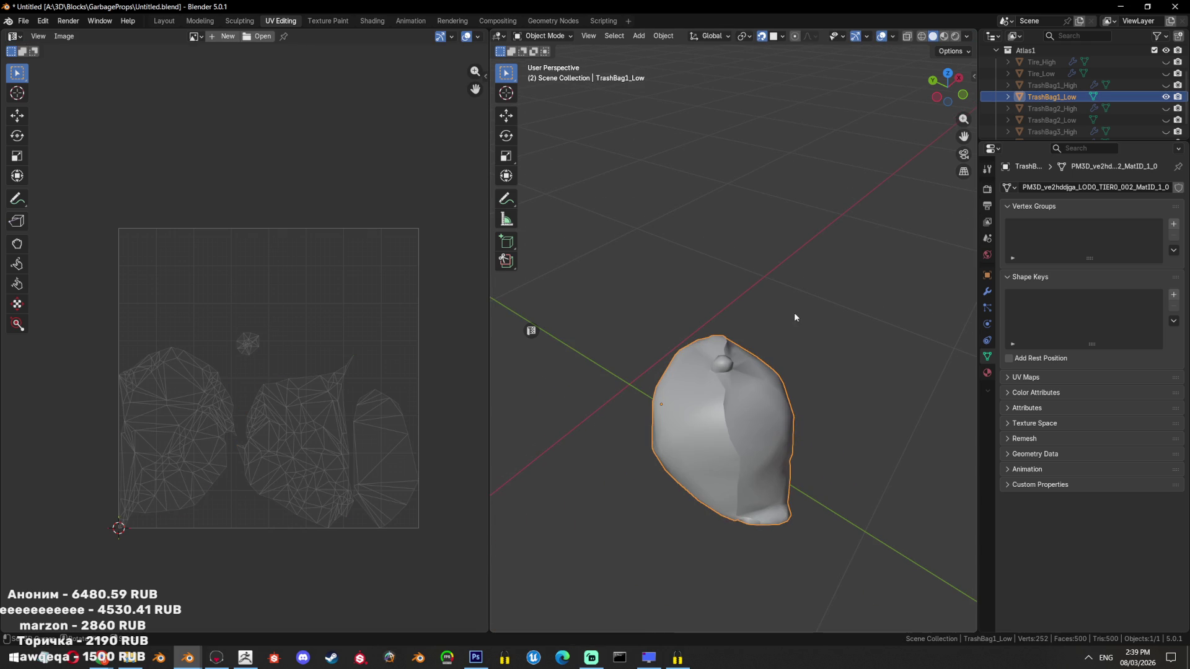
Select TrashBag2_Low, save, and frame the view on the trash bags
{"action": "left_click", "coordinate": [1052, 120]}
{"action": "key", "text": "ctrl+s"}
{"action": "key", "text": "slash"}
{"action": "key", "text": "Tab"}
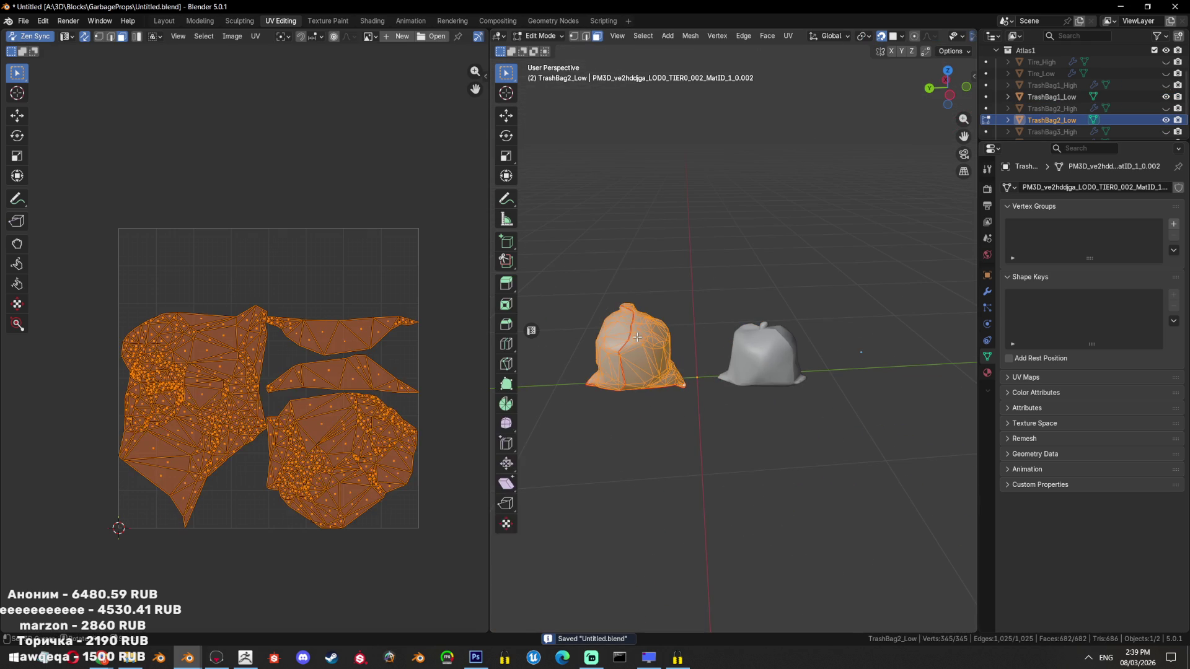
{"action": "key", "text": "Tab"}
{"action": "left_click_drag", "start_coordinate": [637, 343], "coordinate": [791, 352]}
{"action": "left_click", "coordinate": [791, 352]}
Re-unwrap the left trash bag's UVs
{"action": "key", "text": "Tab"}
{"action": "key", "text": "Tab"}
{"action": "left_click", "coordinate": [660, 381]}
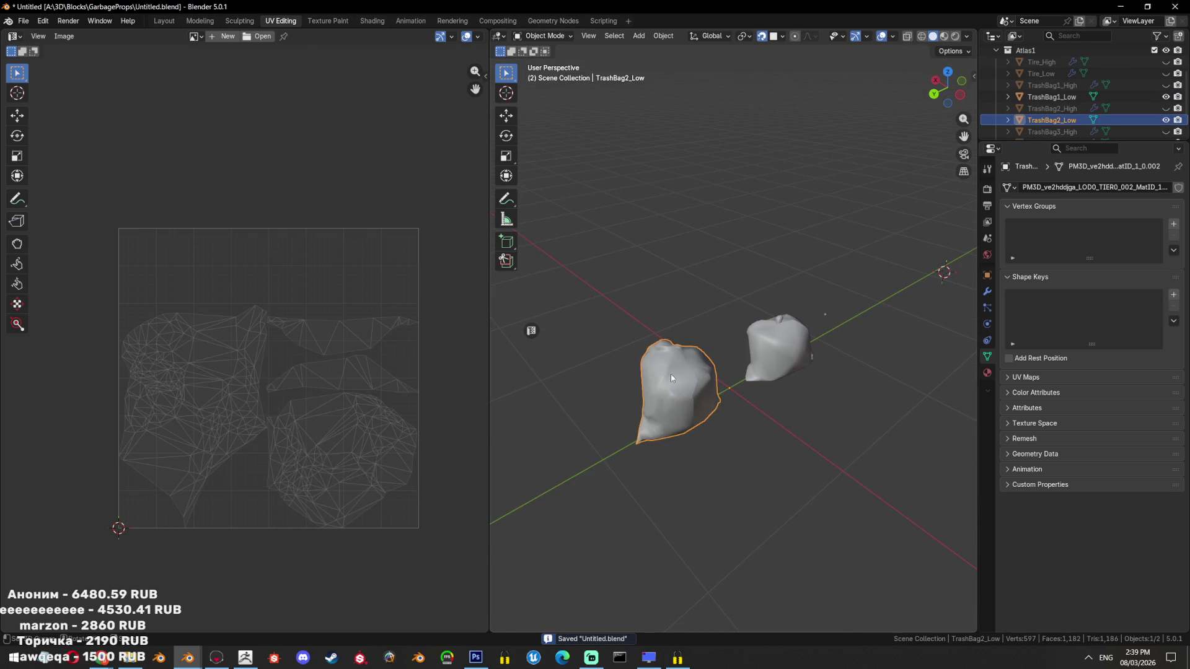
{"action": "key", "text": "Tab"}
{"action": "key", "text": "u"}
{"action": "left_click", "coordinate": [769, 162]}
{"action": "scroll", "scroll_direction": "up", "scroll_amount": 3}
{"action": "key", "text": "Tab"}
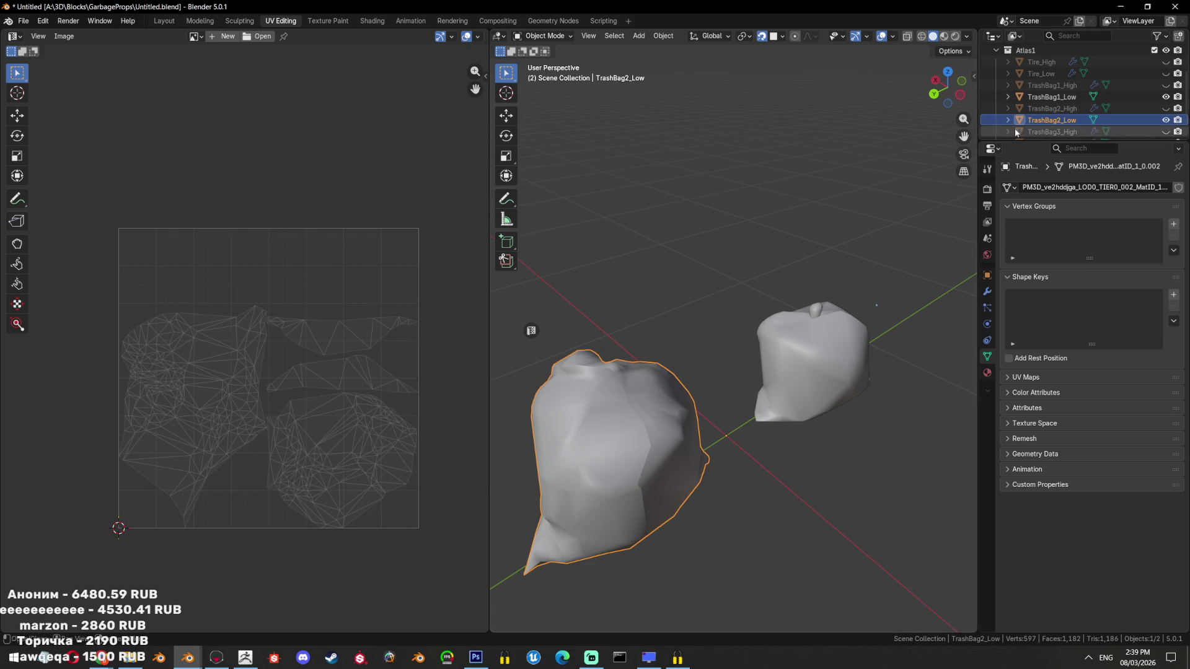
{"action": "scroll", "scroll_direction": "down", "scroll_amount": 3}
Unhide TrashBag3_Low and unwrap its UVs
{"action": "left_click", "coordinate": [1166, 128]}
{"action": "left_click", "coordinate": [911, 279]}
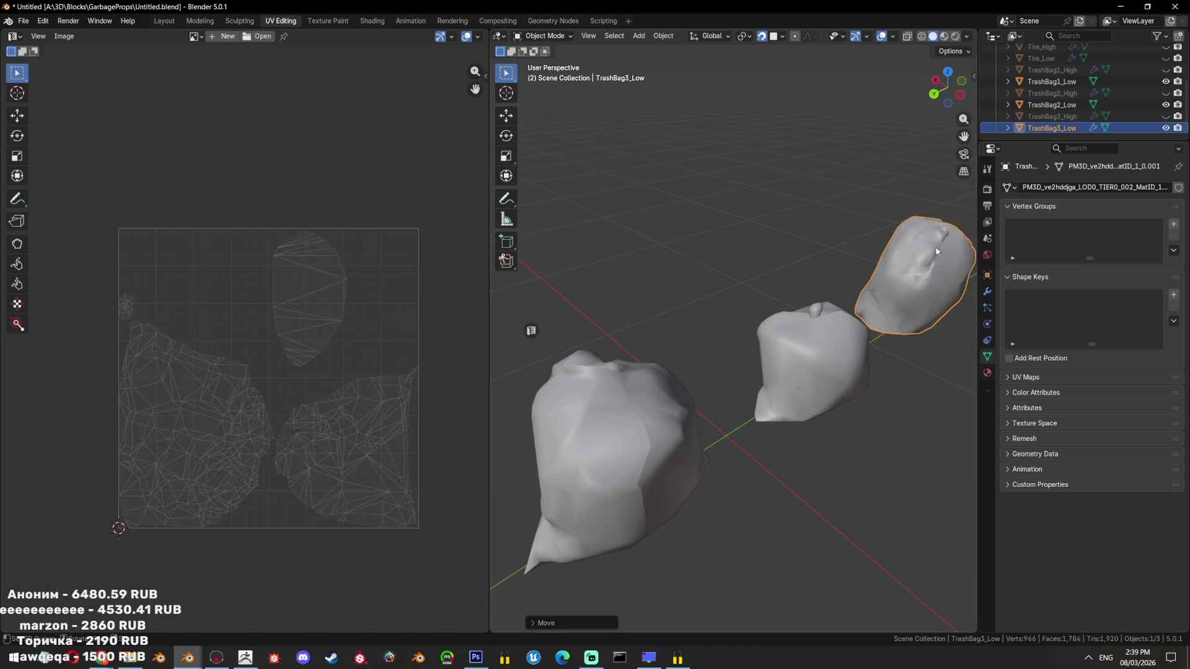
{"action": "key", "text": "Tab"}
{"action": "key", "text": "u"}
{"action": "left_click", "coordinate": [801, 133]}
{"action": "scroll", "scroll_direction": "down", "scroll_amount": 3}
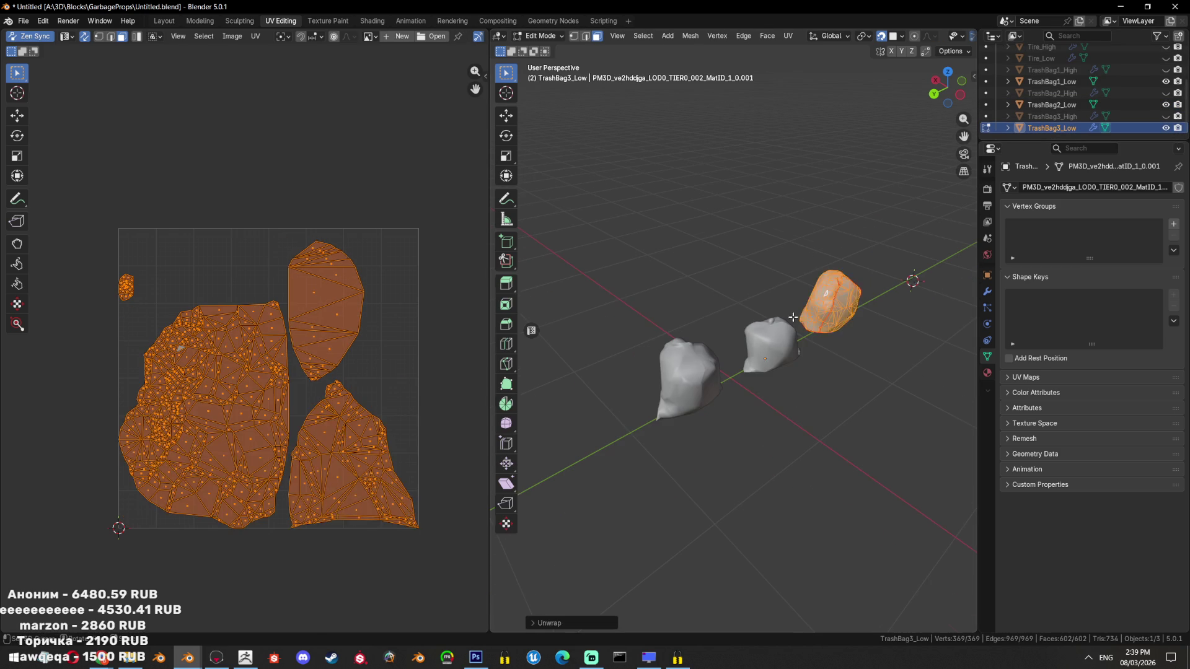
{"action": "key", "text": "Tab"}
Apply all three bags' transforms, then unhide Tire_Low and add it to the selection
{"action": "key", "text": "a"}
{"action": "key", "text": "ctrl+a"}
{"action": "left_click", "coordinate": [832, 359]}
{"action": "scroll", "scroll_direction": "up", "scroll_amount": 3}
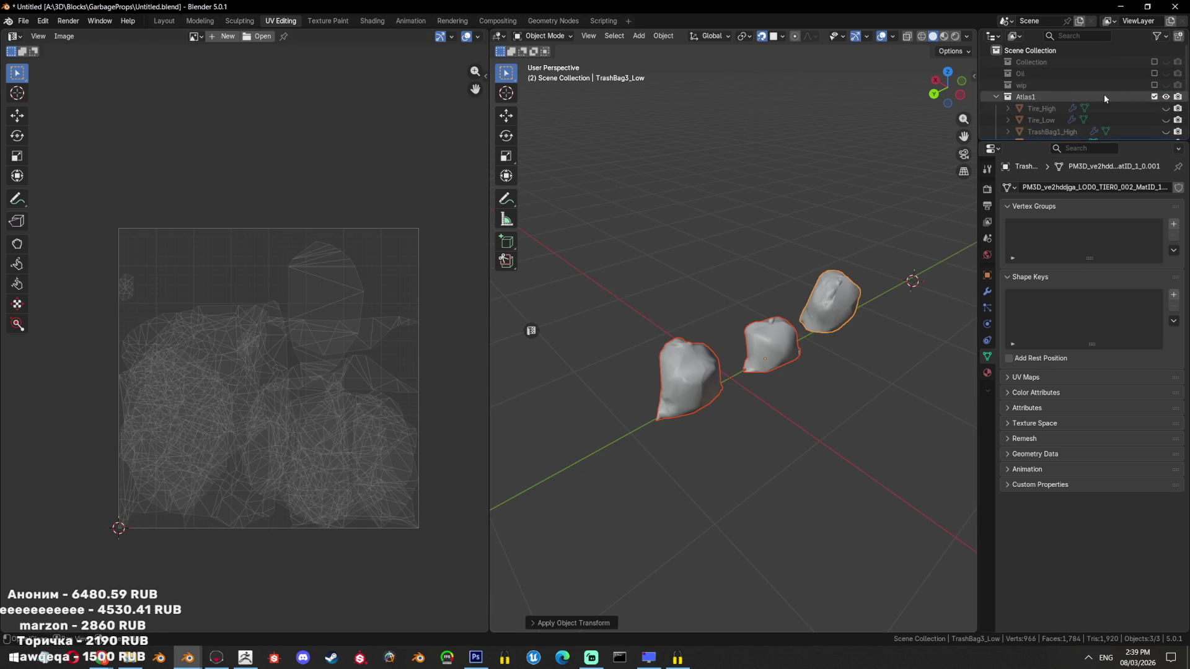
{"action": "left_click", "coordinate": [1166, 119]}
{"action": "left_click", "coordinate": [1042, 121]}
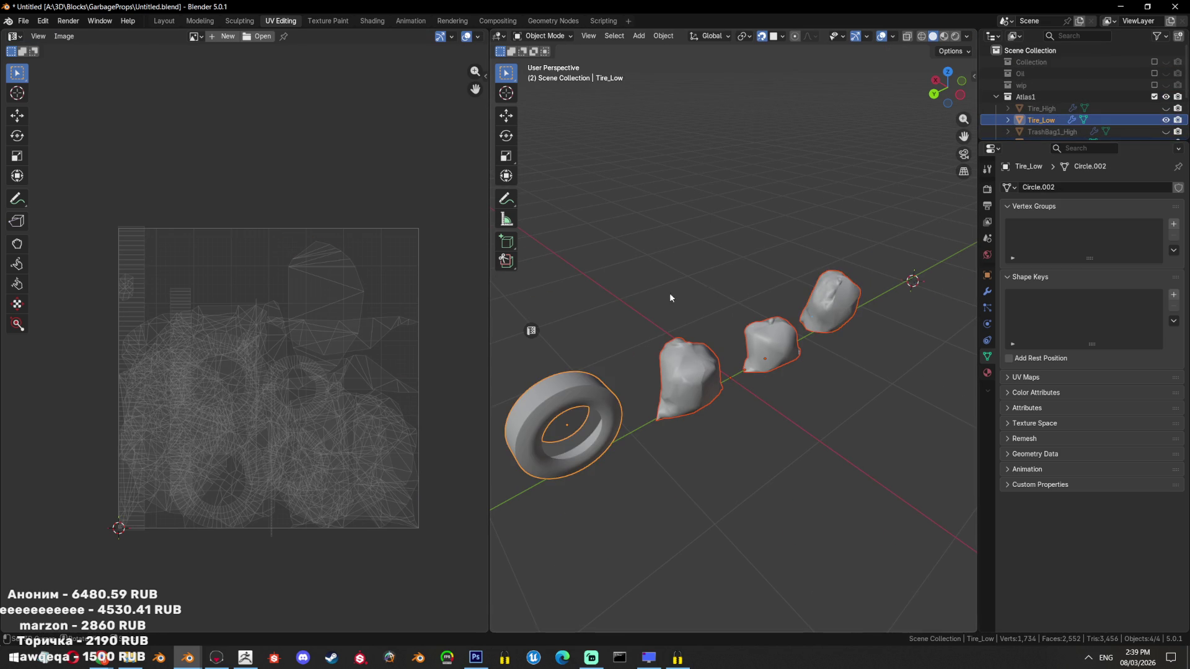
Scale the UVs of the tire's inner-ring faces down to 0.75
{"action": "key", "text": "Tab"}
{"action": "scroll", "scroll_direction": "up", "scroll_amount": 3}
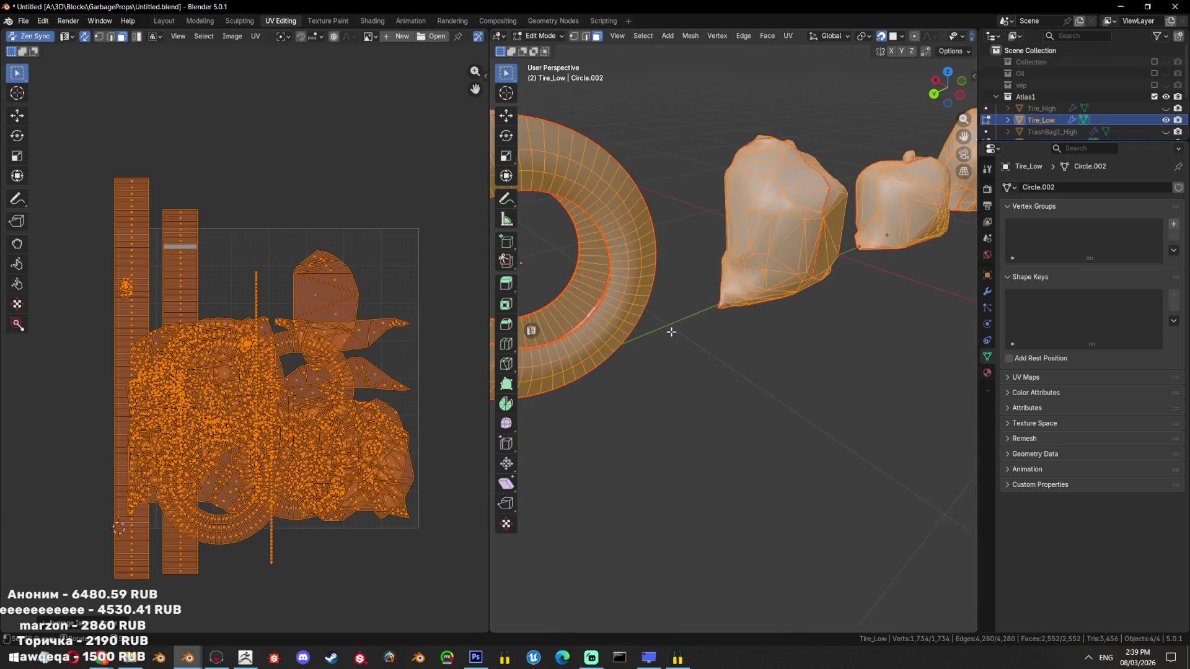
{"action": "scroll", "scroll_direction": "up", "scroll_amount": 3}
{"action": "left_click", "coordinate": [682, 323]}
{"action": "key", "text": "ctrl+KP_Add"}
{"action": "key", "text": "ctrl+KP_Add"}
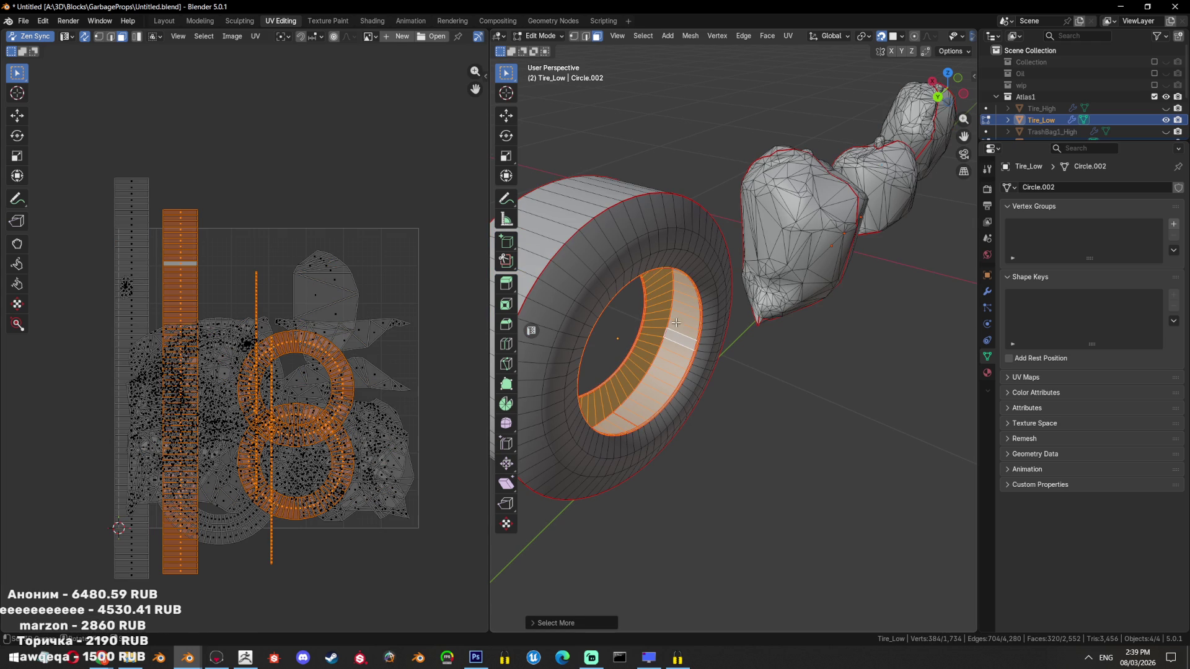
{"action": "key", "text": "s"}
{"action": "left_click", "coordinate": [330, 376]}
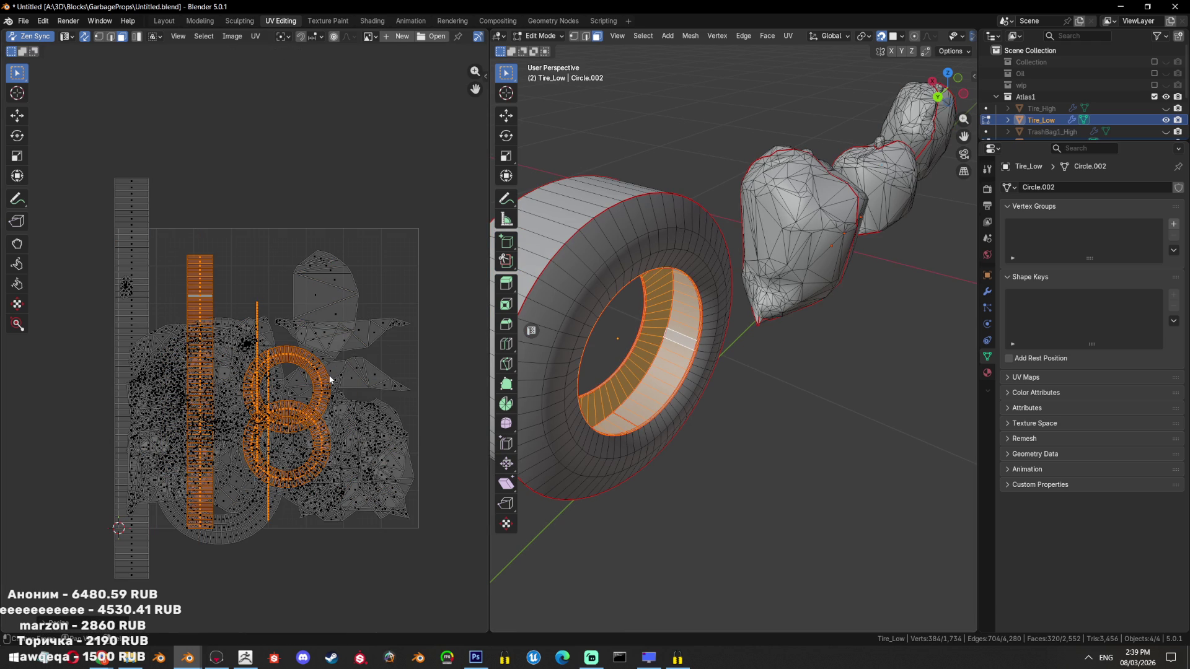
Select all UVs and look through the Zen UV and view settings in the side panel
{"action": "key", "text": "a"}
{"action": "key", "text": "n"}
{"action": "left_click", "coordinate": [482, 158]}
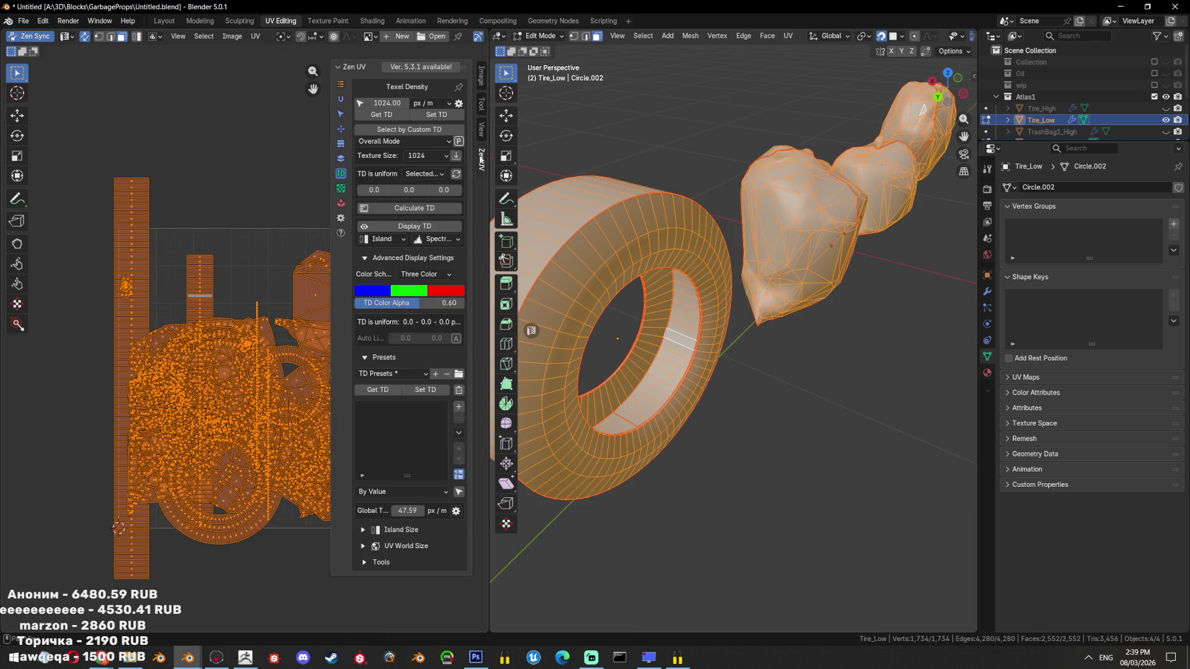
{"action": "left_click", "coordinate": [481, 129]}
{"action": "left_click", "coordinate": [481, 103]}
{"action": "left_click", "coordinate": [483, 158]}
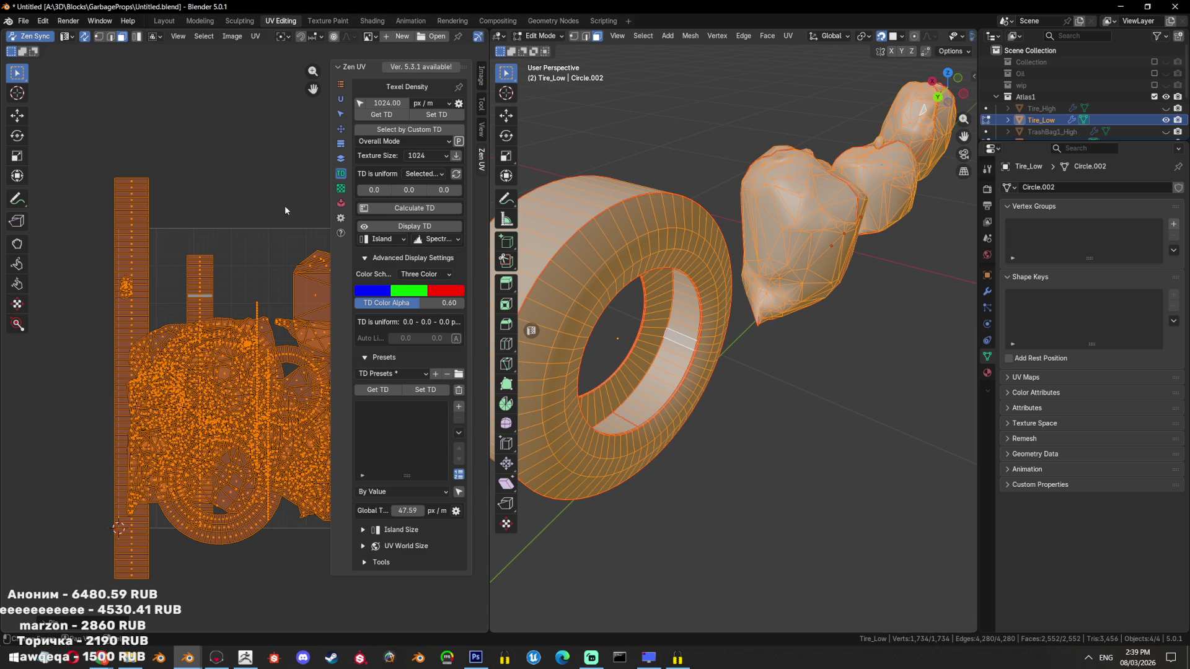
{"action": "left_click_drag", "start_coordinate": [285, 206], "coordinate": [247, 212]}
{"action": "key", "text": "n"}
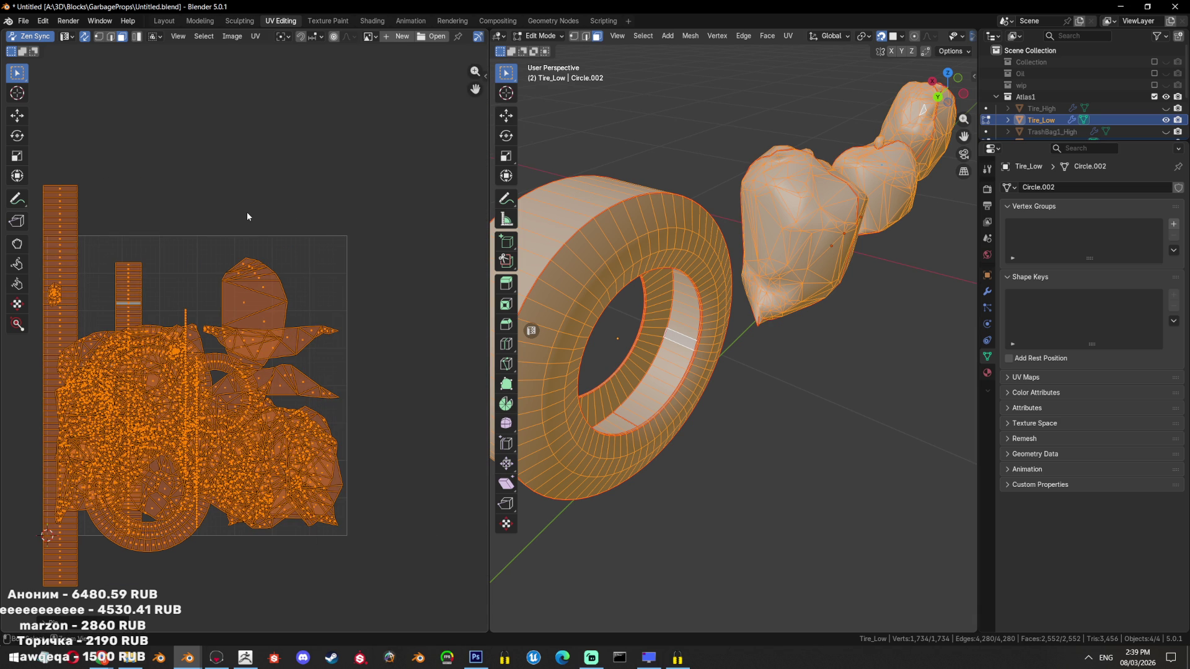
Pack all islands into the UV square, then undo the packing
{"action": "key", "text": "ctrl+p"}
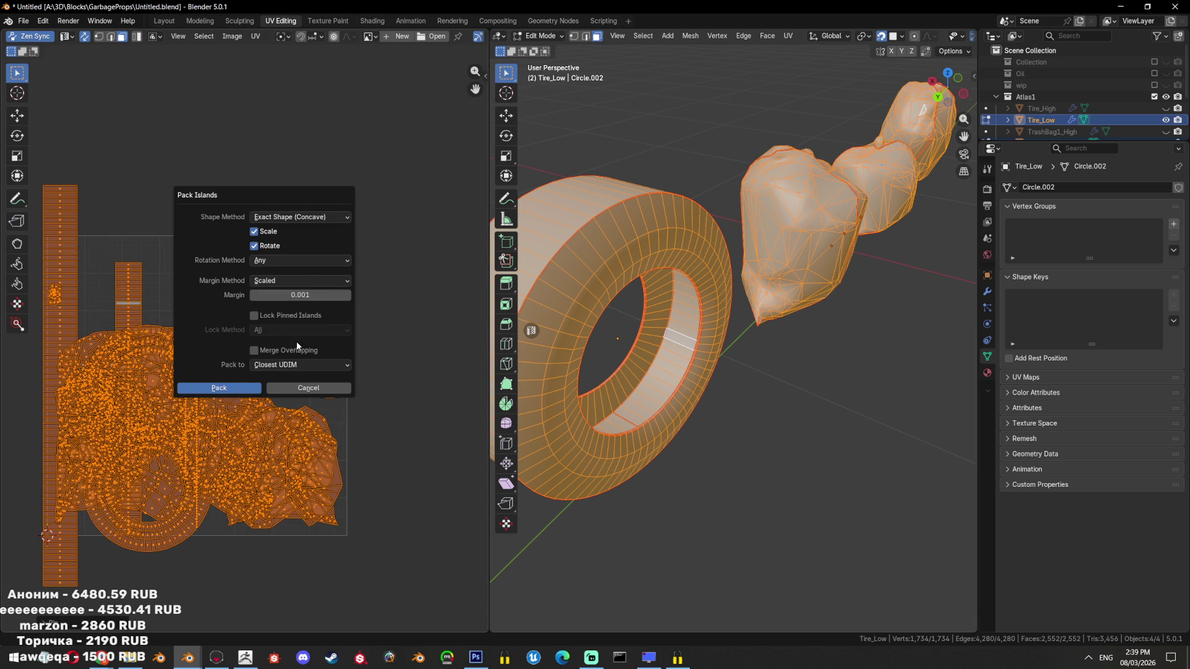
{"action": "left_click", "coordinate": [224, 388]}
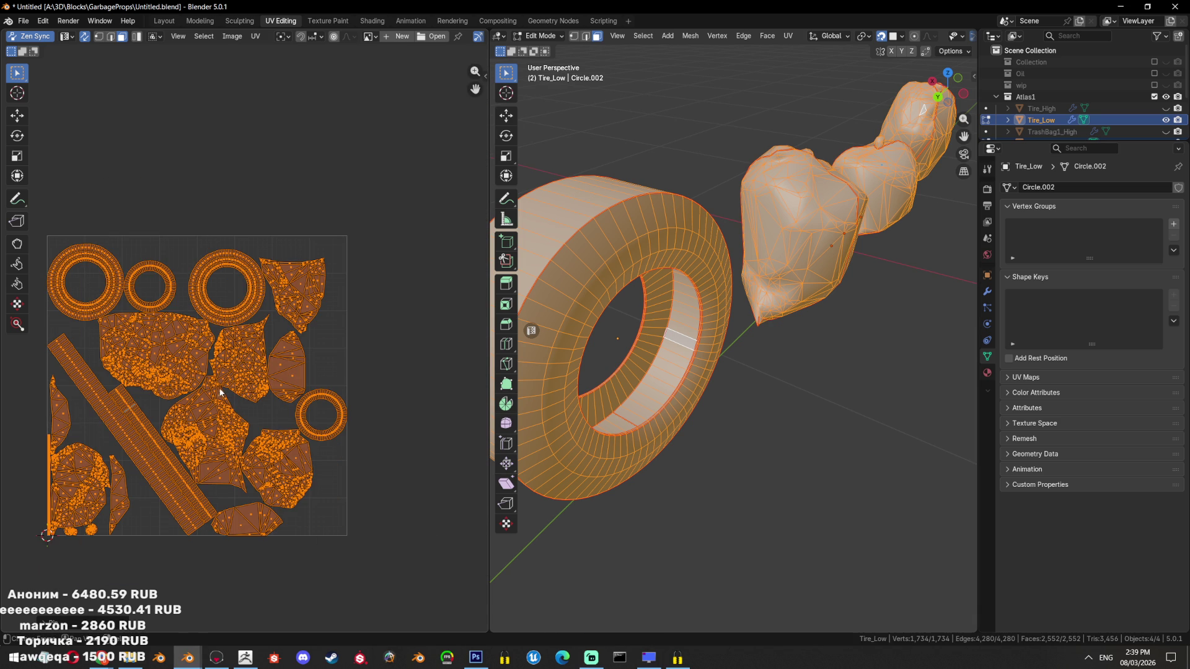
{"action": "key", "text": "ctrl+z"}
{"action": "key", "text": "n"}
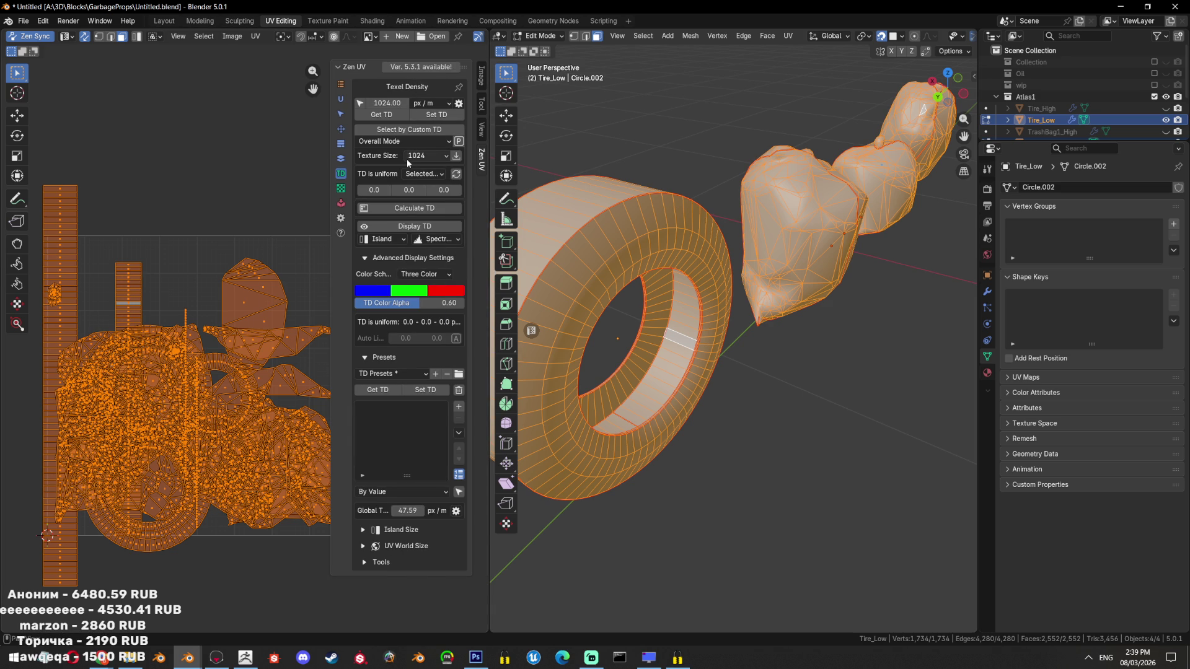
{"action": "left_click", "coordinate": [483, 138]}
{"action": "left_click", "coordinate": [482, 160]}
{"action": "left_click", "coordinate": [42, 20]}
{"action": "left_click", "coordinate": [102, 173]}
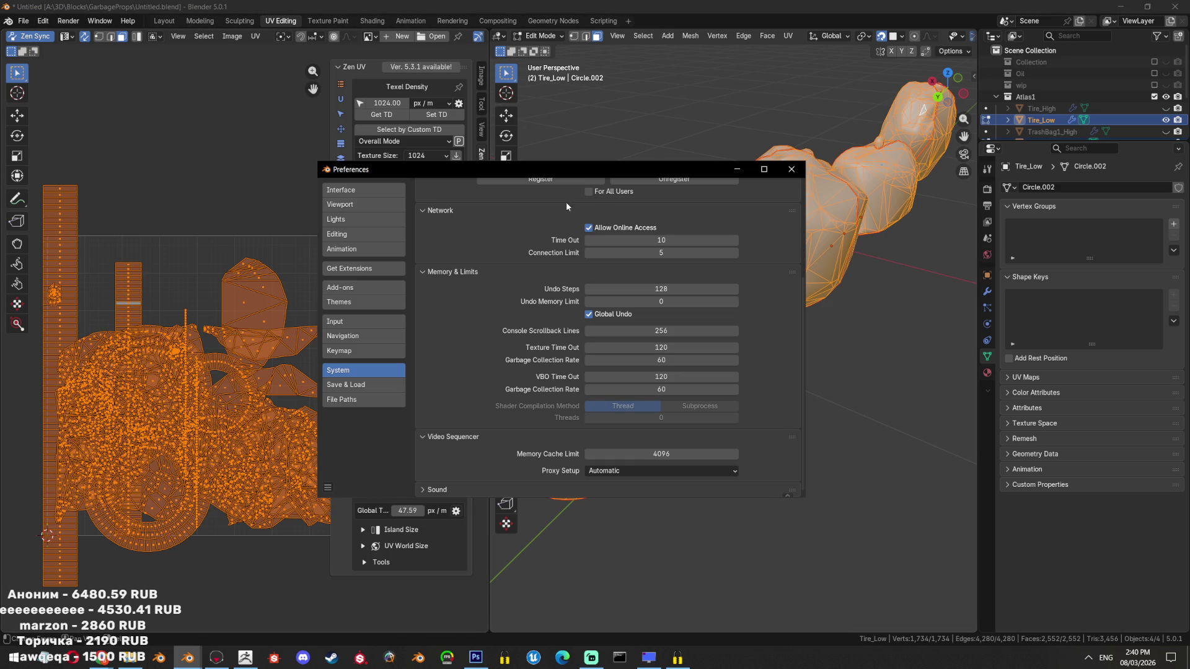
{"action": "left_click", "coordinate": [357, 289]}
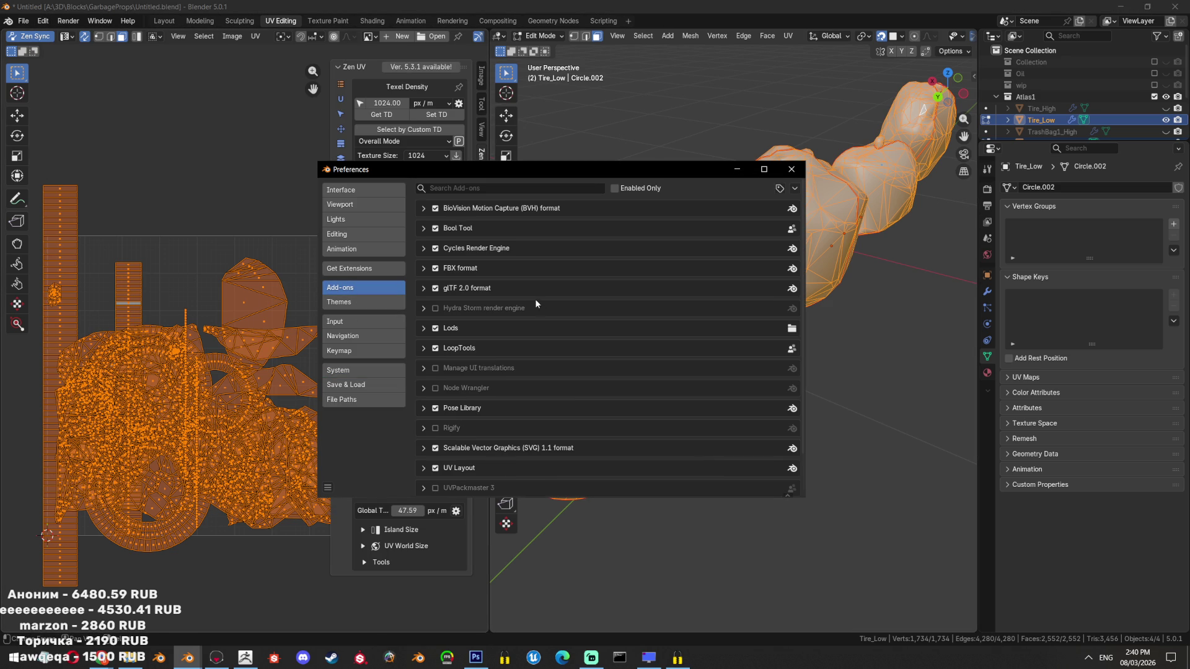
{"action": "key", "text": "ctrl+f"}
{"action": "type", "text": "PACKM"}
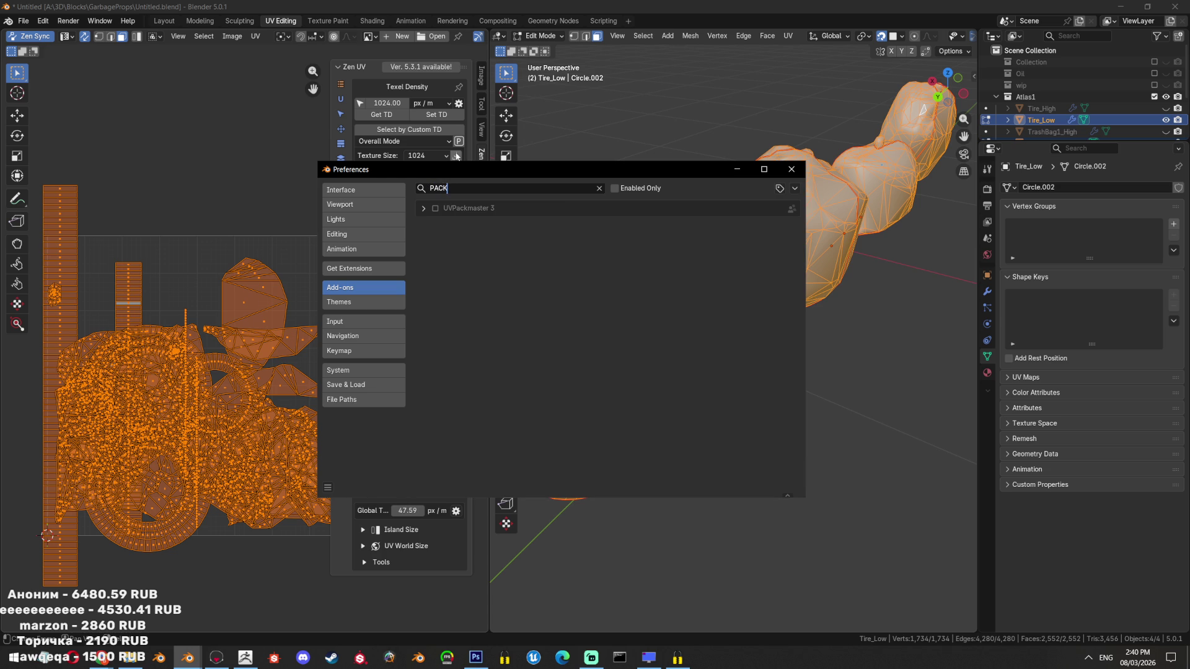
{"action": "left_click", "coordinate": [436, 210]}
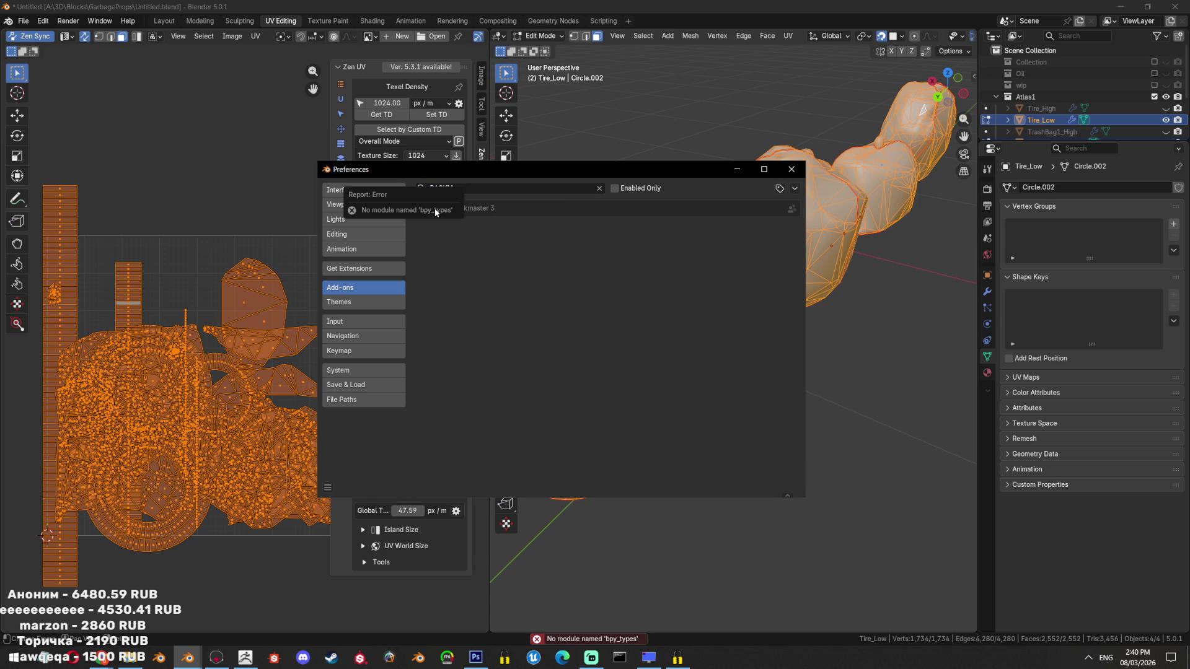
{"action": "left_click", "coordinate": [424, 209]}
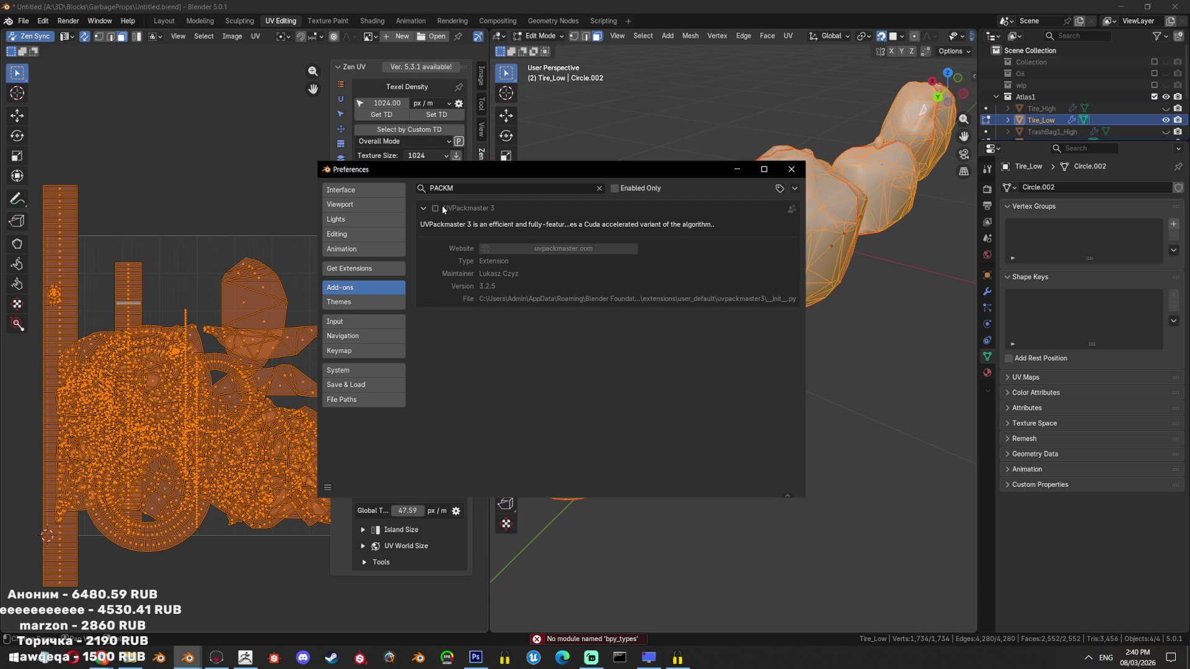
{"action": "left_click", "coordinate": [792, 169]}
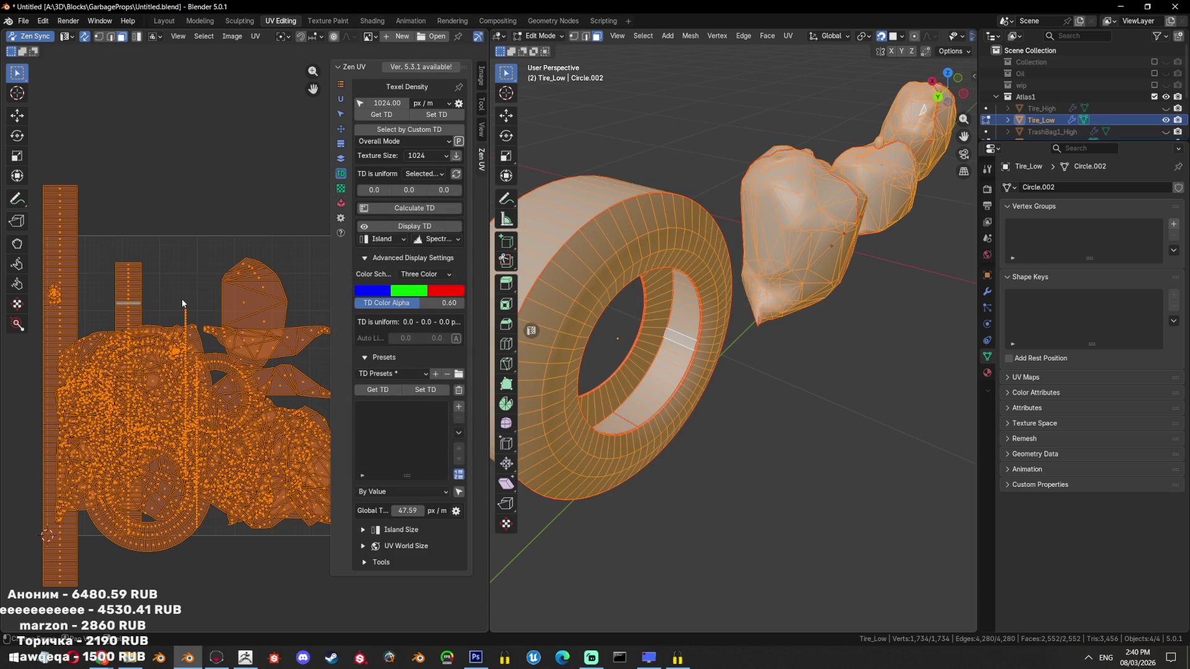
Return to Object Mode, orbit to a top-down view of the objects, and save the file
{"action": "key", "text": "Tab"}
{"action": "scroll", "scroll_direction": "down", "scroll_amount": 3}
{"action": "left_click_drag", "start_coordinate": [663, 229], "coordinate": [744, 248]}
{"action": "scroll", "scroll_direction": "down", "scroll_amount": 3}
{"action": "left_click_drag", "start_coordinate": [806, 186], "coordinate": [675, 329]}
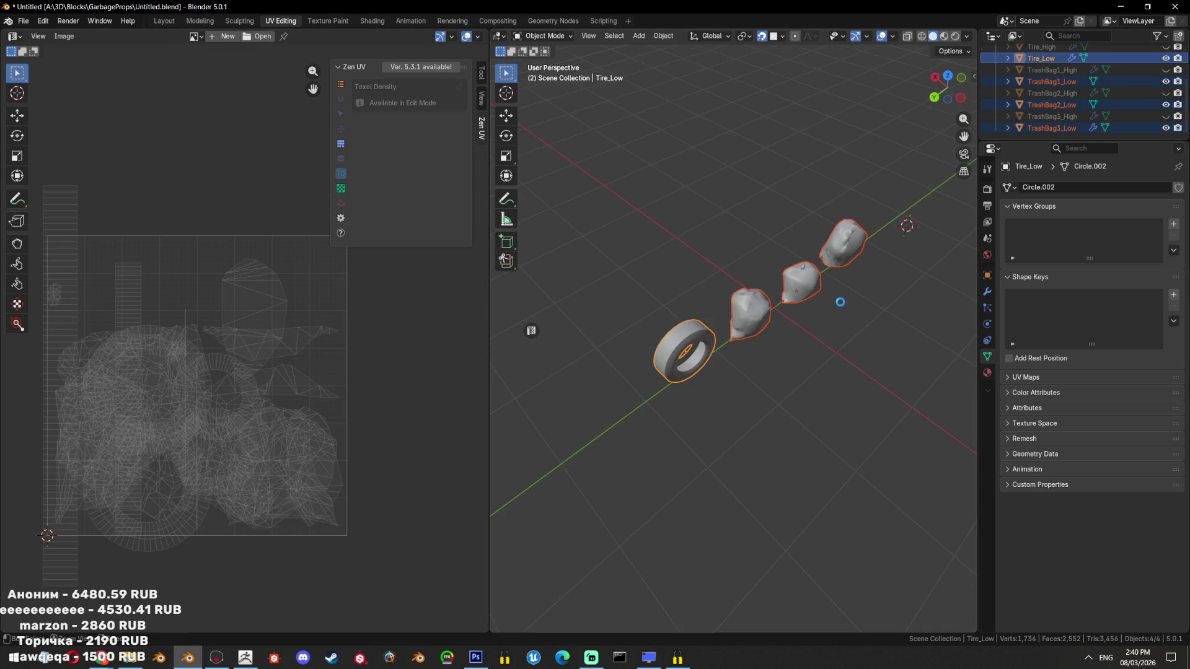
{"action": "key", "text": "ctrl+s"}
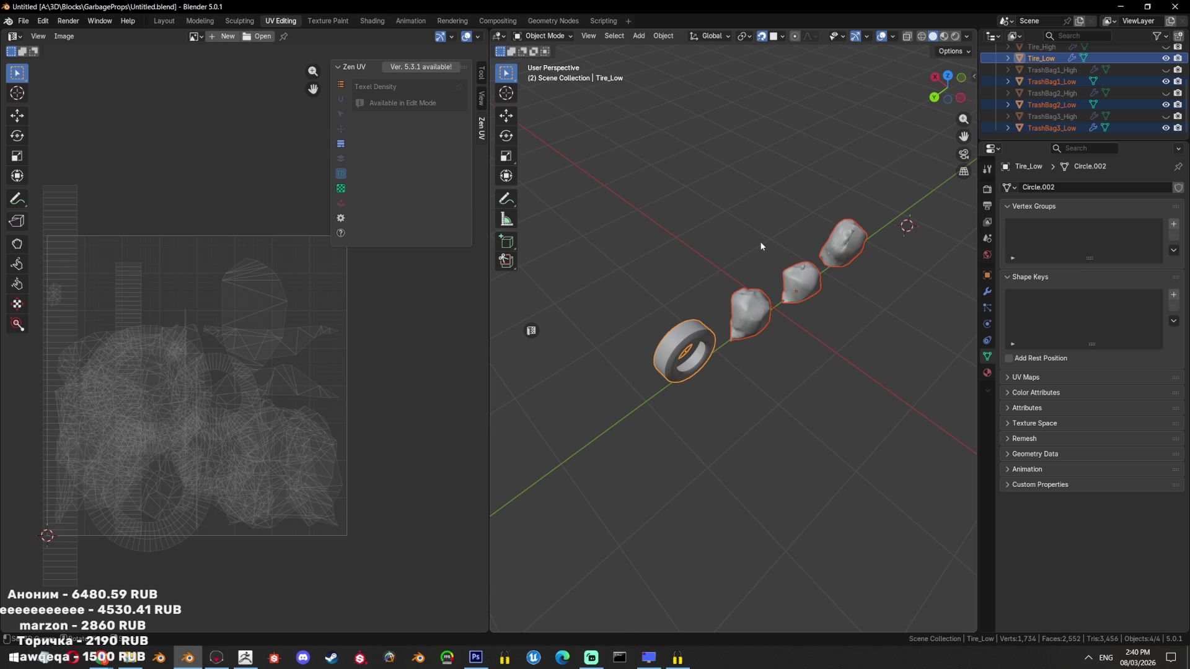
Enlarge the Outliner, unhide the high-poly tire and trash bags, and copy all eight objects
{"action": "left_click_drag", "start_coordinate": [1079, 141], "coordinate": [1078, 273]}
{"action": "key", "text": "alt+h"}
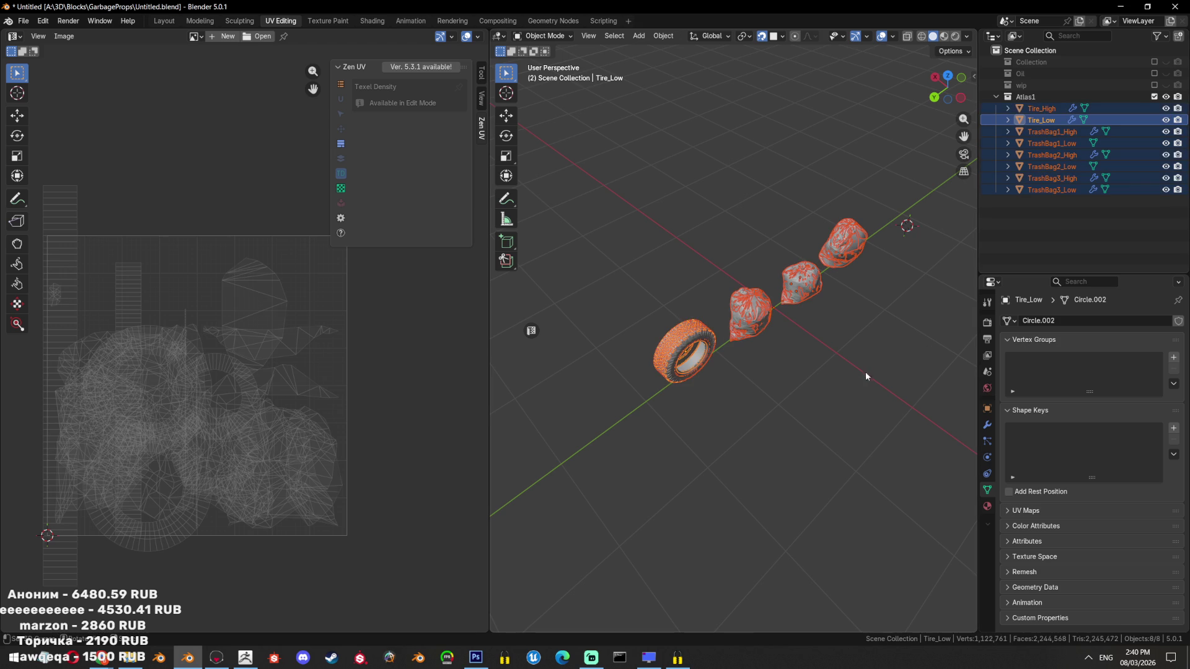
{"action": "key", "text": "ctrl+c"}
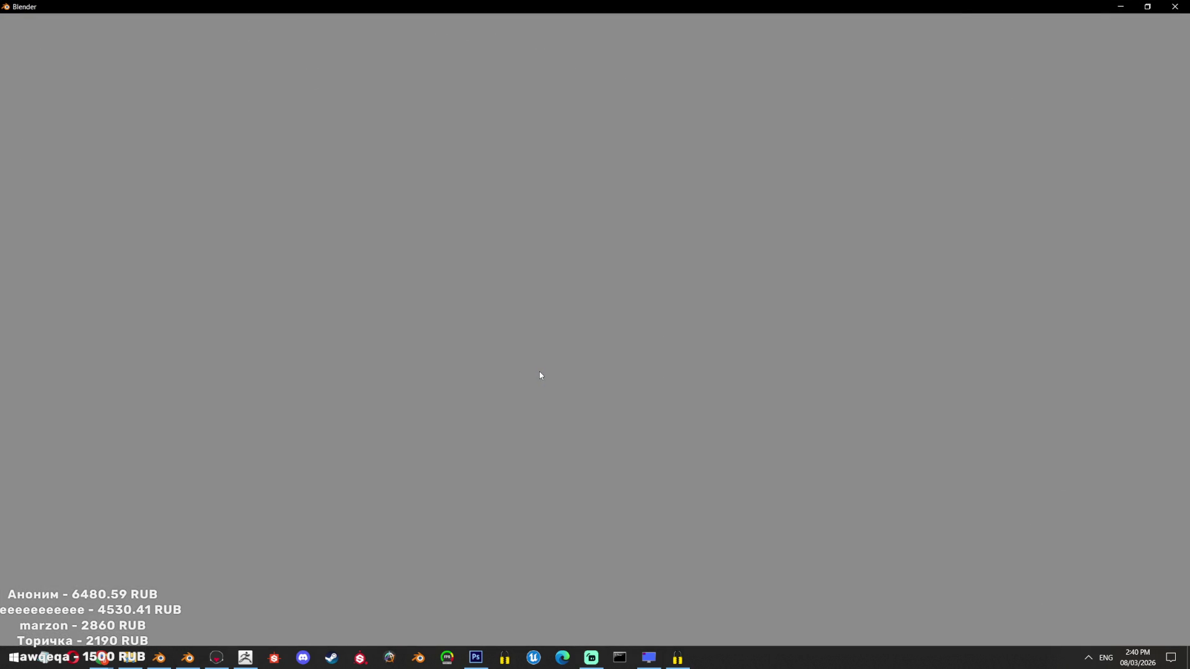
Delete the default cube in the second window, test-paste the objects and undo, then return to the props file
{"action": "left_click", "coordinate": [412, 335]}
{"action": "key", "text": "Delete"}
{"action": "key", "text": "ctrl+v"}
{"action": "left_click_drag", "start_coordinate": [412, 332], "coordinate": [699, 295]}
{"action": "key", "text": "ctrl+z"}
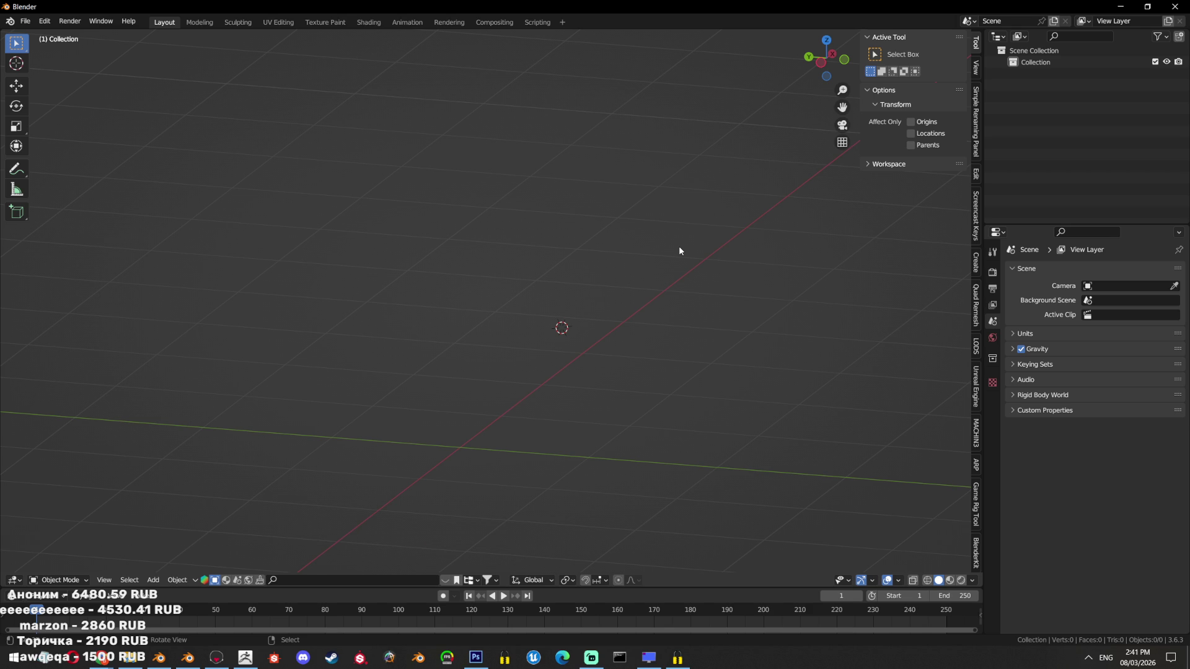
{"action": "key", "text": "alt+Tab"}
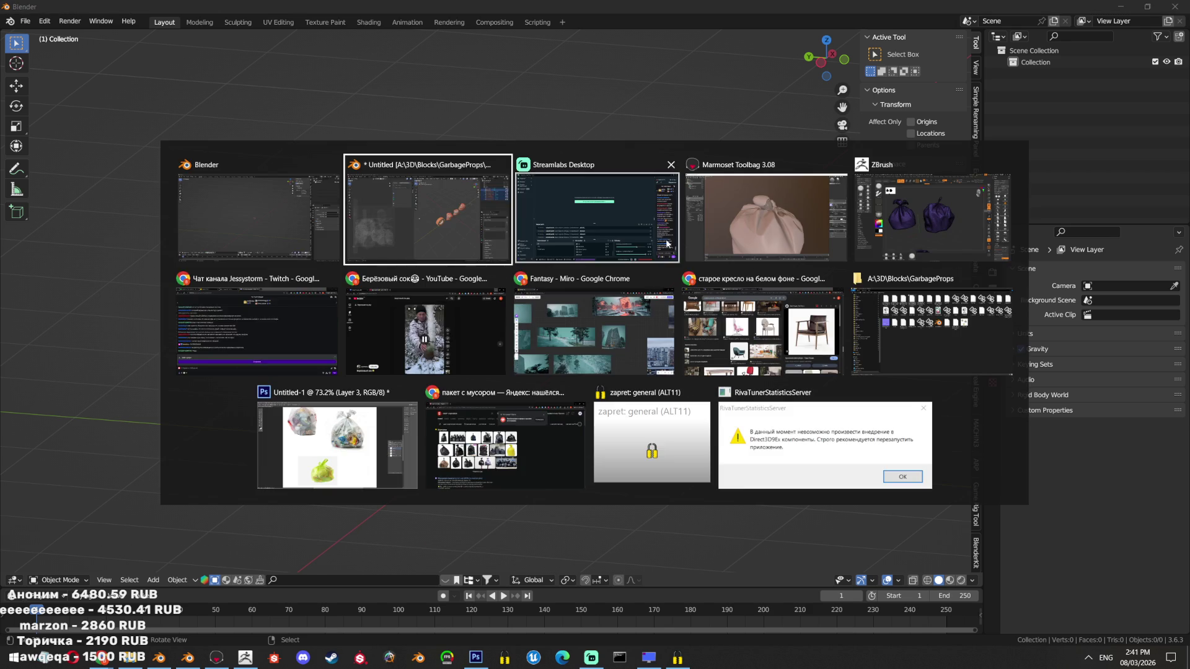
{"action": "left_click_drag", "start_coordinate": [643, 340], "coordinate": [805, 323]}
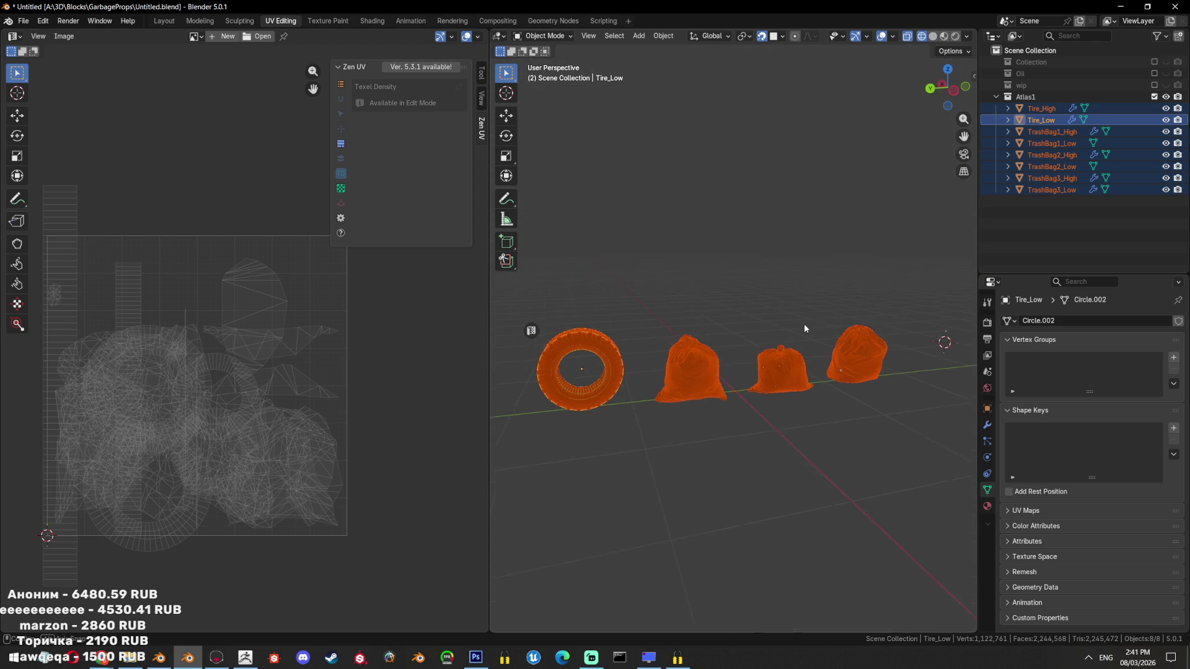
Show the transform panel, select trash bags, and inspect the empty scene in the other window
{"action": "key", "text": "n"}
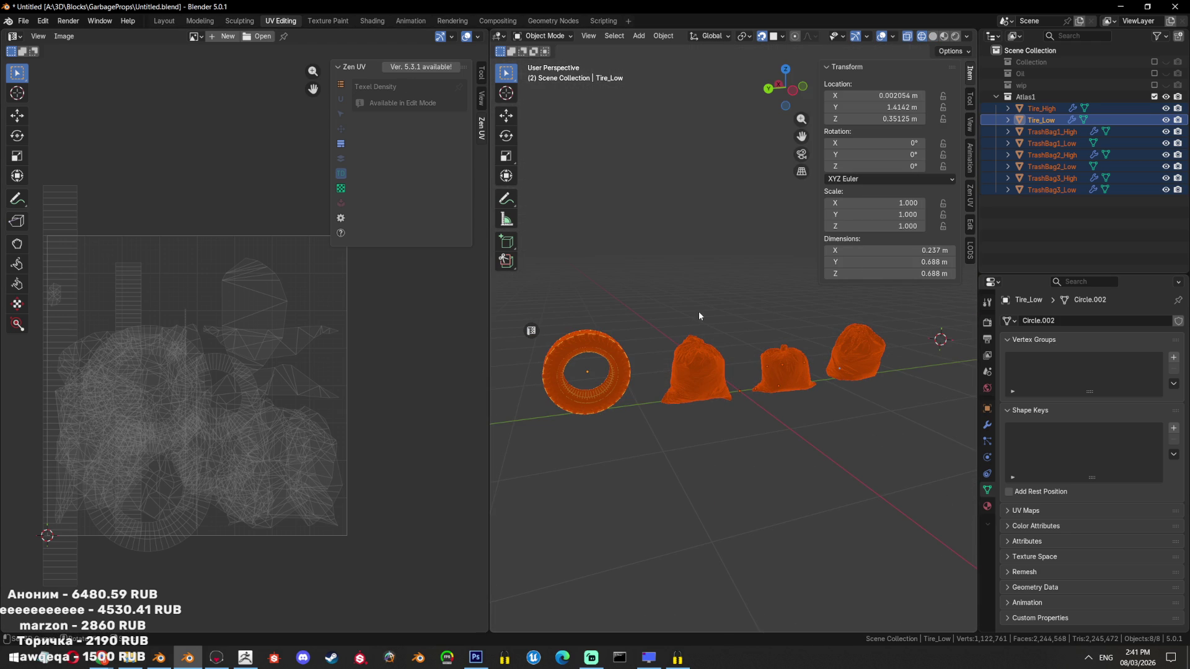
{"action": "left_click", "coordinate": [1052, 143]}
{"action": "left_click", "coordinate": [1062, 192]}
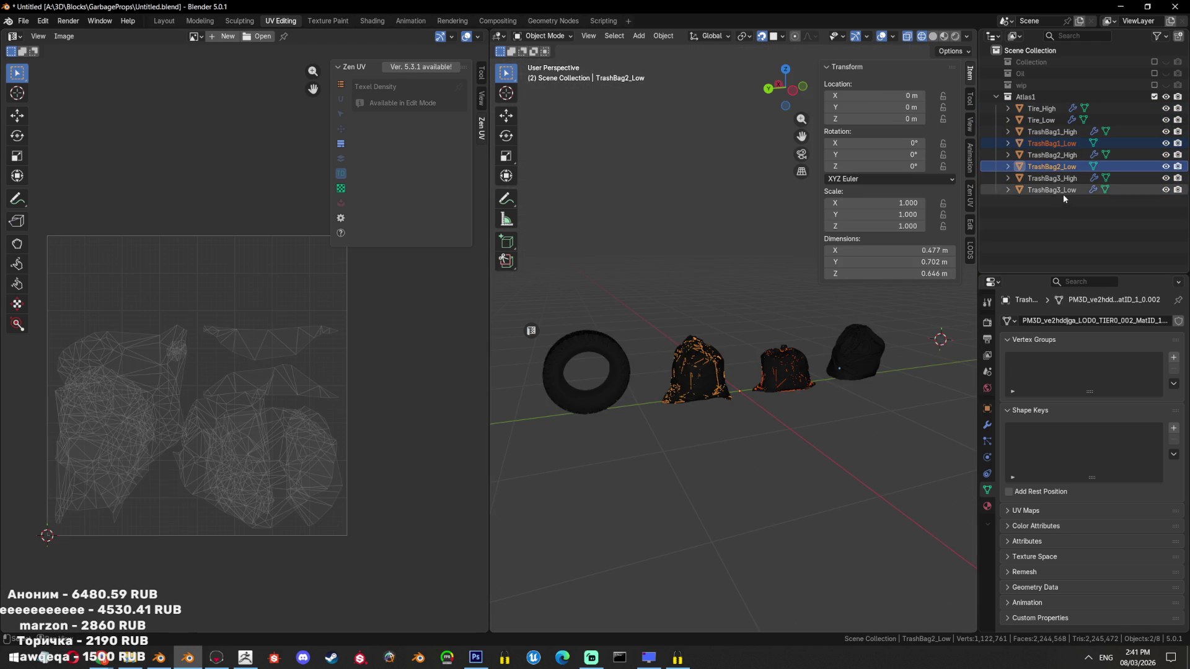
{"action": "key", "text": "alt+Tab"}
{"action": "left_click_drag", "start_coordinate": [442, 358], "coordinate": [350, 267]}
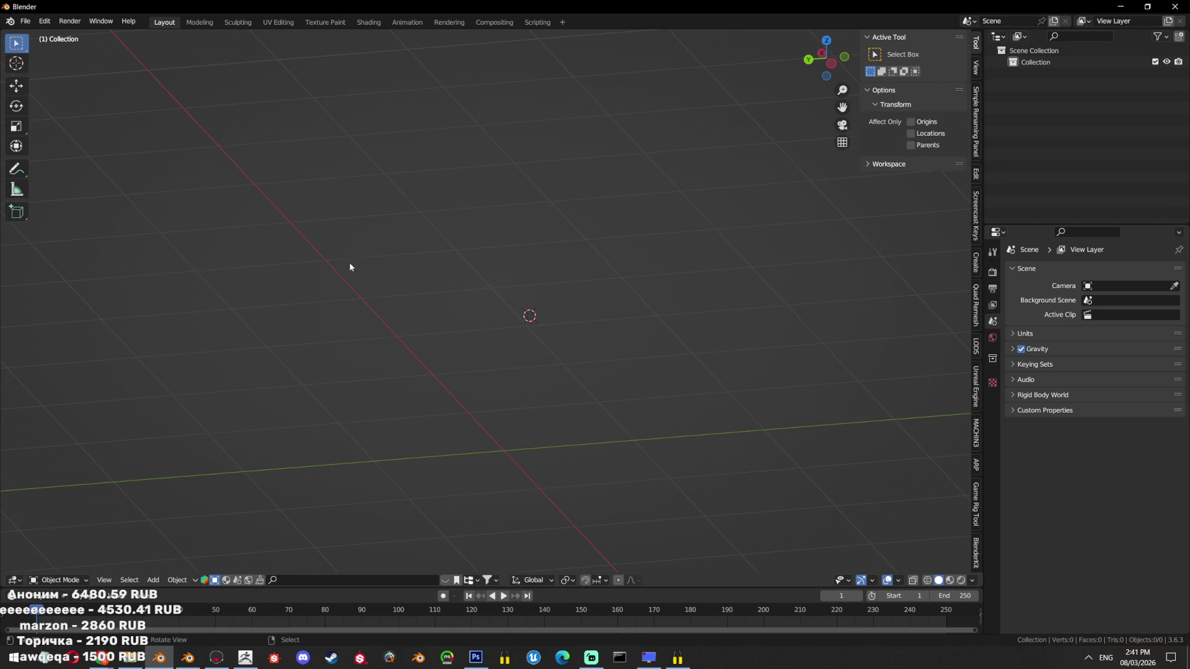
{"action": "left_click", "coordinate": [25, 14]}
{"action": "right_click", "coordinate": [637, 182]}
{"action": "left_click_drag", "start_coordinate": [783, 447], "coordinate": [613, 272]}
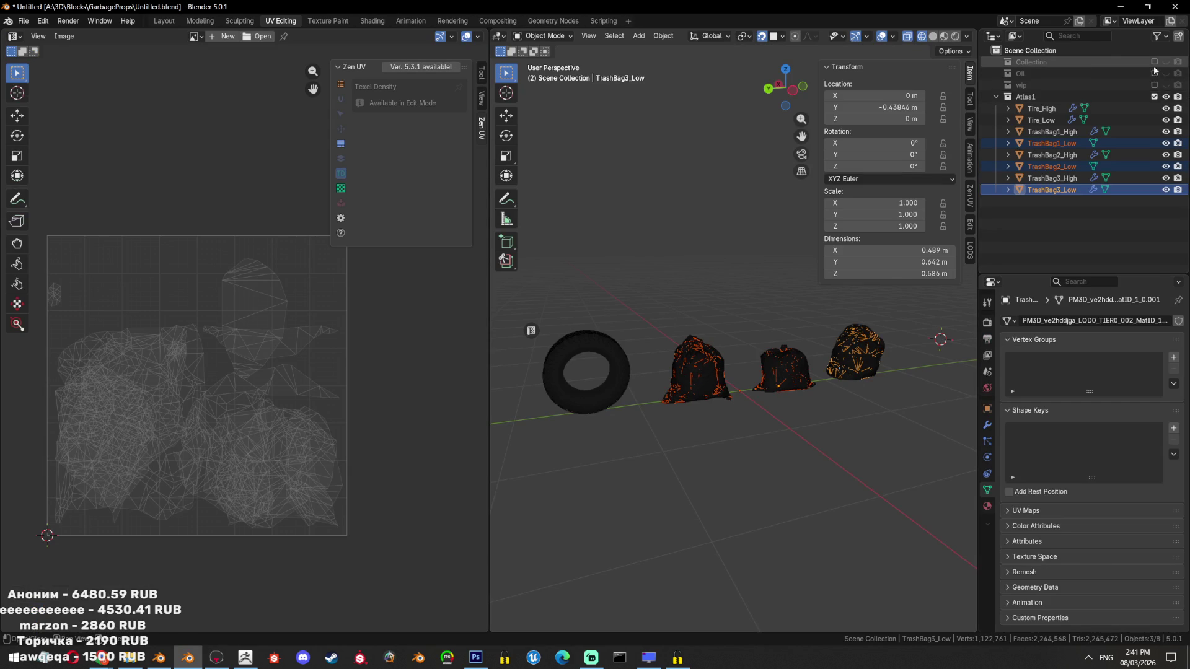
Re-include the Collection, Oil and wip collections, select every object, and save the file
{"action": "left_click", "coordinate": [1154, 62]}
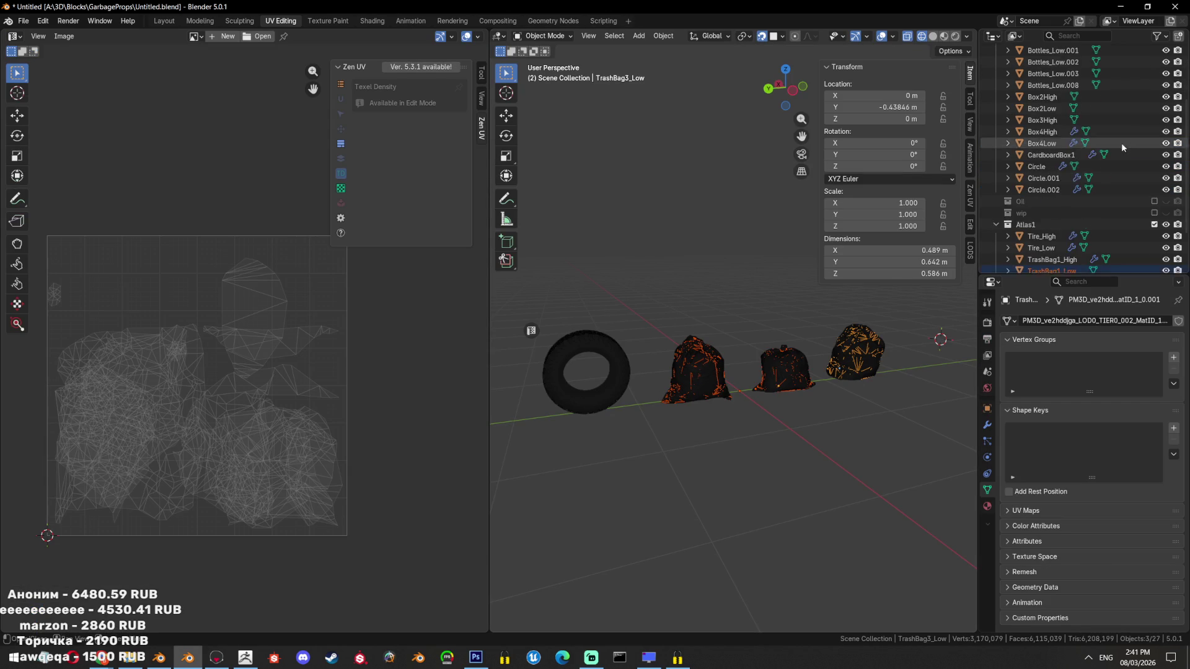
{"action": "scroll", "scroll_direction": "down", "scroll_amount": 3}
{"action": "left_click", "coordinate": [1154, 146]}
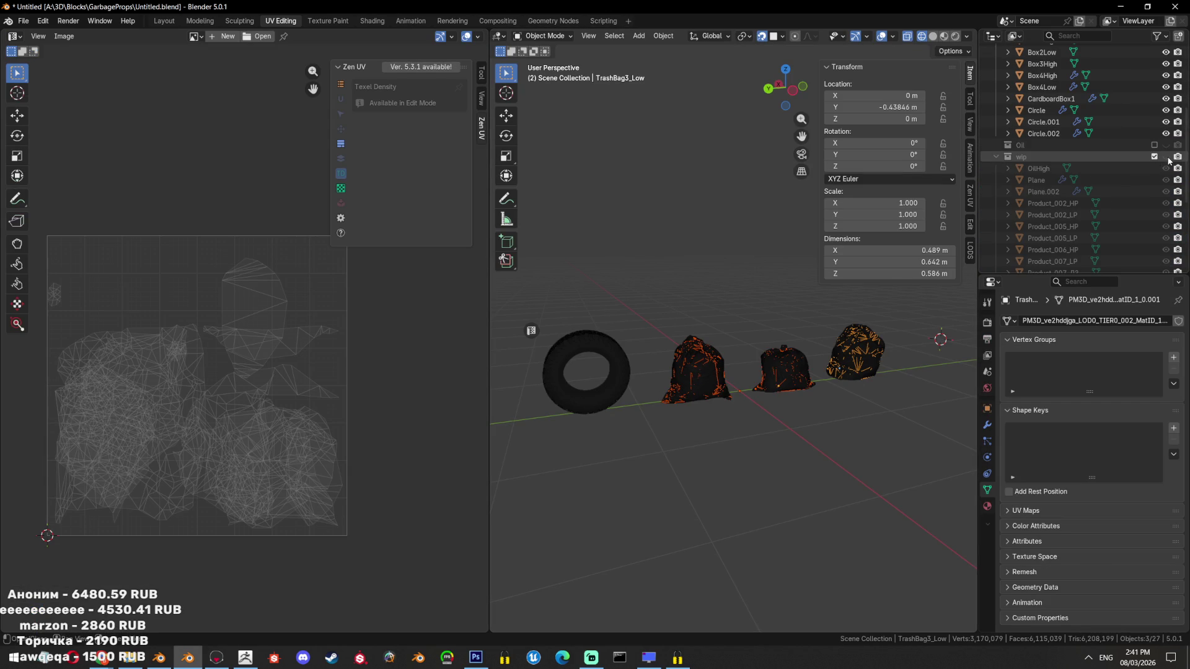
{"action": "left_click", "coordinate": [1154, 157]}
{"action": "scroll", "scroll_direction": "down", "scroll_amount": 3}
{"action": "key", "text": "a"}
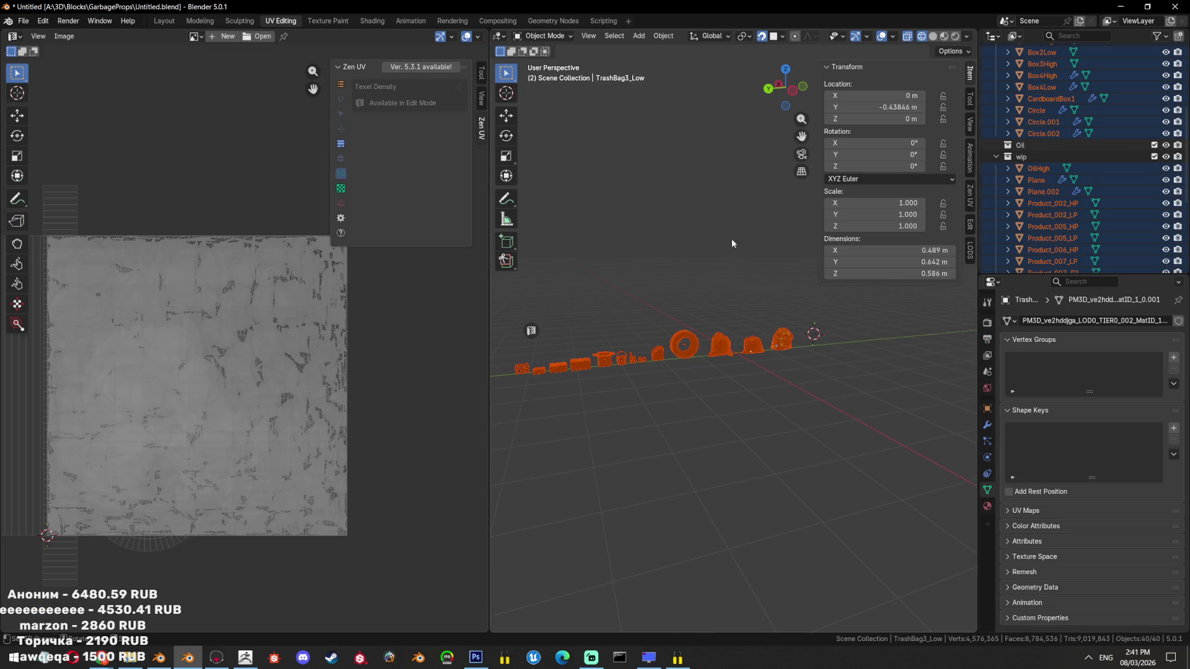
{"action": "key", "text": "ctrl+s"}
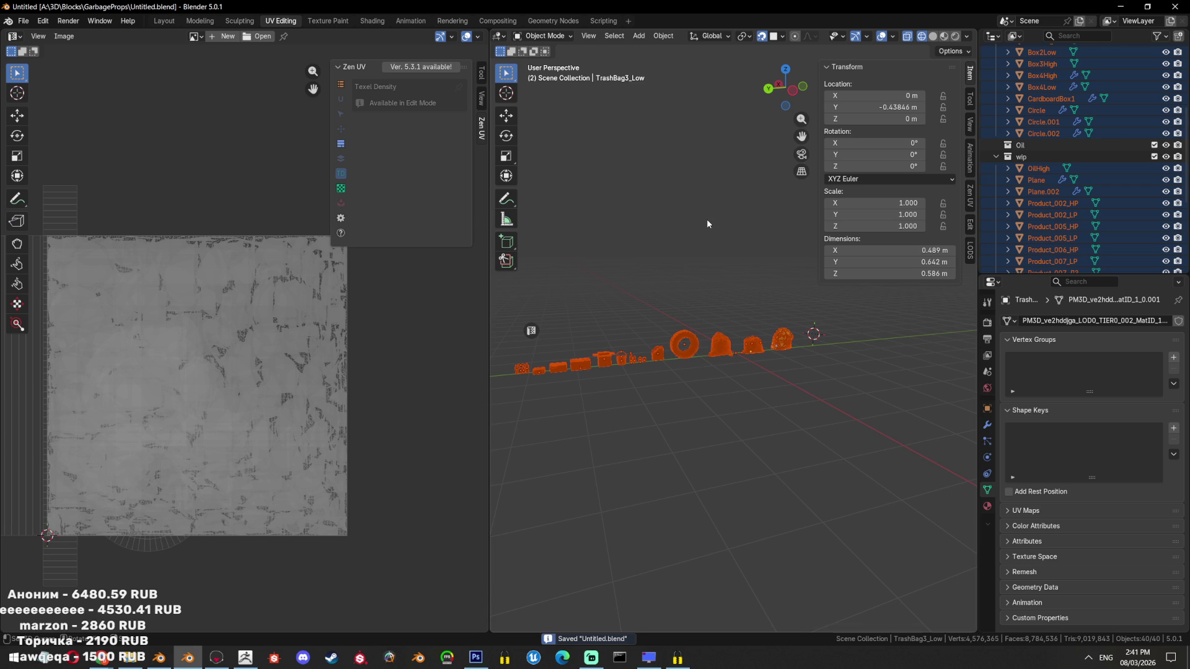
{"action": "left_click", "coordinate": [38, 22]}
Start an FBX export and name the file export.fbx
{"action": "mouse_move", "coordinate": [23, 21]}
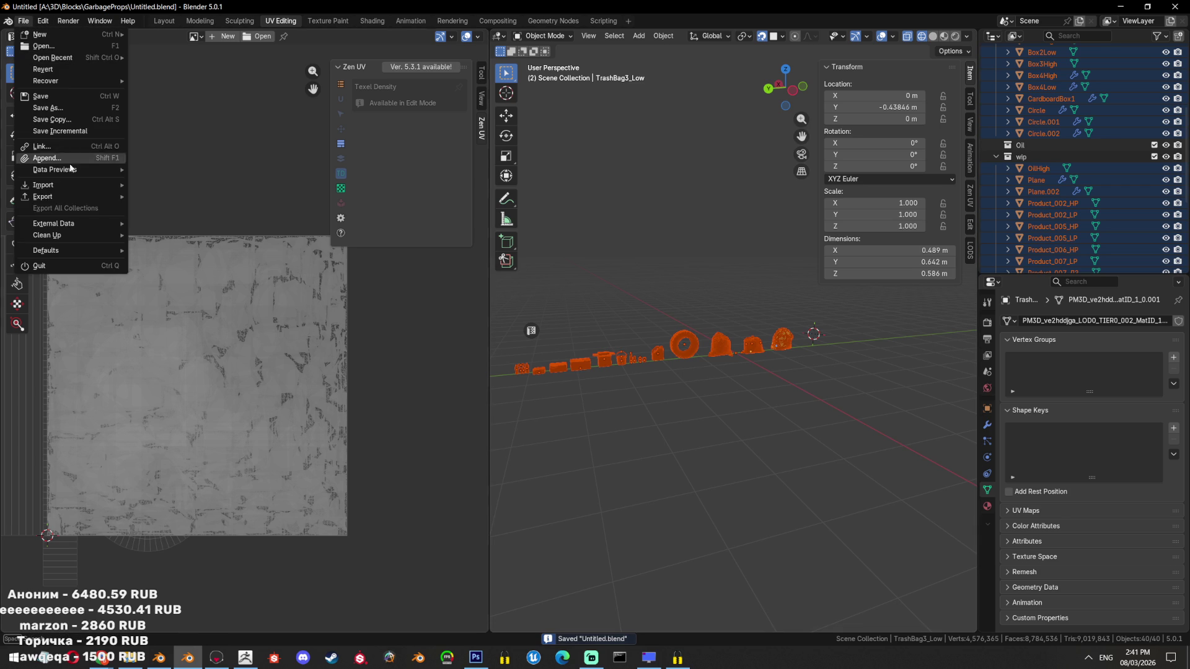
{"action": "mouse_move", "coordinate": [80, 204]}
{"action": "left_click", "coordinate": [161, 290]}
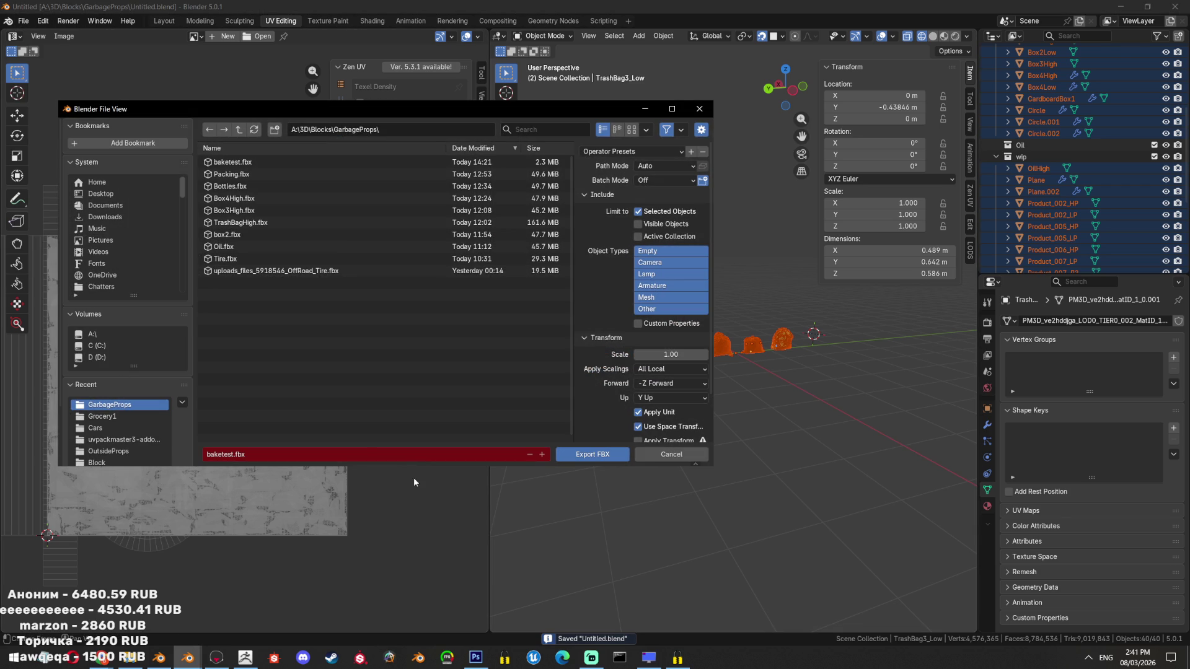
{"action": "left_click", "coordinate": [327, 457]}
{"action": "type", "text": "EX"}
{"action": "key", "text": "BackSpace"}
{"action": "type", "text": "export"}
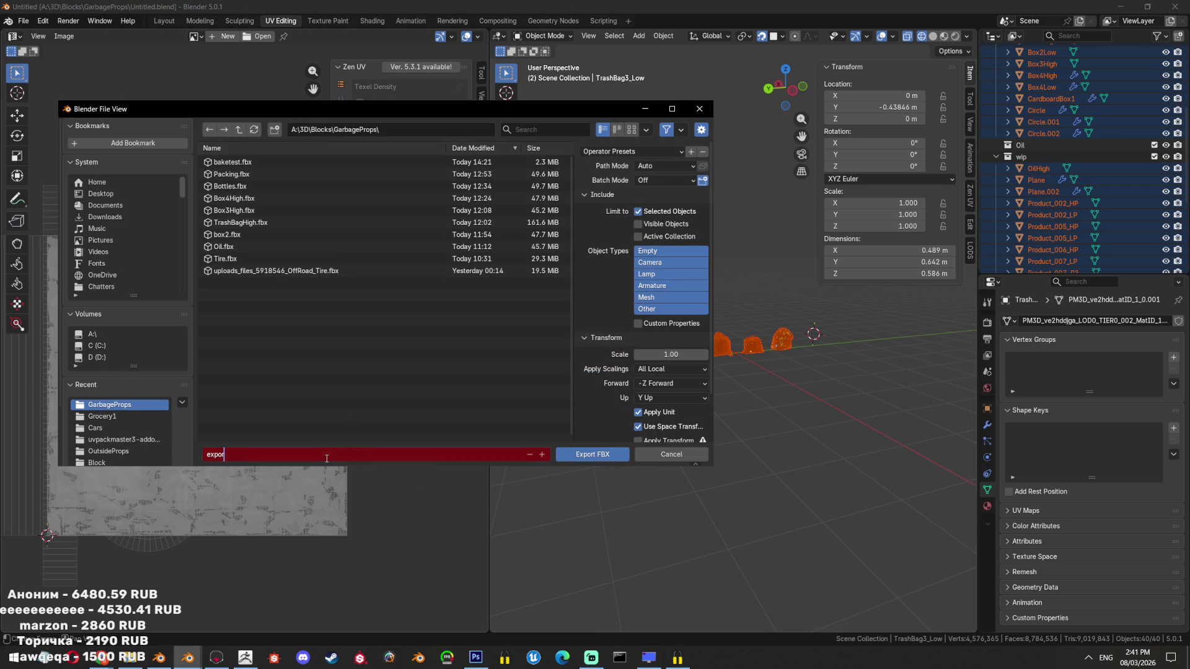
{"action": "key", "text": "Return"}
Export all objects, not just selected, without animation into the GarbageProps folder
{"action": "left_click", "coordinate": [637, 212]}
{"action": "scroll", "scroll_direction": "down", "scroll_amount": 3}
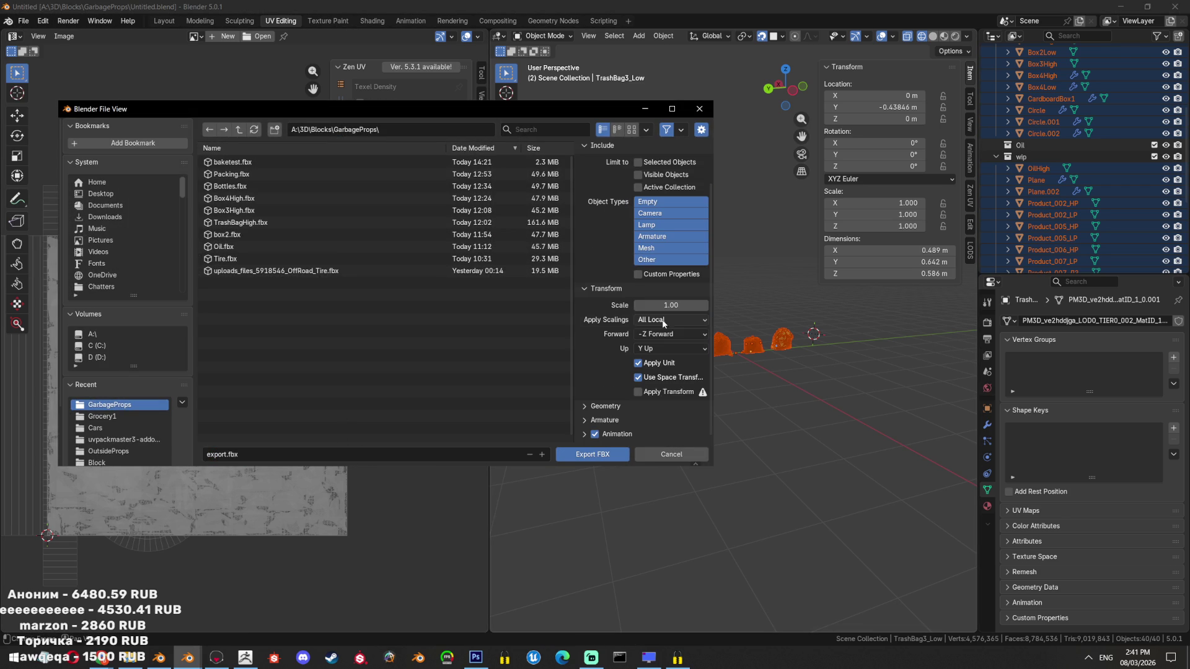
{"action": "left_click", "coordinate": [595, 433]}
{"action": "left_click", "coordinate": [432, 129]}
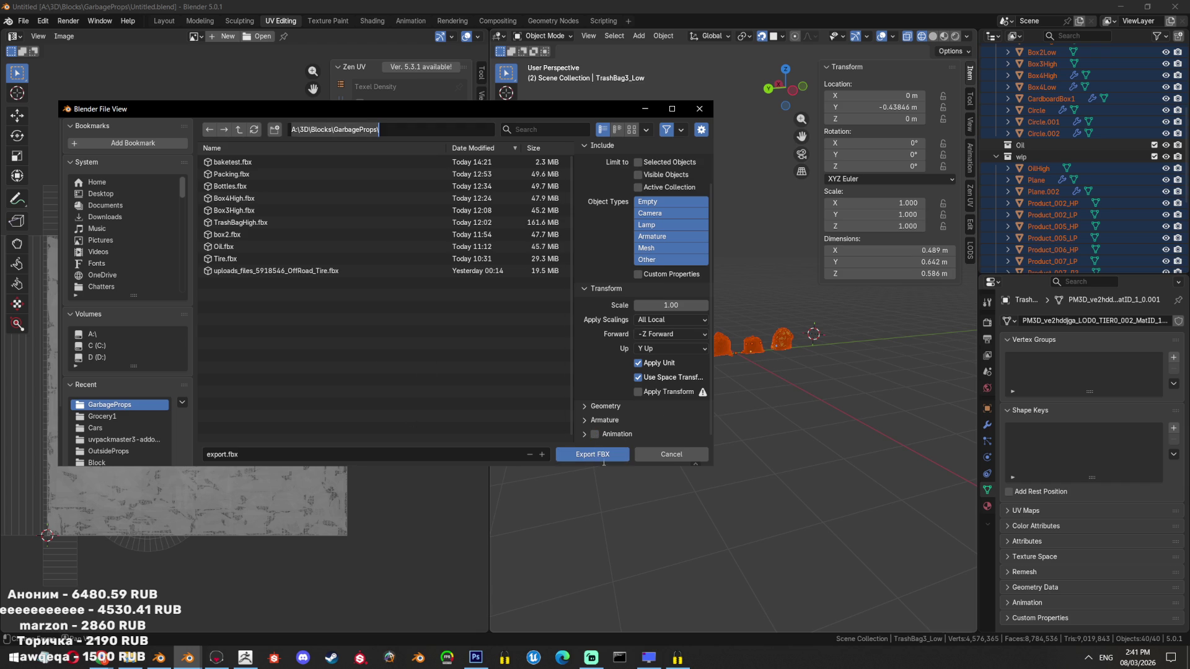
{"action": "left_click", "coordinate": [593, 454]}
{"action": "left_click", "coordinate": [159, 657]}
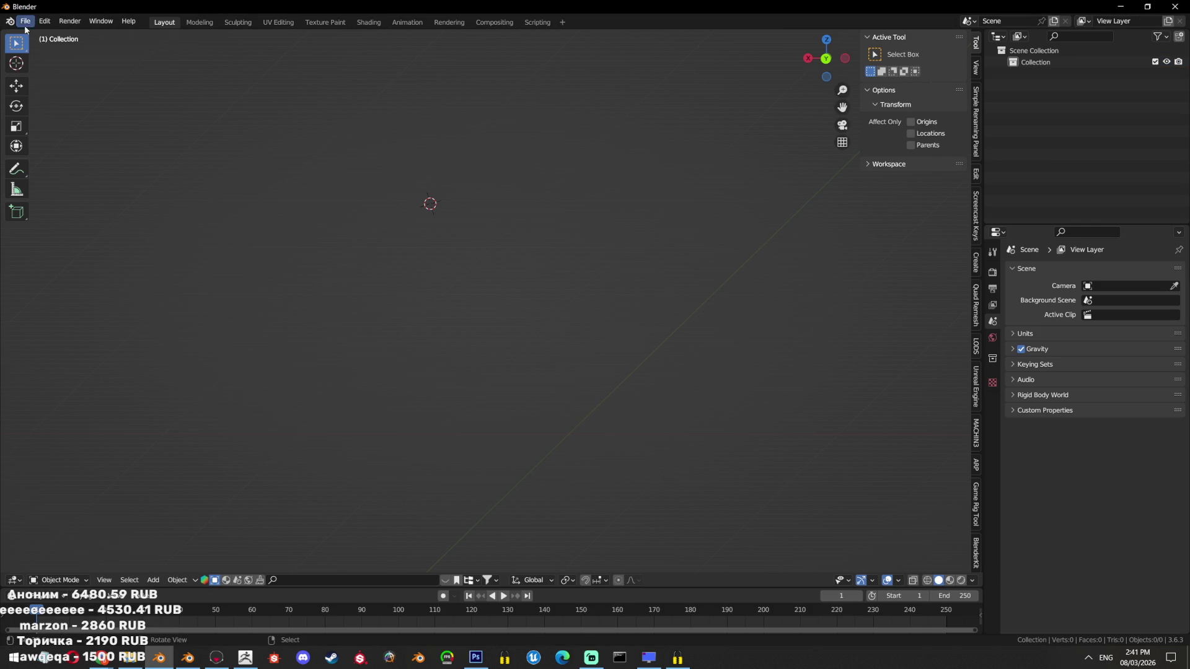
Start an FBX import in Blender 3.6 and go to the GarbageProps folder
{"action": "left_click", "coordinate": [24, 21]}
{"action": "mouse_move", "coordinate": [62, 178]}
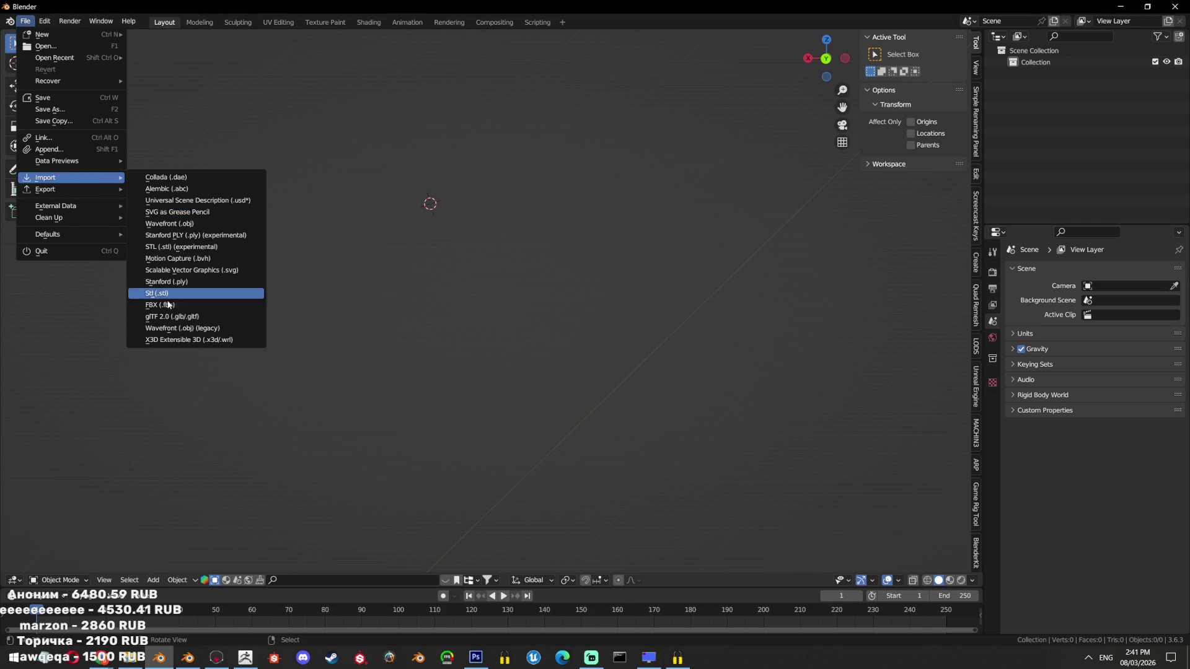
{"action": "left_click", "coordinate": [160, 305]}
{"action": "left_click", "coordinate": [304, 315]}
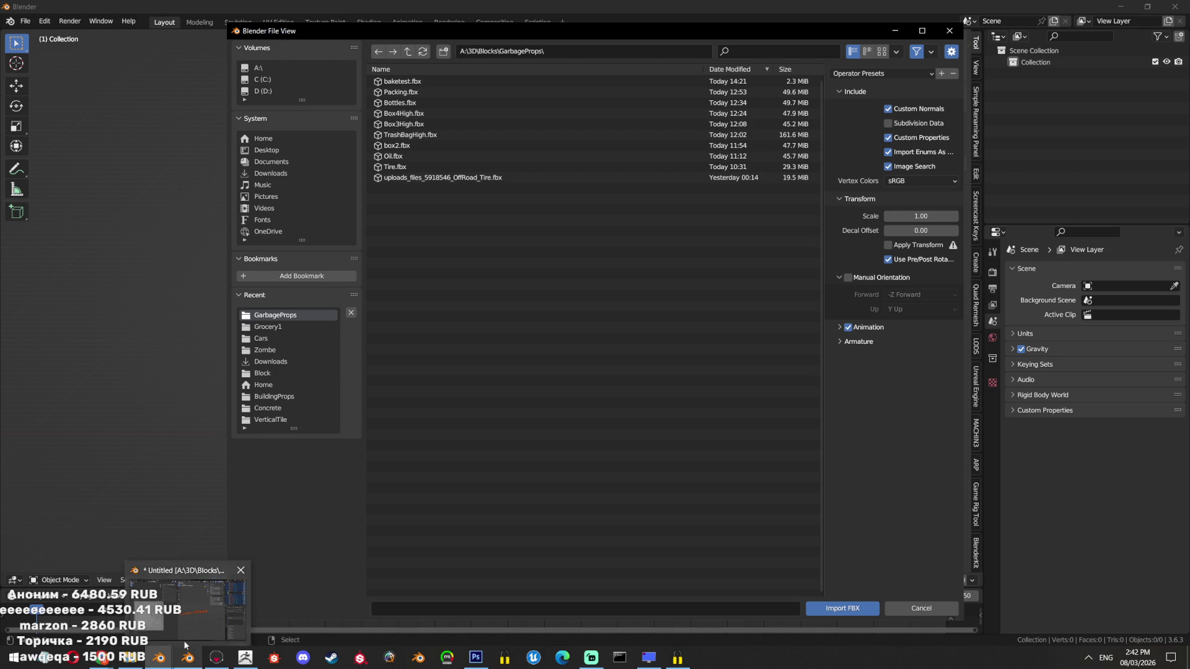
Import export.fbx, then minimize the original Blender window
{"action": "left_click", "coordinate": [188, 657]}
{"action": "mouse_move", "coordinate": [159, 657]}
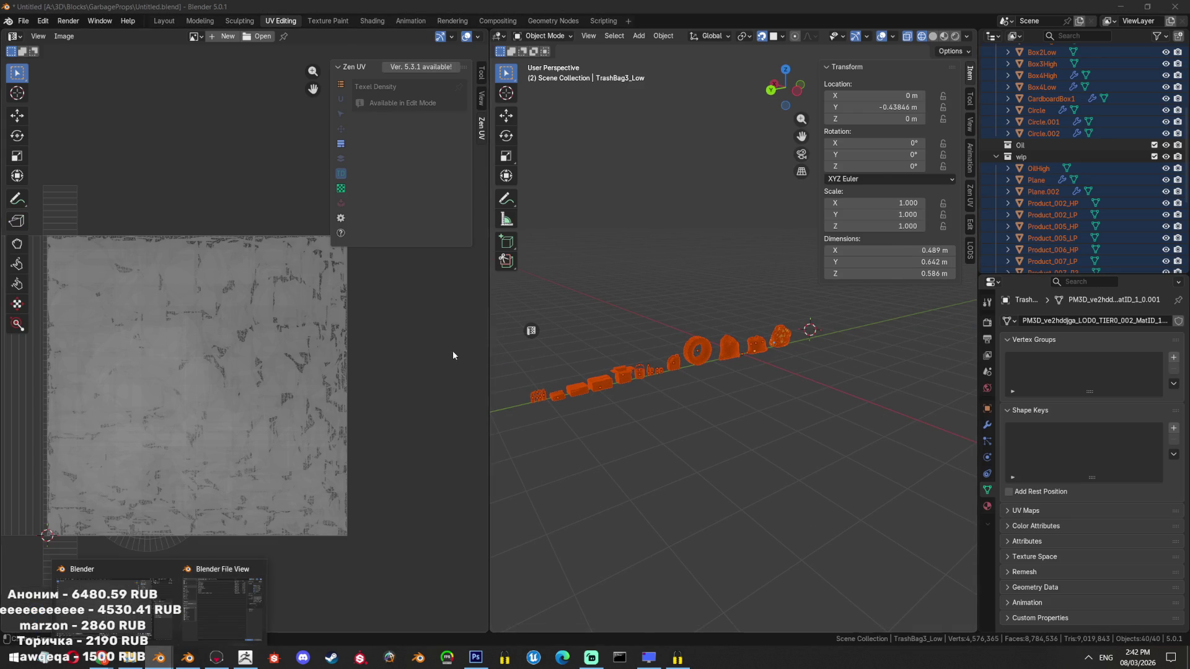
{"action": "left_click", "coordinate": [222, 602]}
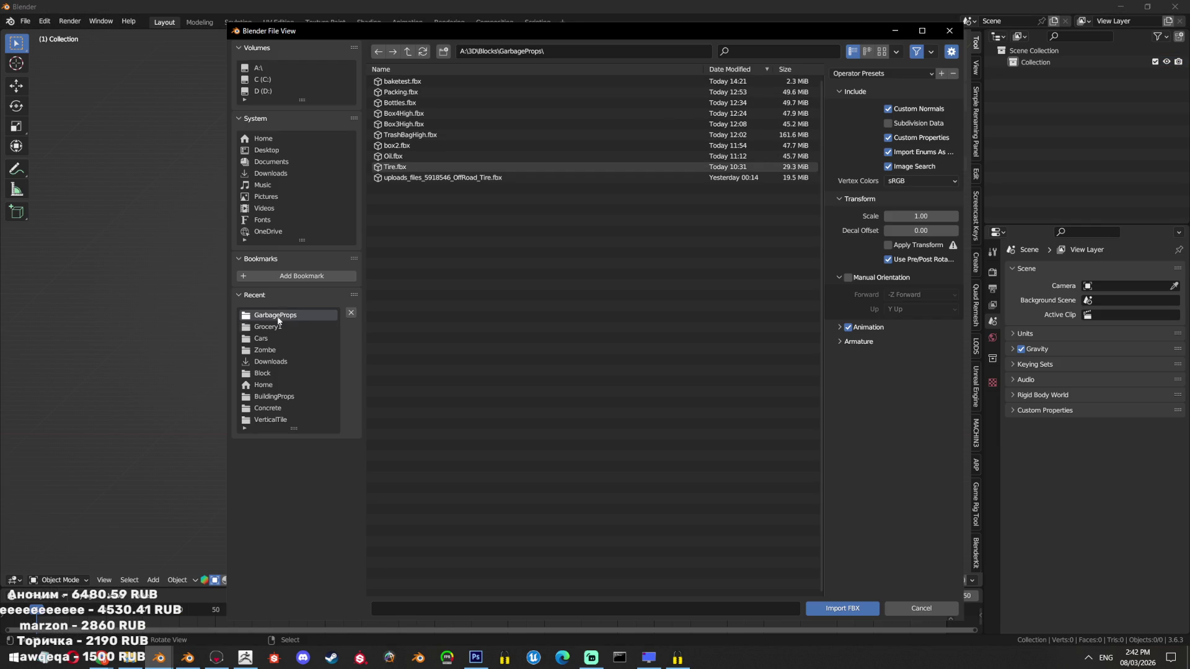
{"action": "double_click", "coordinate": [432, 81]}
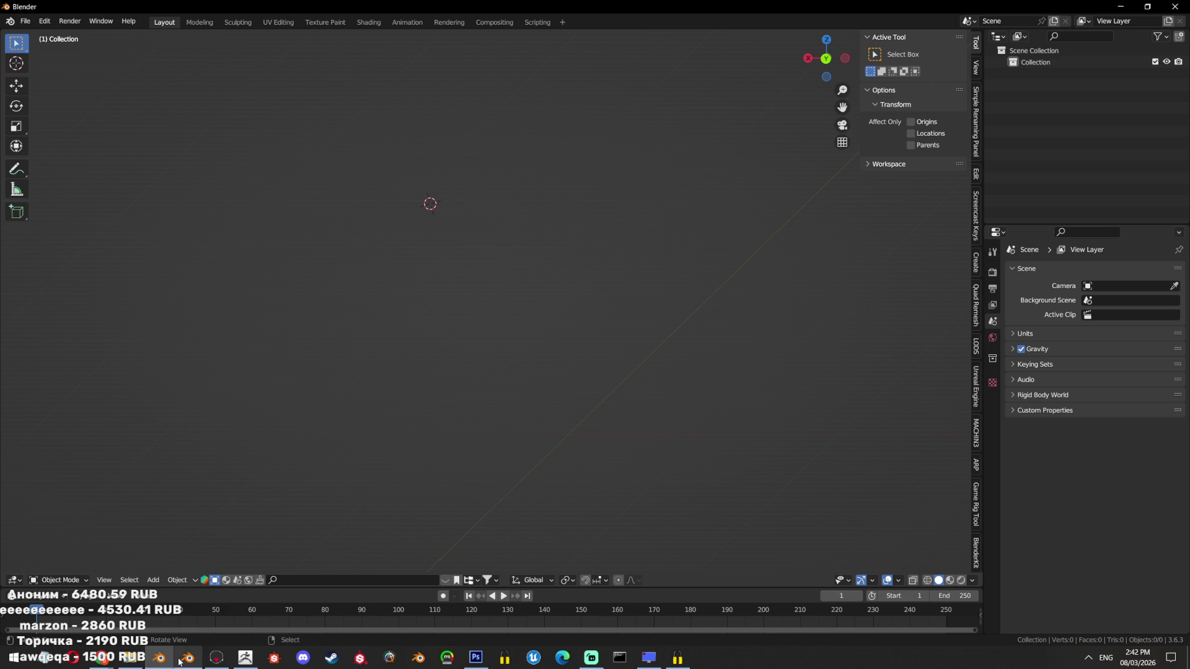
{"action": "mouse_move", "coordinate": [188, 657]}
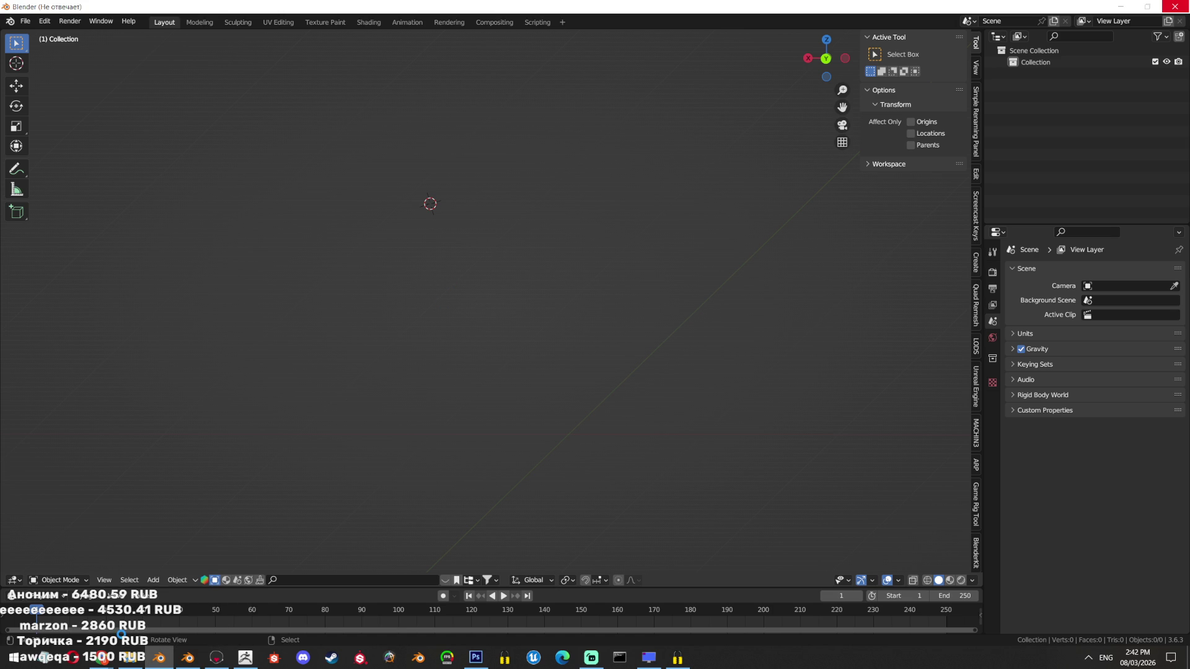
{"action": "left_click", "coordinate": [181, 657]}
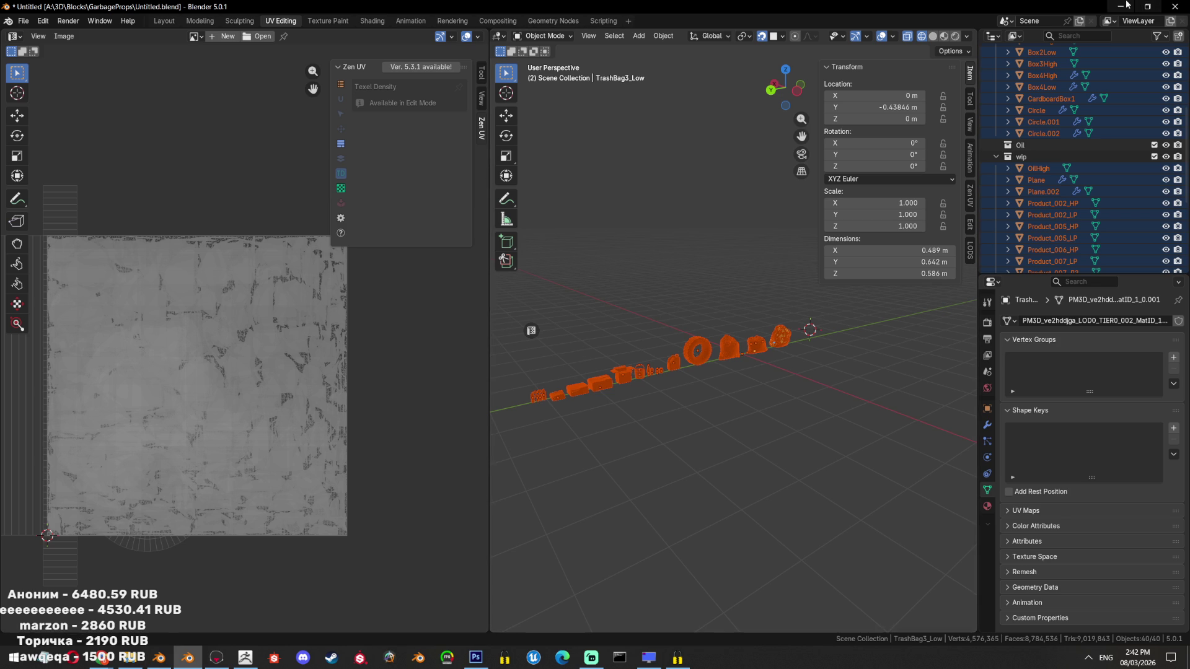
{"action": "left_click", "coordinate": [1122, 6]}
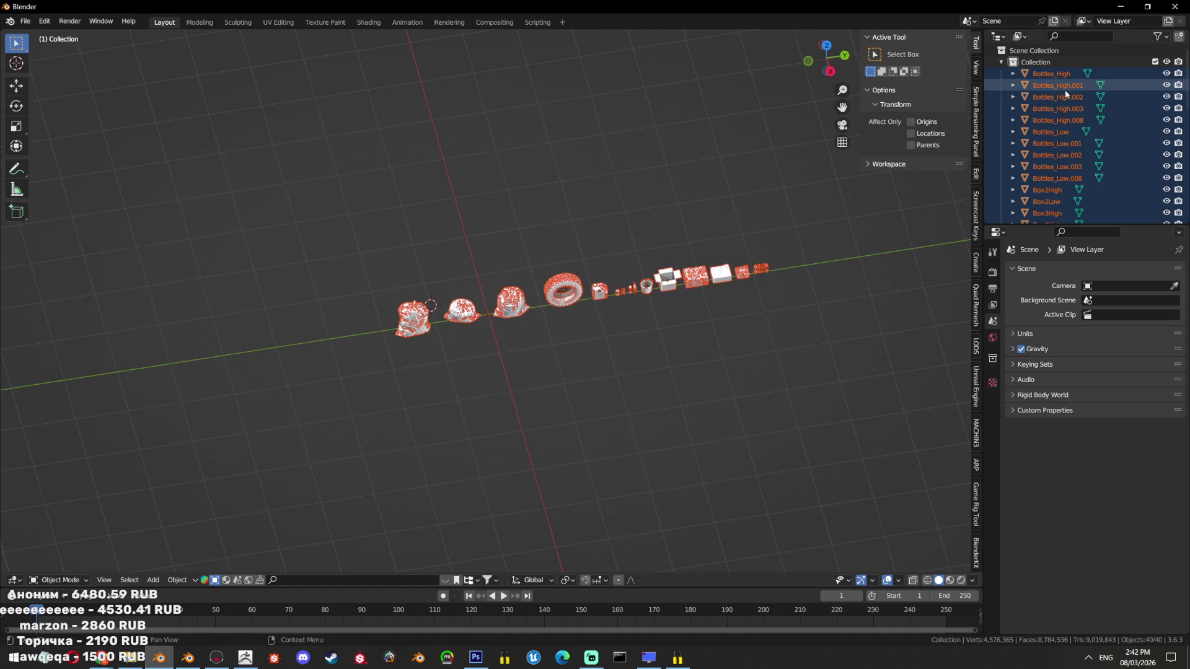
Move all imported props into a new collection named 'final'
{"action": "left_click", "coordinate": [1000, 62]}
{"action": "scroll", "scroll_direction": "up", "scroll_amount": 3}
{"action": "key", "text": "m"}
{"action": "left_click", "coordinate": [675, 278]}
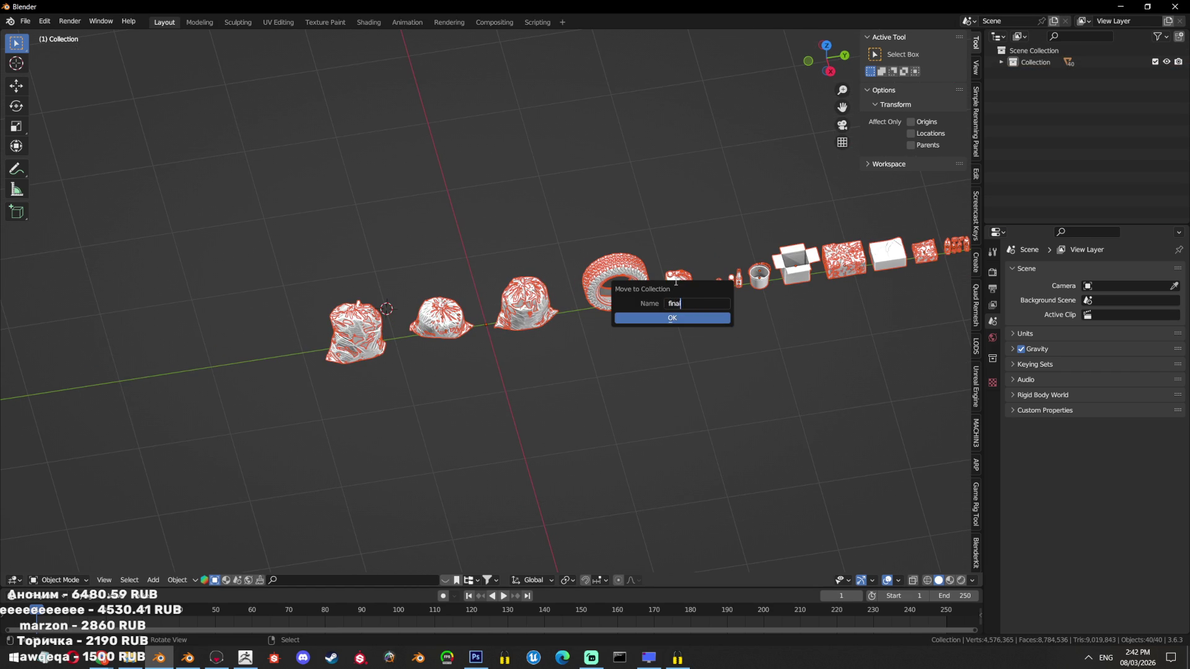
{"action": "left_click", "coordinate": [690, 320]}
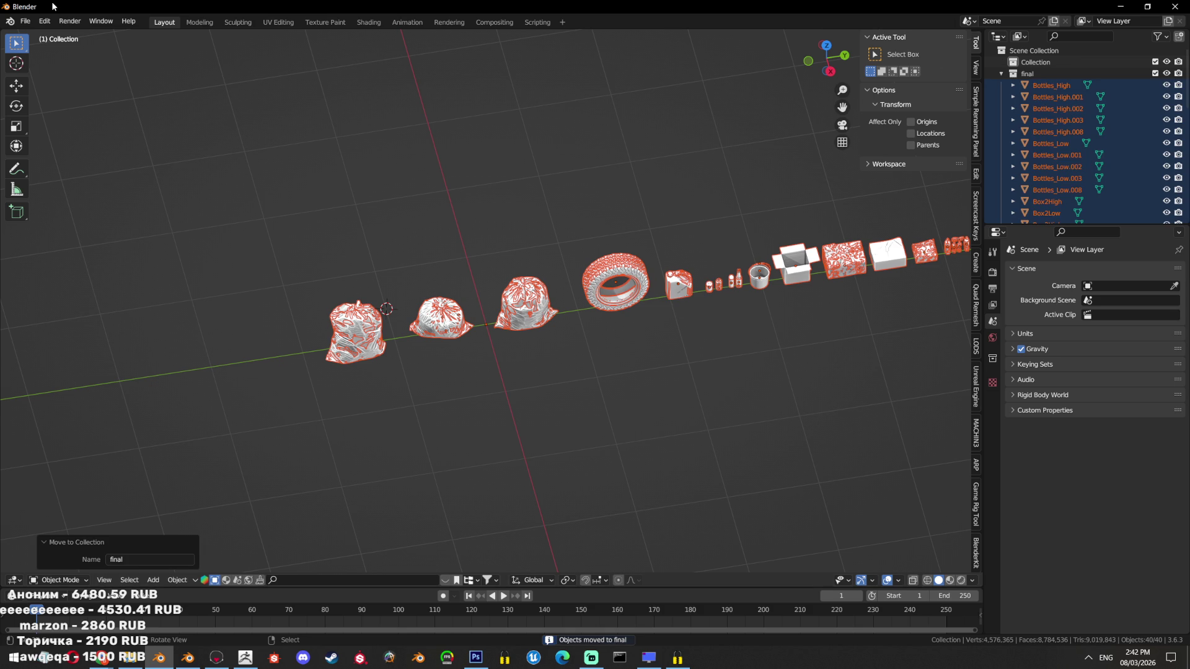
Look over the System section of Preferences, then close it
{"action": "left_click", "coordinate": [44, 21]}
{"action": "left_click", "coordinate": [87, 192]}
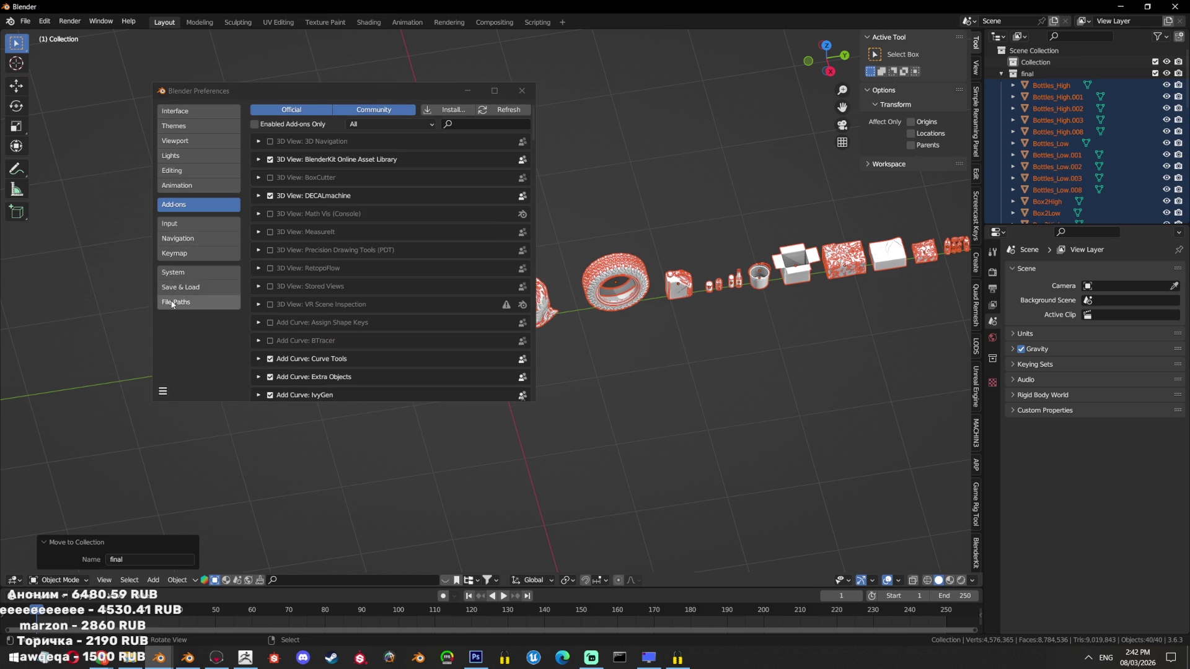
{"action": "left_click", "coordinate": [184, 272]}
{"action": "scroll", "scroll_direction": "down", "scroll_amount": 3}
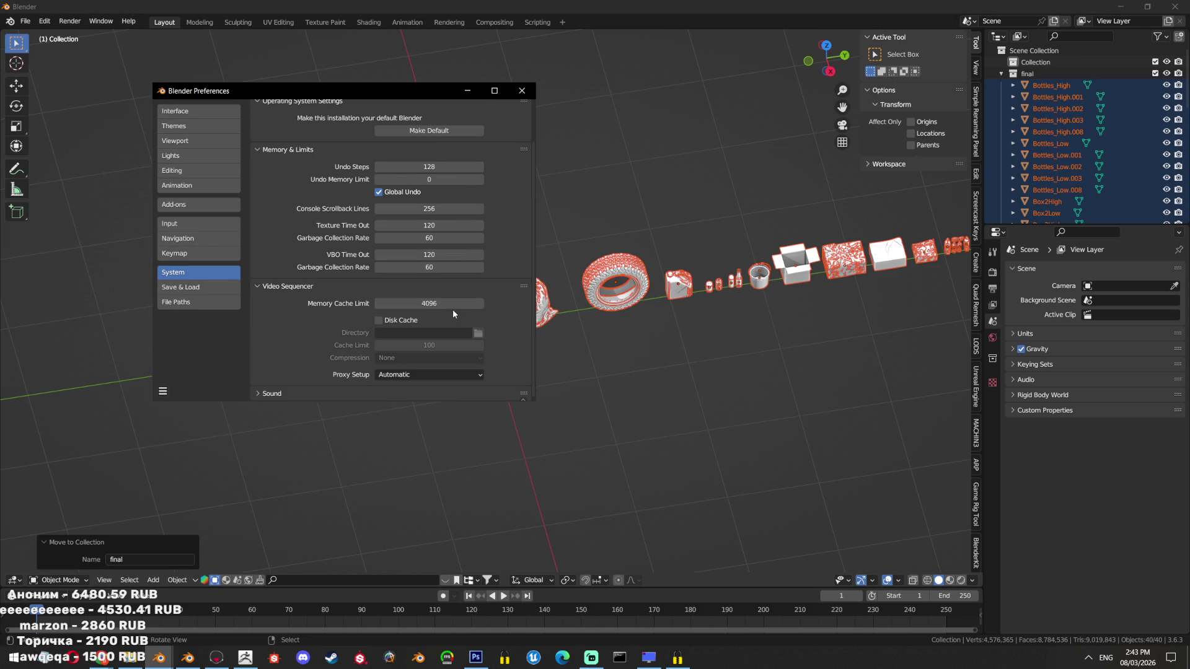
{"action": "left_click", "coordinate": [522, 91]}
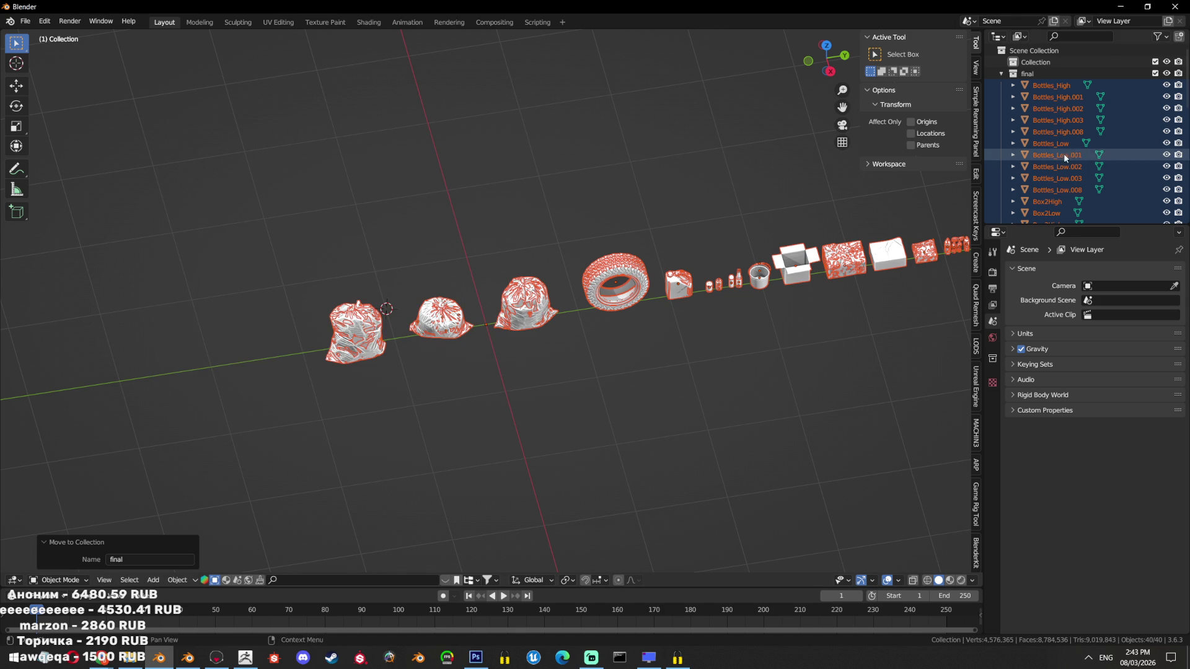
Move the three trash bags and tire into a new 'Atlas1' collection; exclude Collection and final
{"action": "scroll", "scroll_direction": "down", "scroll_amount": 3}
{"action": "left_click", "coordinate": [619, 221]}
{"action": "left_click_drag", "start_coordinate": [619, 220], "coordinate": [282, 428]}
{"action": "key", "text": "m"}
{"action": "left_click", "coordinate": [568, 274]}
{"action": "type", "text": "Atlas1"}
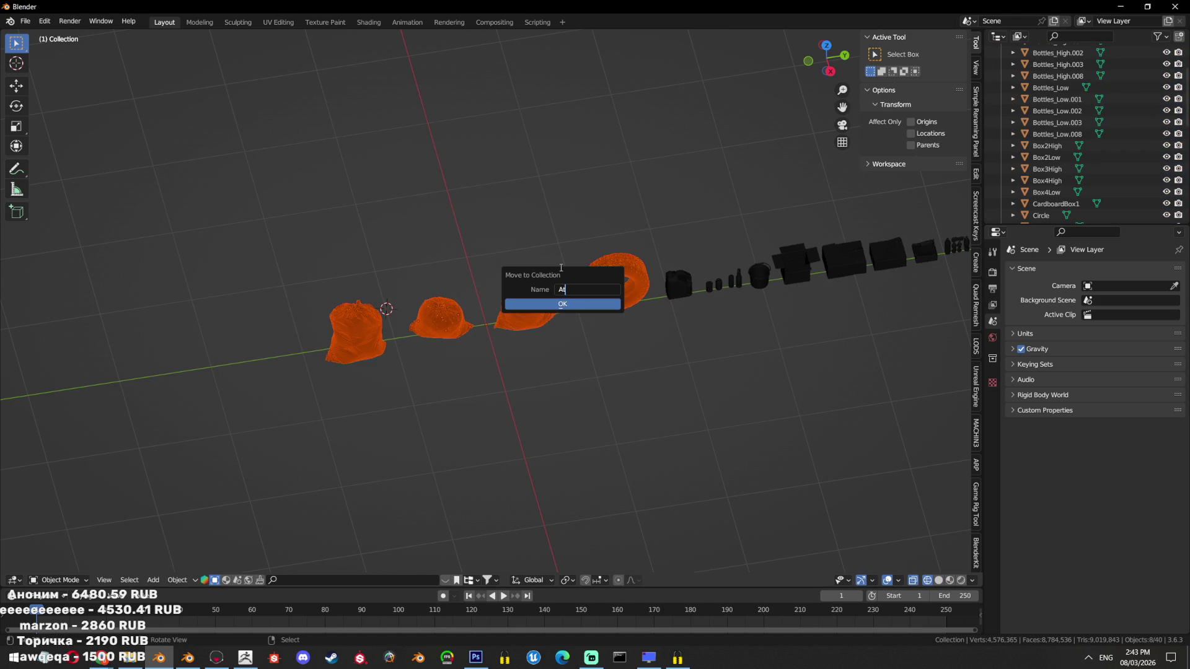
{"action": "left_click", "coordinate": [605, 302]}
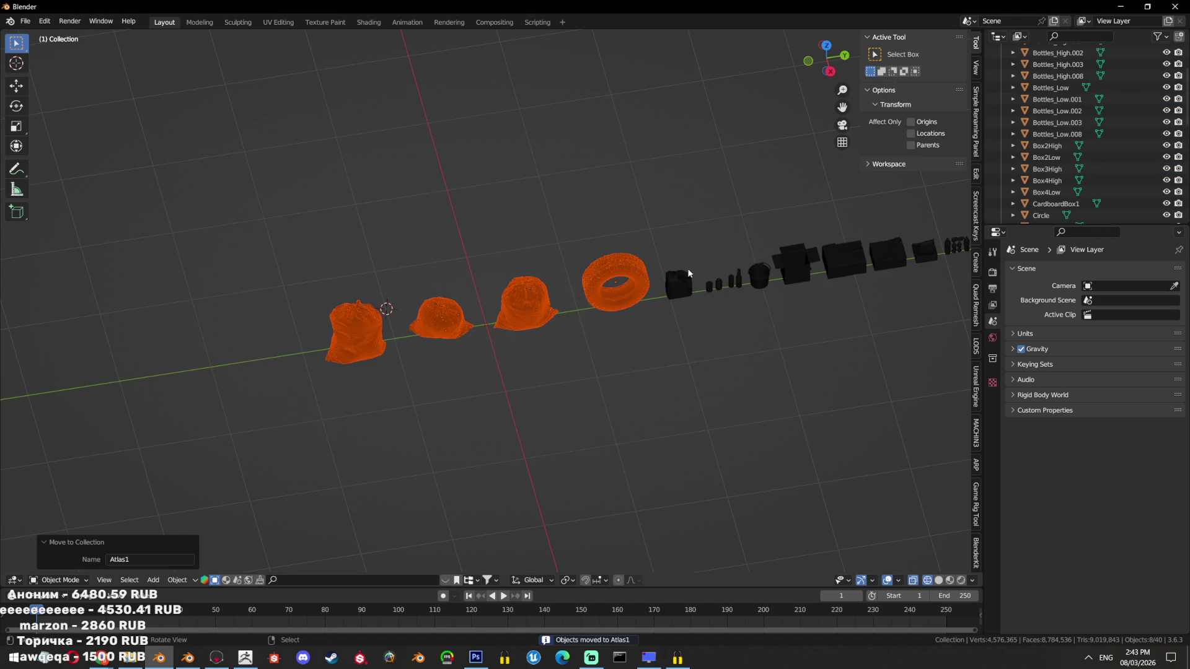
{"action": "left_click", "coordinate": [1155, 62]}
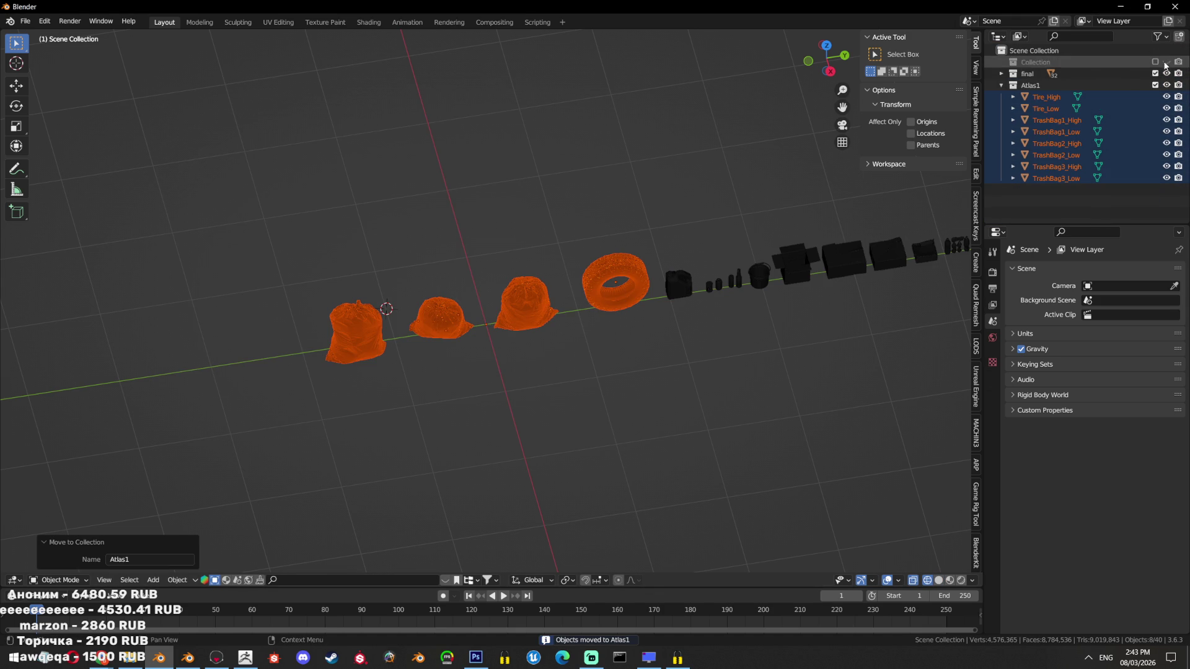
{"action": "left_click", "coordinate": [1155, 73]}
{"action": "scroll", "scroll_direction": "up", "scroll_amount": 3}
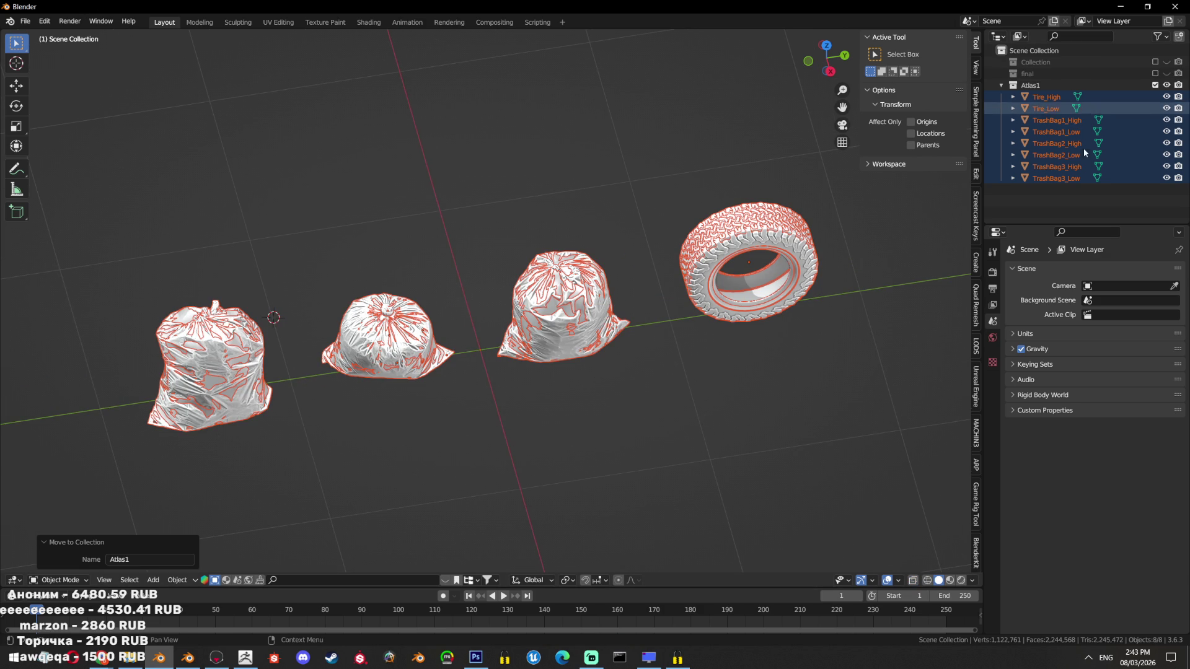
Select Tire_Low and the three TrashBag low meshes and edit them together
{"action": "left_click", "coordinate": [1048, 108]}
{"action": "left_click", "coordinate": [1057, 131]}
{"action": "left_click", "coordinate": [1057, 155]}
{"action": "left_click", "coordinate": [1057, 178]}
{"action": "key", "text": "Tab"}
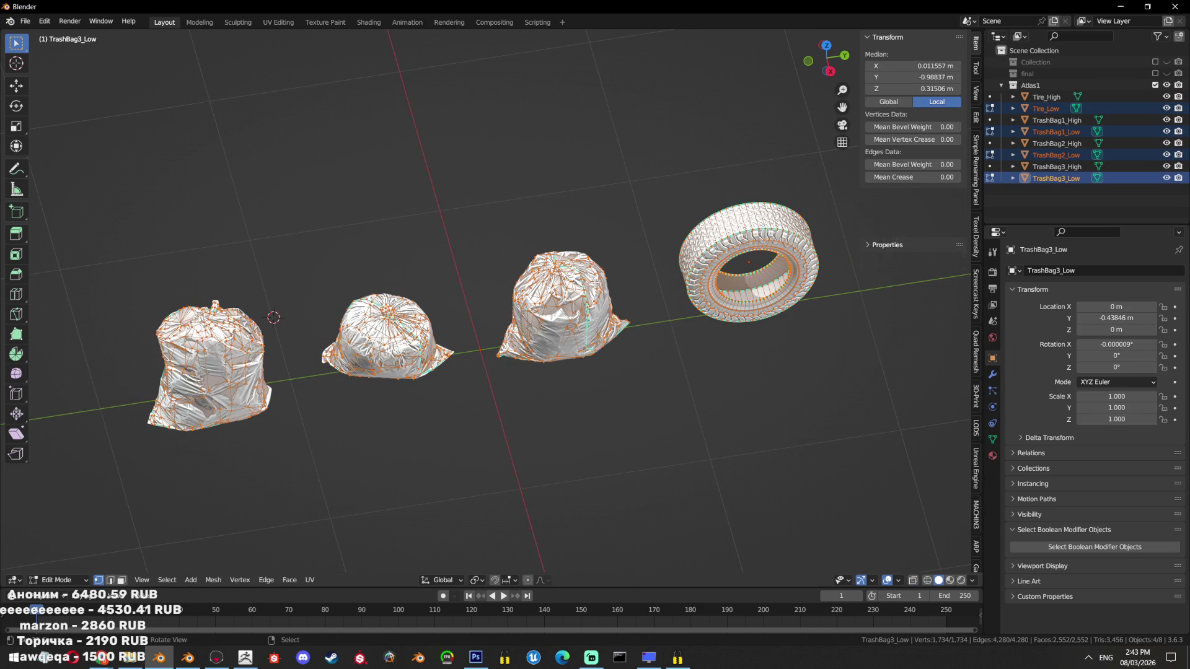
Switch to UV Editing, show the UVPackmaster3 panel, and select all UV islands
{"action": "left_click", "coordinate": [279, 22]}
{"action": "key", "text": "n"}
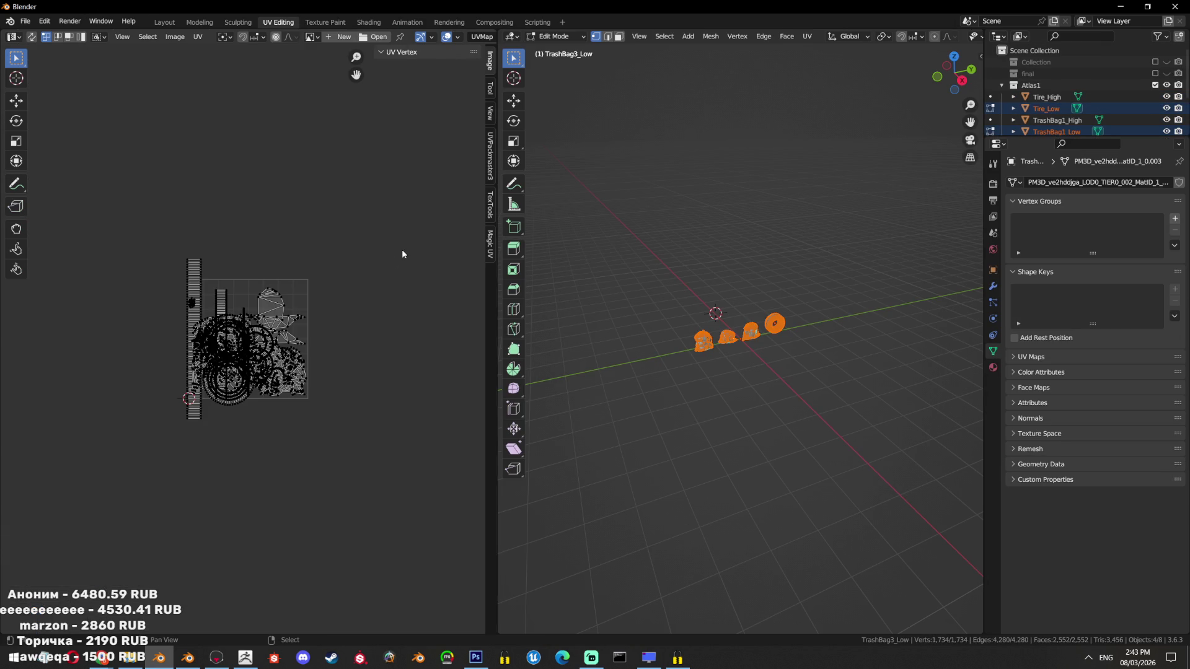
{"action": "left_click", "coordinate": [490, 155]}
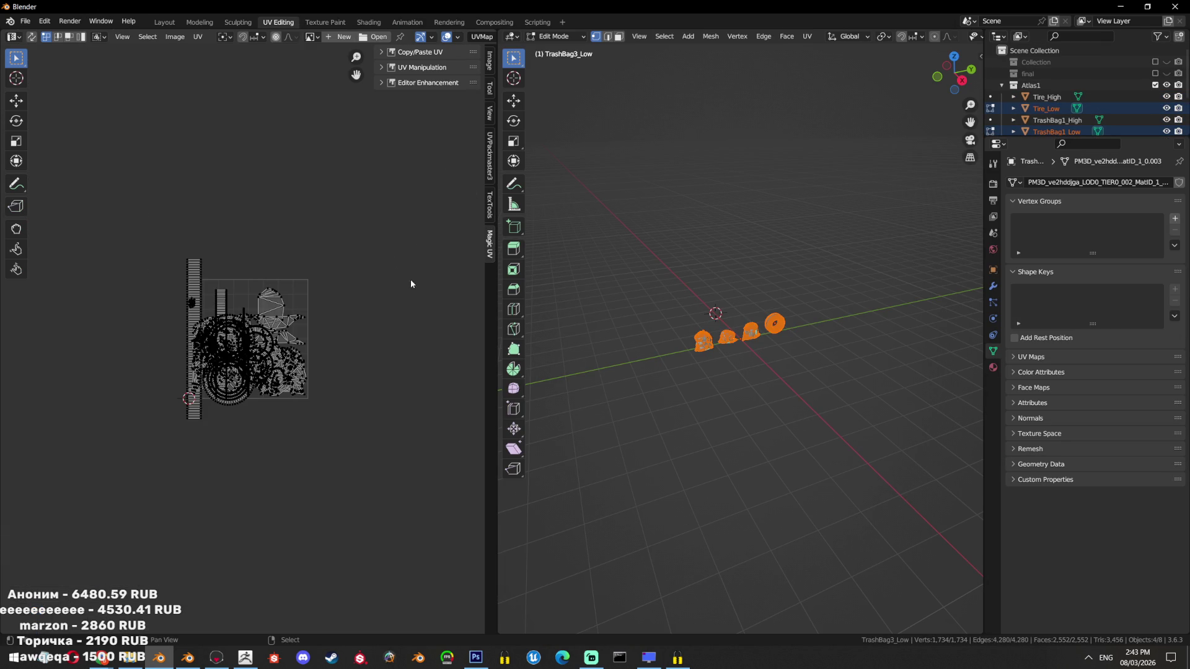
{"action": "scroll", "scroll_direction": "up", "scroll_amount": 3}
{"action": "key", "text": "a"}
{"action": "left_click_drag", "start_coordinate": [234, 213], "coordinate": [147, 183]}
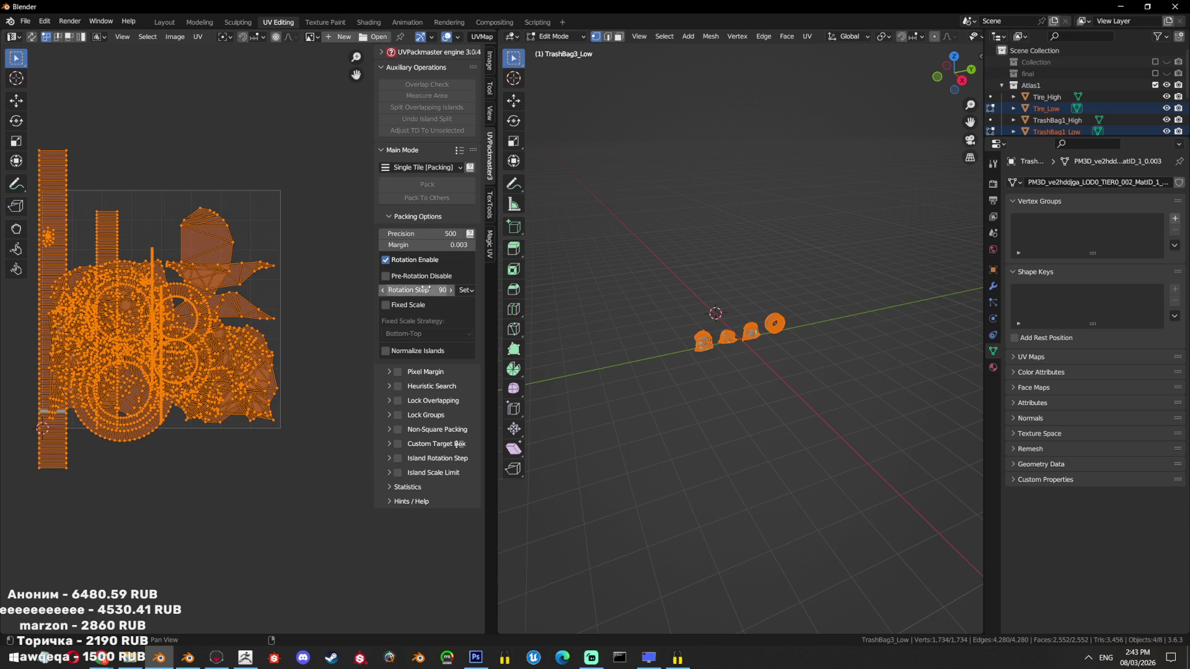
Set packing precision to 789, keep Single Tile mode, and leave Pixel Margin off
{"action": "left_click_drag", "start_coordinate": [450, 236], "coordinate": [490, 236]}
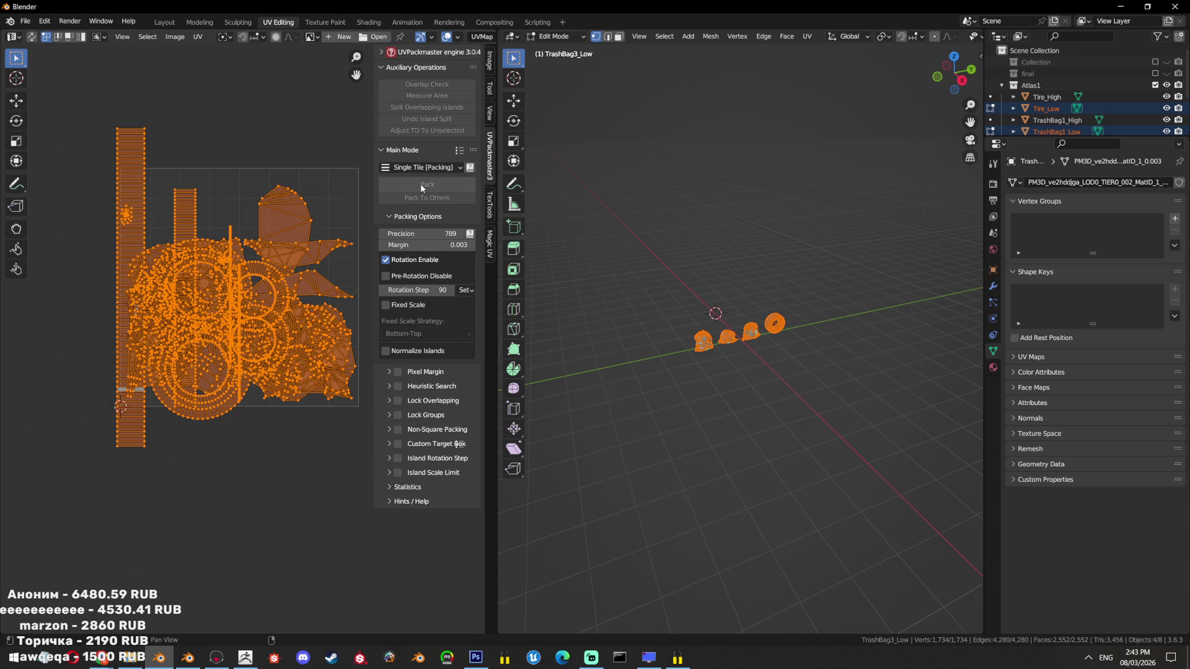
{"action": "scroll", "scroll_direction": "up", "scroll_amount": 3}
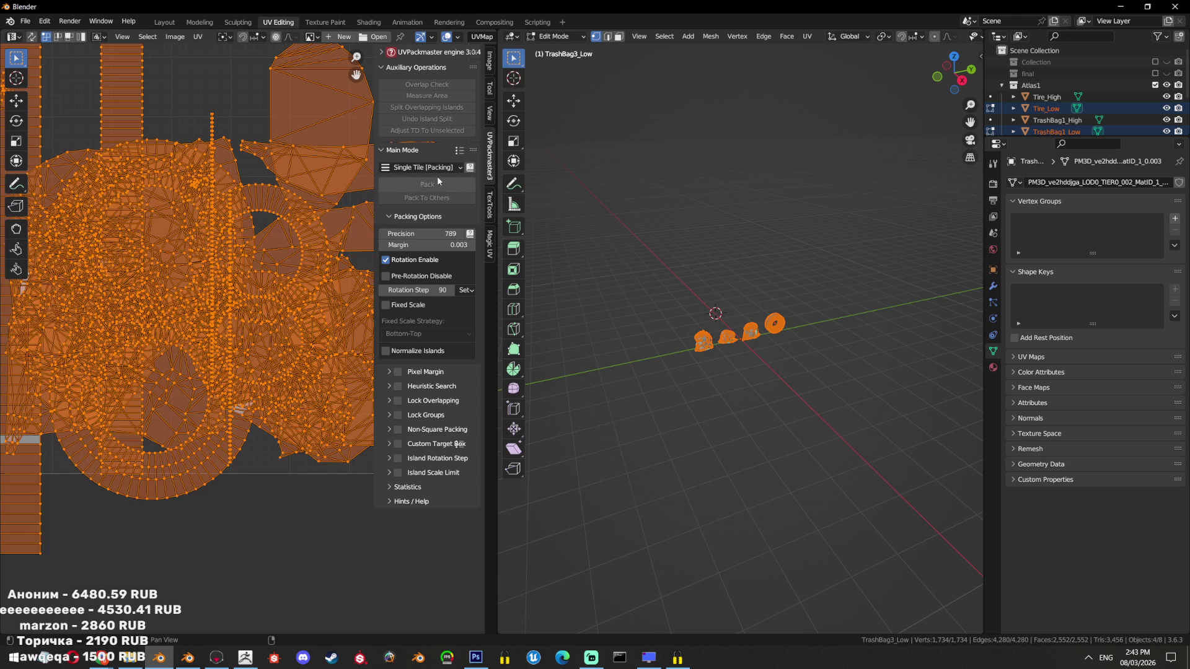
{"action": "left_click", "coordinate": [437, 168]}
{"action": "left_click", "coordinate": [429, 198]}
{"action": "left_click", "coordinate": [389, 372]}
{"action": "left_click", "coordinate": [398, 372]}
{"action": "left_click", "coordinate": [398, 372]}
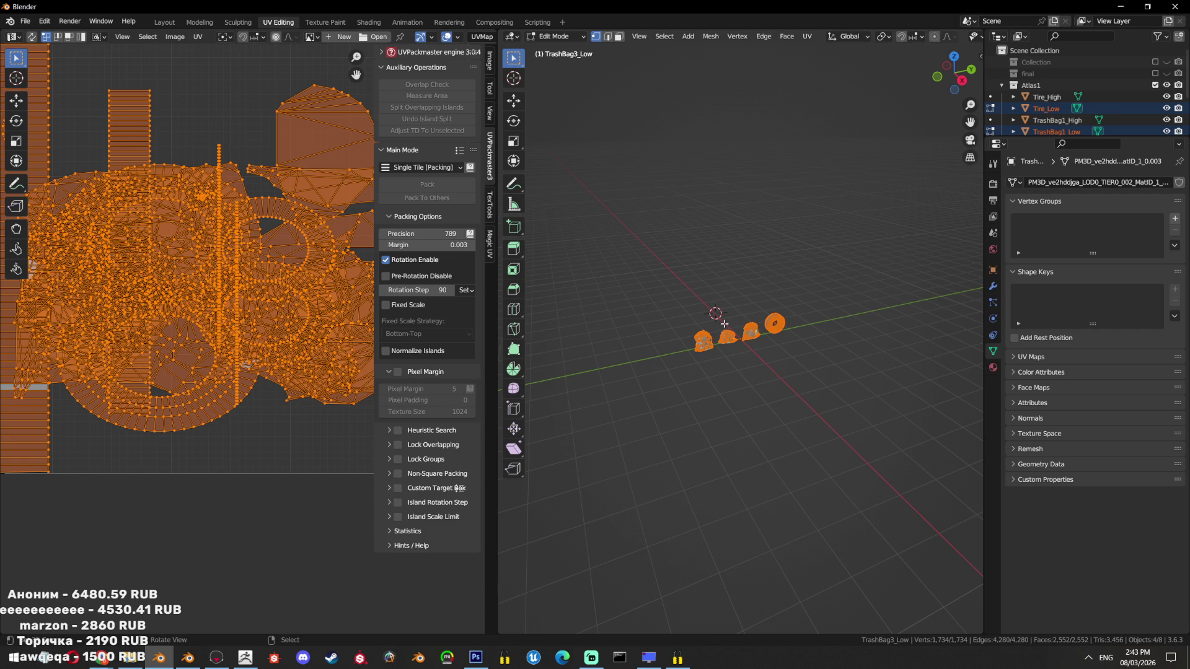
{"action": "scroll", "scroll_direction": "up", "scroll_amount": 3}
Switch to editing only the Tire_Low mesh
{"action": "key", "text": "Tab"}
{"action": "left_click", "coordinate": [1057, 110]}
{"action": "key", "text": "Tab"}
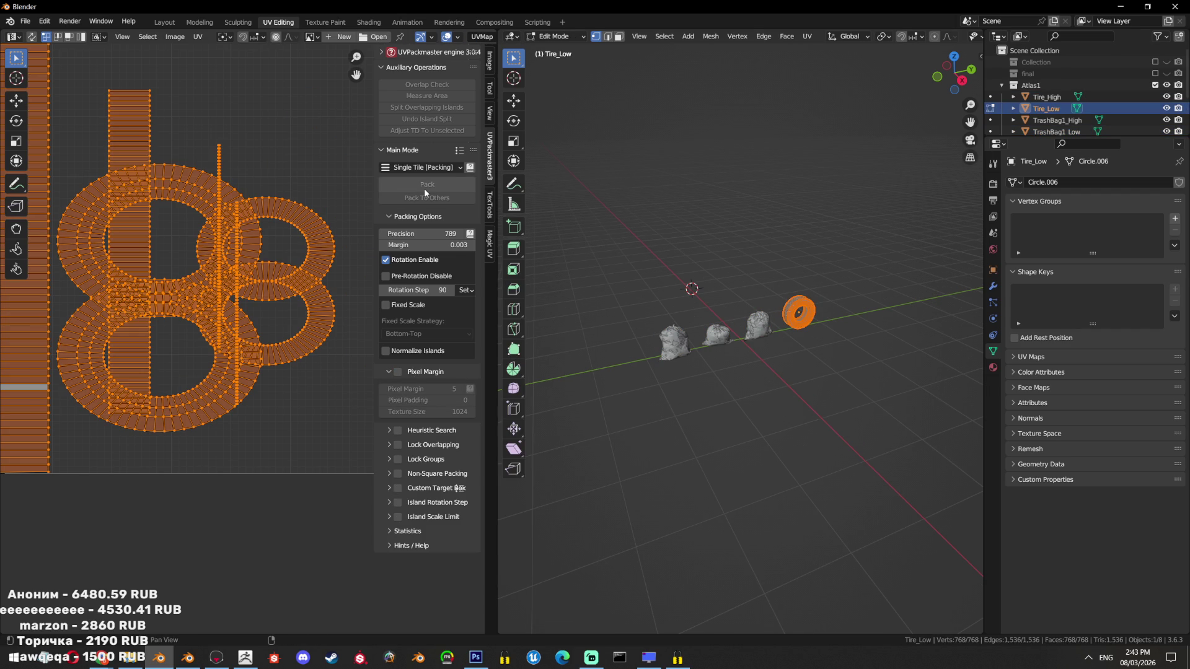
Check the packing mode list, widen the UV area, and expand the UVPackmaster engine settings
{"action": "left_click", "coordinate": [434, 171]}
{"action": "left_click", "coordinate": [432, 197]}
{"action": "left_click", "coordinate": [434, 169]}
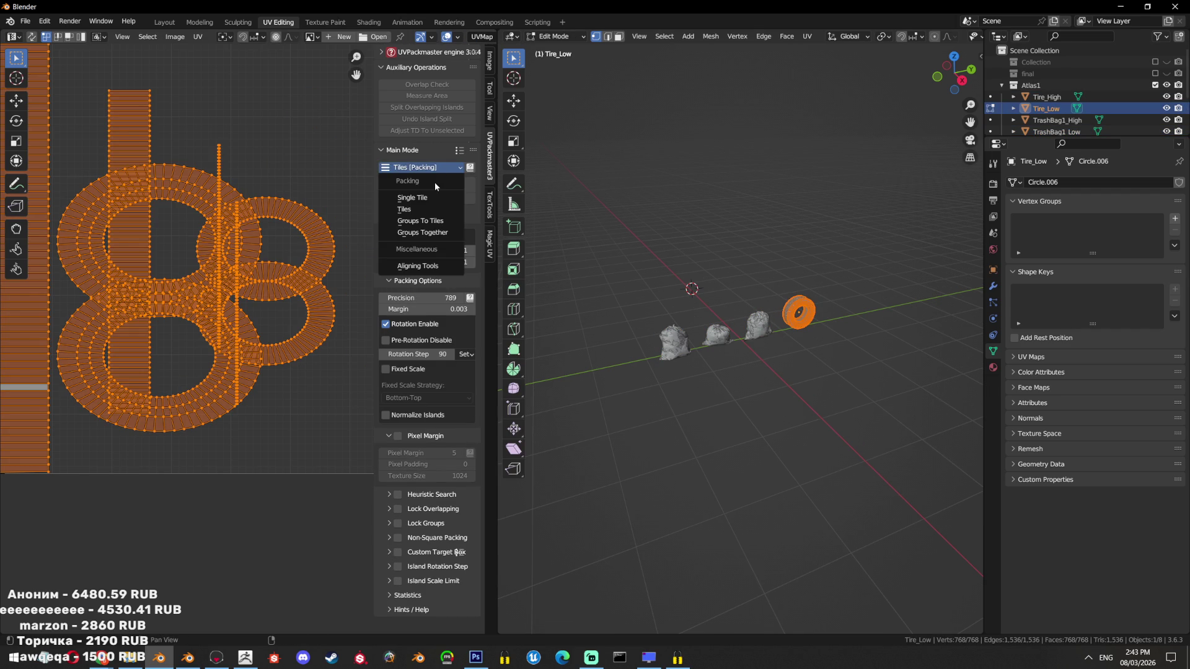
{"action": "left_click", "coordinate": [427, 197]}
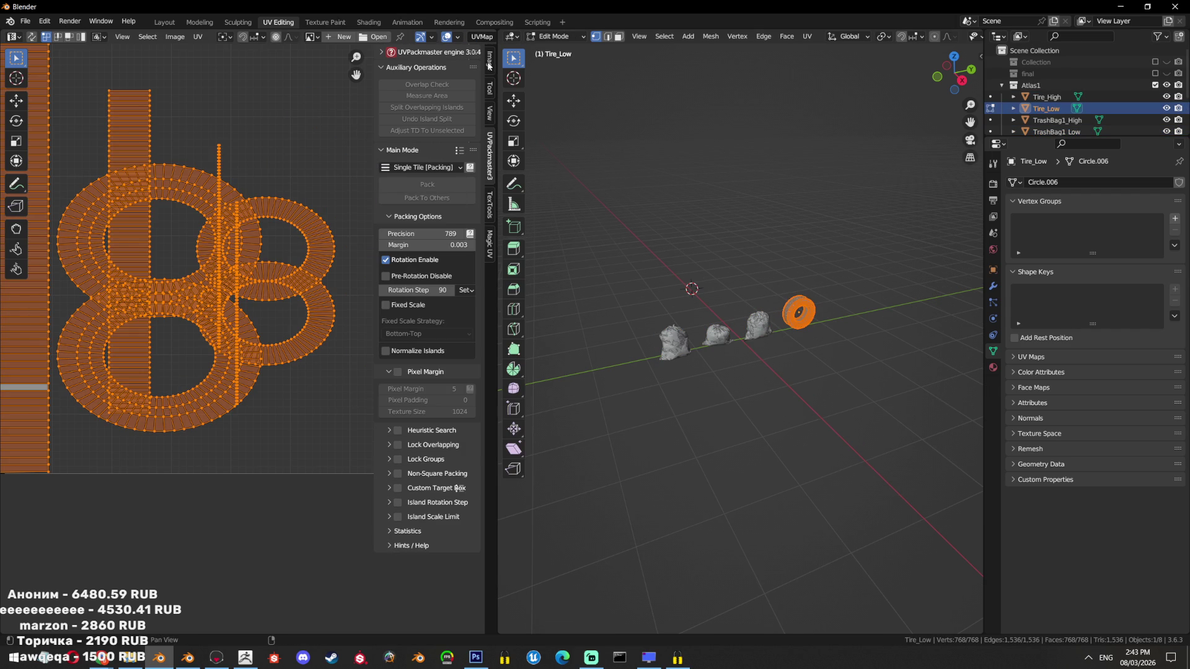
{"action": "left_click_drag", "start_coordinate": [497, 66], "coordinate": [596, 65]}
{"action": "left_click", "coordinate": [479, 53]}
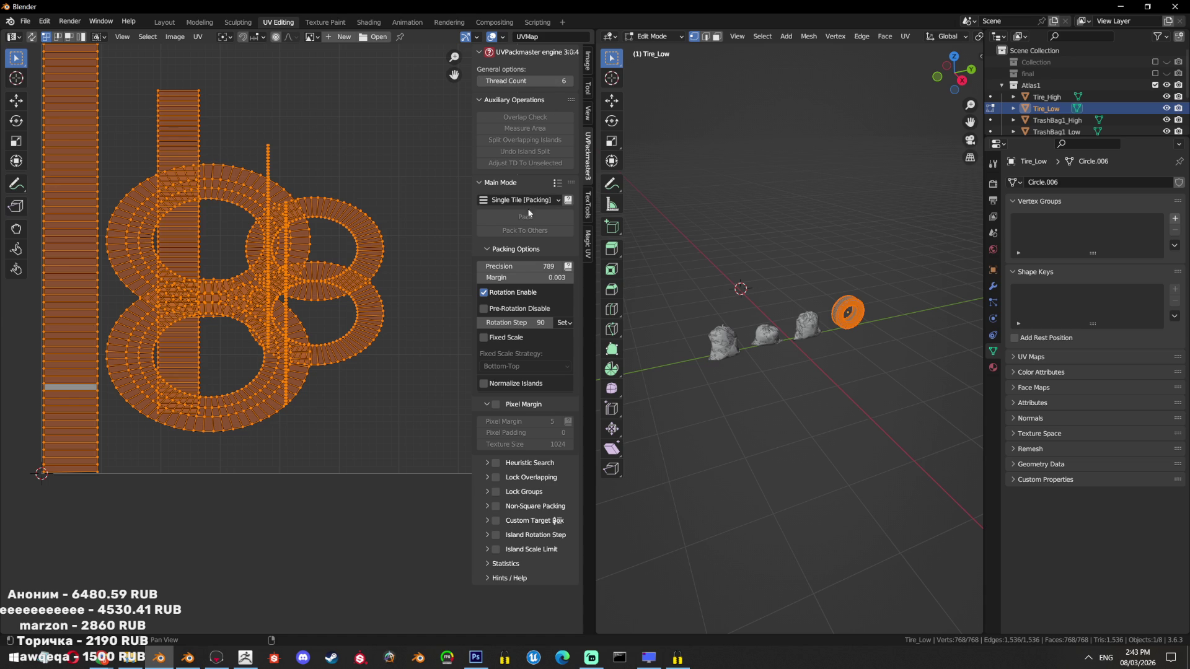
Try Tiles packing mode, return to Single Tile, and attempt to pack the tire UVs
{"action": "left_click", "coordinate": [536, 200]}
{"action": "left_click", "coordinate": [534, 242]}
{"action": "left_click", "coordinate": [527, 199]}
{"action": "left_click", "coordinate": [529, 260]}
{"action": "left_click", "coordinate": [527, 200]}
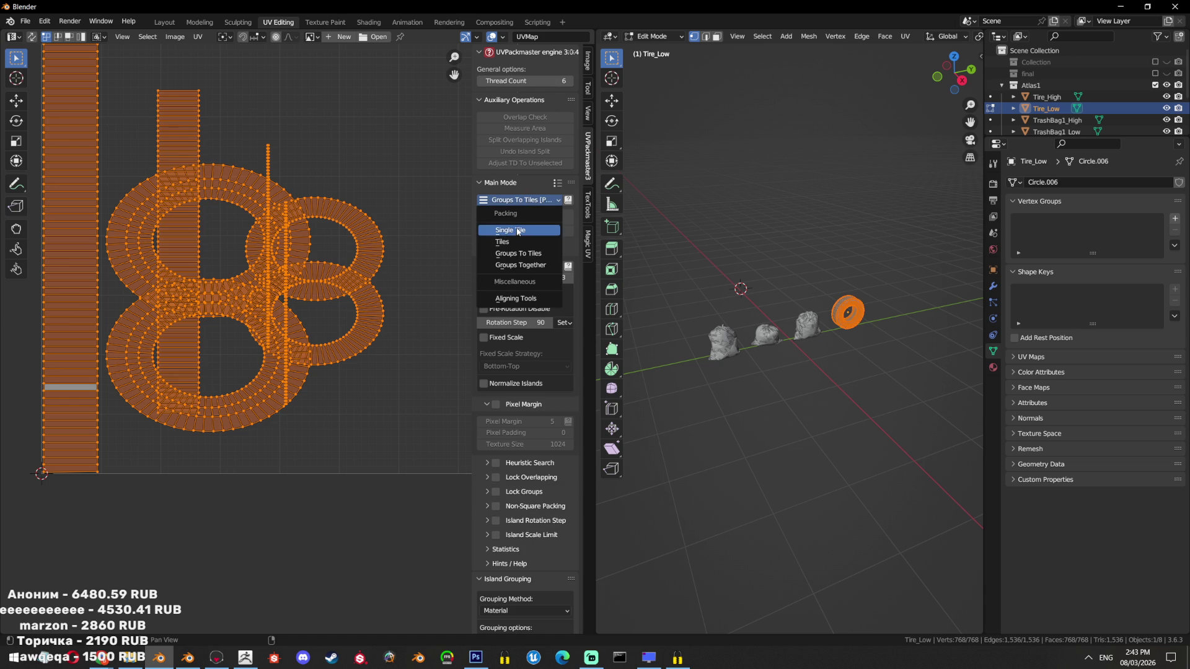
{"action": "left_click", "coordinate": [519, 230]}
{"action": "right_click", "coordinate": [527, 213]}
{"action": "left_click", "coordinate": [529, 224]}
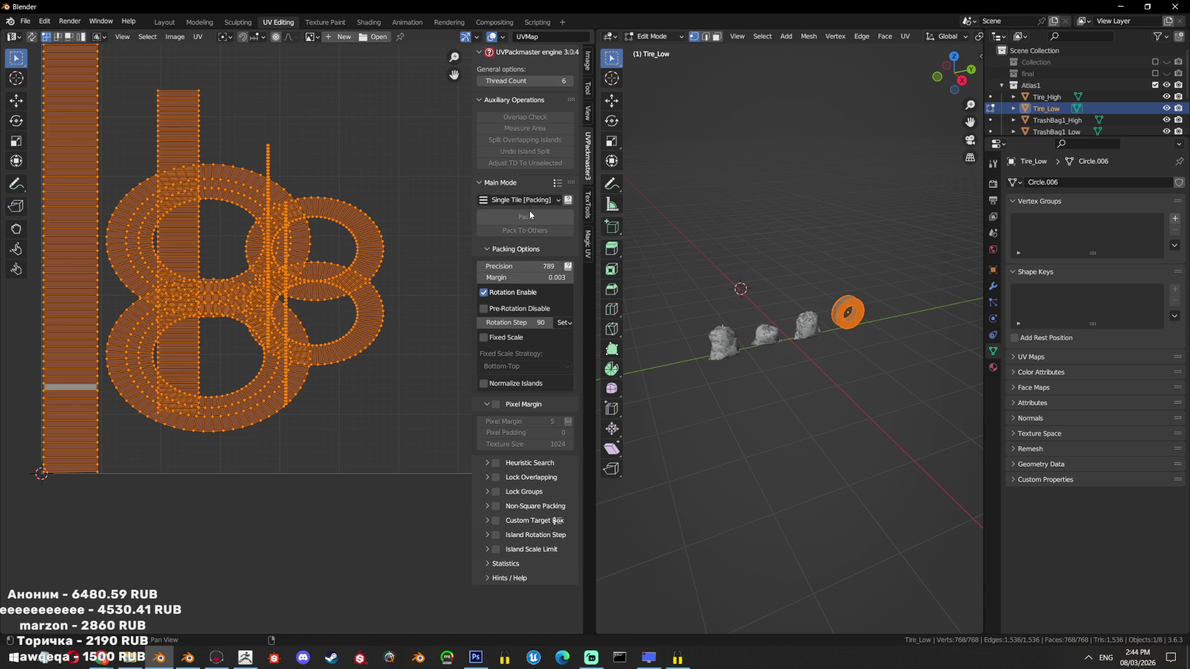
Re-enter Edit Mode and retry packing the tire UVs in Single Tile mode
{"action": "key", "text": "Tab"}
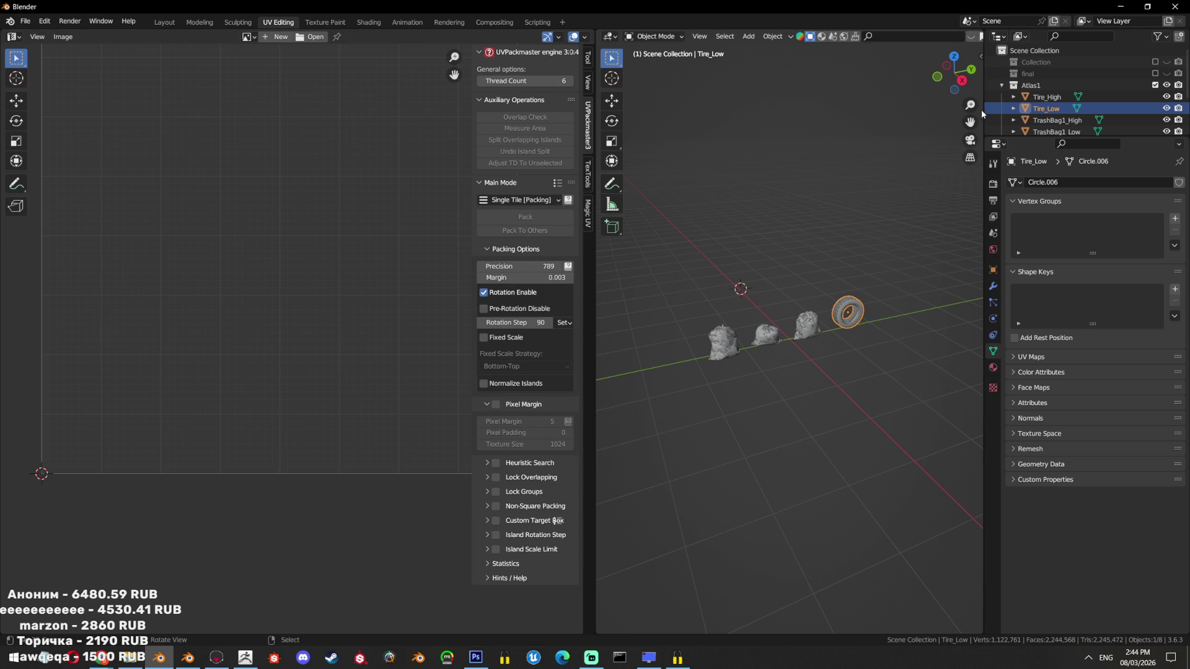
{"action": "key", "text": "Tab"}
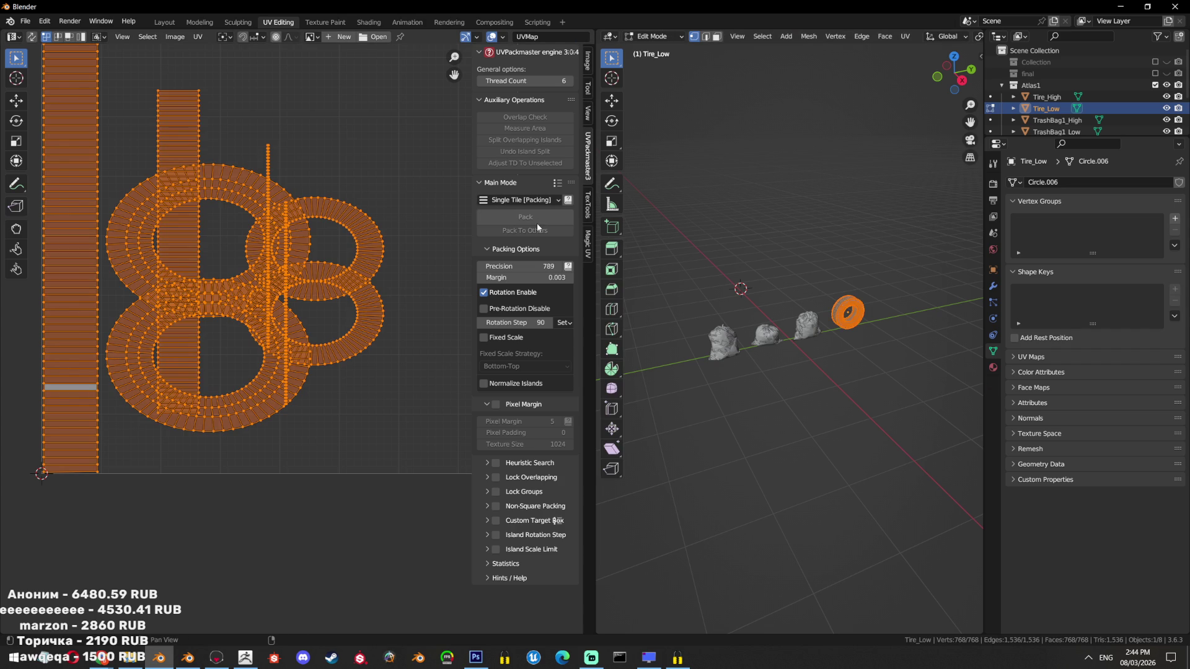
{"action": "left_click", "coordinate": [549, 202]}
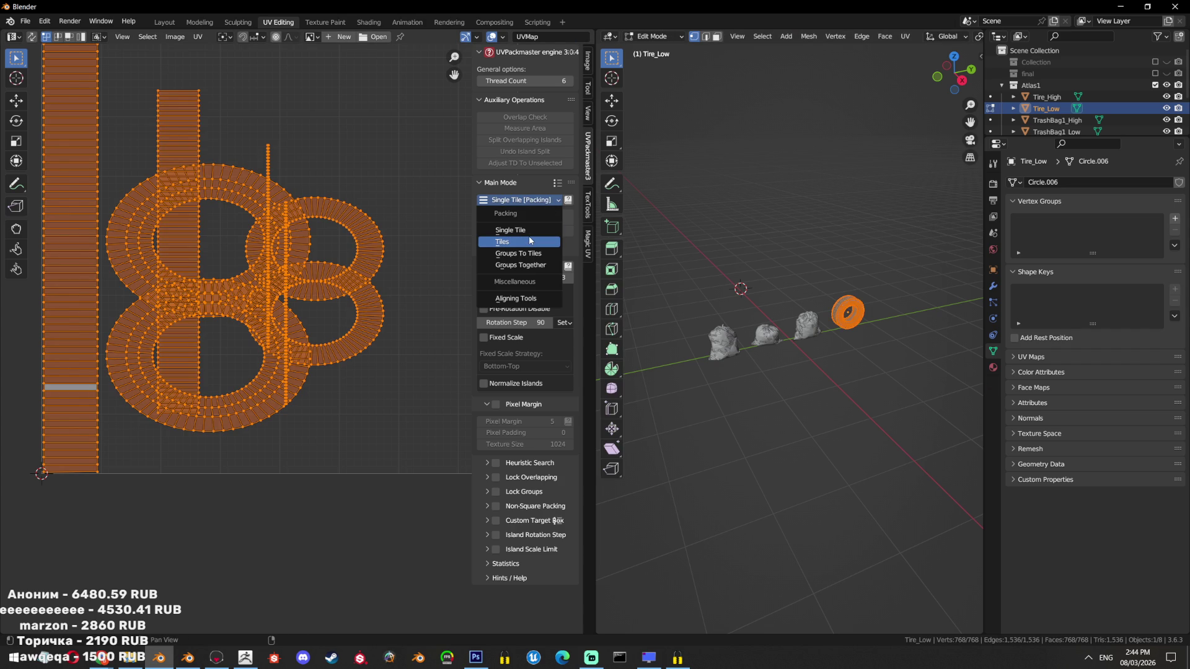
{"action": "left_click", "coordinate": [510, 230]}
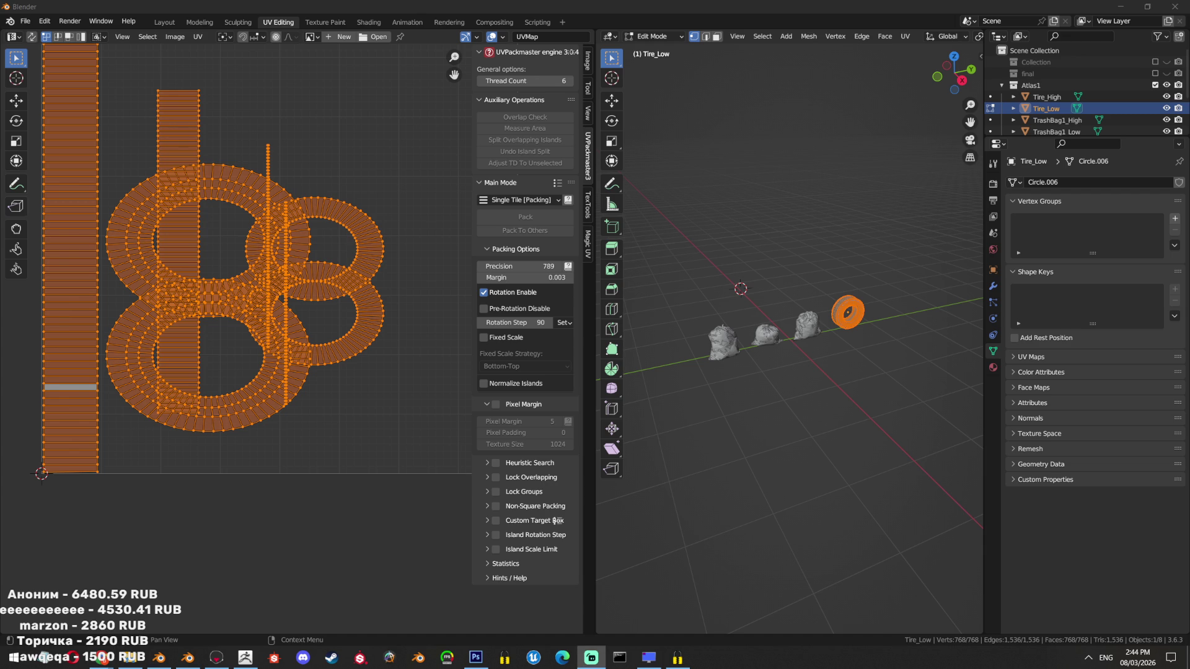
{"action": "left_click", "coordinate": [509, 216]}
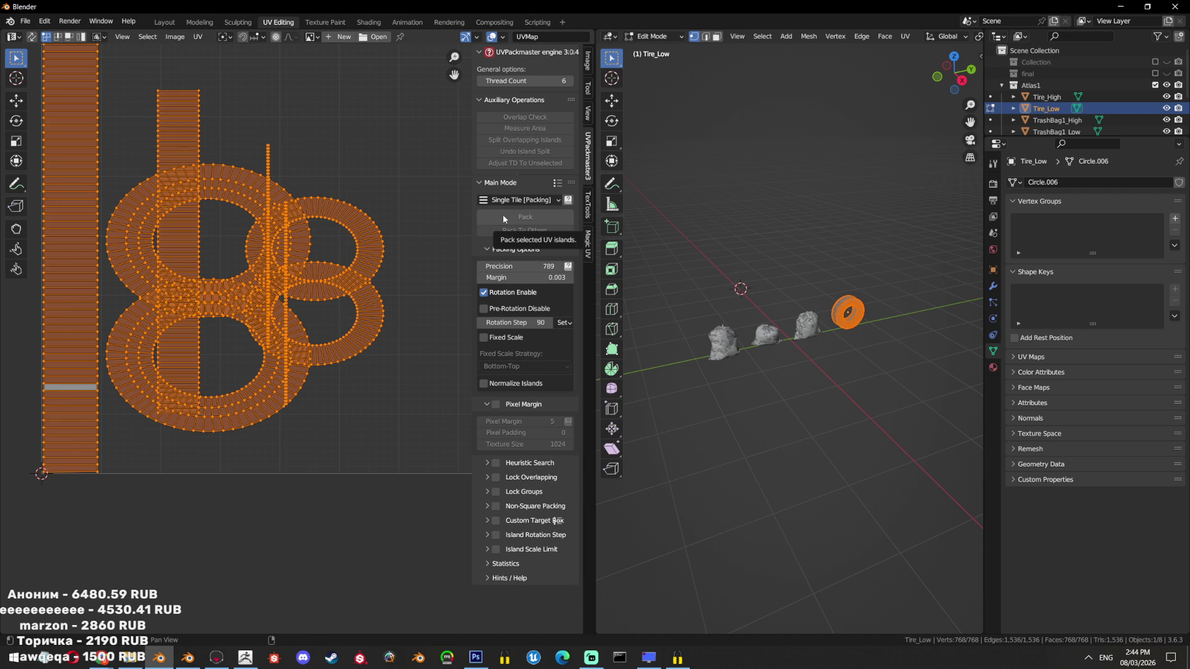
{"action": "scroll", "scroll_direction": "down", "scroll_amount": 3}
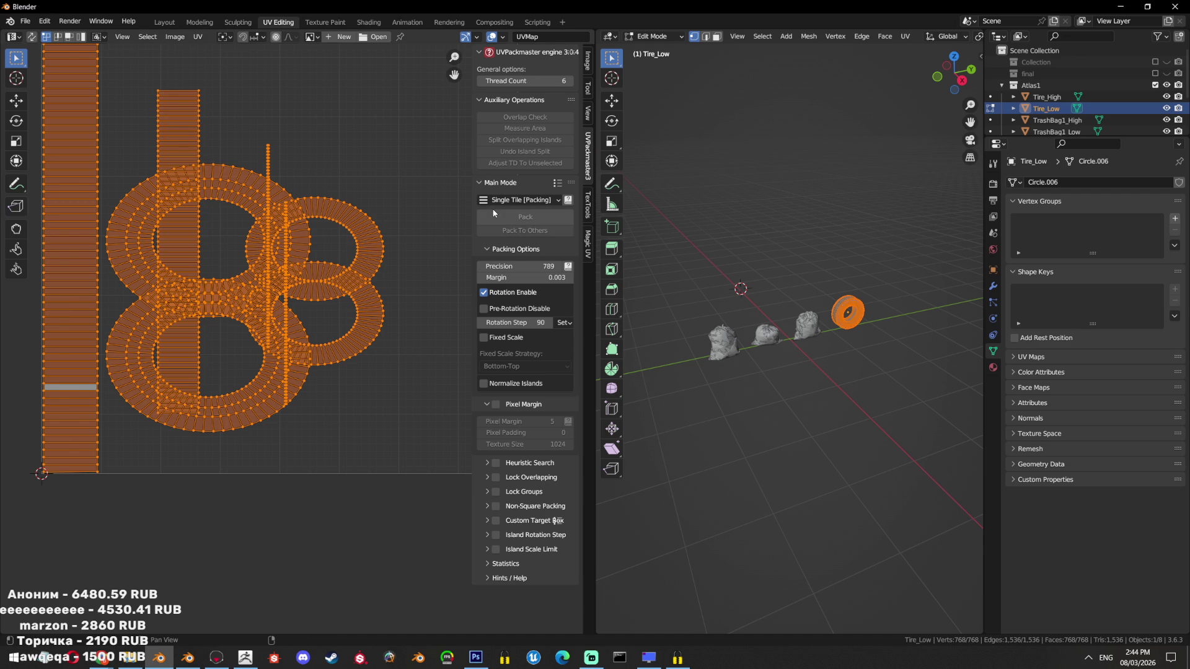
{"action": "scroll", "scroll_direction": "down", "scroll_amount": 3}
{"action": "scroll", "scroll_direction": "down", "scroll_amount": 3}
Unwrap the whole tire, then mark a selected edge loop as a seam
{"action": "left_click", "coordinate": [768, 299]}
{"action": "key", "text": "a"}
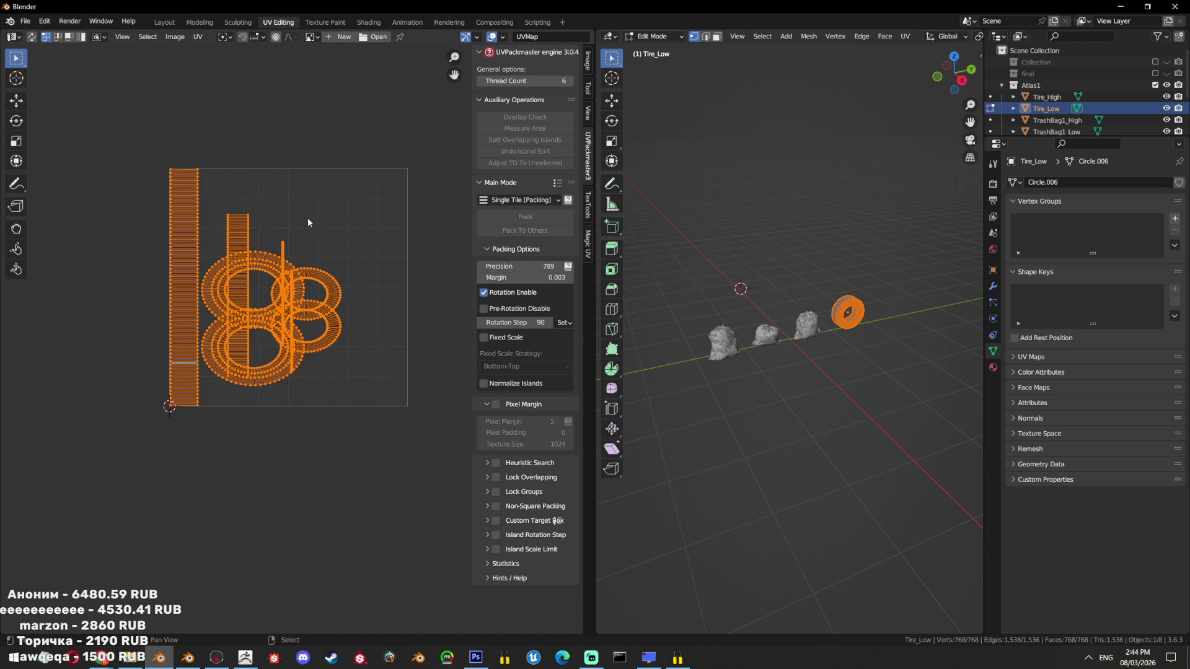
{"action": "key", "text": "u"}
{"action": "left_click", "coordinate": [806, 189]}
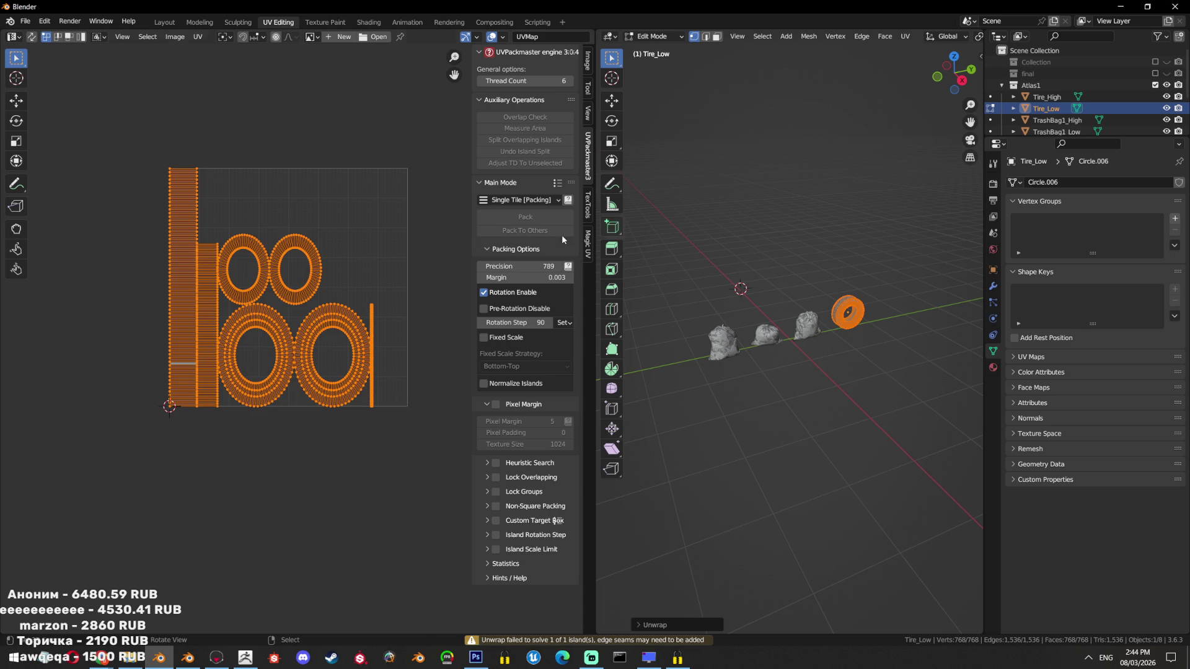
{"action": "scroll", "scroll_direction": "up", "scroll_amount": 3}
{"action": "key", "text": "KP_Decimal"}
{"action": "left_click", "coordinate": [864, 293]}
{"action": "key", "text": "u"}
{"action": "left_click", "coordinate": [805, 403]}
Re-unwrap the tire with the new seam using the Conformal method, then quit Blender
{"action": "key", "text": "a"}
{"action": "key", "text": "u"}
{"action": "left_click", "coordinate": [805, 186]}
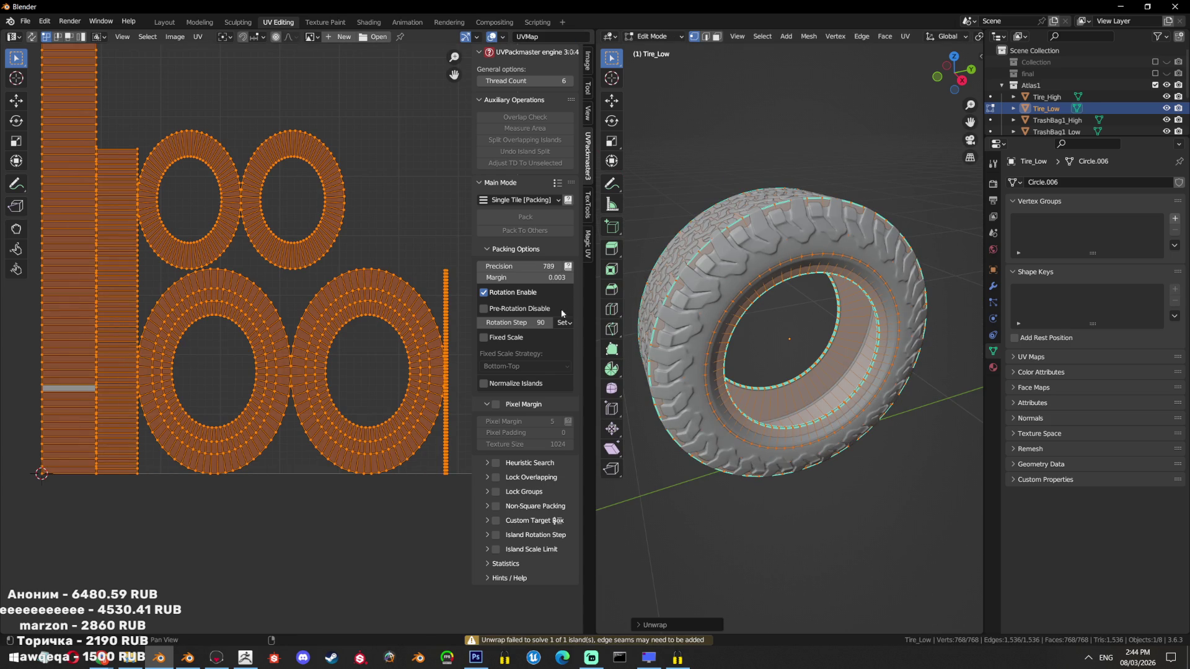
{"action": "left_click", "coordinate": [665, 626]}
{"action": "left_click", "coordinate": [719, 559]}
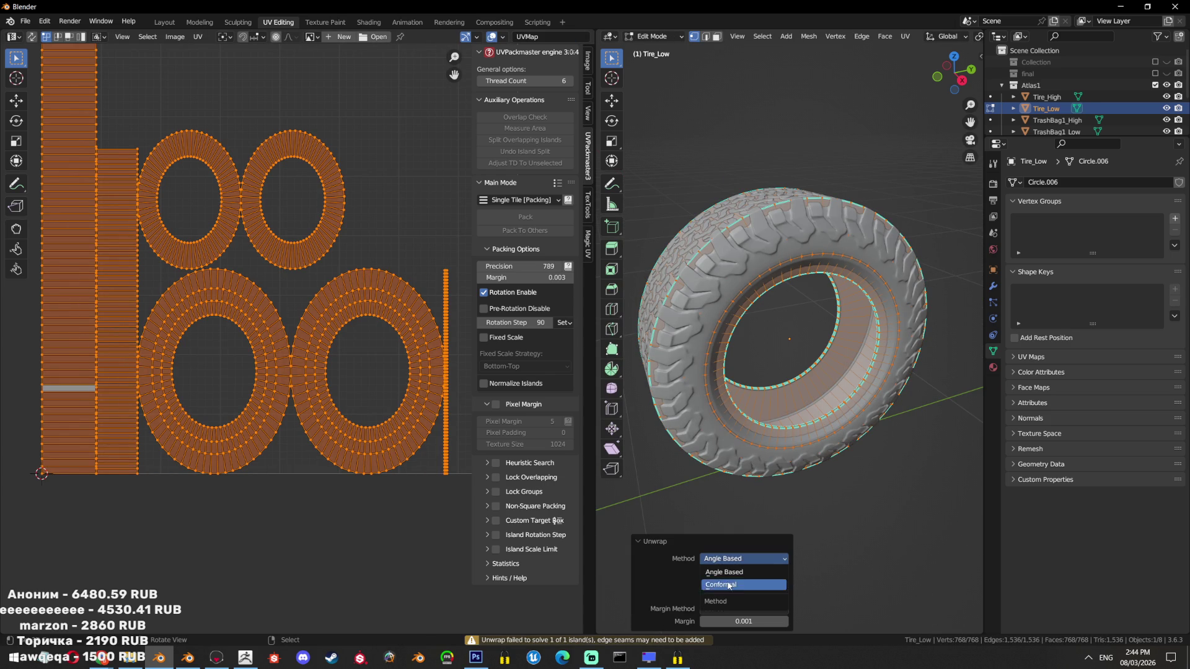
{"action": "left_click", "coordinate": [726, 577]}
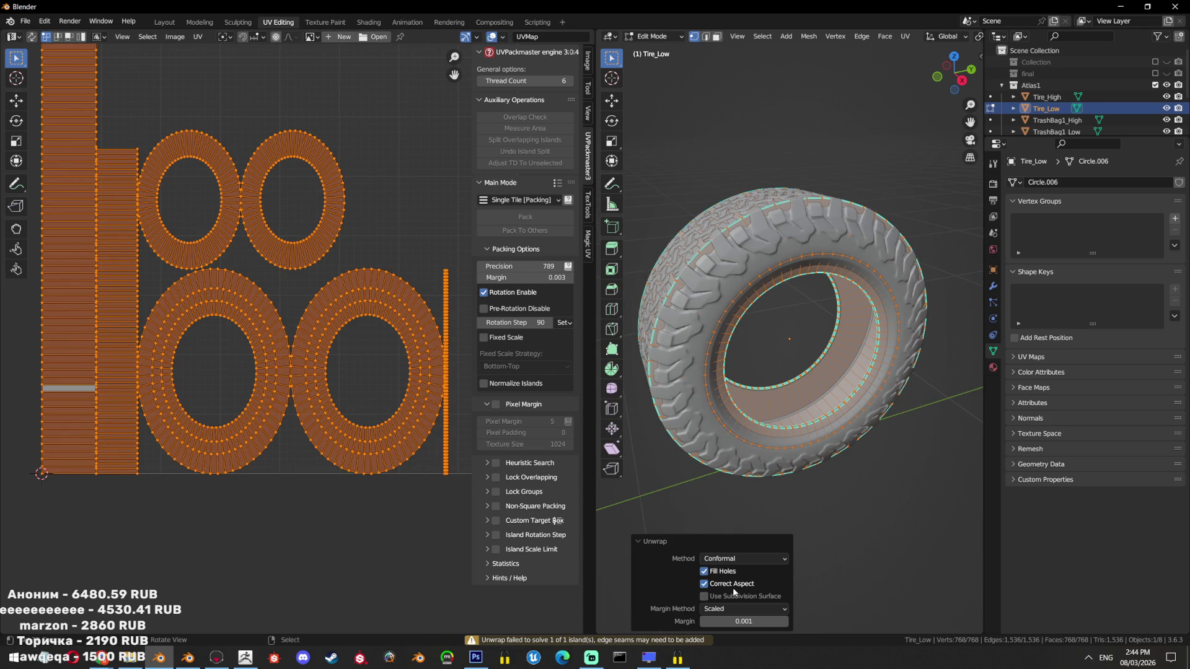
{"action": "key", "text": "ctrl+q"}
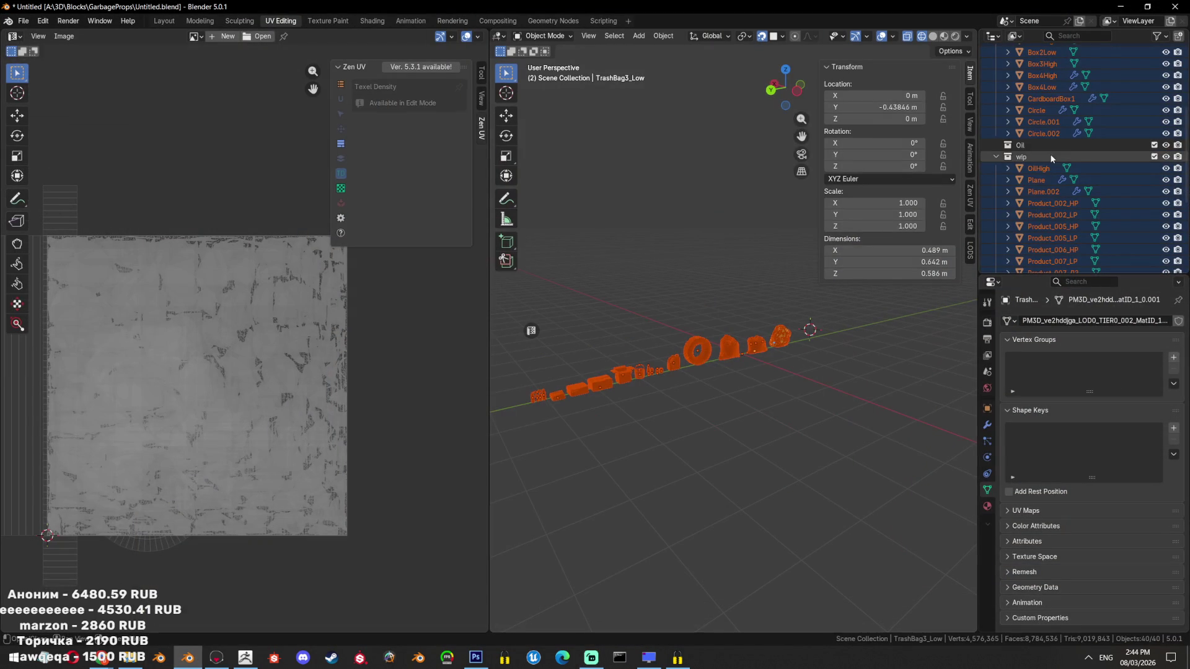
Select Tire_Low and TrashBag1–3_Low in the Outliner and edit them together in Edit Mode
{"action": "scroll", "scroll_direction": "down", "scroll_amount": 3}
{"action": "scroll", "scroll_direction": "down", "scroll_amount": 3}
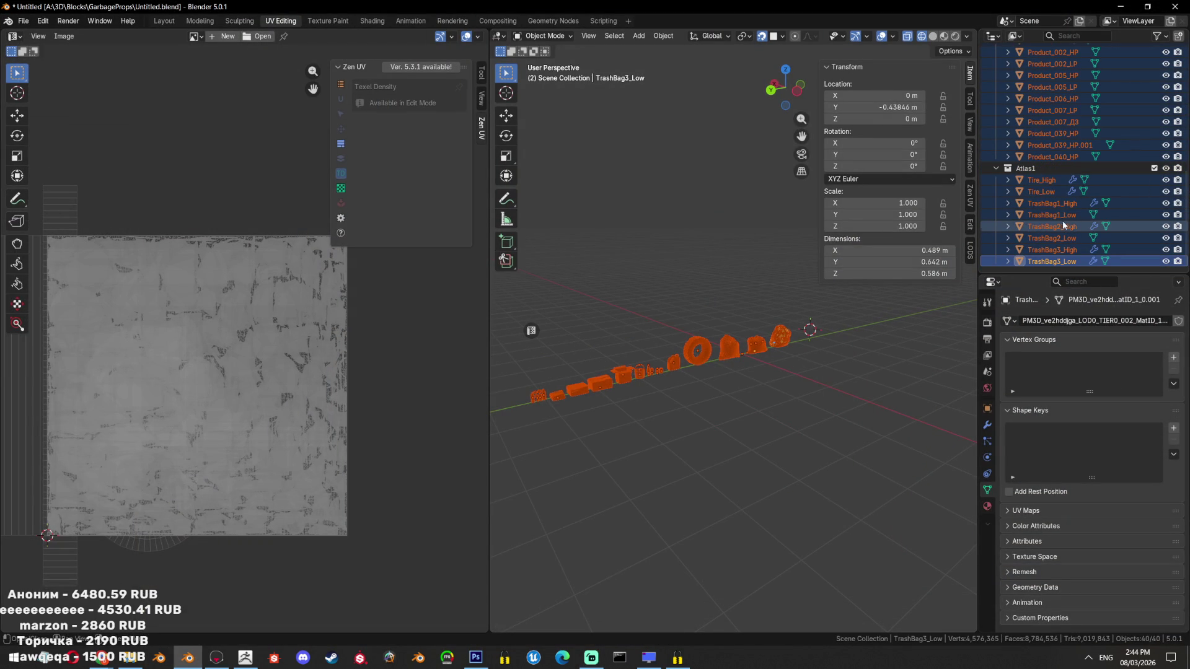
{"action": "left_click", "coordinate": [1048, 193]}
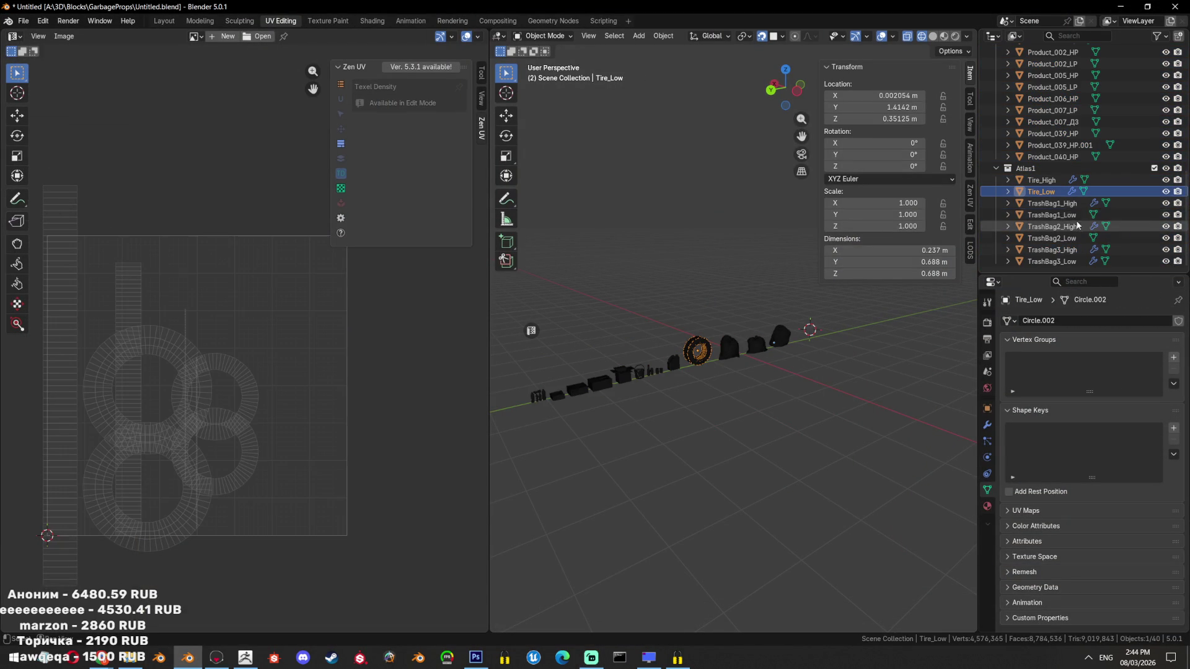
{"action": "left_click", "coordinate": [1051, 214]}
{"action": "left_click", "coordinate": [1052, 238]}
{"action": "left_click", "coordinate": [1052, 261]}
{"action": "key", "text": "Tab"}
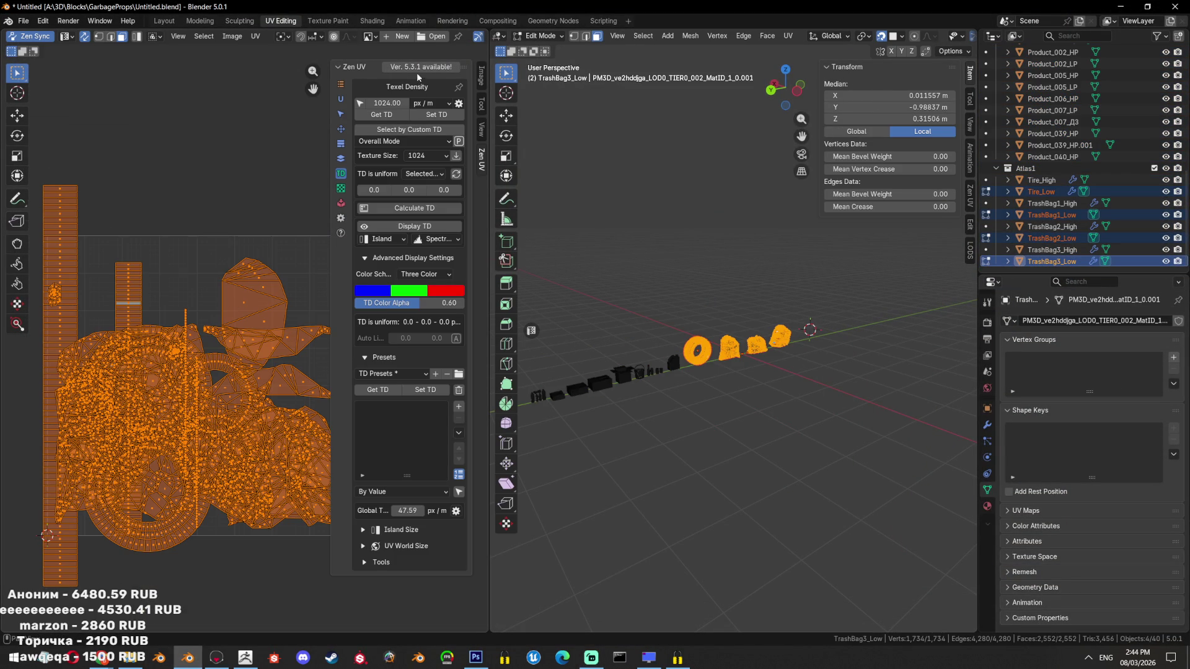
Pack the UV islands after reviewing the target and shape options, then undo the result
{"action": "key", "text": "ctrl+p"}
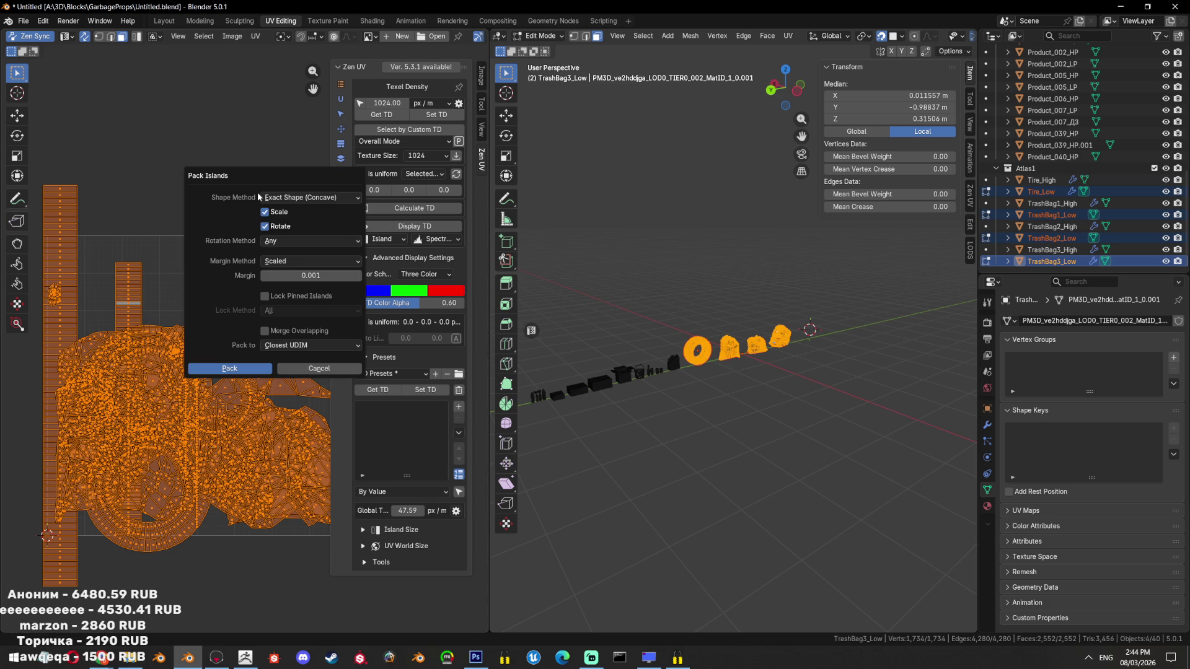
{"action": "left_click", "coordinate": [328, 343]}
{"action": "left_click", "coordinate": [310, 197]}
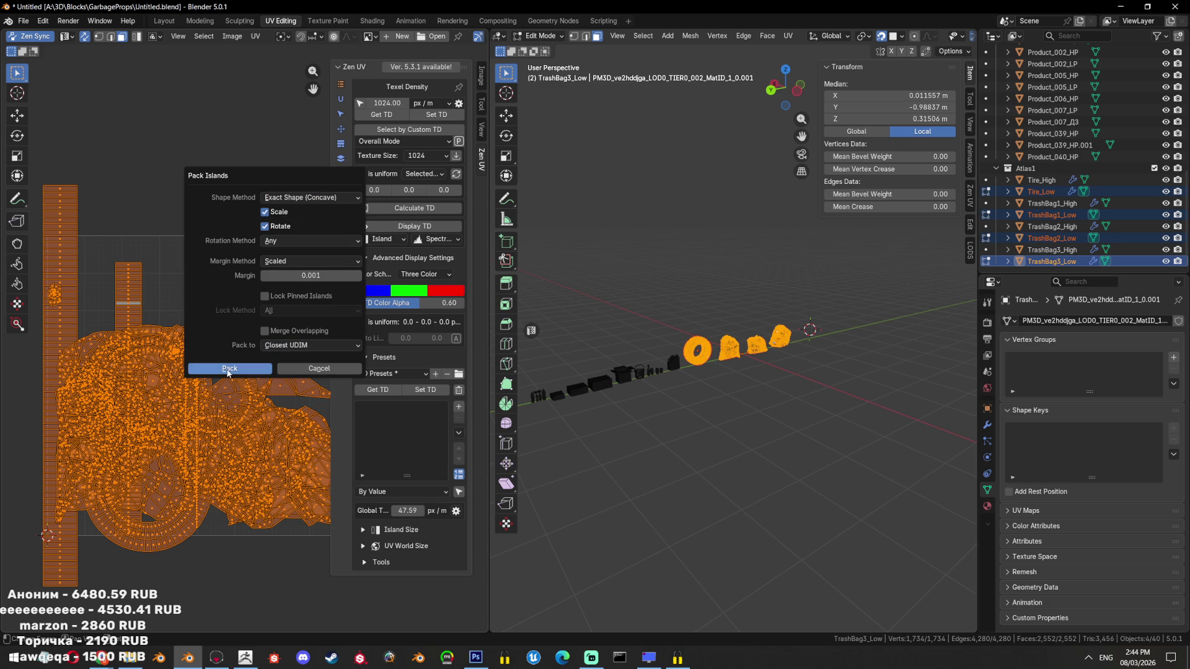
{"action": "left_click", "coordinate": [229, 369]}
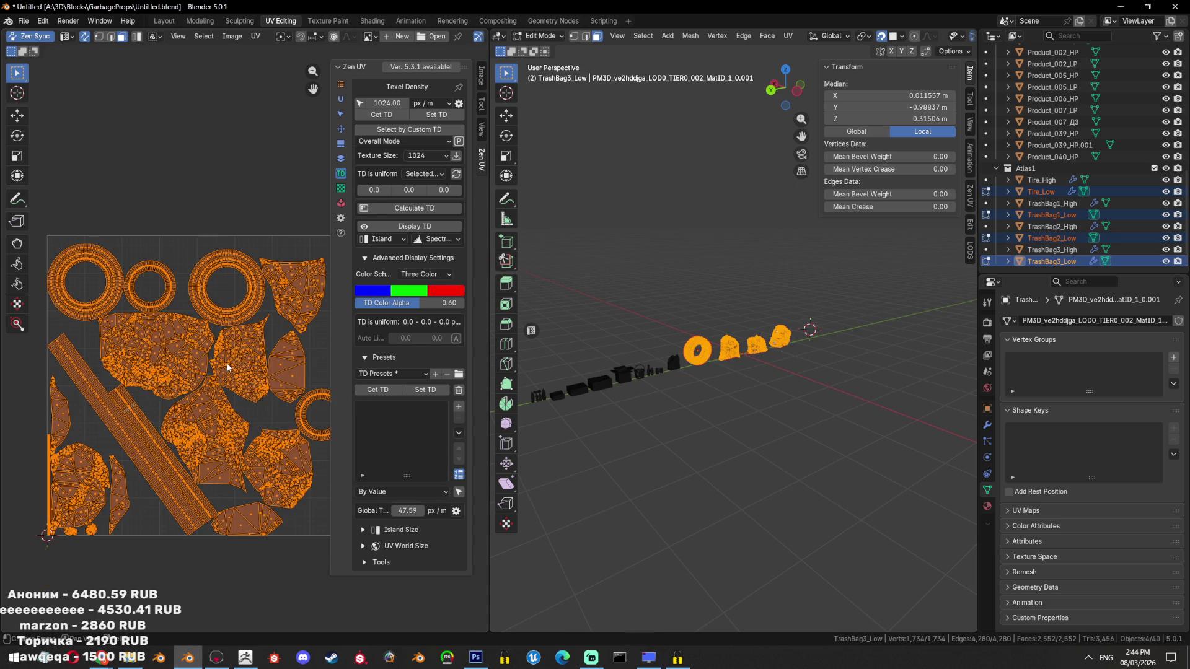
{"action": "key", "text": "ctrl+z"}
Repack the islands into the UV square with Scale and Rotate turned off
{"action": "key", "text": "ctrl+p"}
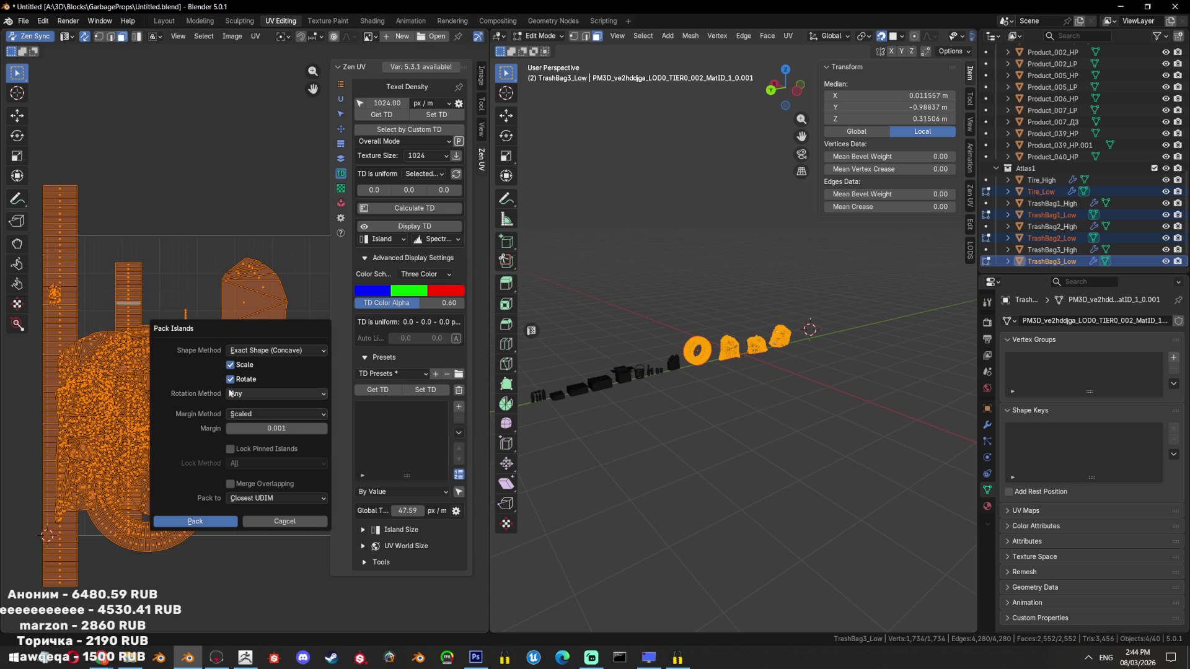
{"action": "left_click", "coordinate": [245, 380]}
{"action": "left_click", "coordinate": [245, 370]}
{"action": "left_click", "coordinate": [195, 521]}
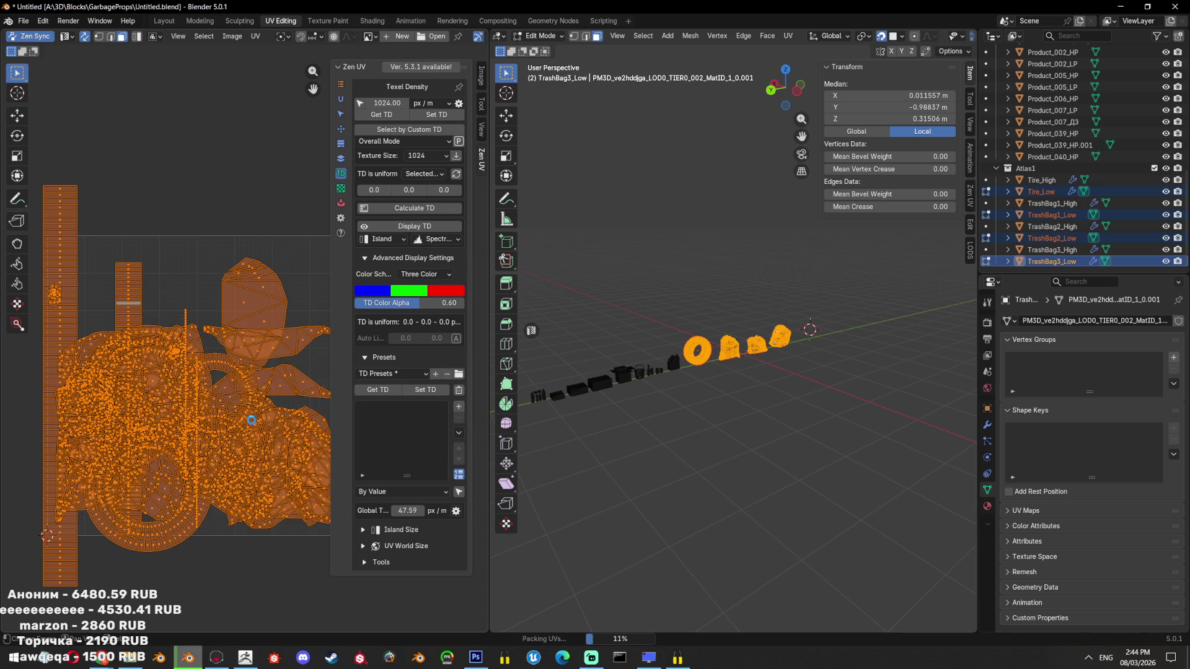
{"action": "scroll", "scroll_direction": "down", "scroll_amount": 3}
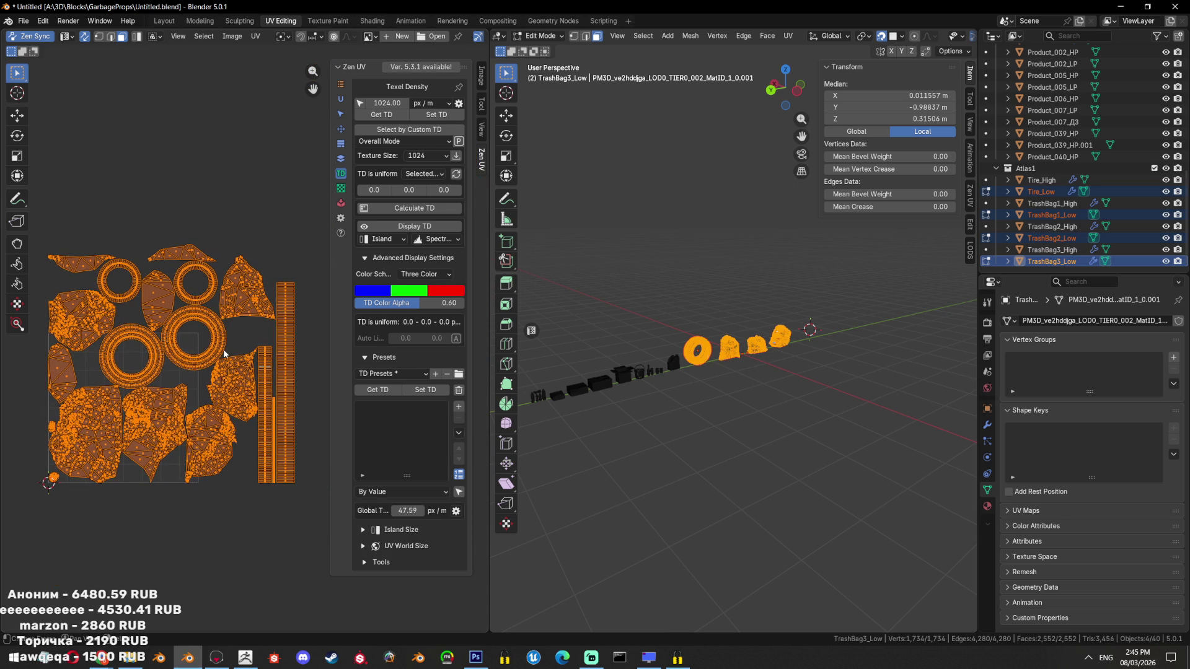
{"action": "key", "text": "ctrl+p"}
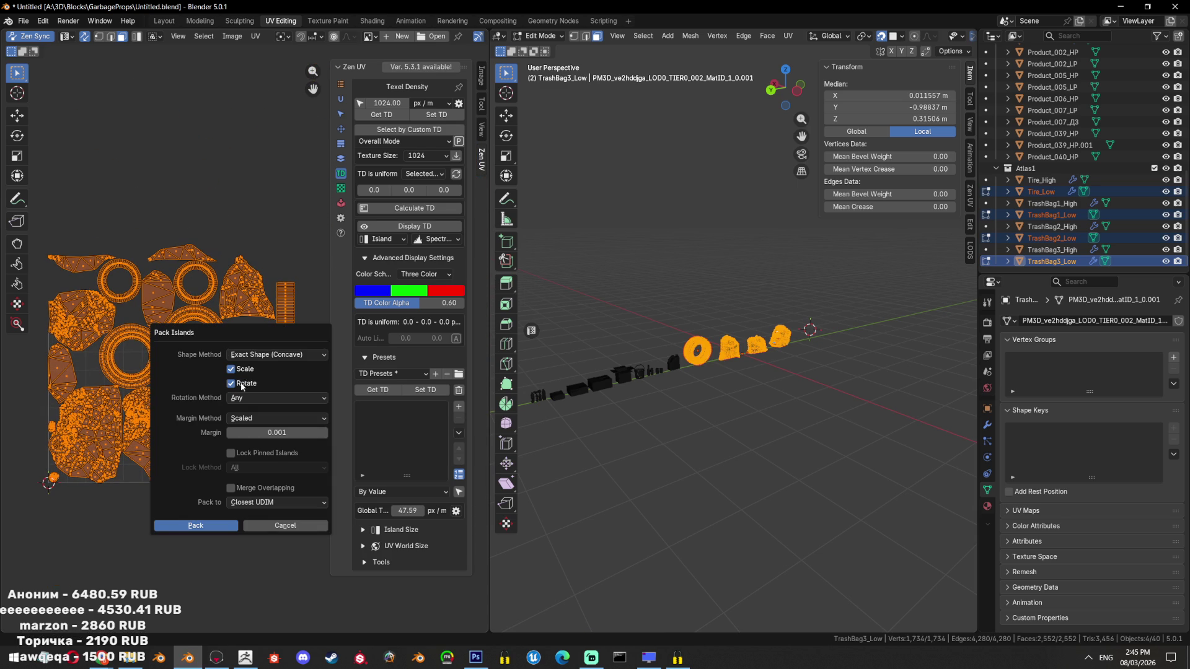
{"action": "key", "text": "Return"}
{"action": "scroll", "scroll_direction": "up", "scroll_amount": 3}
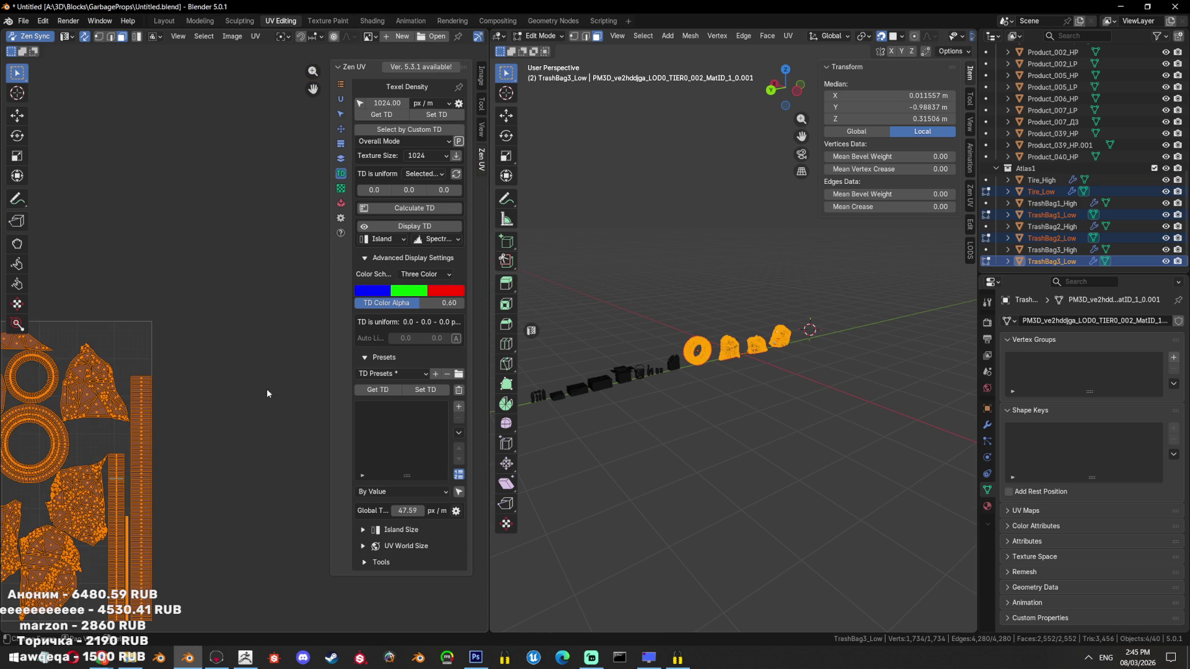
Collapse the Zen UV sidebar with N so the packed layout fills the UV editor
{"action": "key", "text": "n"}
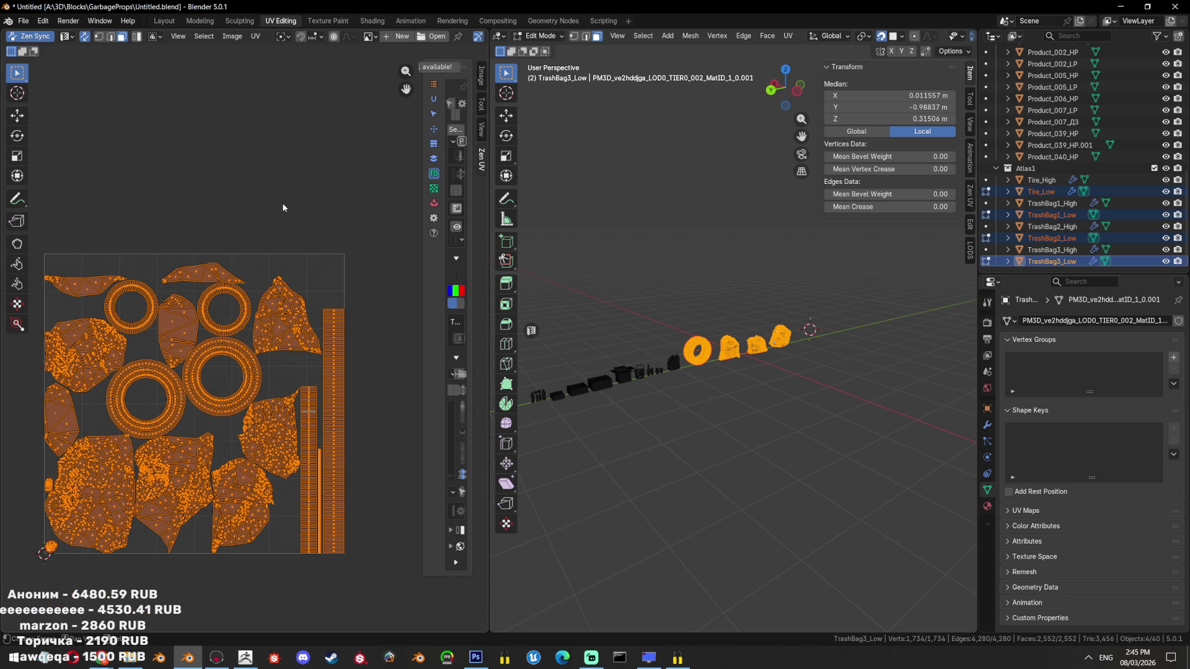
{"action": "mouse_move", "coordinate": [102, 658]}
{"action": "key", "text": "alt+Tab"}
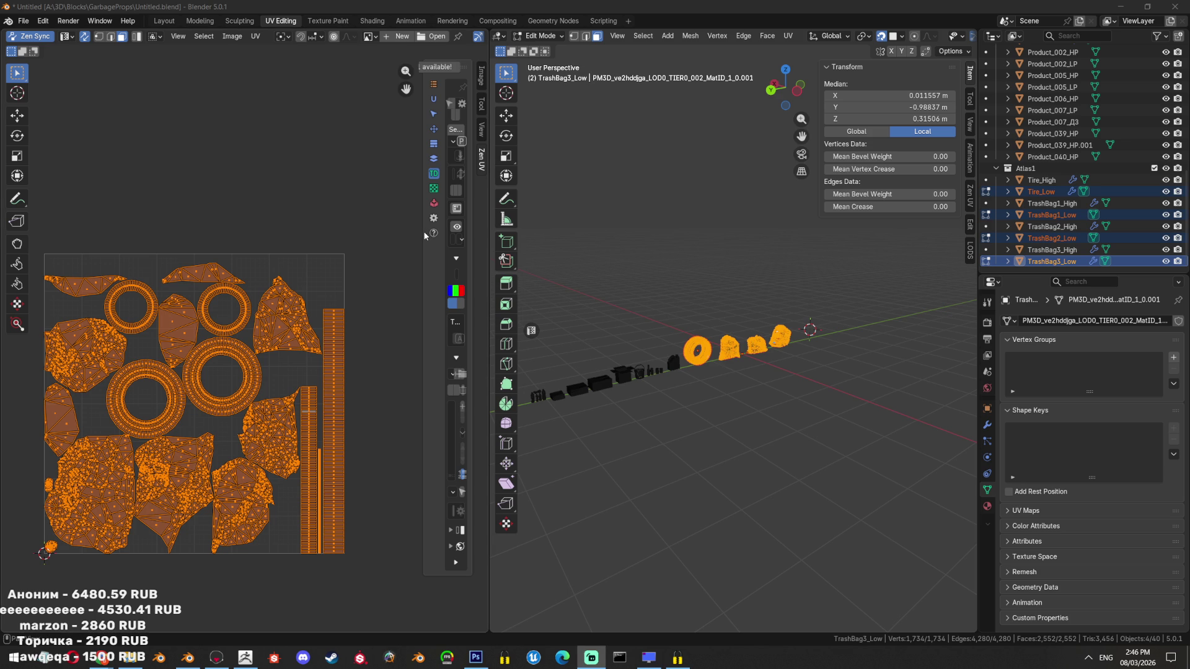
Widen the Zen UV sidebar and repack the islands with Zen UV's Pack Islands
{"action": "left_click", "coordinate": [412, 233]}
{"action": "left_click_drag", "start_coordinate": [412, 232], "coordinate": [296, 230]}
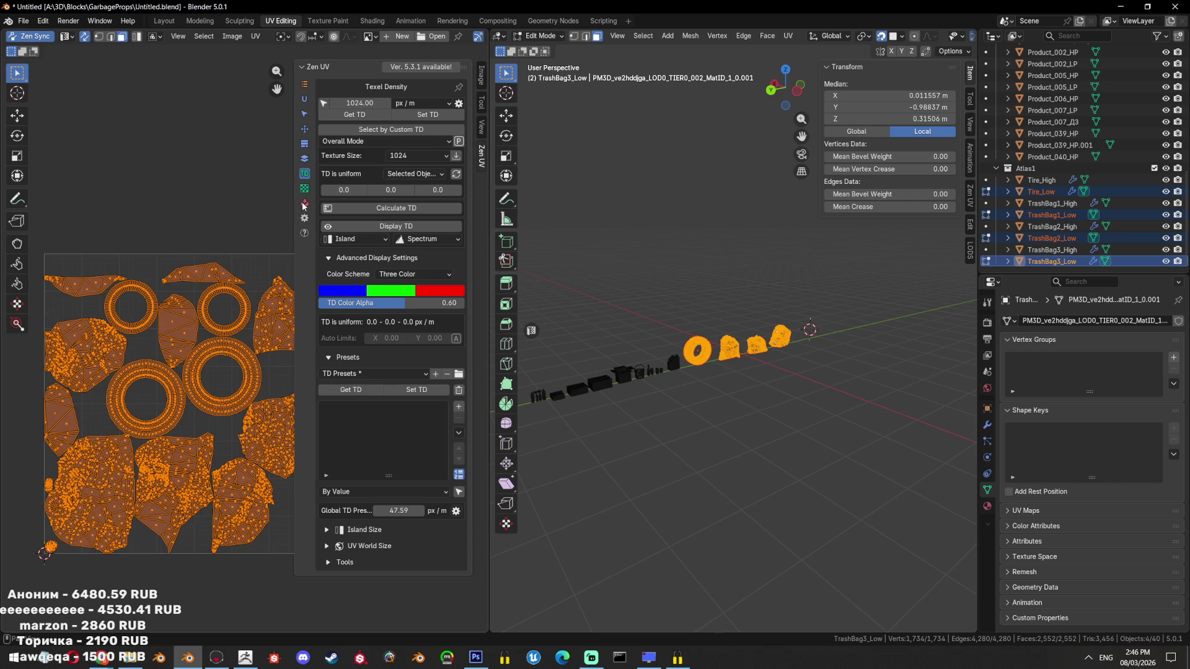
{"action": "left_click", "coordinate": [305, 210]}
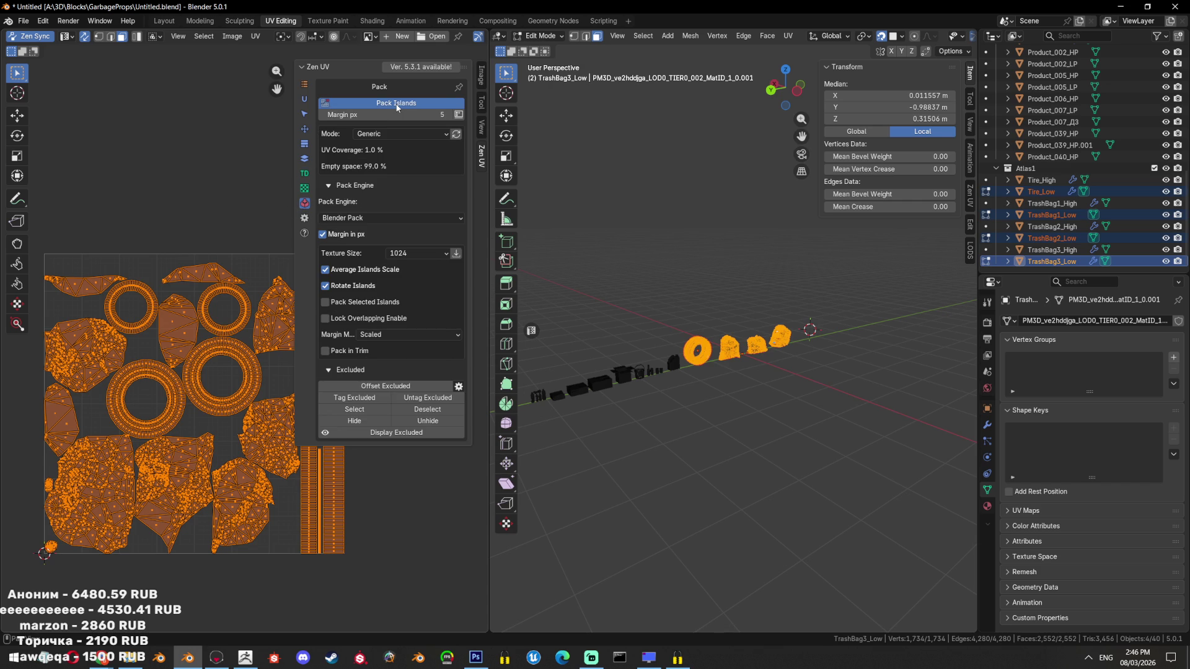
{"action": "left_click", "coordinate": [393, 104]}
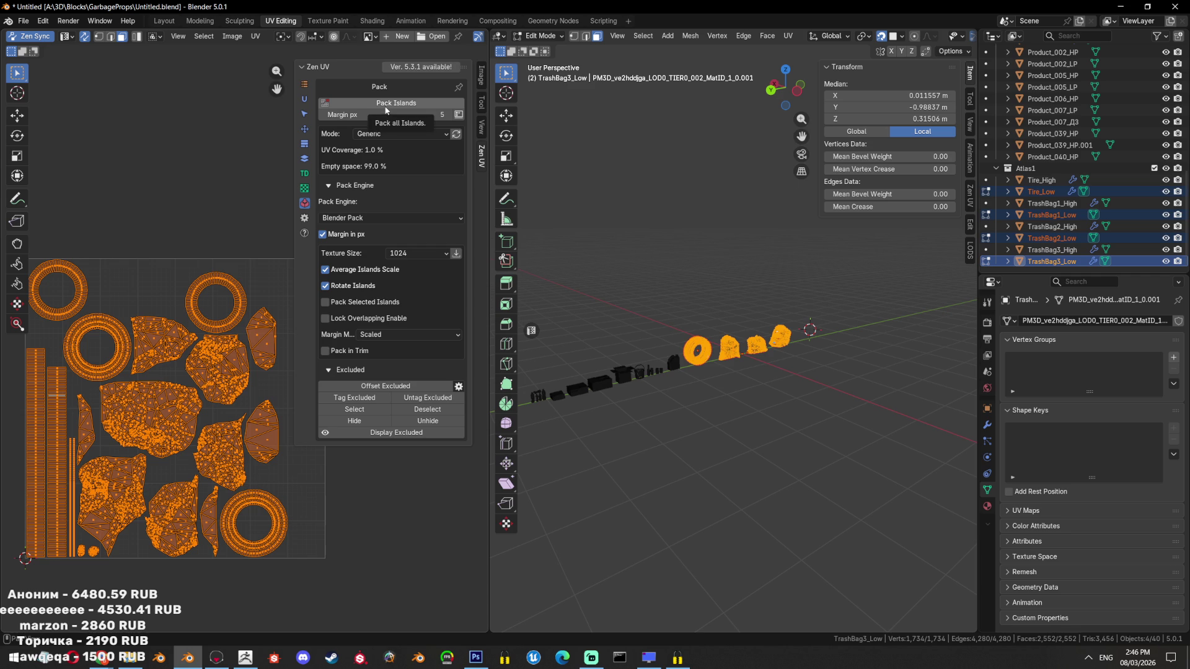
Set the Zen UV pack engine to UVPackmaster and retry packing, reading the not-installed warning
{"action": "left_click", "coordinate": [376, 215]}
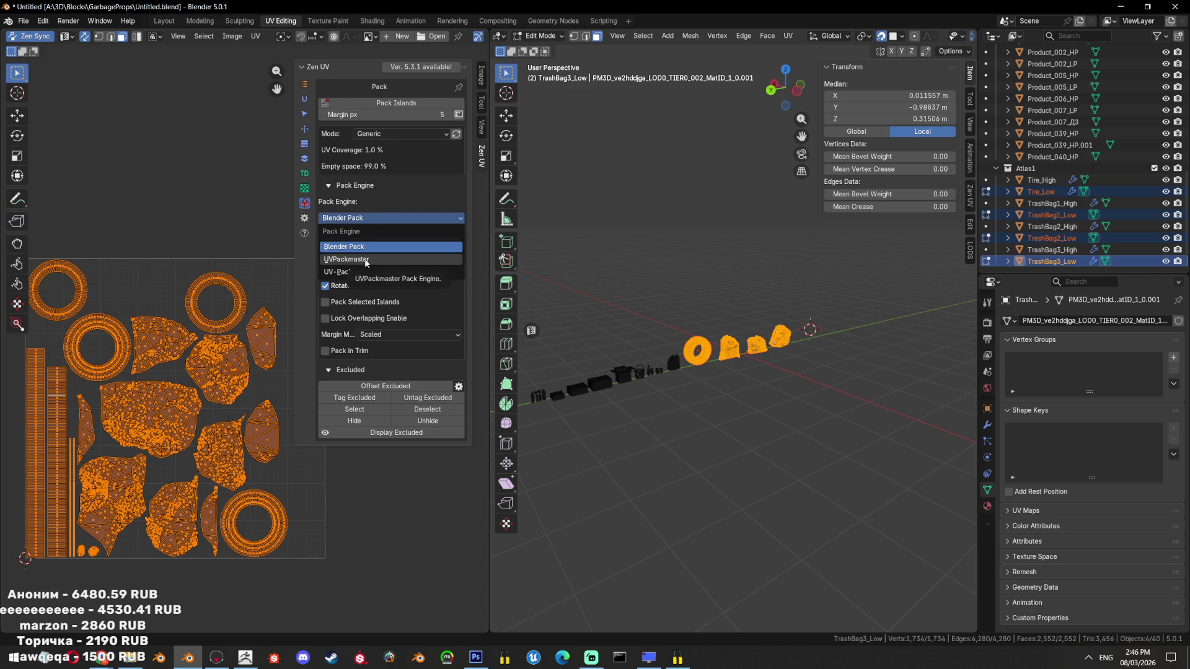
{"action": "left_click", "coordinate": [360, 259]}
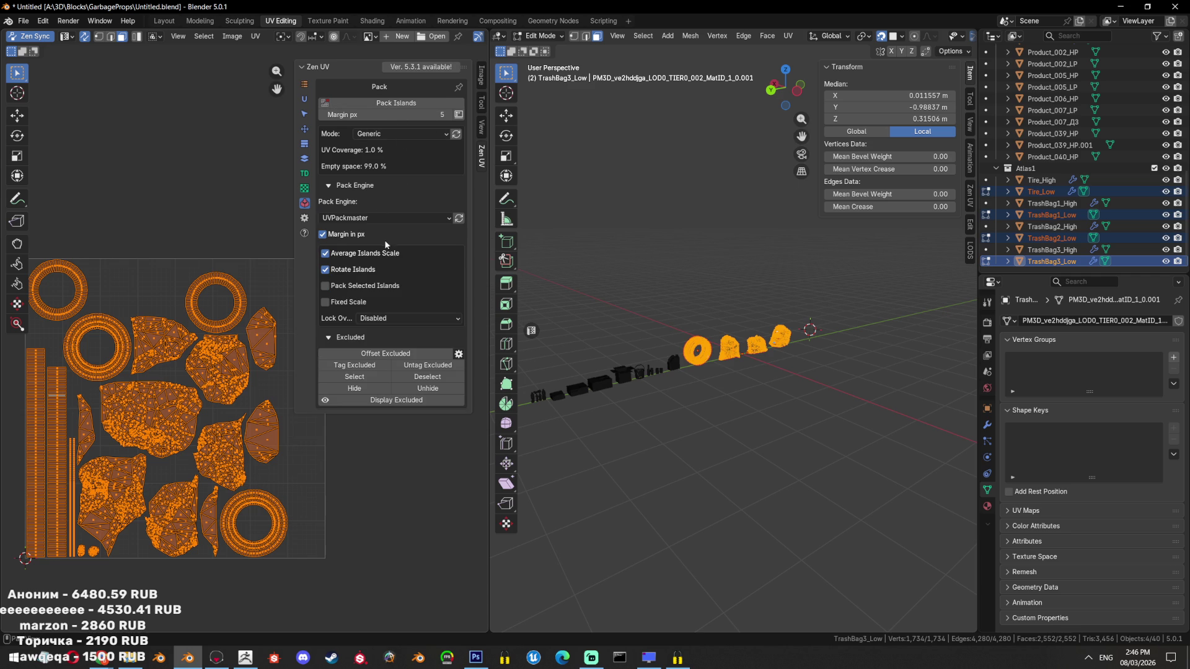
{"action": "left_click", "coordinate": [390, 103]}
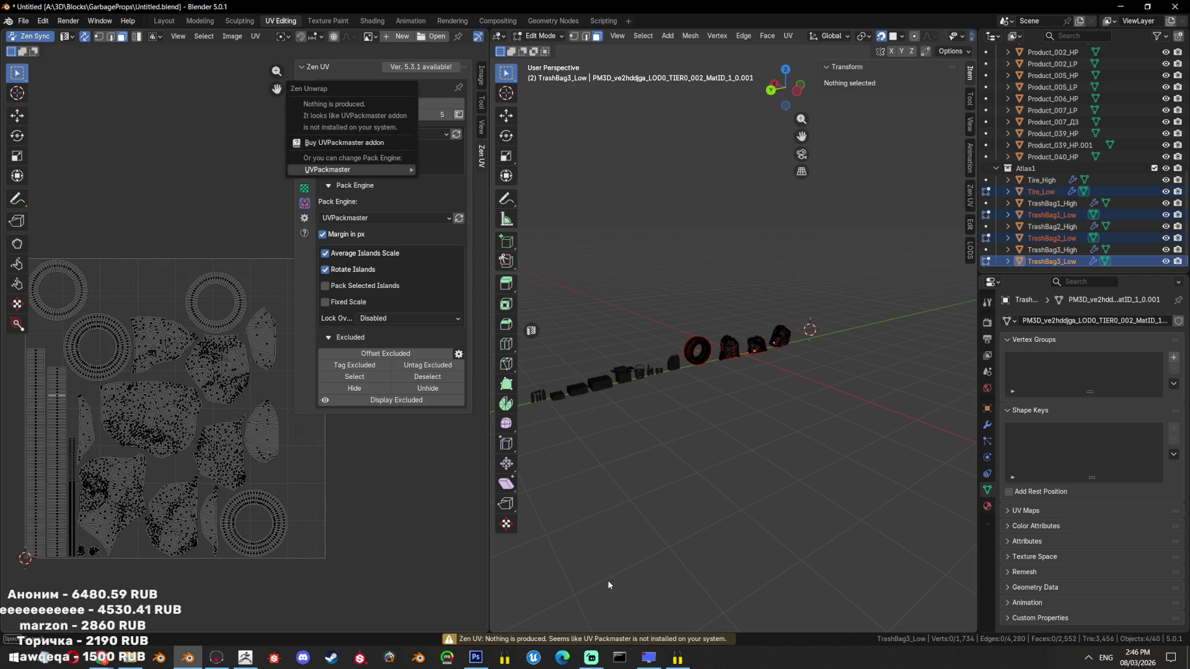
{"action": "left_click", "coordinate": [609, 638]}
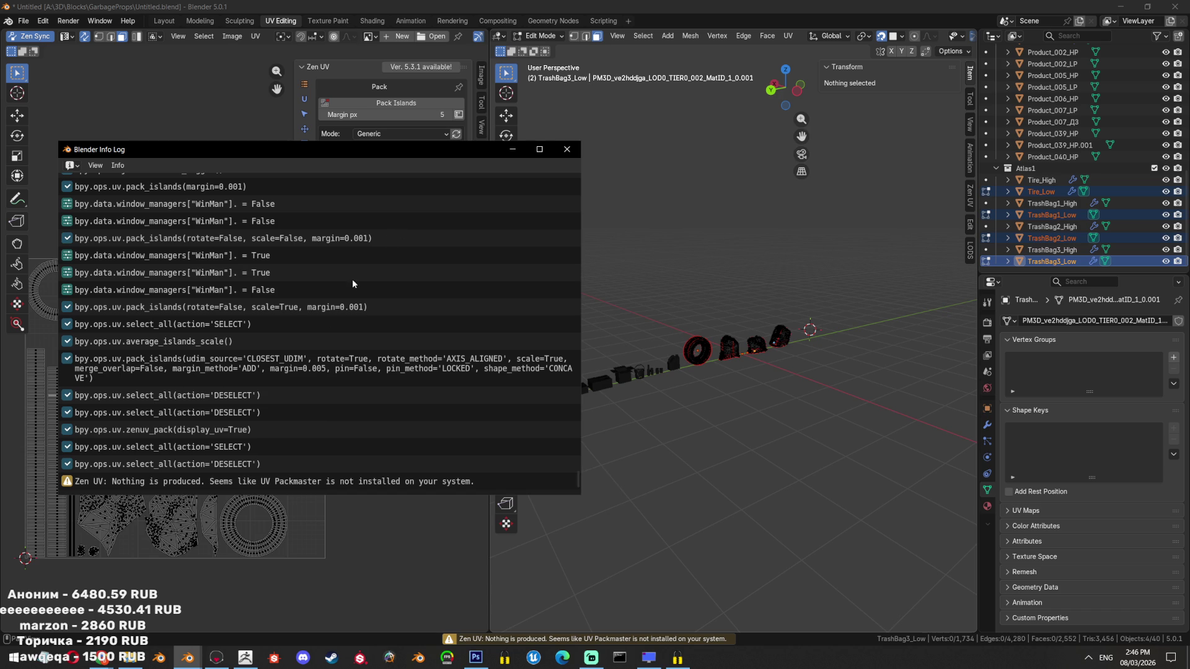
{"action": "left_click", "coordinate": [566, 149]}
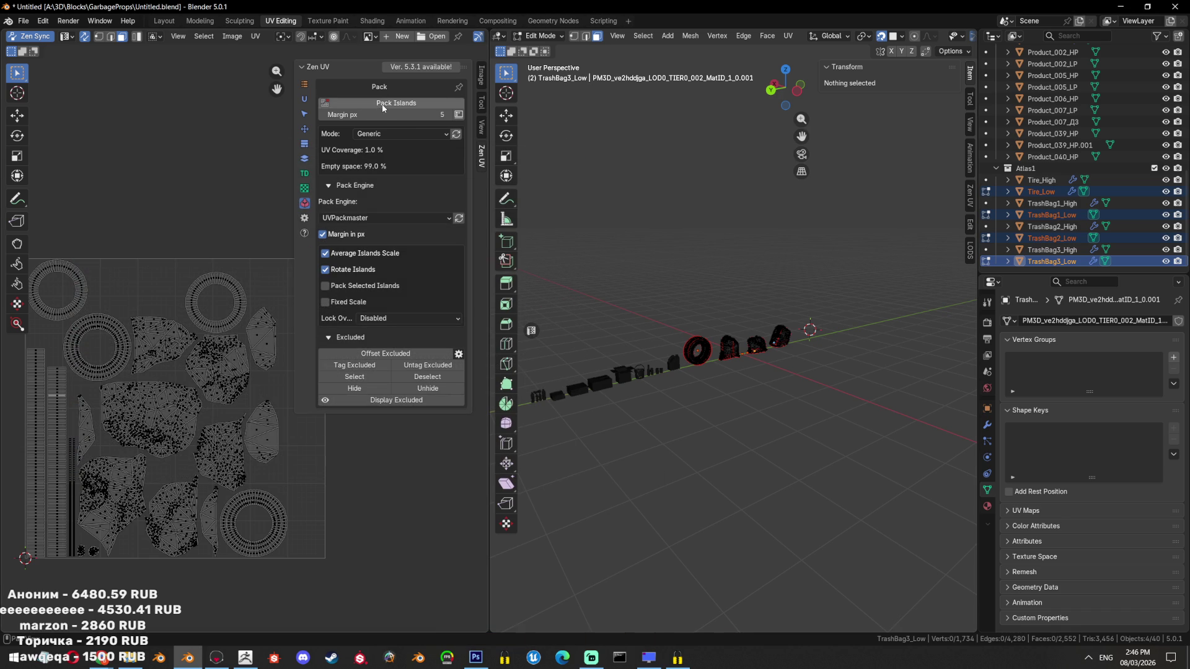
{"action": "left_click", "coordinate": [389, 102]}
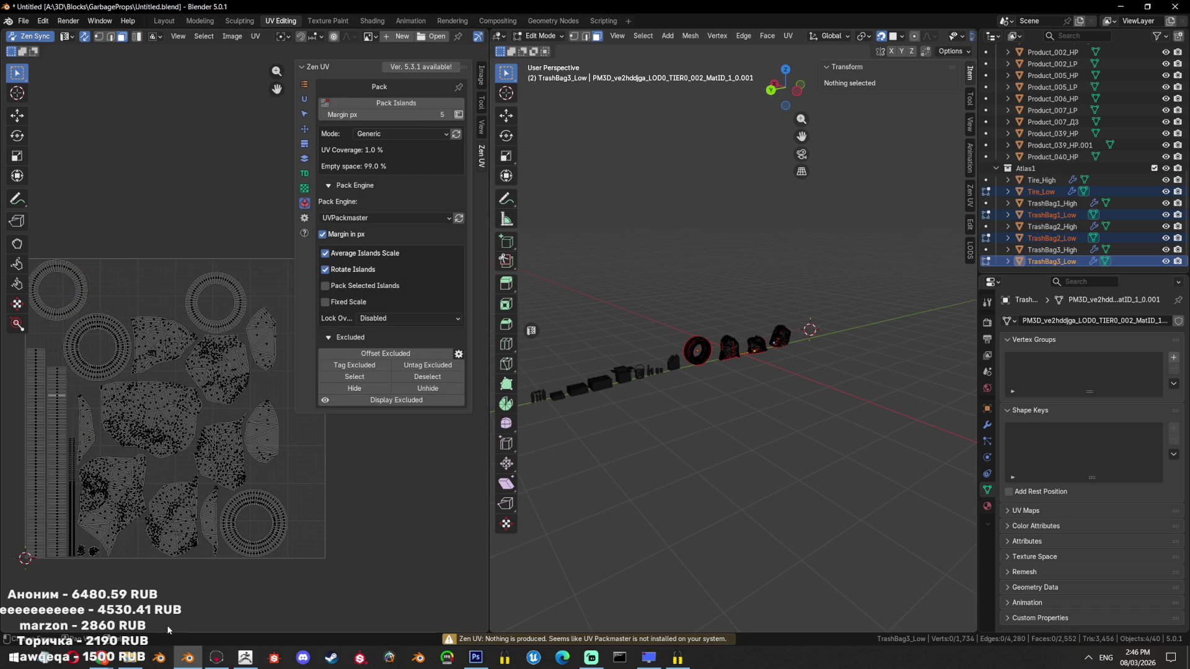
{"action": "left_click", "coordinate": [130, 658]}
{"action": "scroll", "scroll_direction": "up", "scroll_amount": 3}
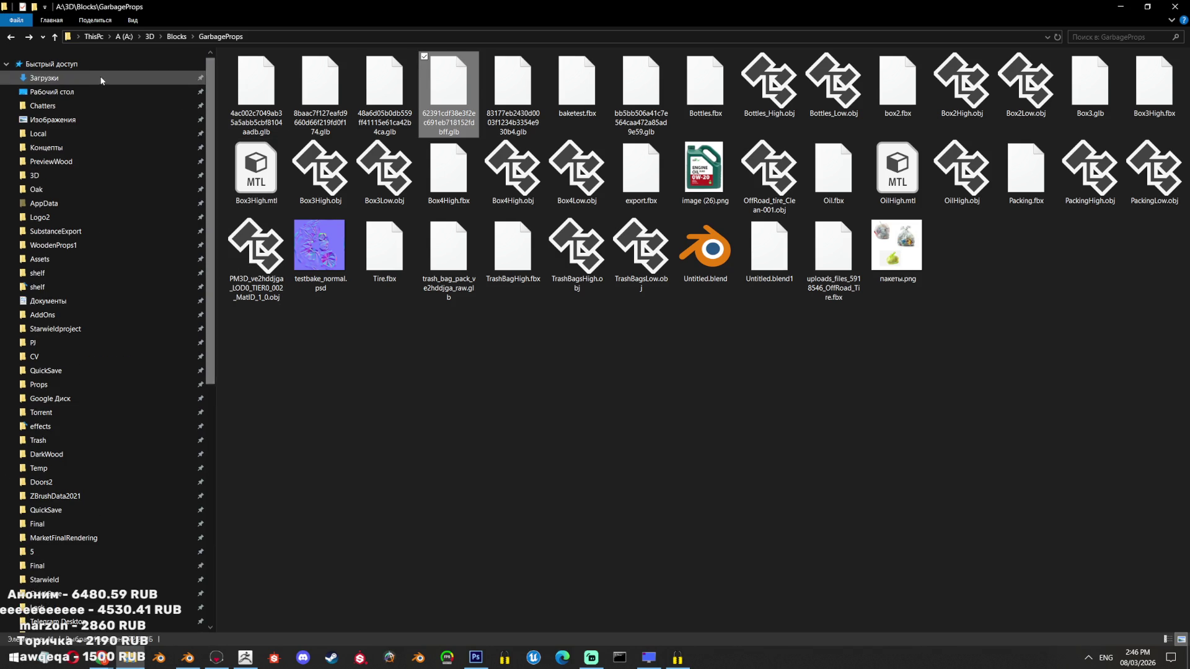
Open Downloads > uvpackmaster3-addon-3.4.4-u7 > uvpackmaster3 in File Explorer
{"action": "left_click", "coordinate": [43, 78]}
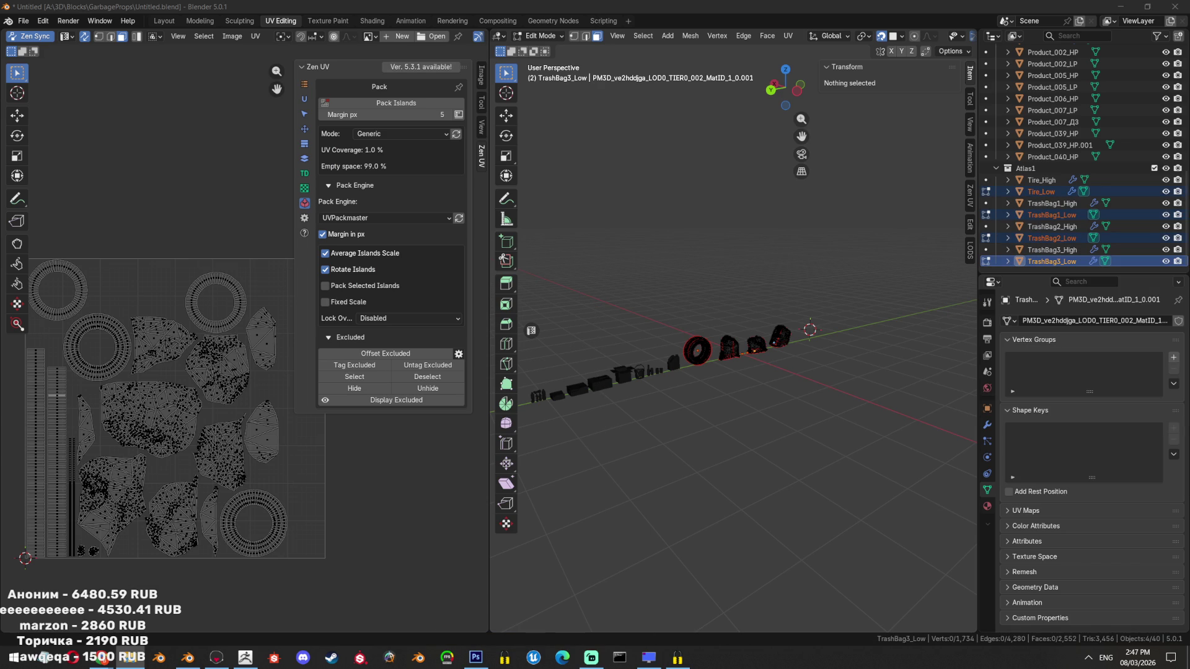
{"action": "left_click", "coordinate": [130, 657]}
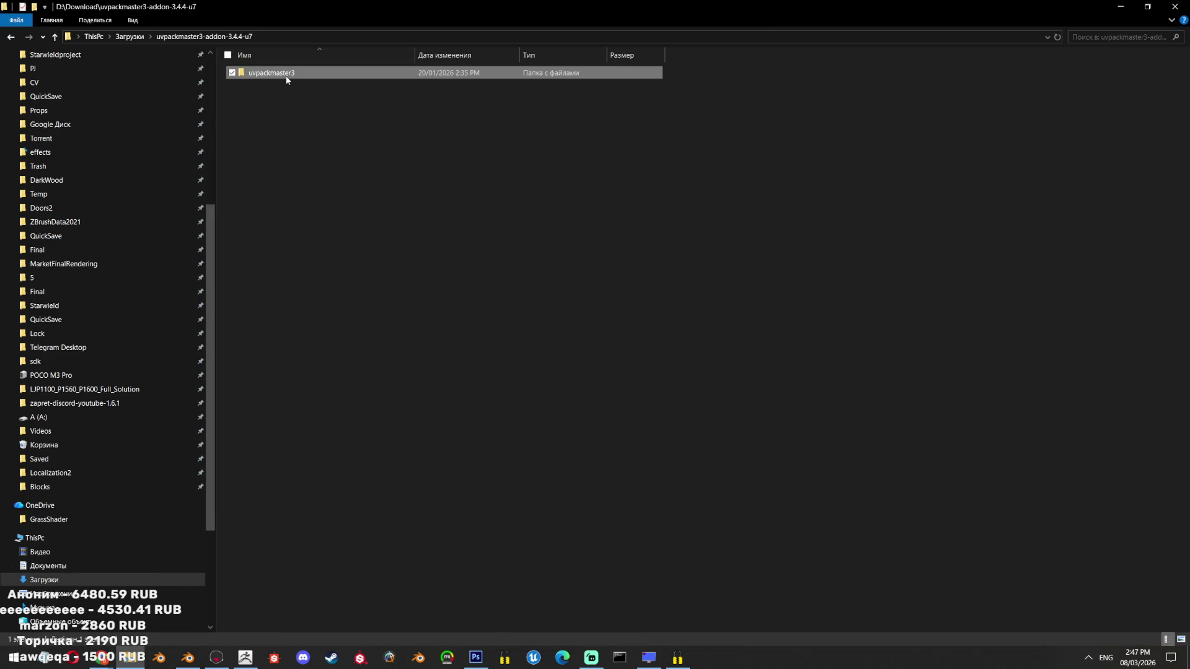
{"action": "double_click", "coordinate": [284, 80]}
{"action": "scroll", "scroll_direction": "up", "scroll_amount": 3}
{"action": "scroll", "scroll_direction": "up", "scroll_amount": 3}
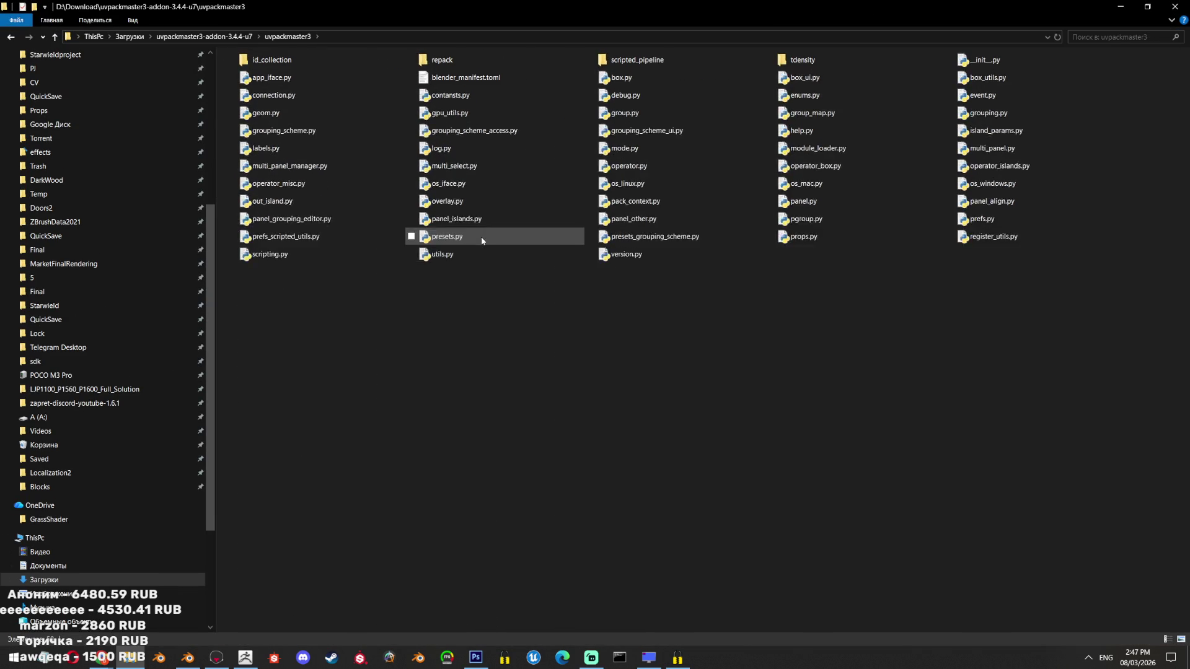
{"action": "scroll", "scroll_direction": "up", "scroll_amount": 3}
{"action": "scroll", "scroll_direction": "up", "scroll_amount": 3}
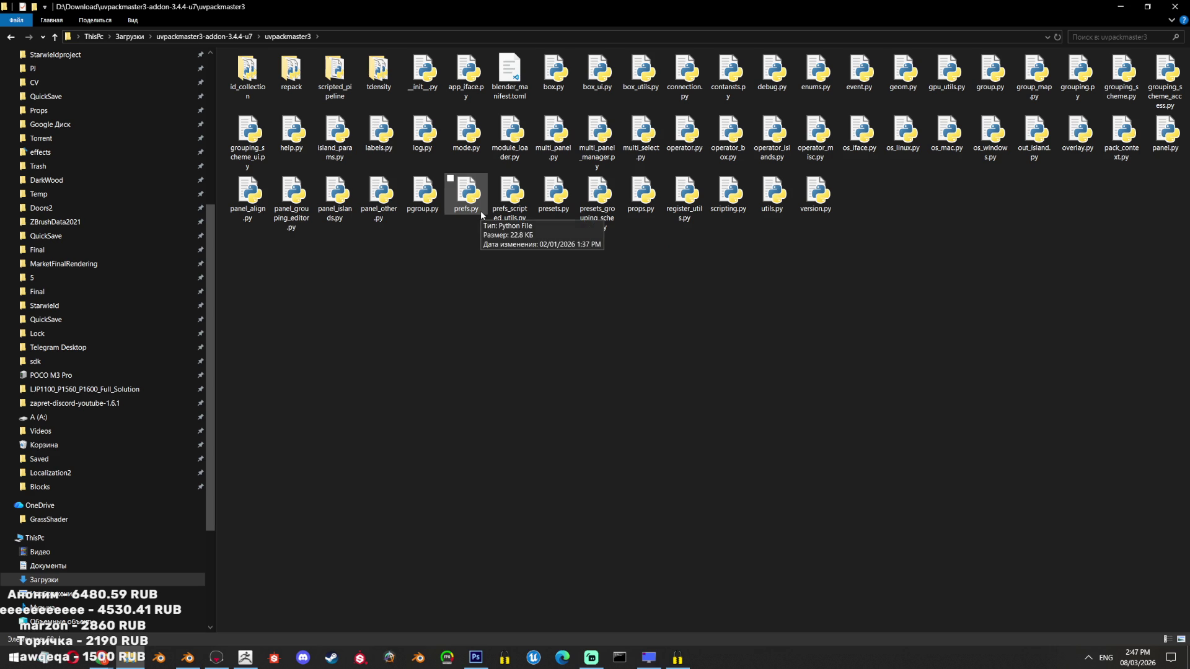
Browse the uvpackmaster3 subfolders such as tdensity, then go to the Gumroad library in the browser
{"action": "left_click", "coordinate": [242, 35]}
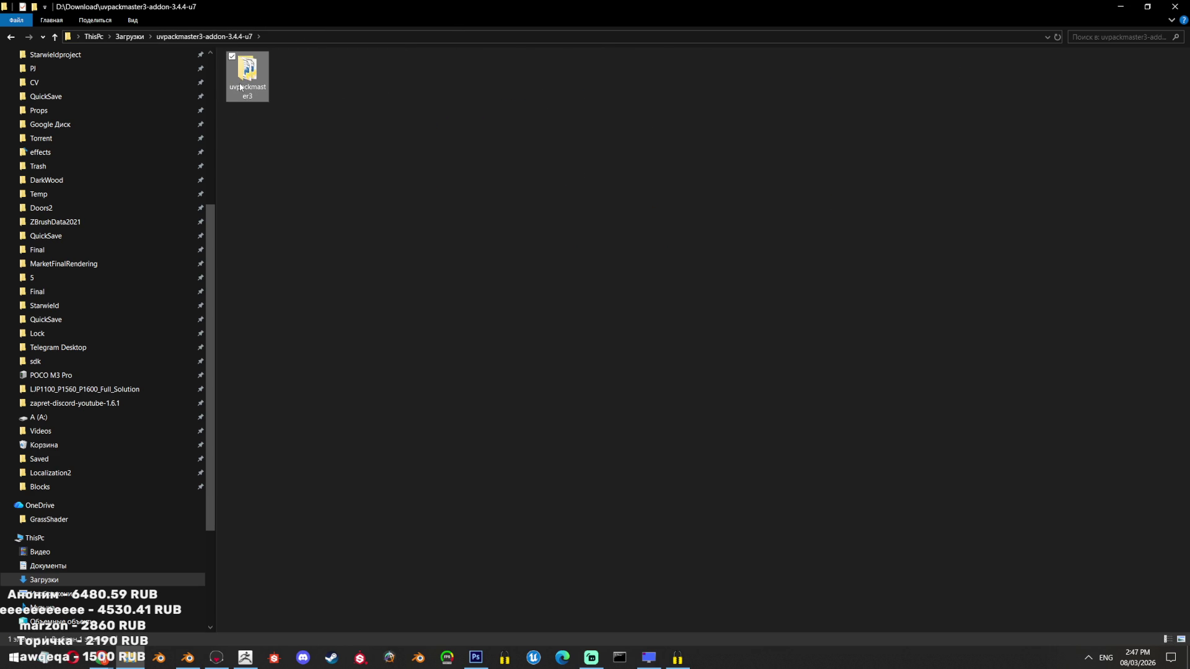
{"action": "double_click", "coordinate": [251, 88]}
{"action": "double_click", "coordinate": [379, 90]}
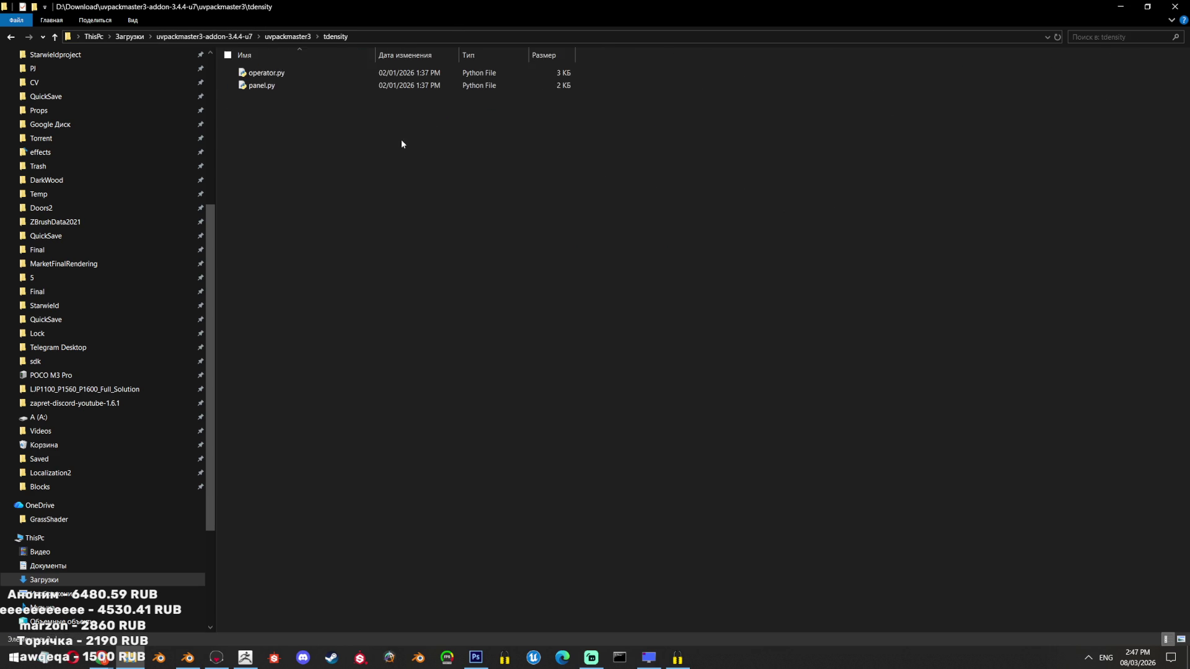
{"action": "key", "text": "BackSpace"}
{"action": "left_click", "coordinate": [232, 37]}
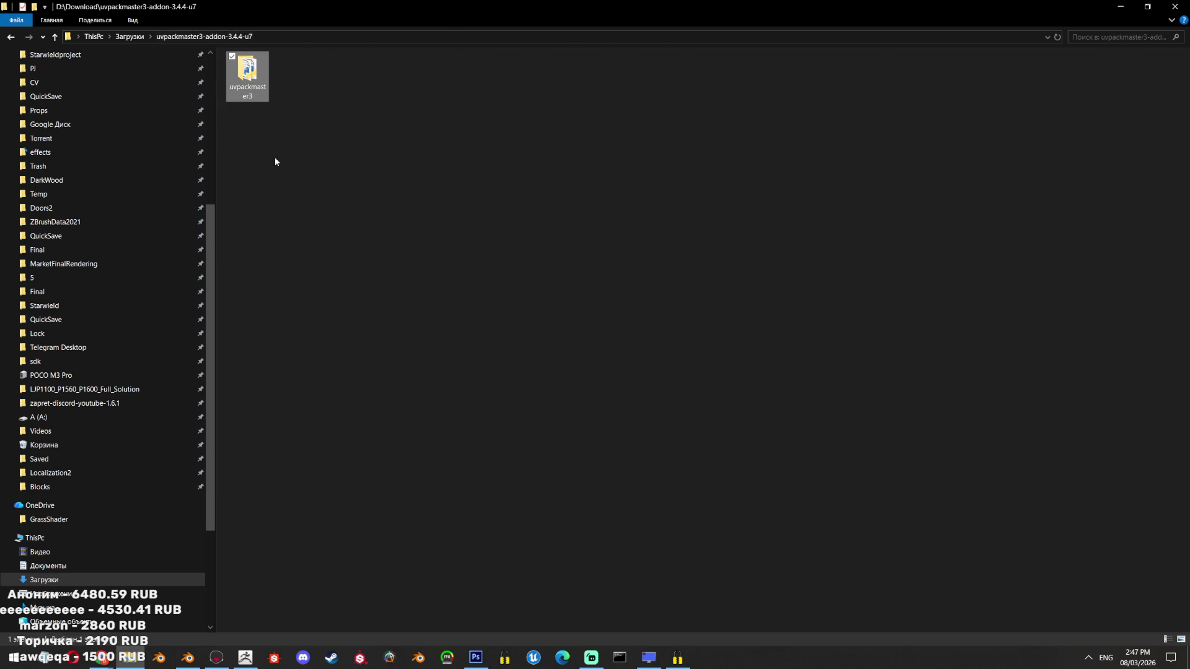
{"action": "left_click", "coordinate": [131, 37]}
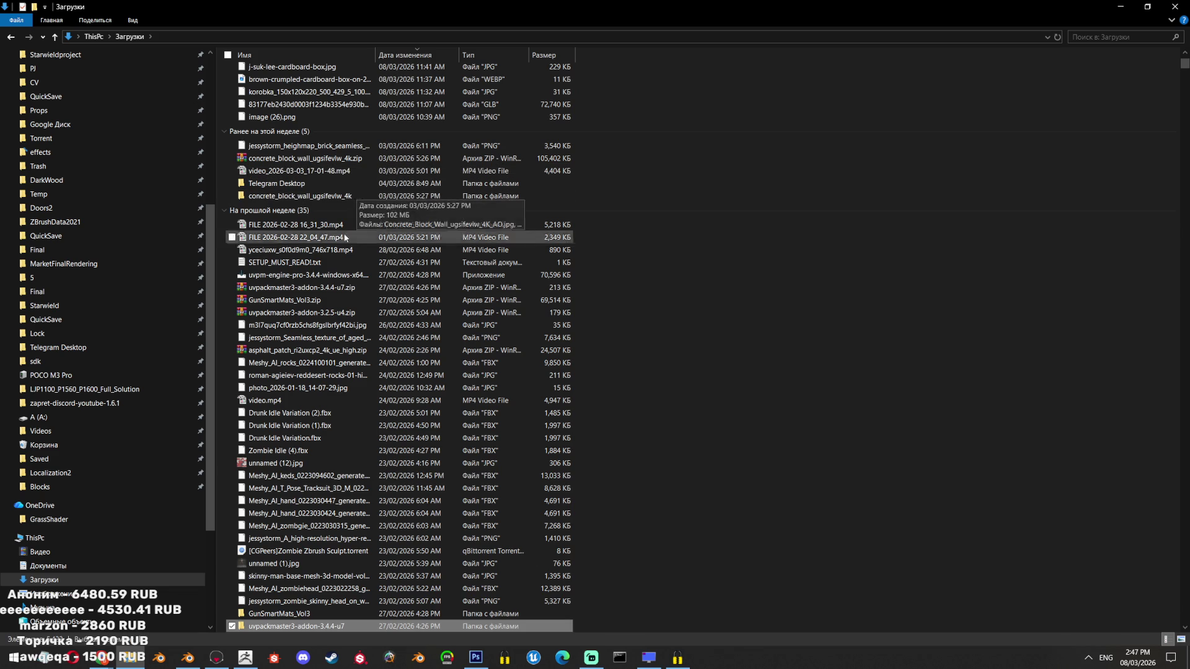
{"action": "double_click", "coordinate": [354, 624]}
{"action": "double_click", "coordinate": [255, 80]}
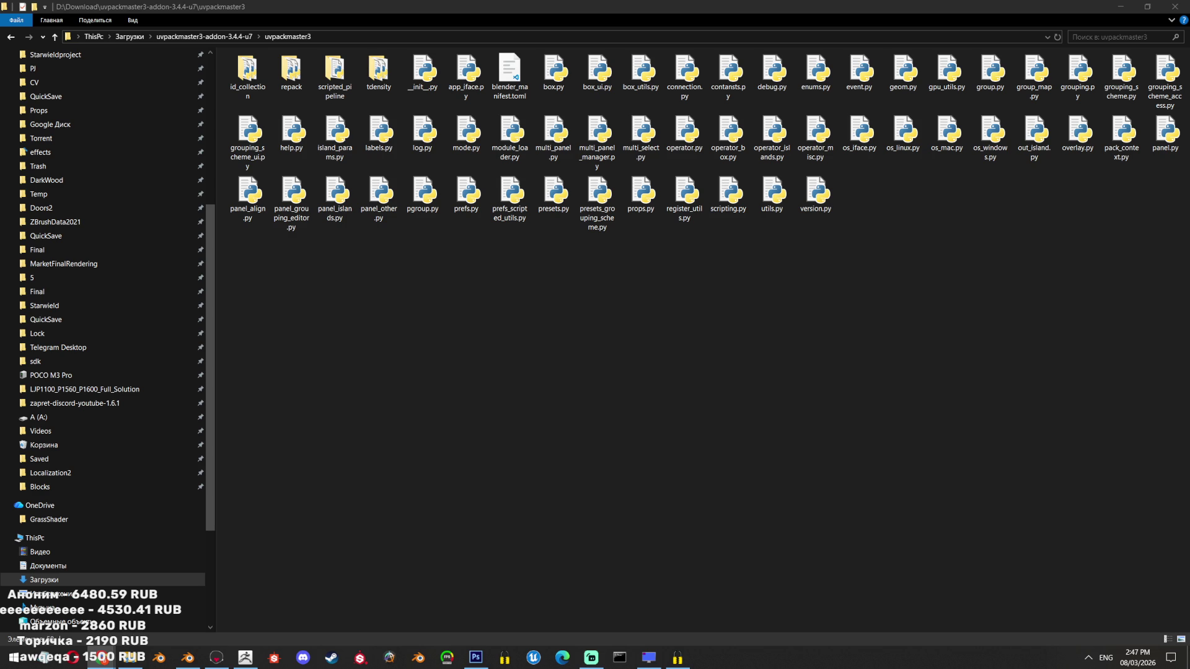
{"action": "key", "text": "alt+Tab"}
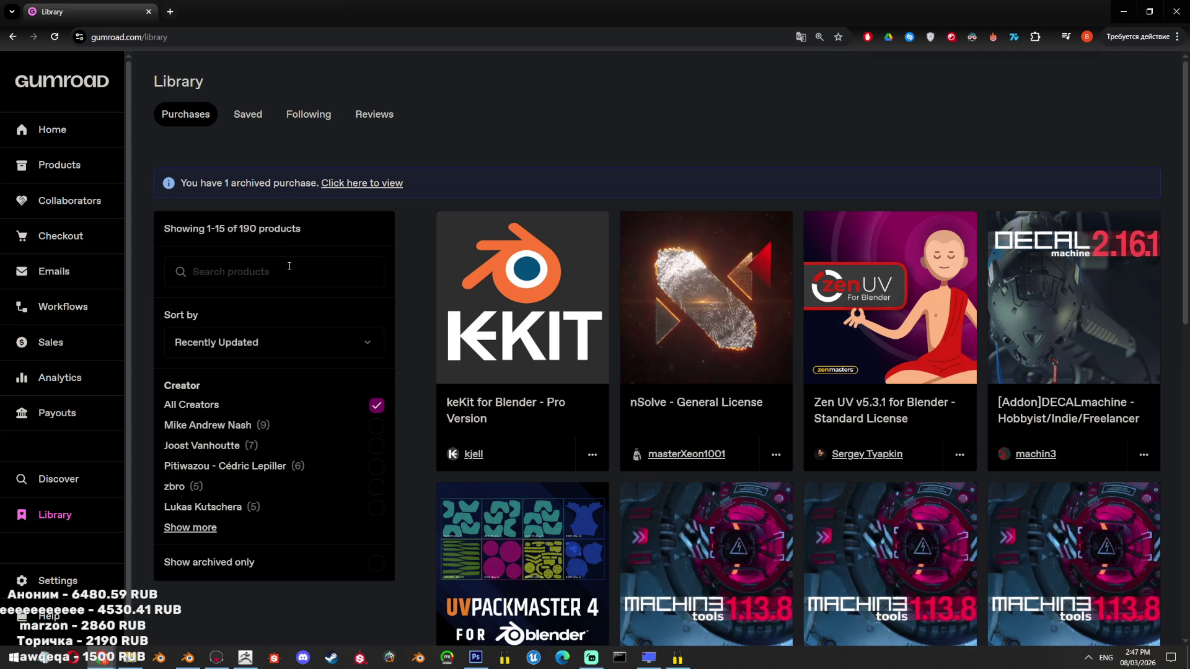
Search 'packmast', download uvpm-engine-pro-3.4.4-windows-x64.exe from UVPackmaster 4 PRO and run it
{"action": "type", "text": "packmast"}
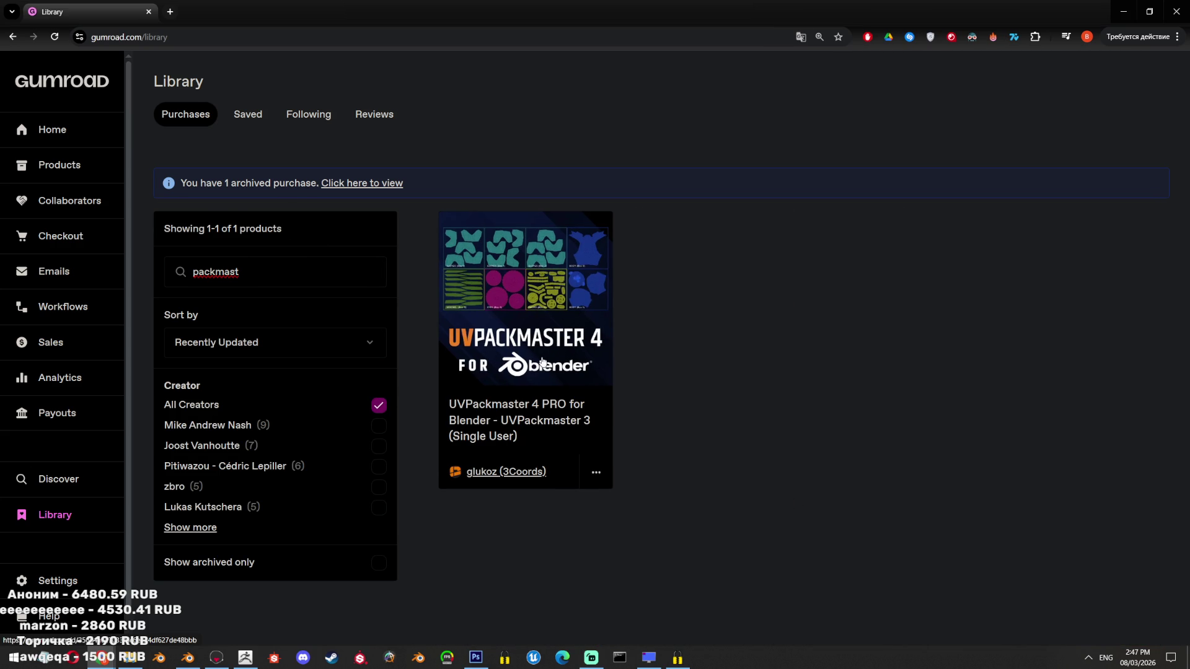
{"action": "left_click", "coordinate": [506, 320]}
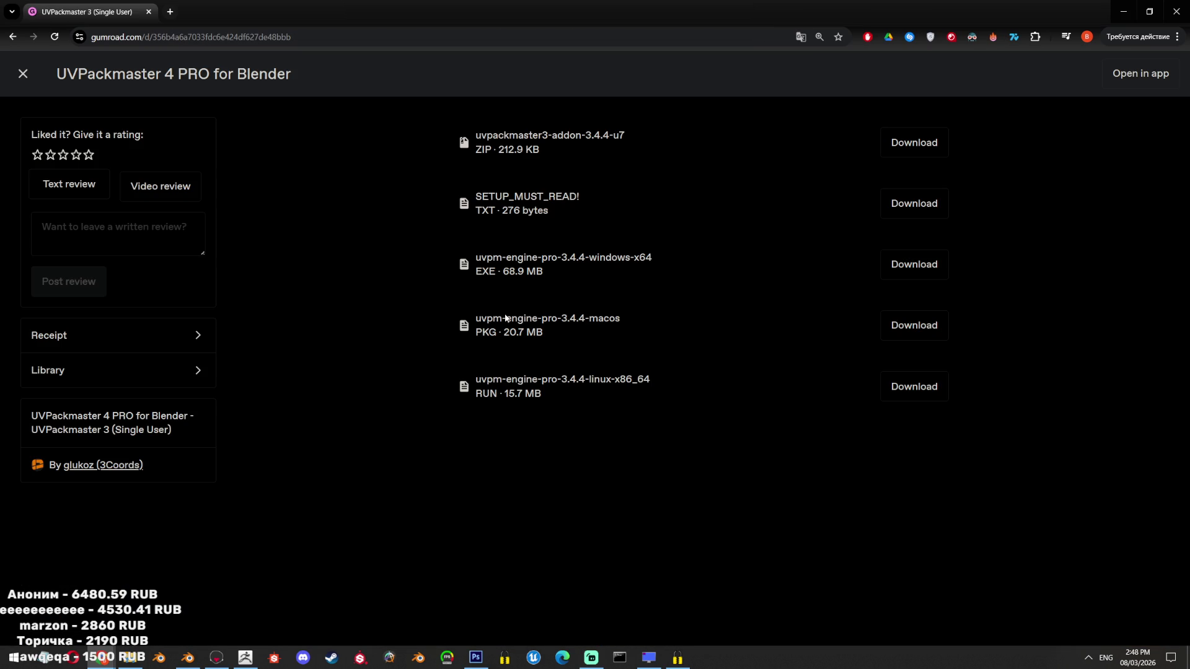
{"action": "scroll", "scroll_direction": "up", "scroll_amount": 3}
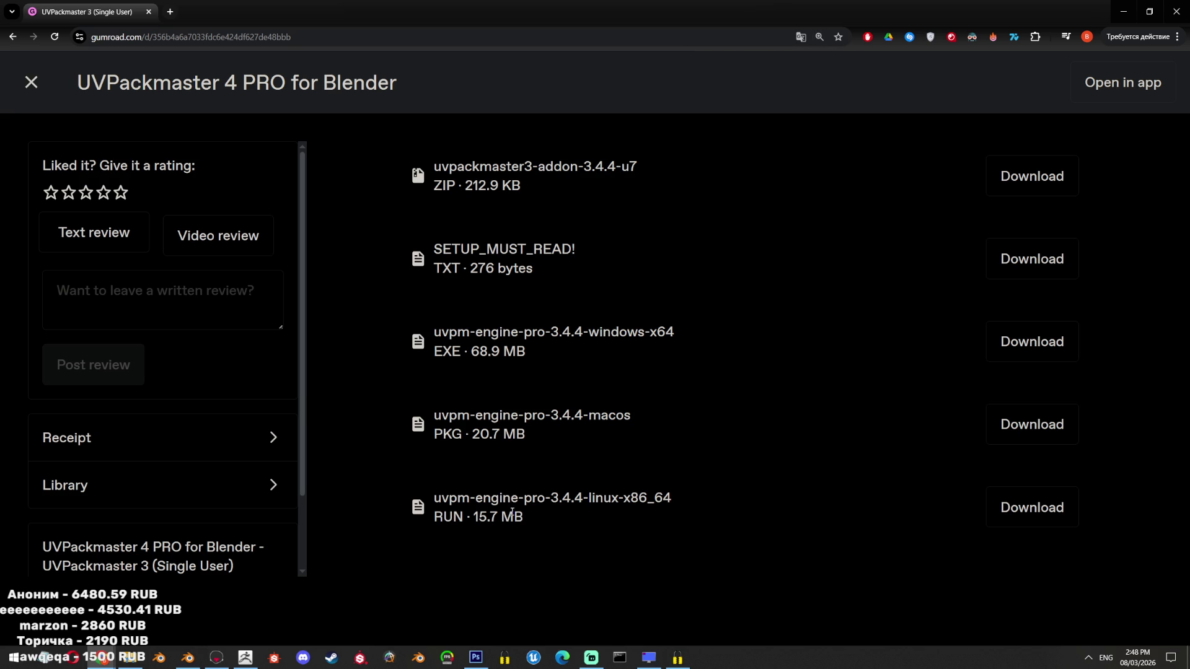
{"action": "left_click", "coordinate": [1032, 342]}
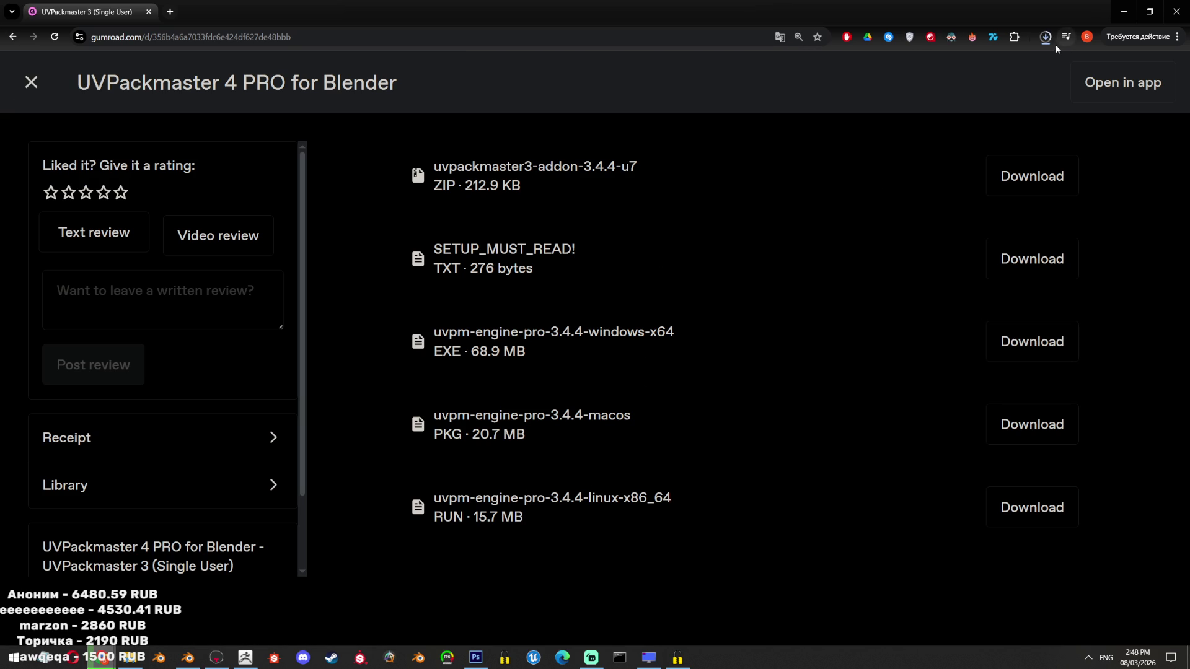
{"action": "left_click", "coordinate": [1046, 39]}
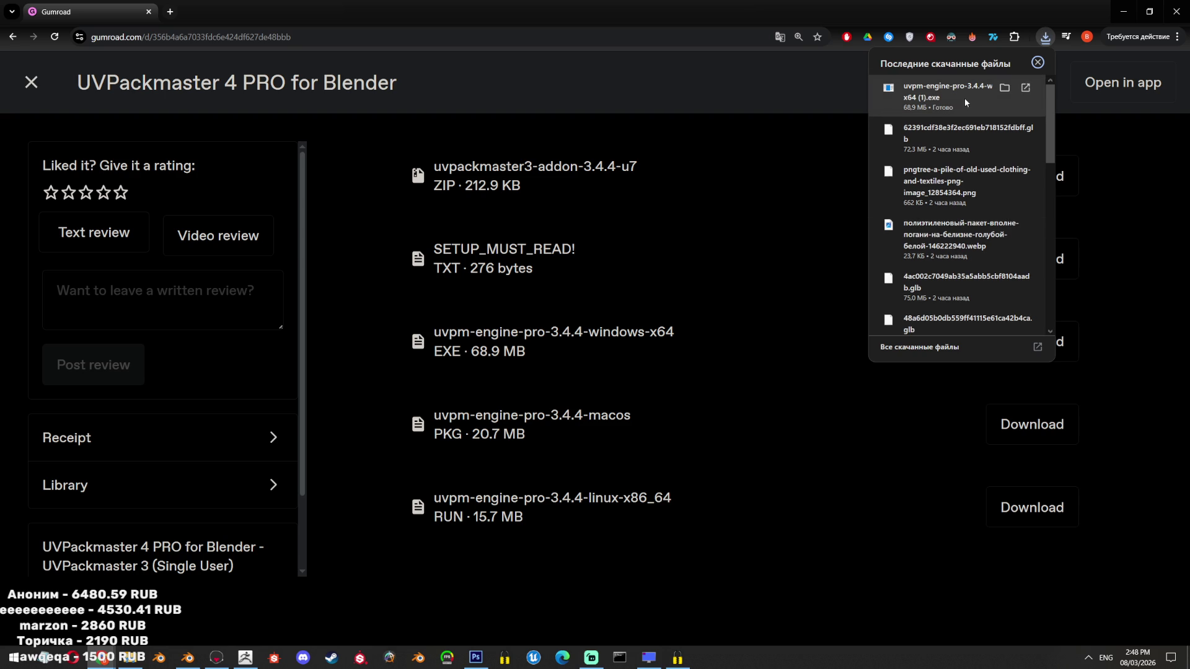
{"action": "left_click", "coordinate": [964, 98]}
{"action": "left_click", "coordinate": [681, 339]}
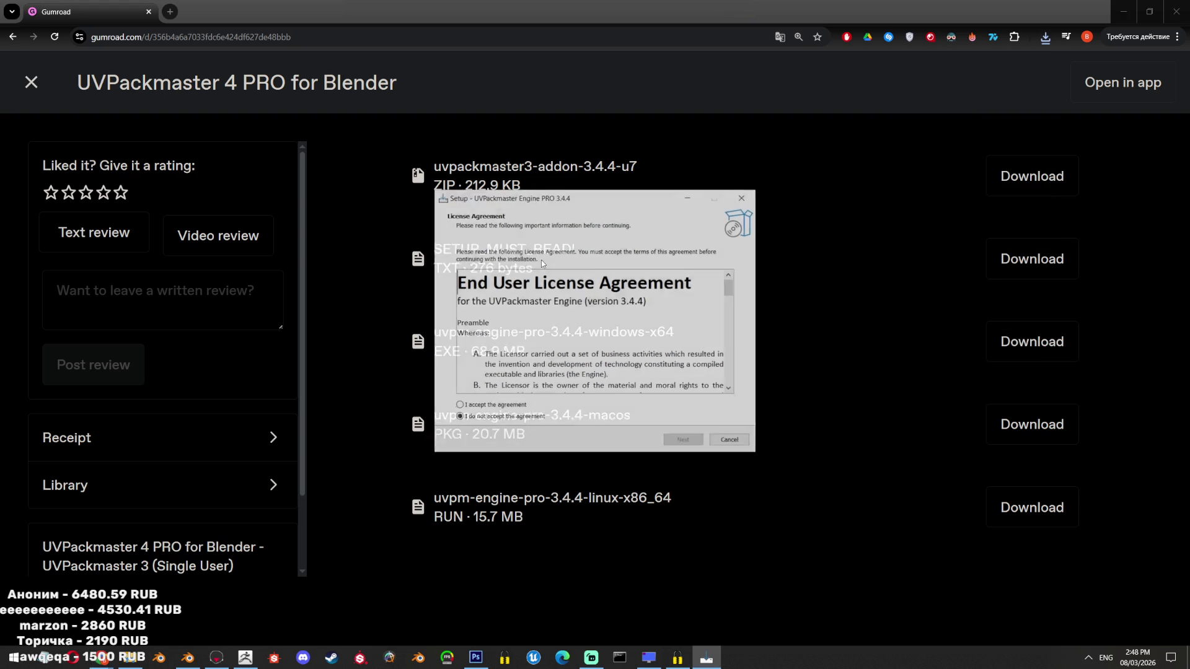
Accept the license, install UVPackmaster Engine PRO 3.4.4, finish the wizard and return to Blender
{"action": "left_click", "coordinate": [685, 443]}
{"action": "left_click", "coordinate": [686, 443]}
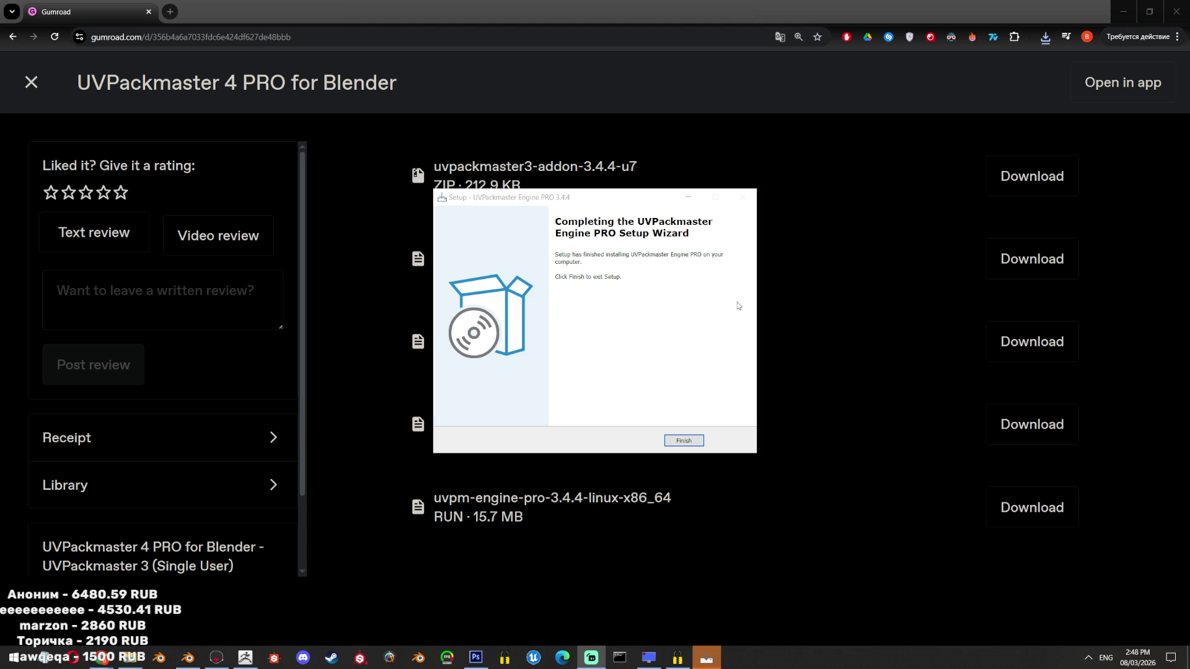
{"action": "left_click", "coordinate": [684, 441]}
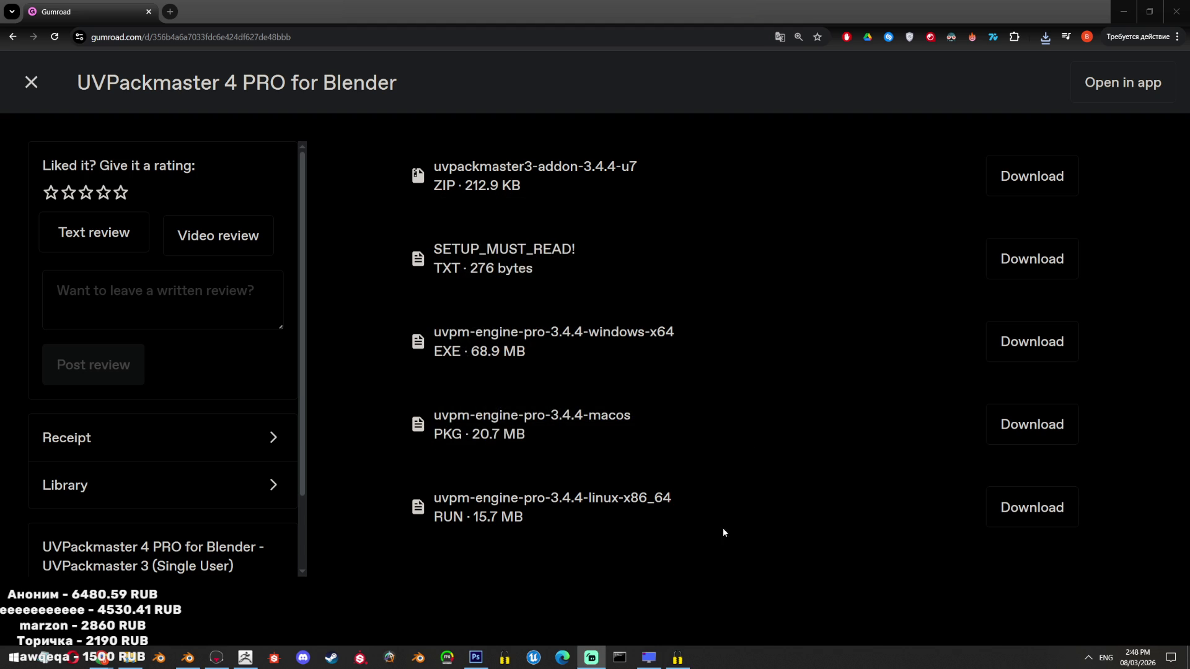
{"action": "mouse_move", "coordinate": [677, 658]}
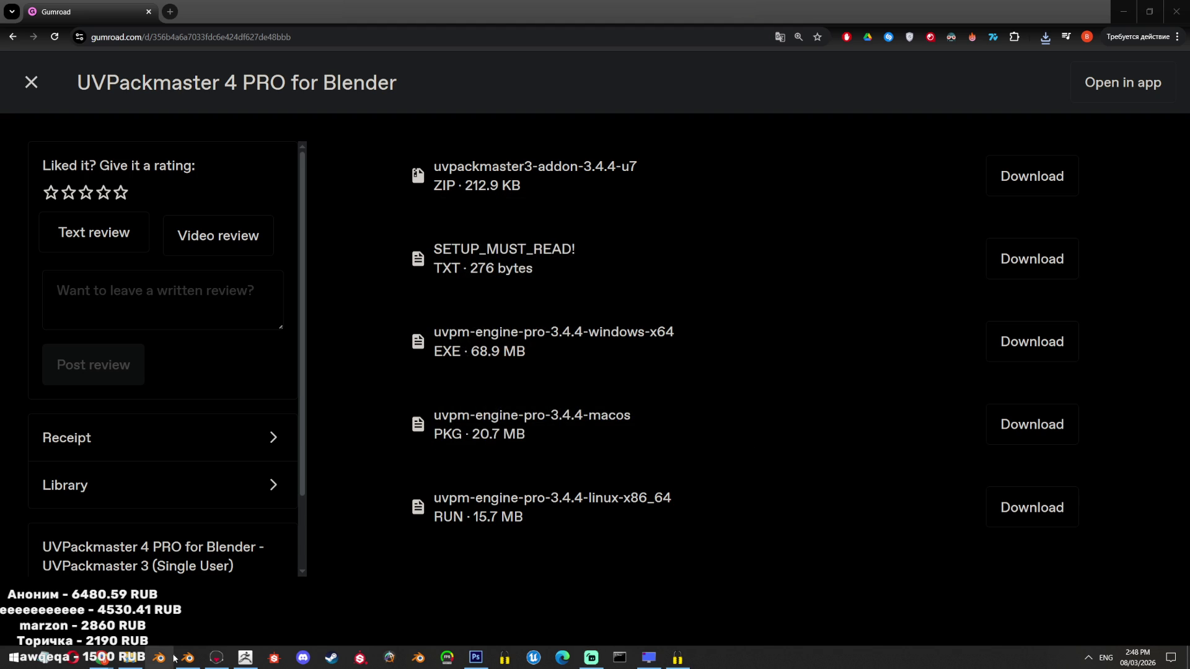
{"action": "left_click", "coordinate": [187, 658]}
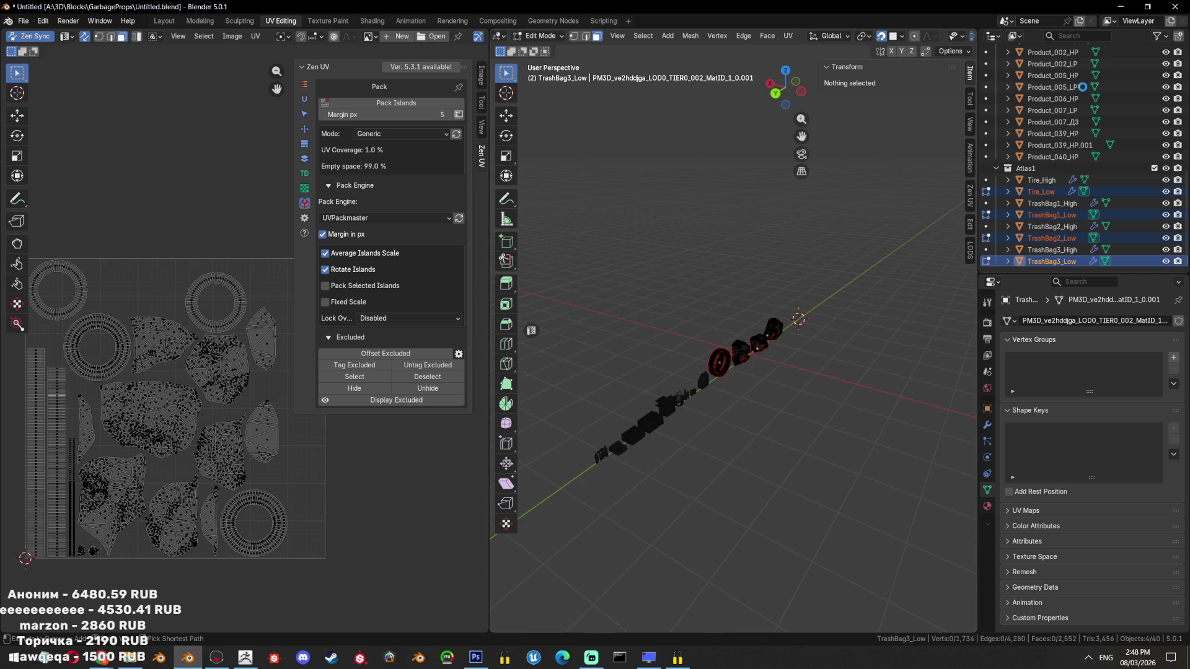
Save the scene and reopen Untitled.blend in a fresh Blender session
{"action": "key", "text": "ctrl+s"}
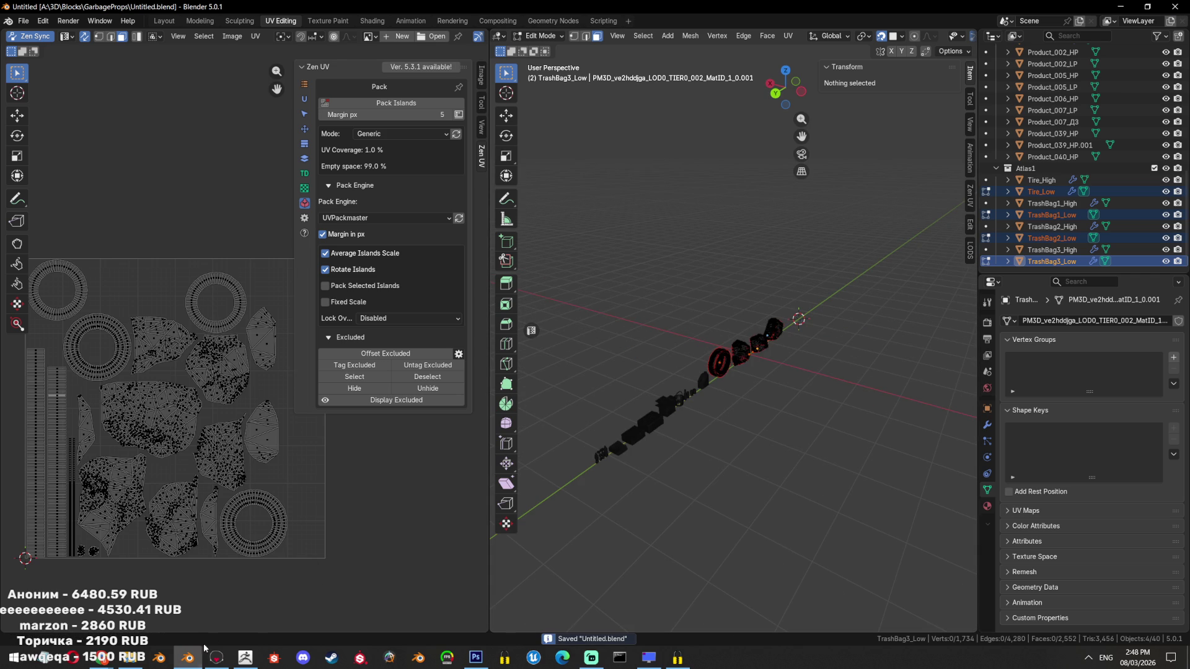
{"action": "left_click", "coordinate": [196, 657]}
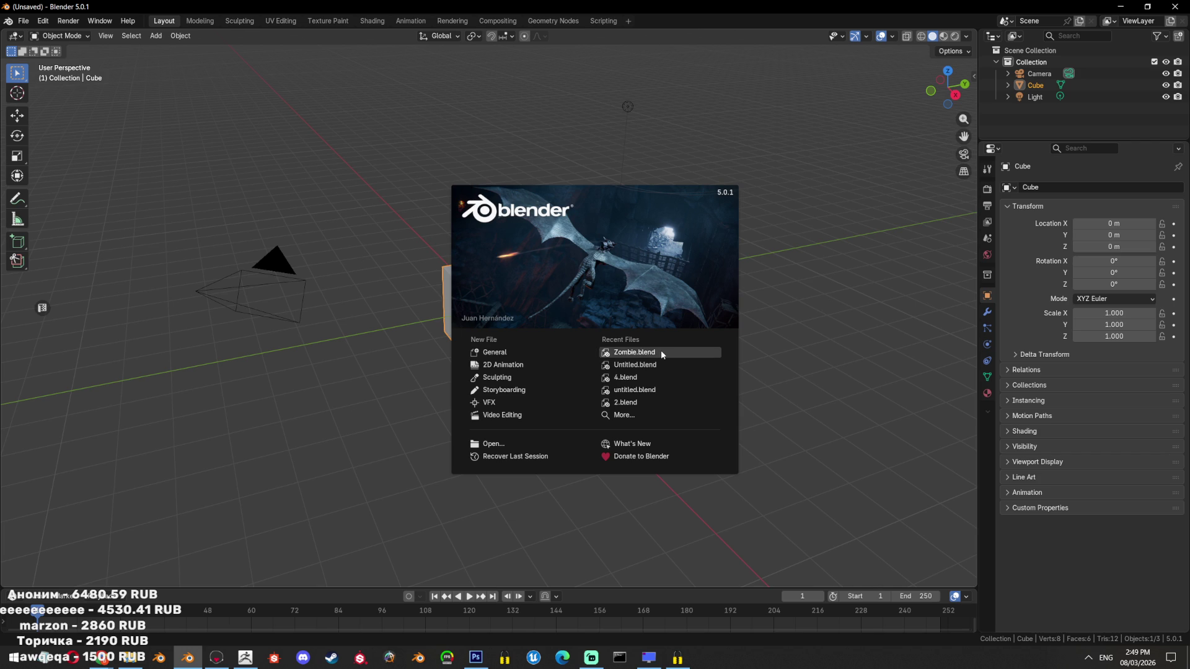
{"action": "left_click", "coordinate": [661, 365]}
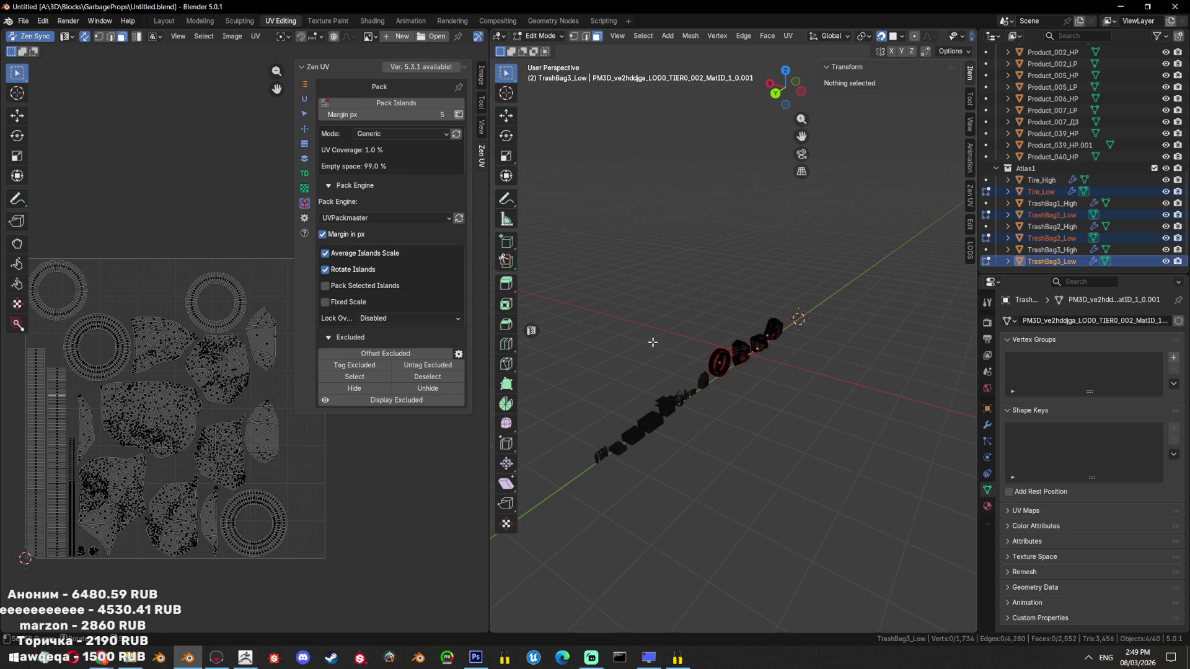
{"action": "scroll", "scroll_direction": "up", "scroll_amount": 3}
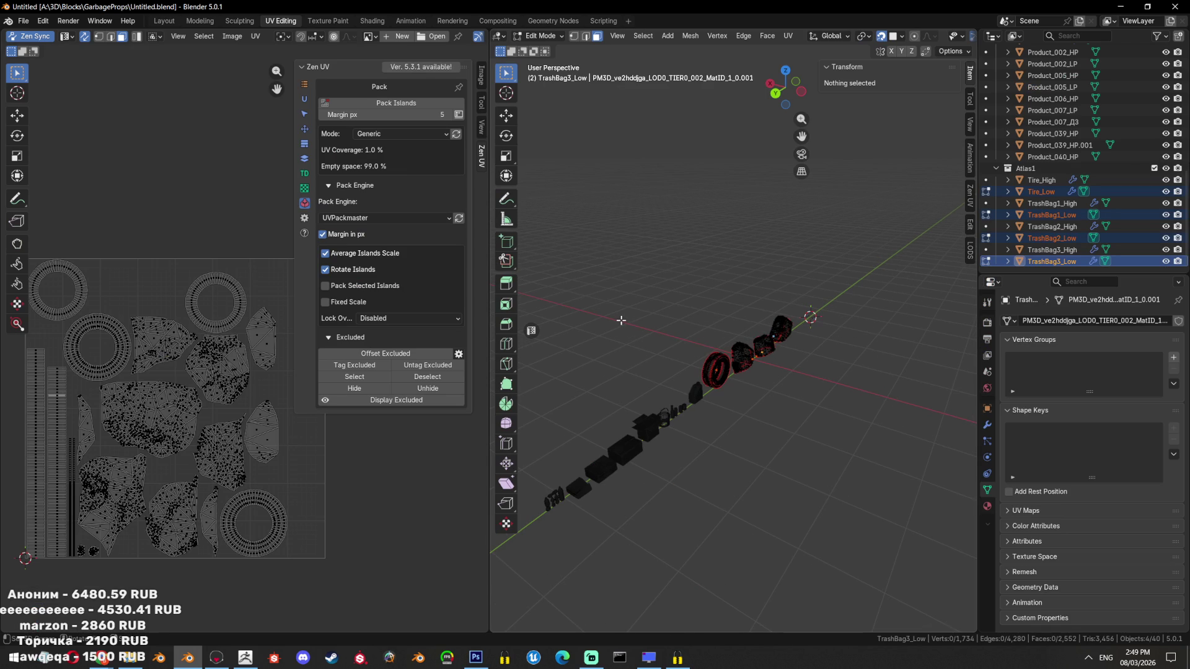
{"action": "key", "text": "Tab"}
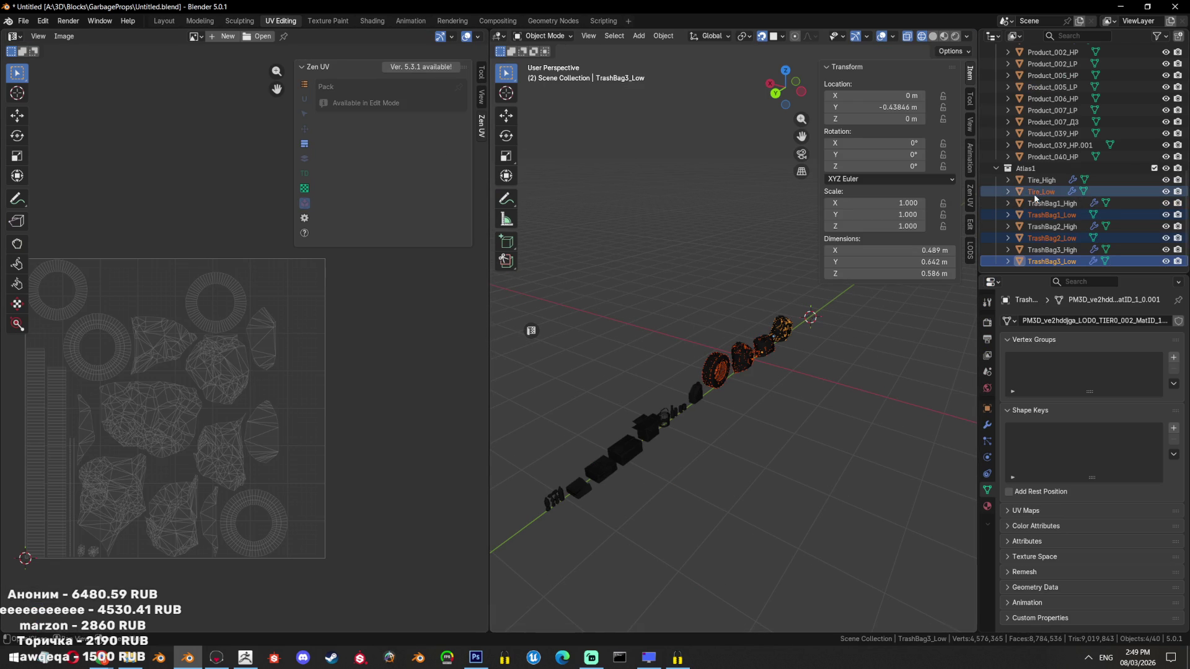
Reselect the tire and TrashBag1–3_Low objects and enter Edit Mode on them
{"action": "left_click", "coordinate": [1041, 192]}
{"action": "left_click", "coordinate": [1052, 215]}
{"action": "left_click", "coordinate": [1065, 250]}
{"action": "left_click", "coordinate": [1064, 251]}
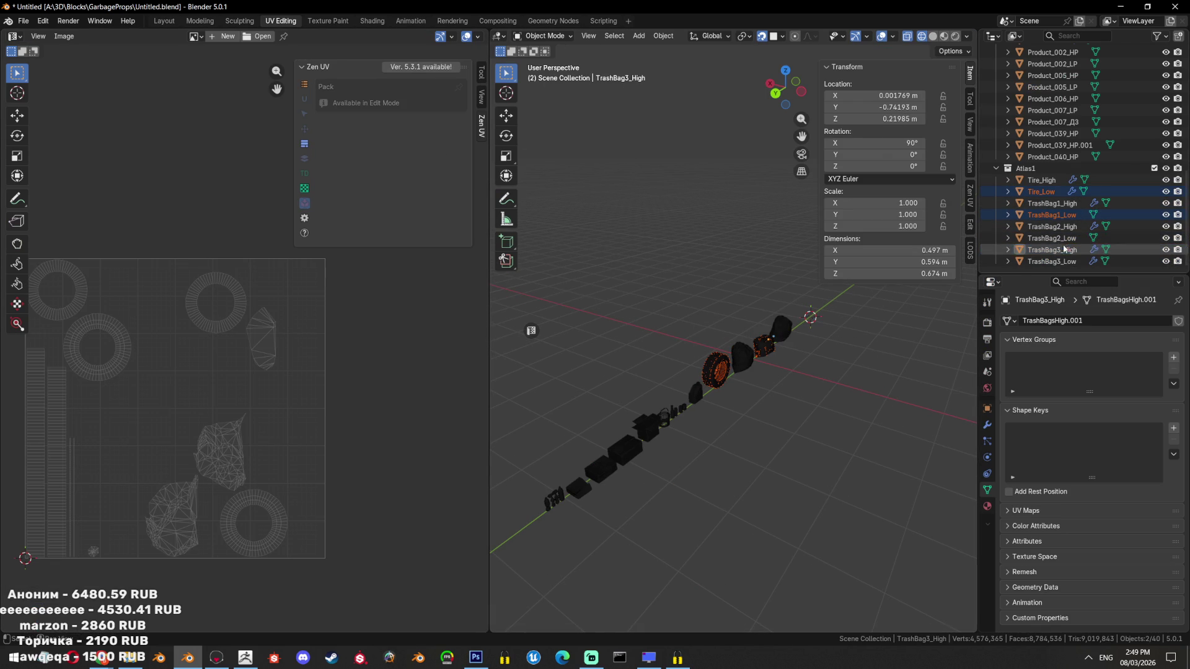
{"action": "left_click", "coordinate": [1052, 238]}
{"action": "left_click", "coordinate": [1052, 262]}
{"action": "key", "text": "Tab"}
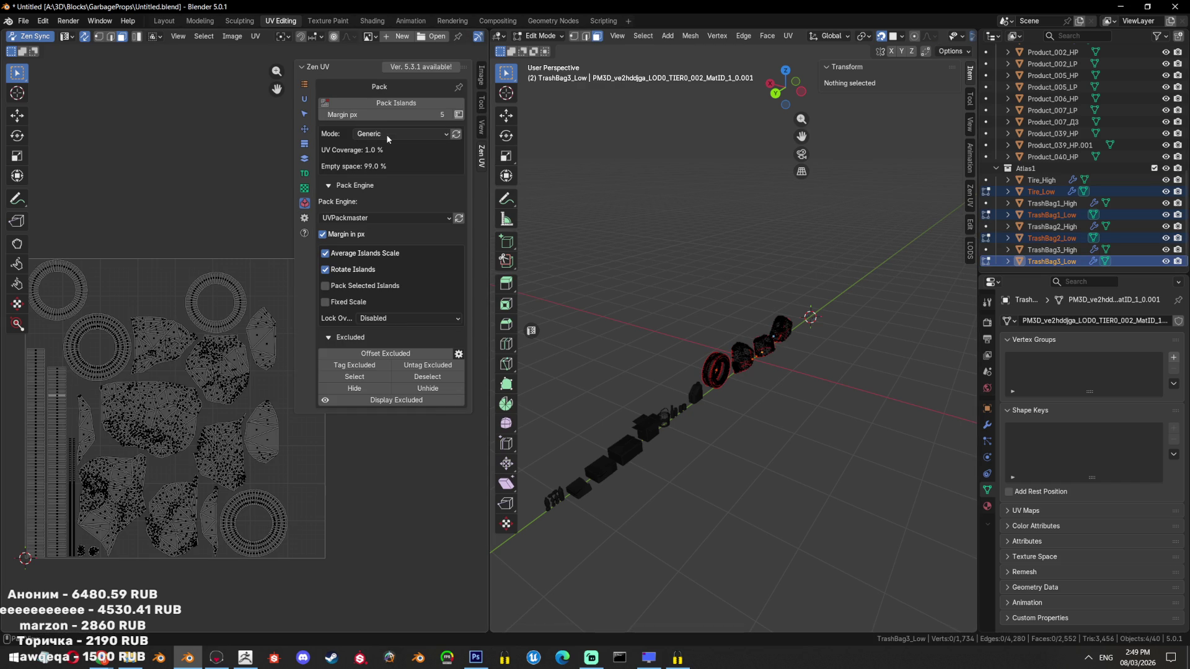
Try Zen UV Pack Islands twice, getting the UVPackmaster-not-installed warning, then exit Edit Mode
{"action": "left_click", "coordinate": [394, 133]}
{"action": "left_click", "coordinate": [375, 214]}
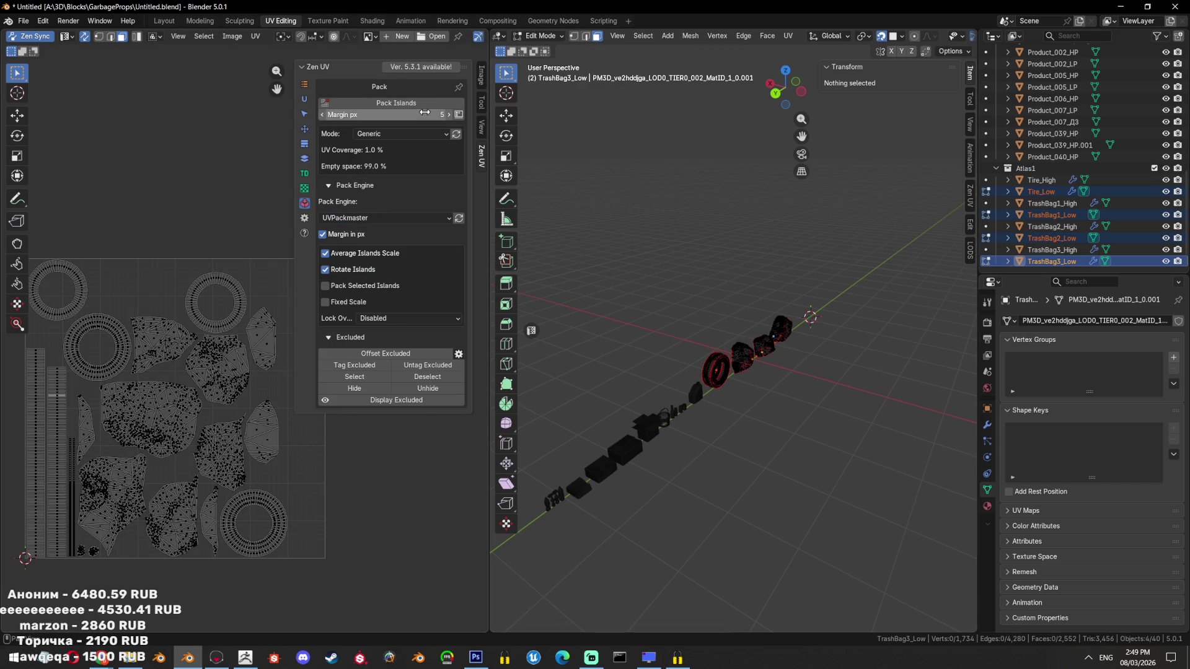
{"action": "left_click", "coordinate": [414, 103]}
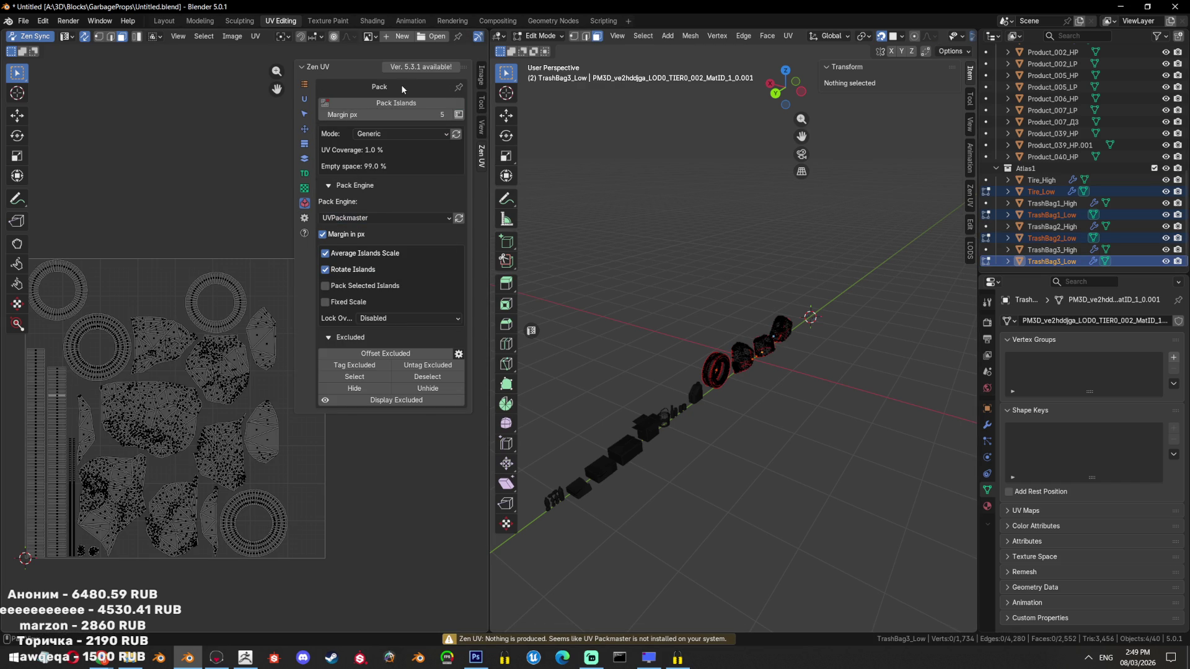
{"action": "left_click", "coordinate": [404, 102]}
{"action": "key", "text": "Tab"}
In Preferences > Add-ons, search 'pack', enable UVPackmaster 3, then choose Install from Disk
{"action": "left_click", "coordinate": [43, 20]}
{"action": "left_click", "coordinate": [68, 176]}
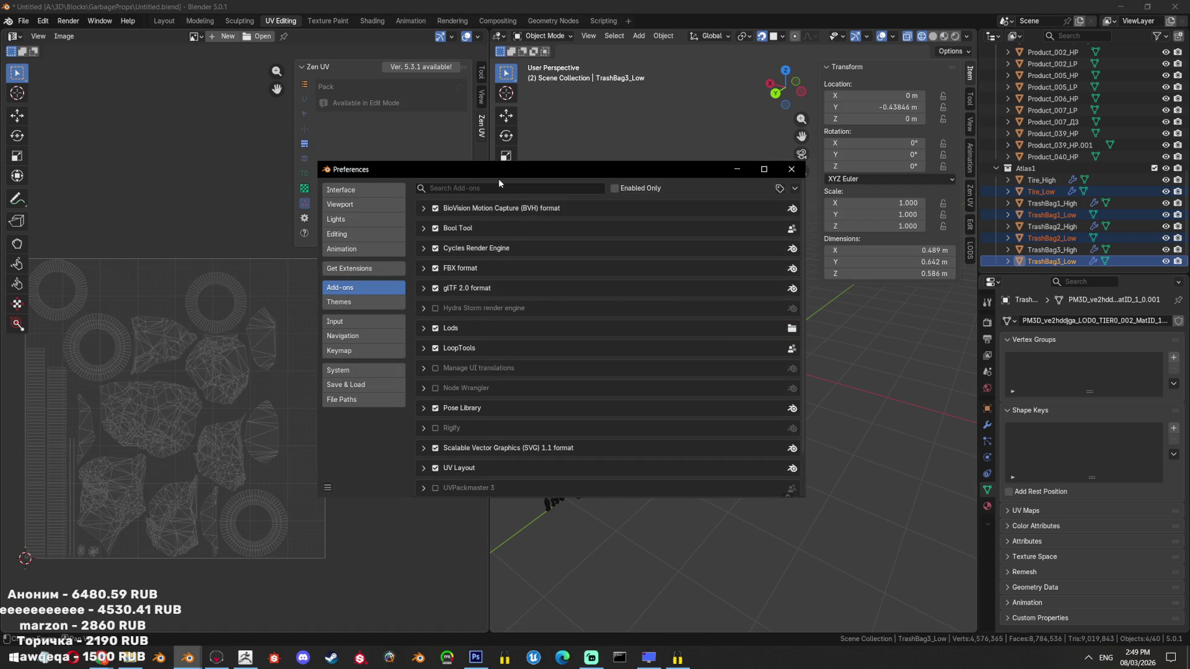
{"action": "left_click", "coordinate": [472, 188]}
{"action": "type", "text": "0"}
{"action": "key", "text": "BackSpace"}
{"action": "type", "text": "pack"}
{"action": "left_click", "coordinate": [435, 209]}
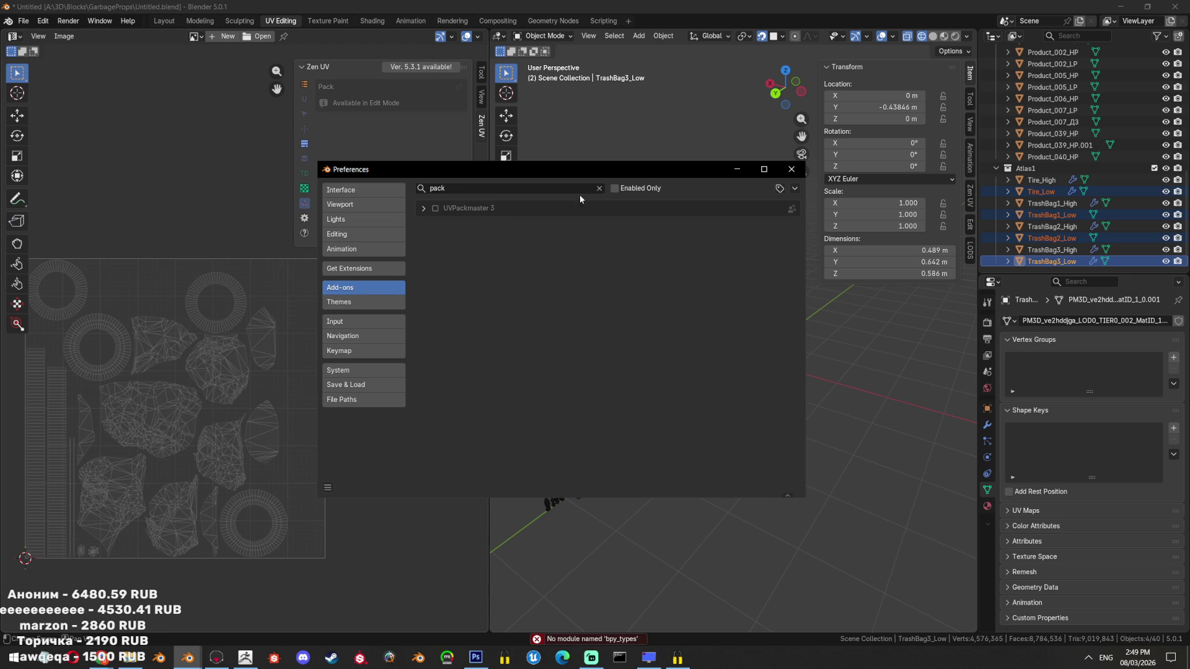
{"action": "left_click", "coordinate": [794, 188]}
{"action": "left_click", "coordinate": [768, 216]}
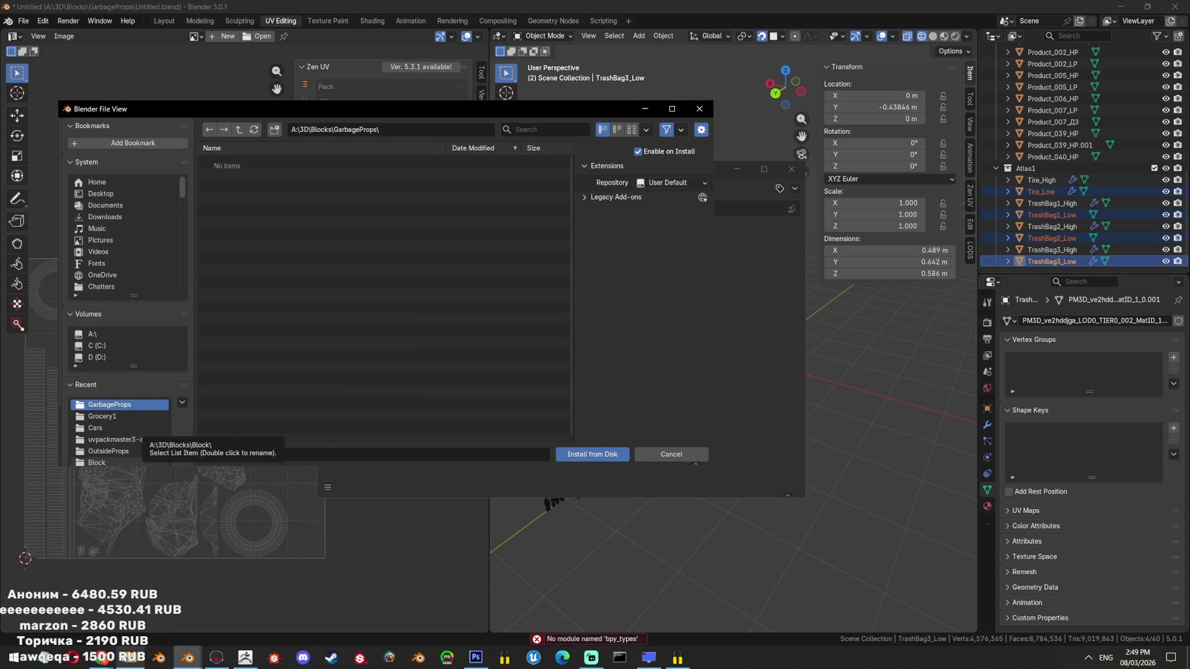
Download SETUP_MUST_READ!.txt from Gumroad, copy its setup guide link in Notepad, and close it
{"action": "left_click", "coordinate": [130, 657]}
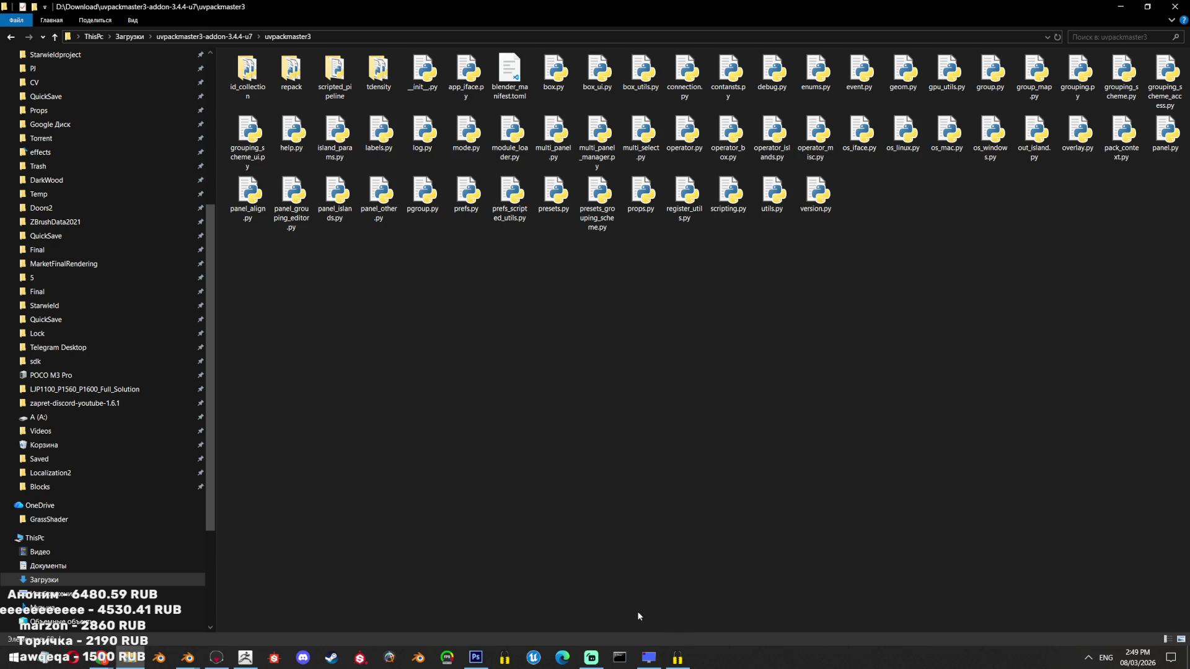
{"action": "mouse_move", "coordinate": [103, 657]}
{"action": "left_click", "coordinate": [692, 608]}
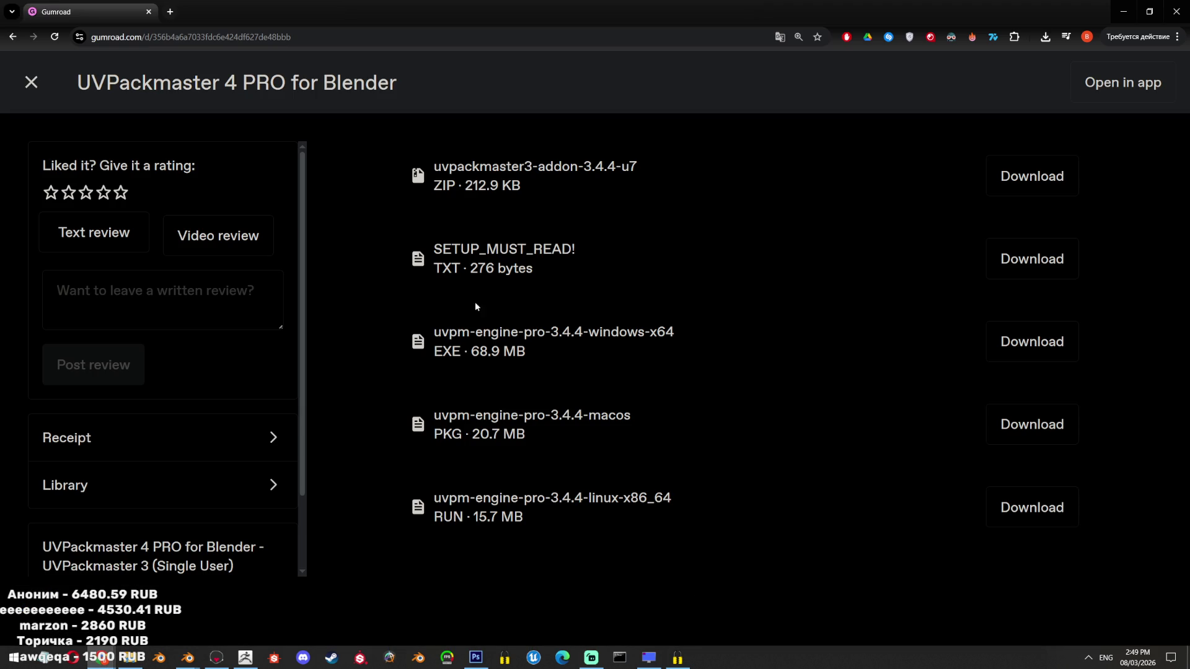
{"action": "left_click", "coordinate": [1049, 258]}
{"action": "left_click", "coordinate": [948, 66]}
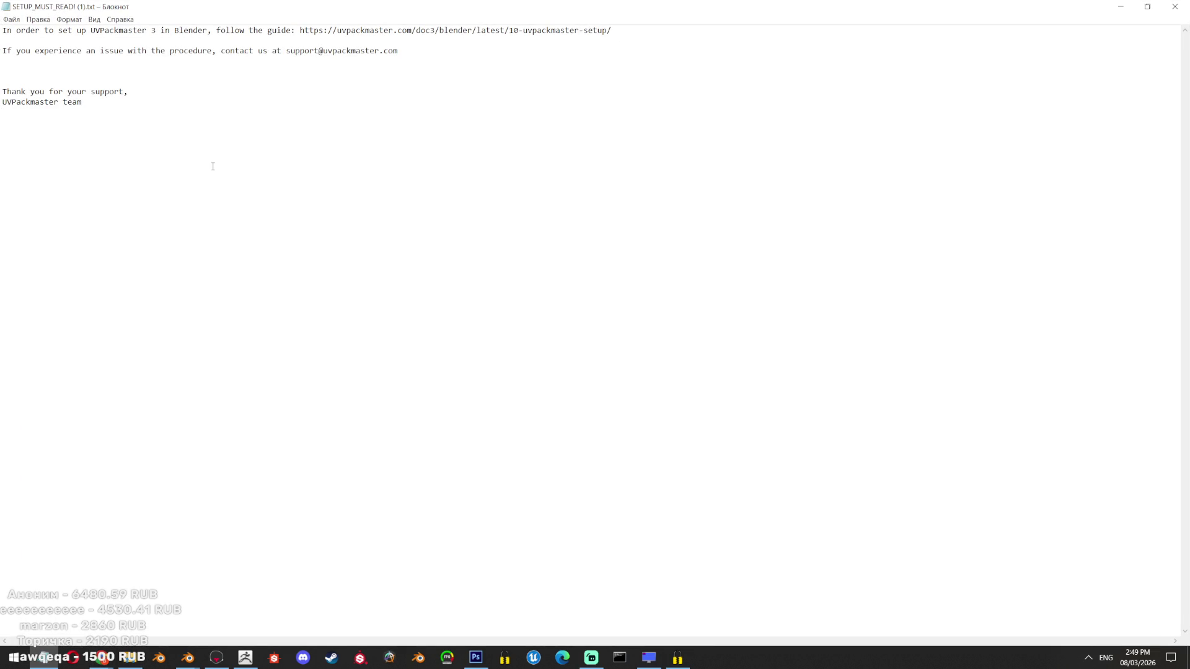
{"action": "scroll", "scroll_direction": "up", "scroll_amount": 3}
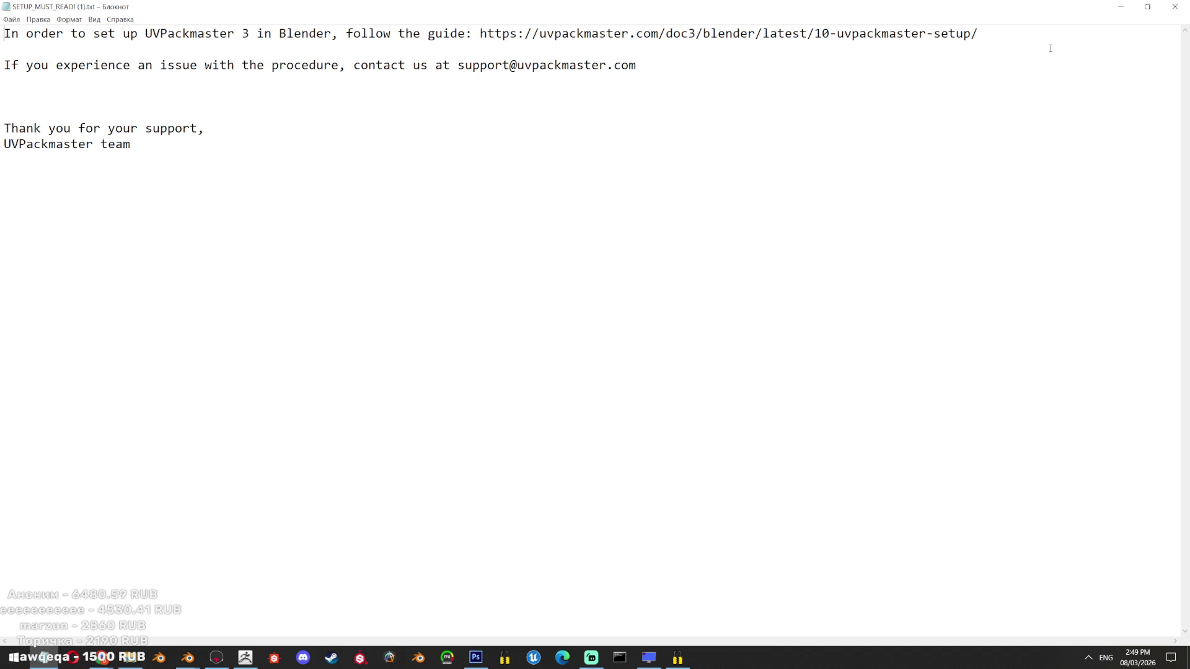
{"action": "left_click_drag", "start_coordinate": [1017, 39], "coordinate": [481, 34]}
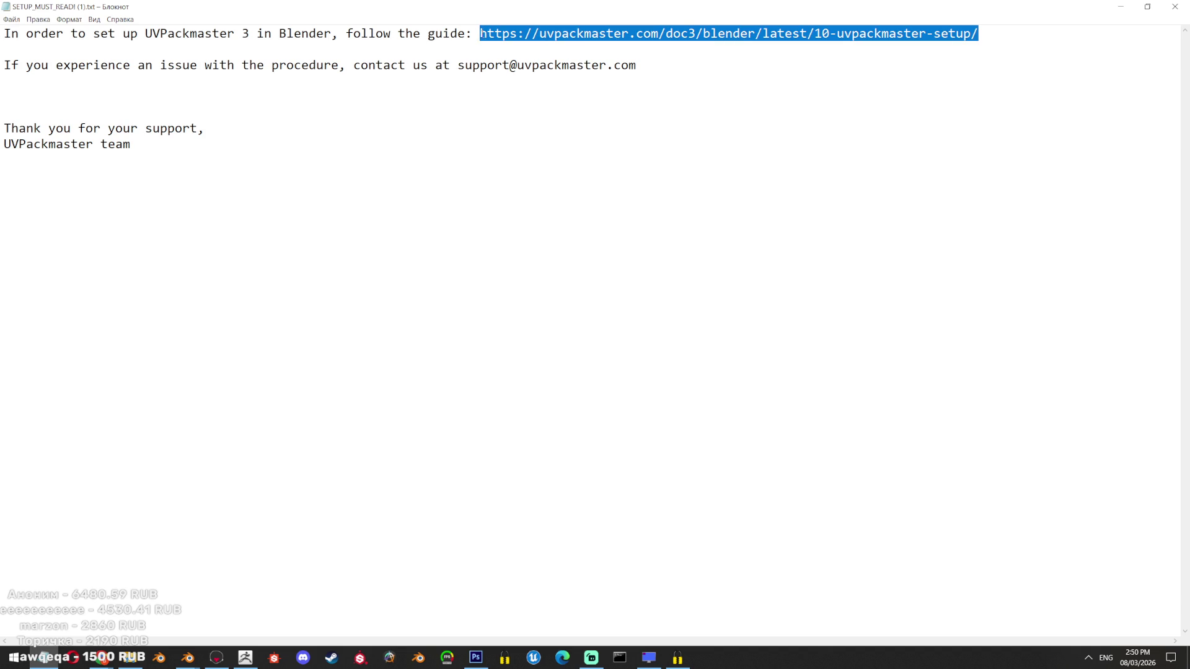
{"action": "left_click", "coordinate": [1174, 6]}
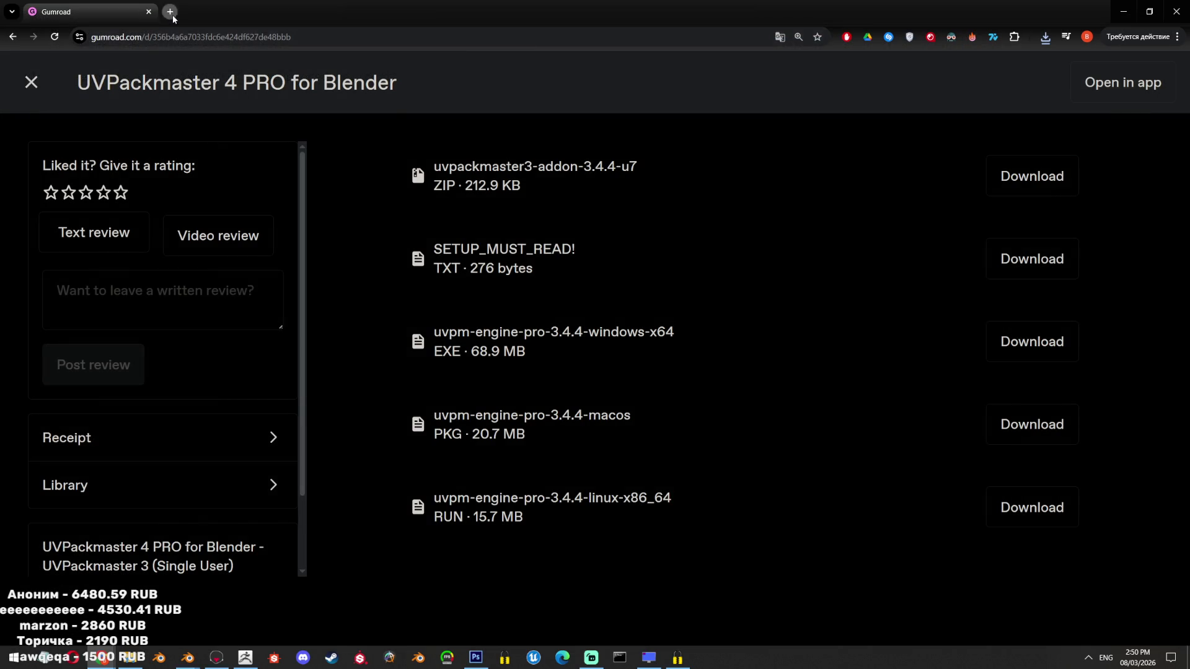
Load the copied UVPackmaster Setup In Blender guide URL in a new browser tab
{"action": "left_click", "coordinate": [171, 13]}
{"action": "type", "text": "https://uvpackmaster.com/doc3/blender/latest/10-uvpackmaster-setup/"}
{"action": "key", "text": "Return"}
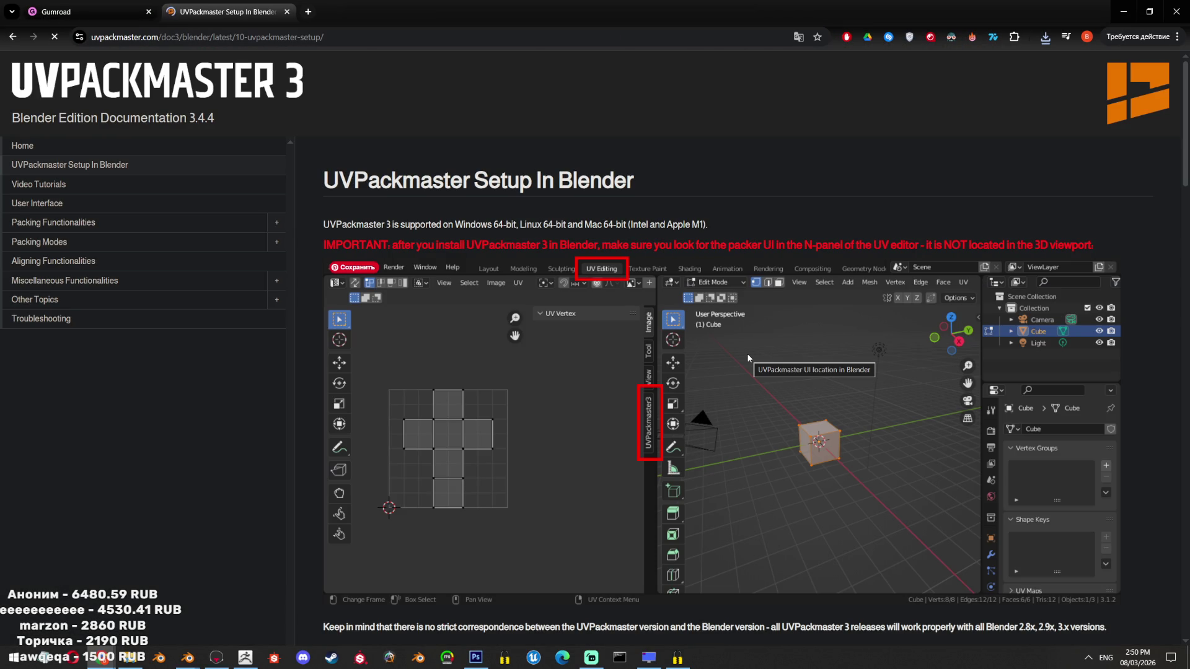
Find the guide's Windows section and start playing its installation tutorial video
{"action": "scroll", "scroll_direction": "down", "scroll_amount": 3}
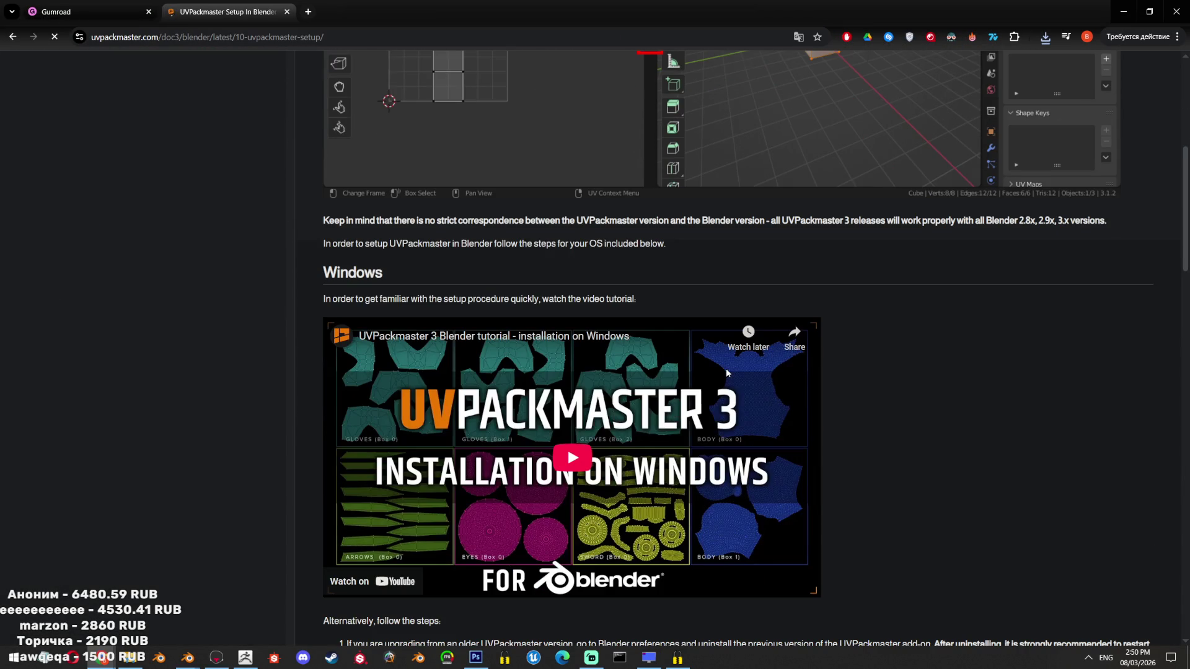
{"action": "scroll", "scroll_direction": "down", "scroll_amount": 3}
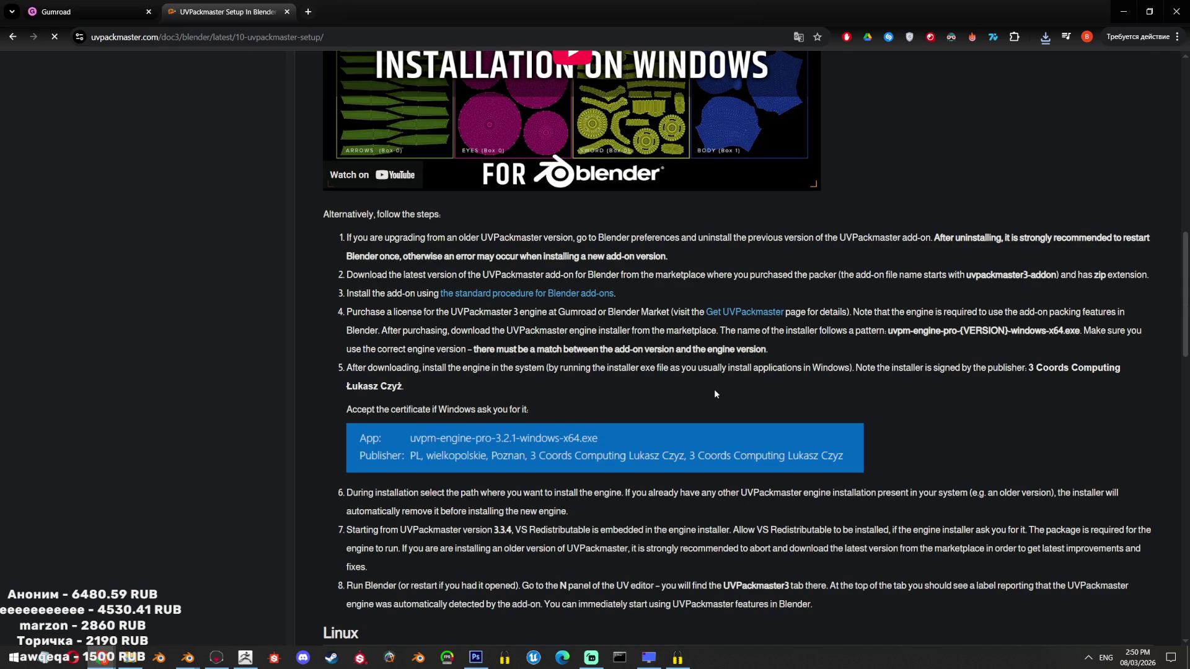
{"action": "scroll", "scroll_direction": "down", "scroll_amount": 3}
{"action": "scroll", "scroll_direction": "down", "scroll_amount": 3}
{"action": "scroll", "scroll_direction": "up", "scroll_amount": 3}
{"action": "scroll", "scroll_direction": "up", "scroll_amount": 3}
{"action": "scroll", "scroll_direction": "up", "scroll_amount": 3}
{"action": "scroll", "scroll_direction": "up", "scroll_amount": 3}
{"action": "scroll", "scroll_direction": "down", "scroll_amount": 3}
{"action": "scroll", "scroll_direction": "down", "scroll_amount": 3}
{"action": "scroll", "scroll_direction": "down", "scroll_amount": 3}
{"action": "scroll", "scroll_direction": "up", "scroll_amount": 3}
{"action": "scroll", "scroll_direction": "up", "scroll_amount": 3}
{"action": "scroll", "scroll_direction": "up", "scroll_amount": 3}
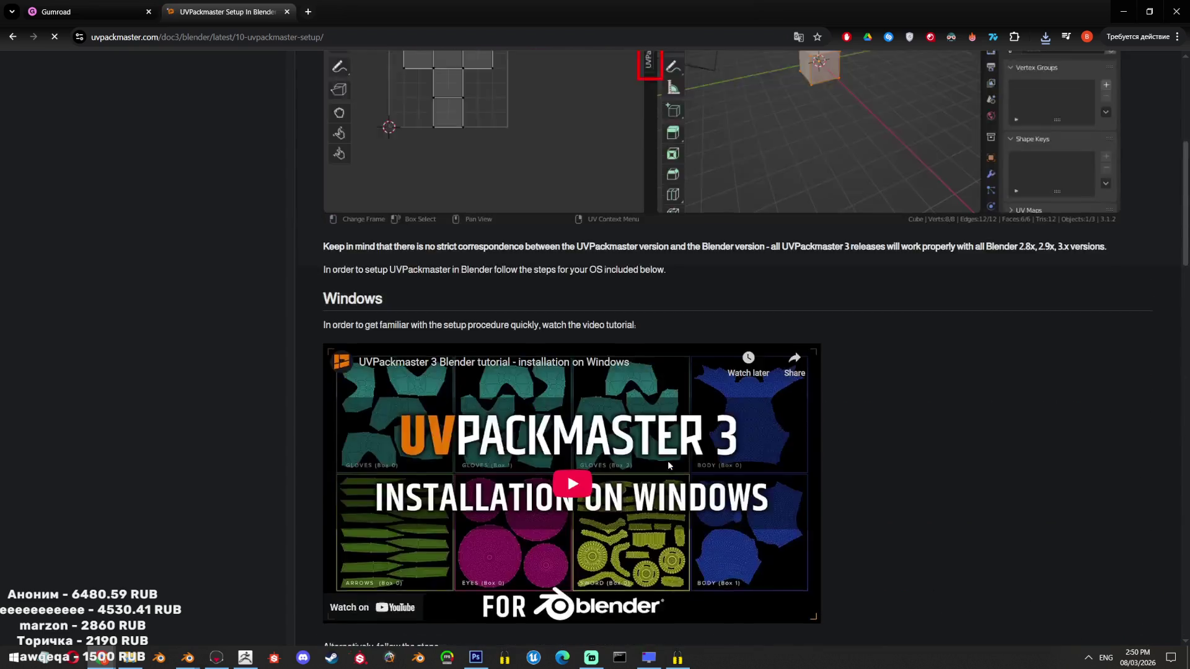
{"action": "scroll", "scroll_direction": "up", "scroll_amount": 3}
{"action": "scroll", "scroll_direction": "down", "scroll_amount": 3}
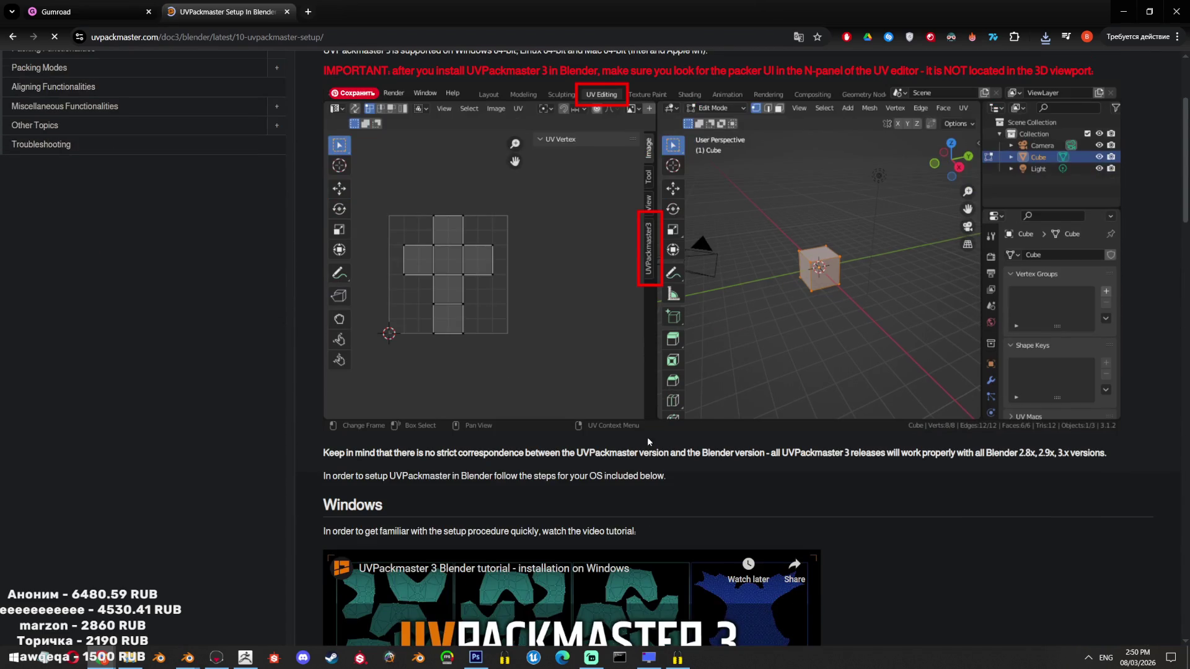
{"action": "scroll", "scroll_direction": "down", "scroll_amount": 3}
{"action": "left_click", "coordinate": [517, 469]}
{"action": "scroll", "scroll_direction": "down", "scroll_amount": 3}
{"action": "scroll", "scroll_direction": "up", "scroll_amount": 3}
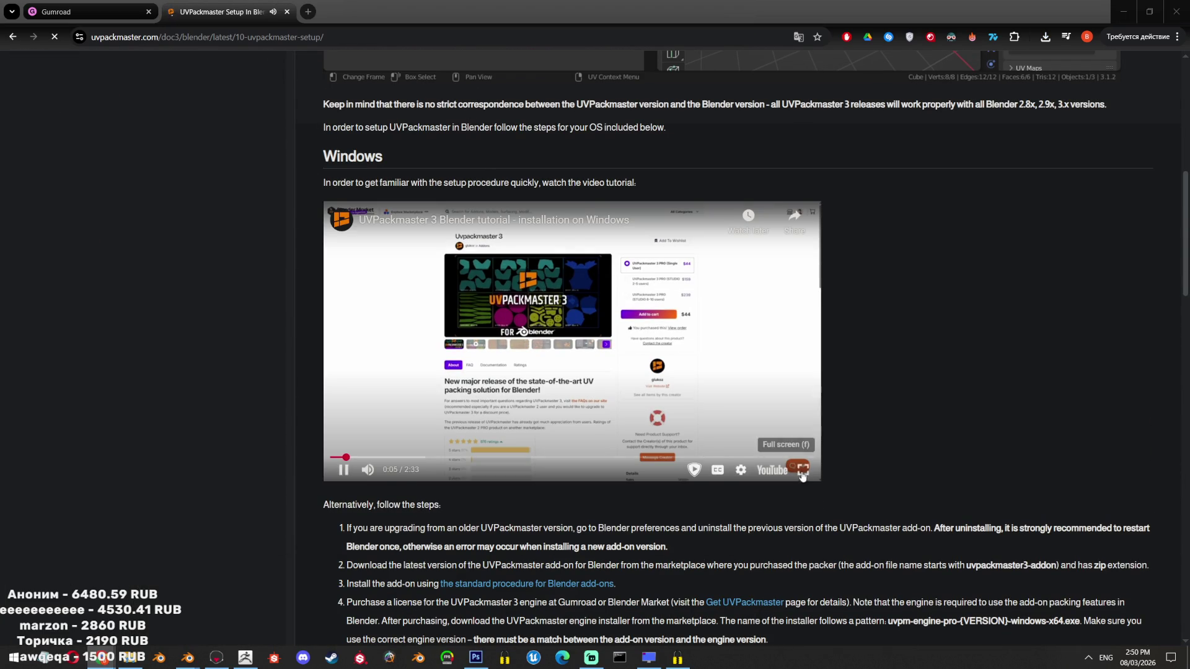
Skim the installation tutorial, skipping ahead to the order-page part, and close the extra YouTube tab
{"action": "left_click", "coordinate": [803, 475]}
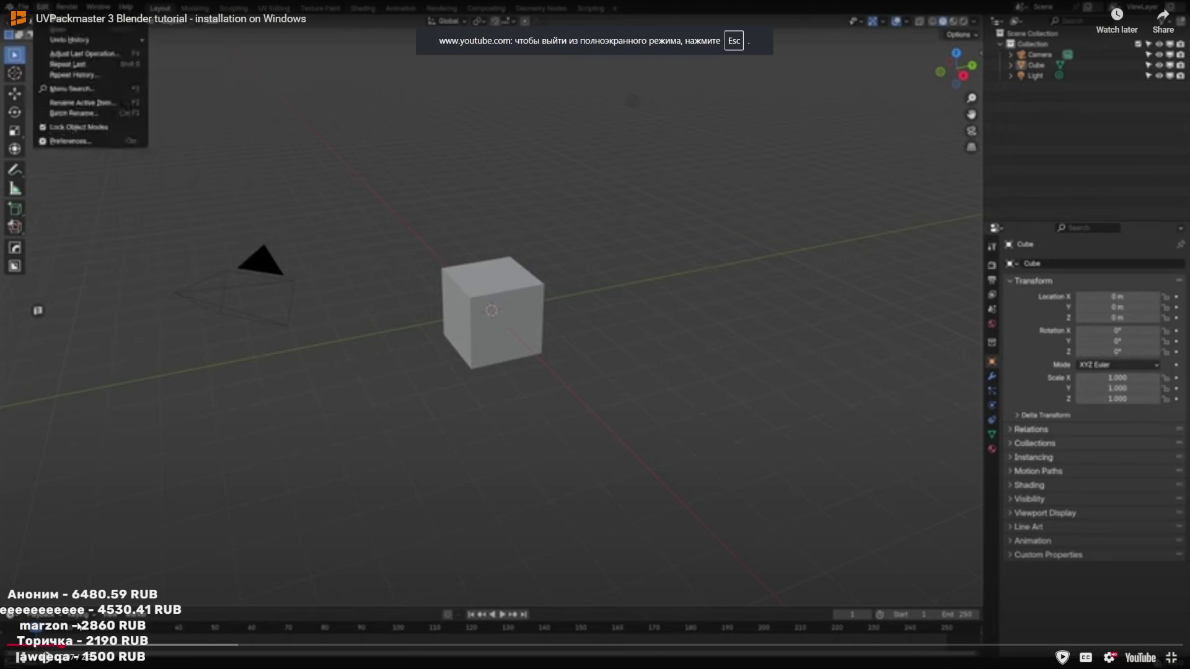
{"action": "left_click", "coordinate": [163, 644]}
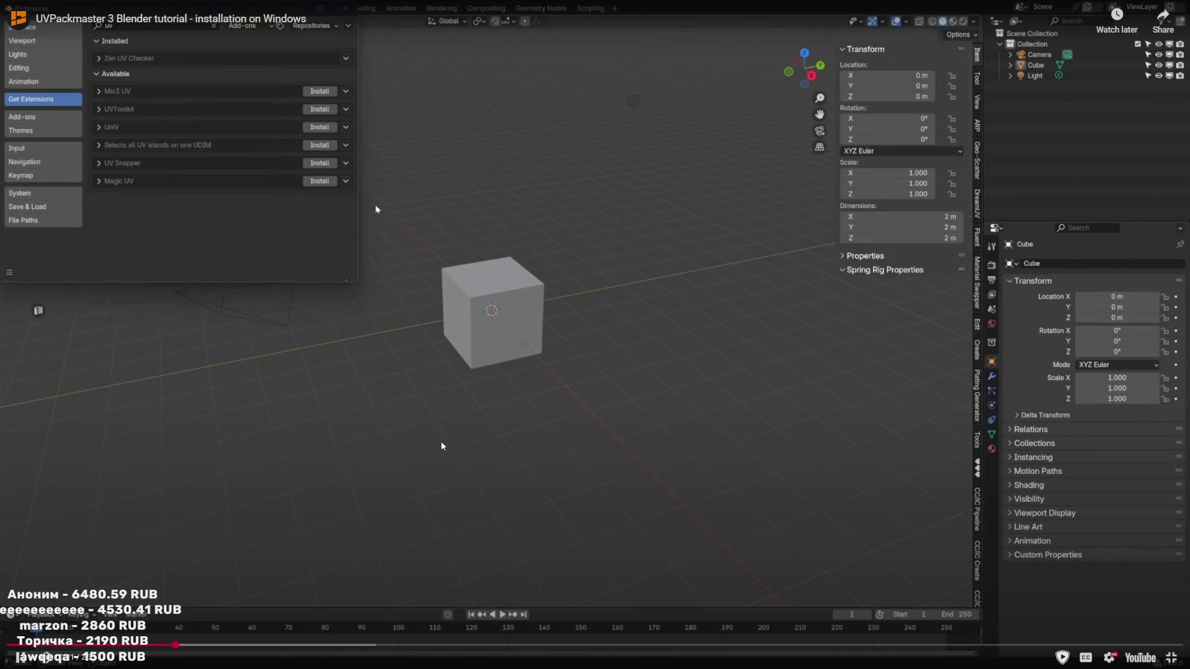
{"action": "key", "text": "space"}
{"action": "left_click", "coordinate": [260, 645]}
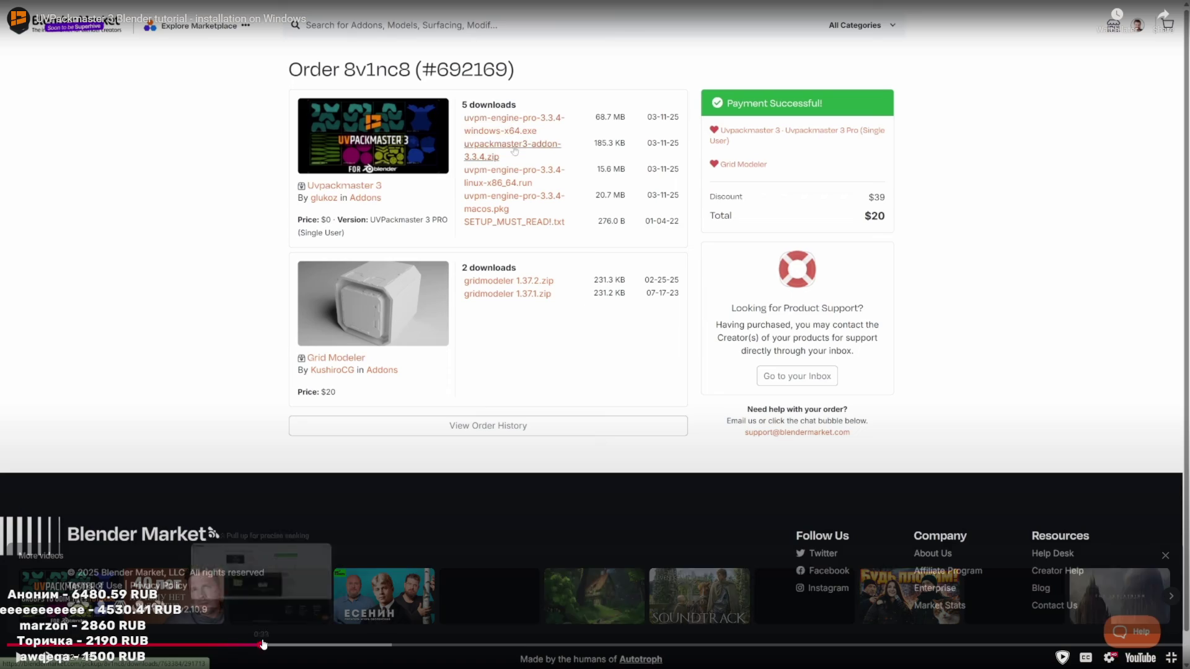
{"action": "left_click", "coordinate": [329, 624]}
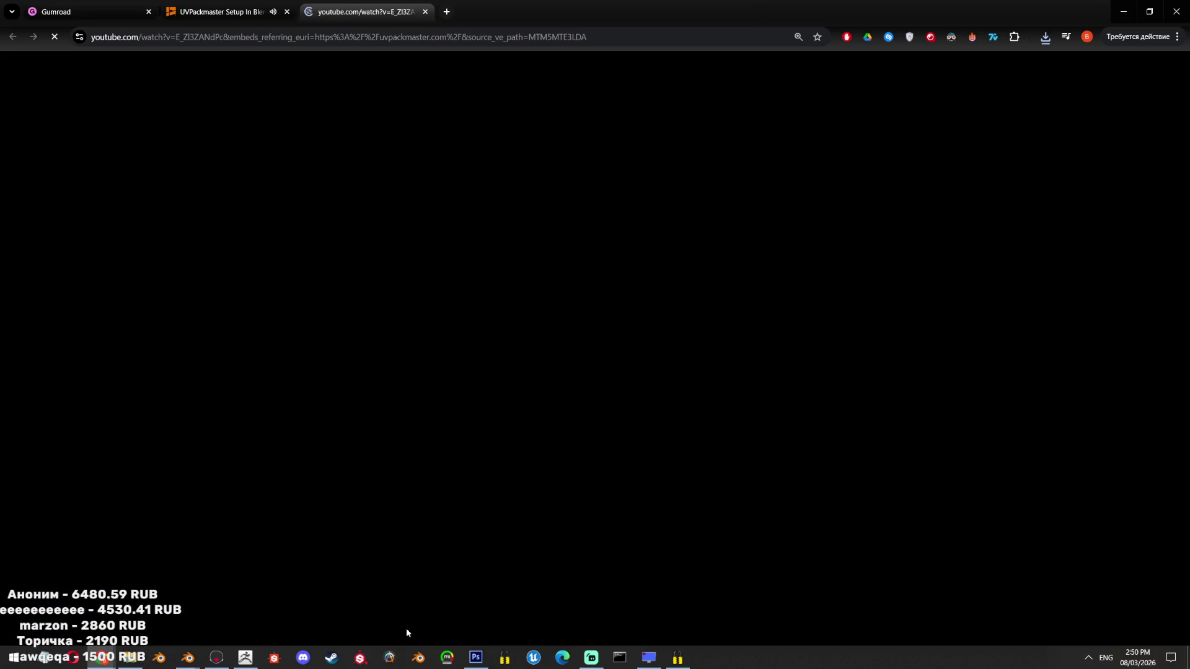
{"action": "key", "text": "ctrl+shift+Tab"}
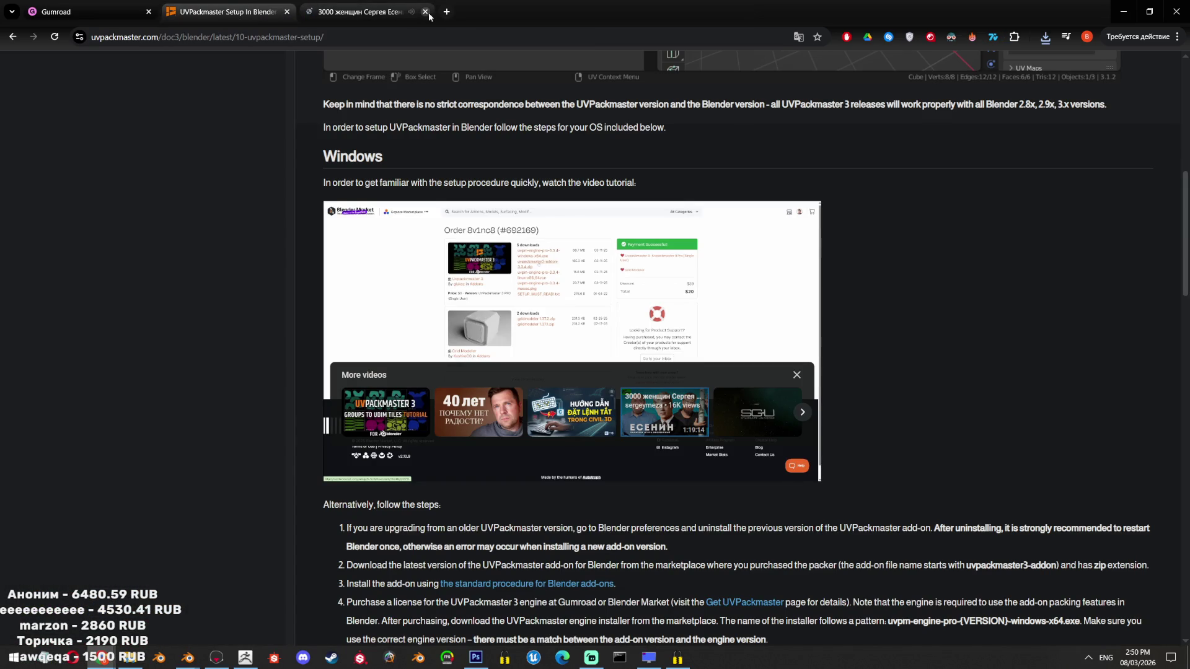
{"action": "left_click", "coordinate": [425, 11]}
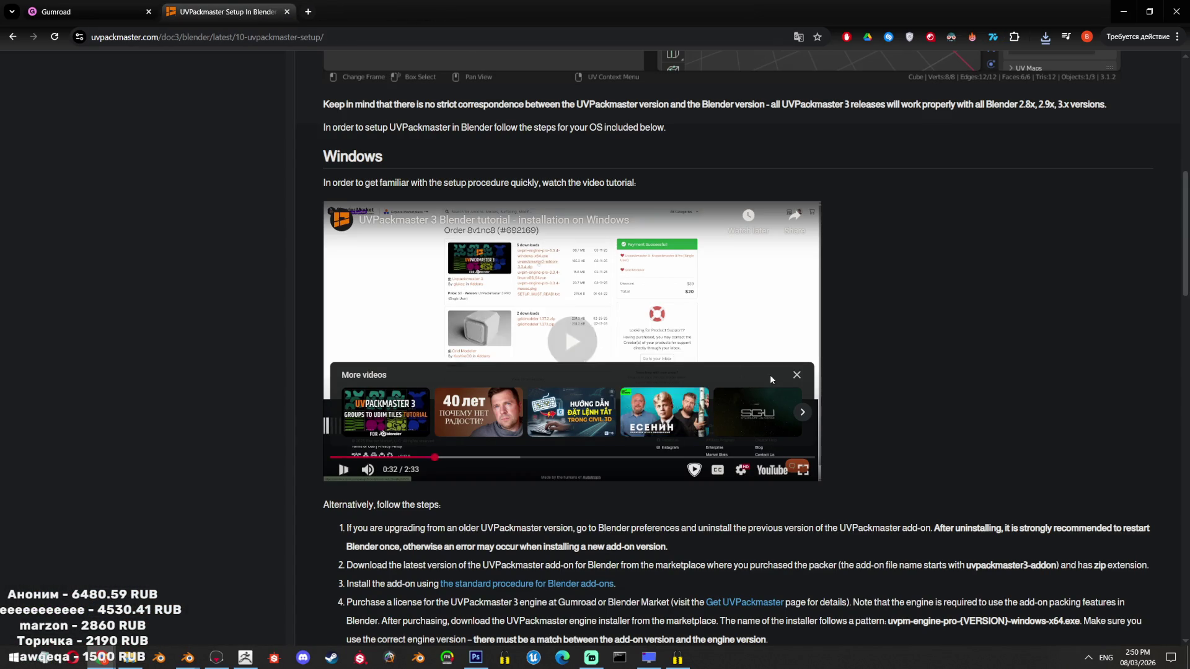
Watch the embedded tutorial full screen up to 0:44, then exit full screen and return to Gumroad
{"action": "key", "text": "space"}
{"action": "left_click", "coordinate": [791, 413]}
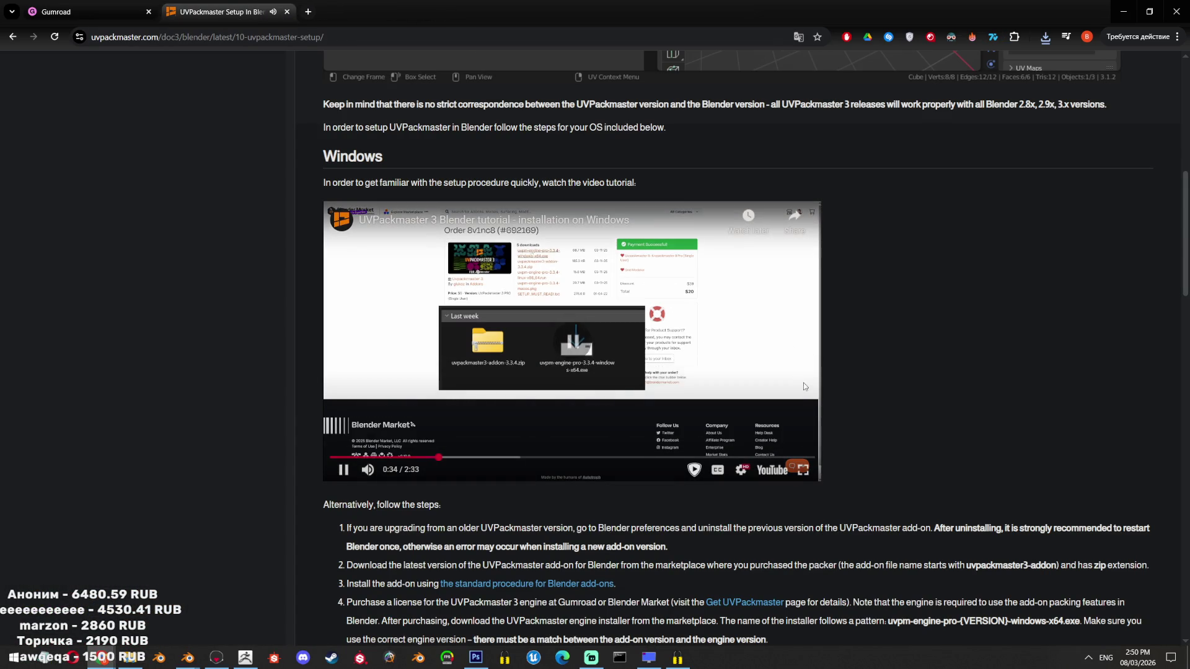
{"action": "left_click", "coordinate": [803, 470]}
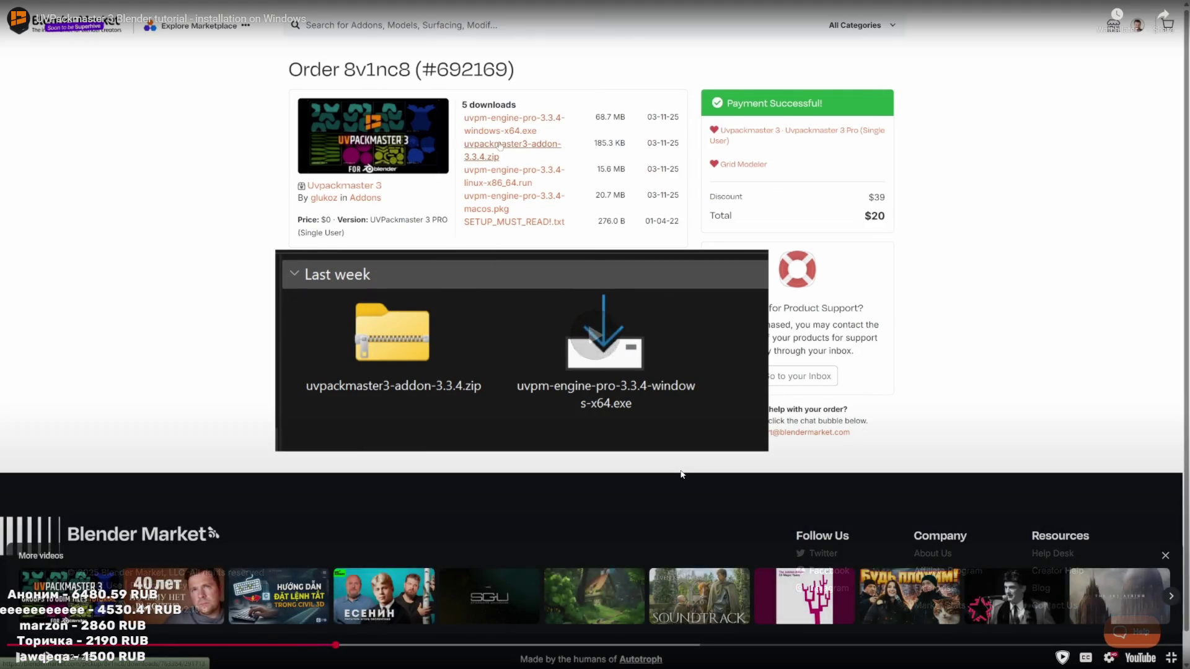
{"action": "key", "text": "Escape"}
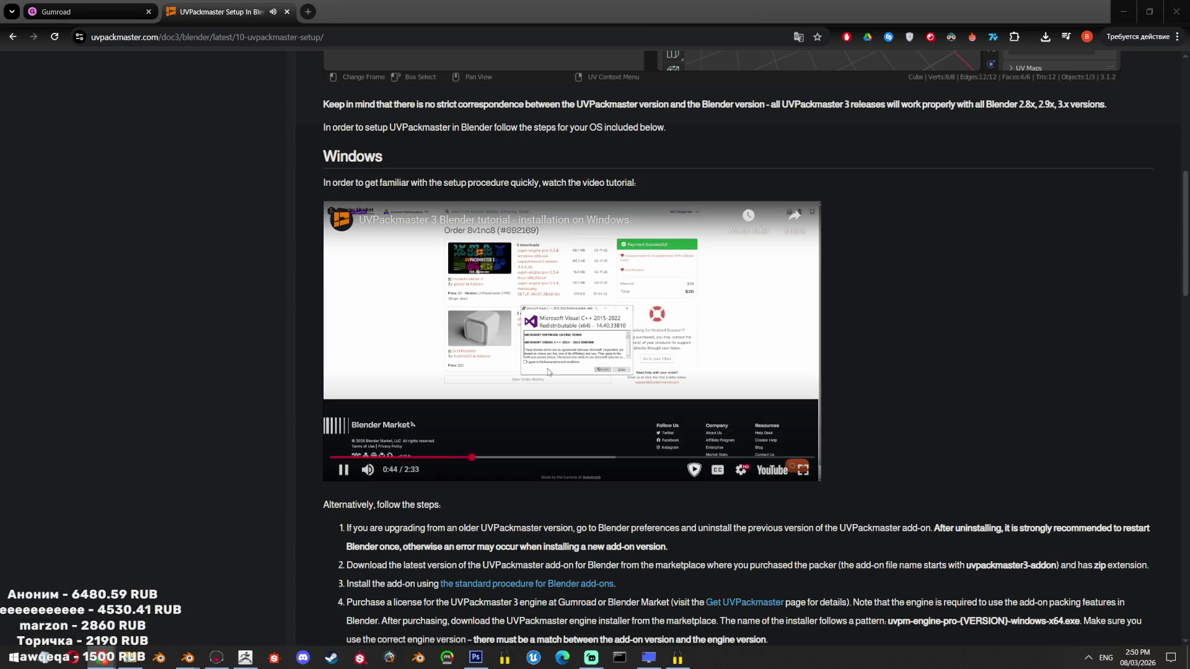
{"action": "left_click", "coordinate": [74, 12]}
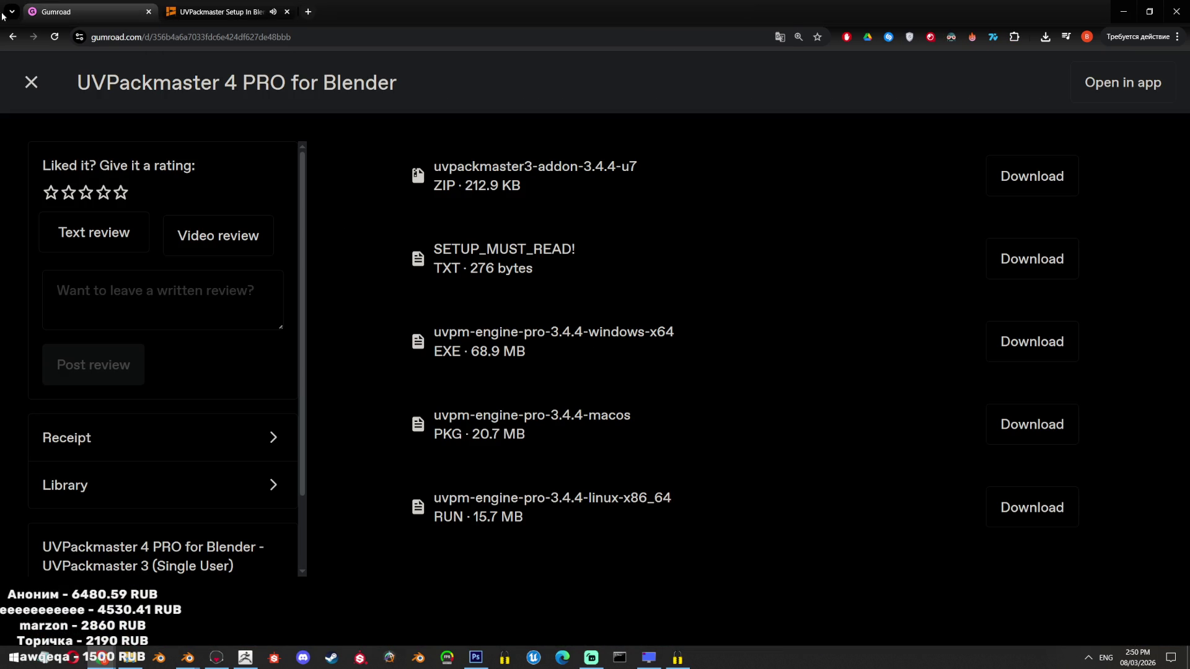
Expand Library and Receipt on the UVPackmaster 4 PRO page and download uvpackmaster3-addon-3.4.4-u7.zip
{"action": "left_click_drag", "start_coordinate": [78, 84], "coordinate": [231, 83]}
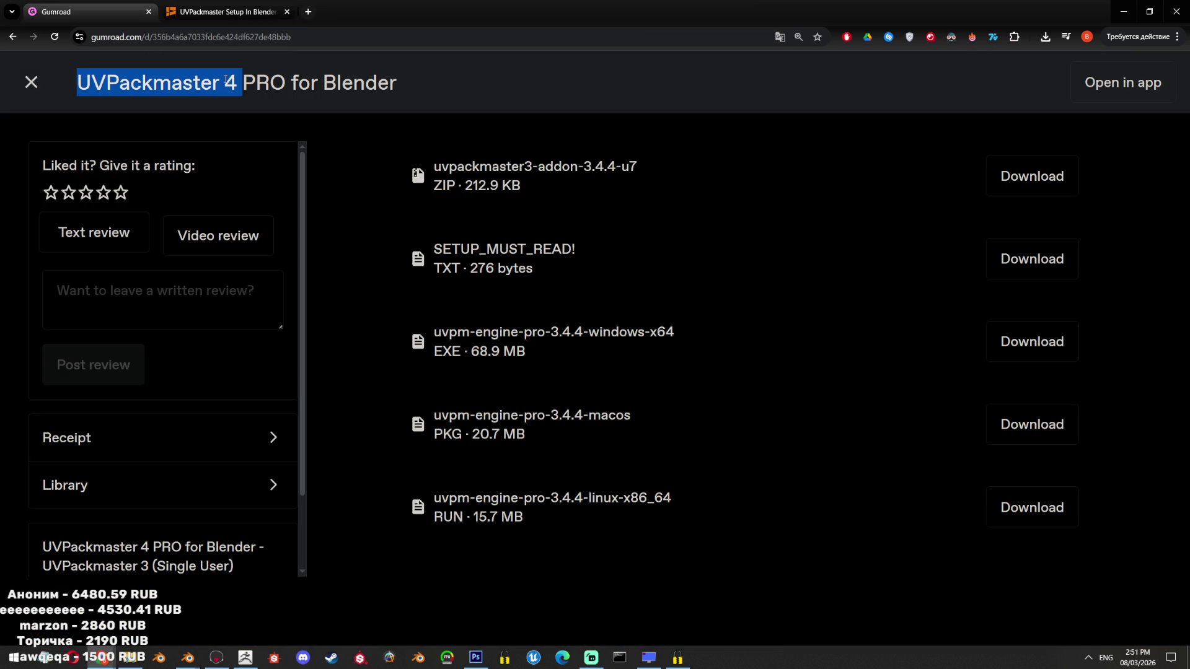
{"action": "left_click", "coordinate": [479, 148]}
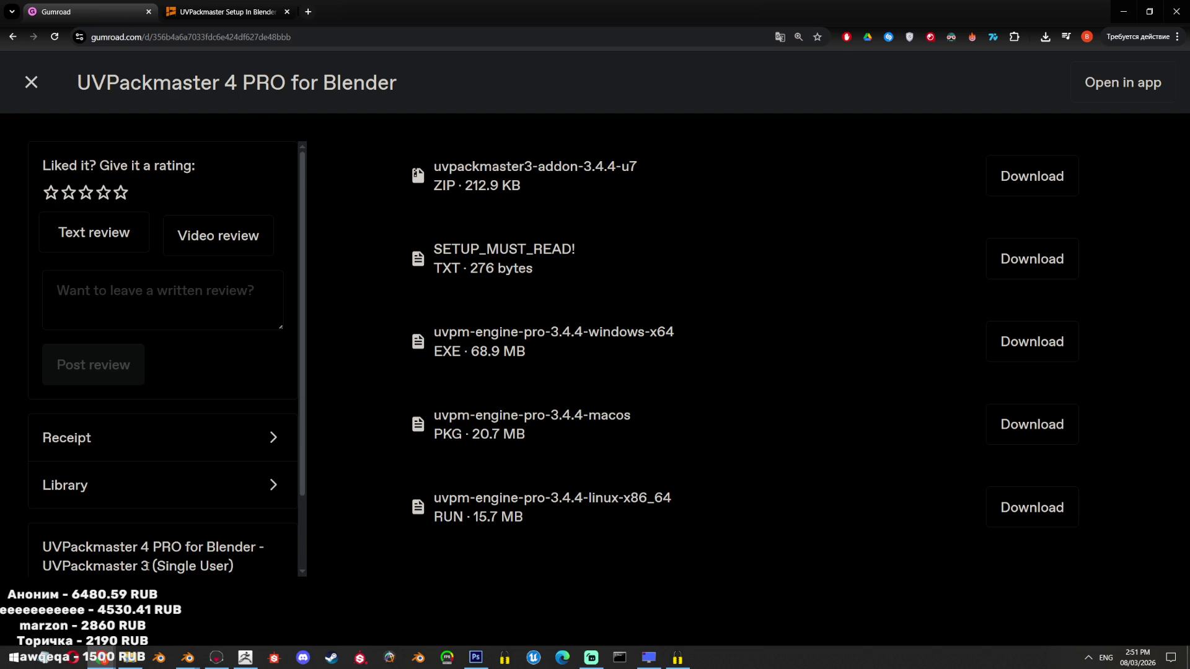
{"action": "left_click", "coordinate": [182, 497]}
{"action": "scroll", "scroll_direction": "down", "scroll_amount": 3}
{"action": "scroll", "scroll_direction": "up", "scroll_amount": 3}
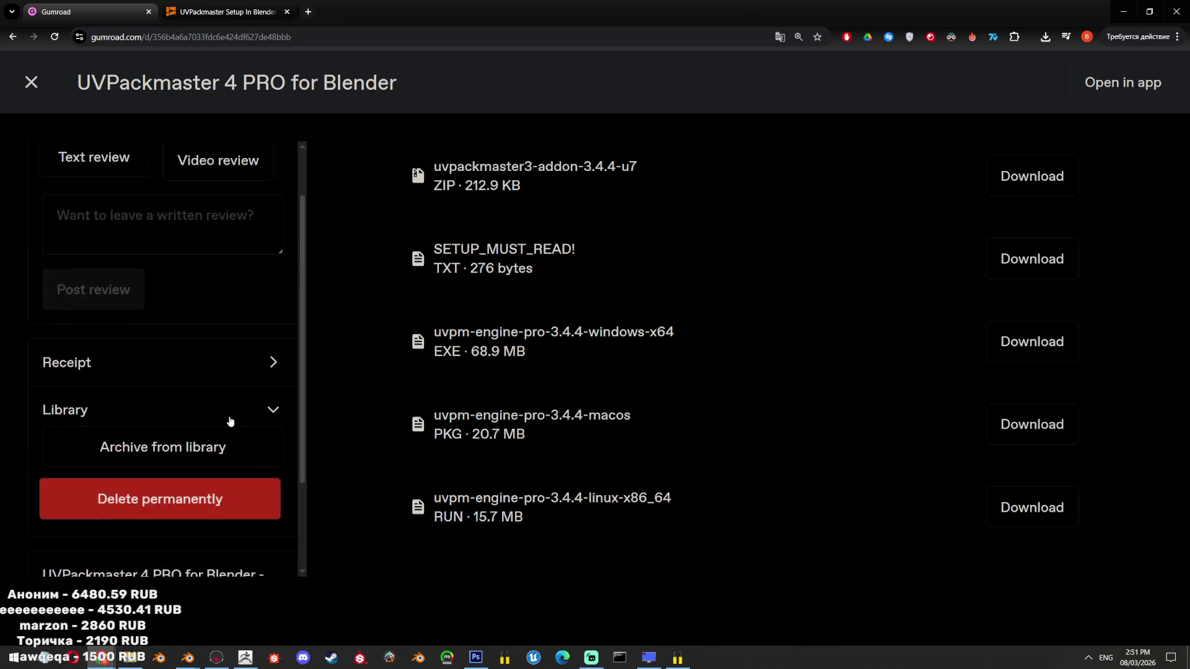
{"action": "scroll", "scroll_direction": "up", "scroll_amount": 3}
{"action": "left_click", "coordinate": [237, 420]}
{"action": "scroll", "scroll_direction": "down", "scroll_amount": 3}
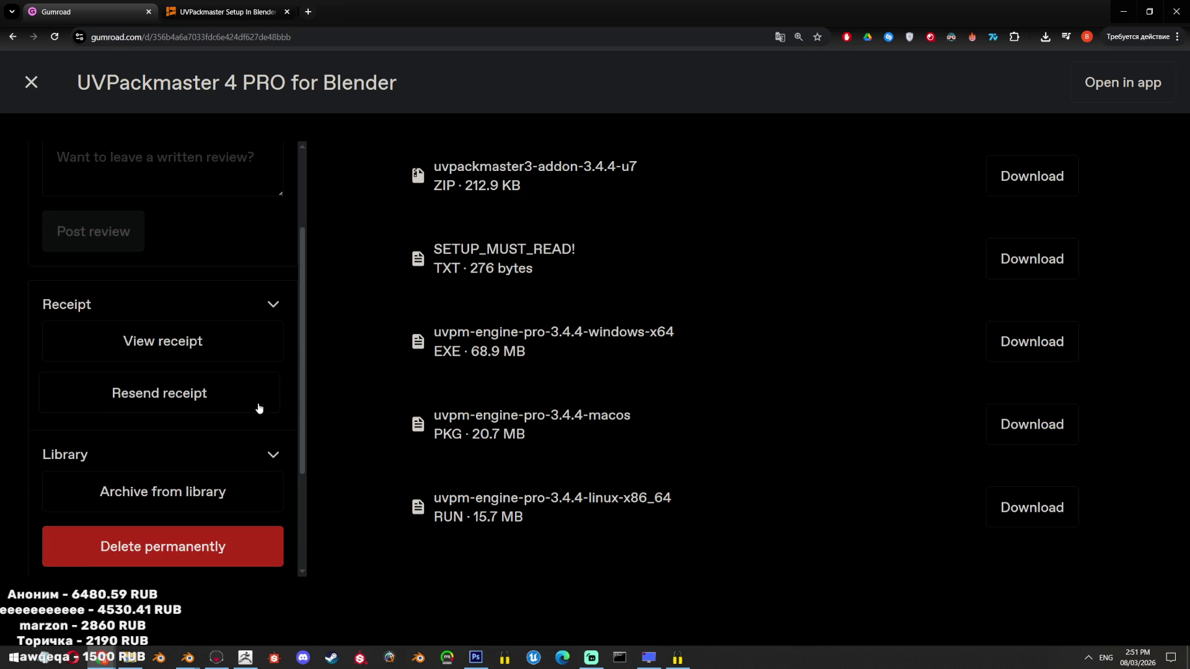
{"action": "scroll", "scroll_direction": "up", "scroll_amount": 3}
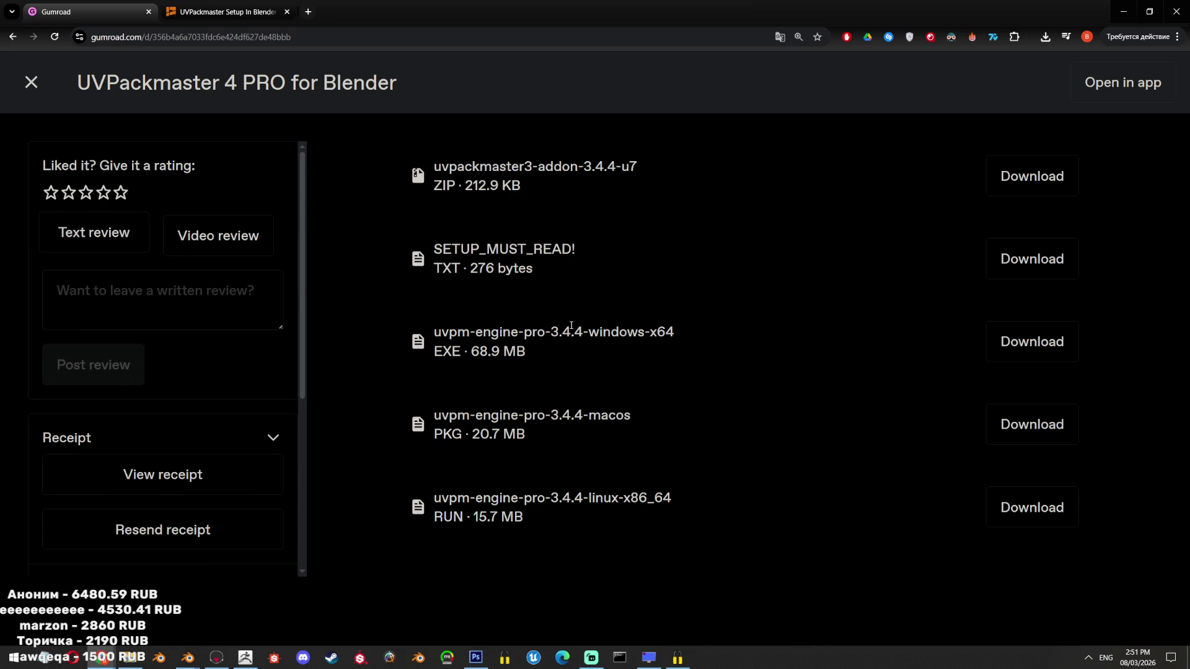
{"action": "left_click", "coordinate": [1019, 190]}
In Downloads, extract the add-on zip with 7-Zip into its own folder and copy that folder's path
{"action": "mouse_move", "coordinate": [188, 659]}
{"action": "left_click", "coordinate": [316, 601]}
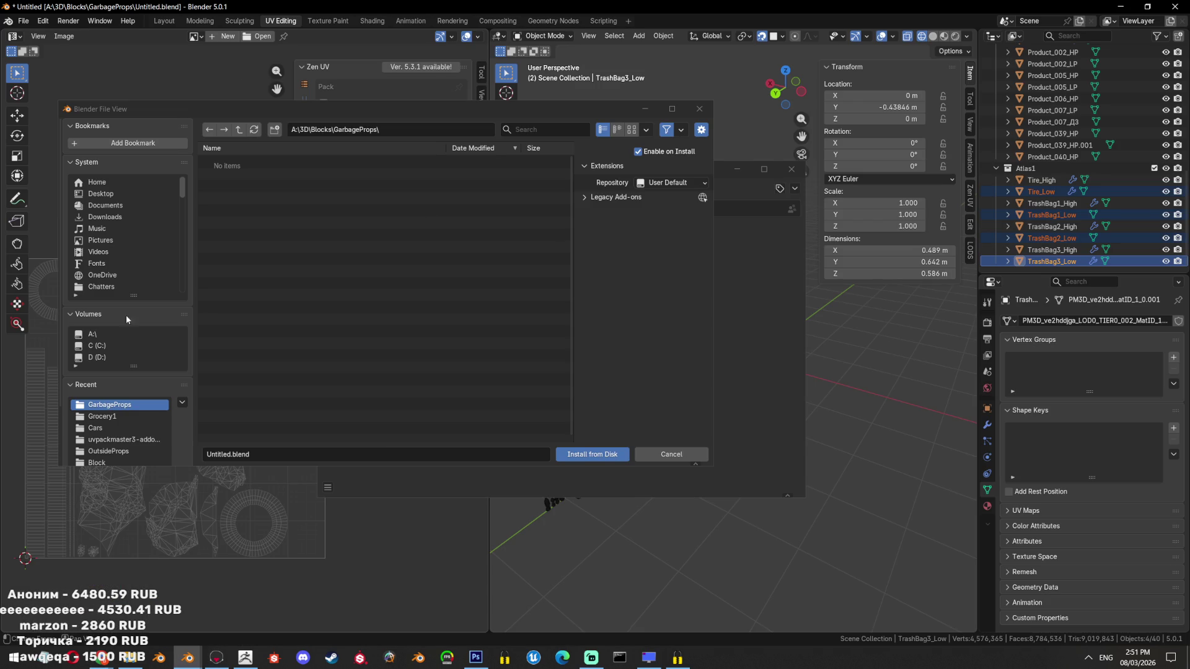
{"action": "left_click", "coordinate": [130, 659]}
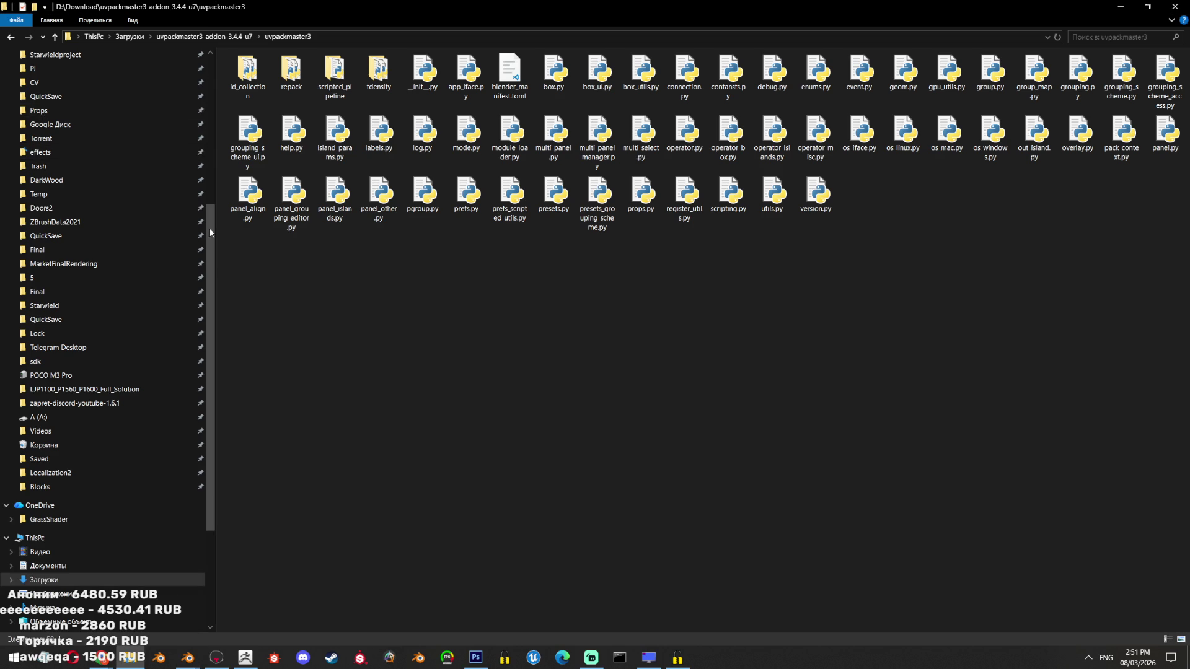
{"action": "scroll", "scroll_direction": "up", "scroll_amount": 3}
{"action": "left_click", "coordinate": [80, 81]}
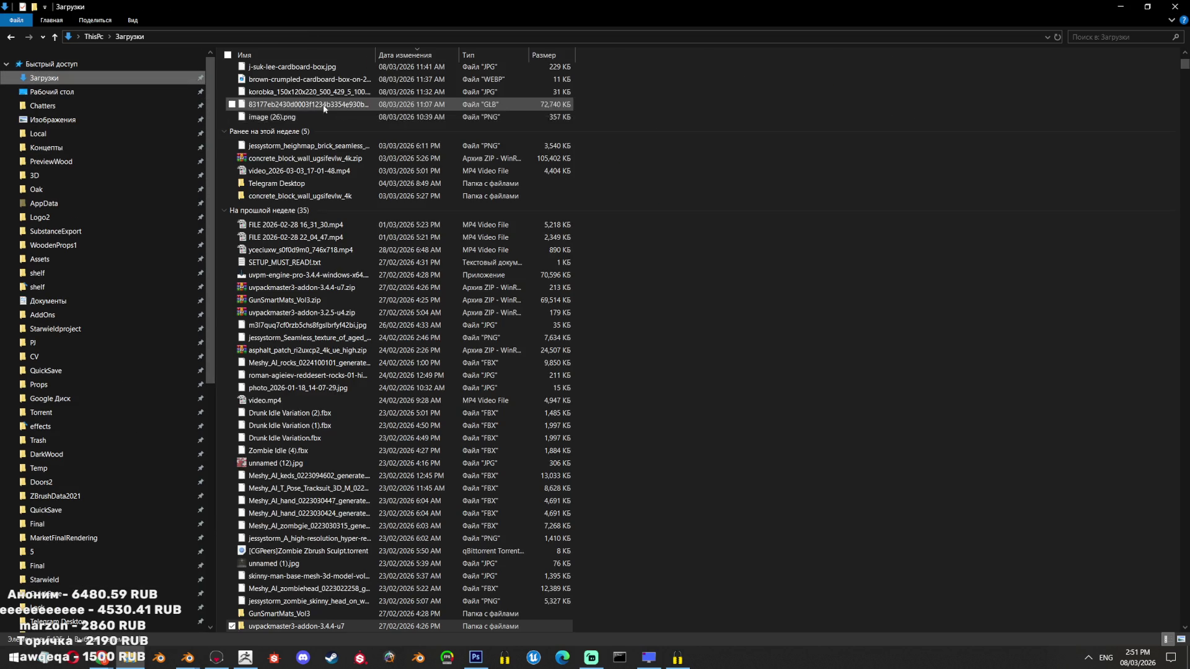
{"action": "scroll", "scroll_direction": "up", "scroll_amount": 3}
{"action": "left_click", "coordinate": [338, 88]}
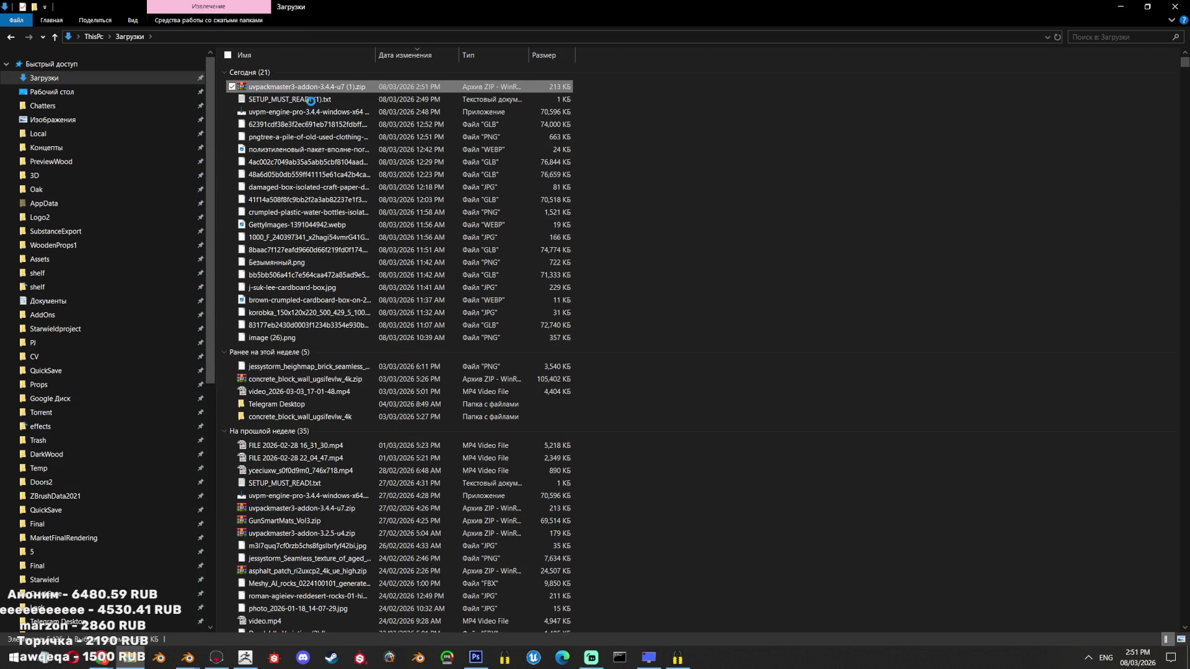
{"action": "right_click", "coordinate": [338, 88]}
{"action": "mouse_move", "coordinate": [247, 168]}
{"action": "left_click", "coordinate": [397, 217]}
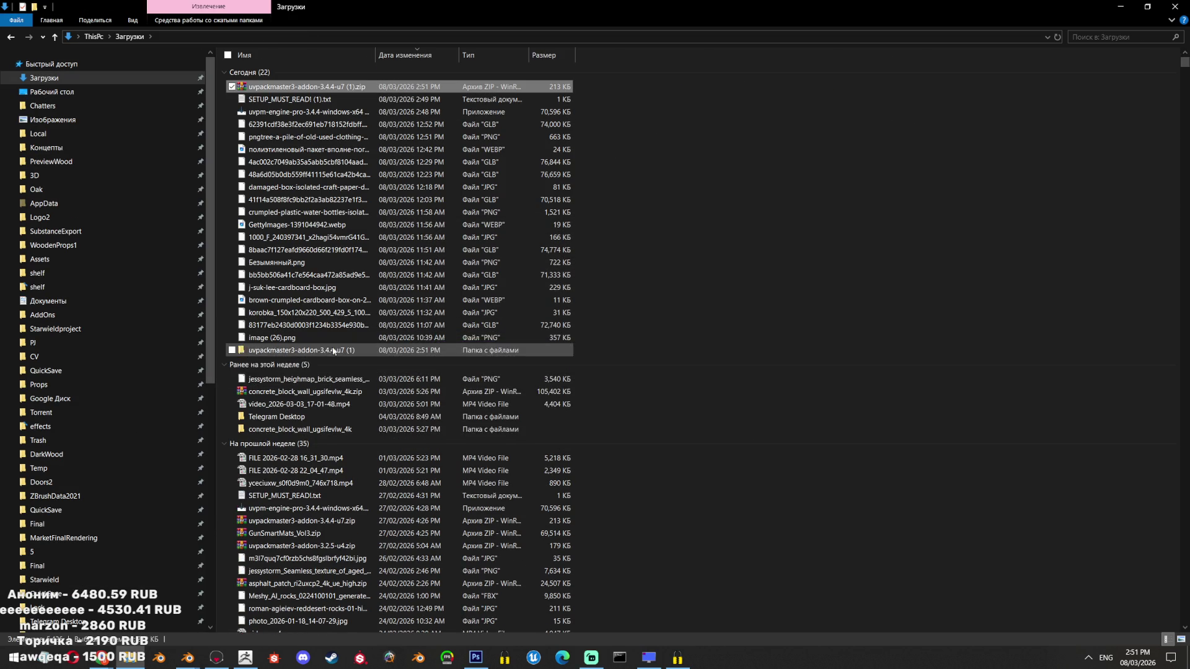
{"action": "key", "text": "Return"}
{"action": "left_click", "coordinate": [353, 37]}
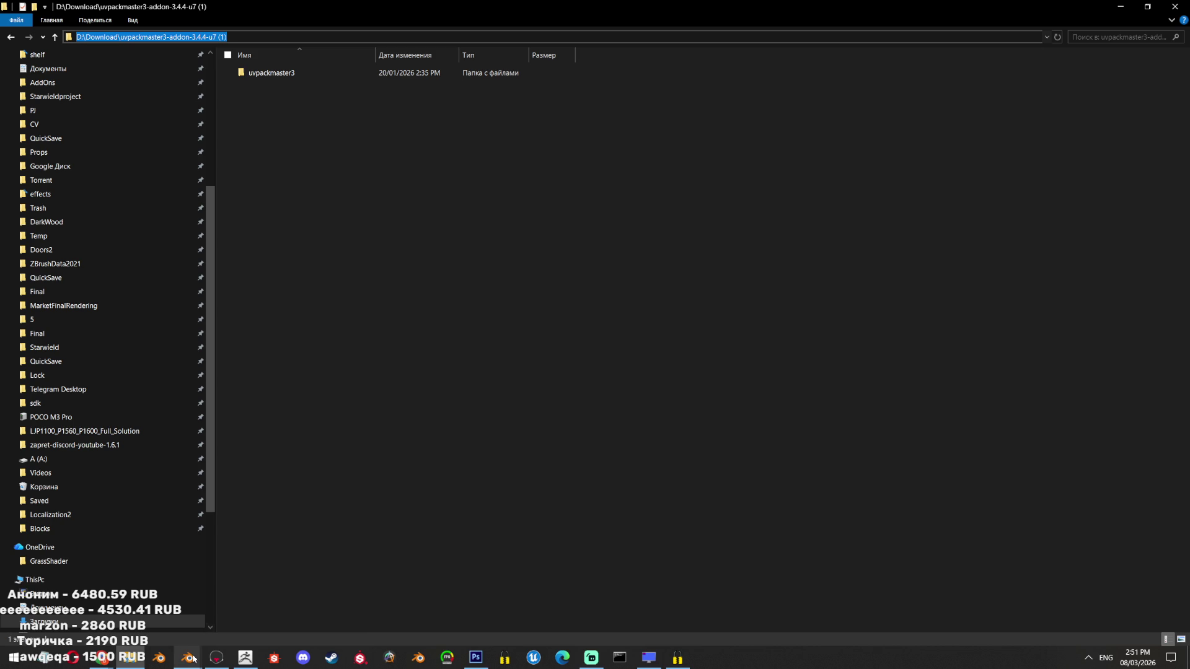
Move the downloaded zip into the extracted uvpackmaster3 folder
{"action": "mouse_move", "coordinate": [187, 658]}
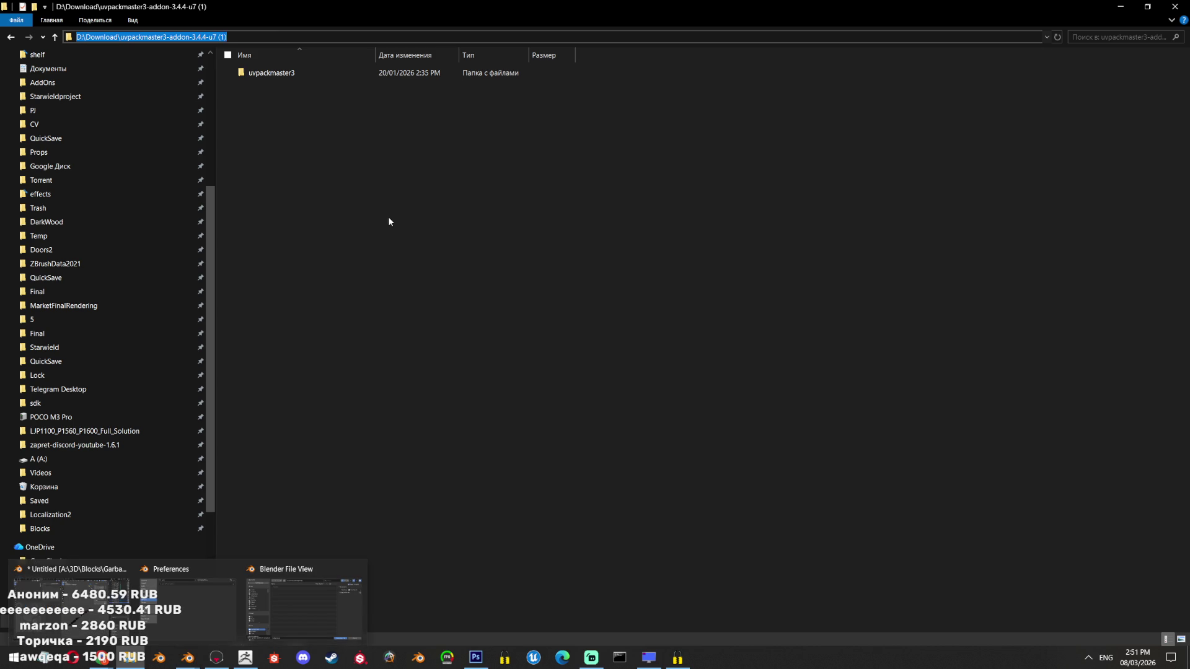
{"action": "left_click", "coordinate": [390, 221]}
{"action": "left_click", "coordinate": [55, 37]}
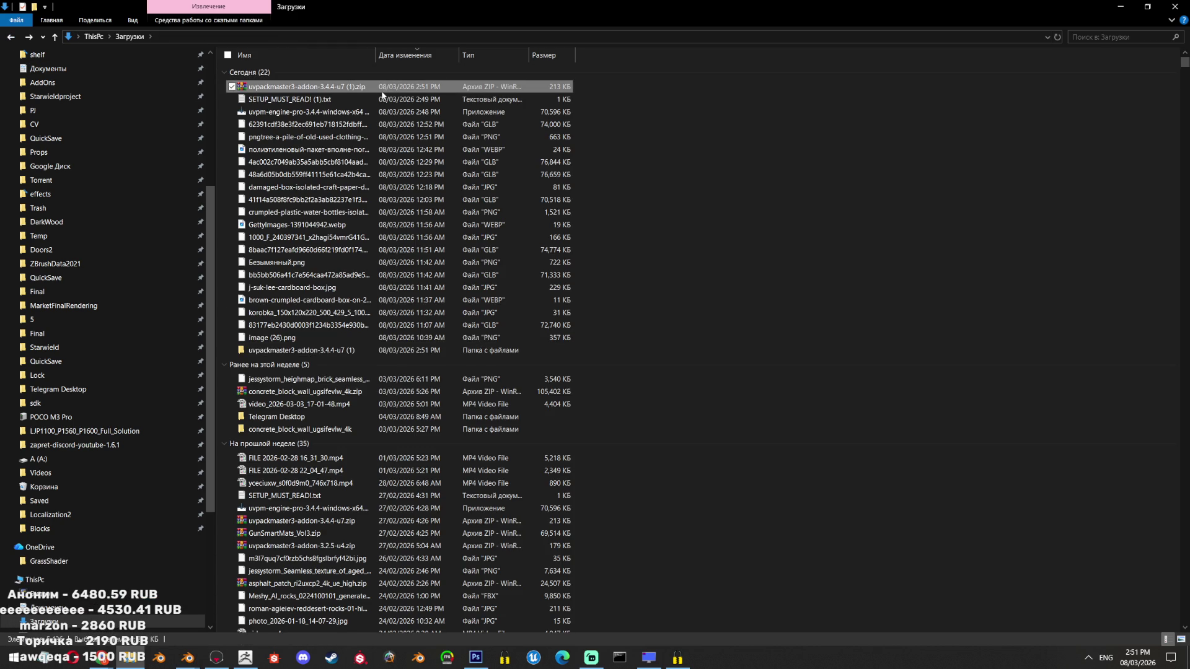
{"action": "left_click_drag", "start_coordinate": [386, 87], "coordinate": [545, 351]}
{"action": "double_click", "coordinate": [545, 350]}
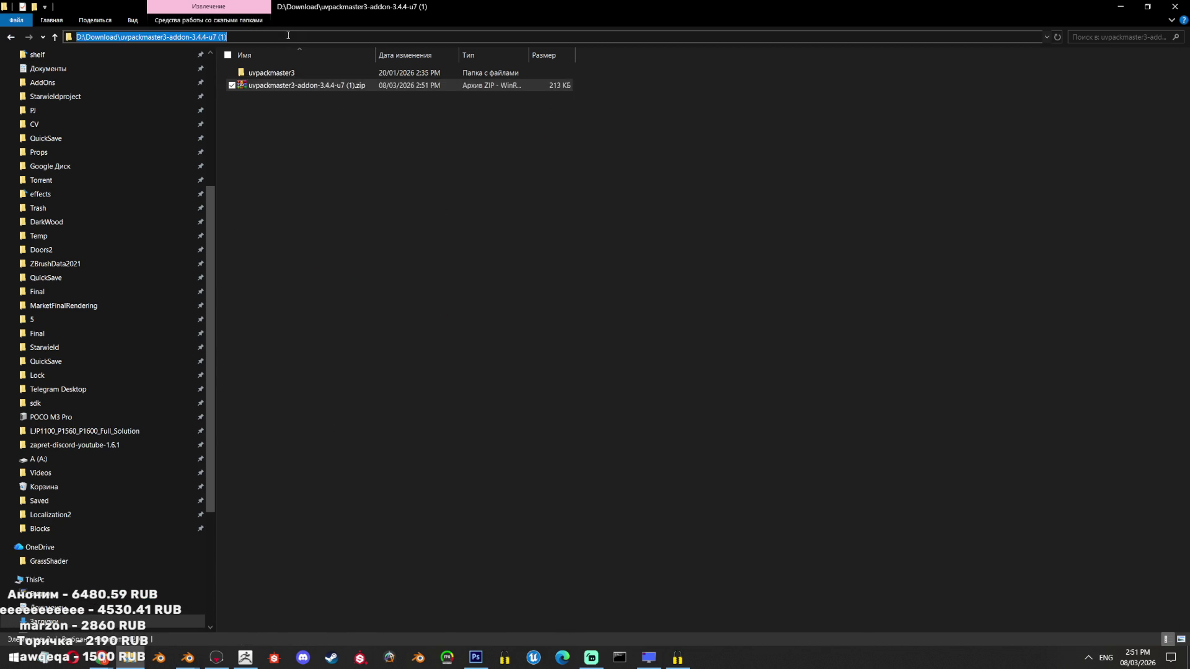
Point Blender's install browser at the extracted folder by pasting its path
{"action": "key", "text": "alt+Tab"}
{"action": "left_click", "coordinate": [335, 129]}
{"action": "type", "text": "D:\\Download\\uvpackmaster3-addon-3.4.4-u7 (1)"}
{"action": "key", "text": "Return"}
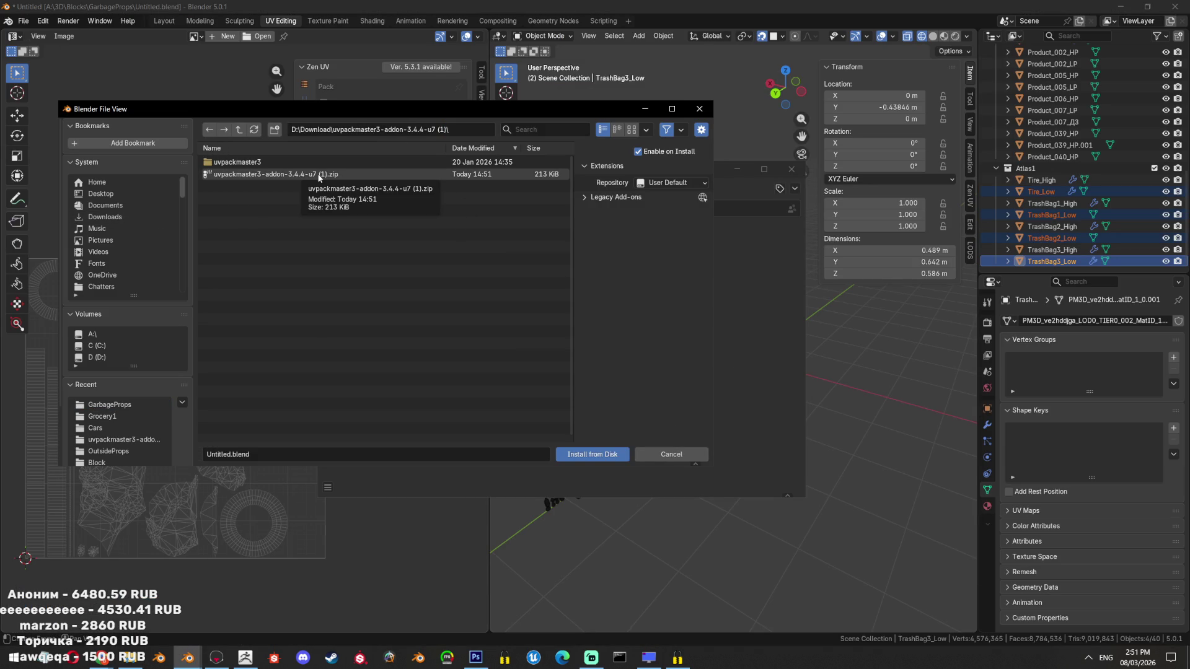
Install the UVPackmaster 3 add-on from the zip and try enabling it
{"action": "double_click", "coordinate": [319, 176]}
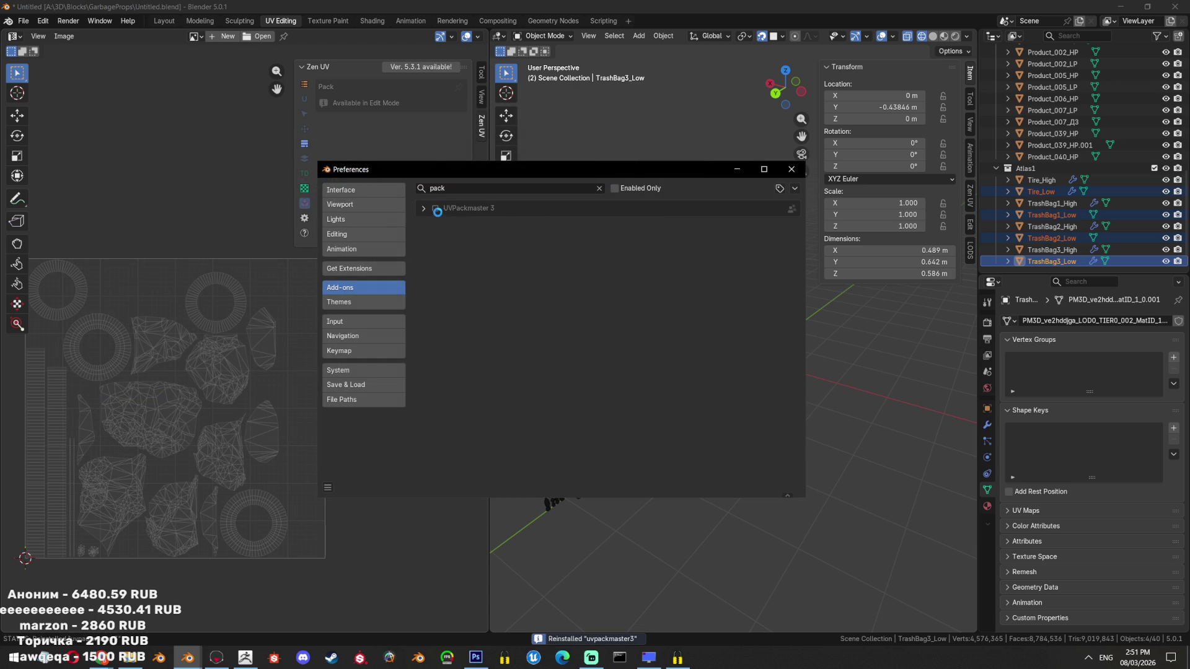
{"action": "left_click", "coordinate": [435, 208]}
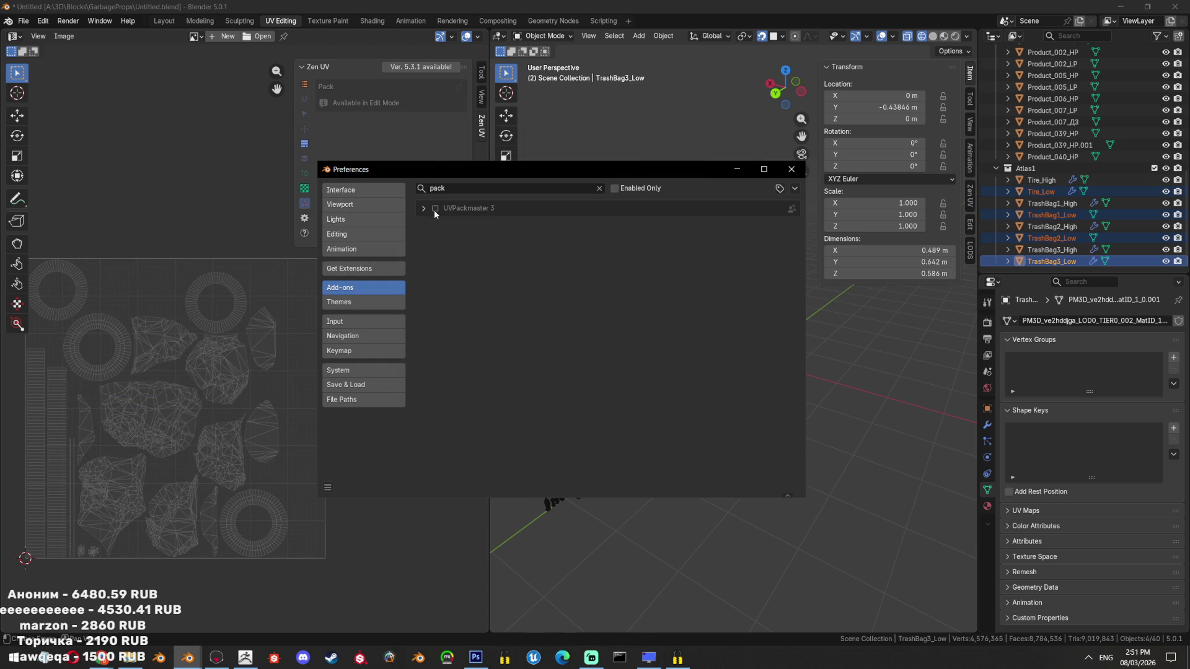
{"action": "left_click", "coordinate": [434, 209]}
{"action": "left_click", "coordinate": [424, 209]}
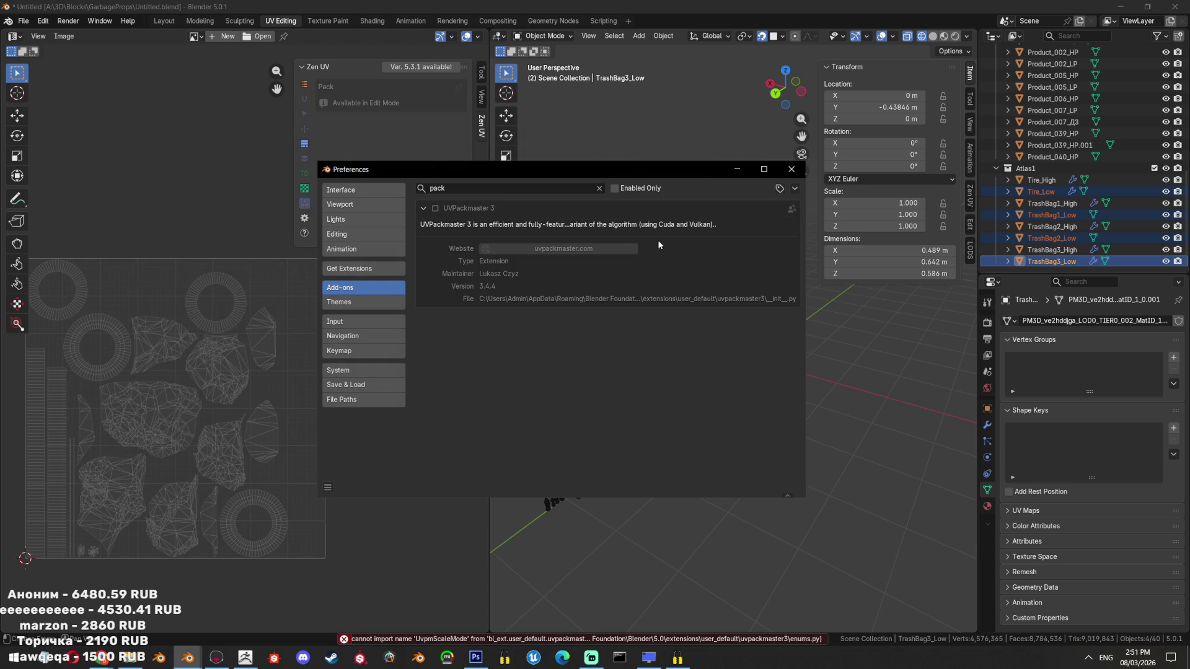
Reinstall the add-on zip via Install from Disk and retry enabling it, hitting the 'UvpmScaleMode' import error
{"action": "left_click", "coordinate": [795, 189]}
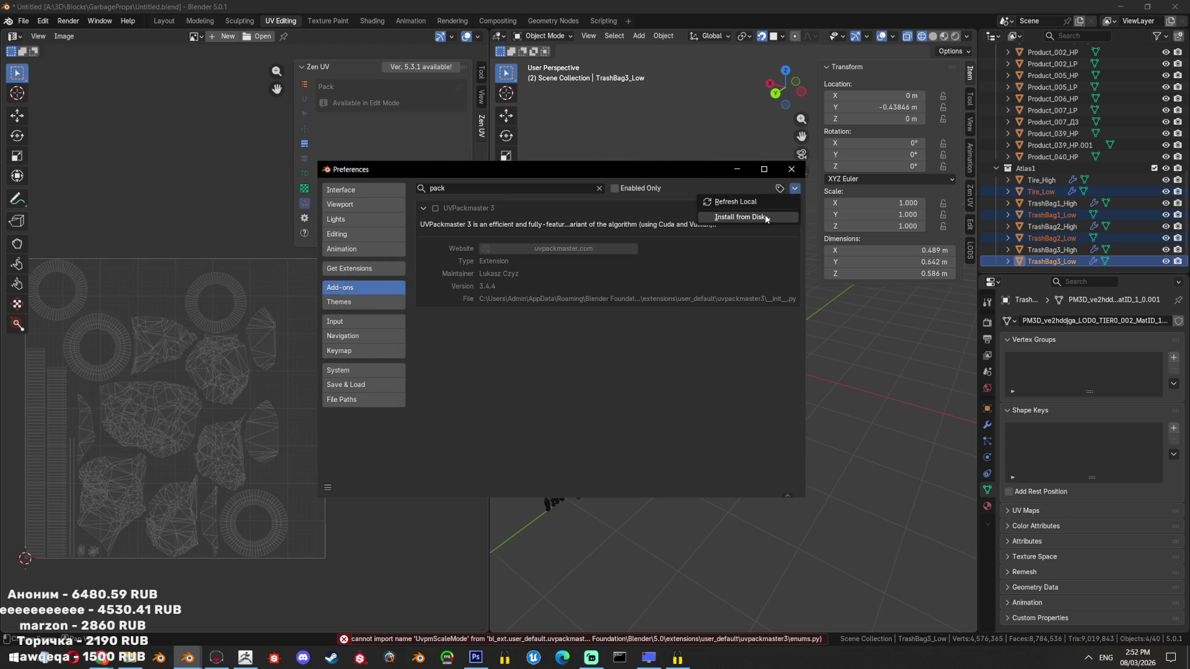
{"action": "left_click", "coordinate": [747, 218]}
{"action": "double_click", "coordinate": [297, 163]}
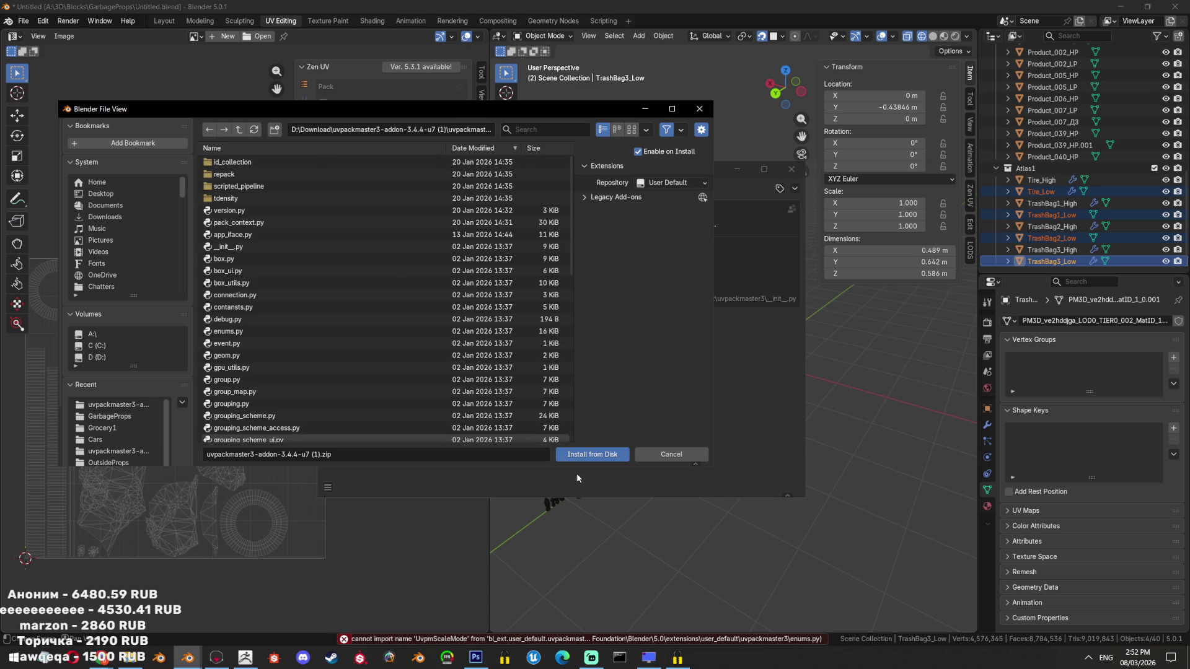
{"action": "left_click", "coordinate": [586, 457]}
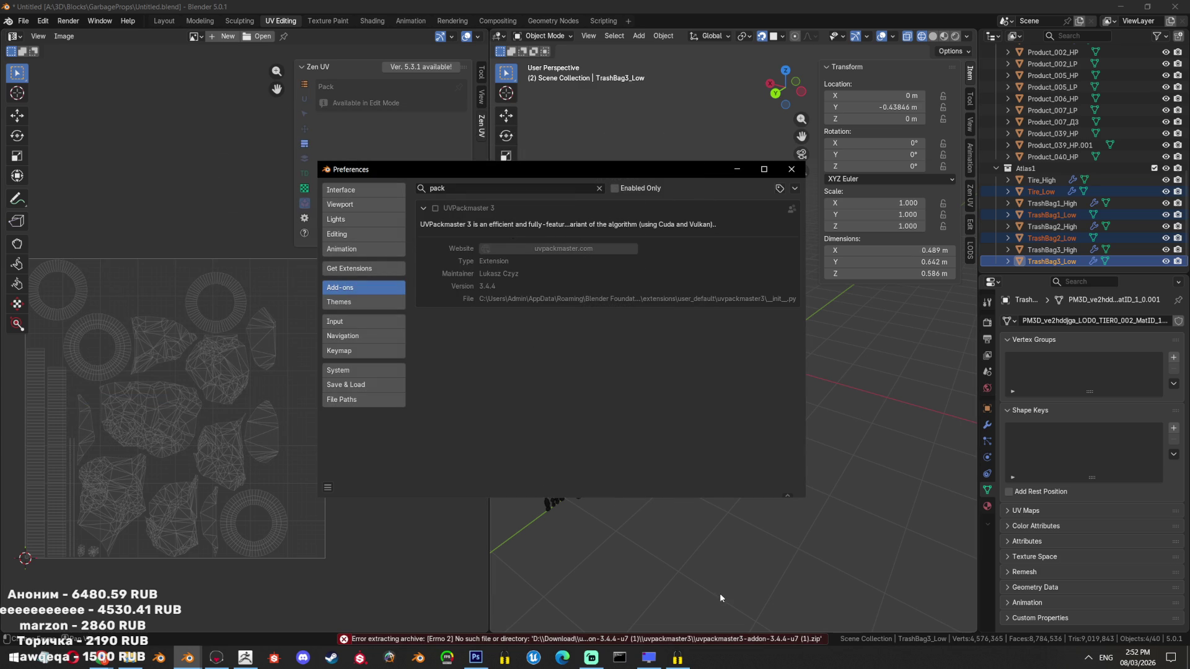
{"action": "left_click", "coordinate": [436, 209]}
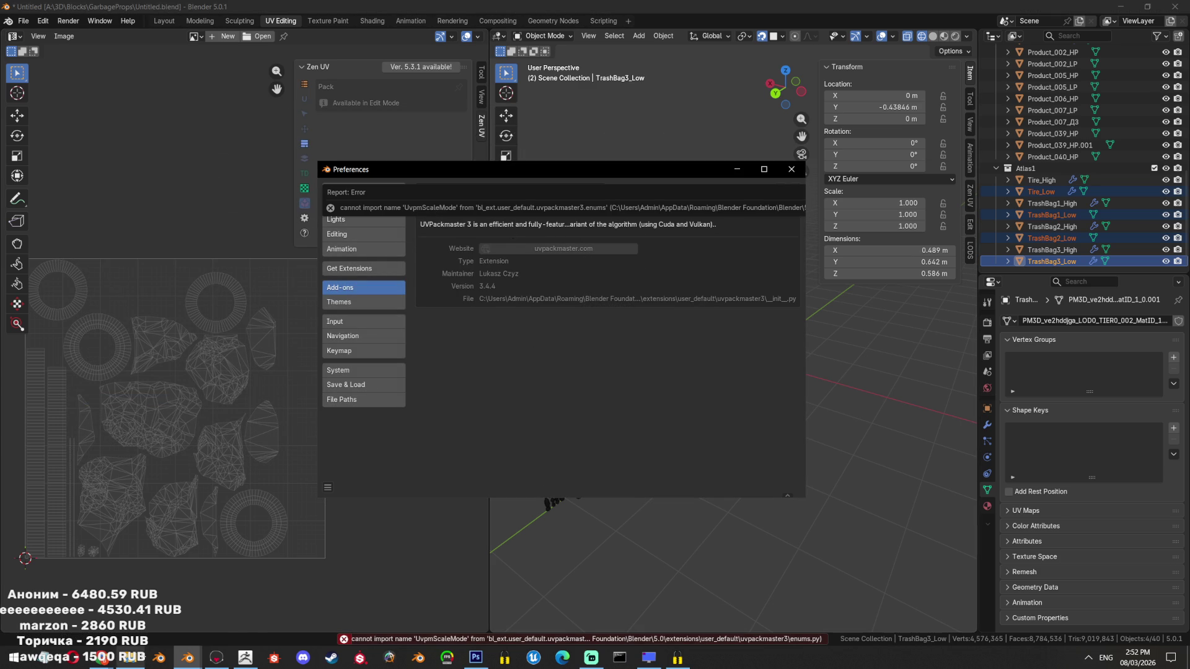
Launch a fresh Blender 3.6, delete the default cube, and open the Add menu in UV Editing
{"action": "mouse_move", "coordinate": [100, 657]}
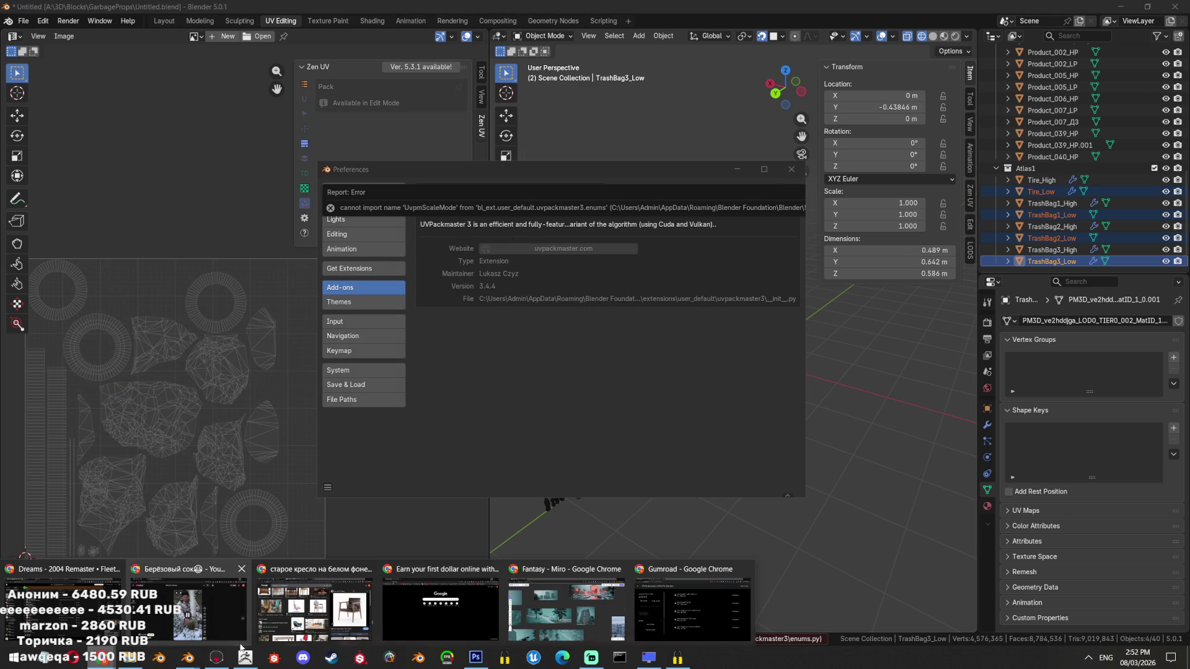
{"action": "left_click", "coordinate": [160, 658]}
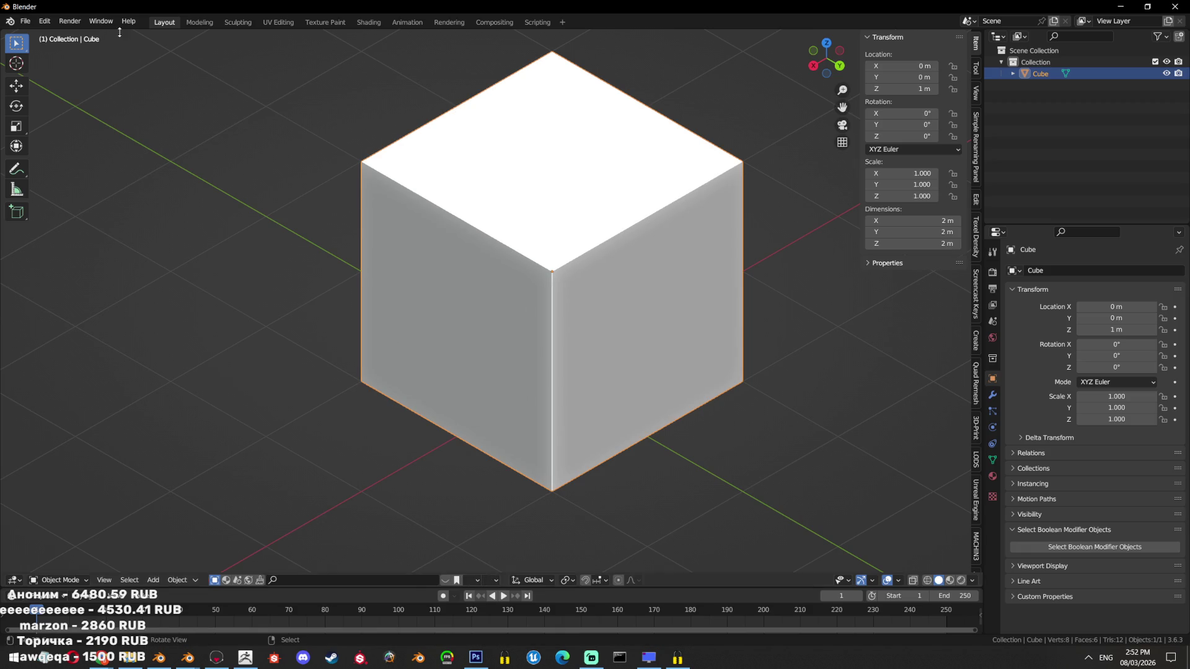
{"action": "key", "text": "Delete"}
{"action": "left_click", "coordinate": [288, 23]}
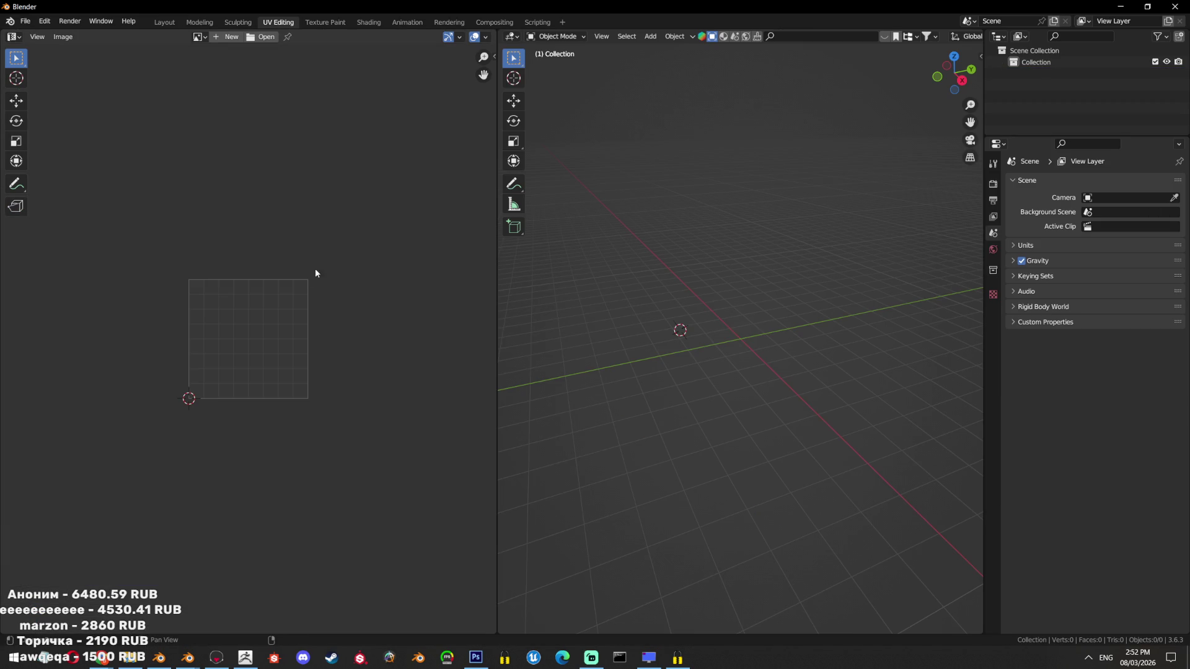
{"action": "key", "text": "shift+a"}
{"action": "mouse_move", "coordinate": [731, 305]}
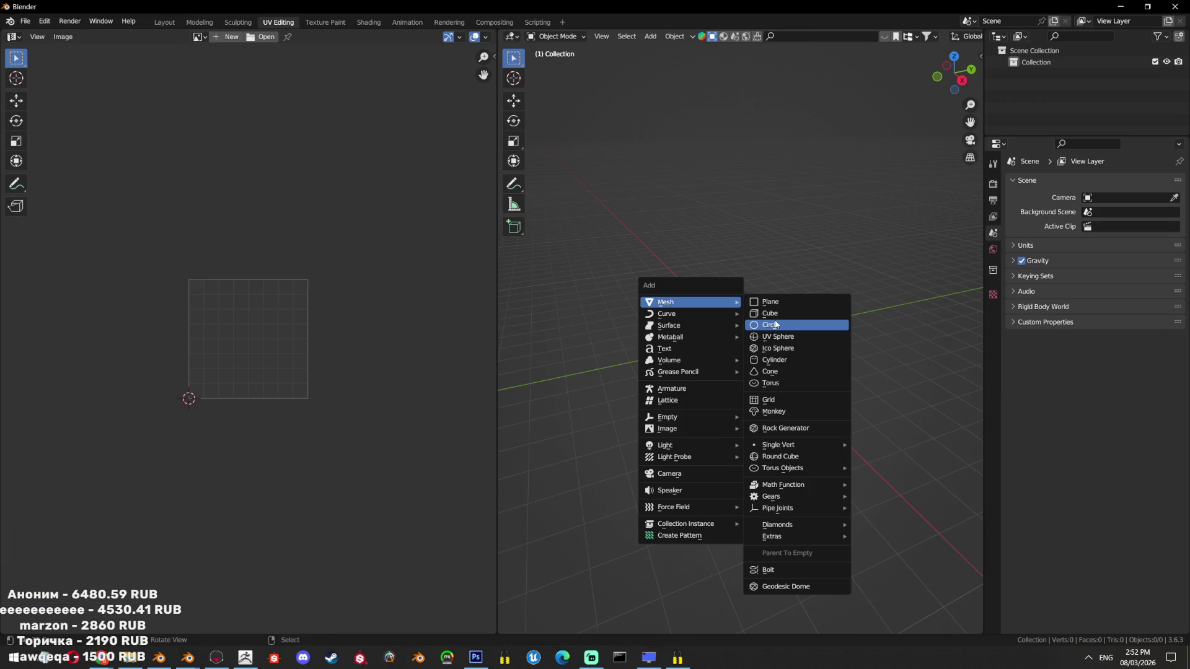